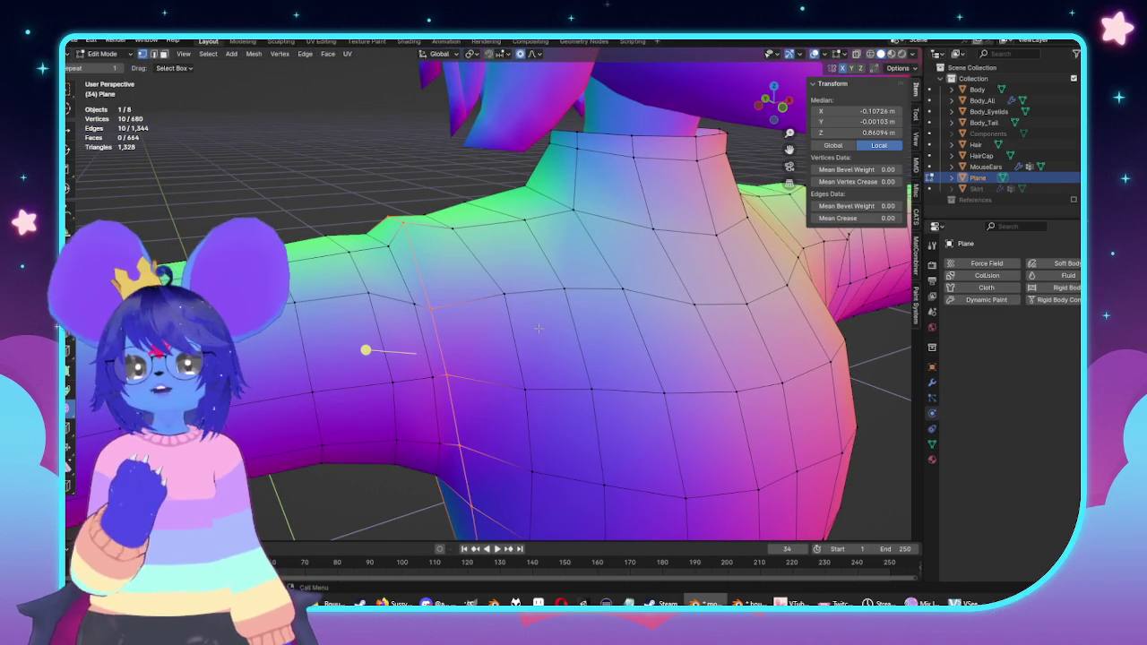
Step: Scale a shoulder edge along Y with proportional editing to slim the shoulder front-to-back
{"action": "middle_click_drag", "start_coordinate": [538, 329], "coordinate": [454, 200]}
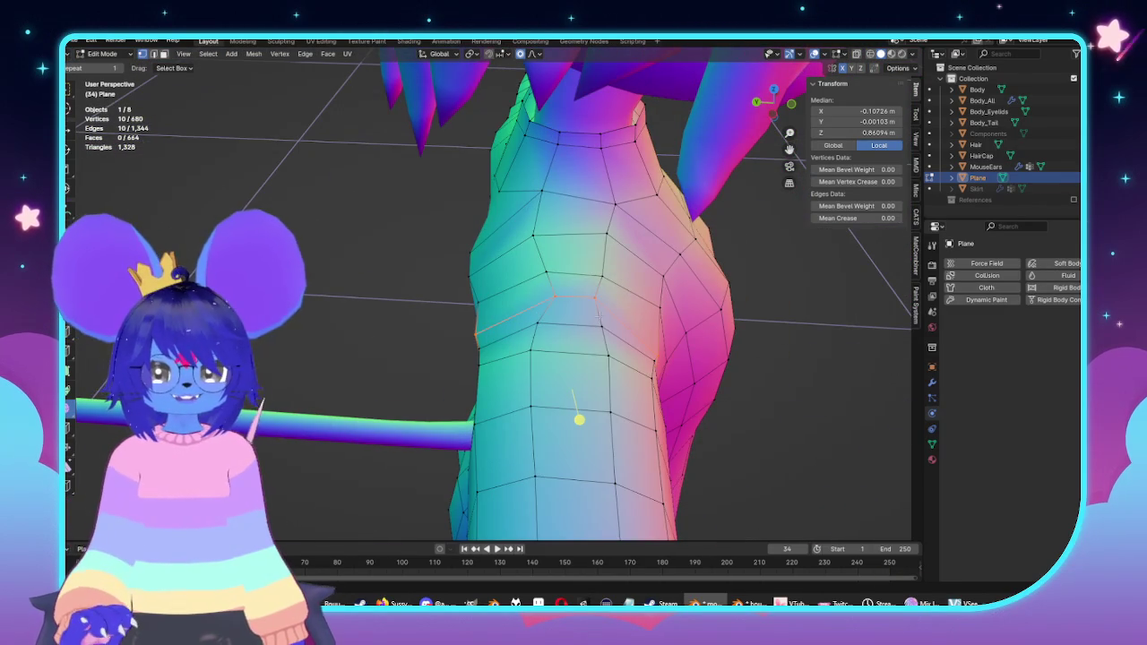
{"action": "left_click", "coordinate": [580, 298]}
{"action": "key", "text": "s"}
{"action": "key", "text": "y"}
{"action": "scroll", "coordinate": [744, 357], "scroll_direction": "up", "scroll_amount": 10}
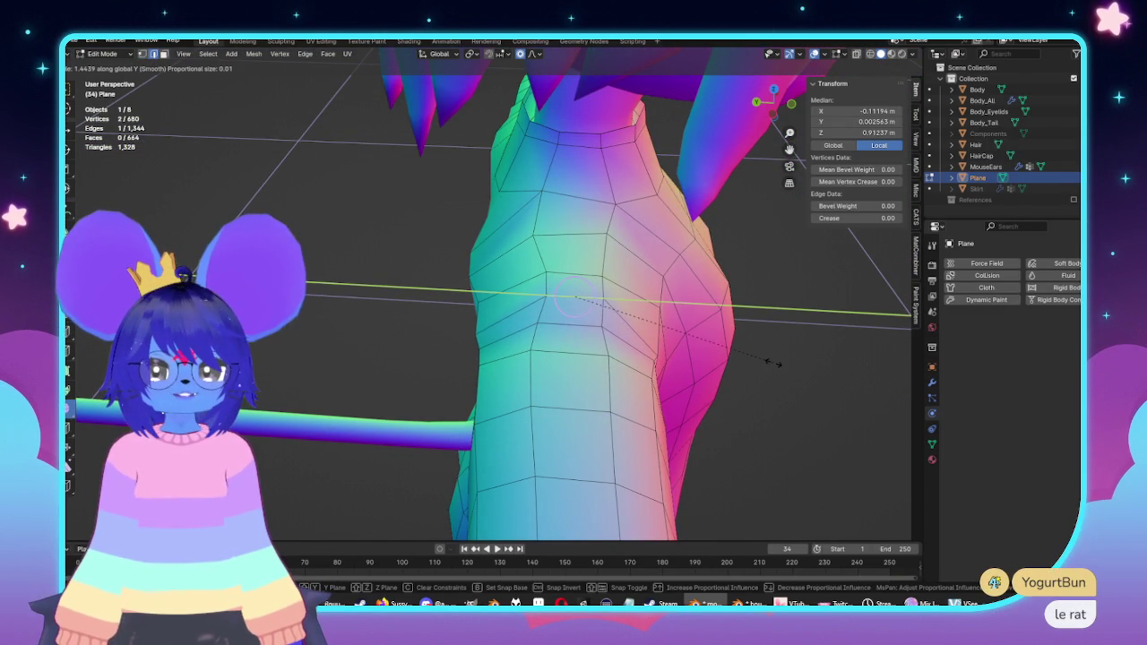
{"action": "left_click", "coordinate": [804, 359]}
{"action": "middle_click_drag", "start_coordinate": [804, 358], "coordinate": [573, 333]}
Step: Clear the selection and gather the faces across the shoulder top toward the neck
{"action": "key", "text": "alt+a"}
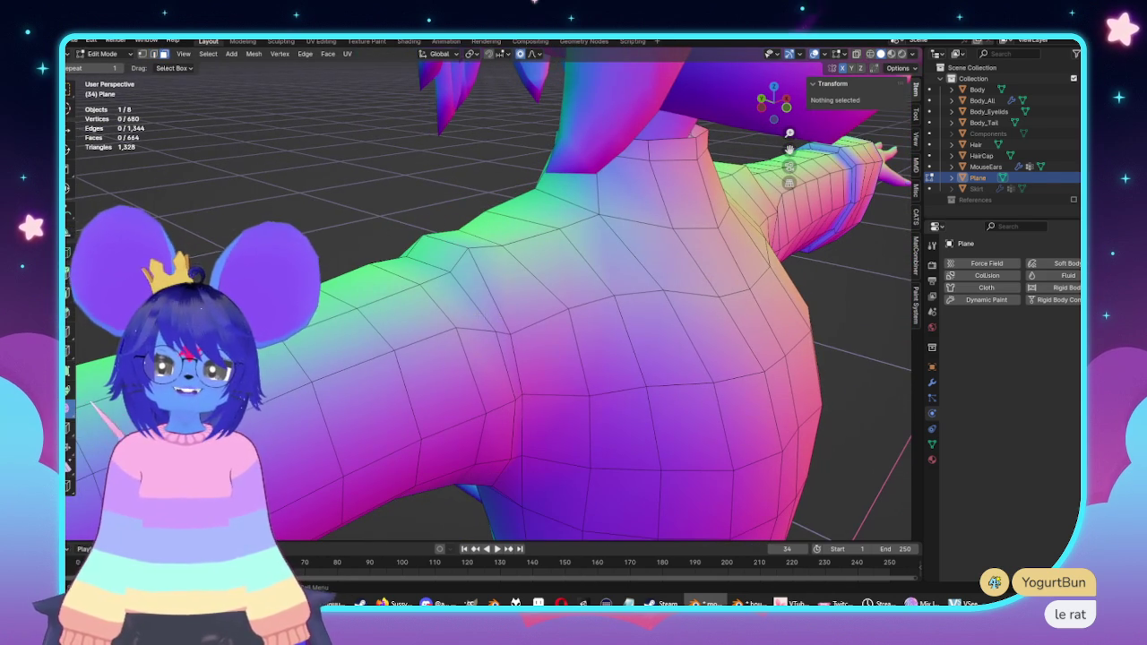
{"action": "left_click_drag", "start_coordinate": [501, 296], "coordinate": [462, 265]}
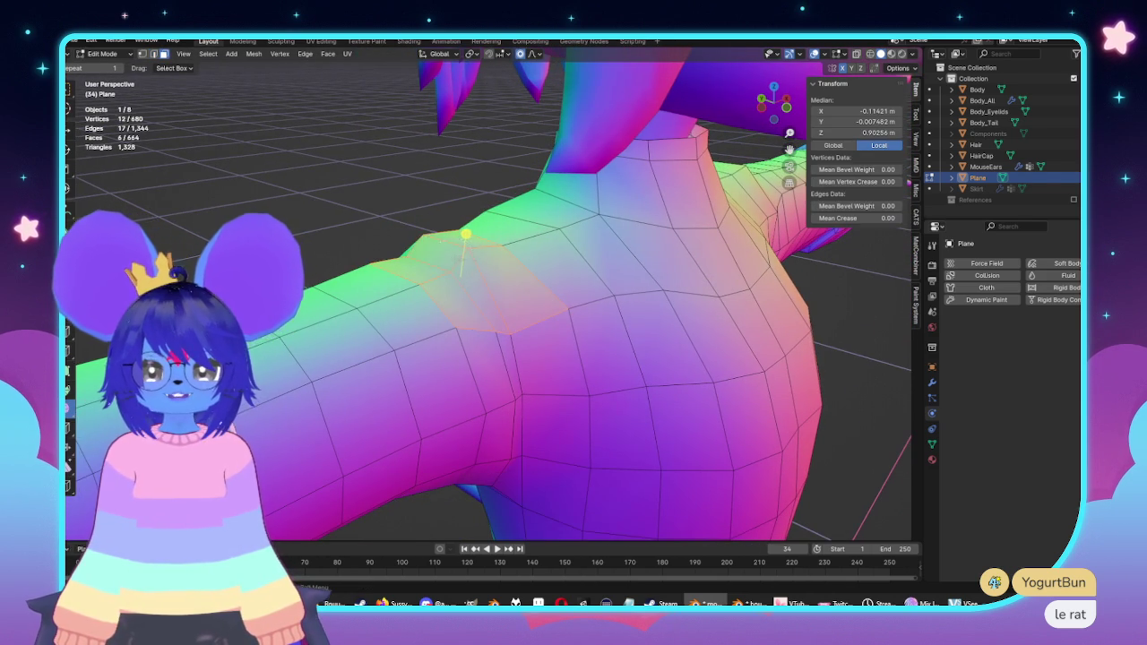
{"action": "middle_click_drag", "start_coordinate": [461, 264], "coordinate": [610, 251]}
{"action": "left_click", "coordinate": [610, 250]}
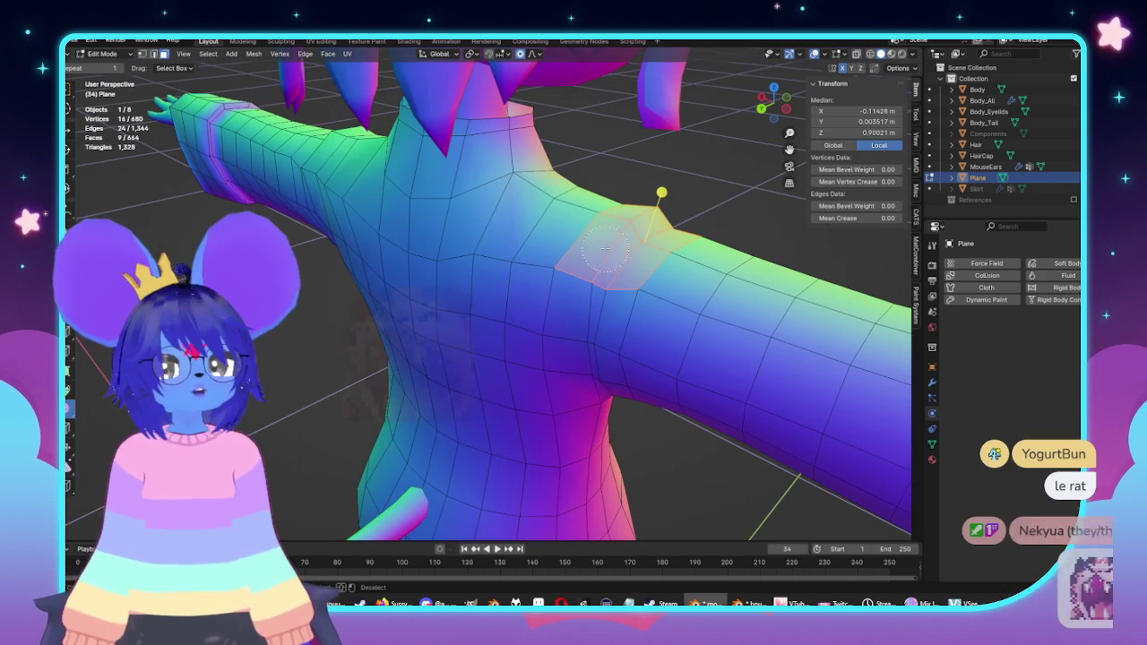
{"action": "left_click_drag", "start_coordinate": [611, 251], "coordinate": [547, 210]}
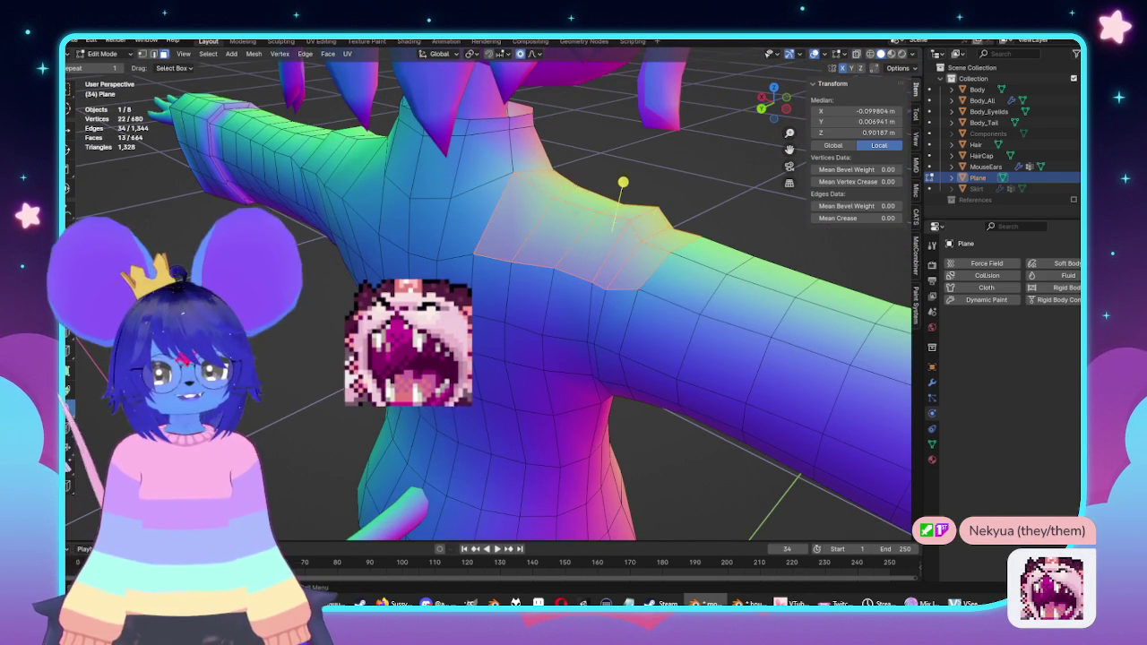
{"action": "middle_click_drag", "start_coordinate": [546, 208], "coordinate": [519, 218]}
{"action": "left_click", "coordinate": [519, 218]}
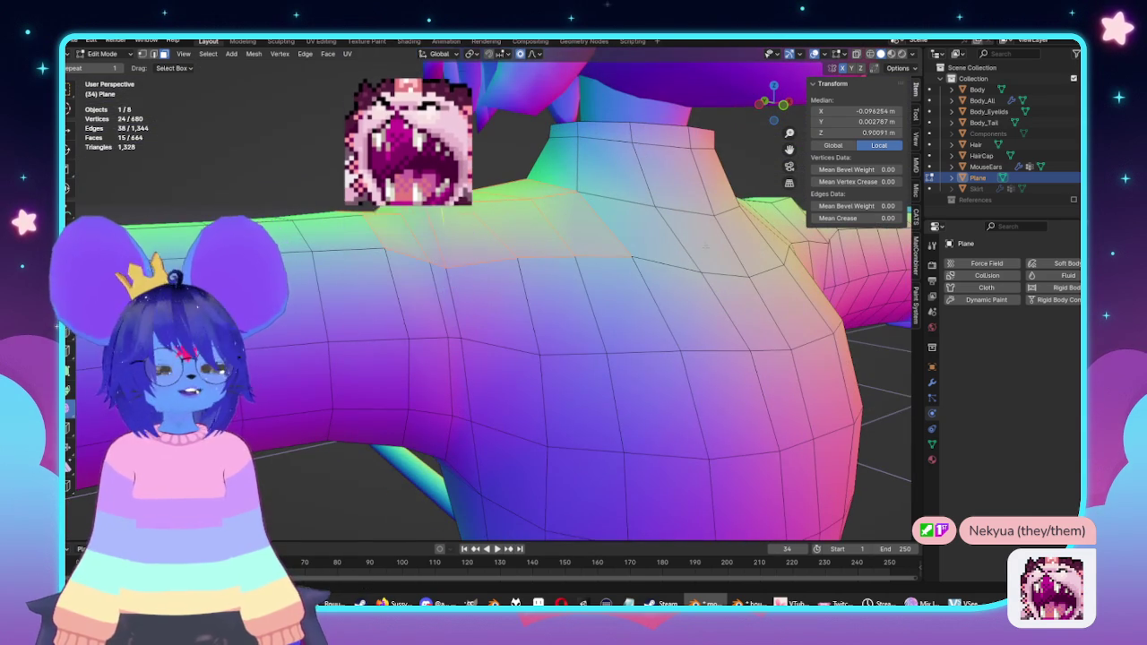
Step: Inset the selected shoulder-top faces from the front view
{"action": "key", "text": "KP_1"}
{"action": "scroll", "coordinate": [592, 260], "scroll_direction": "up", "scroll_amount": 1}
{"action": "scroll", "coordinate": [619, 277], "scroll_direction": "up", "scroll_amount": 2}
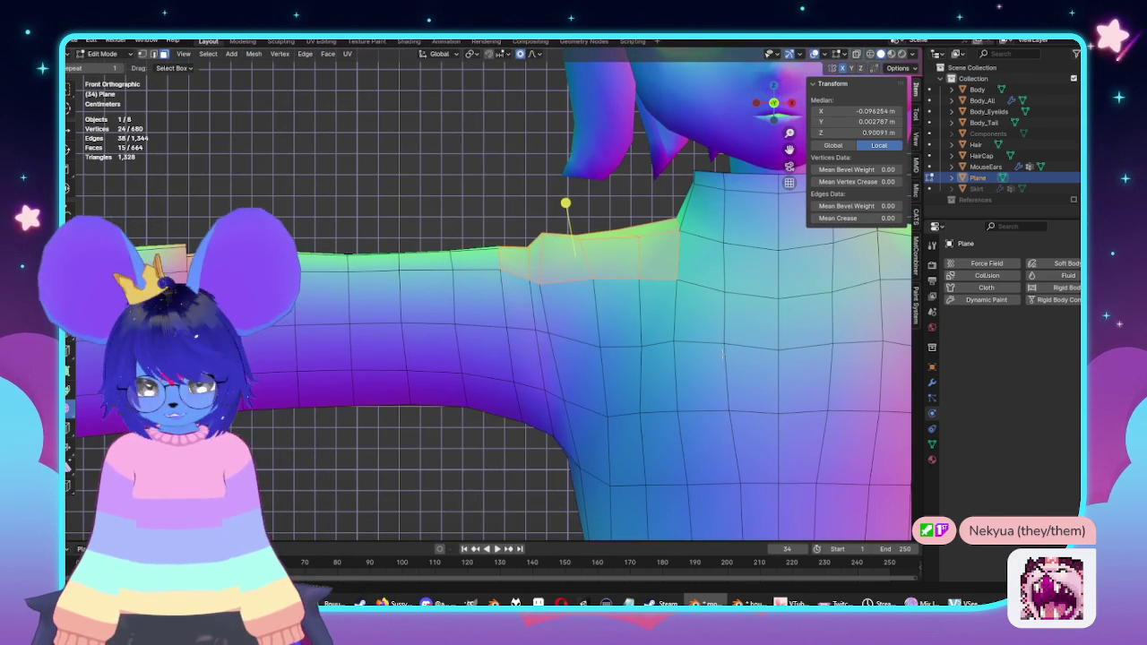
{"action": "key", "text": "i"}
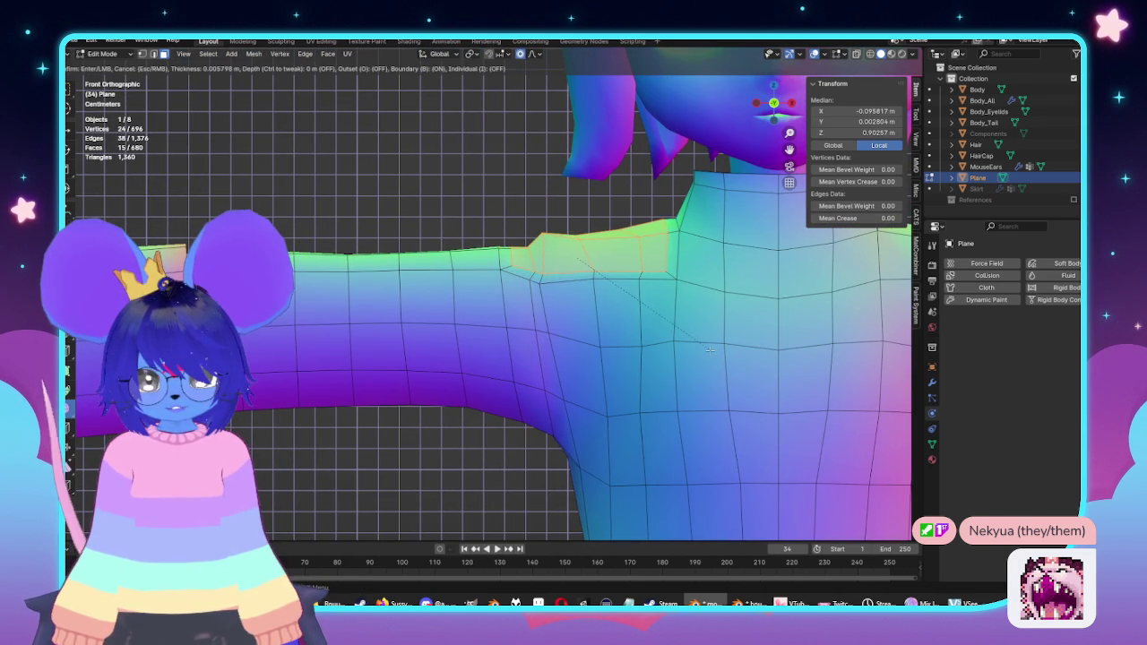
{"action": "left_click", "coordinate": [709, 349]}
{"action": "scroll", "coordinate": [564, 197], "scroll_direction": "up", "scroll_amount": 2}
Step: Select the face loop around the shoulder and check its shape in Object Mode
{"action": "left_click", "coordinate": [402, 167]}
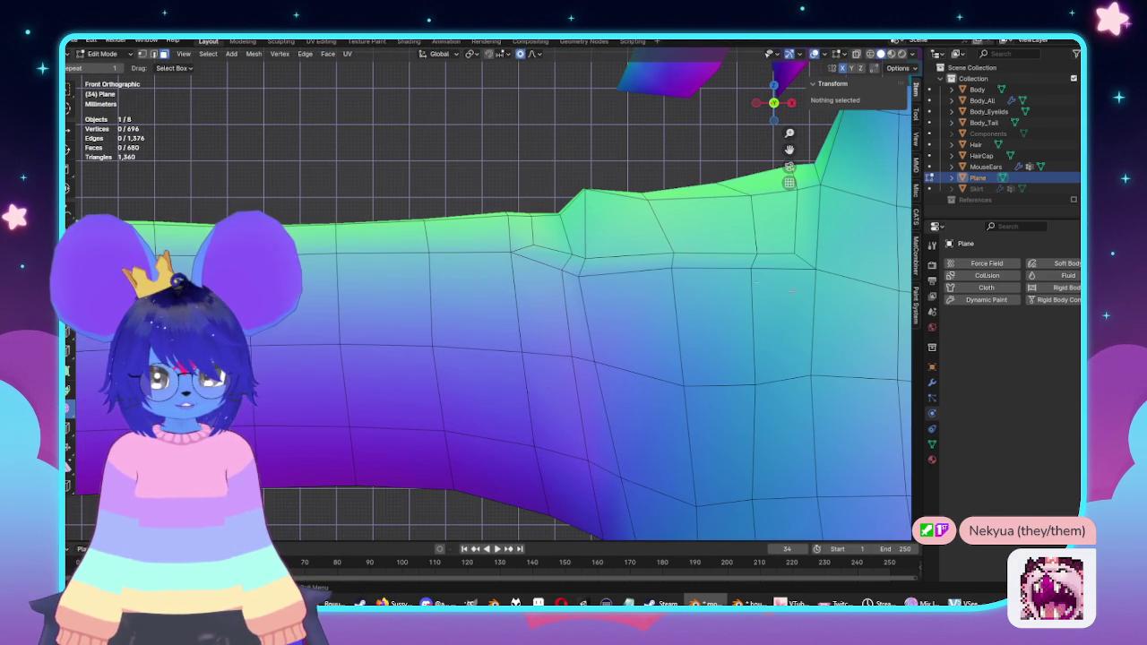
{"action": "left_click", "coordinate": [807, 260], "text": "alt"}
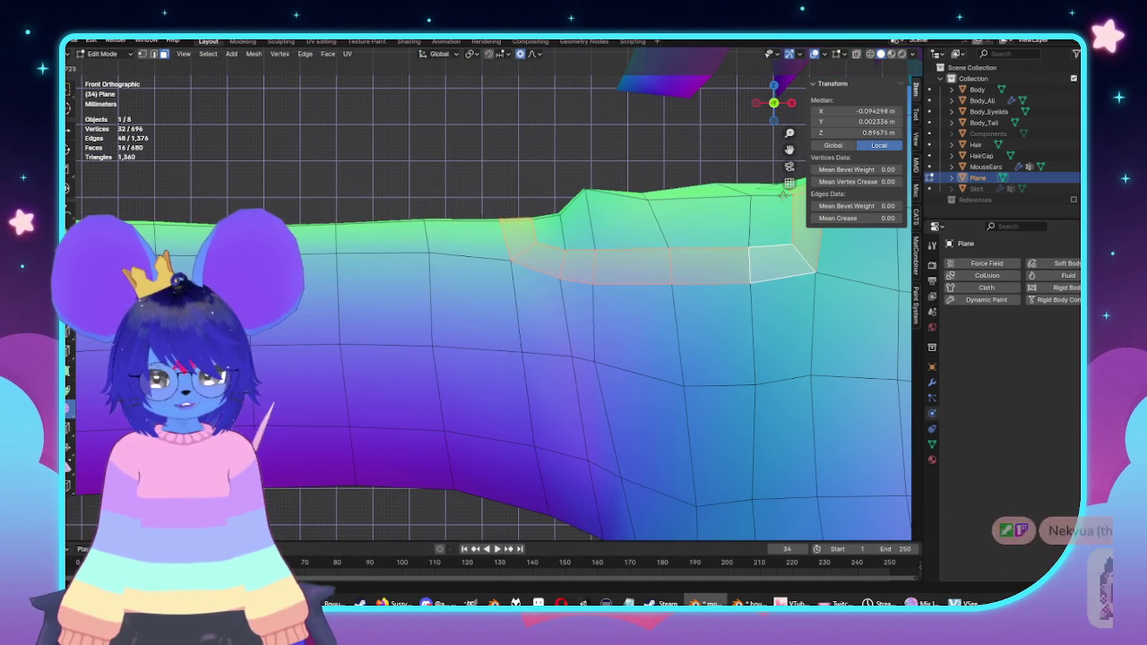
{"action": "scroll", "coordinate": [648, 243], "scroll_direction": "down", "scroll_amount": 3}
{"action": "key", "text": "Tab"}
{"action": "mouse_move", "coordinate": [647, 242]}
{"action": "middle_mouse_down"}
{"action": "mouse_move", "coordinate": [687, 274]}
{"action": "mouse_move", "coordinate": [762, 286]}
{"action": "mouse_move", "coordinate": [579, 267]}
{"action": "mouse_move", "coordinate": [537, 305]}
{"action": "middle_mouse_up"}
{"action": "key", "text": "Tab"}
{"action": "key", "text": "KP_1"}
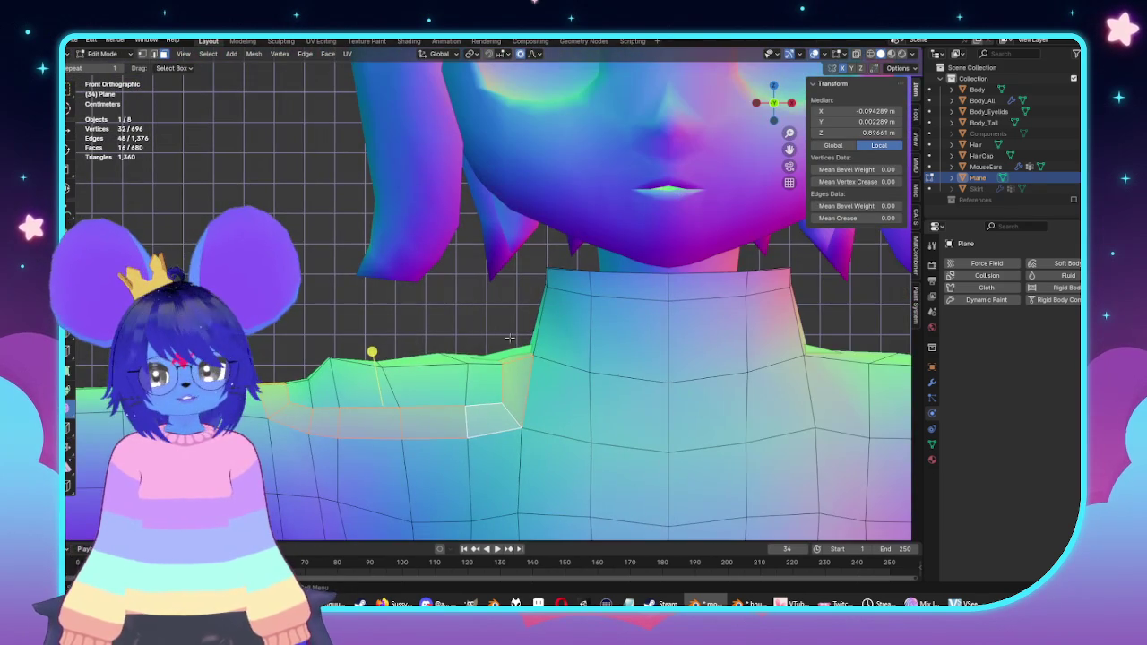
Step: Move the shoulder-neck corner face with proportional editing and add a loop around the collar base
{"action": "left_click", "coordinate": [515, 354]}
{"action": "key", "text": "g"}
{"action": "left_click", "coordinate": [648, 436]}
{"action": "scroll", "coordinate": [507, 293], "scroll_direction": "down", "scroll_amount": 2}
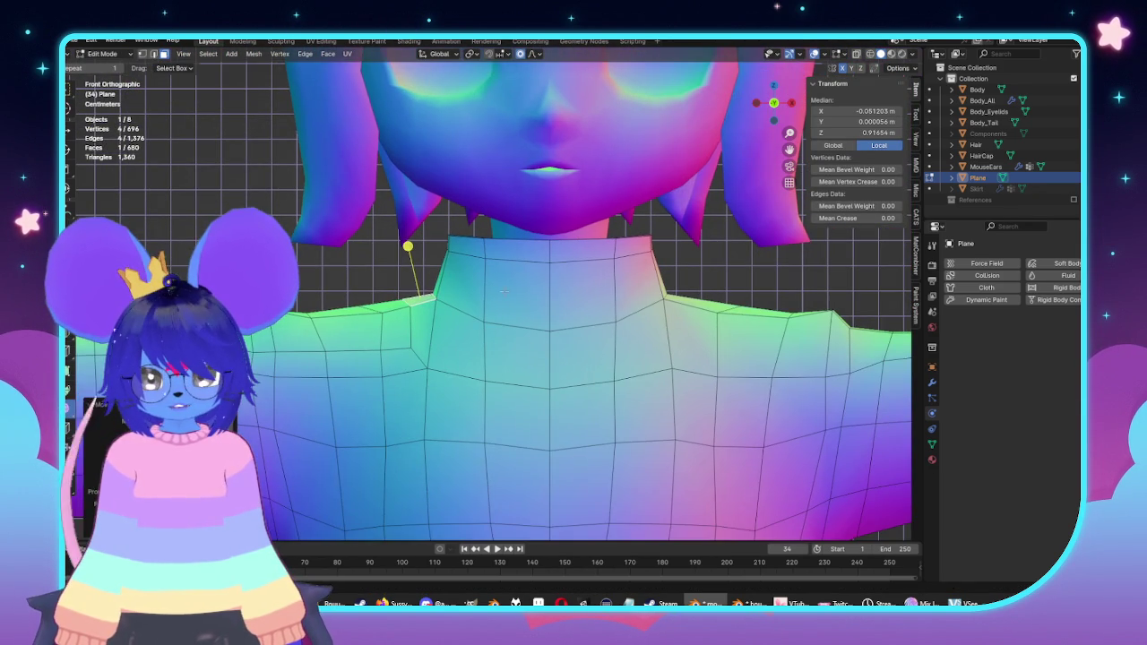
{"action": "left_click", "coordinate": [547, 334]}
Step: Turn off see-through and narrow the new neck loop along X
{"action": "scroll", "coordinate": [546, 333], "scroll_direction": "up", "scroll_amount": 2}
{"action": "key", "text": "alt+z"}
{"action": "key", "text": "s"}
{"action": "key", "text": "x"}
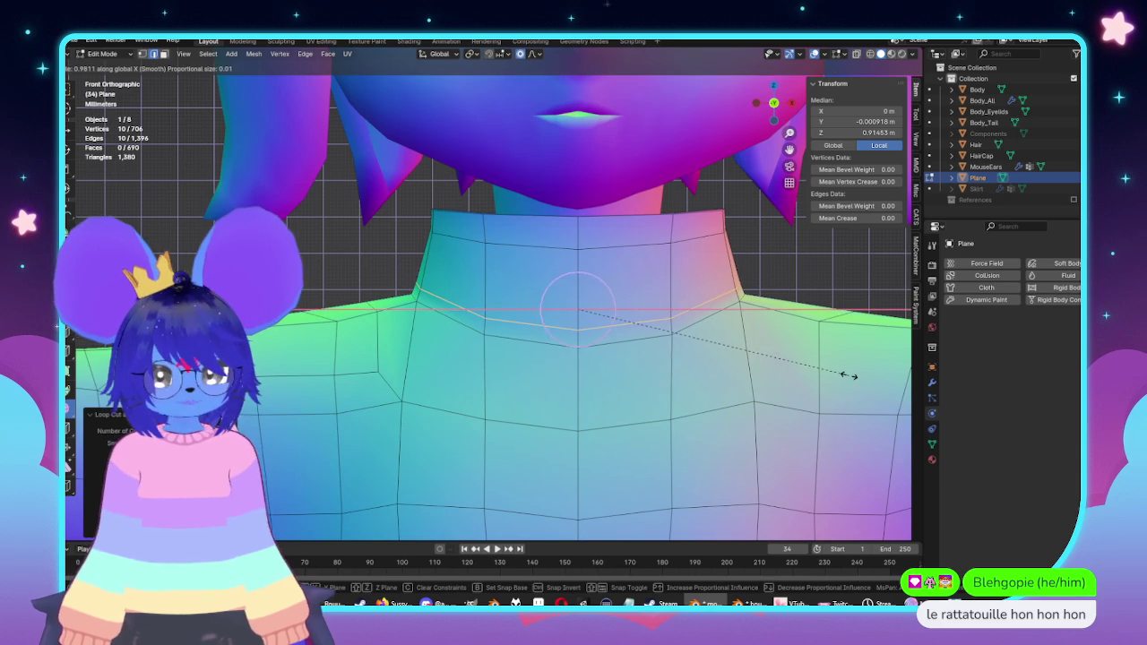
{"action": "left_click", "coordinate": [842, 378]}
Step: Edge-slide the loop across the neck downward
{"action": "key", "text": "Tab"}
{"action": "mouse_move", "coordinate": [842, 378]}
{"action": "middle_mouse_down"}
{"action": "mouse_move", "coordinate": [563, 363]}
{"action": "mouse_move", "coordinate": [745, 368]}
{"action": "mouse_move", "coordinate": [591, 363]}
{"action": "middle_mouse_up"}
{"action": "key", "text": "KP_1"}
{"action": "key", "text": "Tab"}
{"action": "scroll", "coordinate": [493, 295], "scroll_direction": "up", "scroll_amount": 5}
{"action": "key", "text": "alt+a"}
{"action": "left_click", "coordinate": [509, 245], "text": "alt"}
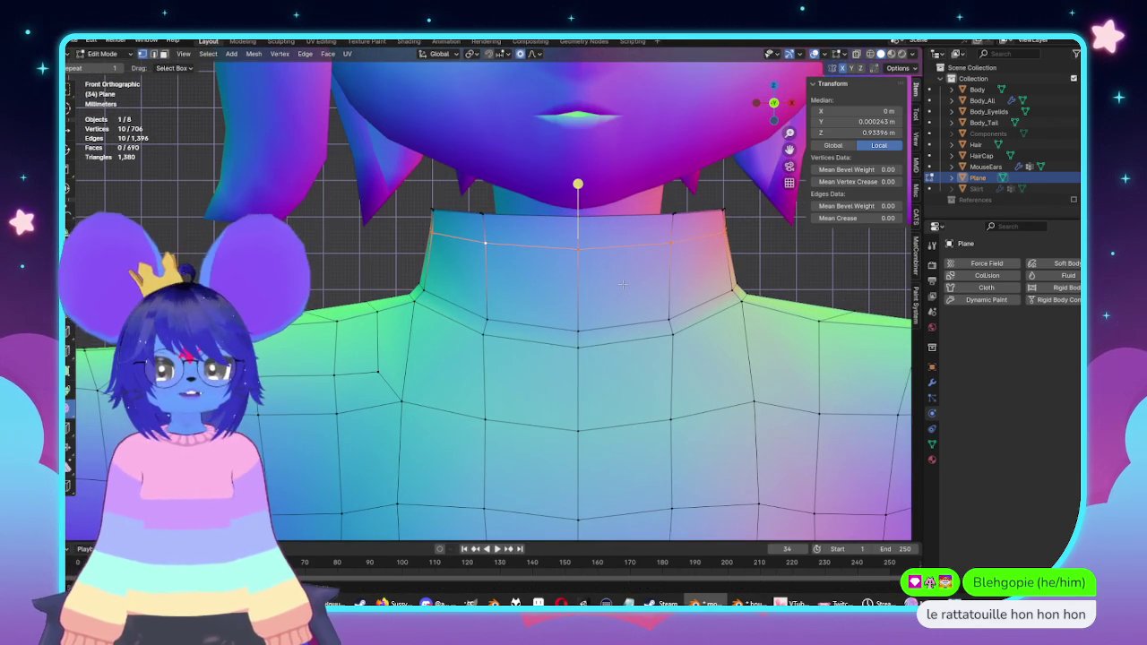
{"action": "key", "text": "g"}
{"action": "key", "text": "g"}
{"action": "left_click", "coordinate": [634, 302]}
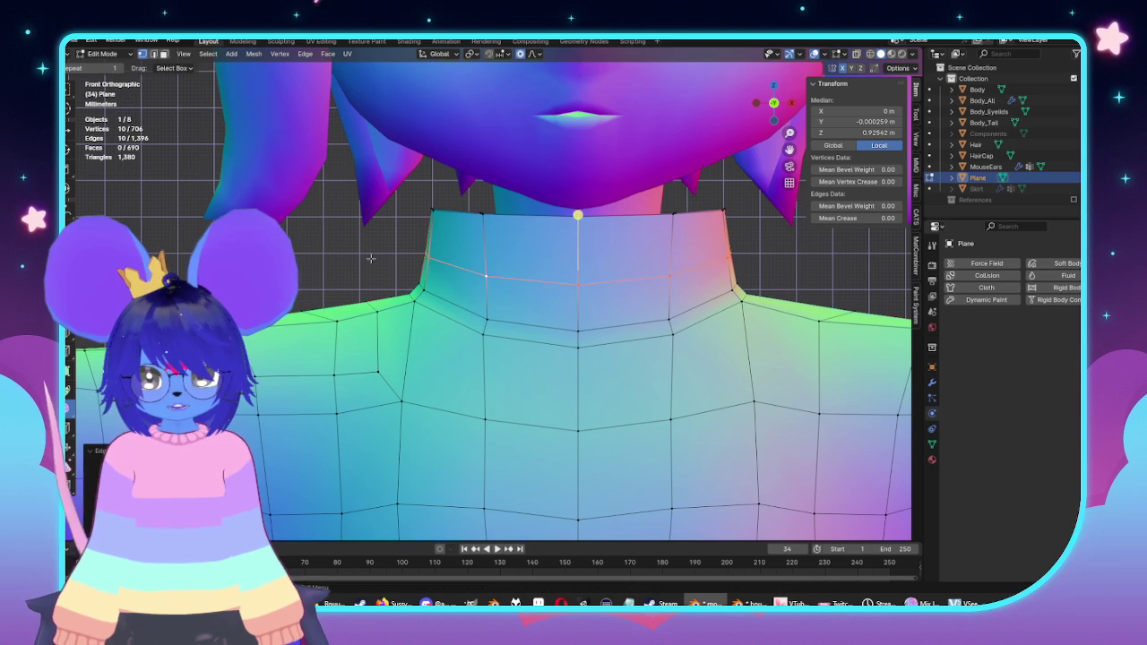
Step: Extrude the top neck ring upward and scale it into a slightly tapered collar
{"action": "key", "text": "alt+a"}
{"action": "left_click", "coordinate": [521, 219], "text": "alt"}
{"action": "middle_click_drag", "start_coordinate": [521, 222], "coordinate": [655, 312]}
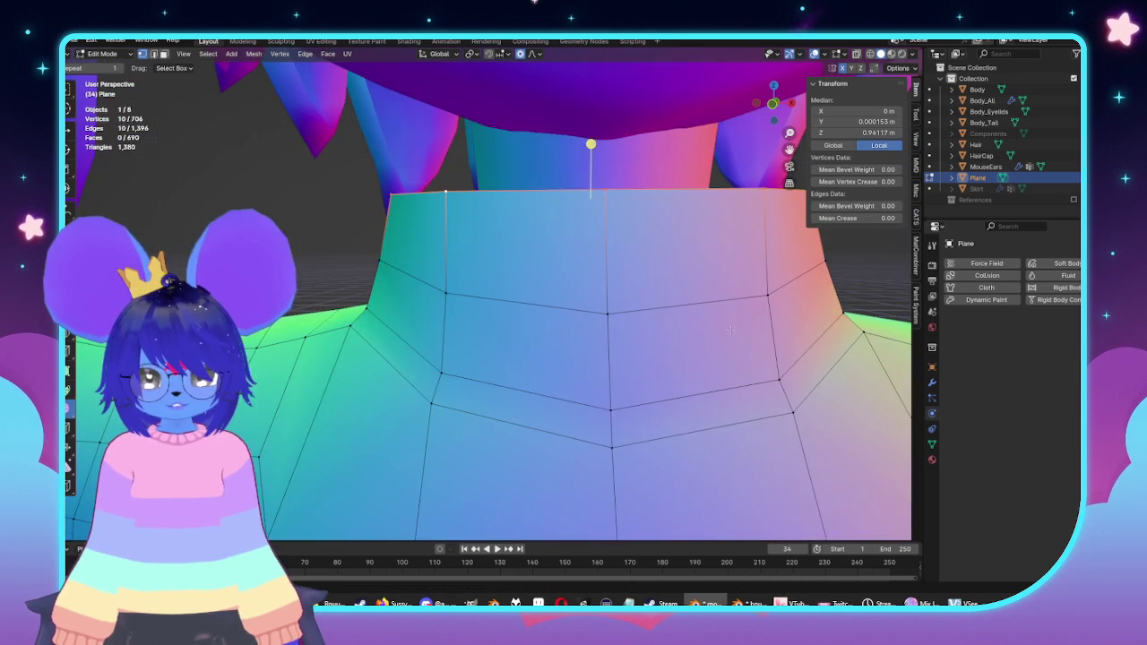
{"action": "key", "text": "KP_1"}
{"action": "key", "text": "e"}
{"action": "key", "text": "s"}
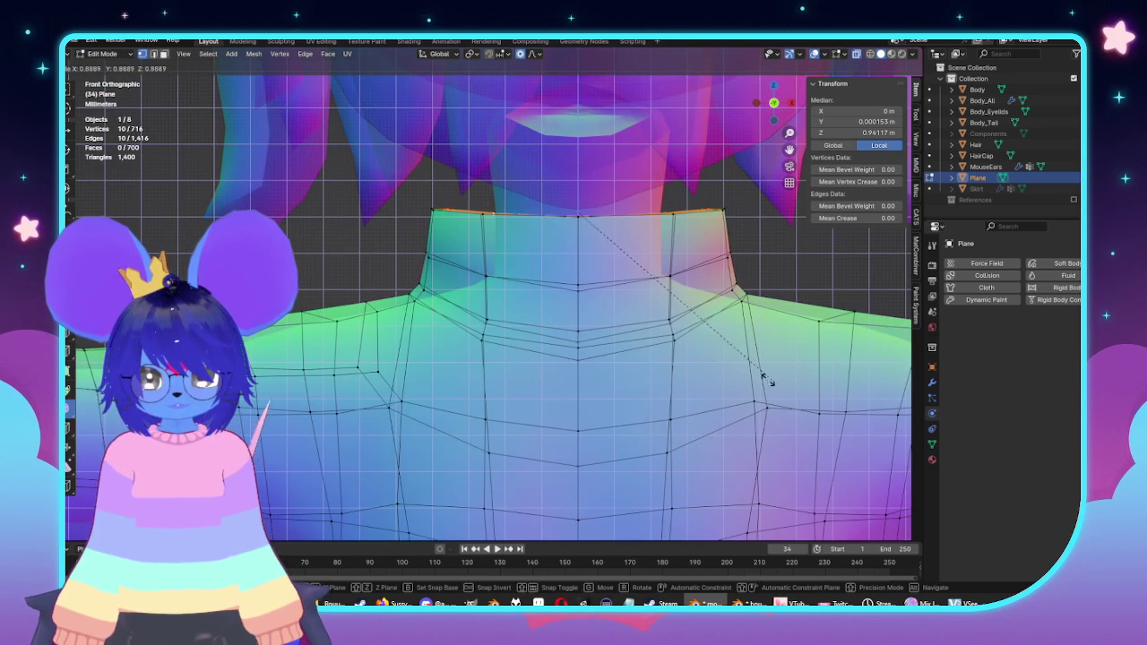
{"action": "left_click", "coordinate": [744, 372]}
{"action": "key", "text": "Tab"}
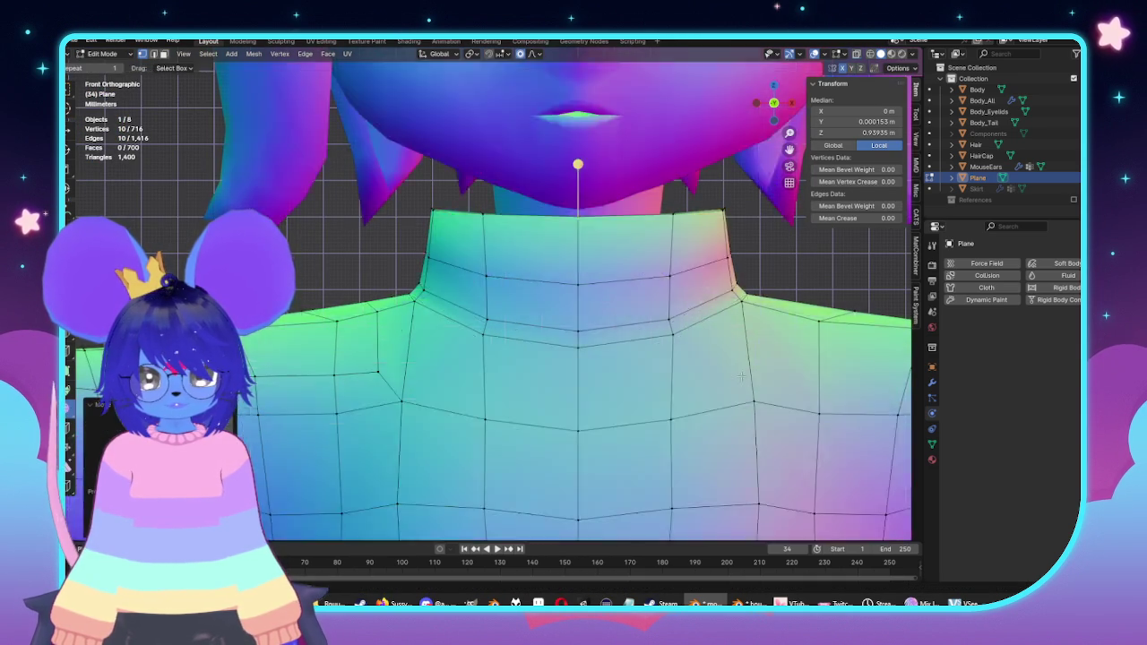
{"action": "scroll", "coordinate": [665, 377], "scroll_direction": "down", "scroll_amount": 2}
{"action": "mouse_move", "coordinate": [665, 377]}
{"action": "middle_mouse_down"}
{"action": "mouse_move", "coordinate": [699, 397]}
{"action": "mouse_move", "coordinate": [737, 397]}
{"action": "mouse_move", "coordinate": [712, 381]}
{"action": "mouse_move", "coordinate": [666, 385]}
{"action": "middle_mouse_up"}
{"action": "scroll", "coordinate": [686, 389], "scroll_direction": "down", "scroll_amount": 3}
{"action": "left_click", "coordinate": [722, 381]}
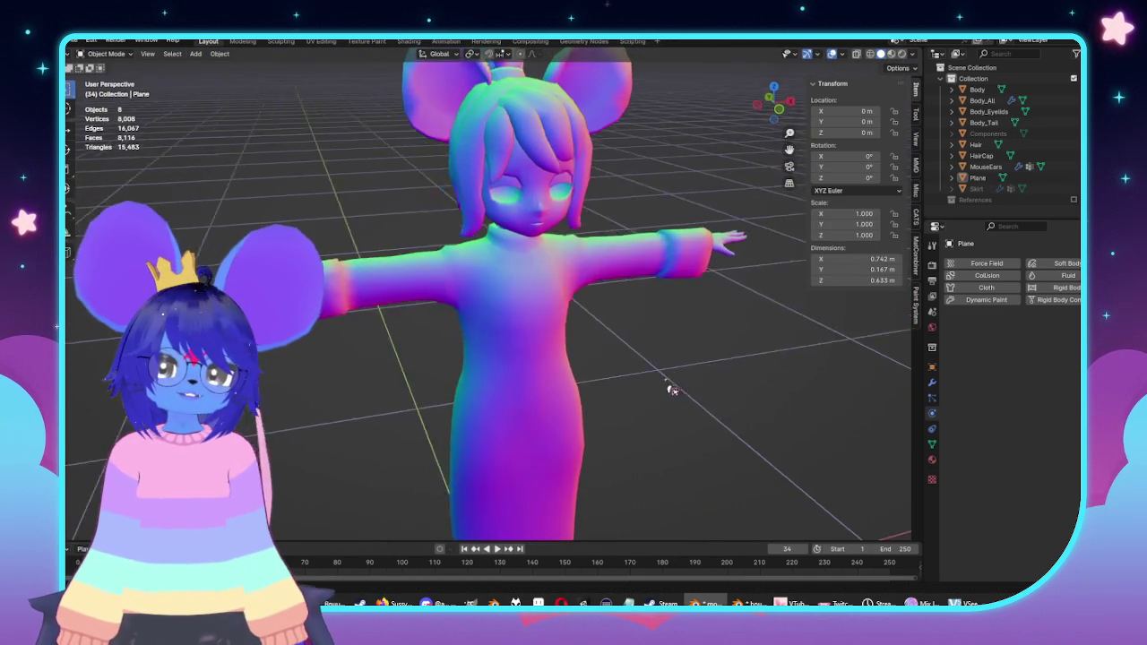
Step: Select the whole coat mesh in Edit Mode and apply Mesh > Symmetrize
{"action": "scroll", "coordinate": [671, 379], "scroll_direction": "up", "scroll_amount": 1}
{"action": "scroll", "coordinate": [583, 359], "scroll_direction": "up", "scroll_amount": 2}
{"action": "scroll", "coordinate": [637, 313], "scroll_direction": "down", "scroll_amount": 1}
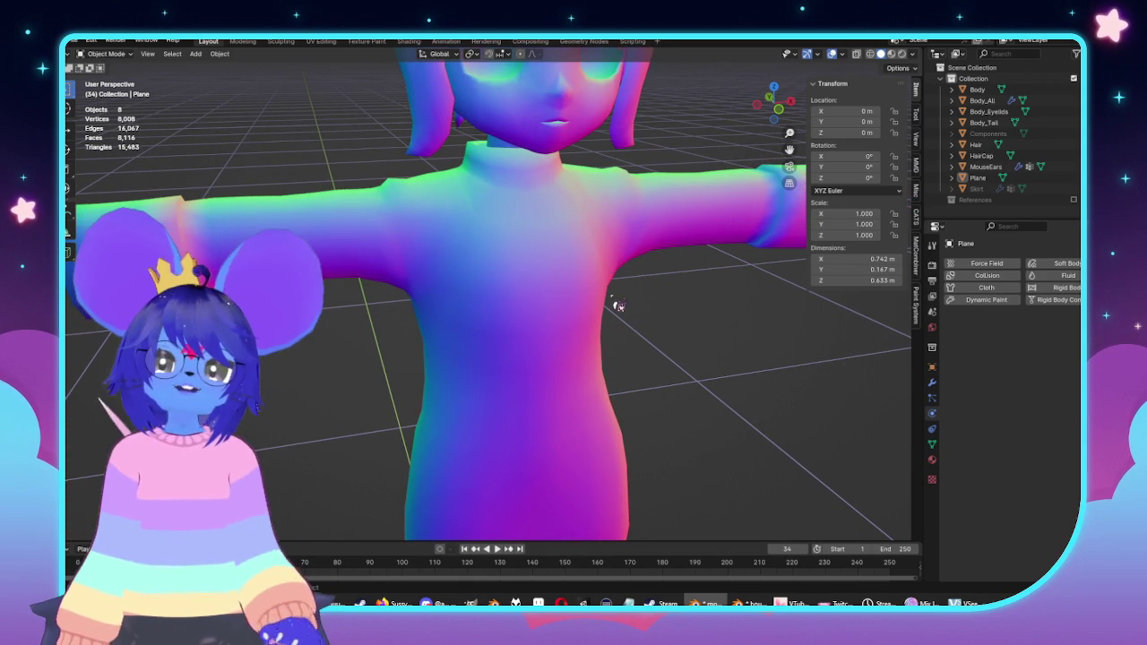
{"action": "key", "text": "Tab"}
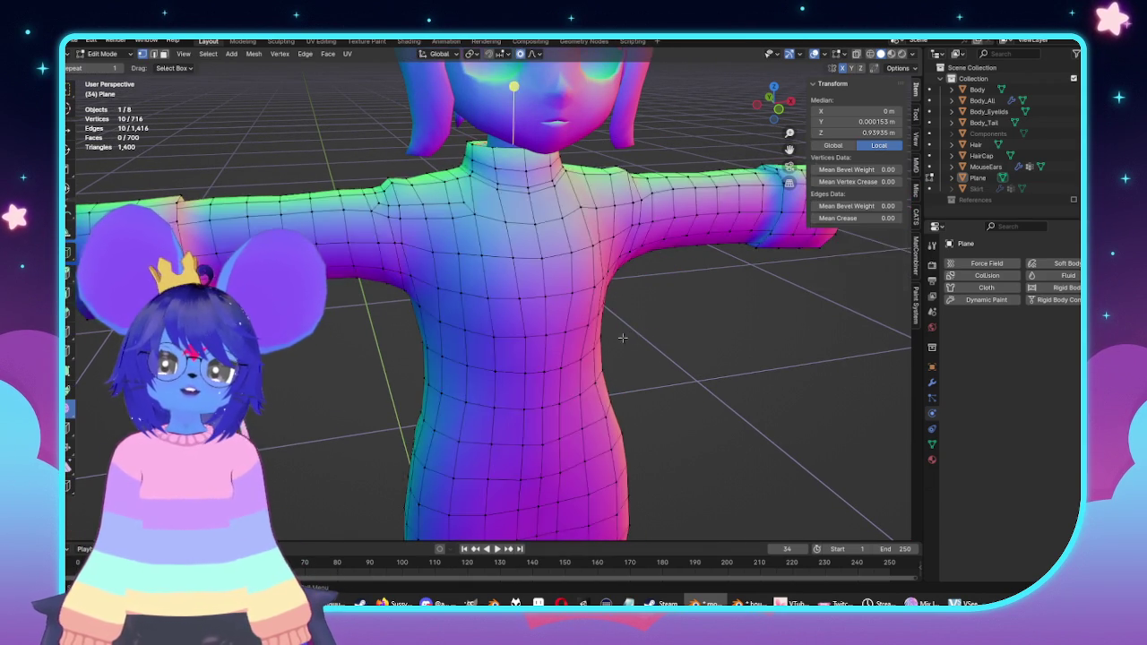
{"action": "scroll", "coordinate": [617, 335], "scroll_direction": "down", "scroll_amount": 3}
{"action": "scroll", "coordinate": [490, 341], "scroll_direction": "up", "scroll_amount": 3}
{"action": "middle_click_drag", "start_coordinate": [489, 341], "coordinate": [582, 328]}
{"action": "key", "text": "a"}
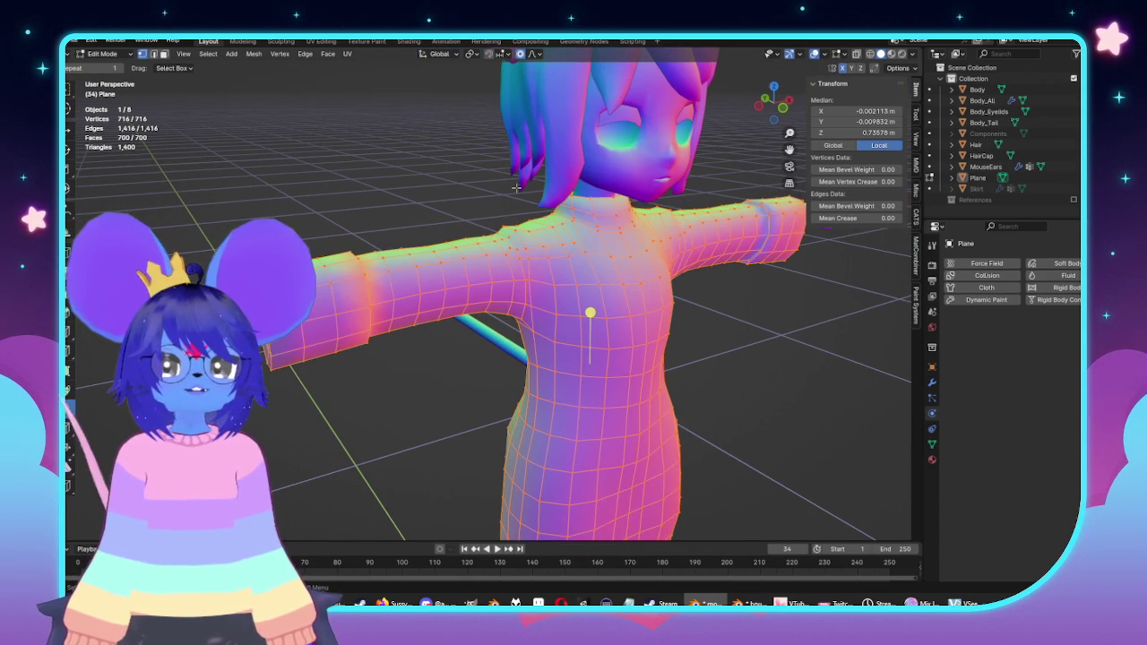
{"action": "left_click", "coordinate": [305, 53]}
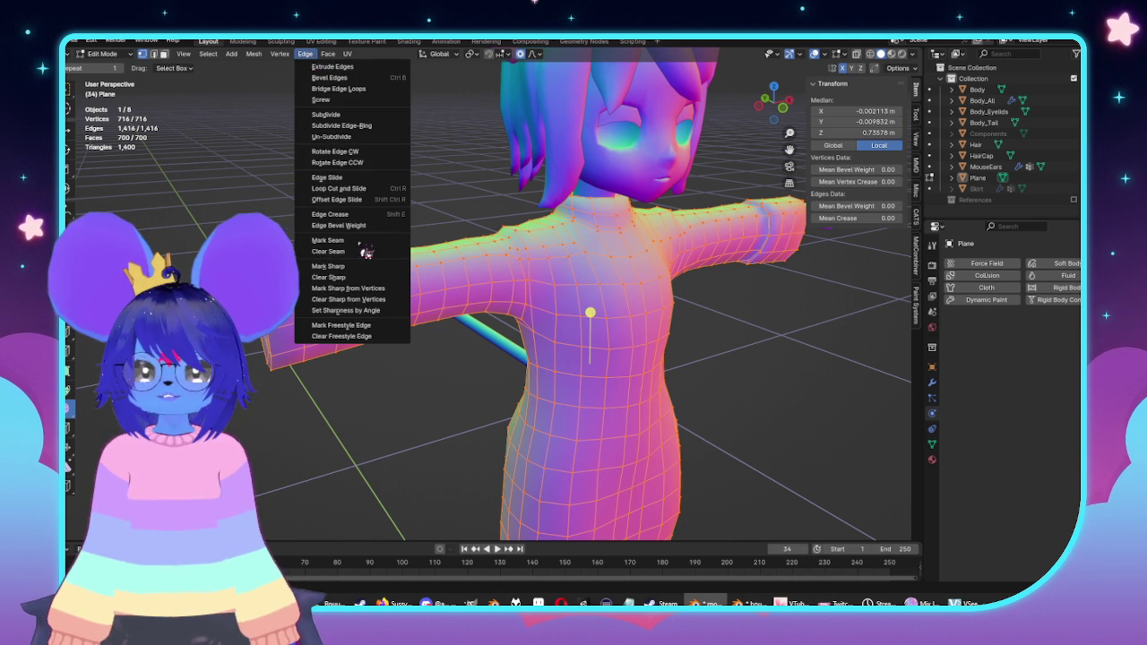
{"action": "left_click", "coordinate": [254, 54]}
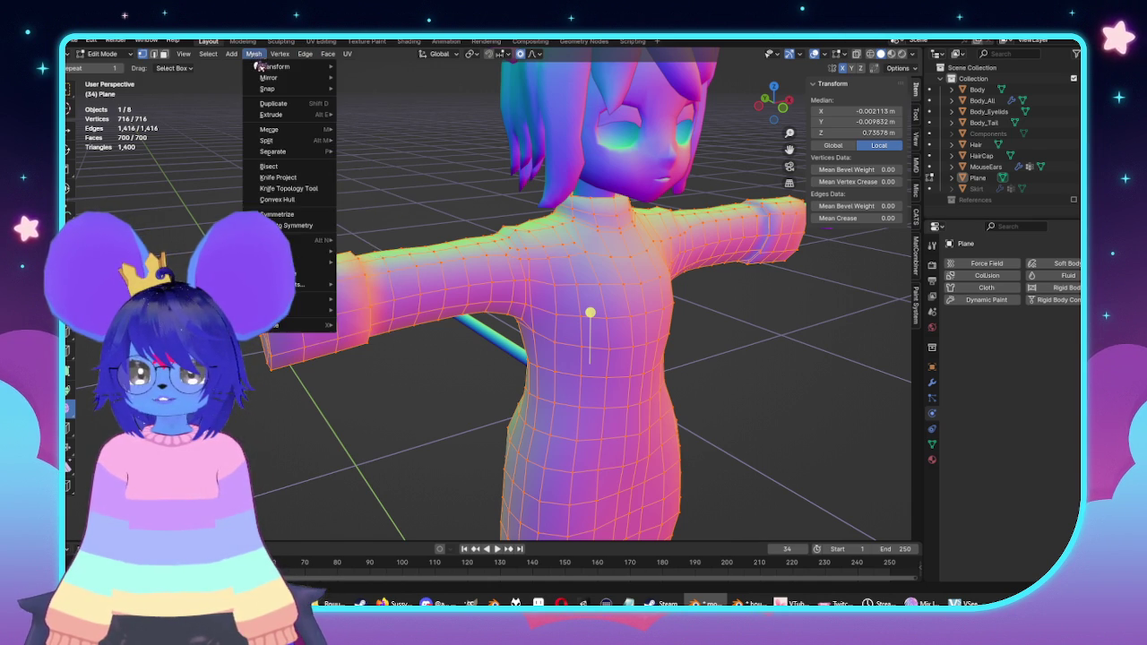
{"action": "left_click", "coordinate": [303, 216]}
Step: Return to a perspective view and select the edge loop at the shoulder
{"action": "key", "text": "KP_1"}
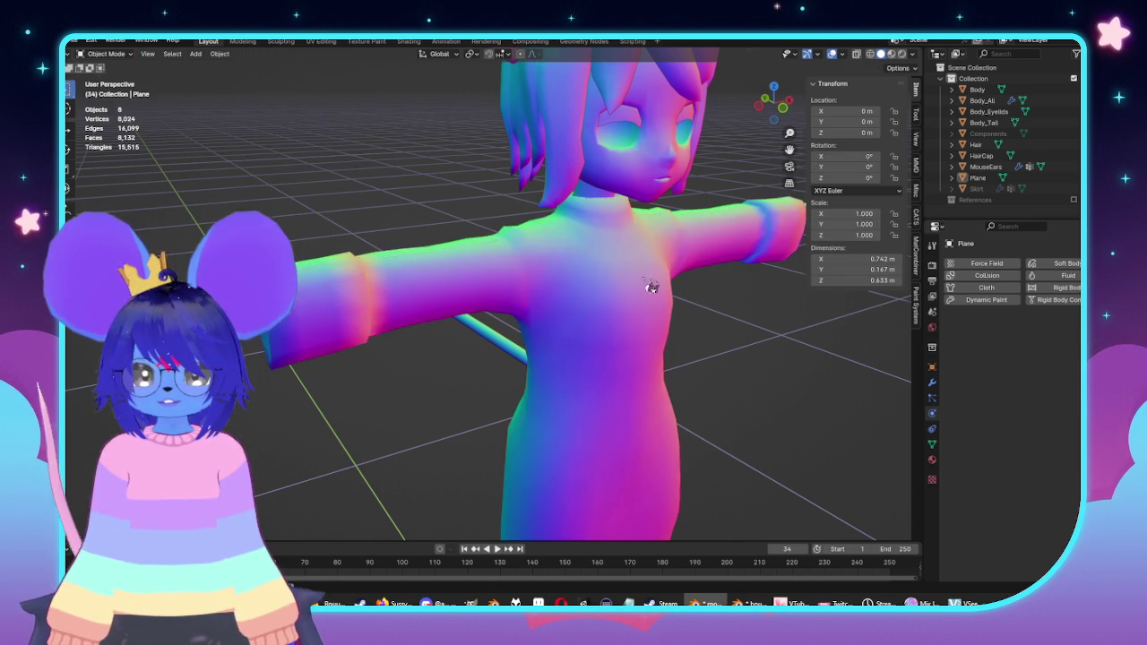
{"action": "scroll", "coordinate": [414, 332], "scroll_direction": "up", "scroll_amount": 3}
{"action": "mouse_move", "coordinate": [414, 332]}
{"action": "middle_mouse_down"}
{"action": "mouse_move", "coordinate": [542, 266]}
{"action": "mouse_move", "coordinate": [271, 82]}
{"action": "middle_mouse_up"}
{"action": "left_click", "coordinate": [541, 266], "text": "alt"}
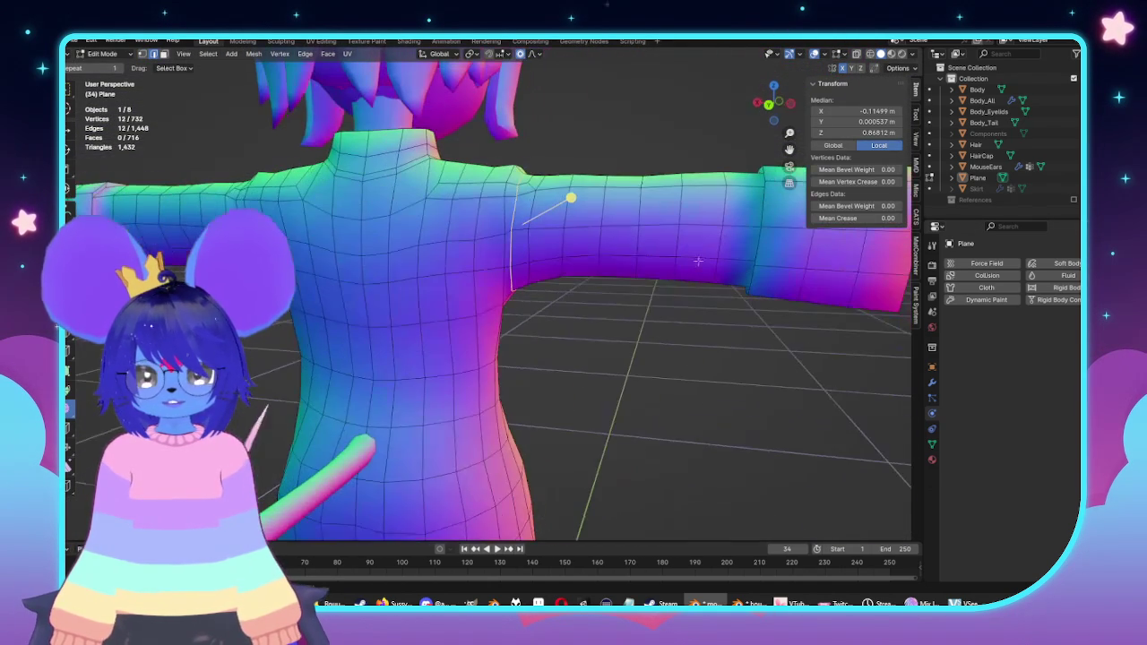
Step: Mark the shoulder edge loop sharp and review the shading in Object Mode
{"action": "left_click", "coordinate": [306, 55]}
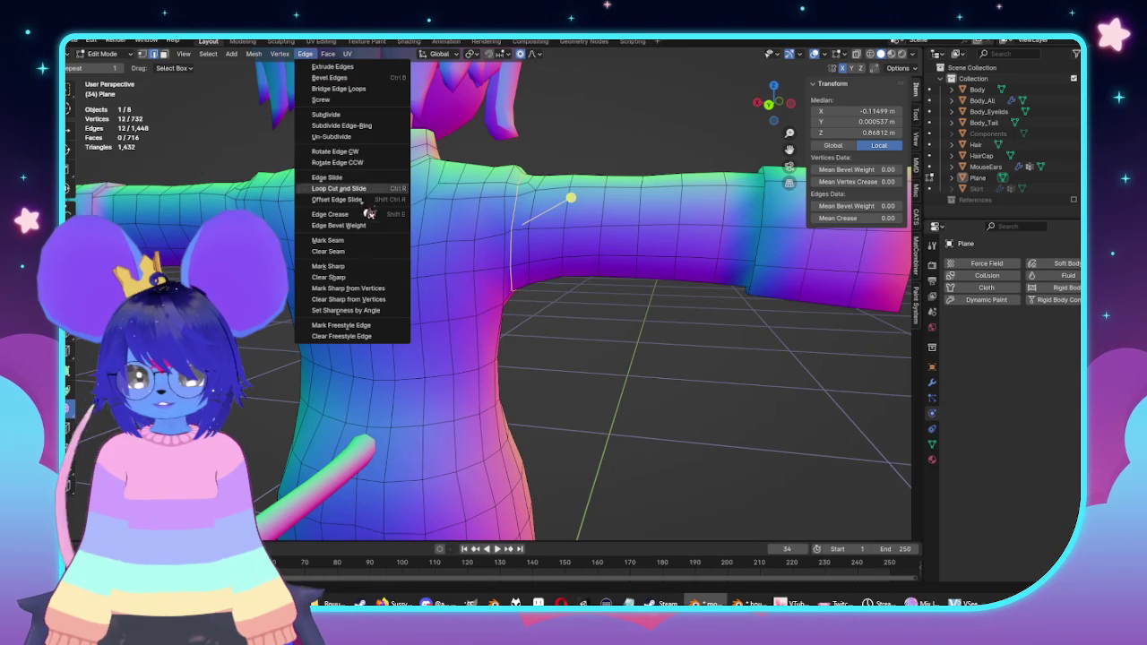
{"action": "left_click", "coordinate": [354, 267]}
{"action": "key", "text": "Tab"}
{"action": "mouse_move", "coordinate": [354, 270]}
{"action": "middle_mouse_down"}
{"action": "mouse_move", "coordinate": [615, 333]}
{"action": "mouse_move", "coordinate": [457, 315]}
{"action": "mouse_move", "coordinate": [502, 332]}
{"action": "mouse_move", "coordinate": [578, 276]}
{"action": "mouse_move", "coordinate": [515, 264]}
{"action": "middle_mouse_up"}
{"action": "scroll", "coordinate": [546, 320], "scroll_direction": "up", "scroll_amount": 3}
{"action": "key", "text": "Tab"}
Step: Edge-slide the shoulder loop along the arm to where the sleeve begins
{"action": "key", "text": "alt+a"}
{"action": "left_click", "coordinate": [519, 267], "text": "alt"}
{"action": "key", "text": "g"}
{"action": "key", "text": "g"}
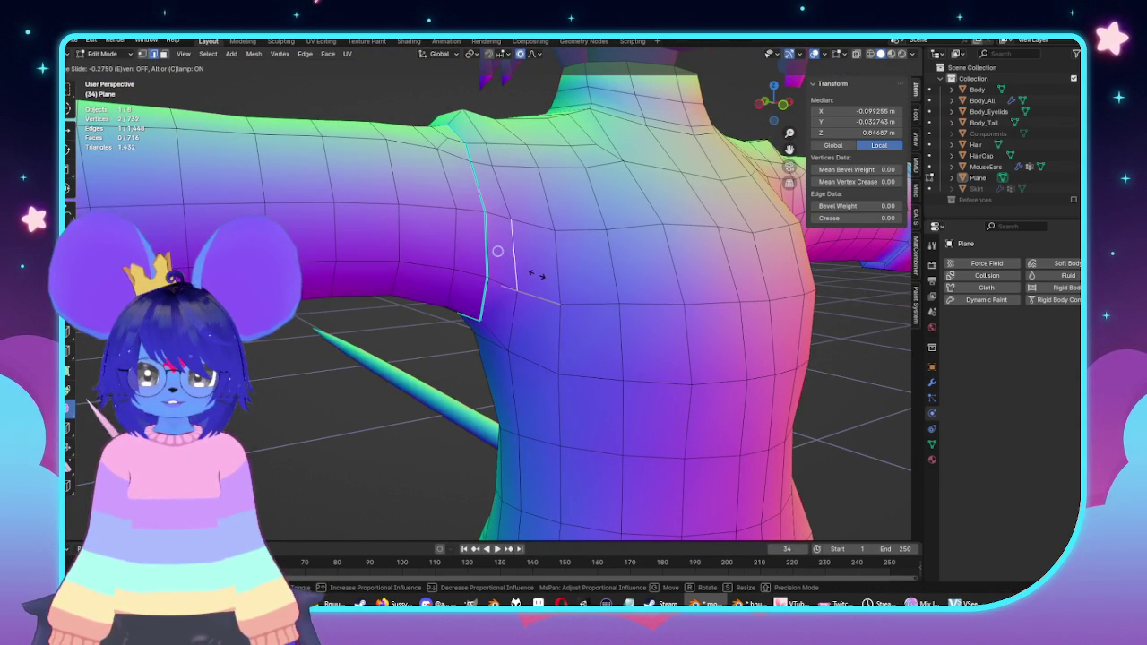
{"action": "left_click", "coordinate": [524, 267]}
{"action": "mouse_move", "coordinate": [486, 153]}
{"action": "middle_mouse_down"}
{"action": "mouse_move", "coordinate": [472, 206]}
{"action": "mouse_move", "coordinate": [555, 218]}
{"action": "mouse_move", "coordinate": [584, 238]}
{"action": "middle_mouse_up"}
{"action": "key", "text": "g"}
{"action": "key", "text": "g"}
{"action": "left_click", "coordinate": [538, 219]}
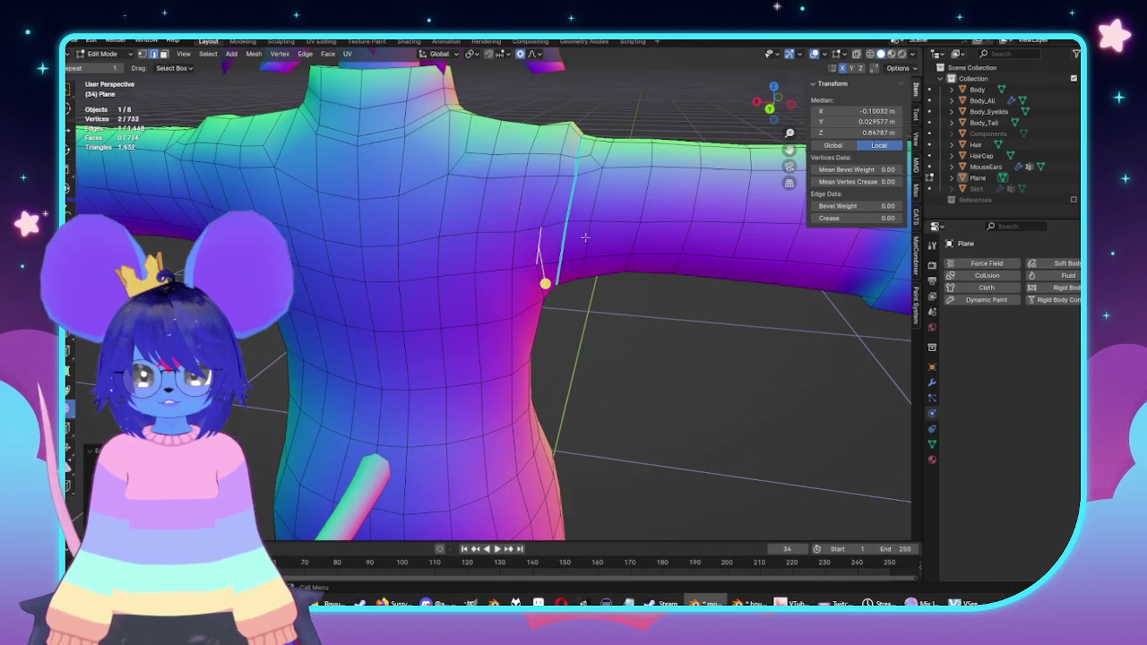
{"action": "key", "text": "g"}
{"action": "key", "text": "g"}
{"action": "left_click", "coordinate": [549, 166]}
Step: Review the repositioned shoulder loop on the whole character, then resume editing the coat
{"action": "middle_click_drag", "start_coordinate": [613, 203], "coordinate": [616, 203]}
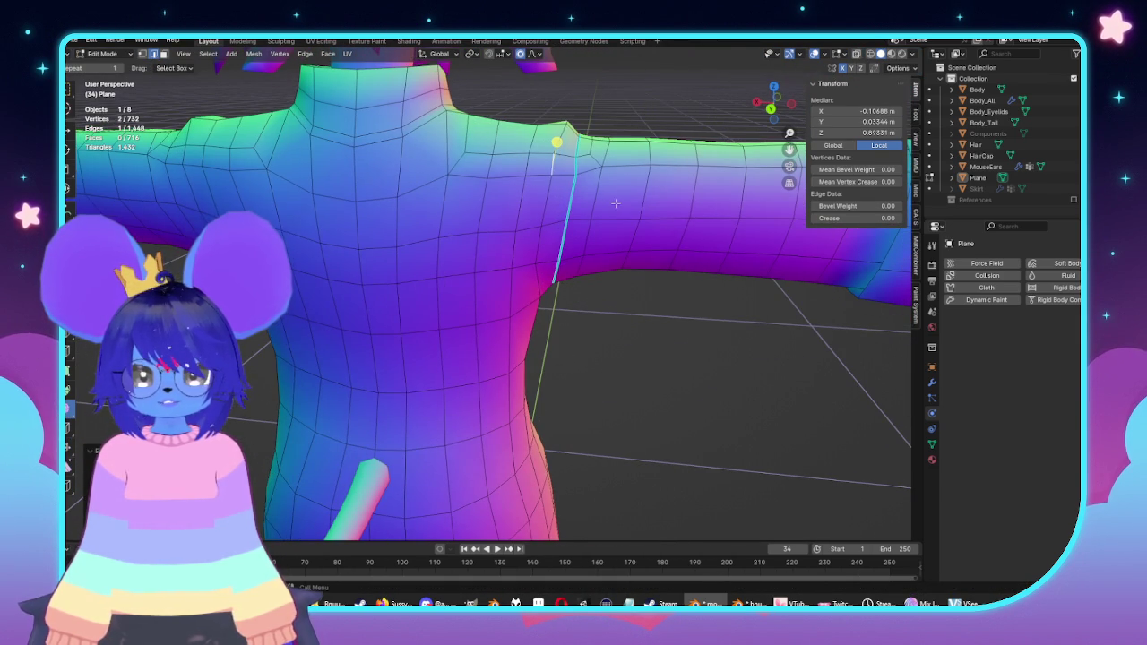
{"action": "scroll", "coordinate": [551, 176], "scroll_direction": "down", "scroll_amount": 5}
{"action": "key", "text": "Tab"}
{"action": "mouse_move", "coordinate": [551, 176]}
{"action": "middle_mouse_down"}
{"action": "mouse_move", "coordinate": [570, 321]}
{"action": "mouse_move", "coordinate": [538, 269]}
{"action": "middle_mouse_up"}
{"action": "scroll", "coordinate": [537, 269], "scroll_direction": "up", "scroll_amount": 1}
{"action": "scroll", "coordinate": [494, 225], "scroll_direction": "up", "scroll_amount": 5}
{"action": "mouse_move", "coordinate": [494, 224]}
{"action": "middle_mouse_down"}
{"action": "mouse_move", "coordinate": [573, 317]}
{"action": "mouse_move", "coordinate": [566, 256]}
{"action": "middle_mouse_up"}
{"action": "key", "text": "Tab"}
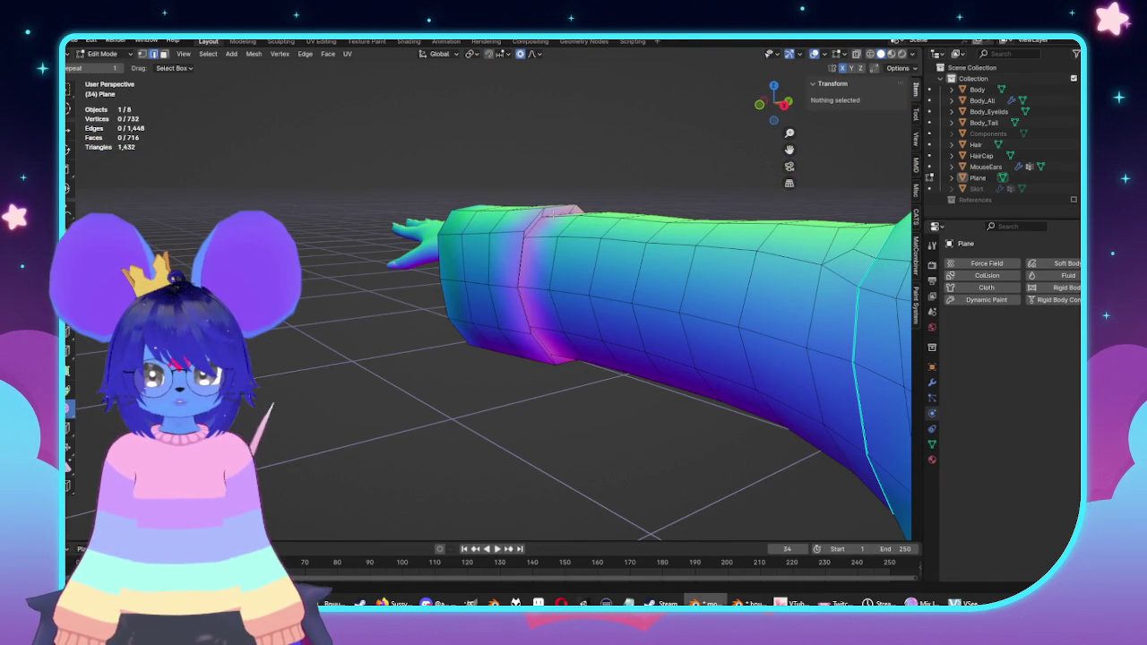
Step: Select the sleeve and shoulder edge loops and mark them sharp
{"action": "left_click", "coordinate": [556, 212], "text": "alt"}
{"action": "left_click", "coordinate": [859, 359], "text": "alt"}
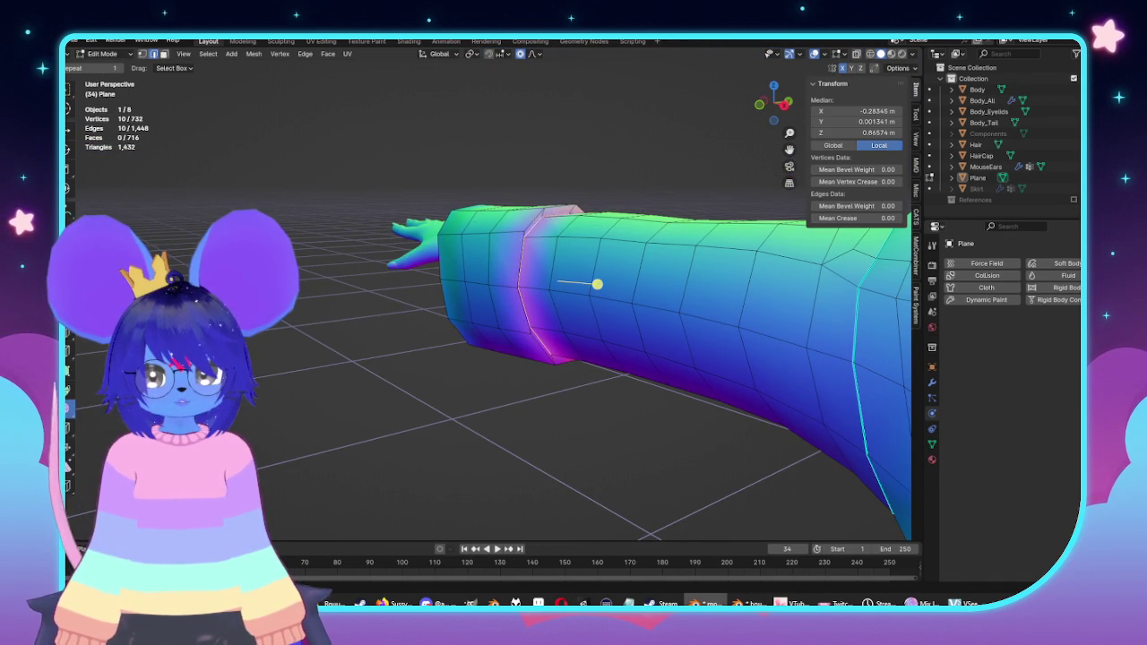
{"action": "middle_click_drag", "start_coordinate": [858, 359], "coordinate": [627, 295]}
{"action": "scroll", "coordinate": [502, 296], "scroll_direction": "up", "scroll_amount": 3}
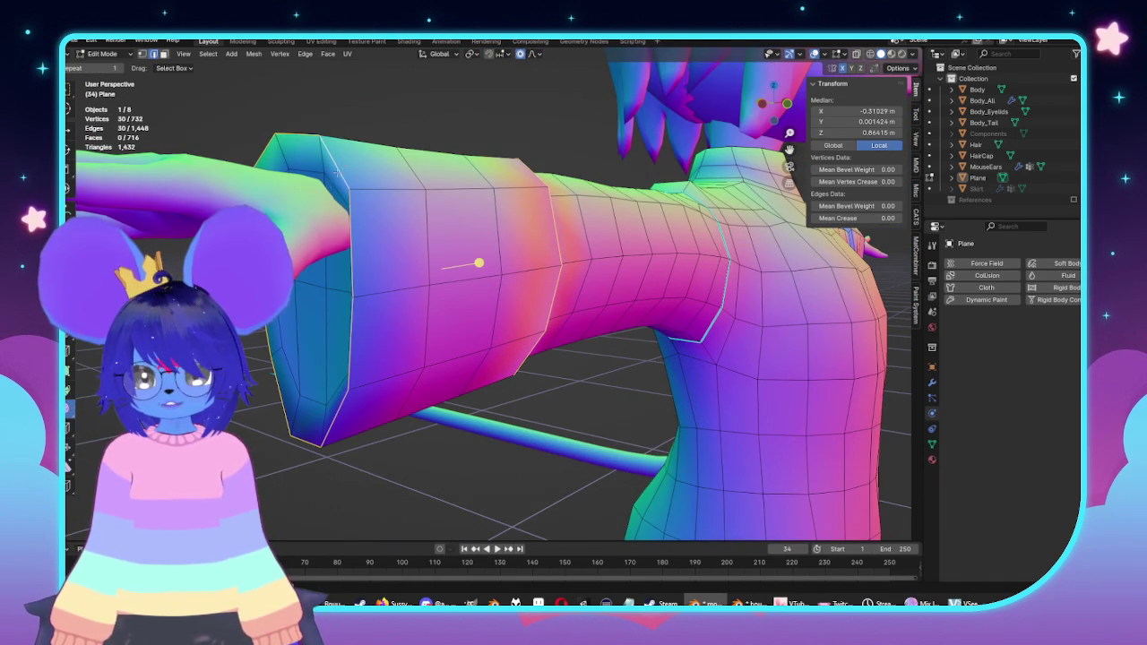
{"action": "middle_click_drag", "start_coordinate": [352, 217], "coordinate": [379, 284]}
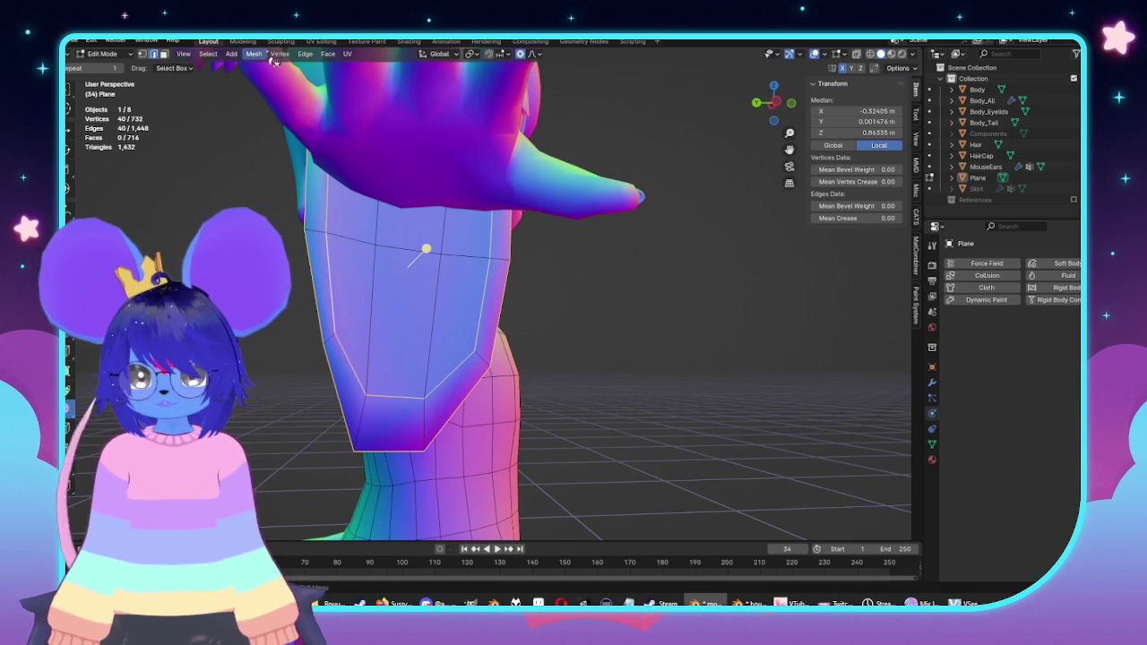
{"action": "left_click", "coordinate": [305, 54]}
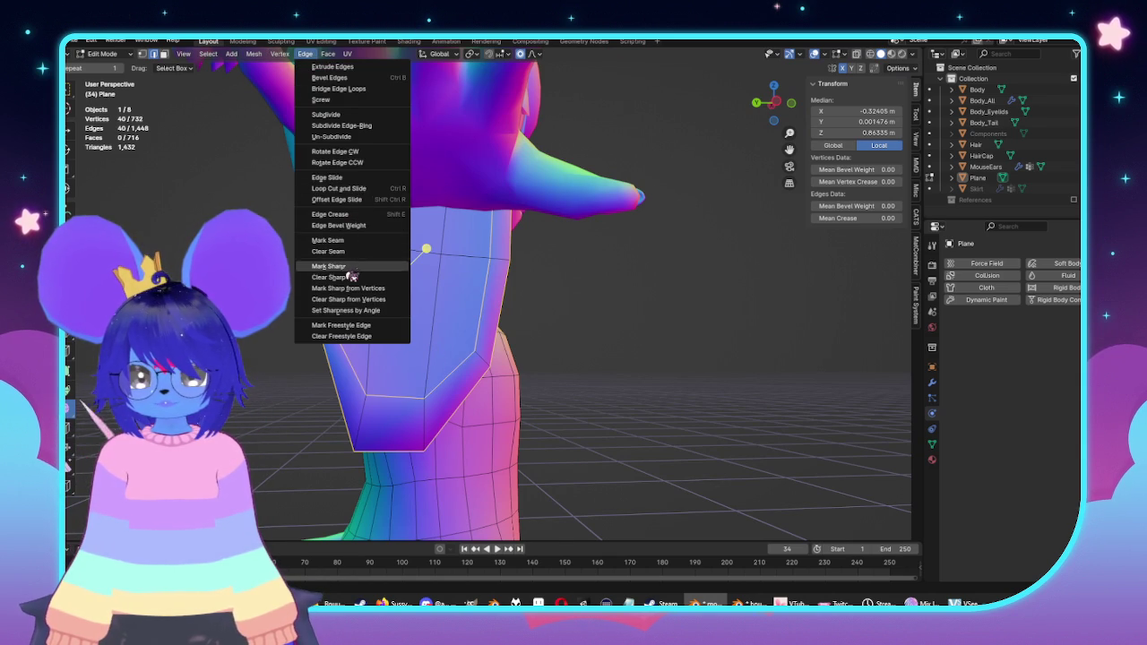
{"action": "left_click", "coordinate": [350, 268]}
Step: Inspect the sharp sleeve loops on the arm in Object Mode and from the front
{"action": "key", "text": "Tab"}
{"action": "mouse_move", "coordinate": [558, 290]}
{"action": "middle_mouse_down"}
{"action": "mouse_move", "coordinate": [499, 295]}
{"action": "mouse_move", "coordinate": [520, 244]}
{"action": "middle_mouse_up"}
{"action": "scroll", "coordinate": [472, 275], "scroll_direction": "up", "scroll_amount": 4}
{"action": "key", "text": "Tab"}
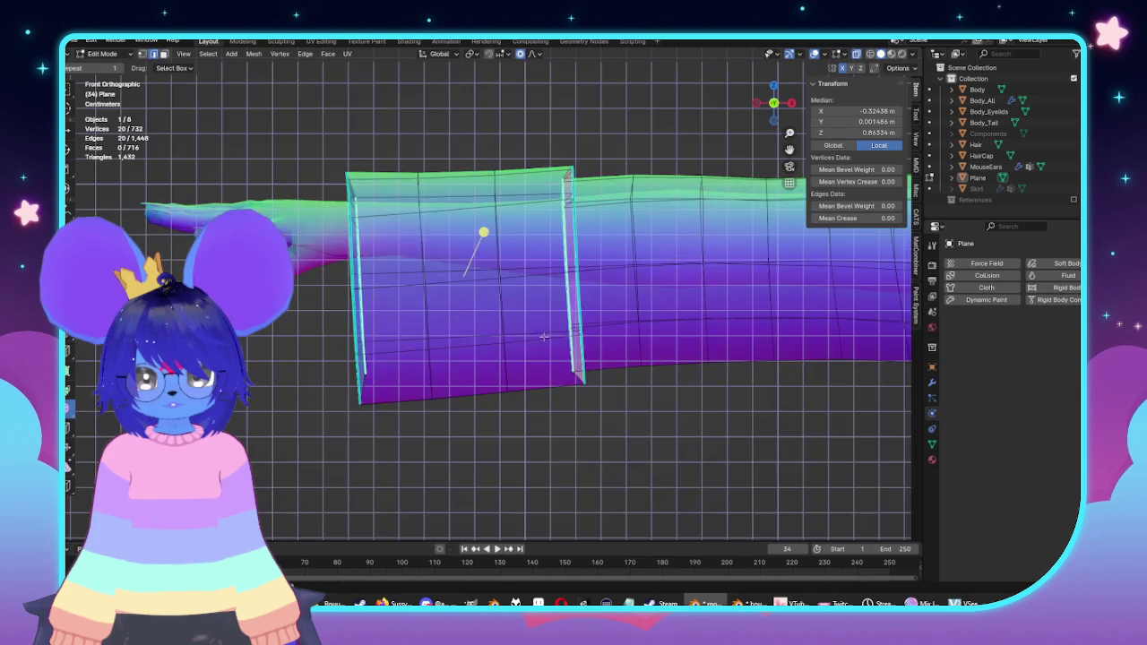
{"action": "middle_click_drag", "start_coordinate": [578, 327], "coordinate": [568, 287], "text": "alt"}
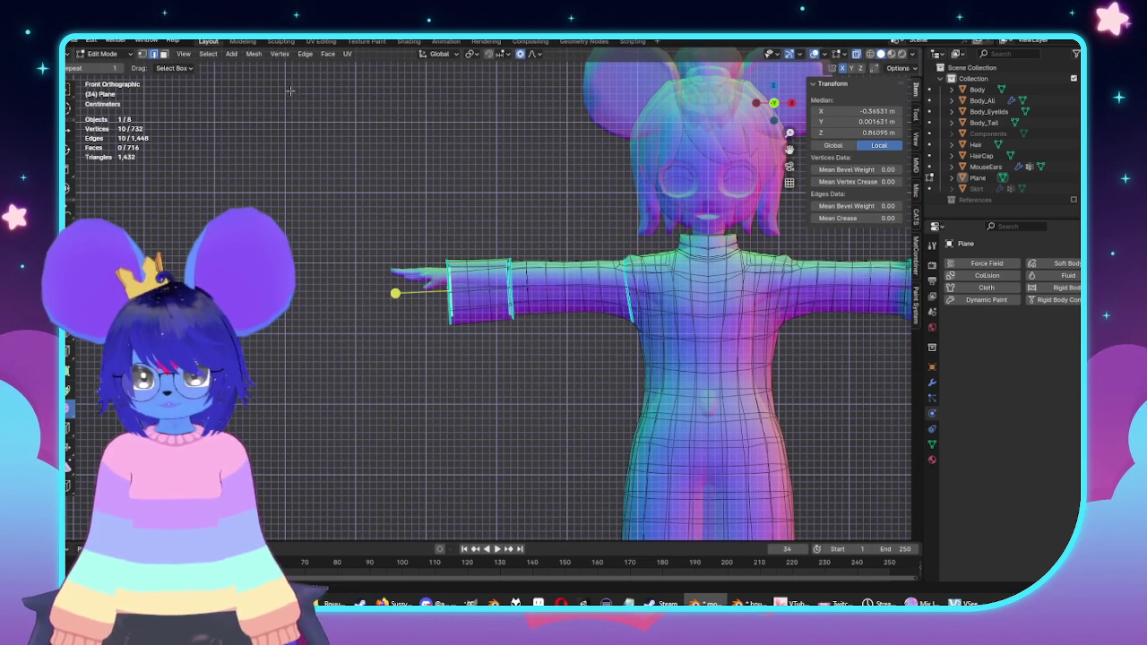
{"action": "left_click", "coordinate": [306, 53]}
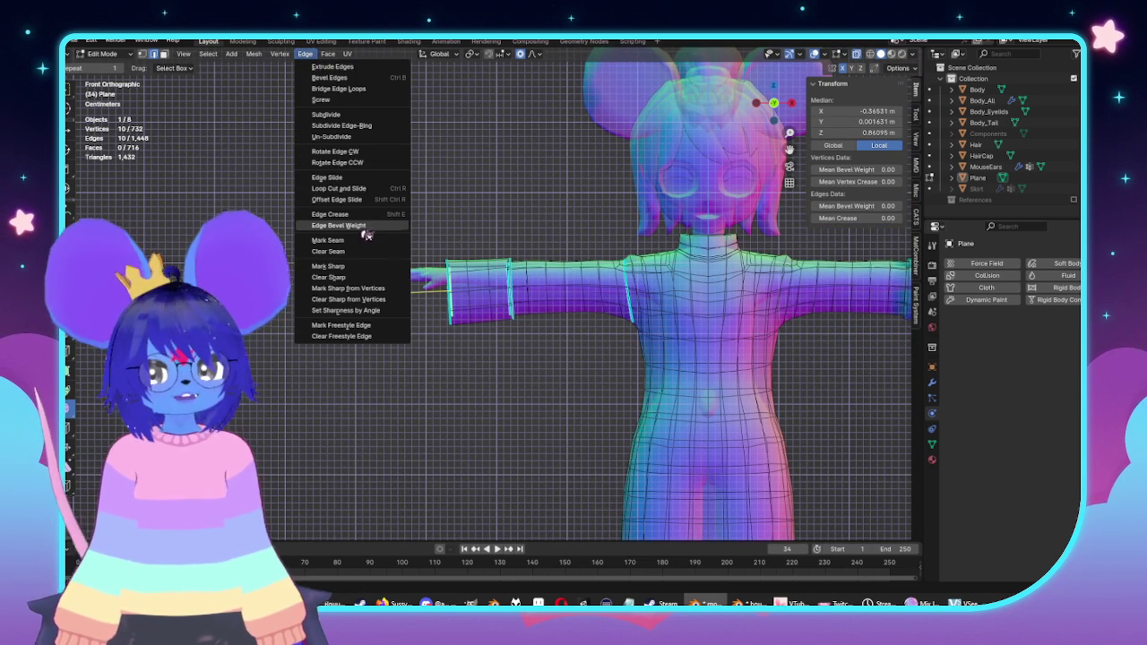
{"action": "key", "text": "Tab"}
{"action": "middle_click_drag", "start_coordinate": [365, 285], "coordinate": [501, 295]}
{"action": "scroll", "coordinate": [598, 315], "scroll_direction": "up", "scroll_amount": 4}
{"action": "scroll", "coordinate": [560, 253], "scroll_direction": "down", "scroll_amount": 3}
{"action": "key", "text": "Tab"}
{"action": "scroll", "coordinate": [559, 254], "scroll_direction": "up", "scroll_amount": 4}
{"action": "mouse_move", "coordinate": [559, 253]}
{"action": "middle_mouse_down"}
{"action": "mouse_move", "coordinate": [599, 247]}
{"action": "mouse_move", "coordinate": [584, 251]}
{"action": "middle_mouse_up"}
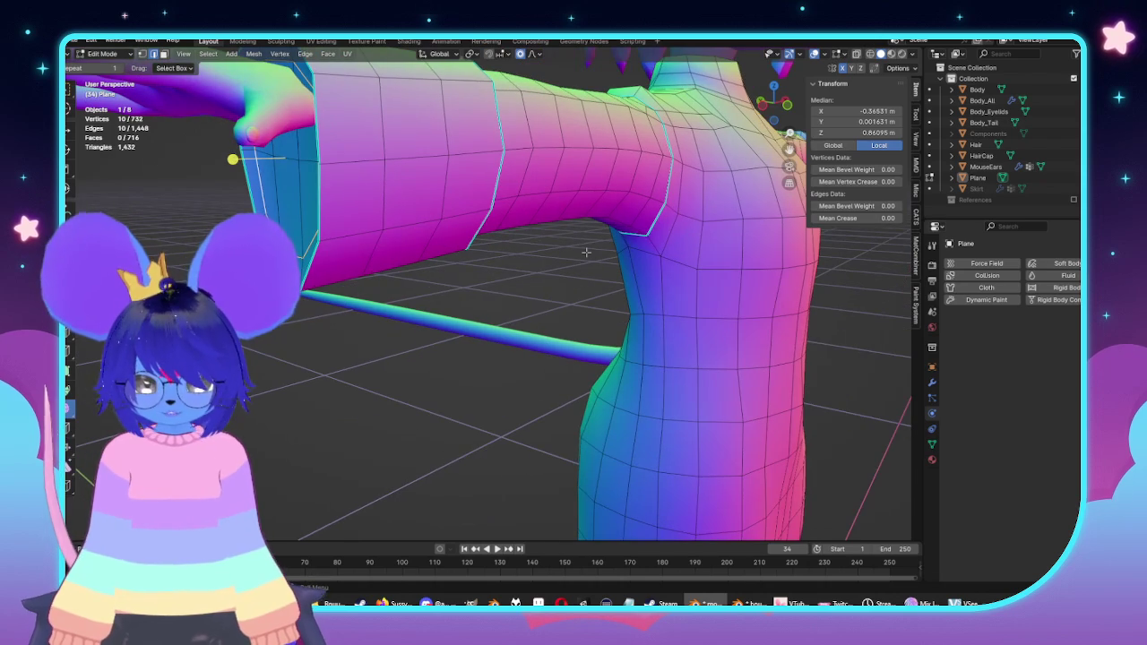
Step: Nudge the sleeve loop along global Y and view the whole character in Object Mode
{"action": "key", "text": "g"}
{"action": "key", "text": "y"}
{"action": "left_click", "coordinate": [579, 252]}
{"action": "scroll", "coordinate": [579, 252], "scroll_direction": "down", "scroll_amount": 3}
{"action": "scroll", "coordinate": [573, 269], "scroll_direction": "down", "scroll_amount": 3}
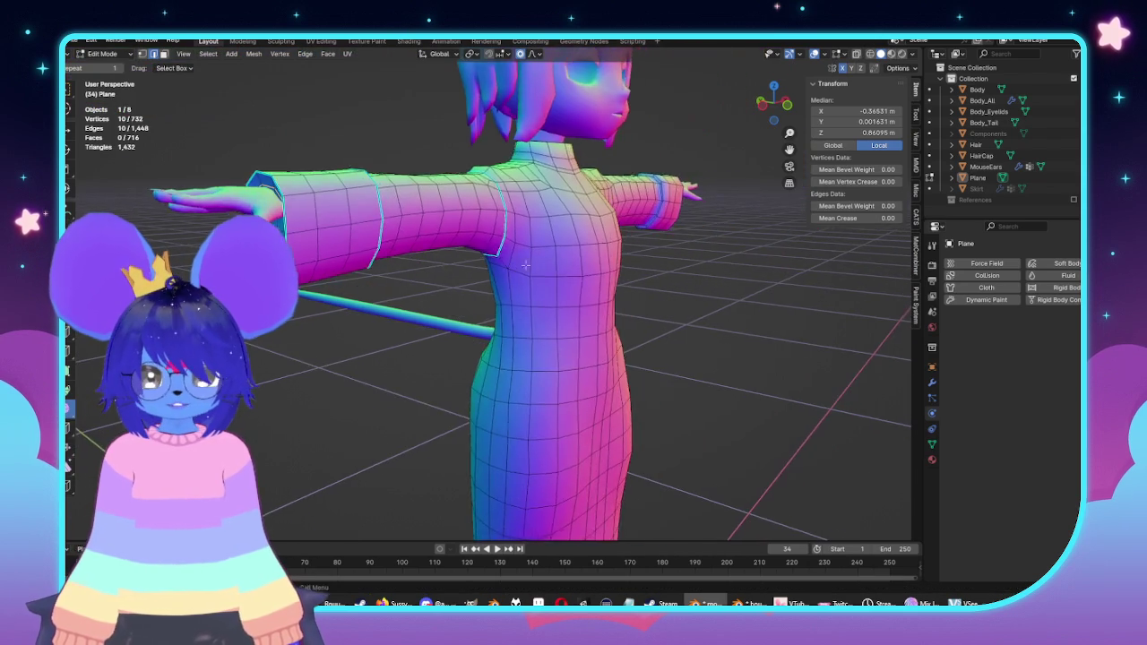
{"action": "key", "text": "Tab"}
{"action": "scroll", "coordinate": [549, 358], "scroll_direction": "down", "scroll_amount": 2}
{"action": "middle_click_drag", "start_coordinate": [617, 328], "coordinate": [609, 220]}
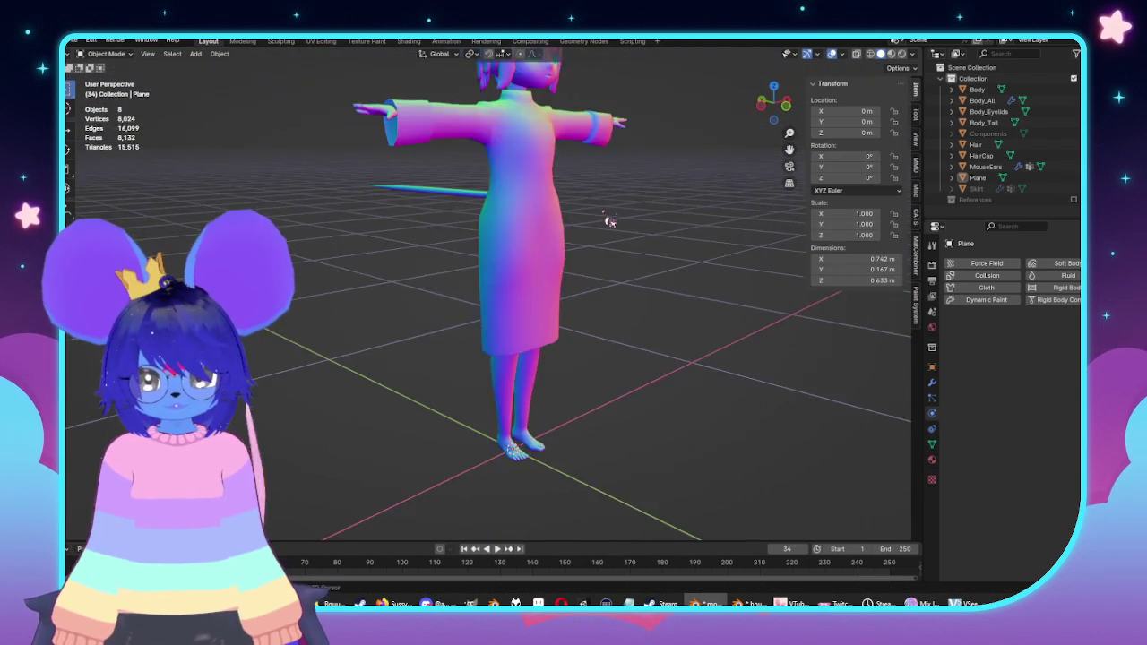
Step: Centre the character in Front Orthographic view and enter Edit Mode on the coat mesh
{"action": "key", "text": "KP_3"}
{"action": "scroll", "coordinate": [627, 269], "scroll_direction": "up", "scroll_amount": 3}
{"action": "key", "text": "KP_1"}
{"action": "mouse_move", "coordinate": [712, 300]}
{"action": "middle_mouse_down", "text": "shift"}
{"action": "mouse_move", "coordinate": [609, 327]}
{"action": "mouse_move", "coordinate": [597, 237]}
{"action": "middle_mouse_up", "text": "shift"}
{"action": "key", "text": "Tab"}
{"action": "scroll", "coordinate": [592, 334], "scroll_direction": "up", "scroll_amount": 3}
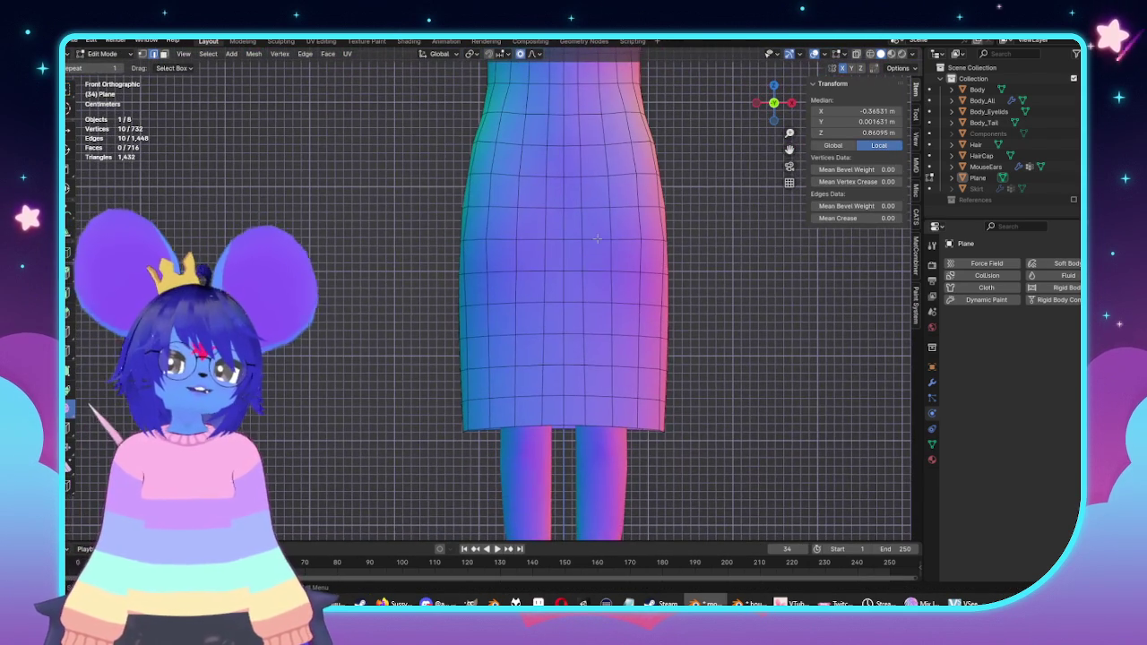
{"action": "scroll", "coordinate": [603, 236], "scroll_direction": "down", "scroll_amount": 4}
{"action": "scroll", "coordinate": [583, 313], "scroll_direction": "up", "scroll_amount": 4}
{"action": "scroll", "coordinate": [564, 376], "scroll_direction": "up", "scroll_amount": 1}
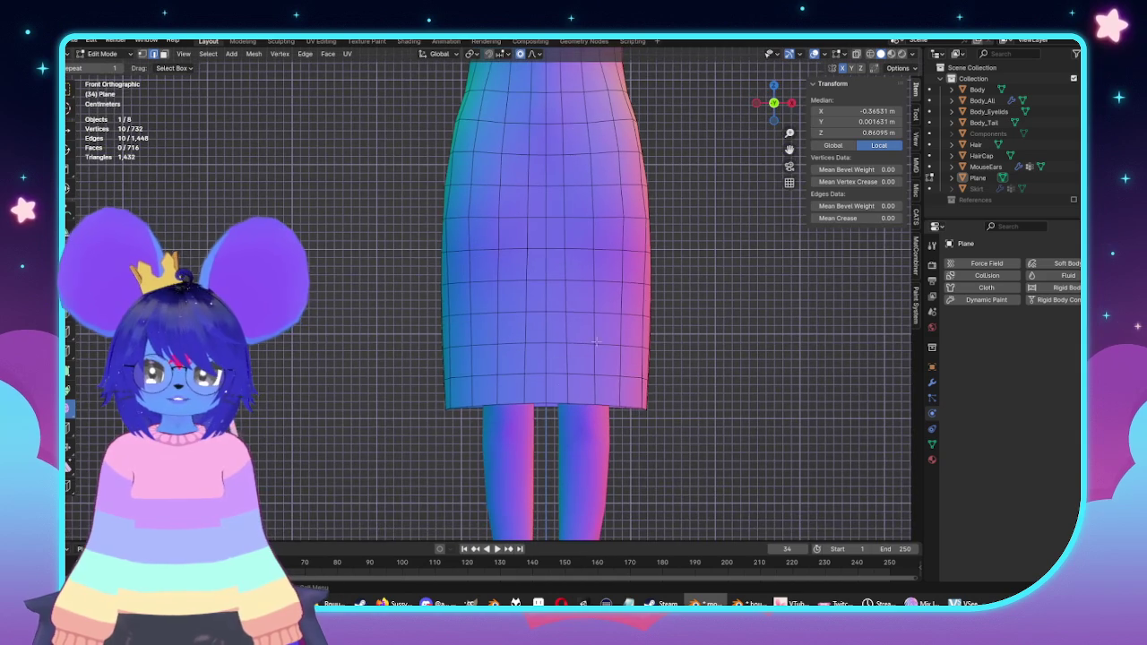
{"action": "scroll", "coordinate": [562, 385], "scroll_direction": "up", "scroll_amount": 1}
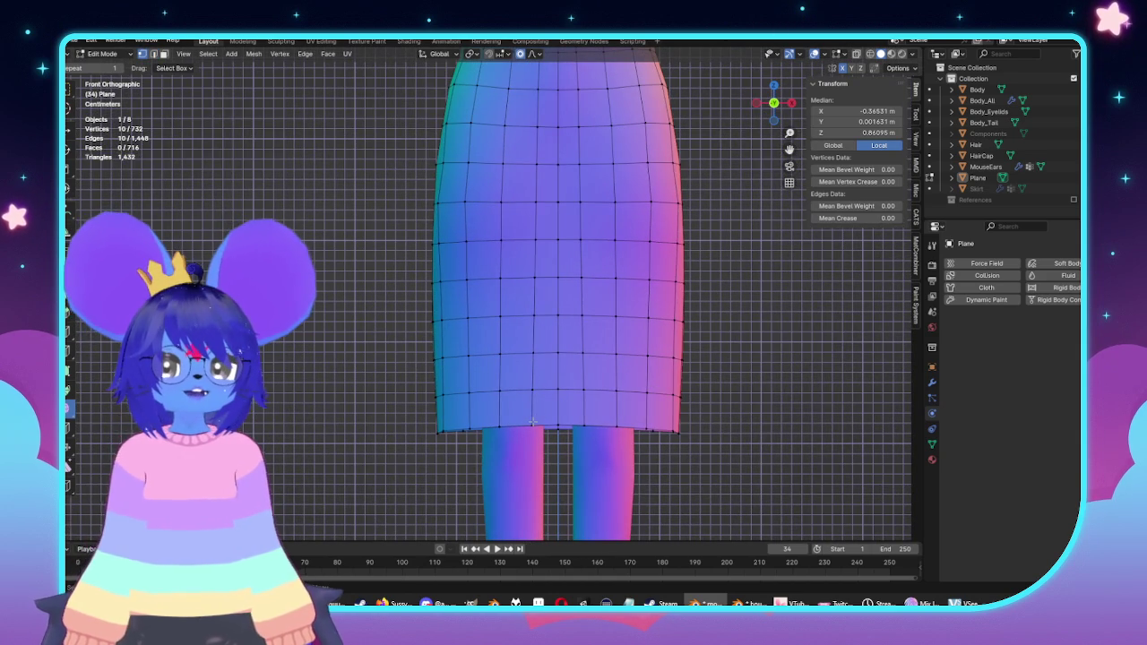
Step: Move a single hem vertex along X with an enlarged proportional falloff to flare the skirt
{"action": "left_click", "coordinate": [527, 407]}
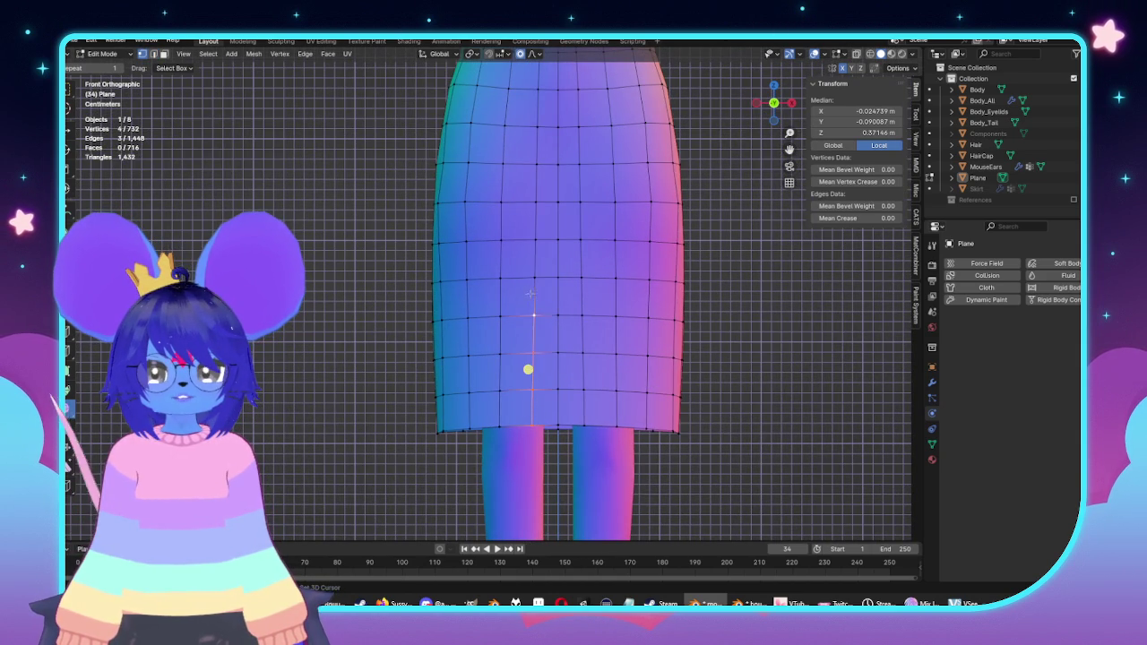
{"action": "left_click", "coordinate": [524, 423]}
{"action": "scroll", "coordinate": [525, 422], "scroll_direction": "down", "scroll_amount": 4}
{"action": "scroll", "coordinate": [573, 426], "scroll_direction": "up", "scroll_amount": 3}
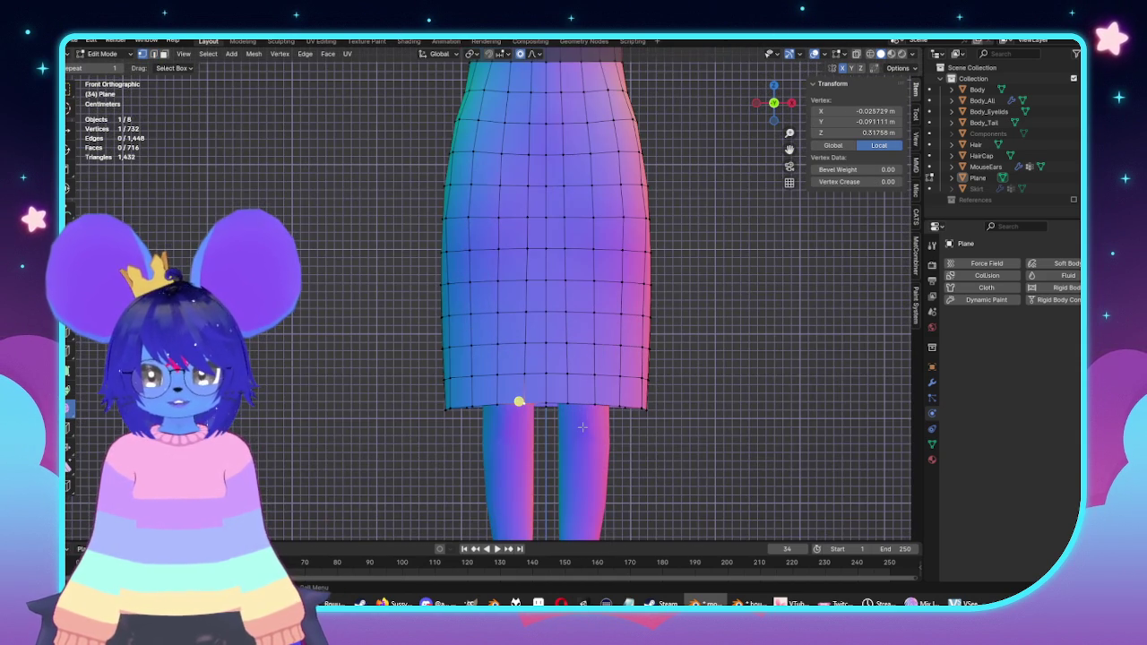
{"action": "key", "text": "g"}
{"action": "key", "text": "x"}
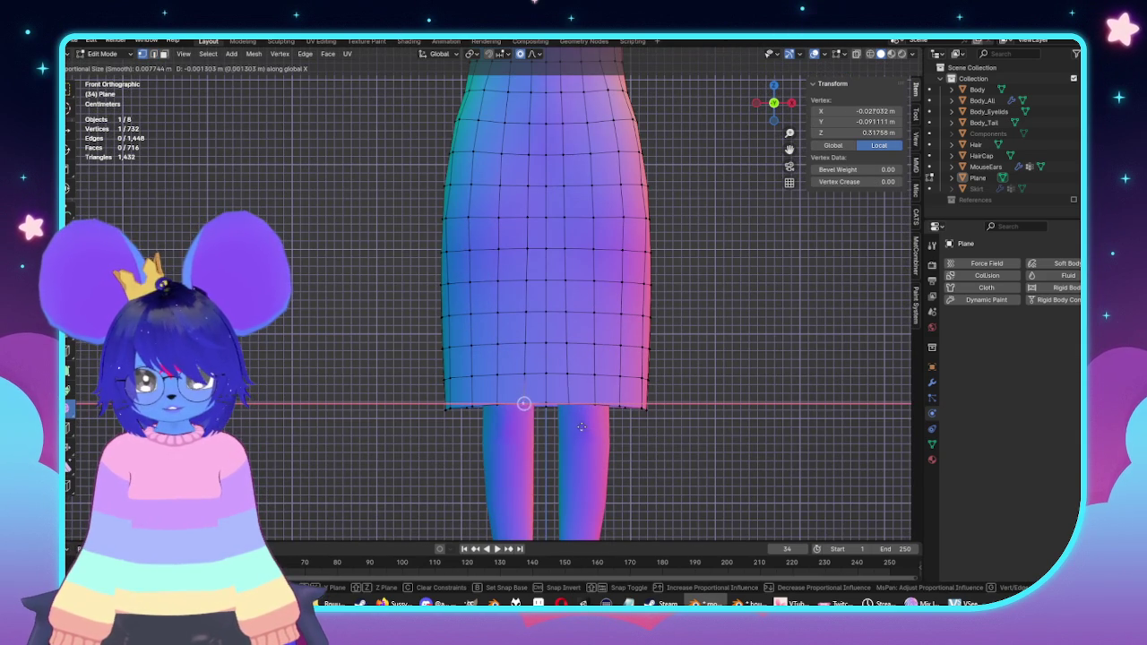
{"action": "scroll", "coordinate": [578, 425], "scroll_direction": "down", "scroll_amount": 12}
{"action": "scroll", "coordinate": [578, 425], "scroll_direction": "down", "scroll_amount": 11}
{"action": "scroll", "coordinate": [577, 424], "scroll_direction": "down", "scroll_amount": 4}
{"action": "scroll", "coordinate": [578, 424], "scroll_direction": "down", "scroll_amount": 2}
{"action": "left_click", "coordinate": [558, 423]}
{"action": "scroll", "coordinate": [558, 423], "scroll_direction": "down", "scroll_amount": 5}
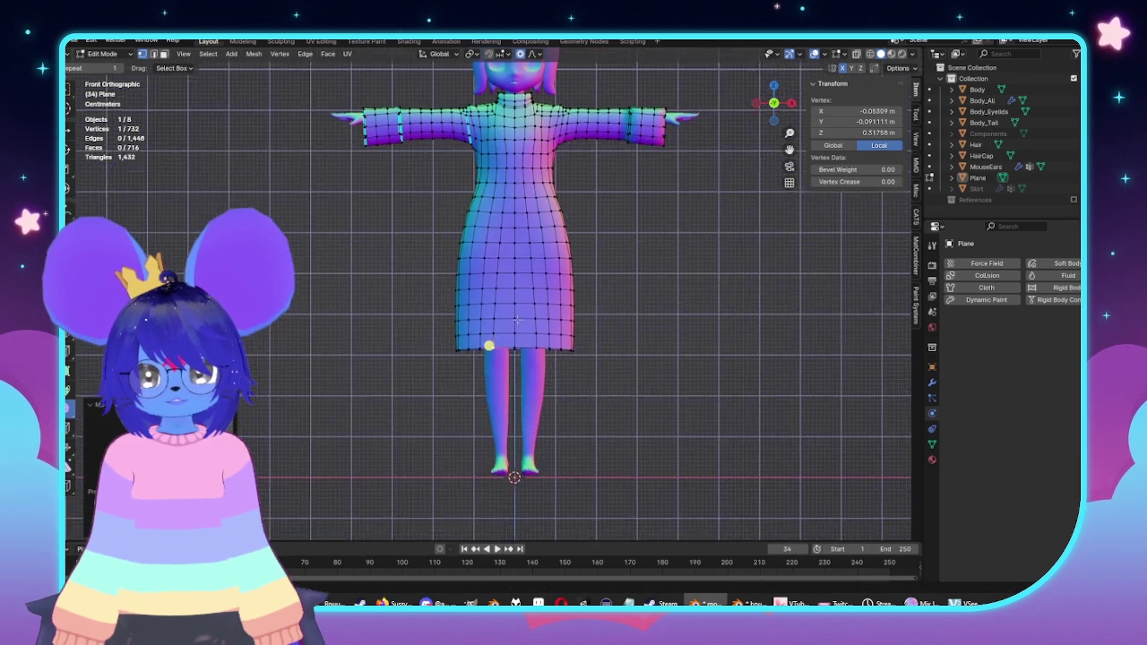
Step: Select the strip of center-front faces from below the waist down to the hem
{"action": "key", "text": "alt+a"}
{"action": "scroll", "coordinate": [538, 224], "scroll_direction": "up", "scroll_amount": 4}
{"action": "left_click", "coordinate": [529, 200]}
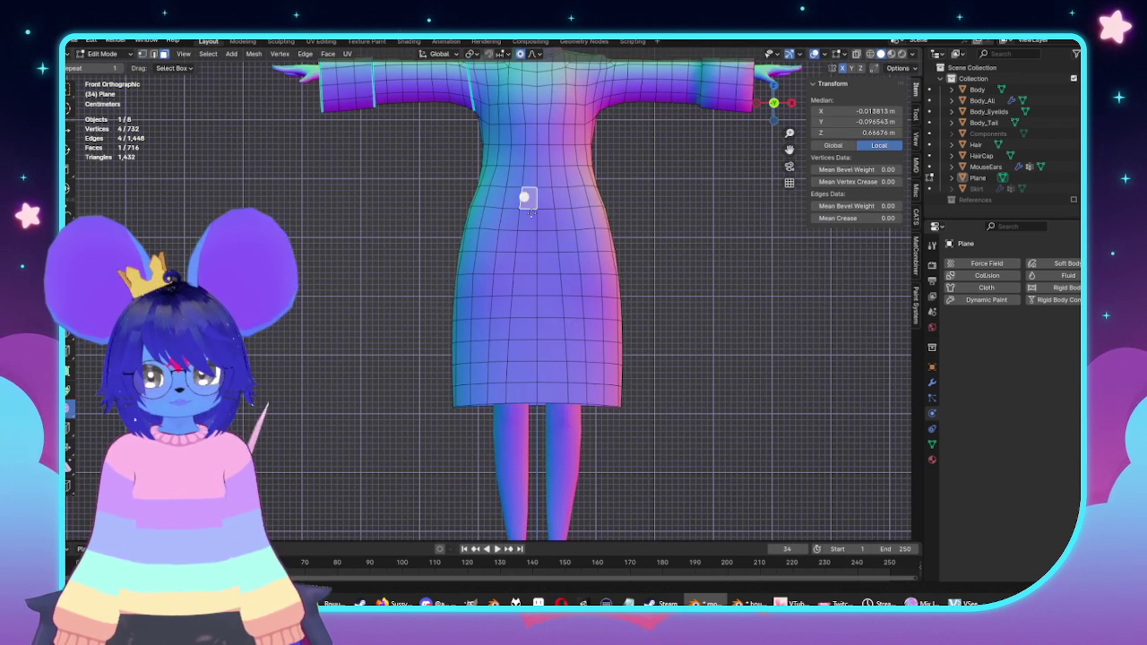
{"action": "left_click", "coordinate": [531, 260], "text": "shift"}
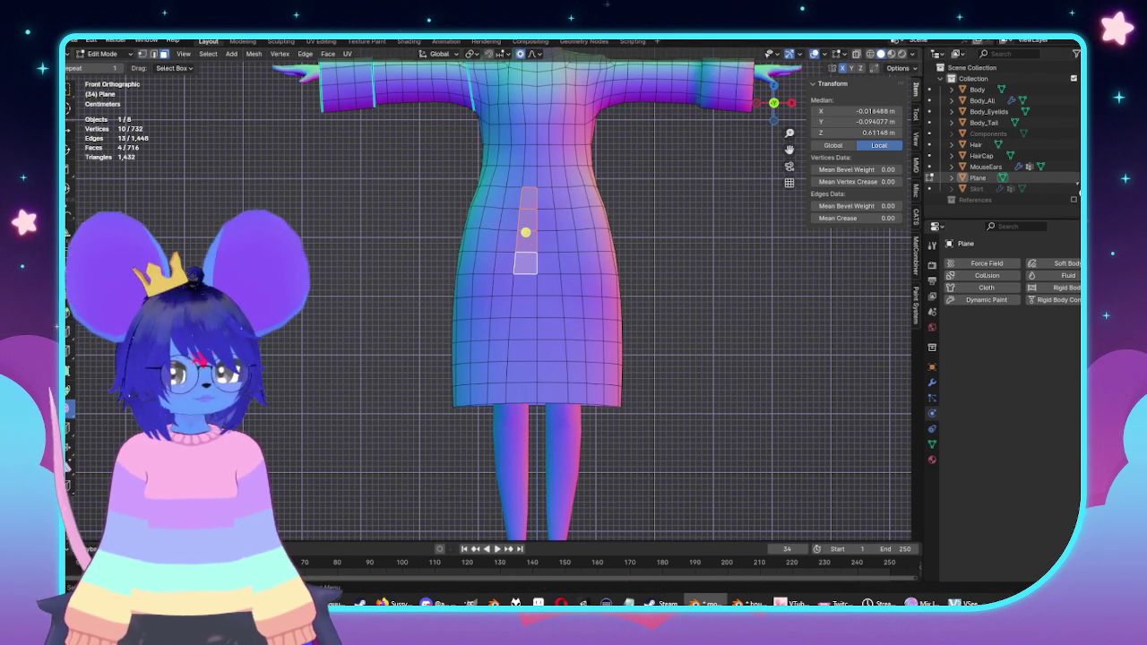
{"action": "key", "text": "g"}
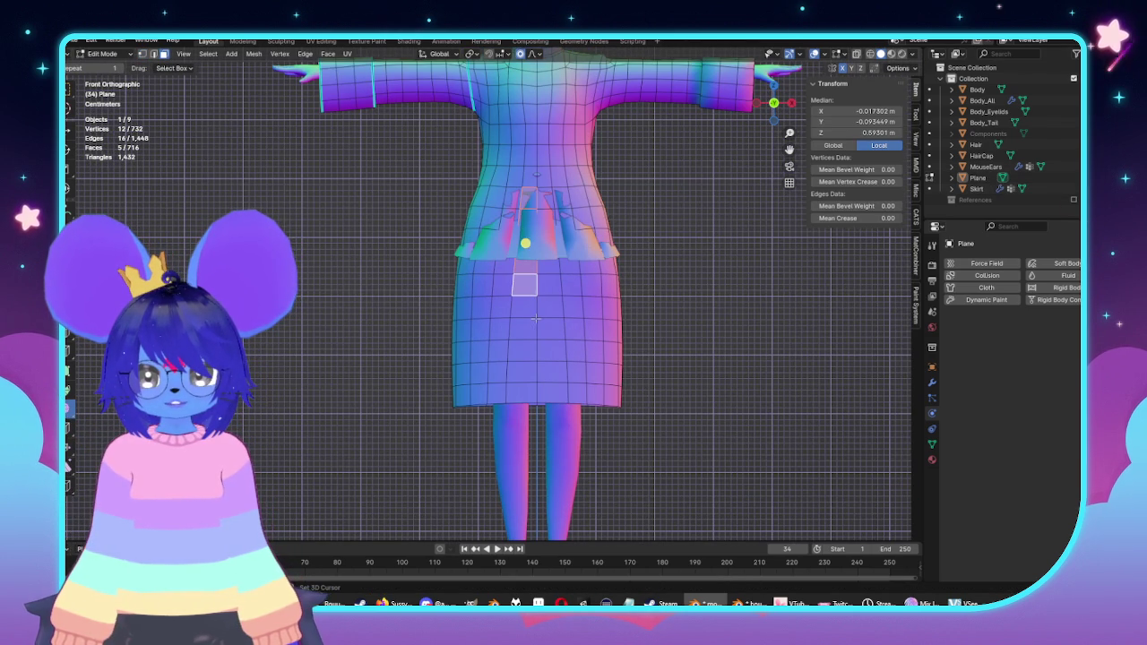
{"action": "left_click", "coordinate": [522, 349], "text": "shift"}
{"action": "left_click", "coordinate": [522, 372], "text": "shift"}
{"action": "left_click", "coordinate": [550, 304], "text": "shift"}
{"action": "key", "text": "alt+z"}
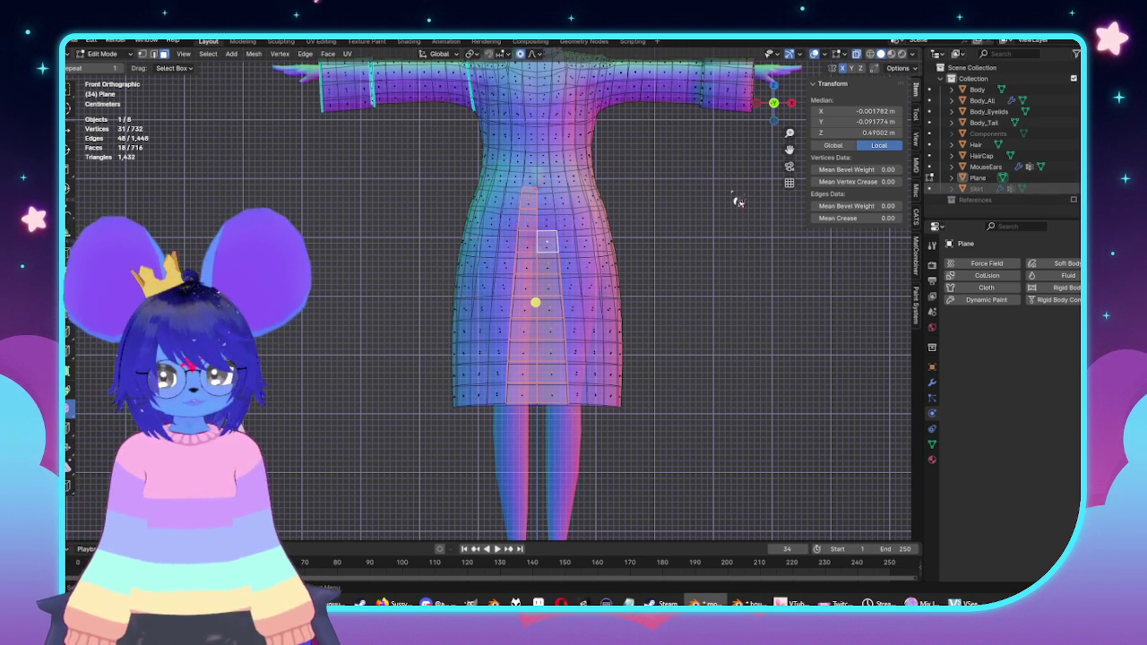
{"action": "key", "text": "alt+z"}
Step: Delete the selected faces to open the front slit and unhide the Skirt object
{"action": "key", "text": "x"}
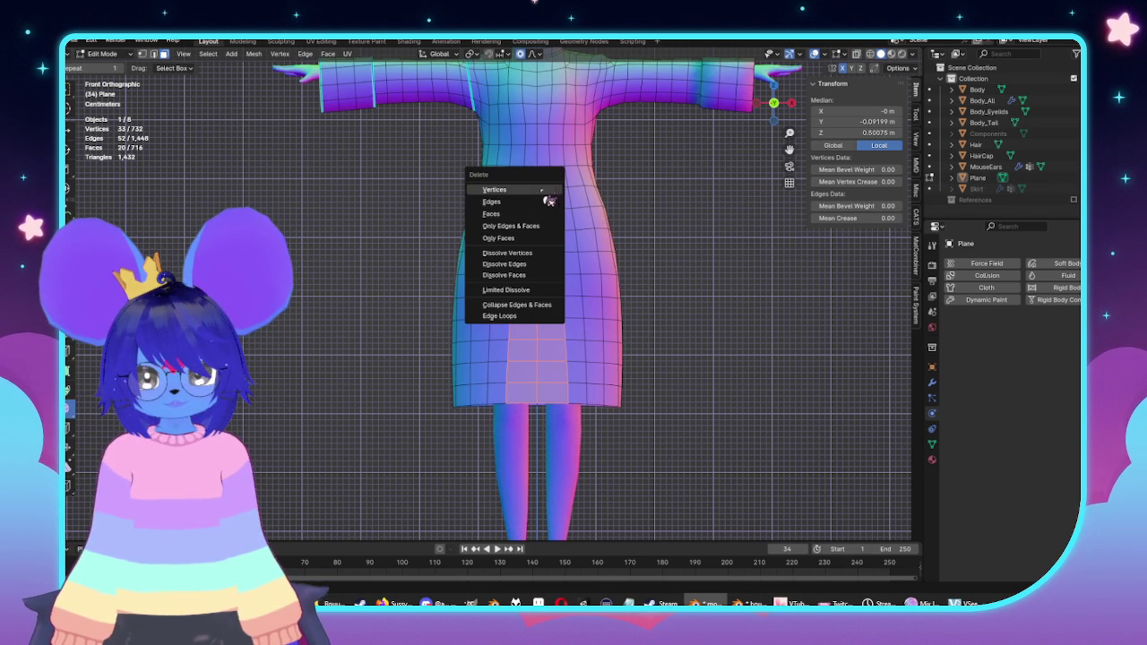
{"action": "left_click", "coordinate": [533, 202]}
{"action": "middle_click_drag", "start_coordinate": [619, 225], "coordinate": [651, 285], "text": "shift"}
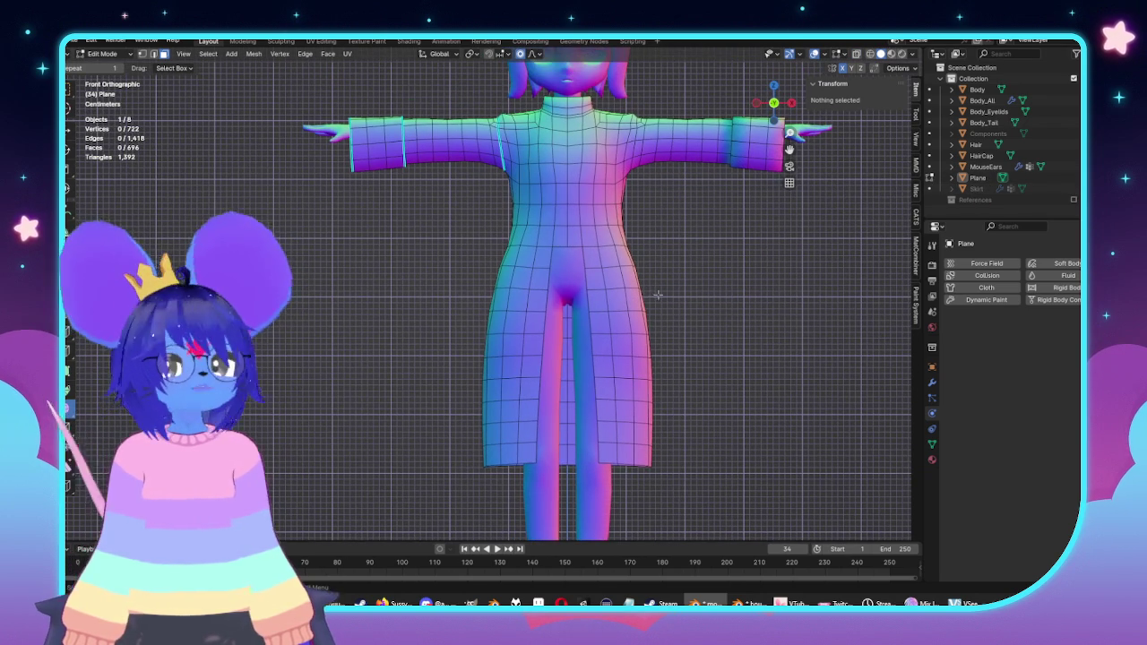
{"action": "key", "text": "alt+h"}
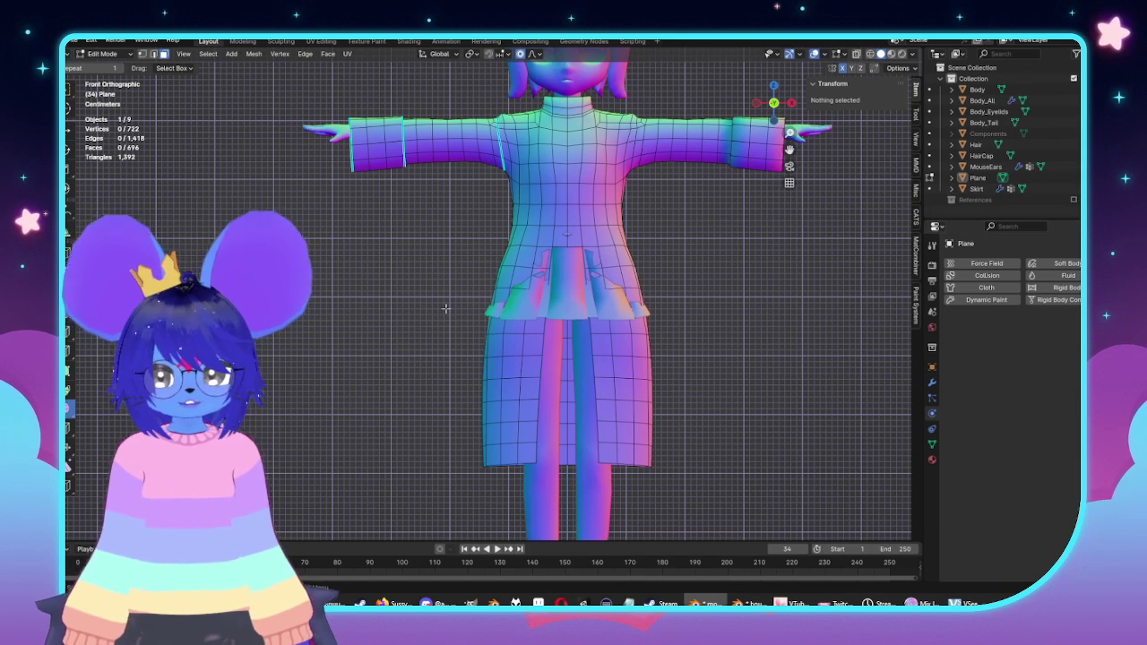
Step: Try moving a left skirt-edge vertex along X, then cancel and undo it
{"action": "left_click", "coordinate": [478, 304]}
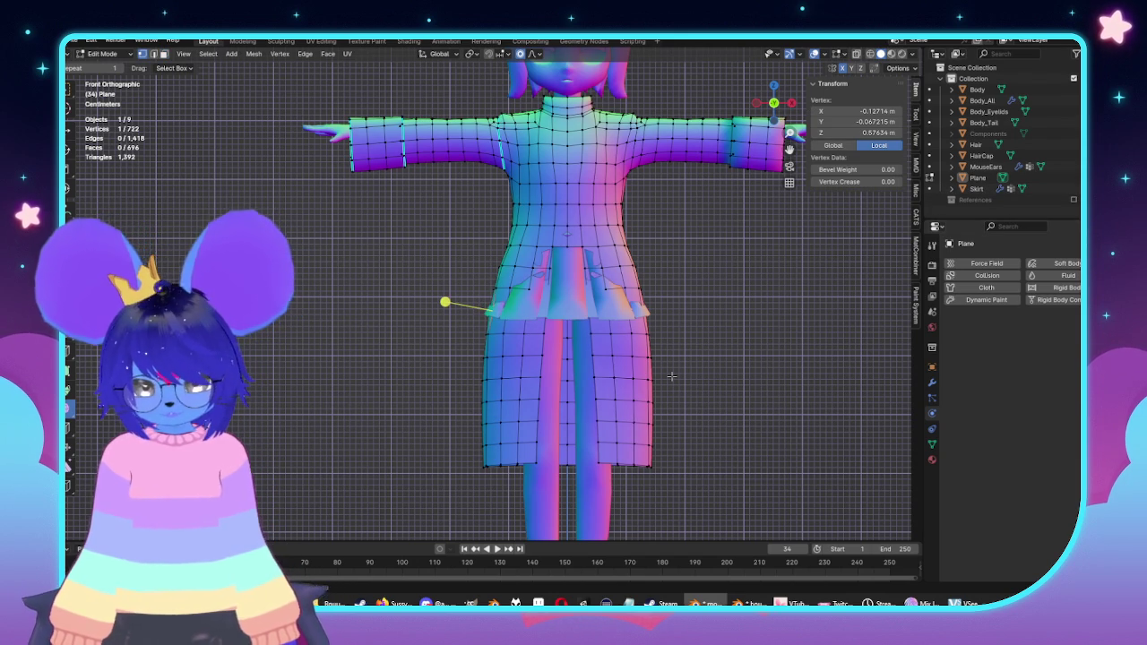
{"action": "key", "text": "g"}
{"action": "key", "text": "x"}
{"action": "scroll", "coordinate": [670, 377], "scroll_direction": "up", "scroll_amount": 2}
{"action": "scroll", "coordinate": [667, 378], "scroll_direction": "up", "scroll_amount": 3}
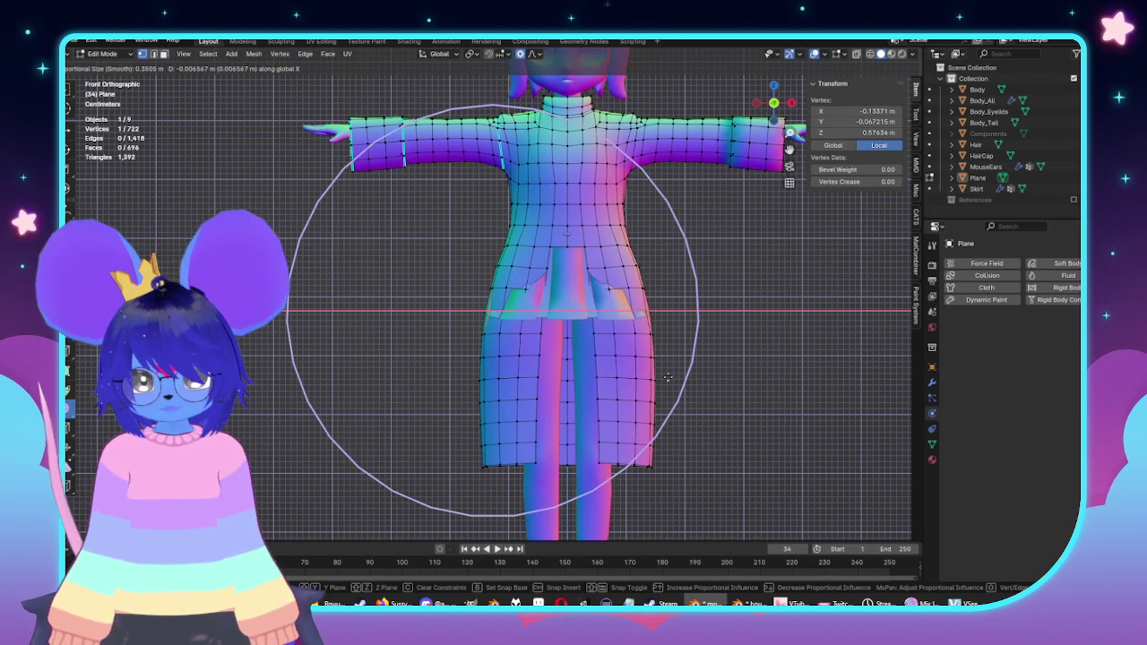
{"action": "left_click", "coordinate": [668, 377]}
{"action": "key", "text": "ctrl+z"}
{"action": "key", "text": "ctrl+z"}
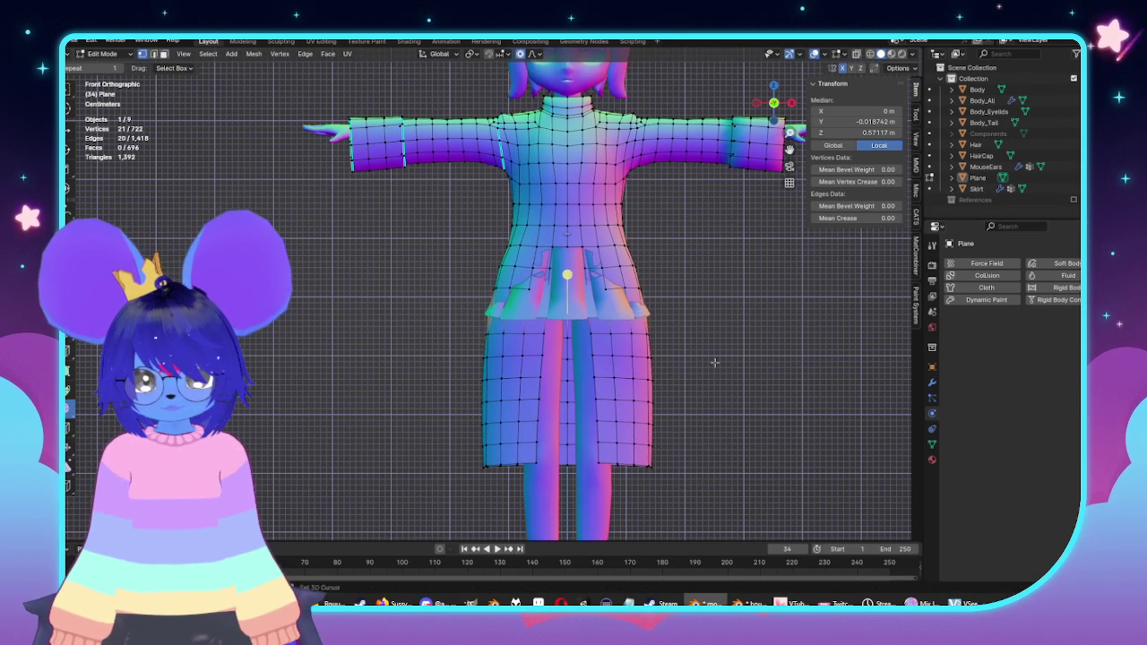
Step: In side view, scale the center-front seam with proportional falloff
{"action": "key", "text": "ctrl+KP_3"}
{"action": "key", "text": "s"}
{"action": "scroll", "coordinate": [618, 352], "scroll_direction": "up", "scroll_amount": 2}
{"action": "scroll", "coordinate": [624, 353], "scroll_direction": "up", "scroll_amount": 2}
{"action": "left_click", "coordinate": [624, 354]}
Step: Box-select the lower coat-dress faces in Front view and widen them along X with falloff
{"action": "key", "text": "KP_1"}
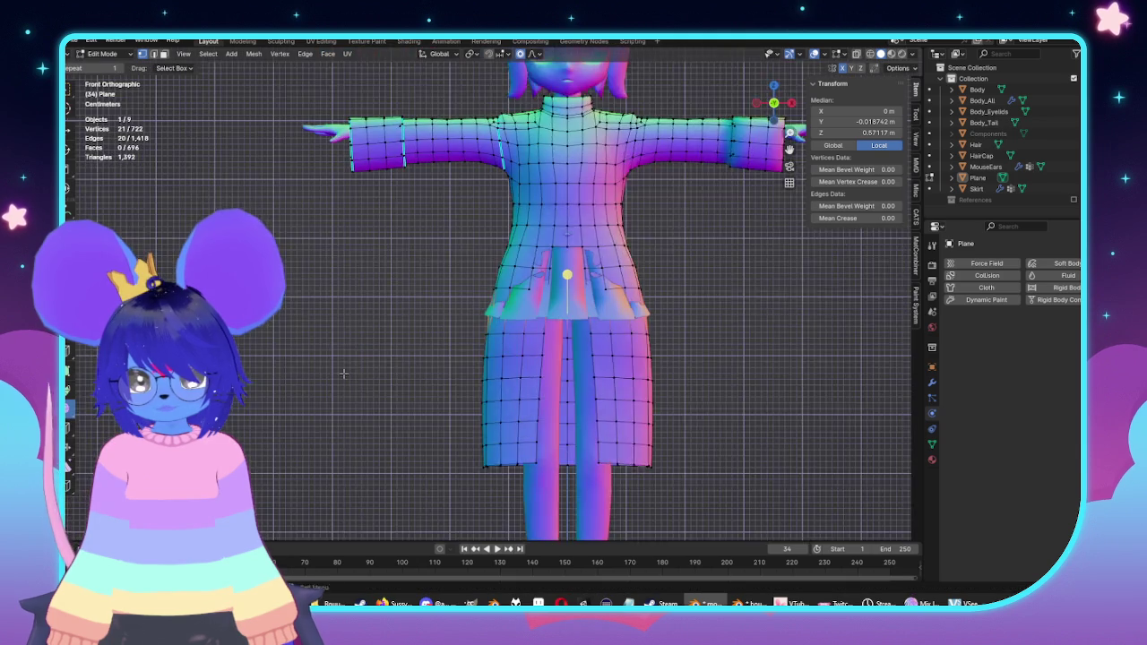
{"action": "left_click_drag", "start_coordinate": [410, 271], "coordinate": [743, 512]}
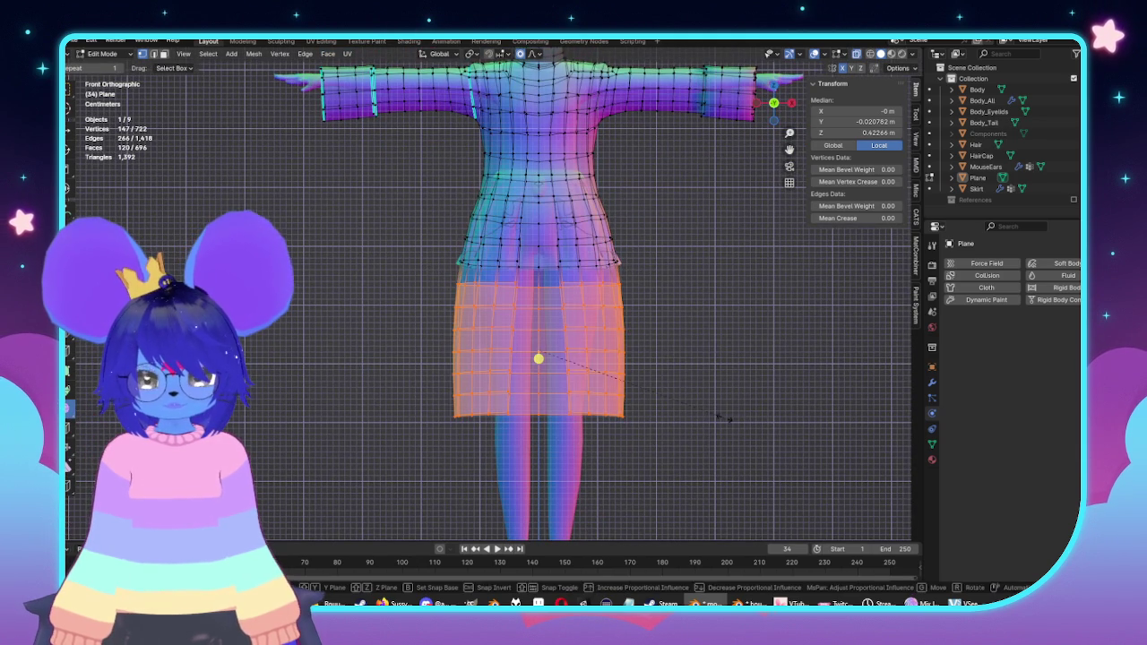
{"action": "key", "text": "g"}
{"action": "key", "text": "x"}
{"action": "scroll", "coordinate": [728, 417], "scroll_direction": "down", "scroll_amount": 3}
{"action": "scroll", "coordinate": [729, 417], "scroll_direction": "down", "scroll_amount": 3}
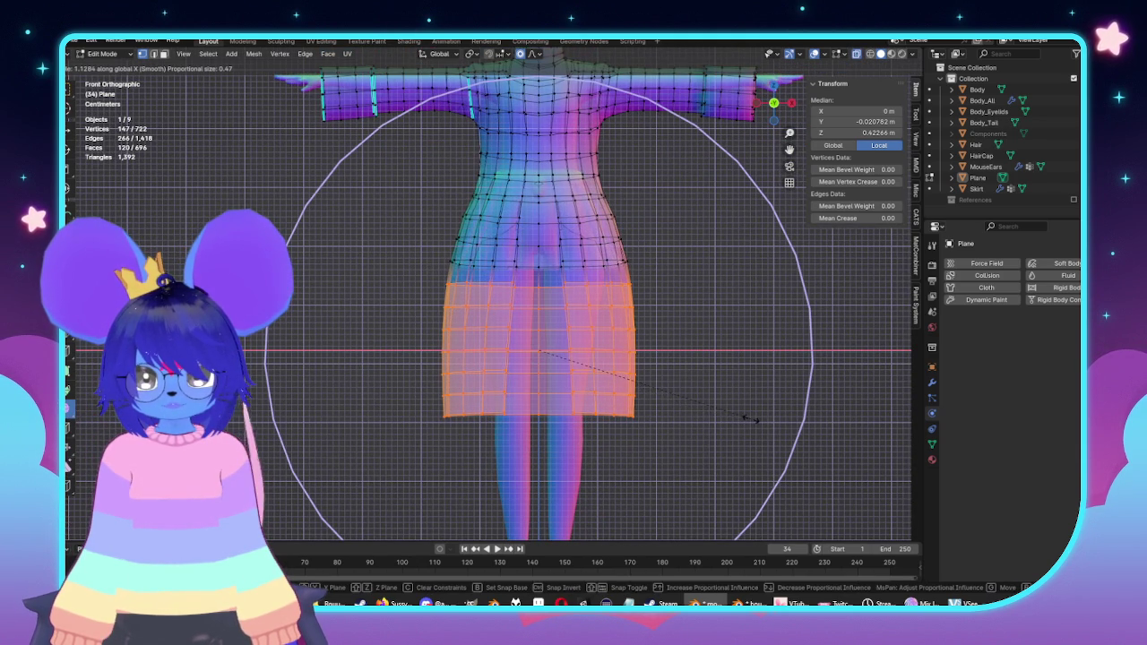
{"action": "left_click", "coordinate": [728, 417]}
{"action": "key", "text": "ctrl+KP_3"}
{"action": "scroll", "coordinate": [661, 354], "scroll_direction": "down", "scroll_amount": 3, "text": "ctrl"}
{"action": "scroll", "coordinate": [663, 351], "scroll_direction": "down", "scroll_amount": 1, "text": "ctrl"}
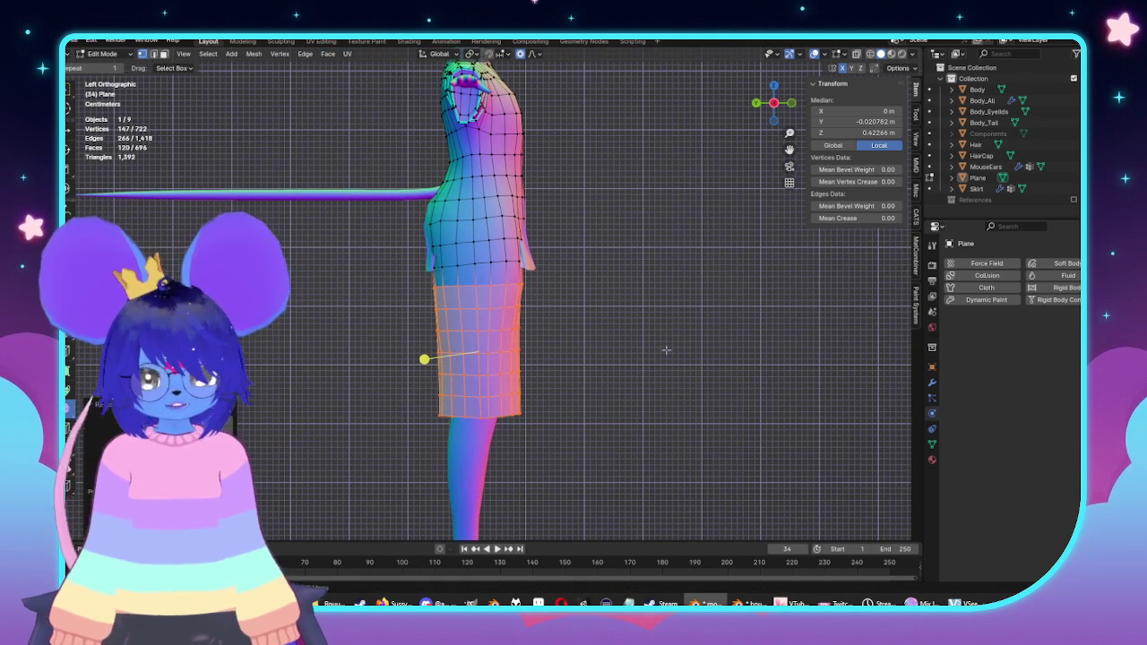
Step: Switch to editing the Skirt object and move its selected hem vertices with proportional falloff
{"action": "key", "text": "Tab"}
{"action": "left_click", "coordinate": [548, 285]}
{"action": "key", "text": "Tab"}
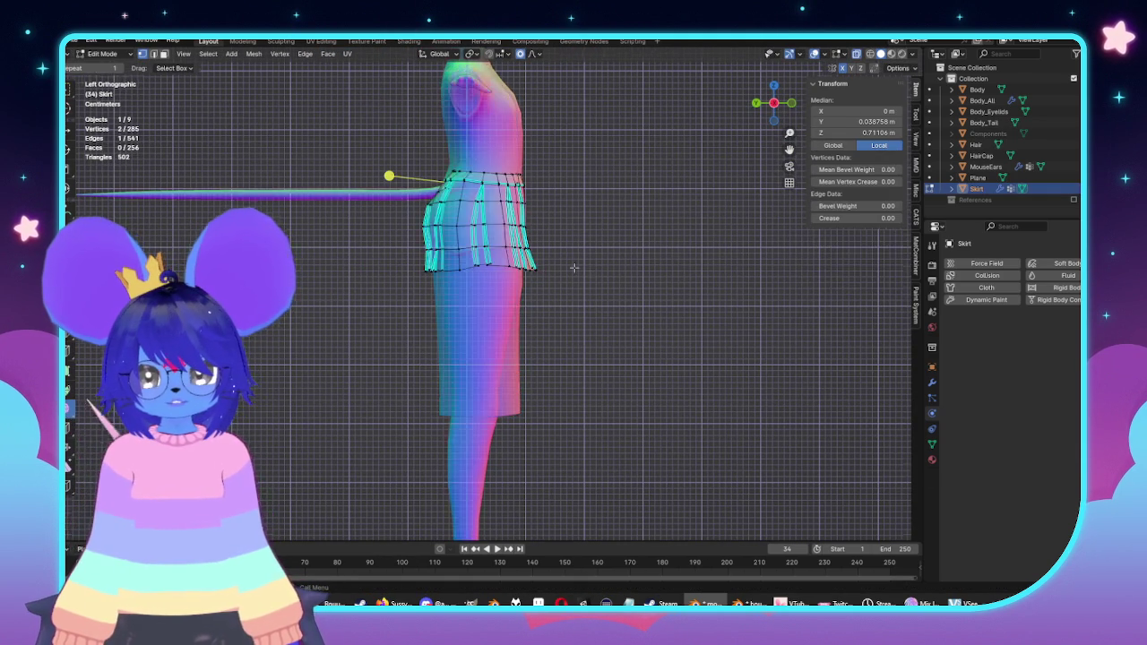
{"action": "scroll", "coordinate": [608, 336], "scroll_direction": "up", "scroll_amount": 4}
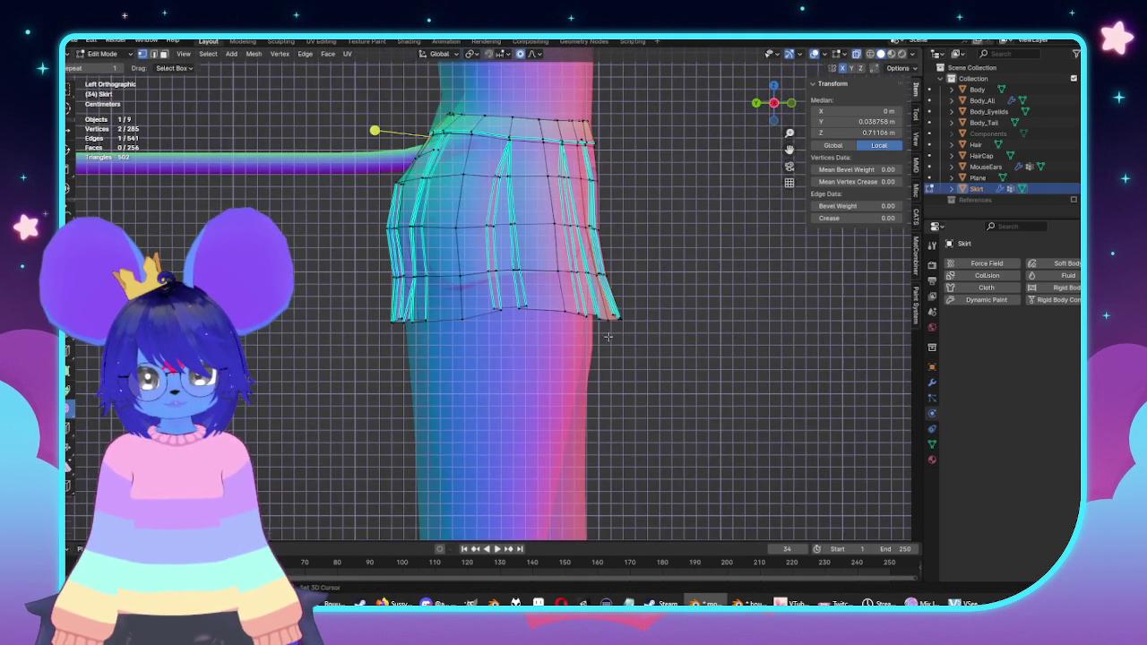
{"action": "key", "text": "g"}
{"action": "scroll", "coordinate": [692, 370], "scroll_direction": "up", "scroll_amount": 8}
{"action": "scroll", "coordinate": [691, 370], "scroll_direction": "up", "scroll_amount": 3}
{"action": "scroll", "coordinate": [689, 370], "scroll_direction": "up", "scroll_amount": 2}
{"action": "left_click", "coordinate": [687, 370]}
Step: Select a single hem edge using X-ray in Front view, then go to side view
{"action": "key", "text": "KP_1"}
{"action": "scroll", "coordinate": [582, 363], "scroll_direction": "up", "scroll_amount": 3}
{"action": "scroll", "coordinate": [509, 359], "scroll_direction": "up", "scroll_amount": 3}
{"action": "key", "text": "alt+z"}
{"action": "left_click", "coordinate": [509, 360]}
{"action": "key", "text": "alt+z"}
{"action": "key", "text": "ctrl+KP_3"}
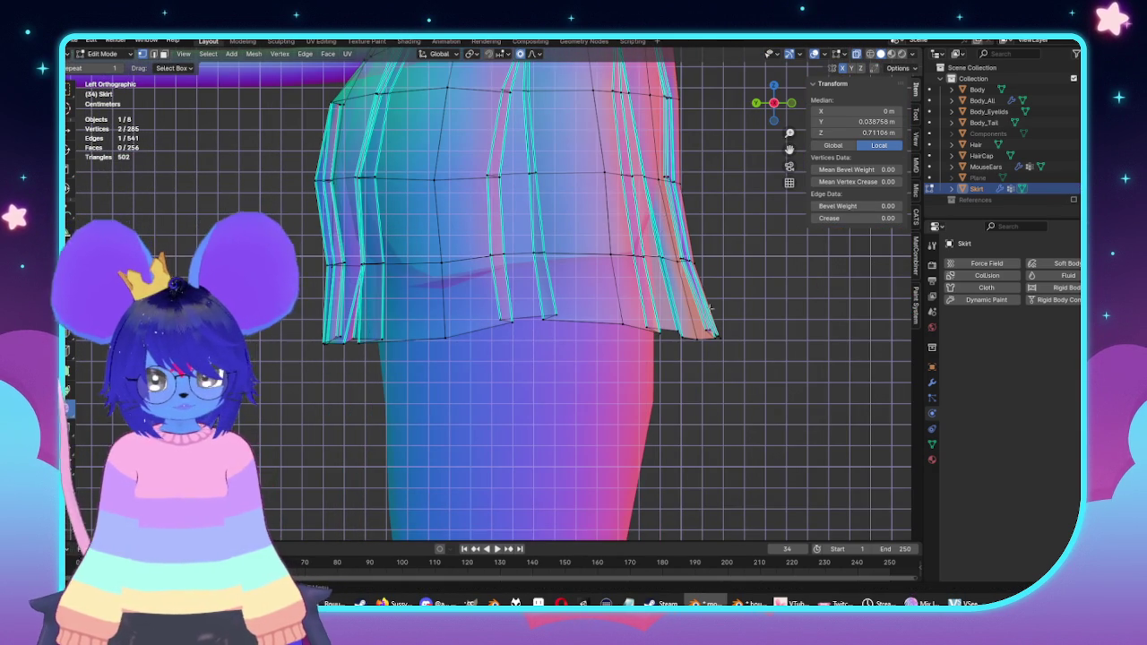
Step: Pull the right hem corner outward with proportional falloff and adjust nearby hem vertices
{"action": "left_click_drag", "start_coordinate": [744, 299], "coordinate": [680, 371]}
{"action": "key", "text": "g"}
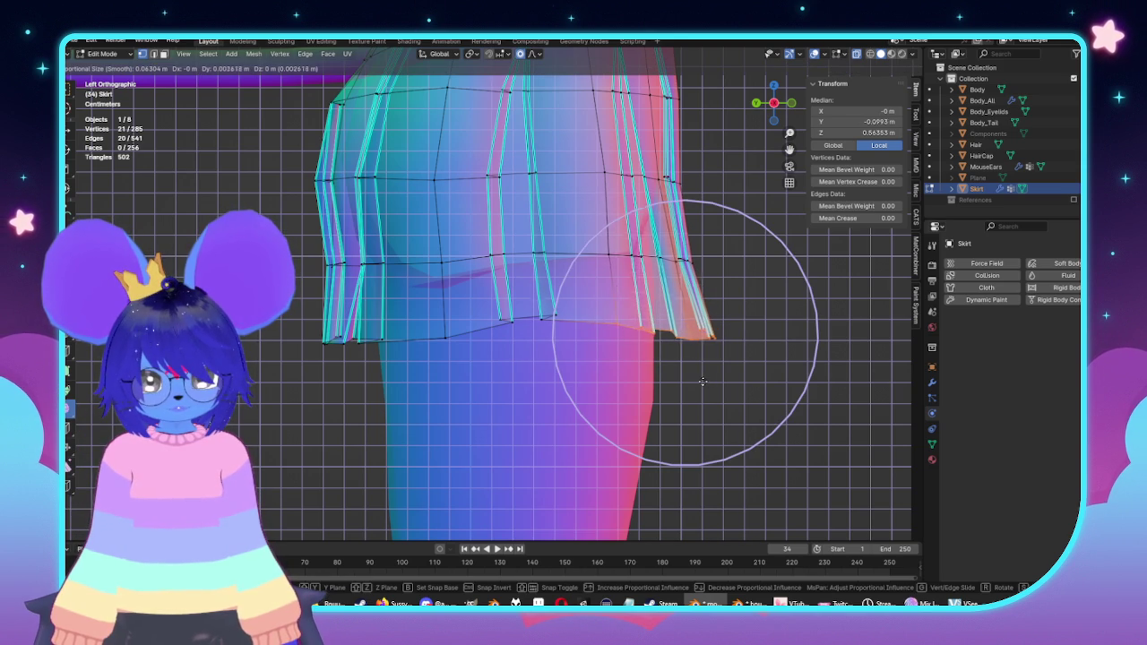
{"action": "left_click", "coordinate": [694, 381]}
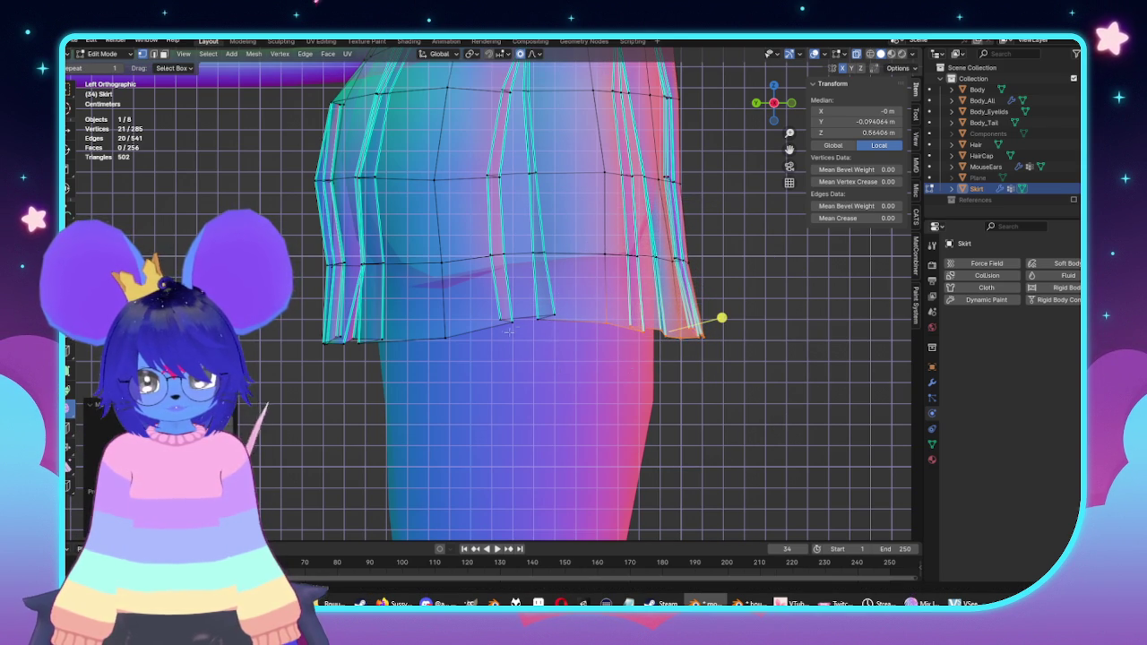
{"action": "left_click_drag", "start_coordinate": [569, 350], "coordinate": [573, 351]}
{"action": "key", "text": "g"}
{"action": "left_click", "coordinate": [501, 268]}
Step: Flare the left hem corner outward with falloff; a second right-corner move is cancelled
{"action": "left_click_drag", "start_coordinate": [279, 319], "coordinate": [385, 371]}
{"action": "key", "text": "g"}
{"action": "scroll", "coordinate": [385, 394], "scroll_direction": "up", "scroll_amount": 1}
{"action": "scroll", "coordinate": [403, 404], "scroll_direction": "up", "scroll_amount": 7}
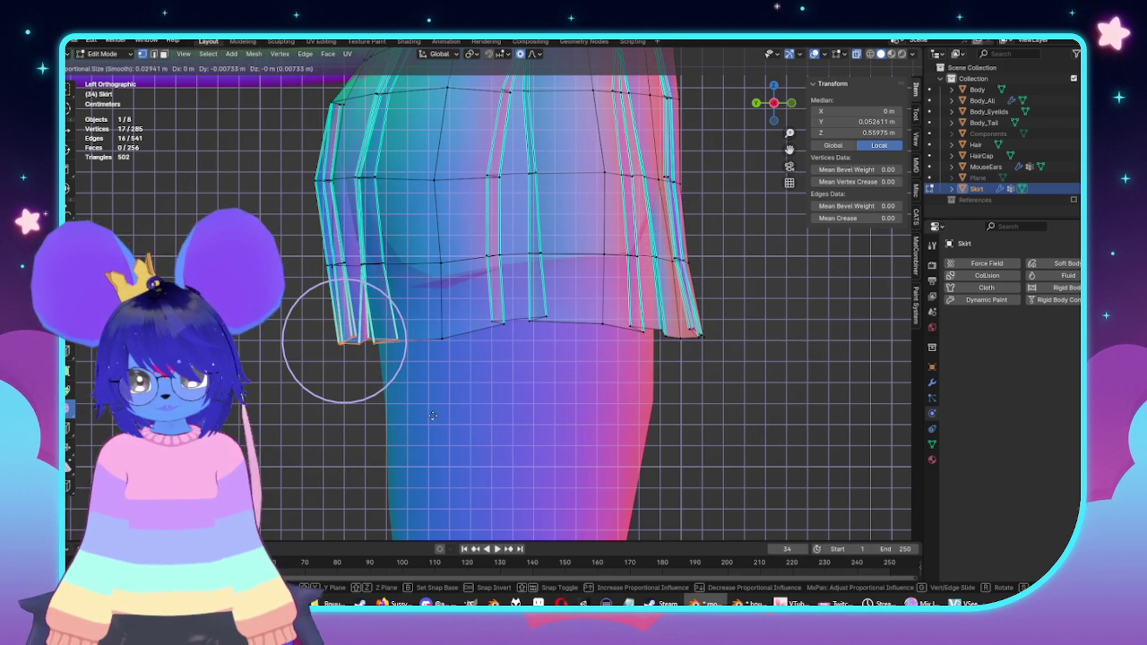
{"action": "left_click", "coordinate": [433, 416]}
{"action": "left_click_drag", "start_coordinate": [736, 360], "coordinate": [736, 360], "text": "shift"}
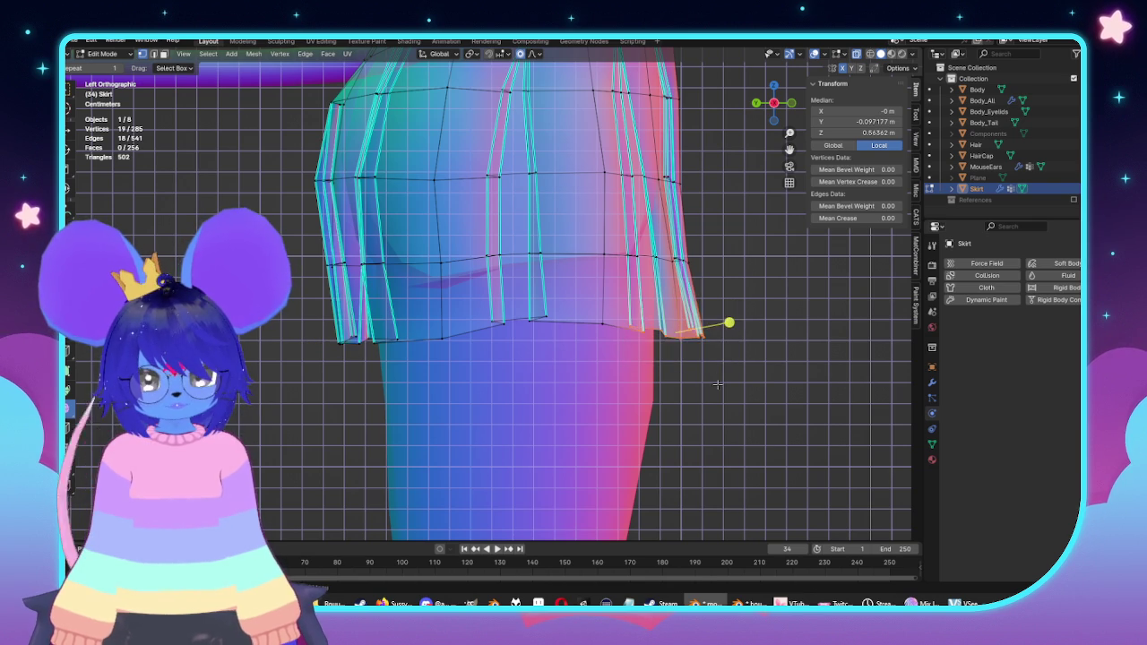
{"action": "key", "text": "g"}
{"action": "key", "text": "Escape"}
{"action": "key", "text": "KP_1"}
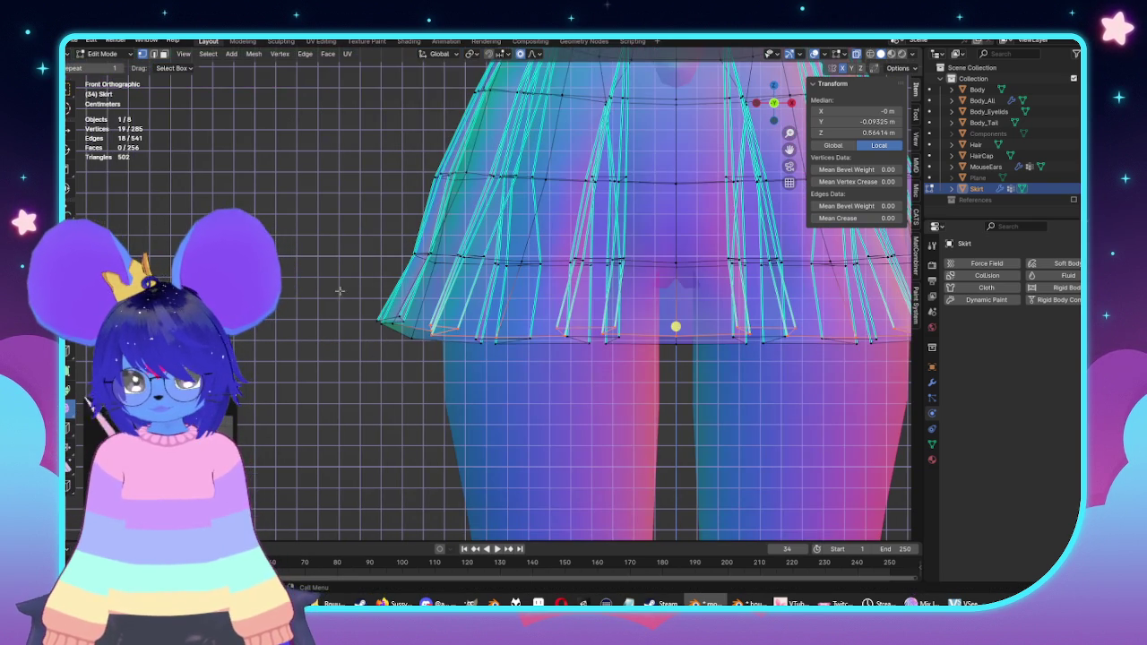
Step: Select the skirt's left-edge vertices and a left hem edge, checking them in X-ray and orbit
{"action": "left_click_drag", "start_coordinate": [340, 290], "coordinate": [464, 380]}
{"action": "key", "text": "alt+z"}
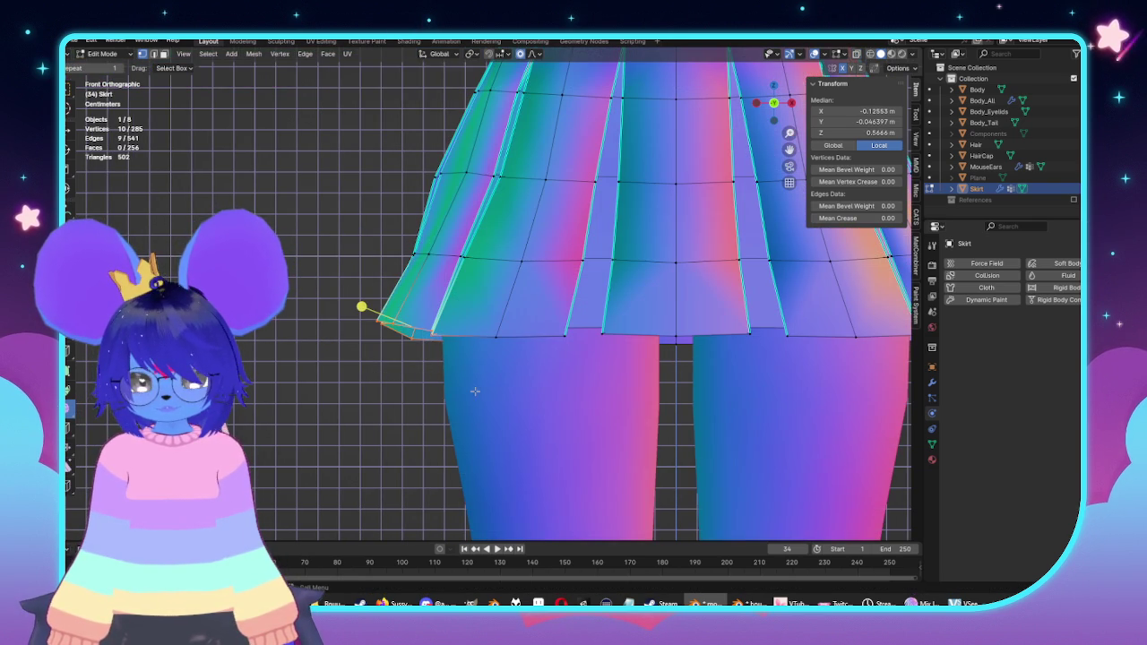
{"action": "middle_click_drag", "start_coordinate": [429, 344], "coordinate": [579, 325]}
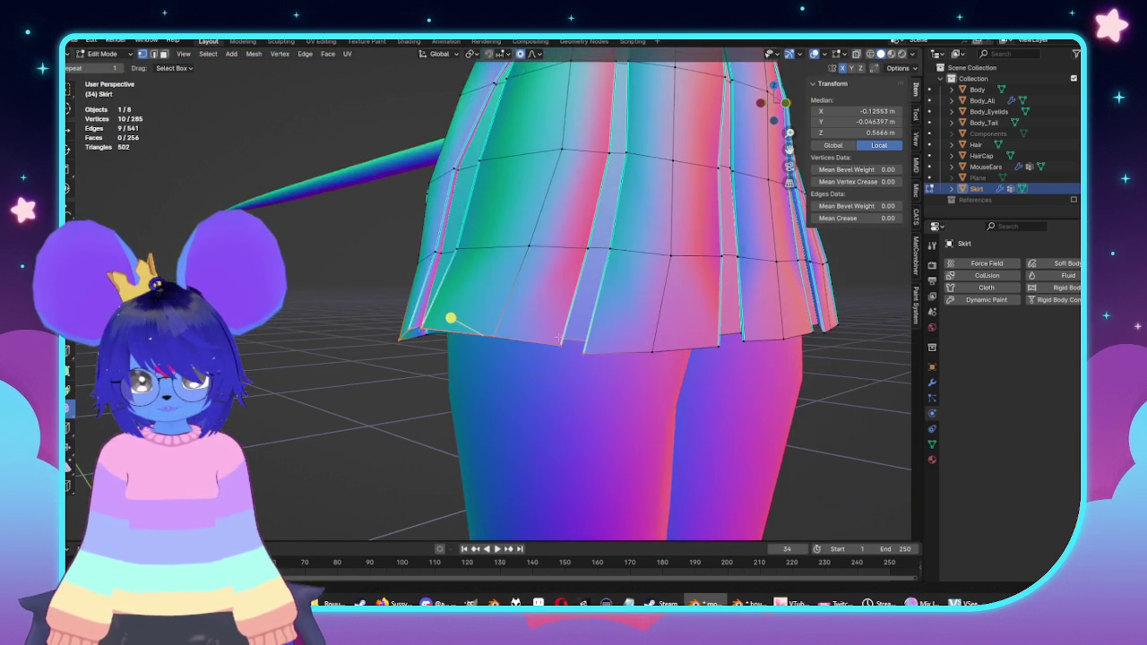
{"action": "key", "text": "alt+z"}
{"action": "left_click", "coordinate": [581, 327]}
{"action": "key", "text": "alt+z"}
{"action": "key", "text": "KP_1"}
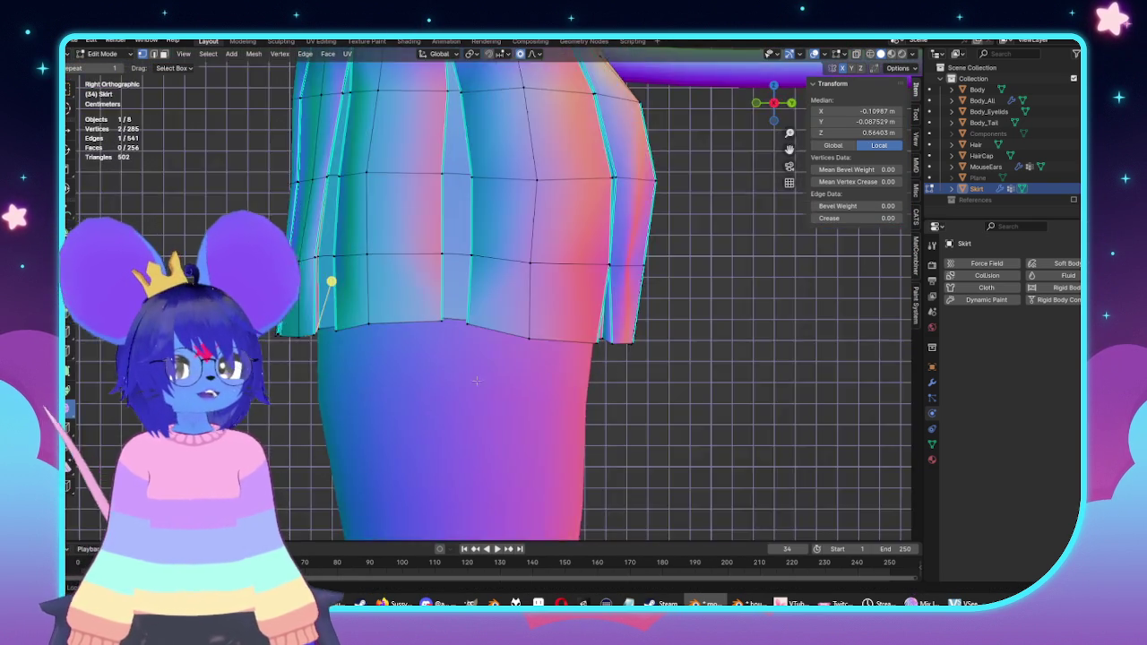
{"action": "key", "text": "g"}
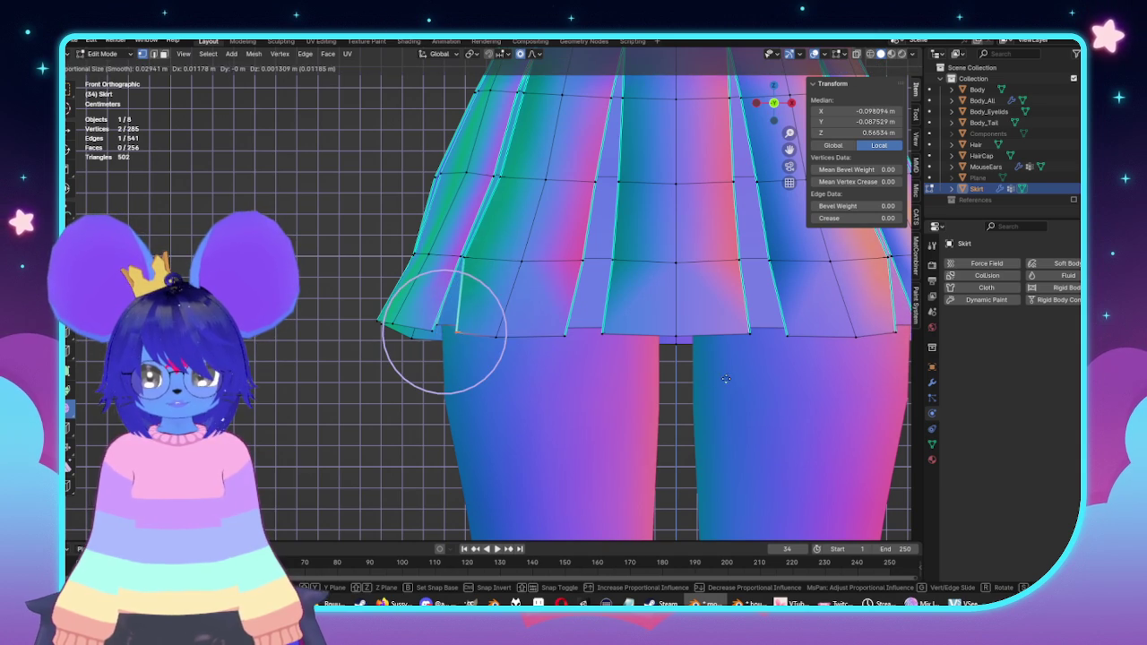
{"action": "key", "text": "Escape"}
Step: Select individual vertices on the left pleat and try a proportional move, then cancel it
{"action": "scroll", "coordinate": [450, 277], "scroll_direction": "up", "scroll_amount": 2}
{"action": "left_click", "coordinate": [466, 243]}
{"action": "key", "text": "alt+z"}
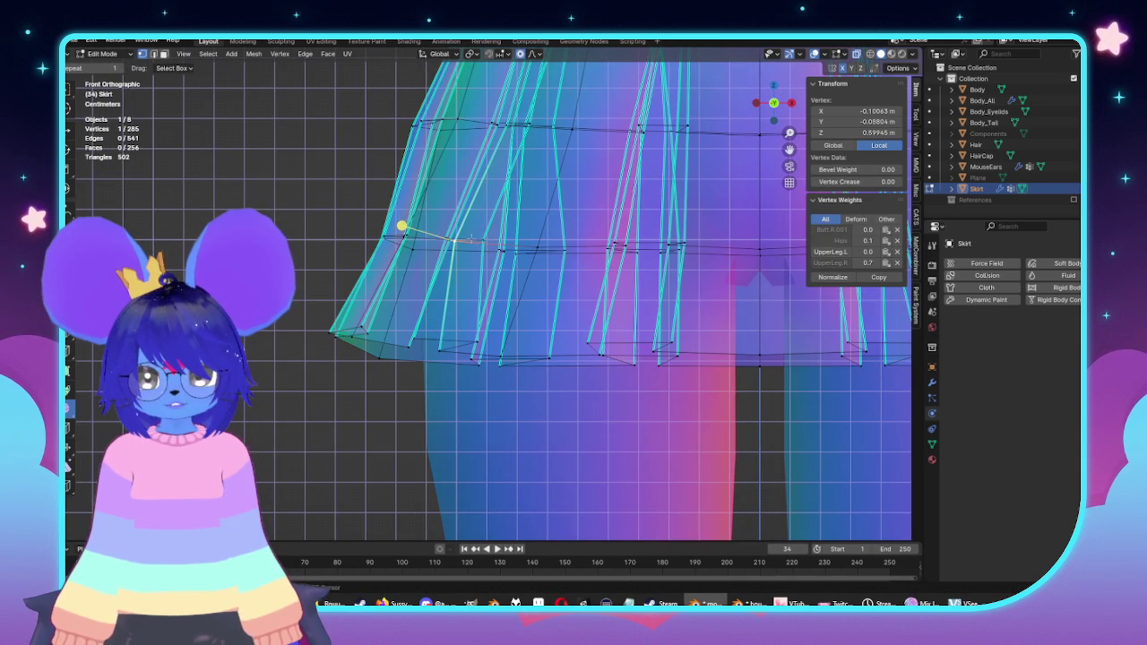
{"action": "left_click", "coordinate": [479, 242], "text": "shift"}
{"action": "key", "text": "alt+z"}
{"action": "left_click", "coordinate": [448, 240]}
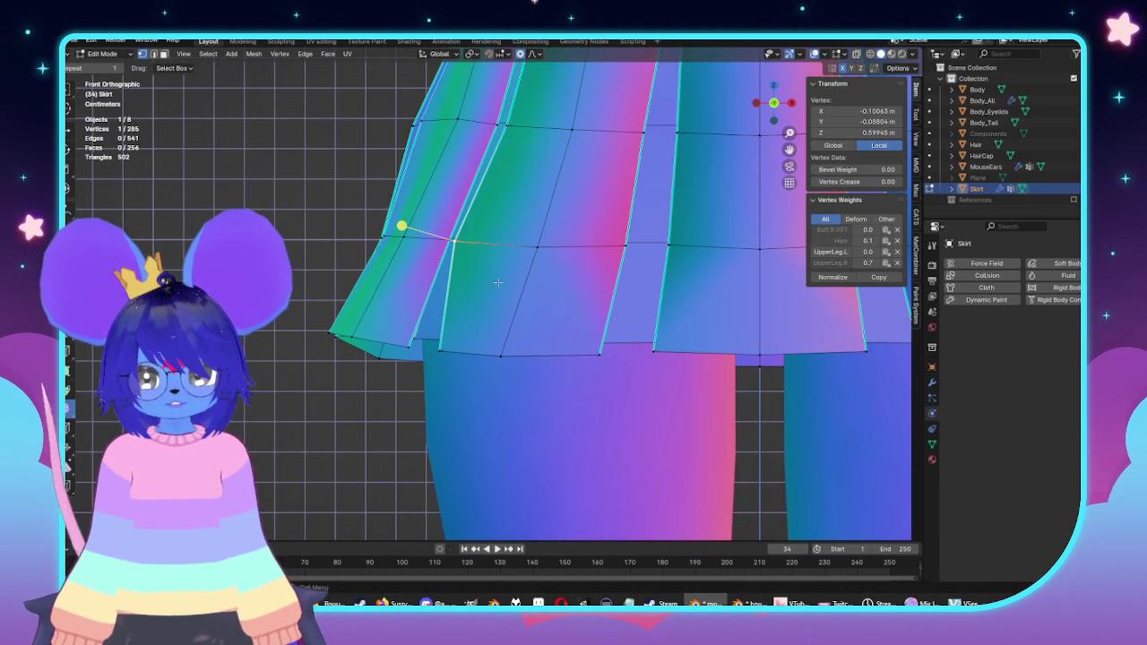
{"action": "key", "text": "g"}
{"action": "key", "text": "Escape"}
Step: Flare the left hem vertices outward with proportional falloff, then select and frame the bottom hem loop
{"action": "key", "text": "alt+z"}
{"action": "mouse_move", "coordinate": [240, 190]}
{"action": "left_mouse_down"}
{"action": "mouse_move", "coordinate": [394, 371]}
{"action": "mouse_move", "coordinate": [436, 386]}
{"action": "left_mouse_up"}
{"action": "key", "text": "alt+z"}
{"action": "key", "text": "alt+z"}
{"action": "key", "text": "g"}
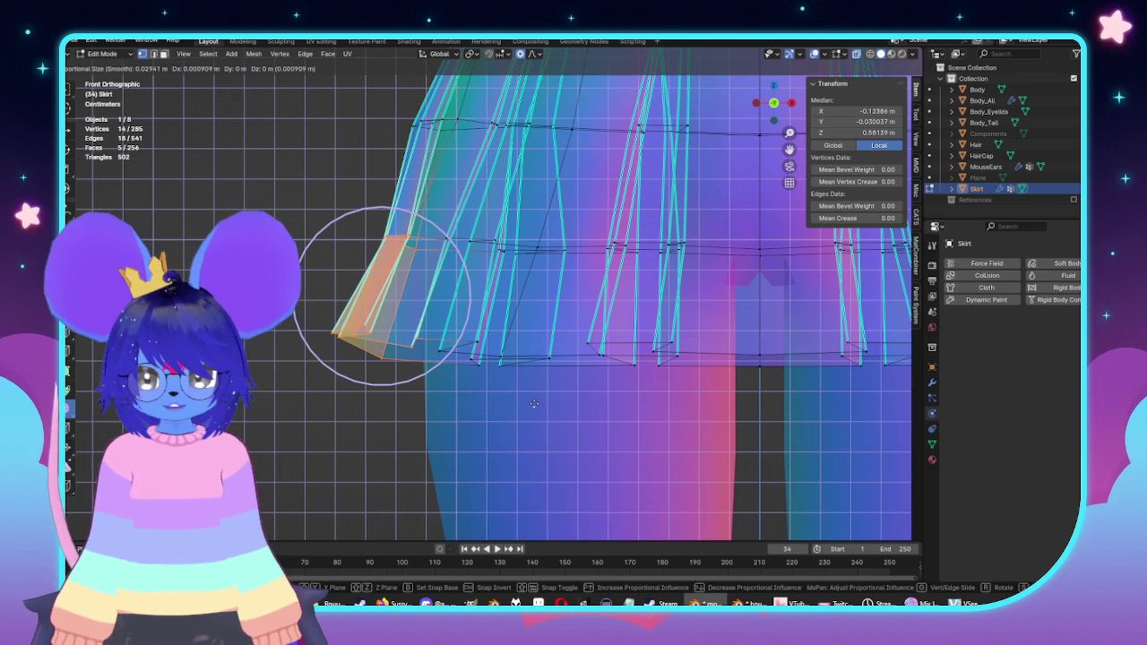
{"action": "key", "text": "Escape"}
{"action": "left_click_drag", "start_coordinate": [268, 278], "coordinate": [404, 385]}
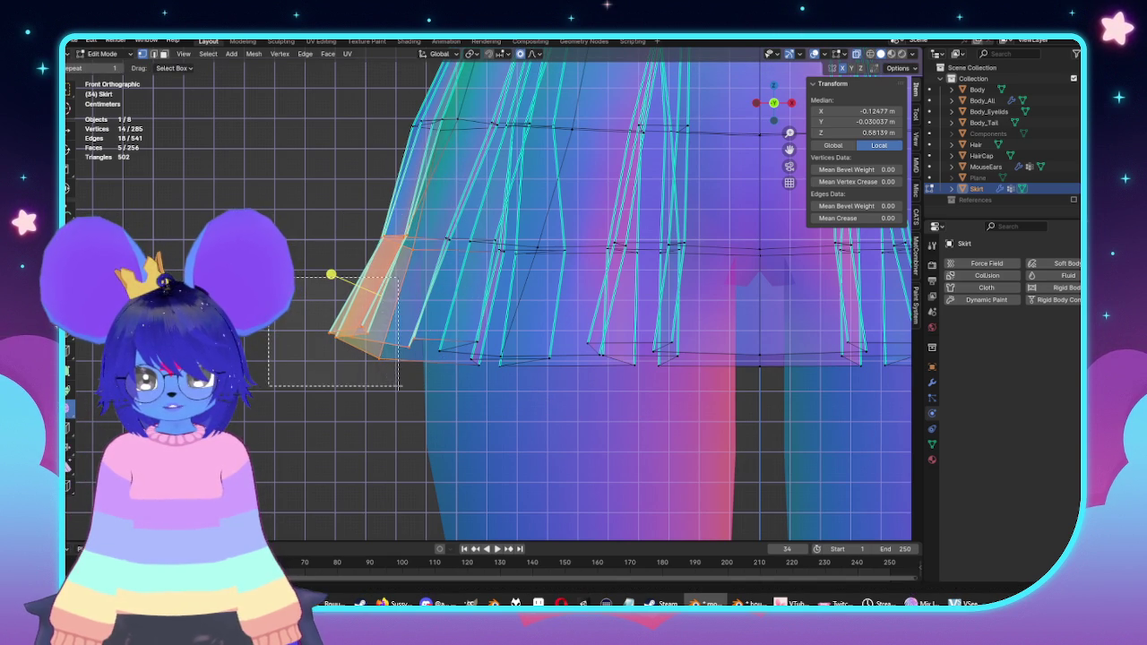
{"action": "key", "text": "g"}
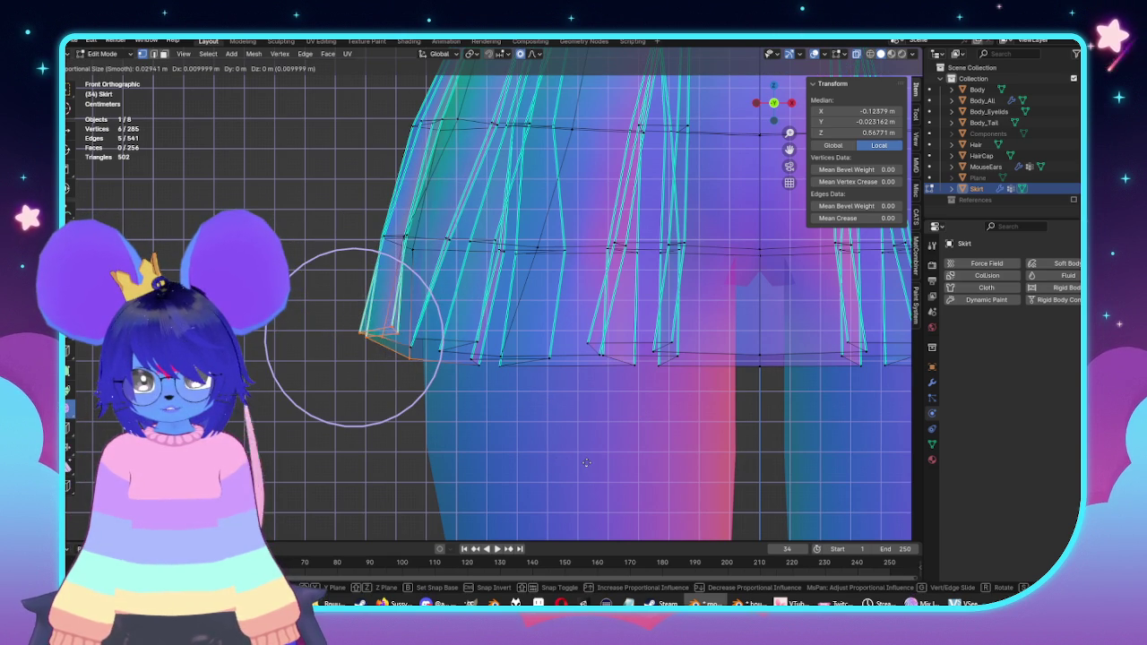
{"action": "left_click", "coordinate": [585, 456]}
{"action": "scroll", "coordinate": [445, 360], "scroll_direction": "down", "scroll_amount": 2}
{"action": "left_click", "coordinate": [465, 317], "text": "alt"}
{"action": "key", "text": "KP_Decimal"}
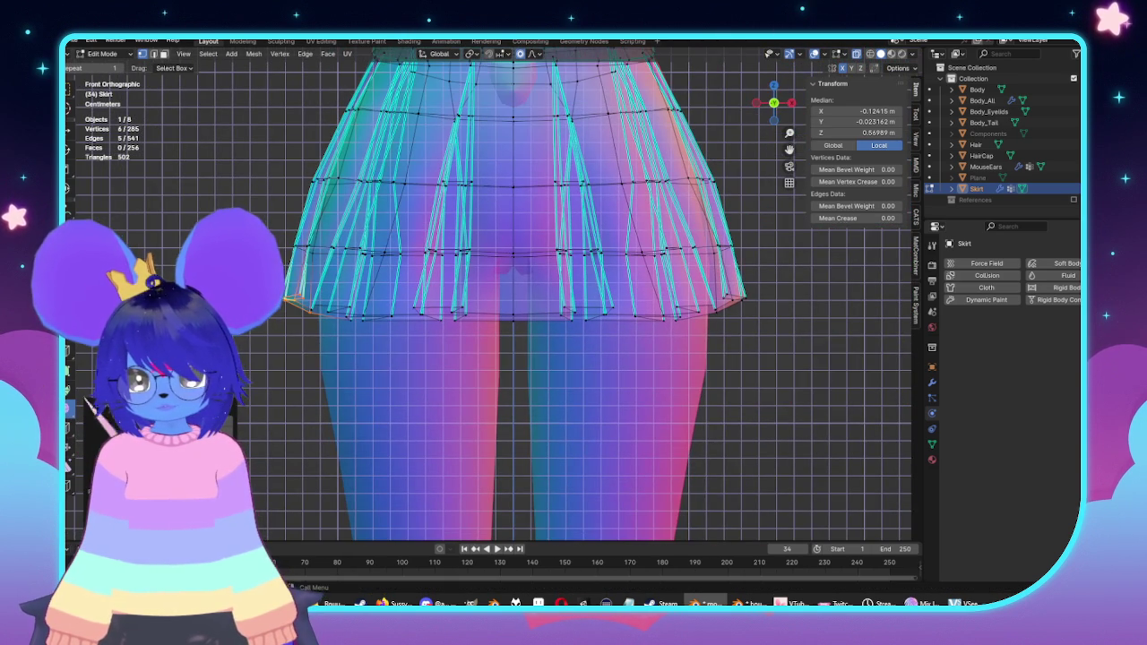
Step: Scale the hem ring along Z then X to level it, and return to Object Mode
{"action": "key", "text": "g"}
{"action": "key", "text": "z"}
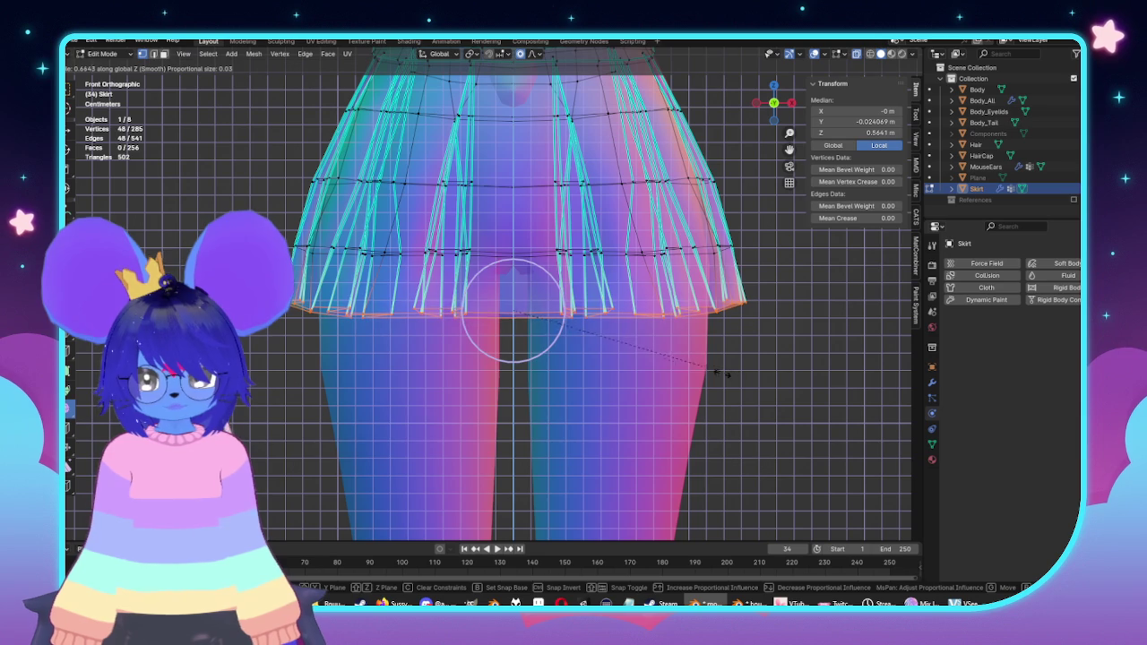
{"action": "key", "text": "x"}
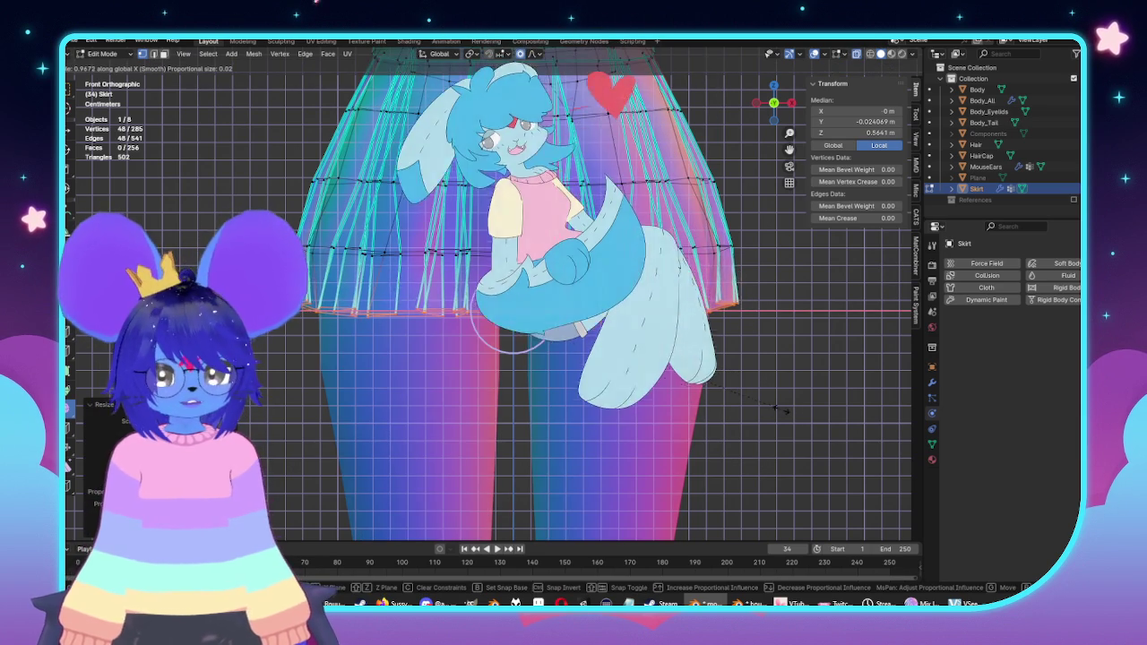
{"action": "key", "text": "Escape"}
{"action": "middle_click_drag", "start_coordinate": [538, 314], "coordinate": [573, 296]}
{"action": "key", "text": "Tab"}
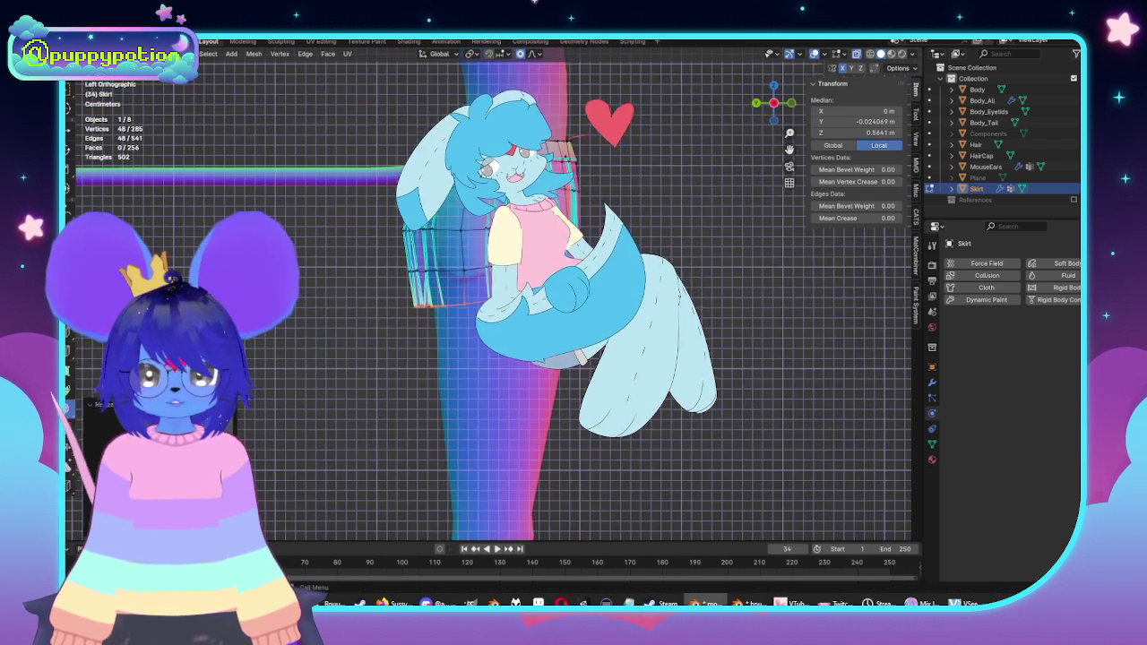
Step: Orbit to review the skirt, then select the coat-dress Plane and re-enter Edit Mode
{"action": "middle_click_drag", "start_coordinate": [430, 377], "coordinate": [484, 384]}
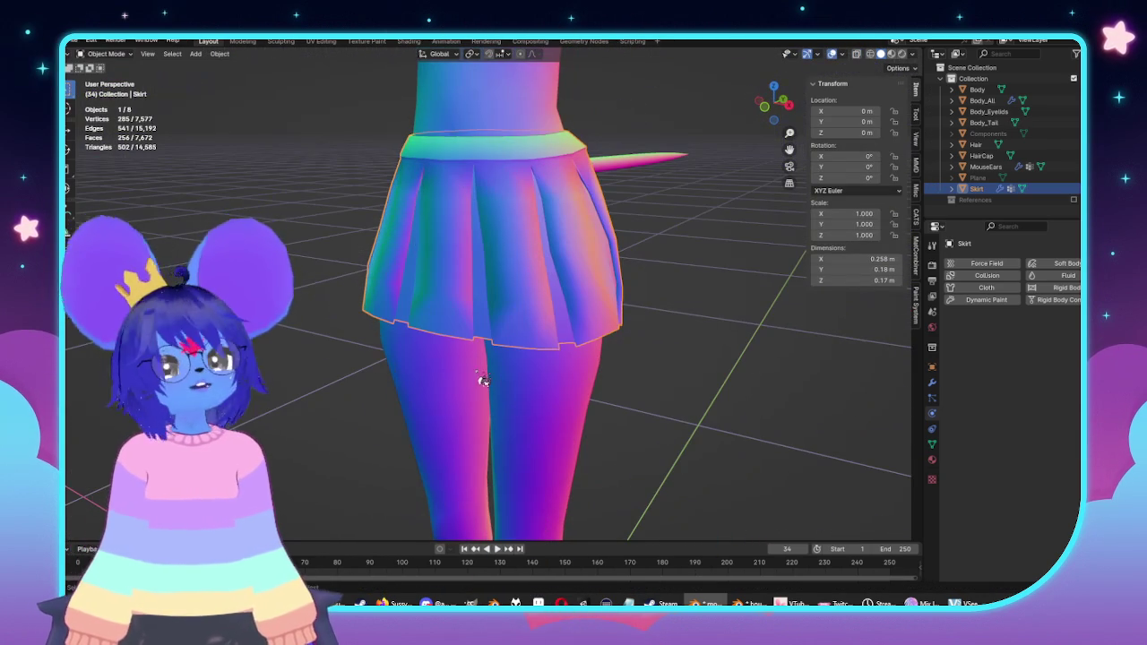
{"action": "middle_click_drag", "start_coordinate": [493, 371], "coordinate": [697, 349]}
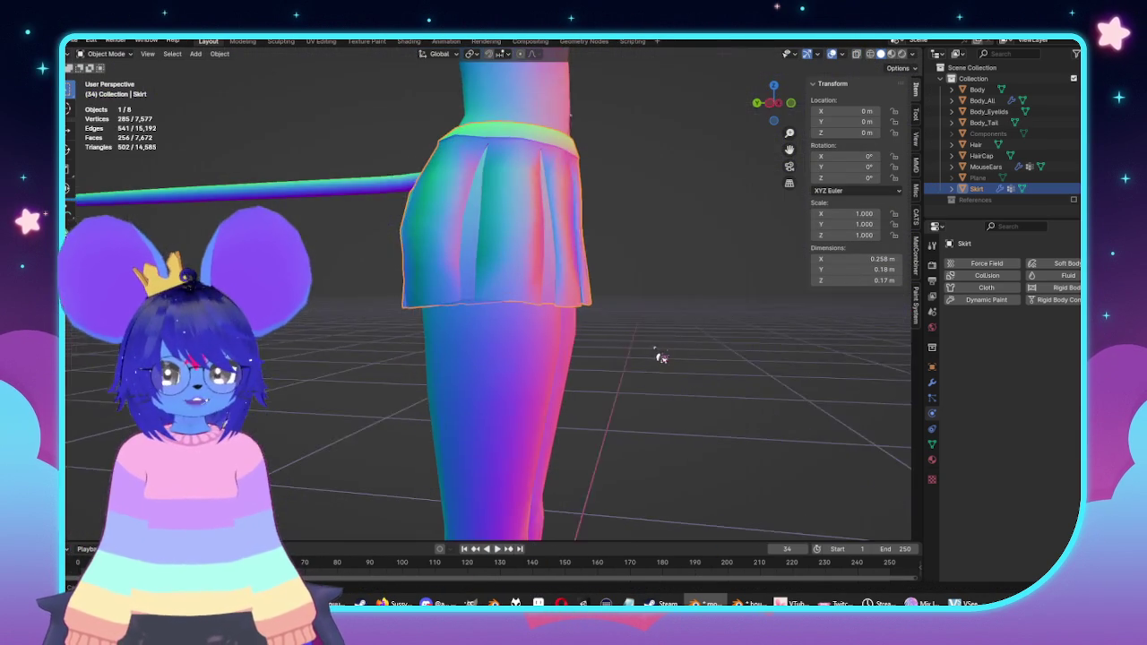
{"action": "key", "text": "KP_1"}
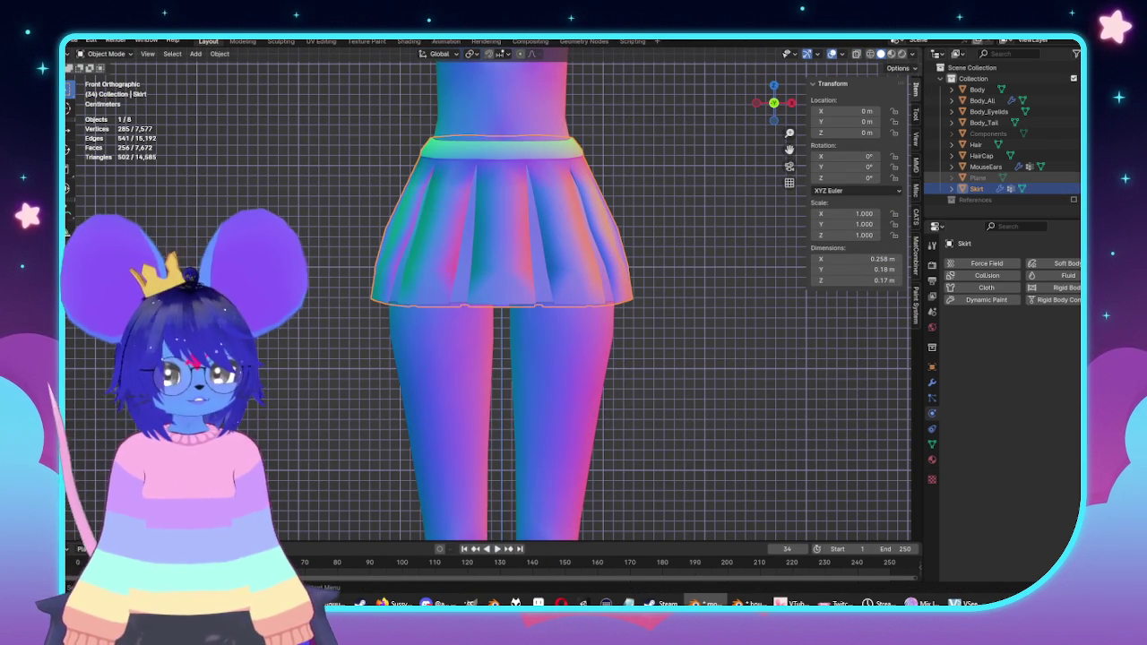
{"action": "scroll", "coordinate": [780, 365], "scroll_direction": "up", "scroll_amount": 2}
{"action": "left_click", "coordinate": [642, 370]}
{"action": "key", "text": "KP_3"}
{"action": "key", "text": "Tab"}
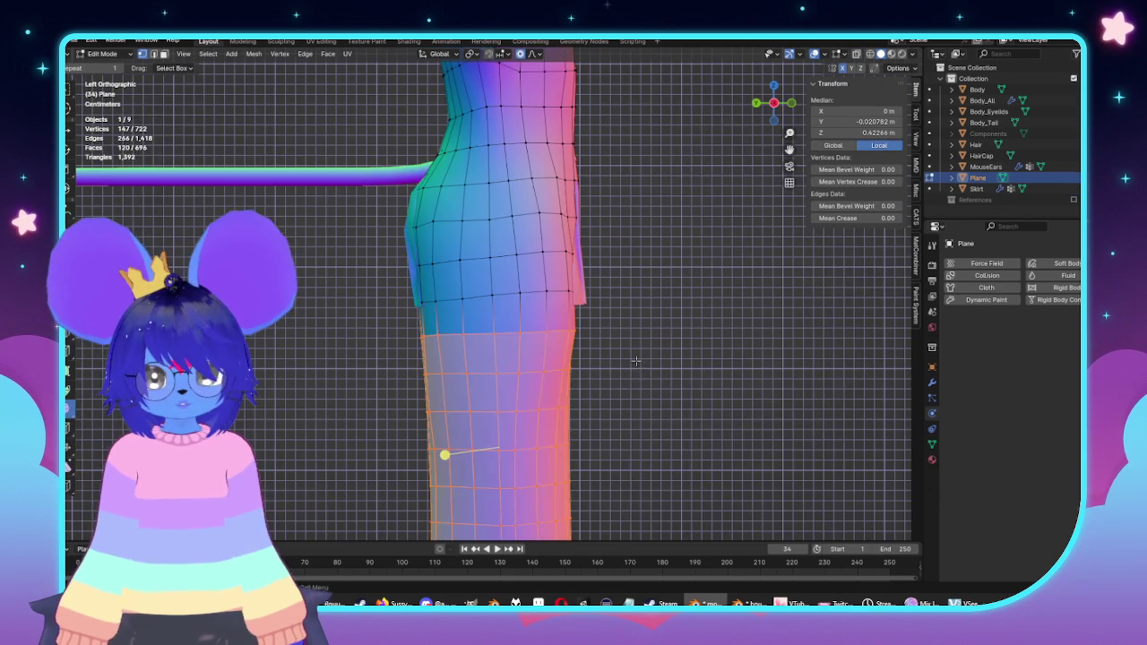
Step: Clear the selection and box-select the lower skirt faces of the coat-dress
{"action": "middle_click_drag", "start_coordinate": [445, 284], "coordinate": [499, 286], "text": "shift"}
{"action": "key", "text": "alt+a"}
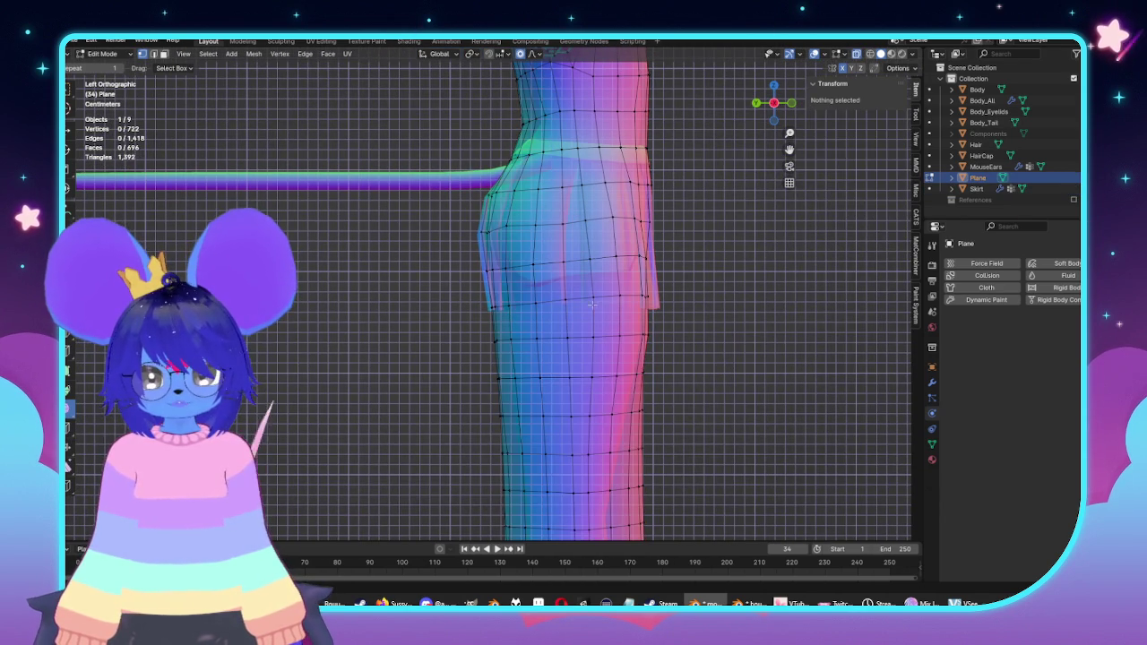
{"action": "scroll", "coordinate": [538, 305], "scroll_direction": "down", "scroll_amount": 3}
{"action": "scroll", "coordinate": [537, 305], "scroll_direction": "up", "scroll_amount": 2}
{"action": "mouse_move", "coordinate": [670, 452]}
{"action": "left_mouse_down"}
{"action": "mouse_move", "coordinate": [380, 304]}
{"action": "mouse_move", "coordinate": [392, 263]}
{"action": "left_mouse_up"}
Step: Stretch the lower skirt front-to-back along Y with proportional falloff, checked from the front
{"action": "key", "text": "g"}
{"action": "key", "text": "y"}
{"action": "scroll", "coordinate": [672, 362], "scroll_direction": "down", "scroll_amount": 2}
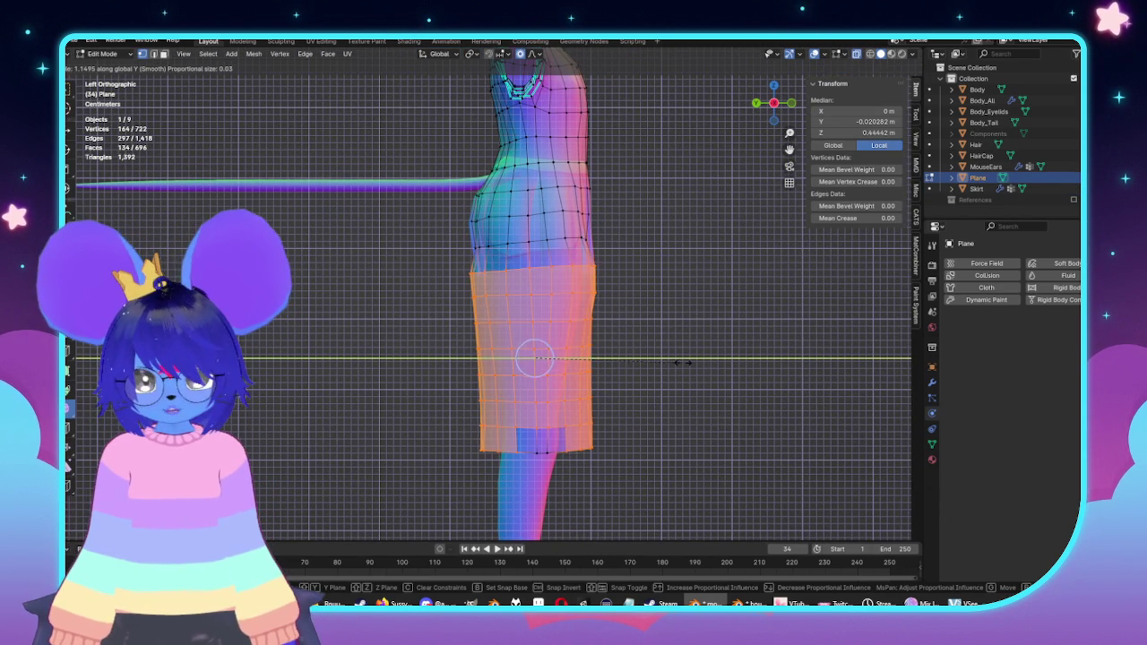
{"action": "scroll", "coordinate": [674, 364], "scroll_direction": "down", "scroll_amount": 2}
{"action": "scroll", "coordinate": [677, 368], "scroll_direction": "down", "scroll_amount": 3}
{"action": "scroll", "coordinate": [681, 373], "scroll_direction": "down", "scroll_amount": 2}
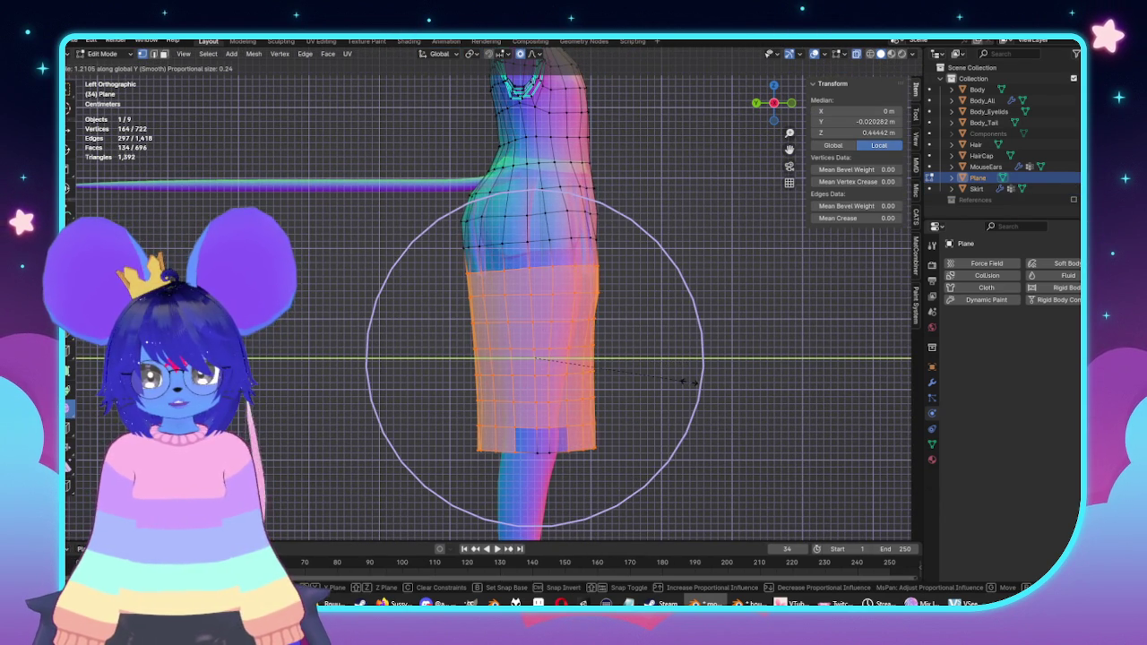
{"action": "left_click", "coordinate": [687, 382]}
{"action": "middle_click_drag", "start_coordinate": [678, 337], "coordinate": [537, 343]}
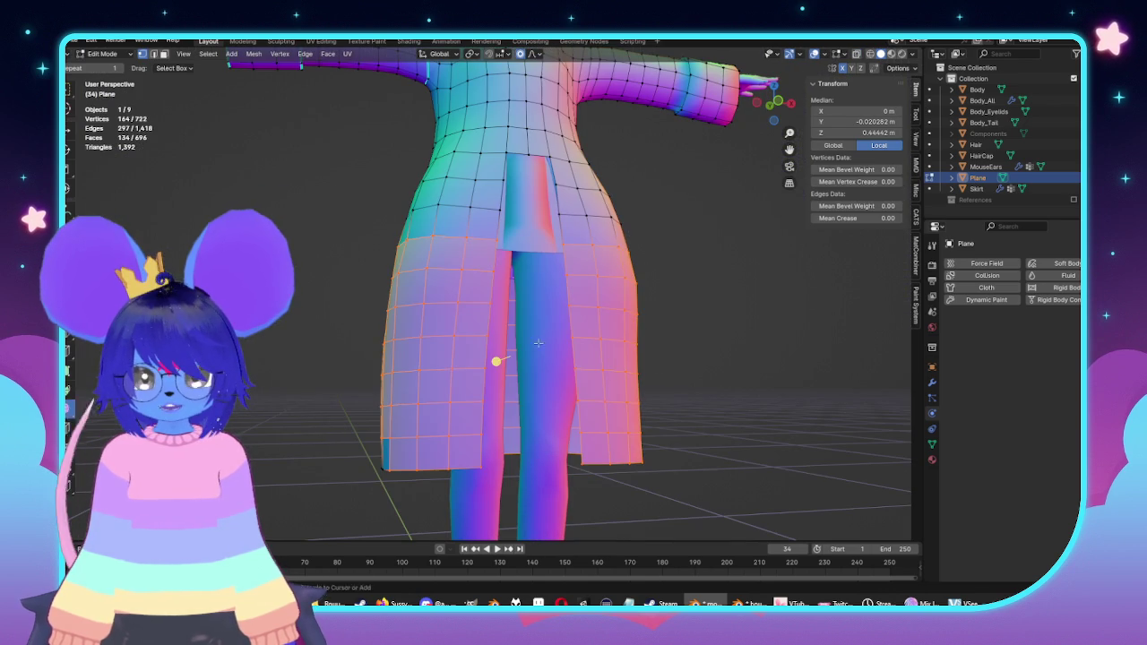
{"action": "key", "text": "ctrl+KP_3"}
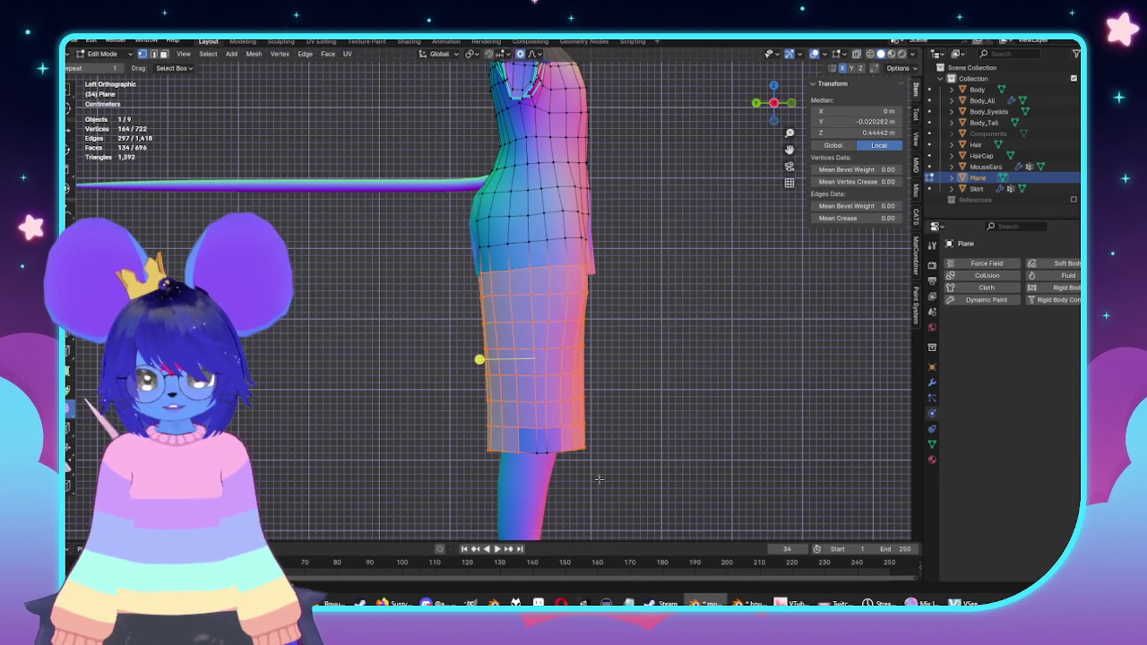
Step: Refine the skirt's Y stretch in Left view, then review the dress in Object Mode
{"action": "key", "text": "g"}
{"action": "key", "text": "y"}
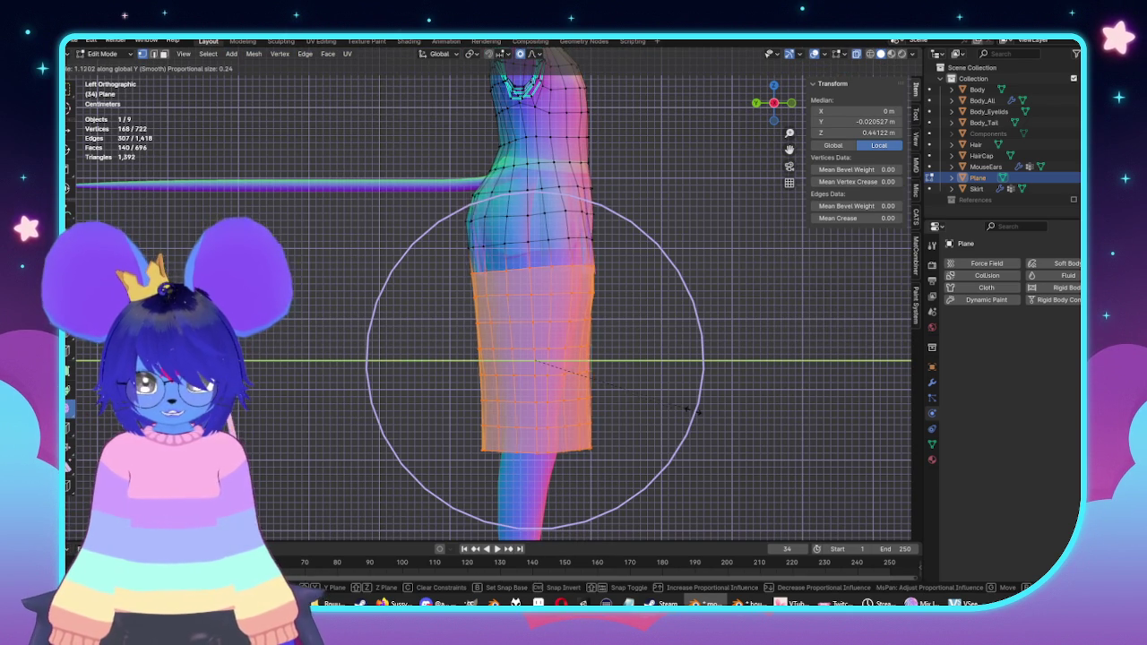
{"action": "scroll", "coordinate": [690, 411], "scroll_direction": "up", "scroll_amount": 3}
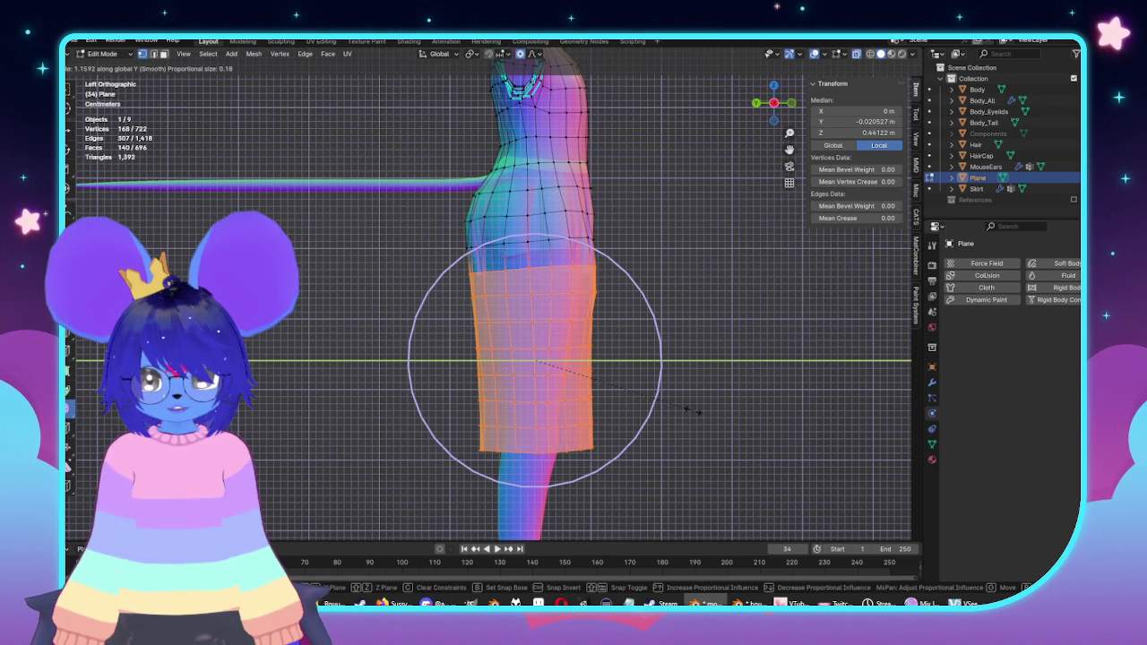
{"action": "left_click", "coordinate": [690, 411]}
{"action": "key", "text": "Tab"}
{"action": "mouse_move", "coordinate": [622, 397]}
{"action": "middle_mouse_down"}
{"action": "mouse_move", "coordinate": [525, 332]}
{"action": "mouse_move", "coordinate": [571, 352]}
{"action": "mouse_move", "coordinate": [597, 337]}
{"action": "mouse_move", "coordinate": [553, 315]}
{"action": "mouse_move", "coordinate": [464, 317]}
{"action": "mouse_move", "coordinate": [539, 332]}
{"action": "middle_mouse_up"}
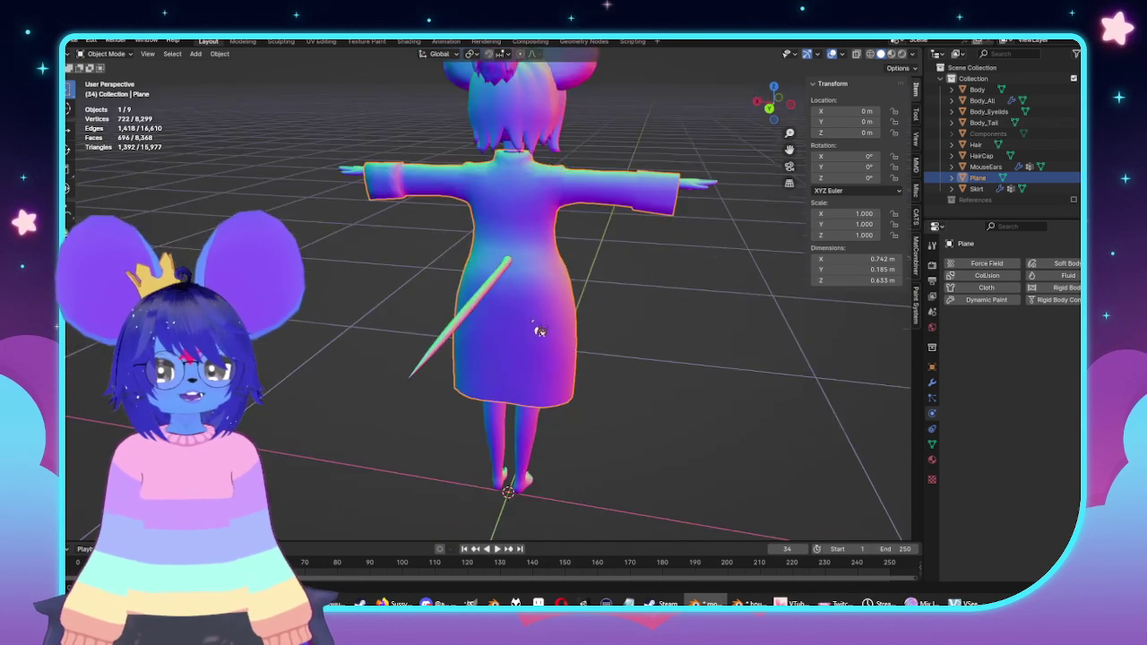
Step: In Front view edit mode, narrow the lower skirt along X to about 0.953 with proportional falloff
{"action": "key", "text": "KP_1"}
{"action": "key", "text": "Tab"}
{"action": "scroll", "coordinate": [426, 312], "scroll_direction": "up", "scroll_amount": 5}
{"action": "scroll", "coordinate": [427, 312], "scroll_direction": "up", "scroll_amount": 2}
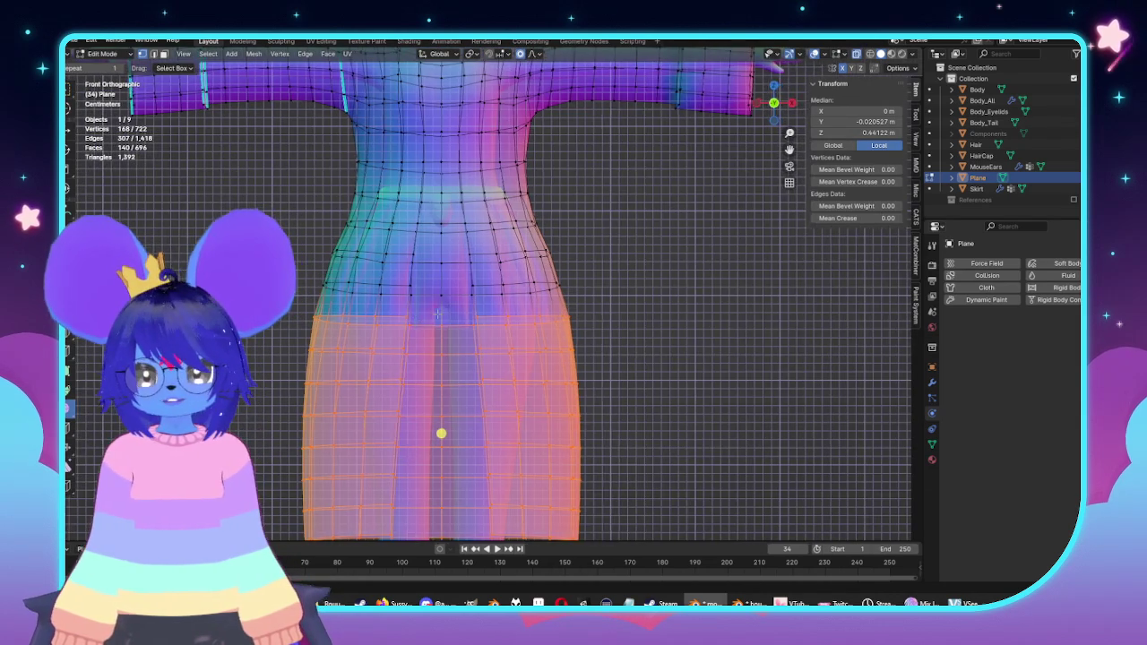
{"action": "scroll", "coordinate": [678, 320], "scroll_direction": "down", "scroll_amount": 1}
{"action": "scroll", "coordinate": [736, 363], "scroll_direction": "down", "scroll_amount": 3}
{"action": "key", "text": "g"}
{"action": "key", "text": "x"}
{"action": "scroll", "coordinate": [733, 362], "scroll_direction": "down", "scroll_amount": 6}
{"action": "scroll", "coordinate": [730, 361], "scroll_direction": "down", "scroll_amount": 1}
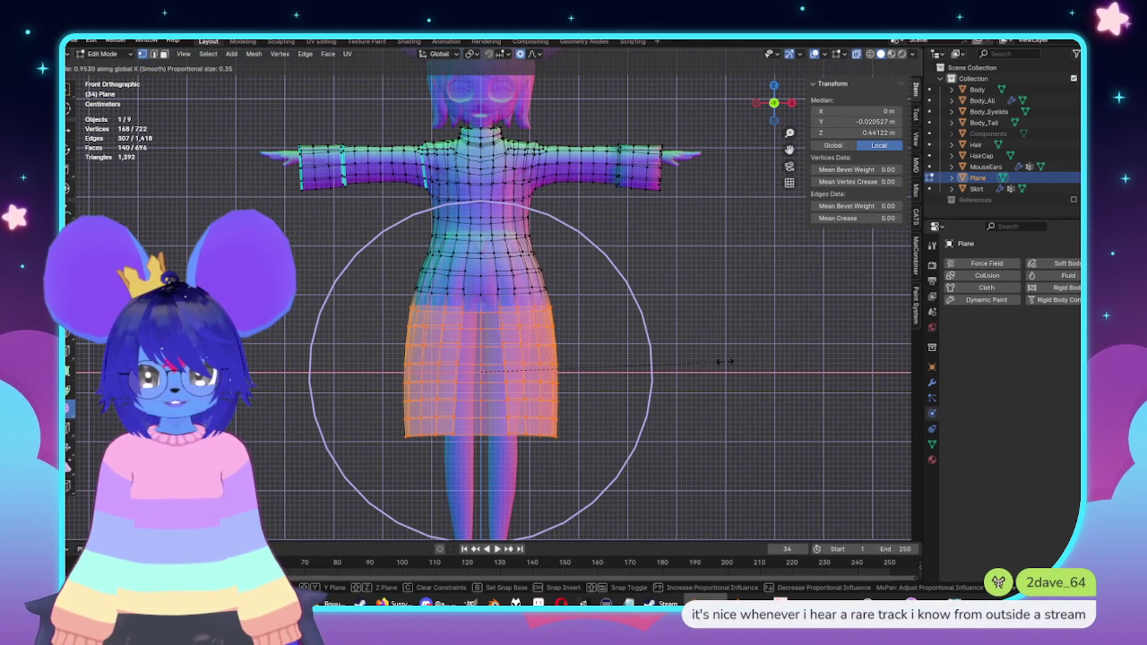
{"action": "key", "text": "Escape"}
Step: Check the narrowed skirt in Object Mode, then return to editing and hide the skirt selection
{"action": "key", "text": "Tab"}
{"action": "middle_click_drag", "start_coordinate": [589, 320], "coordinate": [686, 325]}
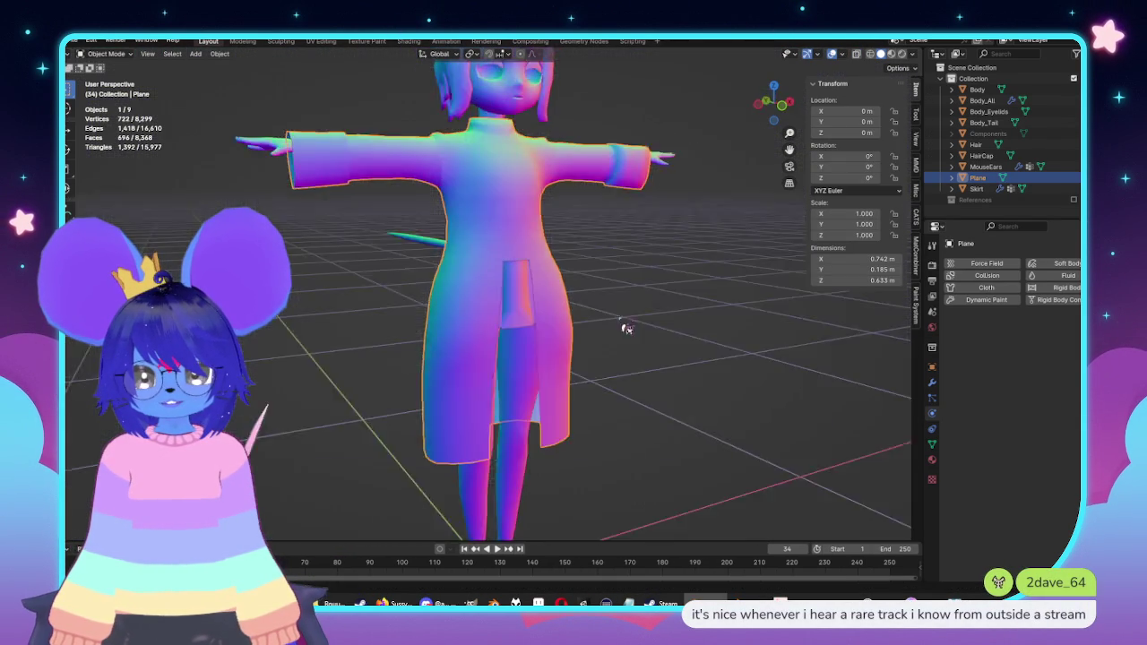
{"action": "key", "text": "KP_1"}
{"action": "key", "text": "Tab"}
{"action": "scroll", "coordinate": [496, 199], "scroll_direction": "up", "scroll_amount": 4}
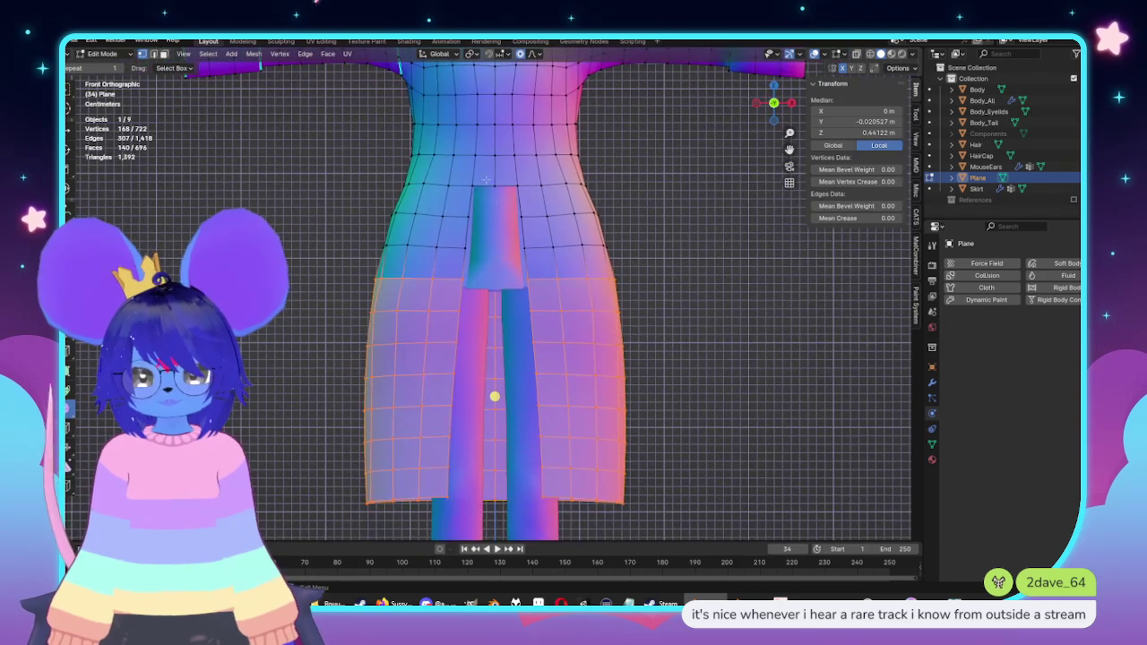
{"action": "key", "text": "h"}
{"action": "scroll", "coordinate": [500, 184], "scroll_direction": "up", "scroll_amount": 2}
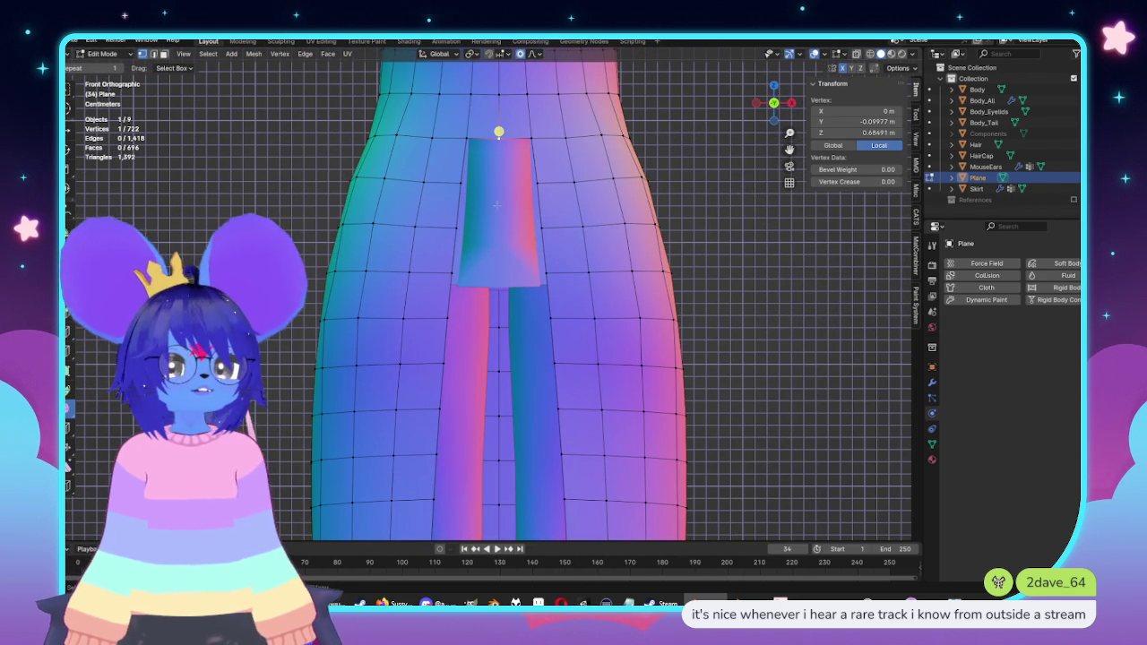
Step: Extrude a chain of vertices from the slit top down along the seam line
{"action": "key", "text": "e"}
{"action": "key", "text": "z"}
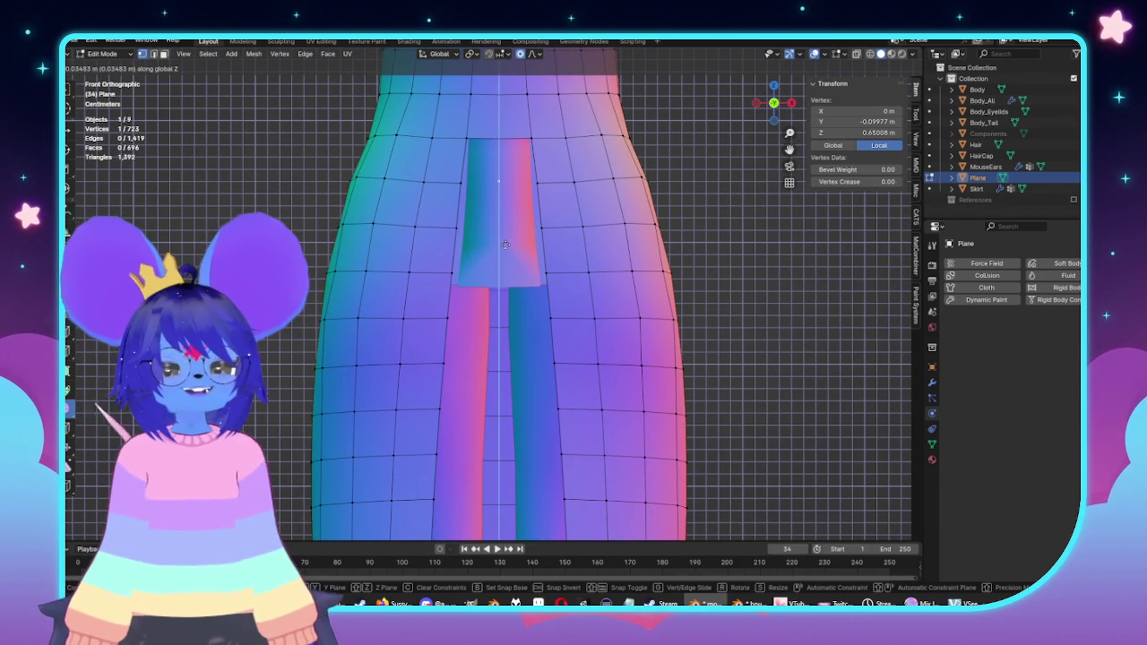
{"action": "left_click", "coordinate": [493, 239]}
{"action": "middle_click_drag", "start_coordinate": [544, 260], "coordinate": [571, 211], "text": "shift"}
{"action": "key", "text": "e"}
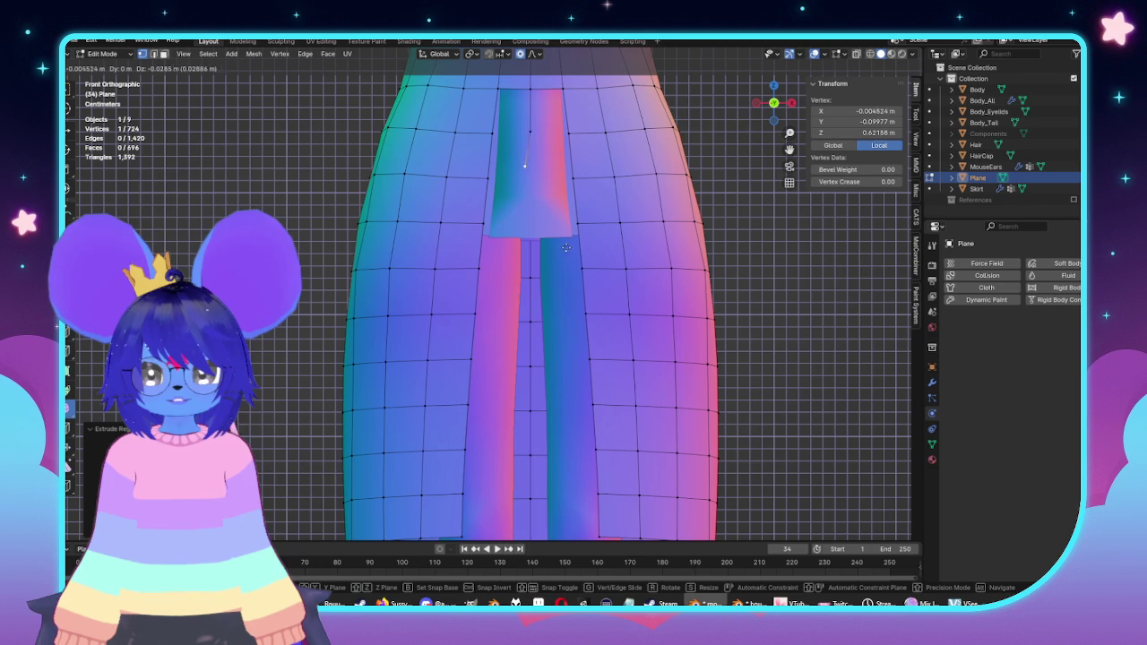
{"action": "left_click", "coordinate": [562, 257]}
{"action": "key", "text": "e"}
{"action": "left_click", "coordinate": [558, 306]}
{"action": "key", "text": "alt+z"}
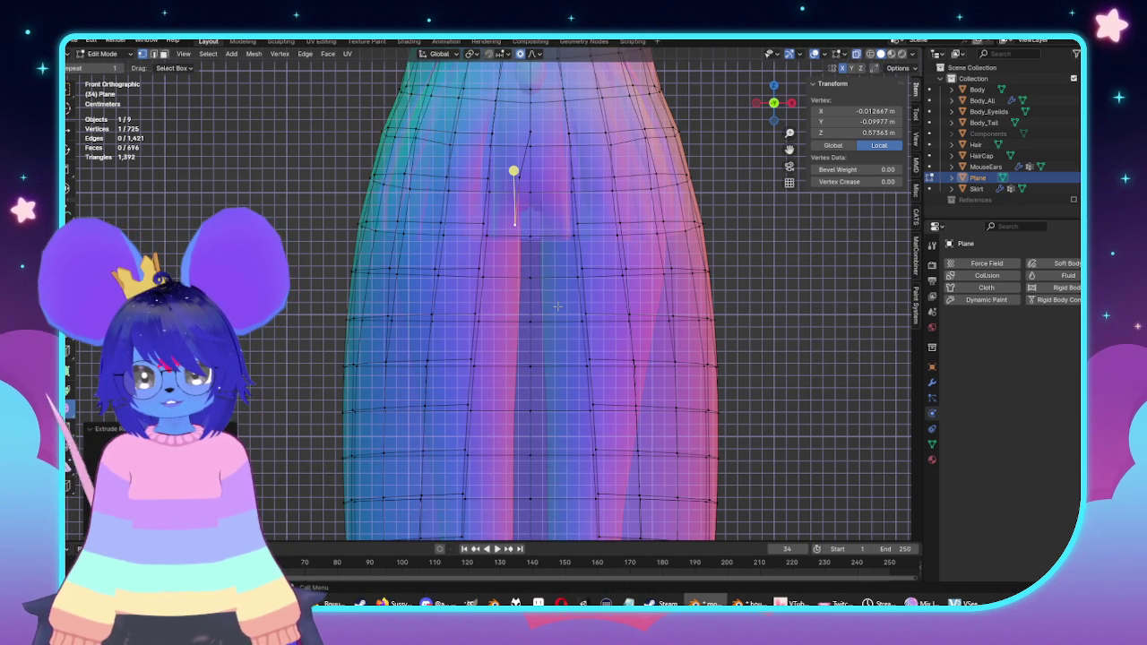
{"action": "key", "text": "e"}
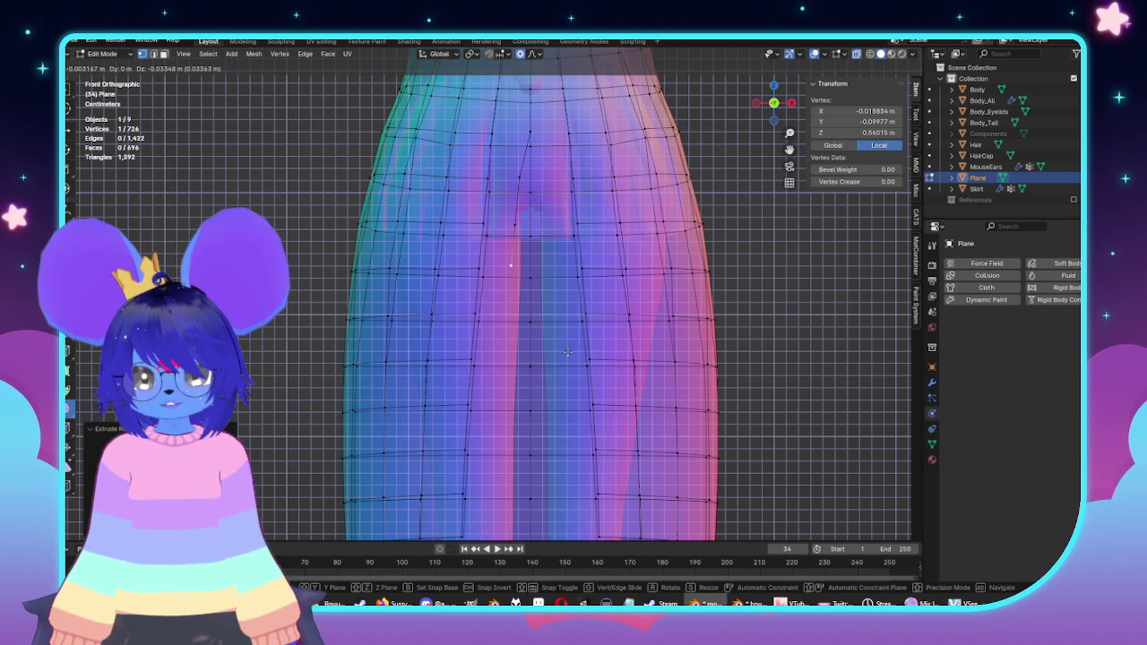
{"action": "left_click", "coordinate": [567, 356]}
{"action": "key", "text": "e"}
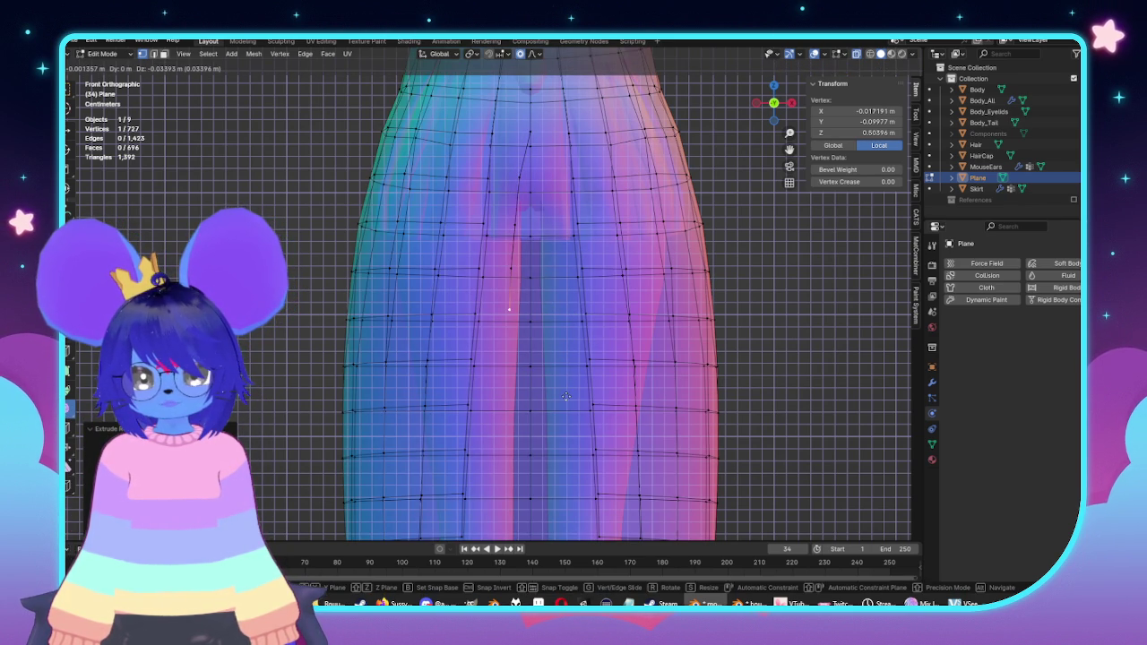
{"action": "left_click", "coordinate": [562, 401]}
{"action": "key", "text": "alt+z"}
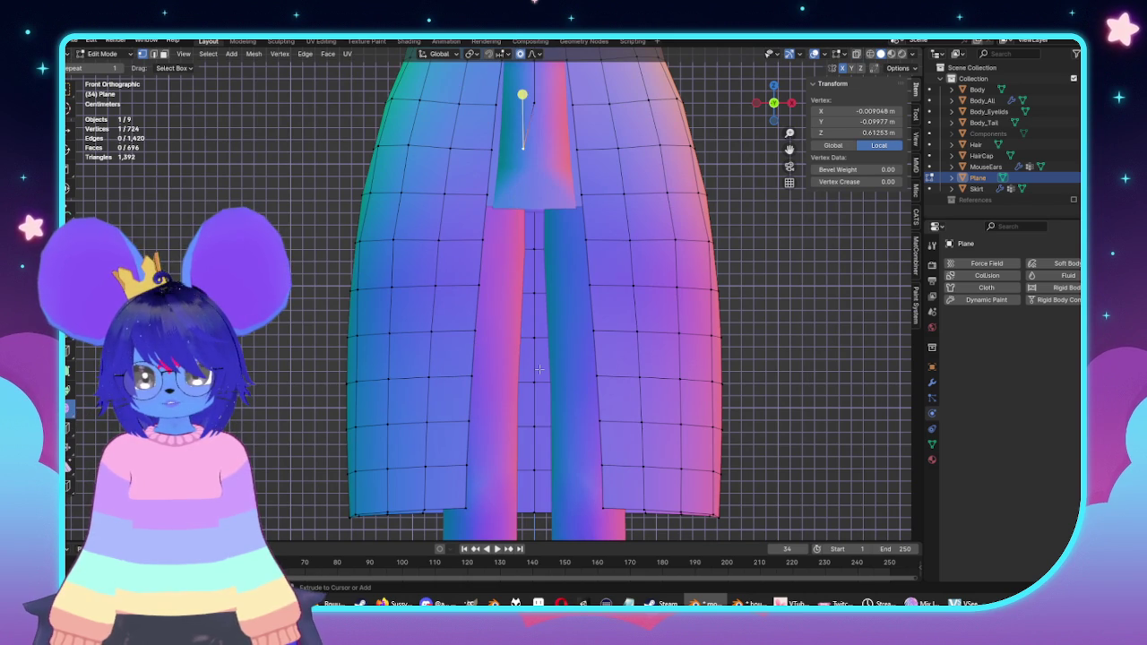
Step: Select the slit-edge vertices down to the hem and extrude them along X into a placket strip
{"action": "scroll", "coordinate": [480, 240], "scroll_direction": "up", "scroll_amount": 3, "text": "shift"}
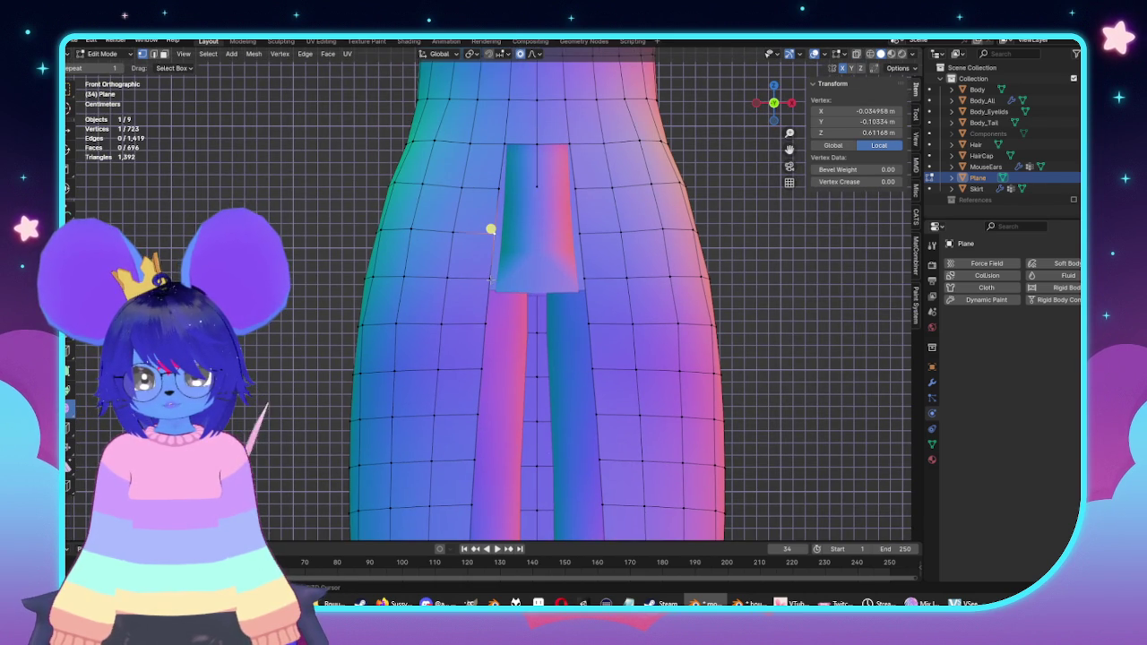
{"action": "left_click", "coordinate": [491, 255], "text": "shift"}
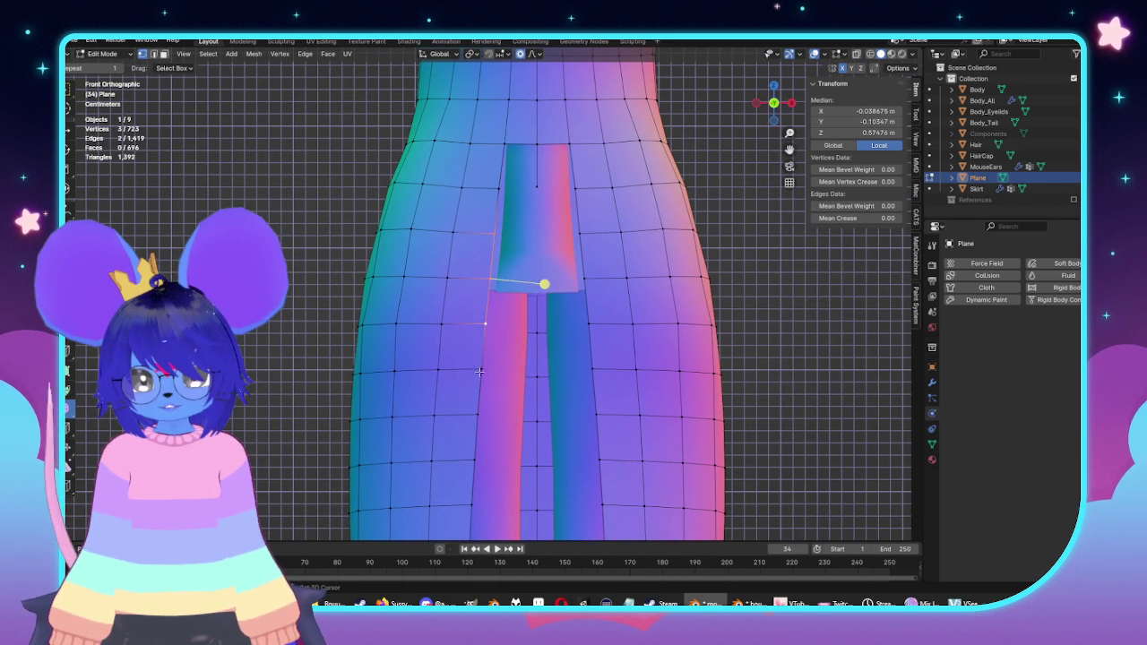
{"action": "left_click", "coordinate": [472, 414], "text": "shift"}
{"action": "scroll", "coordinate": [503, 299], "scroll_direction": "down", "scroll_amount": 4, "text": "shift"}
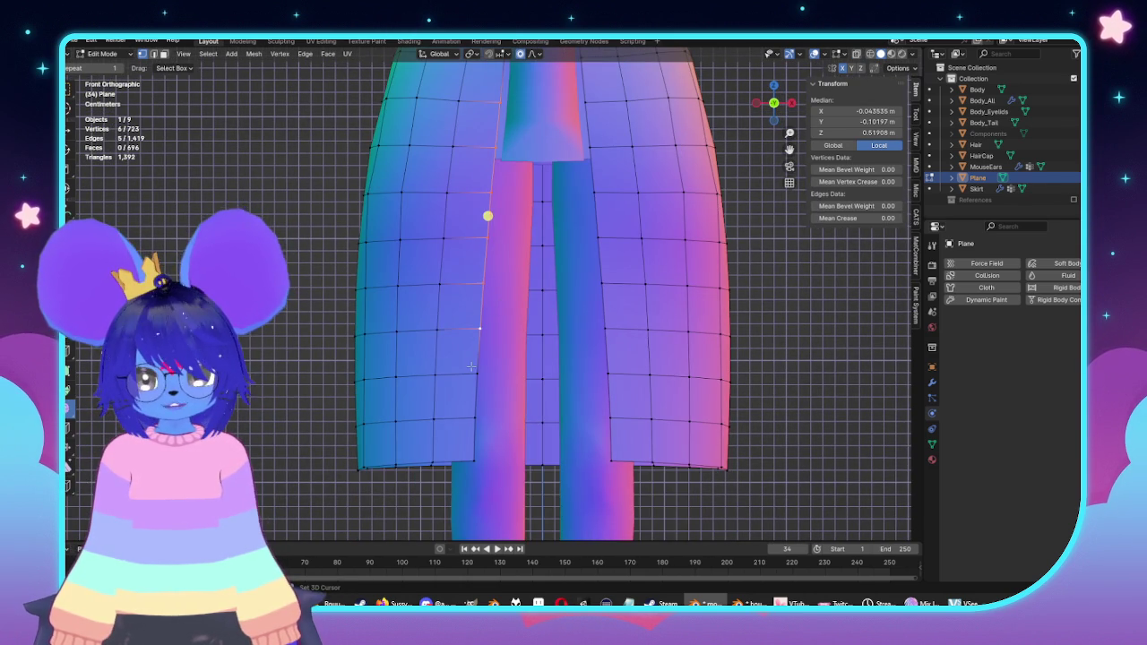
{"action": "left_click", "coordinate": [469, 451], "text": "shift"}
{"action": "scroll", "coordinate": [591, 380], "scroll_direction": "down", "scroll_amount": 1}
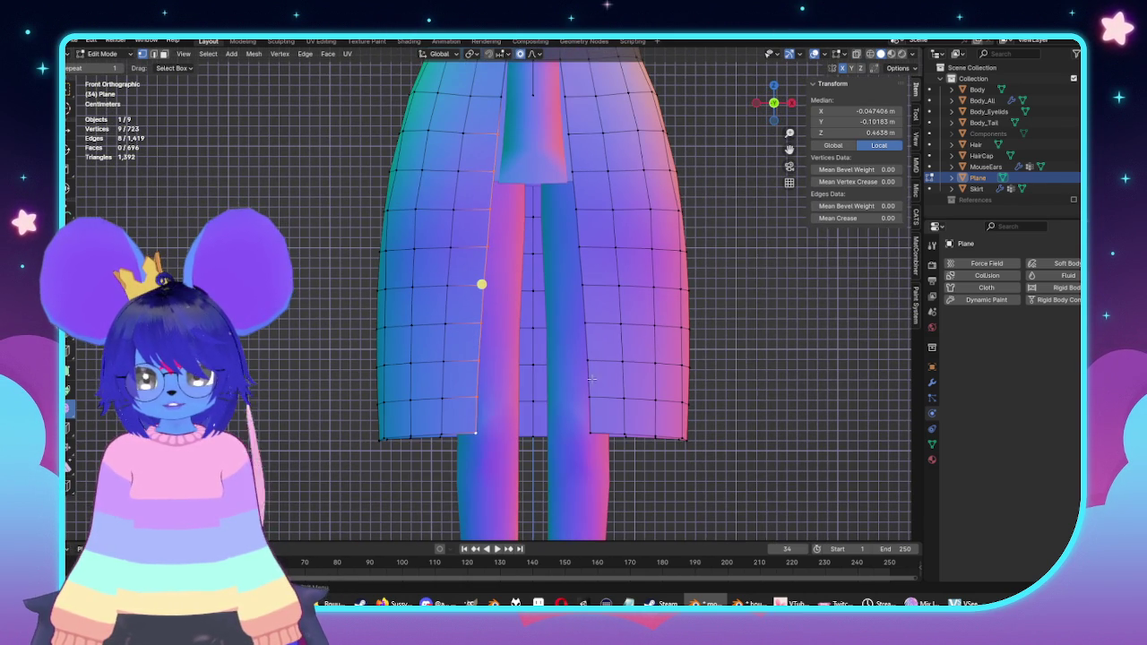
{"action": "key", "text": "e"}
{"action": "key", "text": "x"}
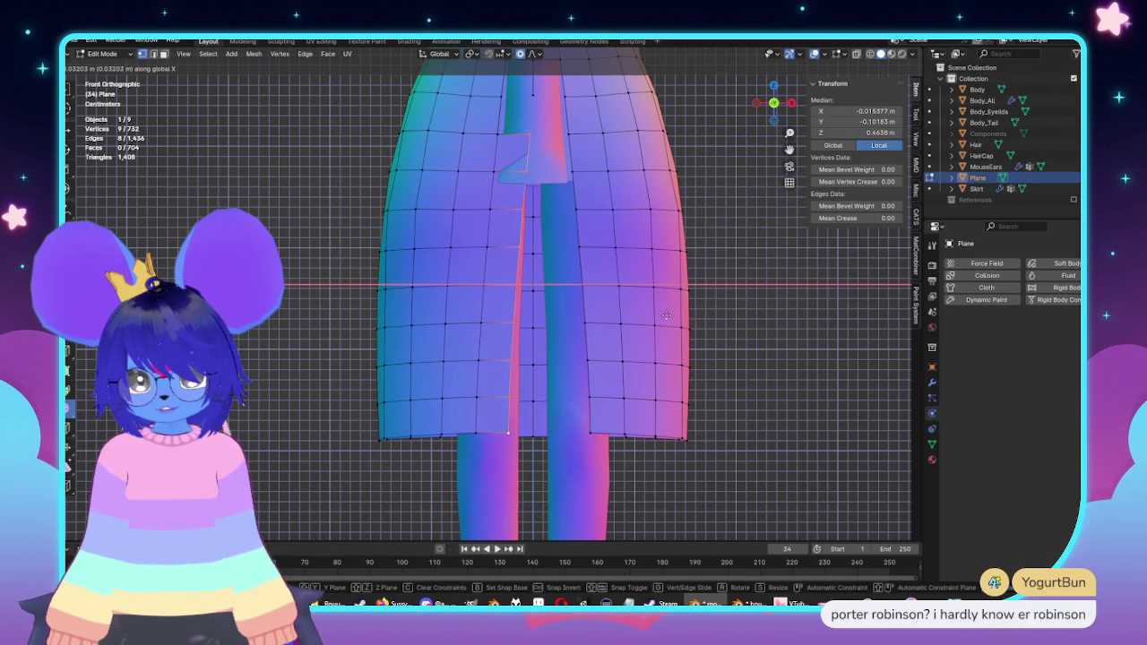
{"action": "left_click", "coordinate": [668, 314]}
Step: Set the placket's top corner vertex X to 0 and close the placket top with a face
{"action": "scroll", "coordinate": [592, 160], "scroll_direction": "up", "scroll_amount": 3}
{"action": "scroll", "coordinate": [591, 159], "scroll_direction": "up", "scroll_amount": 3}
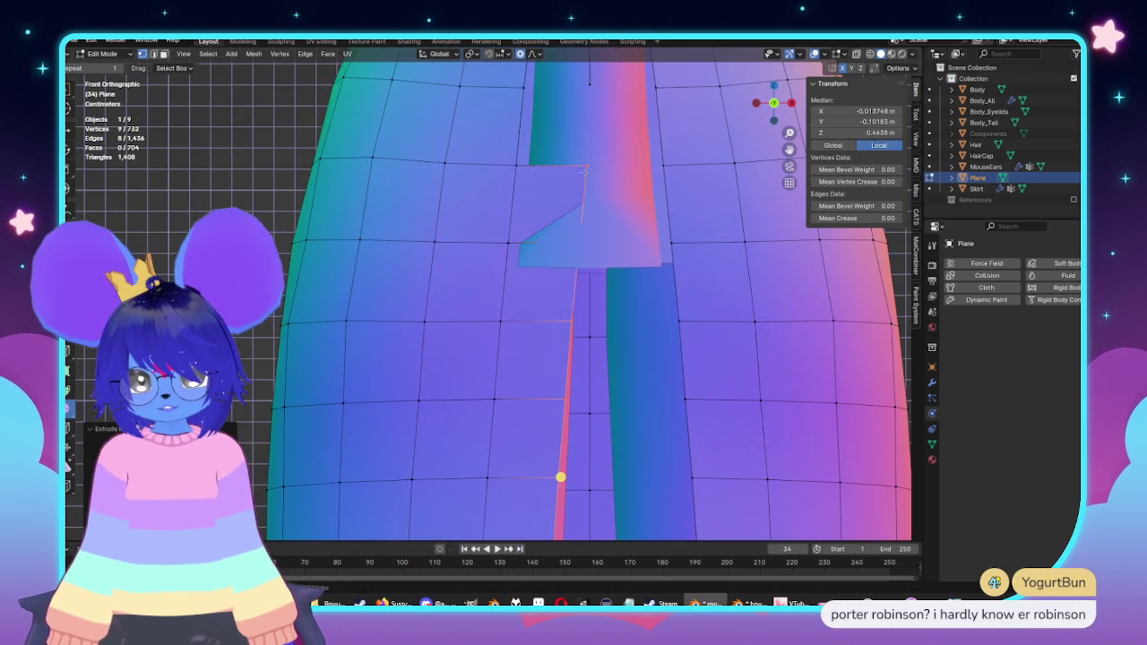
{"action": "left_click", "coordinate": [586, 164]}
{"action": "double_click", "coordinate": [869, 111]}
{"action": "type", "text": "0"}
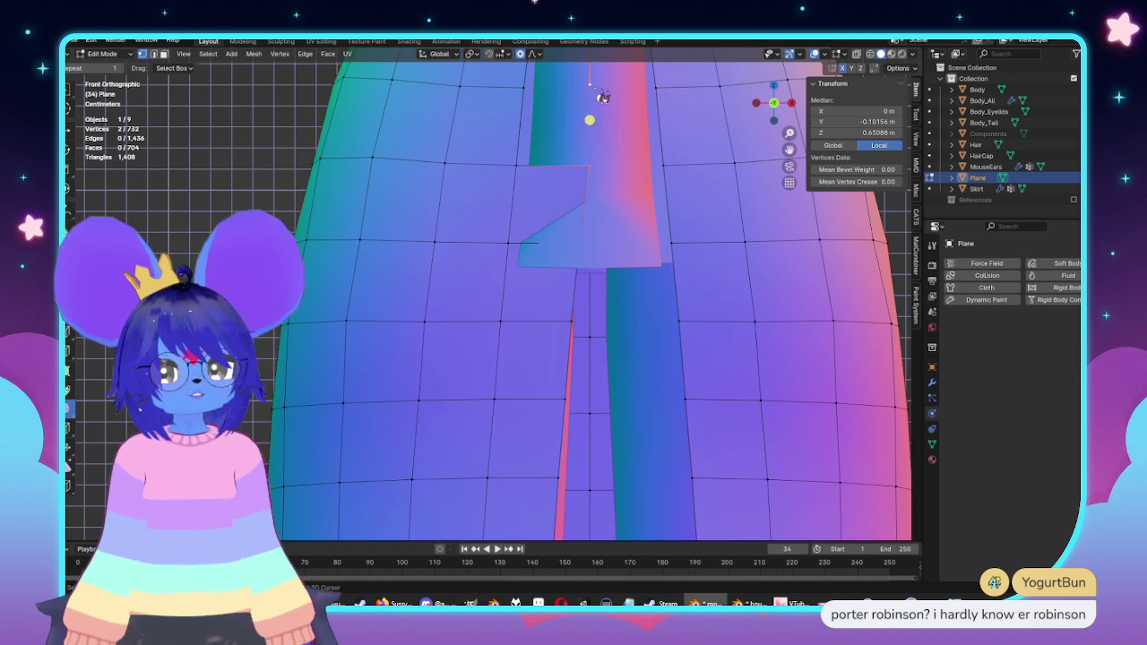
{"action": "key", "text": "ctrl+z"}
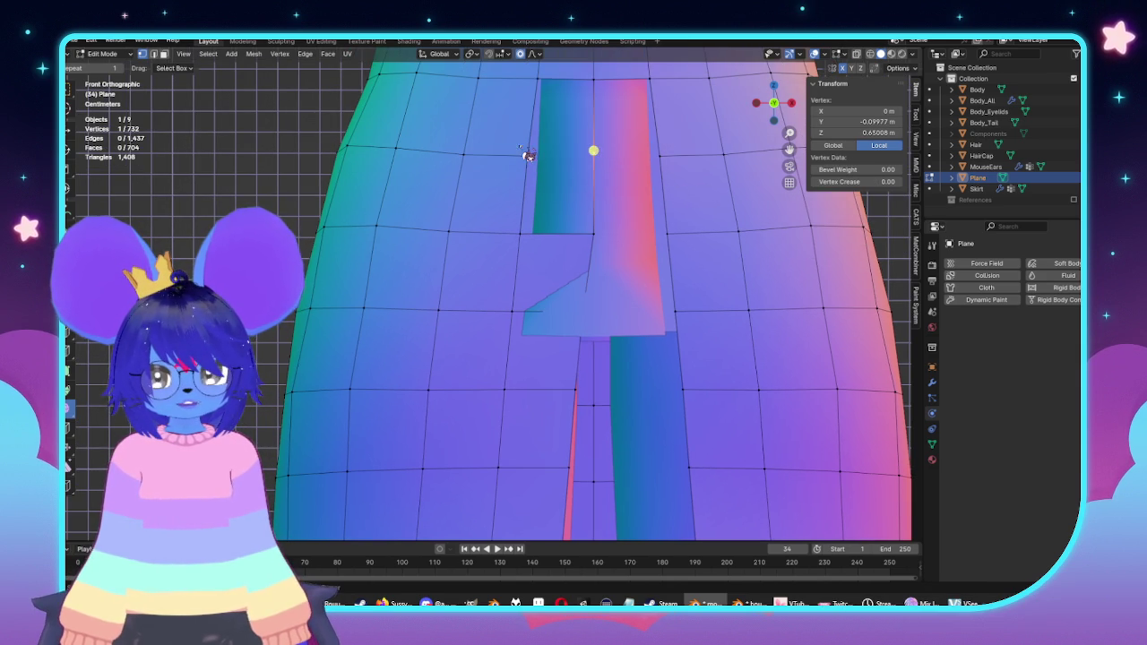
{"action": "key", "text": "ctrl+z"}
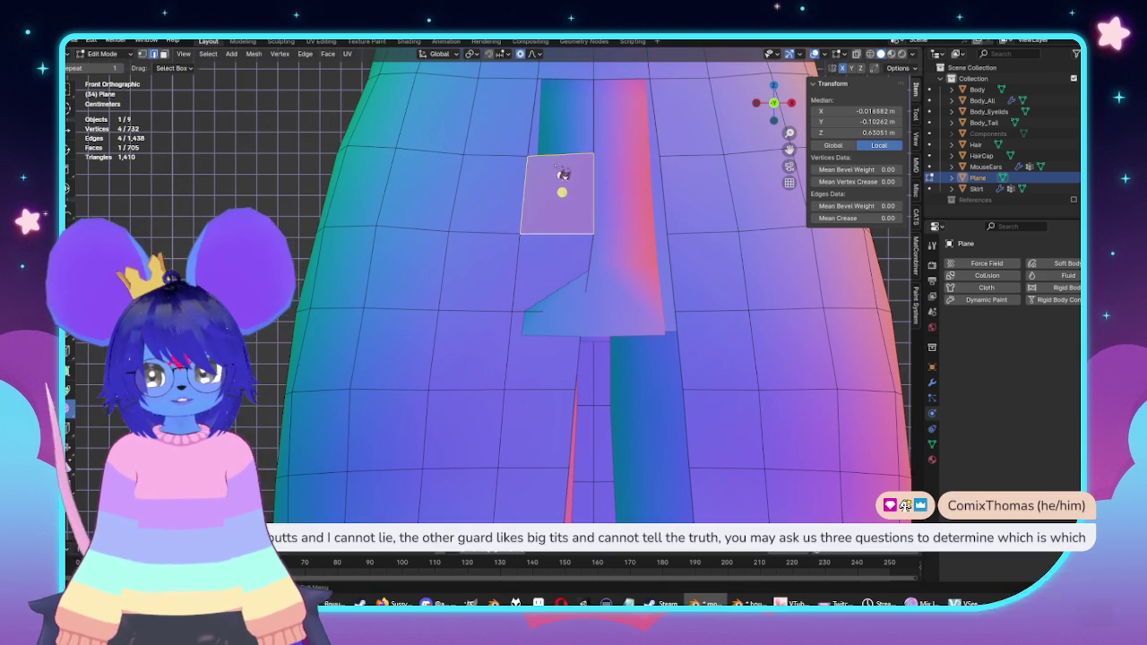
Step: Add another face above the first at the placket top and select the whole mesh
{"action": "key", "text": "ctrl+z"}
{"action": "key", "text": "ctrl+z"}
{"action": "scroll", "coordinate": [626, 253], "scroll_direction": "down", "scroll_amount": 5}
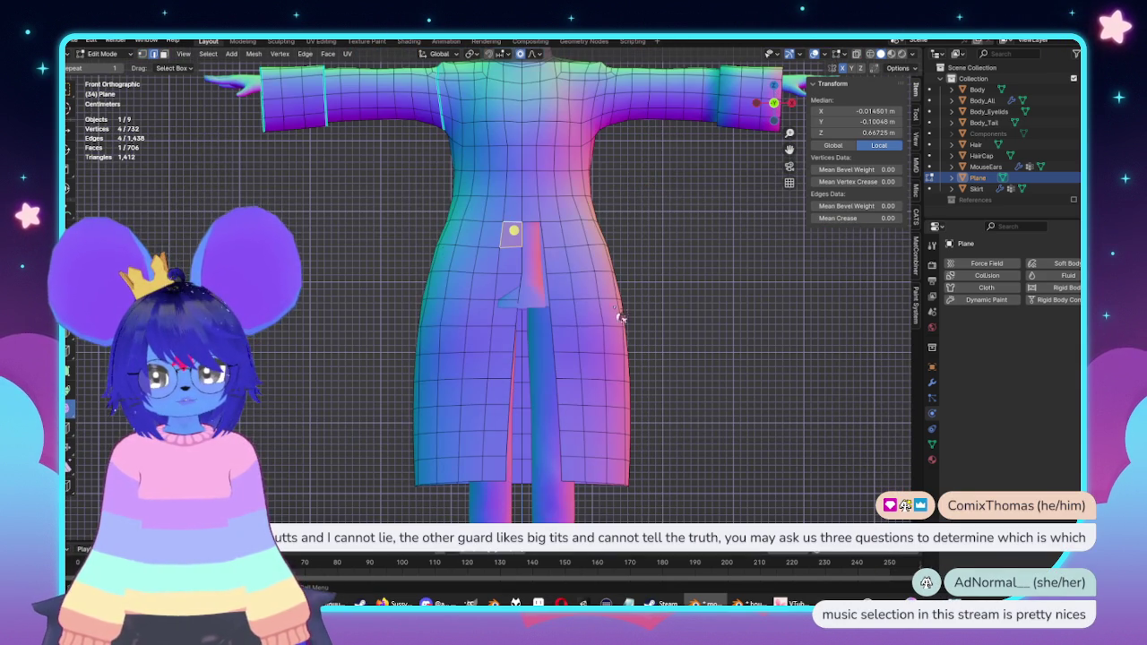
{"action": "key", "text": "a"}
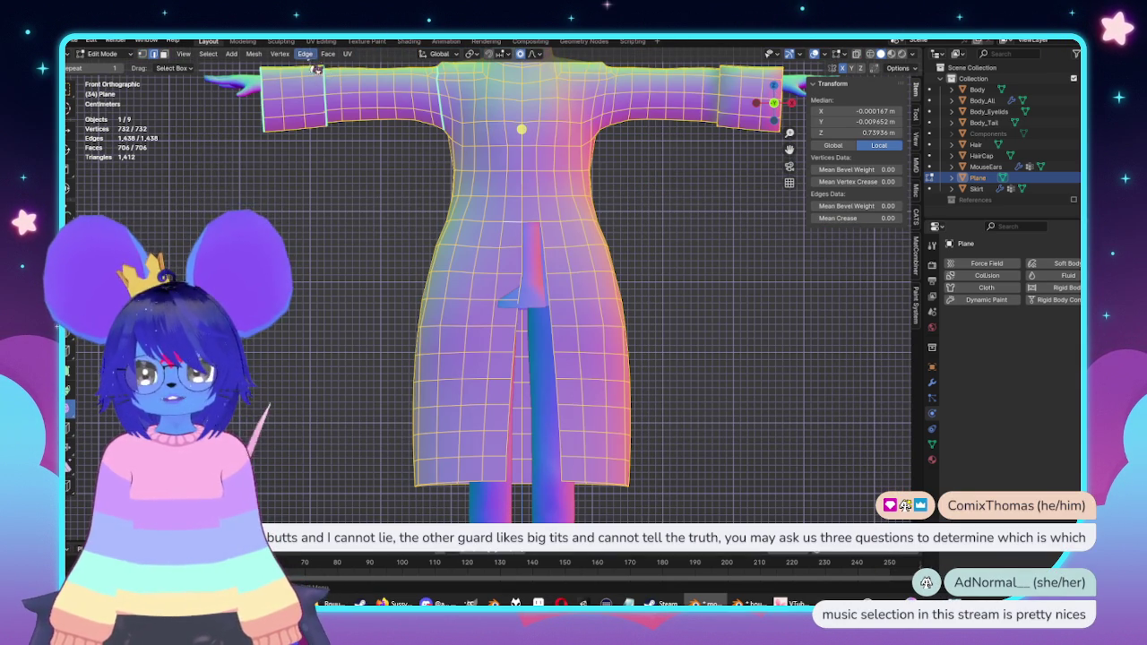
{"action": "left_click", "coordinate": [307, 56]}
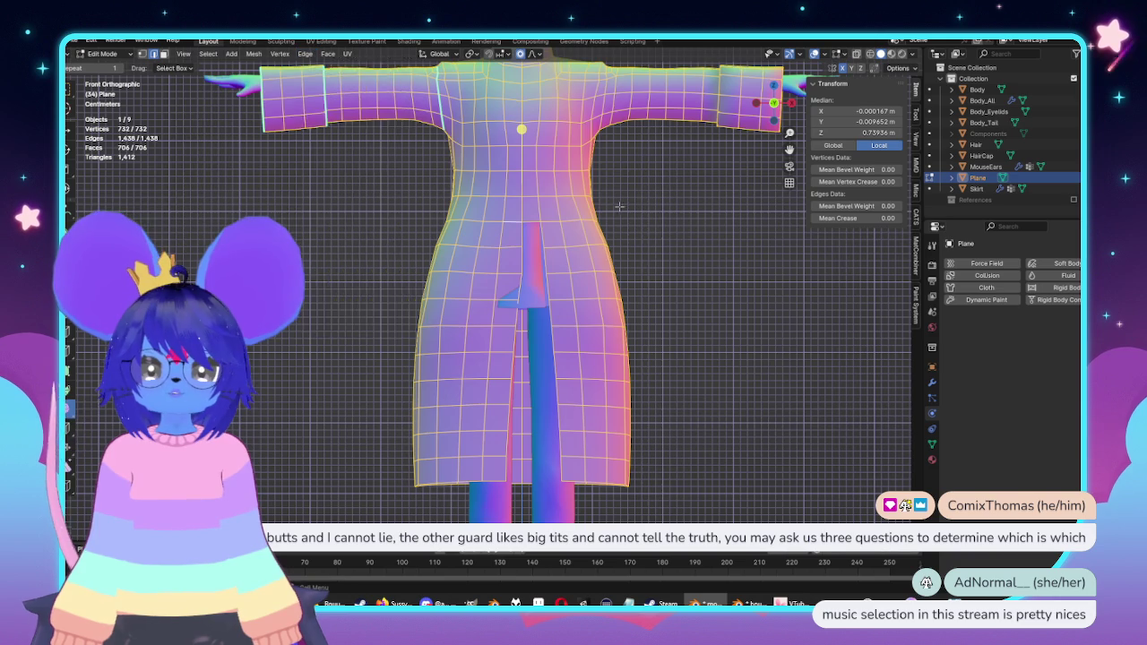
{"action": "scroll", "coordinate": [531, 232], "scroll_direction": "up", "scroll_amount": 4}
Step: Nudge the slit-top vertex along X with proportional falloff
{"action": "left_click", "coordinate": [571, 263]}
{"action": "key", "text": "g"}
{"action": "key", "text": "x"}
{"action": "key", "text": "g"}
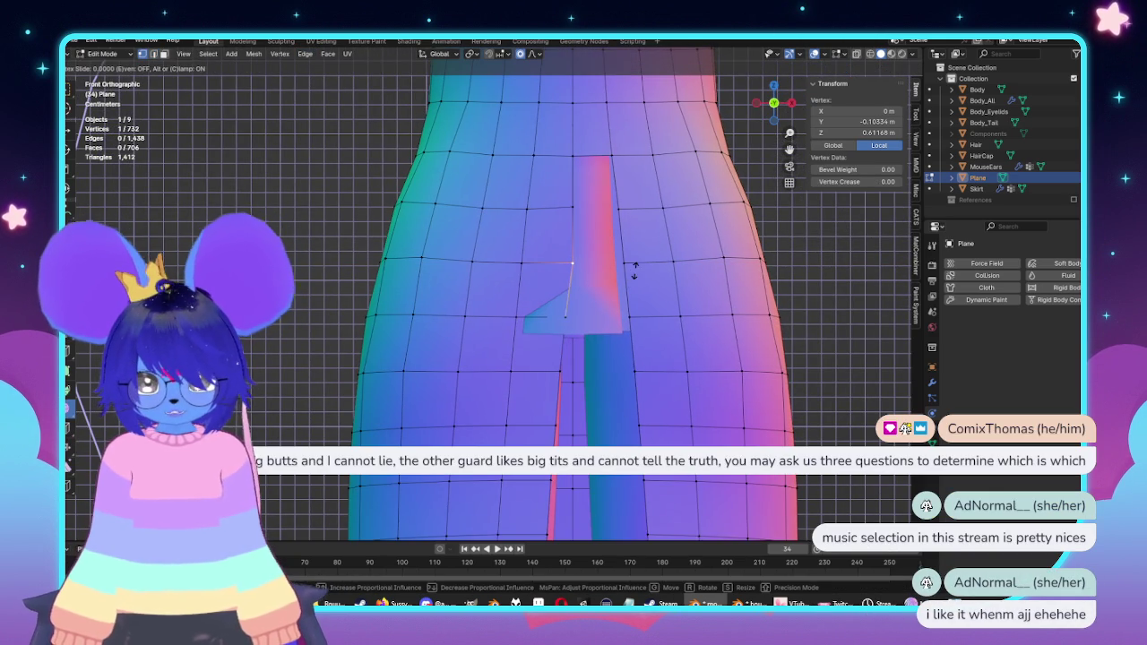
{"action": "right_click", "coordinate": [631, 270]}
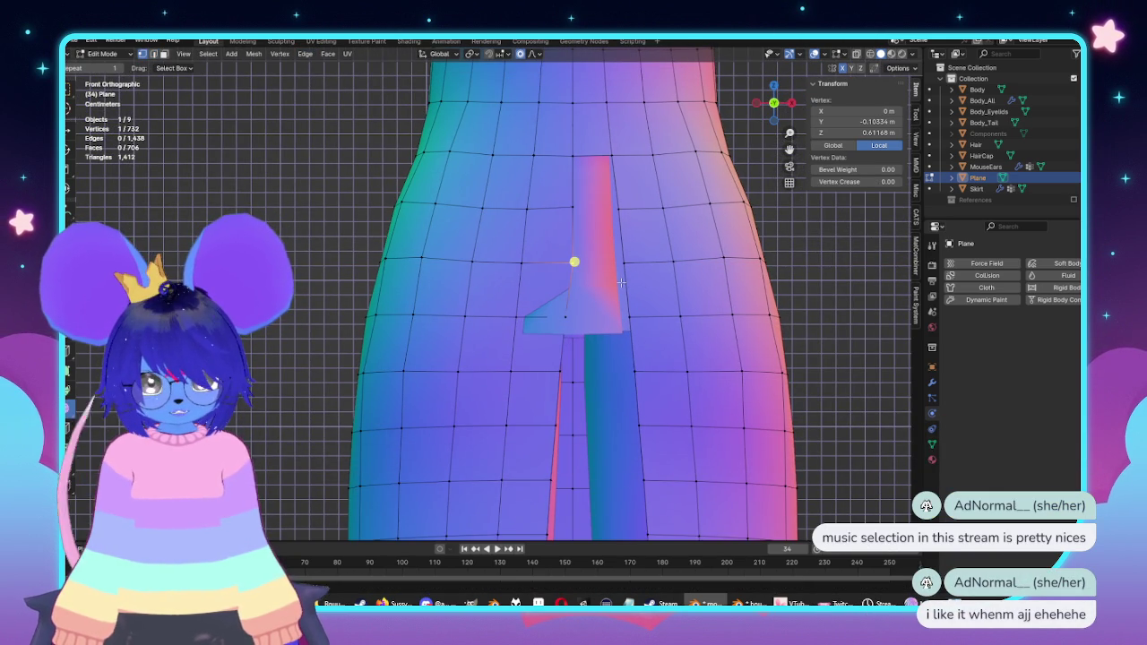
{"action": "key", "text": "g"}
{"action": "key", "text": "x"}
{"action": "scroll", "coordinate": [720, 287], "scroll_direction": "up", "scroll_amount": 10}
{"action": "scroll", "coordinate": [718, 286], "scroll_direction": "up", "scroll_amount": 5}
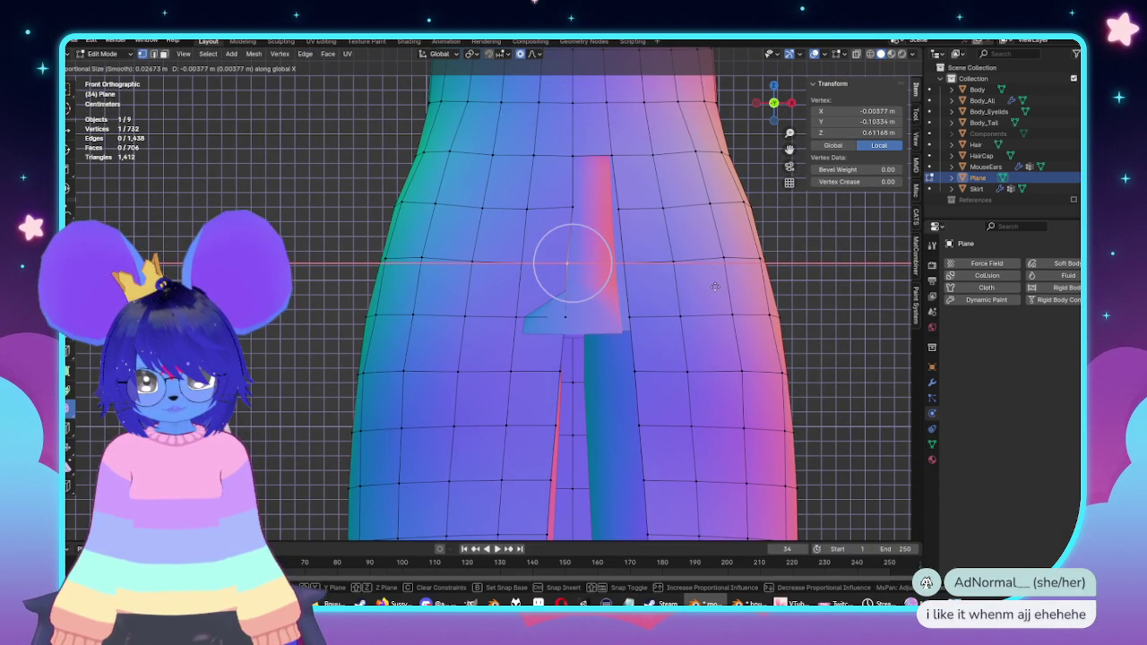
{"action": "left_click", "coordinate": [715, 287]}
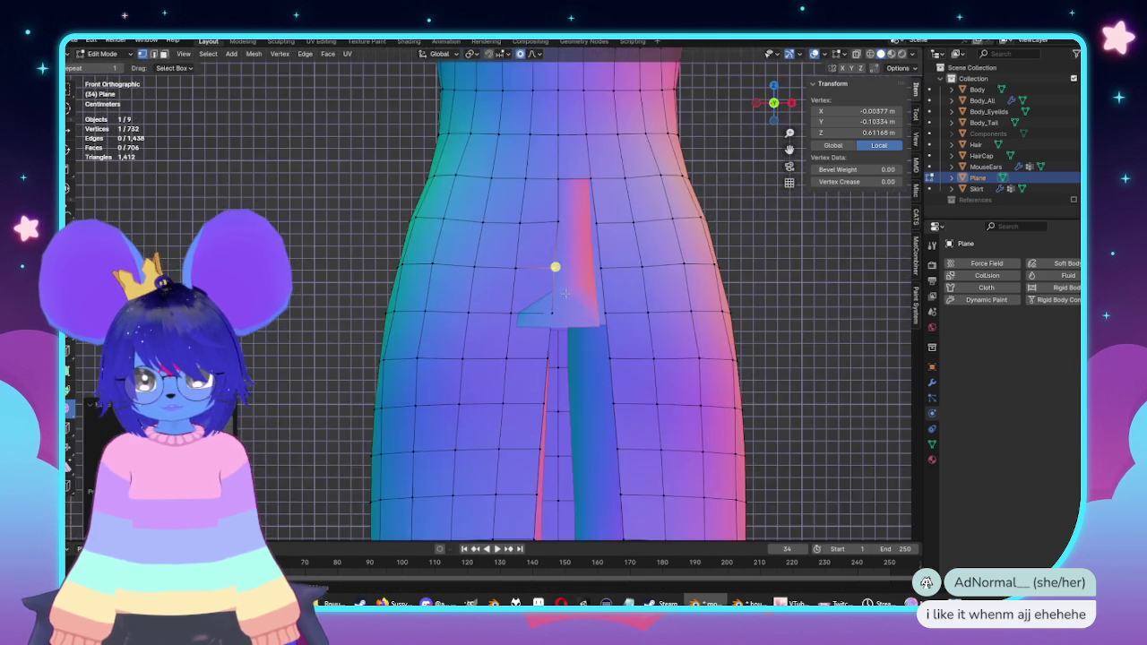
Step: Select the whole coat mesh and apply Mesh > Symmetrize
{"action": "key", "text": "a"}
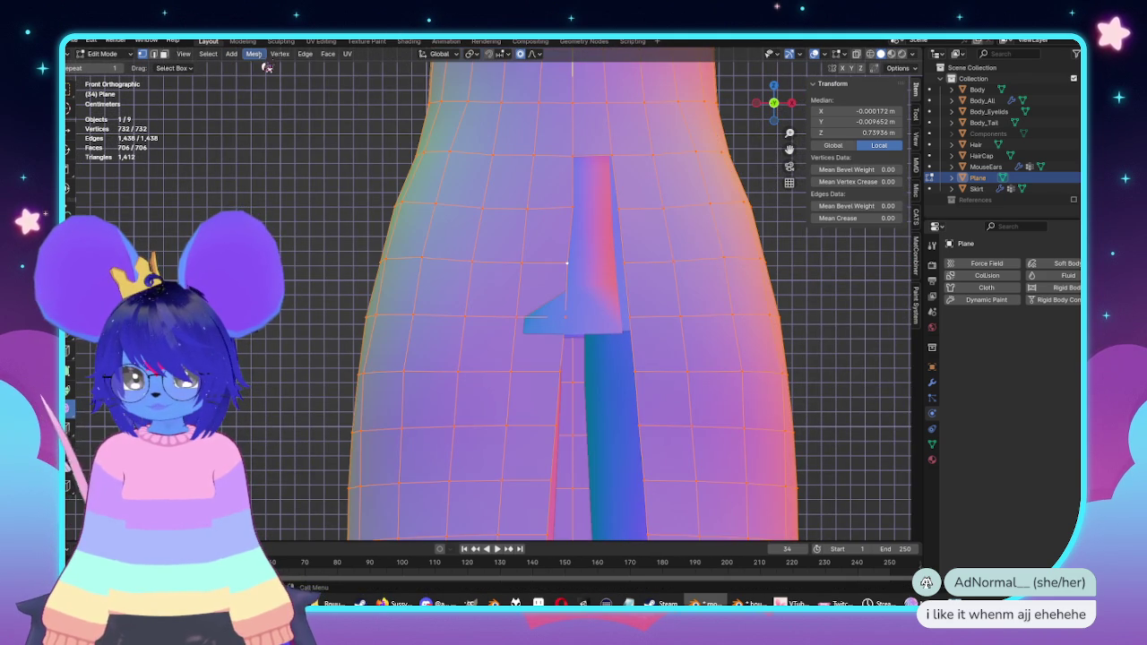
{"action": "left_click", "coordinate": [255, 53]}
{"action": "left_click", "coordinate": [280, 216]}
{"action": "scroll", "coordinate": [524, 269], "scroll_direction": "down", "scroll_amount": 5}
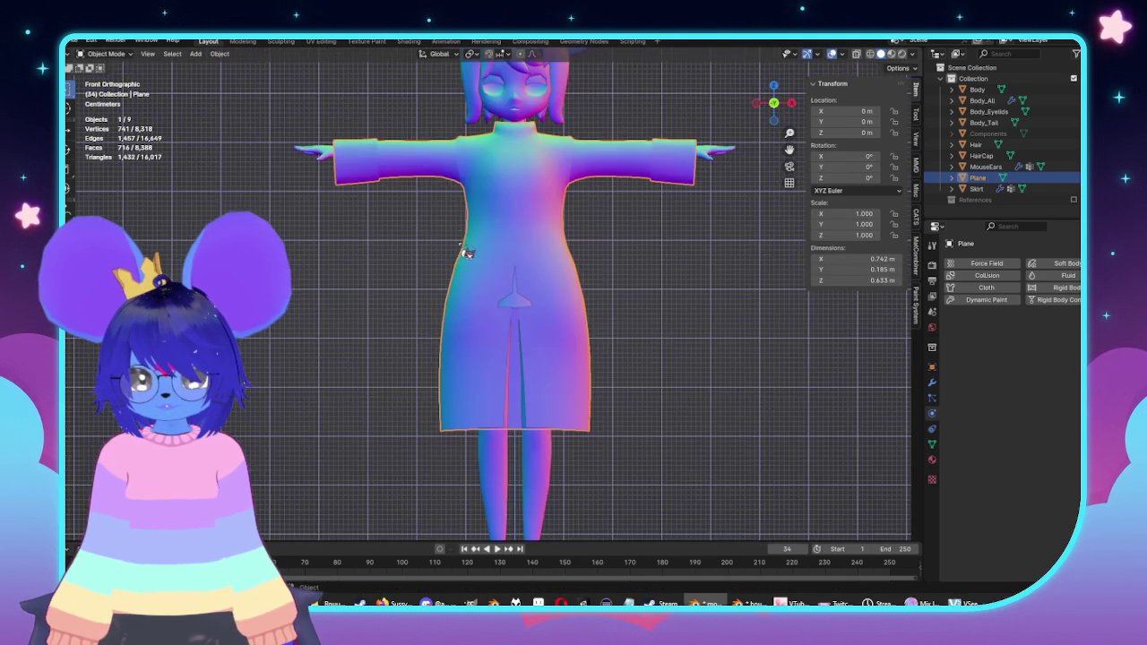
Step: Select the vertices at the slit's top and switch to Left Orthographic view
{"action": "scroll", "coordinate": [524, 269], "scroll_direction": "up", "scroll_amount": 3}
{"action": "middle_click_drag", "start_coordinate": [537, 269], "coordinate": [559, 256]}
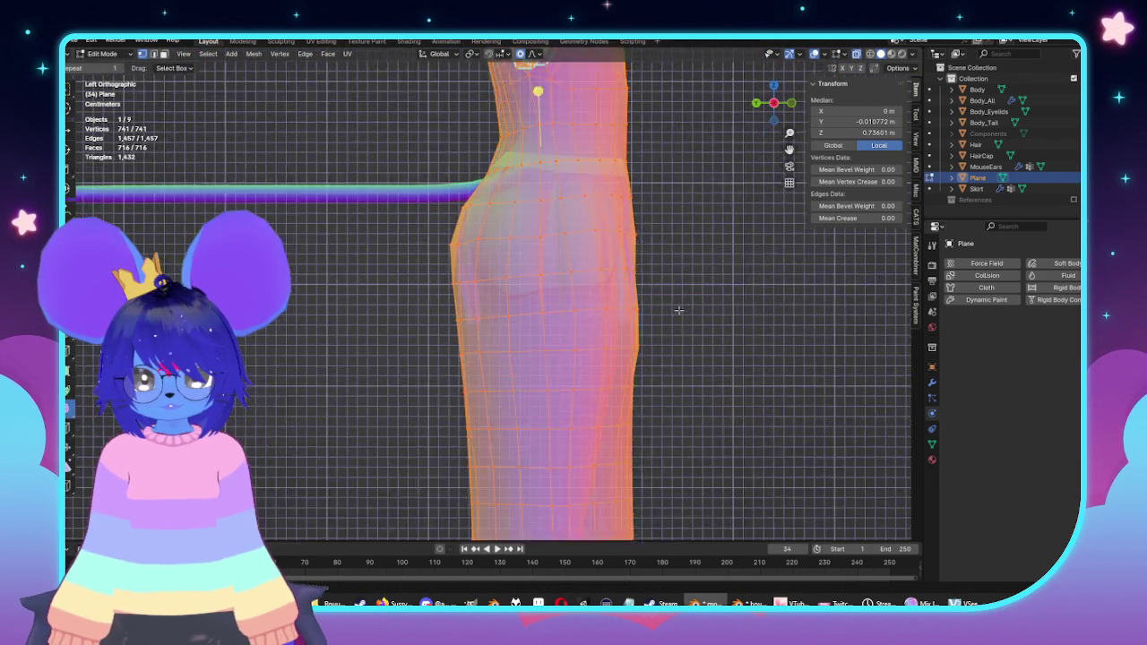
{"action": "scroll", "coordinate": [558, 257], "scroll_direction": "up", "scroll_amount": 3}
{"action": "key", "text": "KP_1"}
{"action": "left_click", "coordinate": [558, 208]}
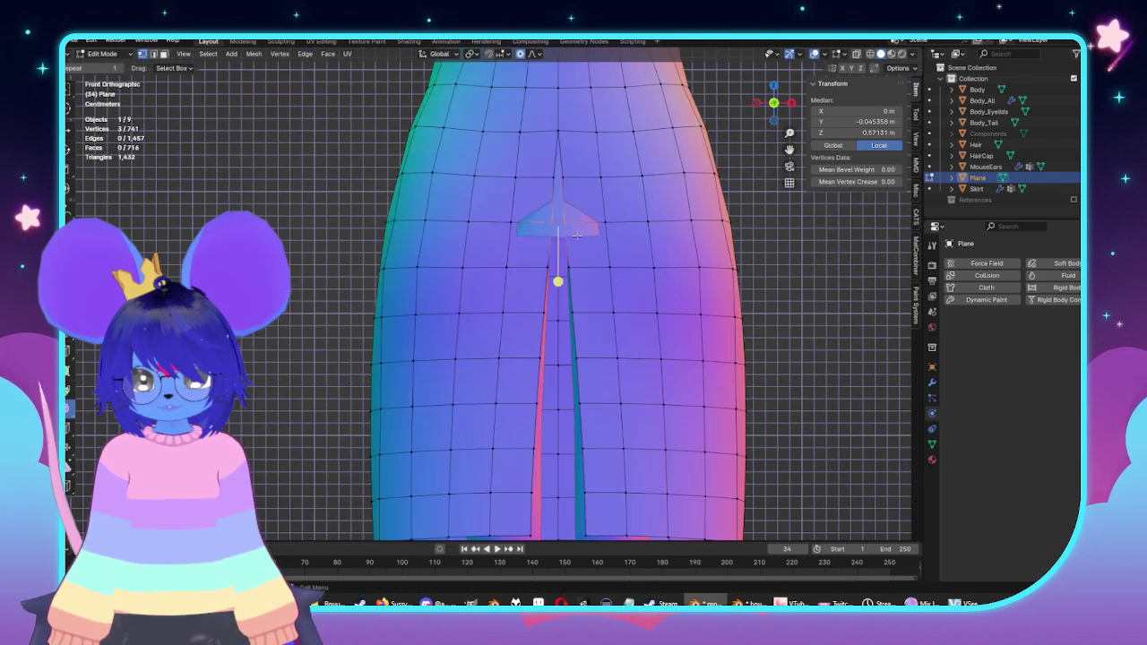
{"action": "middle_click_drag", "start_coordinate": [558, 208], "coordinate": [591, 255]}
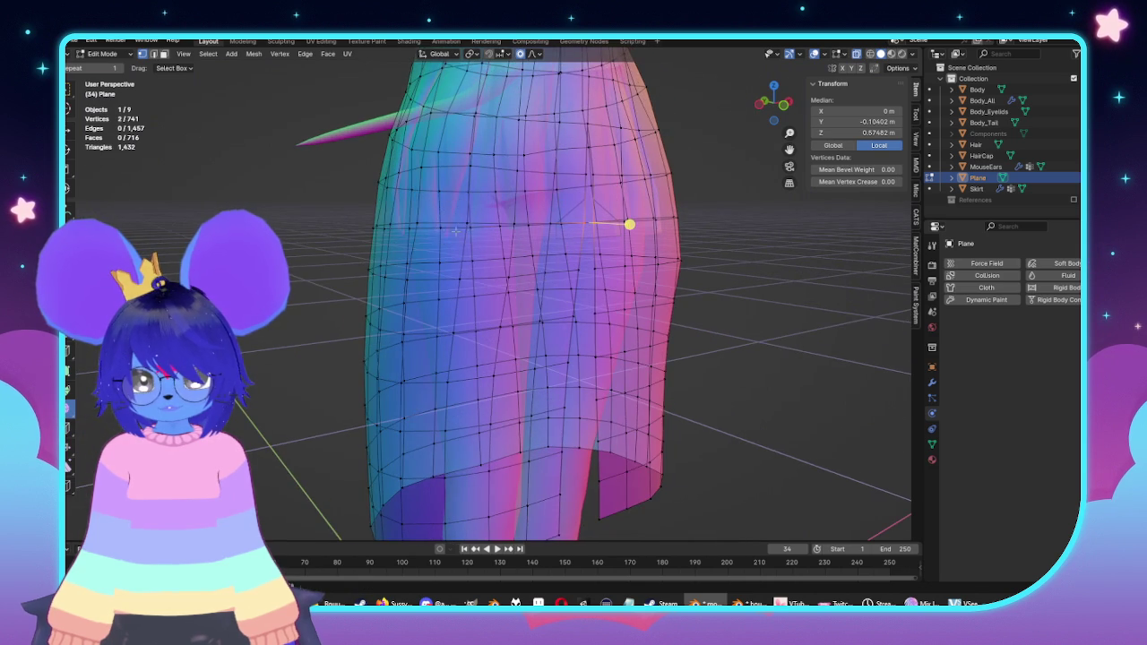
{"action": "key", "text": "ctrl+KP_3"}
Step: Pull the hip, side and hem vertices outward with proportional editing to smooth the profile
{"action": "key", "text": "g"}
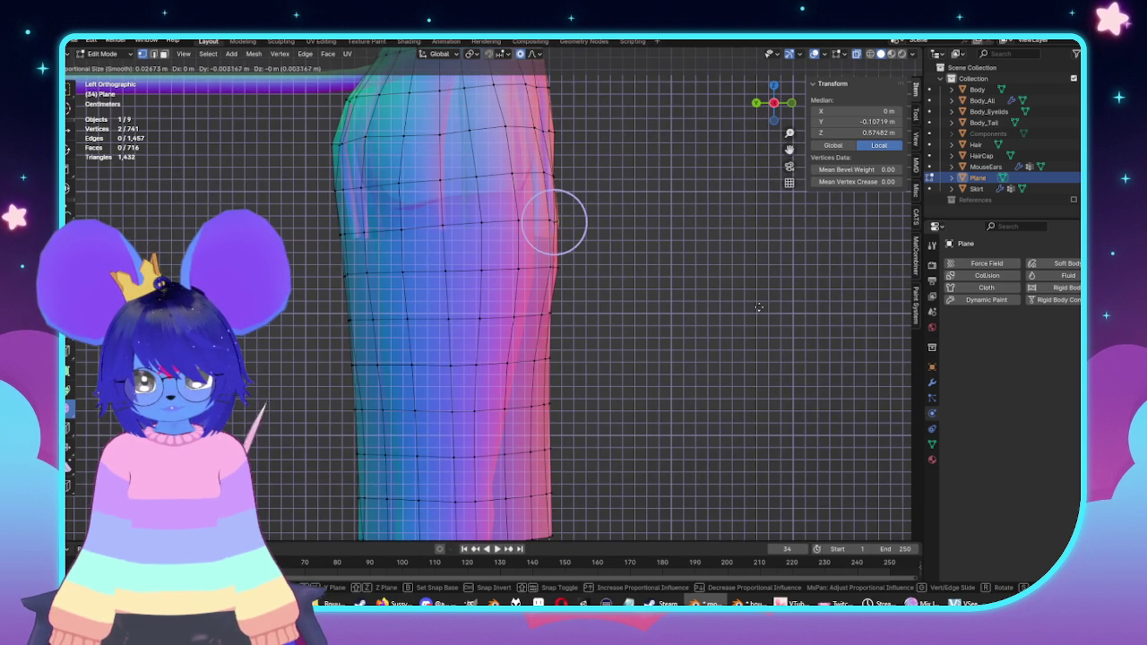
{"action": "left_click", "coordinate": [756, 307]}
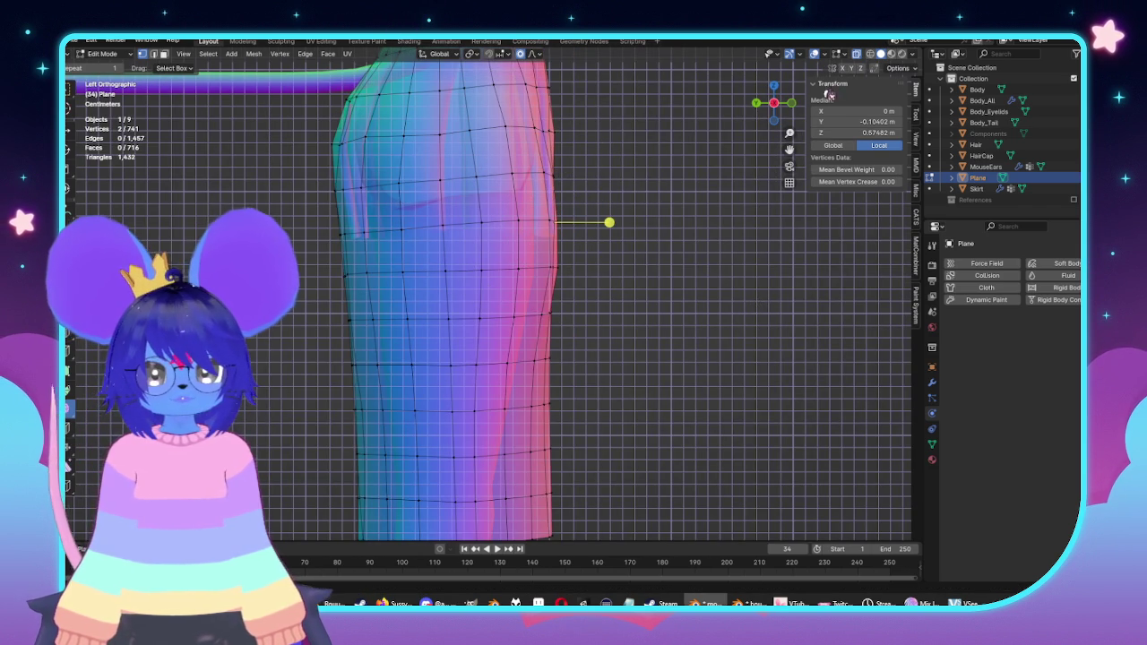
{"action": "key", "text": "g"}
{"action": "left_click", "coordinate": [664, 396]}
{"action": "middle_click_drag", "start_coordinate": [663, 396], "coordinate": [596, 354], "text": "shift"}
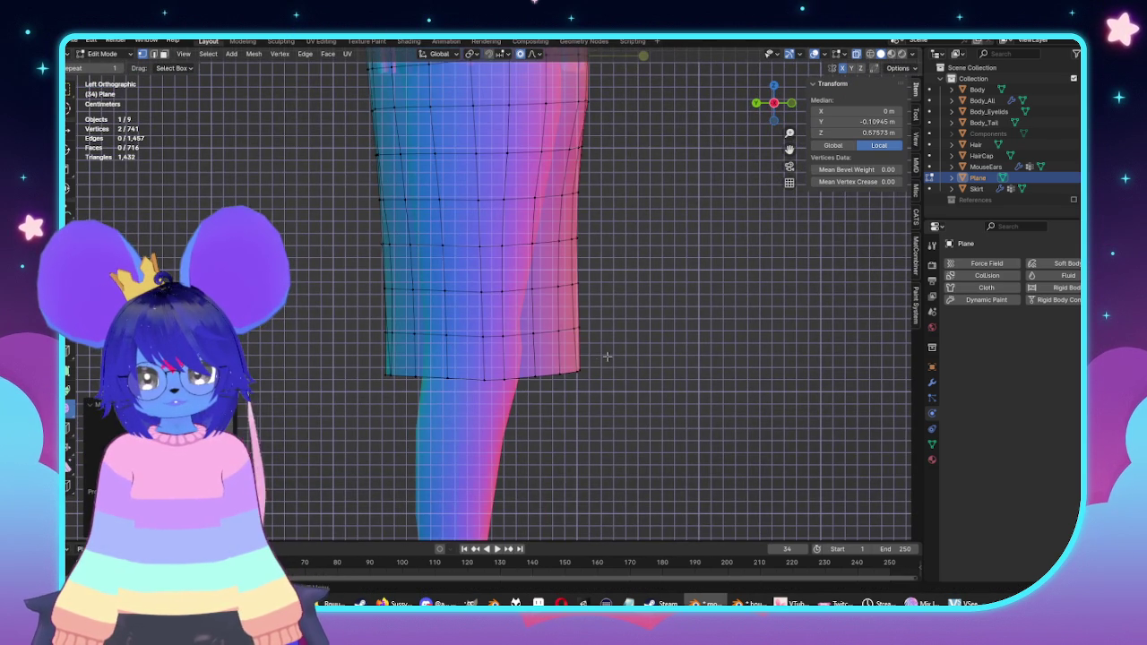
{"action": "key", "text": "g"}
{"action": "left_click", "coordinate": [641, 368]}
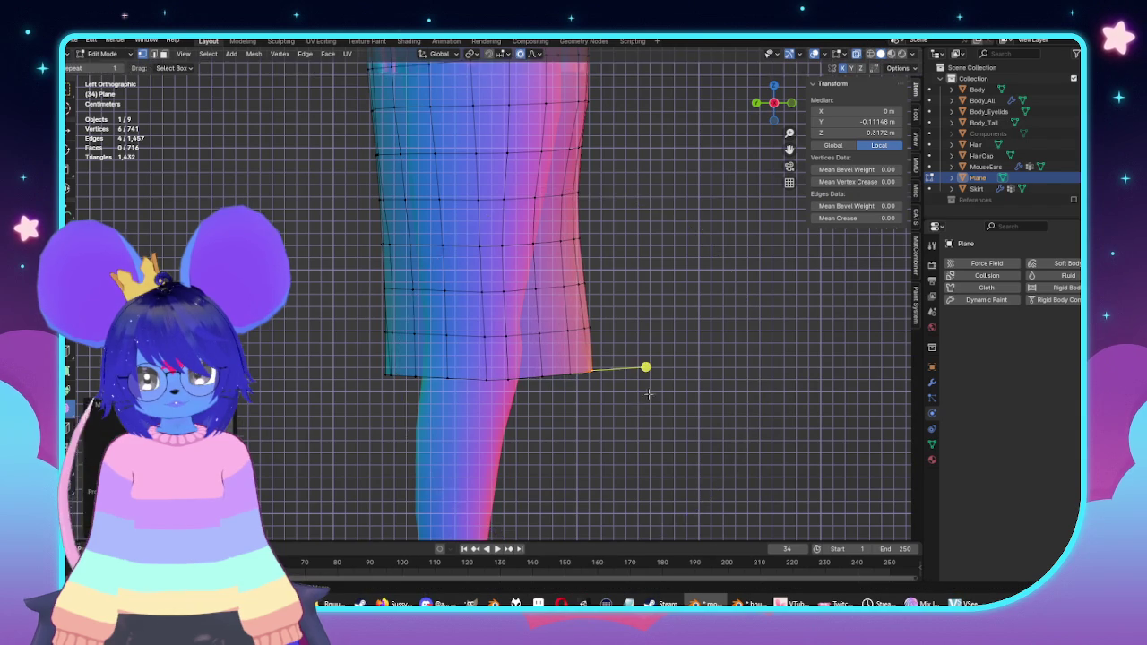
{"action": "scroll", "coordinate": [658, 329], "scroll_direction": "down", "scroll_amount": 4}
Step: Review the mirrored coat silhouette in Object Mode from several angles, then resume editing
{"action": "key", "text": "Tab"}
{"action": "mouse_move", "coordinate": [659, 329]}
{"action": "middle_mouse_down"}
{"action": "mouse_move", "coordinate": [512, 325]}
{"action": "mouse_move", "coordinate": [633, 337]}
{"action": "middle_mouse_up"}
{"action": "scroll", "coordinate": [564, 304], "scroll_direction": "down", "scroll_amount": 5}
{"action": "scroll", "coordinate": [627, 332], "scroll_direction": "up", "scroll_amount": 1}
{"action": "scroll", "coordinate": [614, 325], "scroll_direction": "up", "scroll_amount": 3}
{"action": "scroll", "coordinate": [603, 319], "scroll_direction": "up", "scroll_amount": 2}
{"action": "scroll", "coordinate": [599, 317], "scroll_direction": "up", "scroll_amount": 2}
{"action": "mouse_move", "coordinate": [615, 308]}
{"action": "middle_mouse_down"}
{"action": "mouse_move", "coordinate": [653, 325]}
{"action": "mouse_move", "coordinate": [620, 290]}
{"action": "middle_mouse_up"}
{"action": "scroll", "coordinate": [652, 289], "scroll_direction": "up", "scroll_amount": 2}
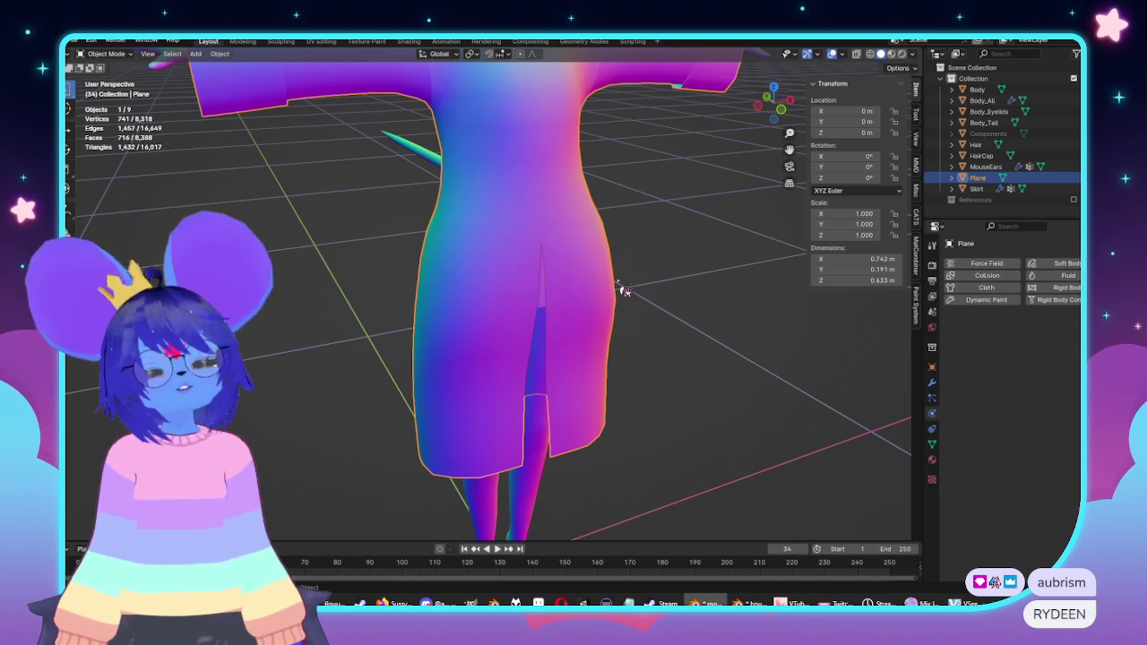
{"action": "key", "text": "Tab"}
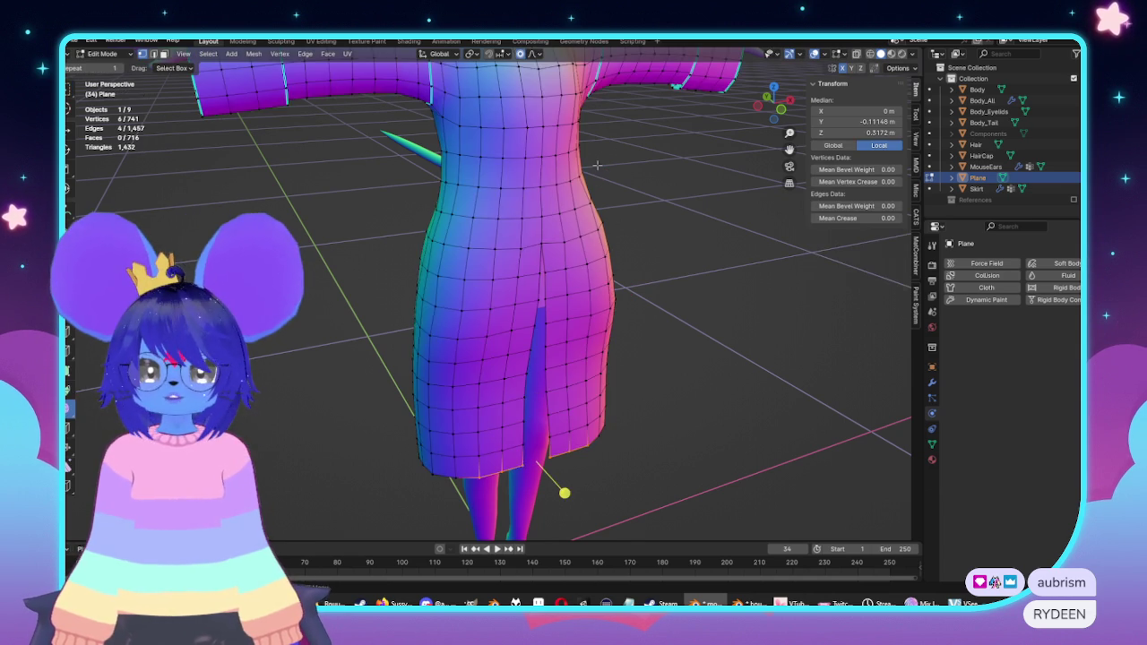
Step: Add a vertical loop cut down the coat's center front
{"action": "middle_click_drag", "start_coordinate": [543, 194], "coordinate": [675, 213]}
{"action": "scroll", "coordinate": [675, 212], "scroll_direction": "up", "scroll_amount": 2}
{"action": "scroll", "coordinate": [550, 260], "scroll_direction": "up", "scroll_amount": 2}
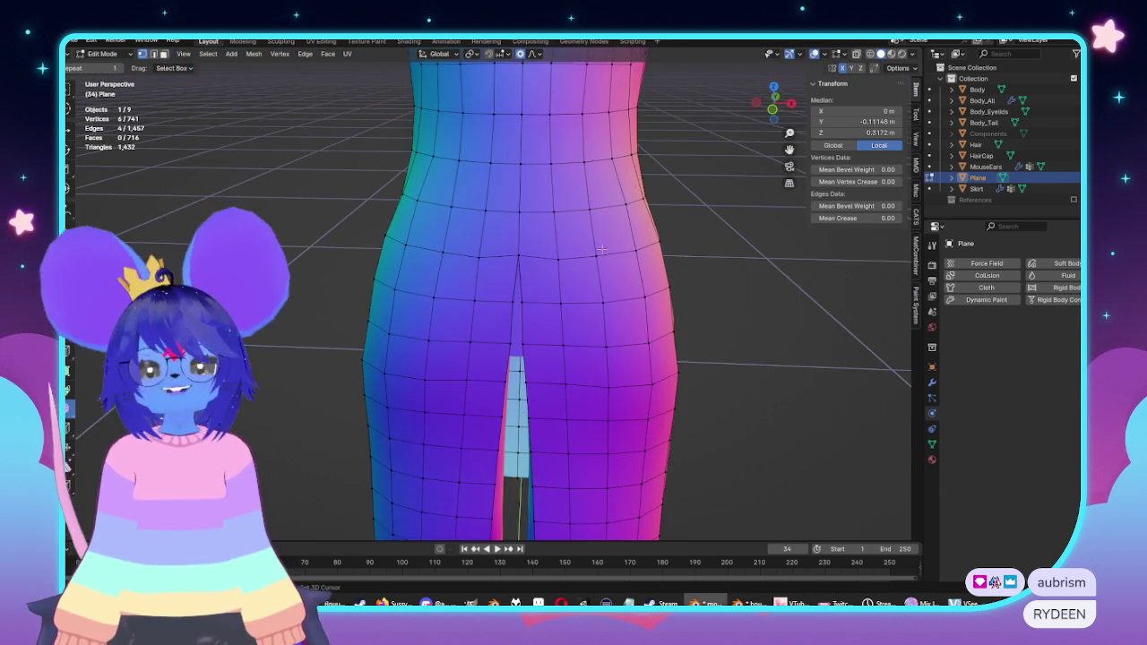
{"action": "scroll", "coordinate": [550, 261], "scroll_direction": "up", "scroll_amount": 2}
{"action": "key", "text": "ctrl+r"}
{"action": "left_click", "coordinate": [549, 260]}
{"action": "left_click", "coordinate": [550, 261]}
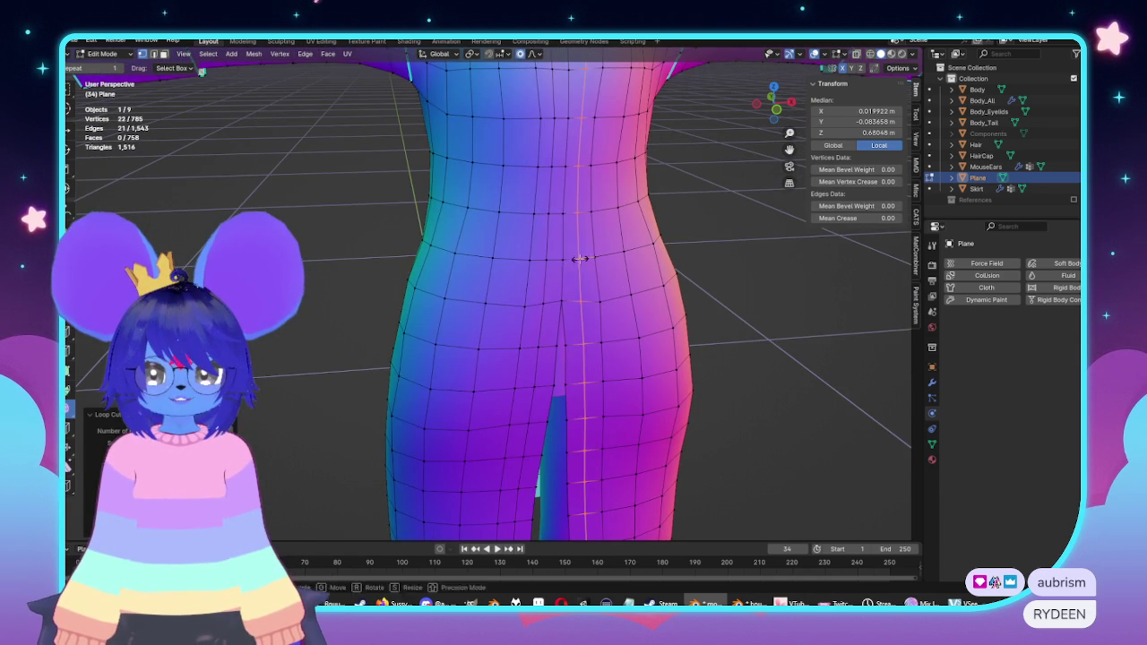
Step: In face mode, select a strip of front faces starting at the waist
{"action": "middle_click_drag", "start_coordinate": [583, 256], "coordinate": [581, 233]}
{"action": "scroll", "coordinate": [570, 291], "scroll_direction": "up", "scroll_amount": 1}
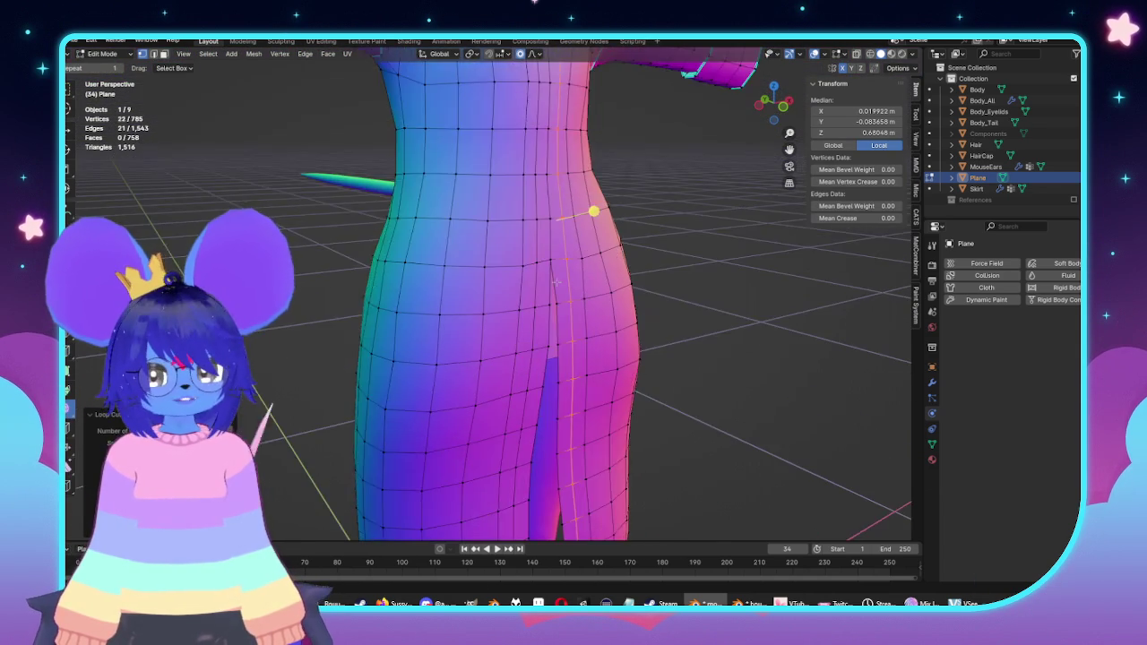
{"action": "scroll", "coordinate": [603, 245], "scroll_direction": "up", "scroll_amount": 2}
{"action": "key", "text": "3"}
{"action": "left_click", "coordinate": [599, 193]}
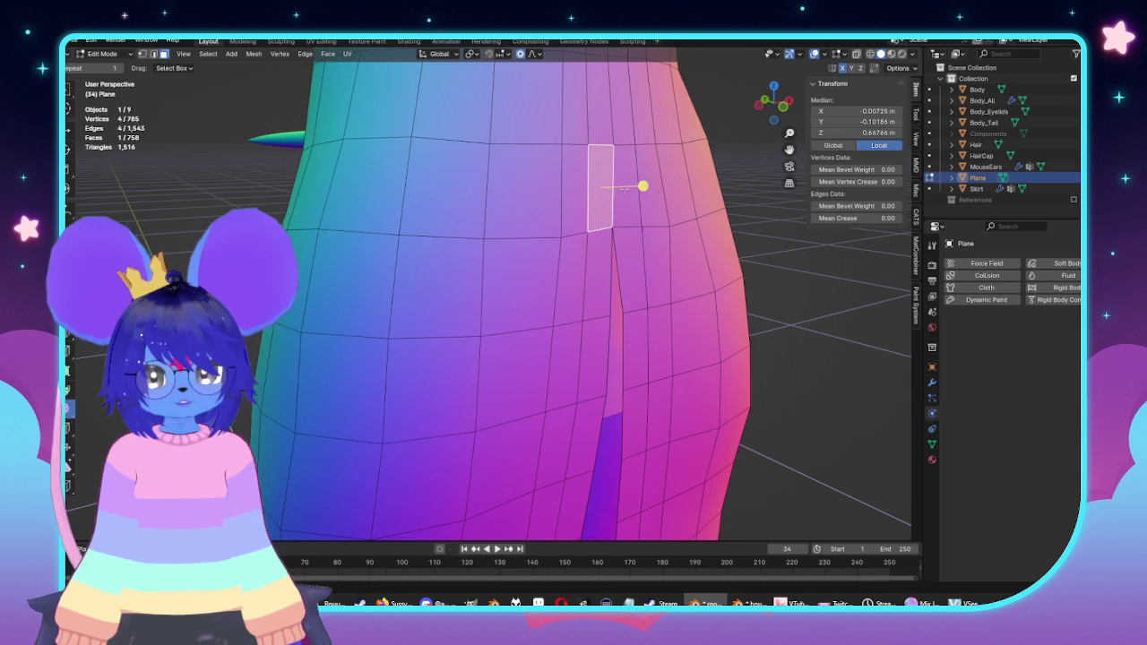
{"action": "scroll", "coordinate": [596, 310], "scroll_direction": "down", "scroll_amount": 2}
{"action": "left_click", "coordinate": [584, 322], "text": "shift"}
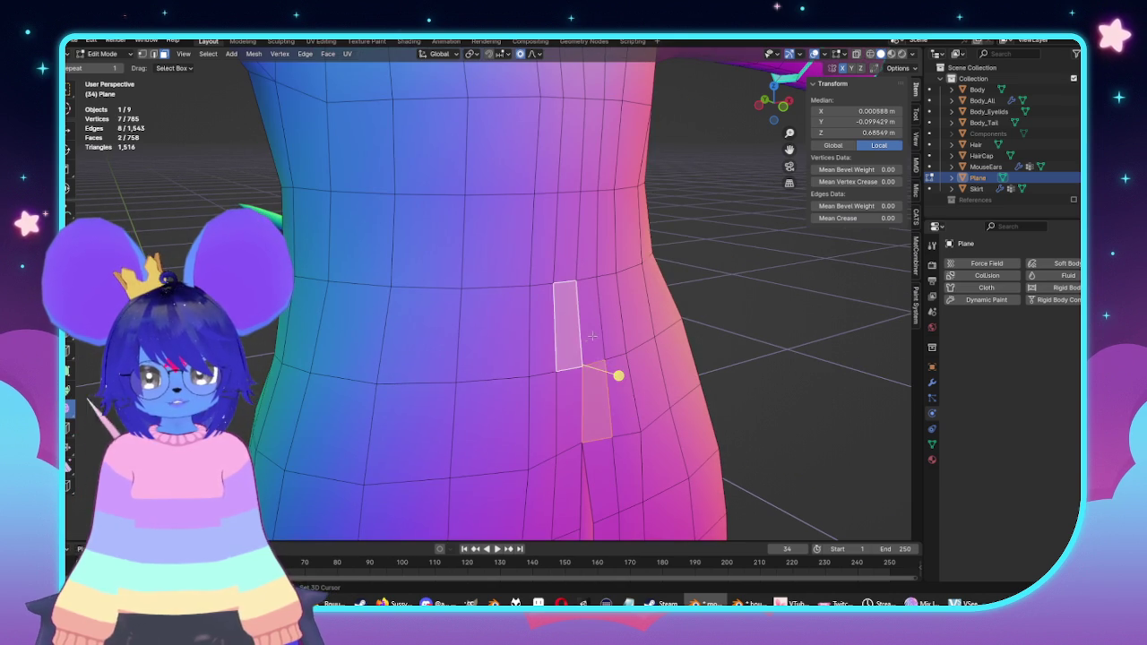
{"action": "left_click", "coordinate": [572, 404], "text": "shift"}
{"action": "left_click", "coordinate": [589, 229], "text": "shift"}
{"action": "left_click", "coordinate": [538, 283], "text": "ctrl"}
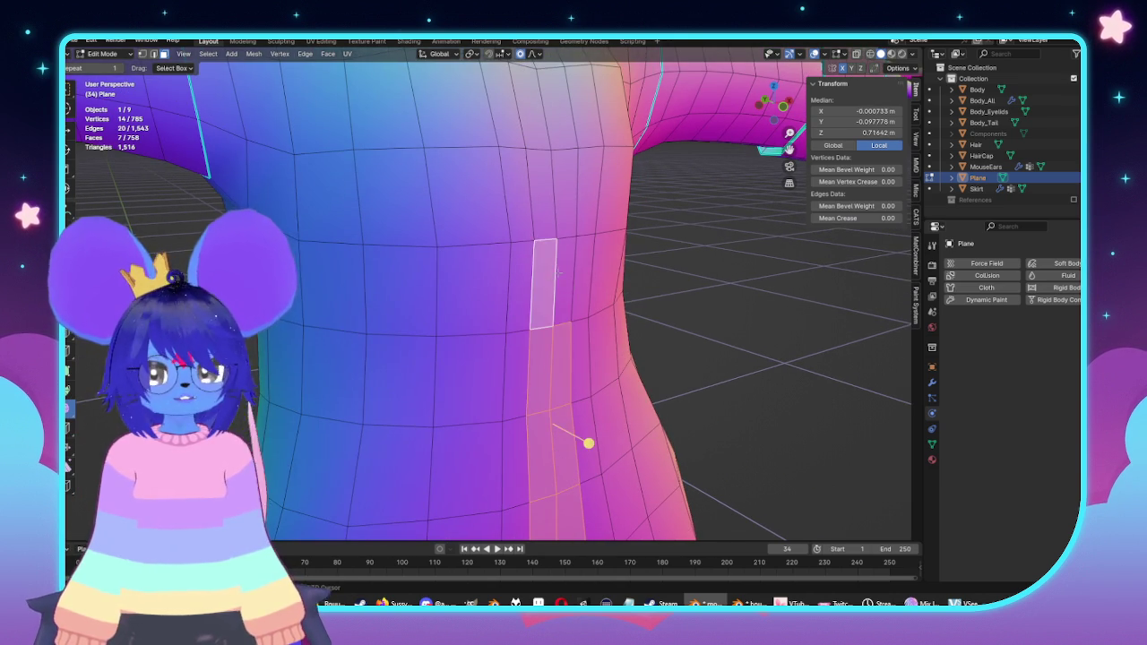
{"action": "left_click", "coordinate": [537, 194], "text": "ctrl"}
Step: Extend the face strip over the chest up to the collar
{"action": "middle_click_drag", "start_coordinate": [547, 197], "coordinate": [516, 248]}
{"action": "left_click", "coordinate": [520, 238], "text": "ctrl"}
{"action": "left_click", "coordinate": [521, 175], "text": "ctrl"}
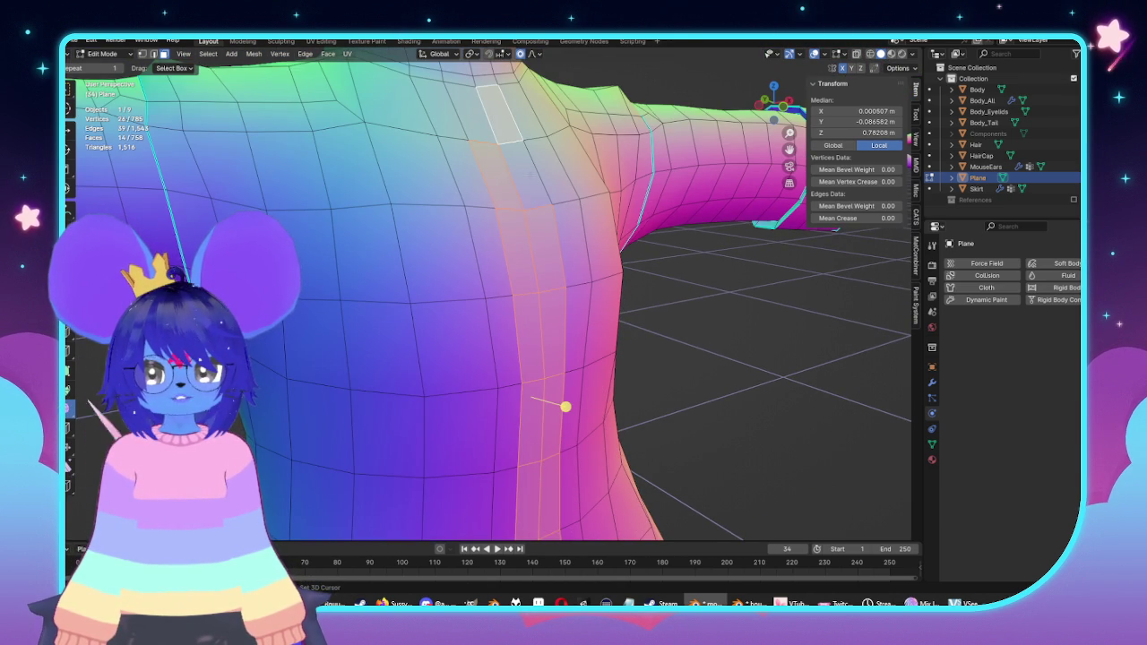
{"action": "scroll", "coordinate": [465, 123], "scroll_direction": "down", "scroll_amount": 3}
{"action": "middle_click_drag", "start_coordinate": [465, 122], "coordinate": [453, 272]}
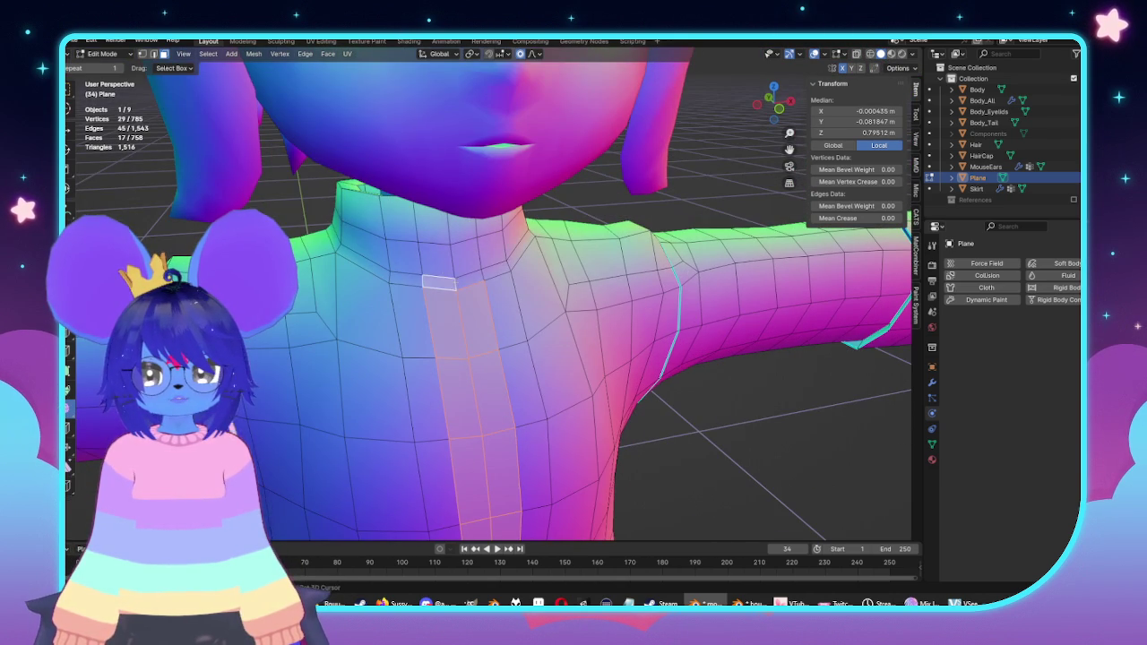
{"action": "left_click", "coordinate": [436, 258], "text": "ctrl"}
{"action": "left_click", "coordinate": [443, 226], "text": "ctrl"}
Step: Extrude the face strip forward along Y to form the raised placket
{"action": "middle_click_drag", "start_coordinate": [492, 519], "coordinate": [606, 411]}
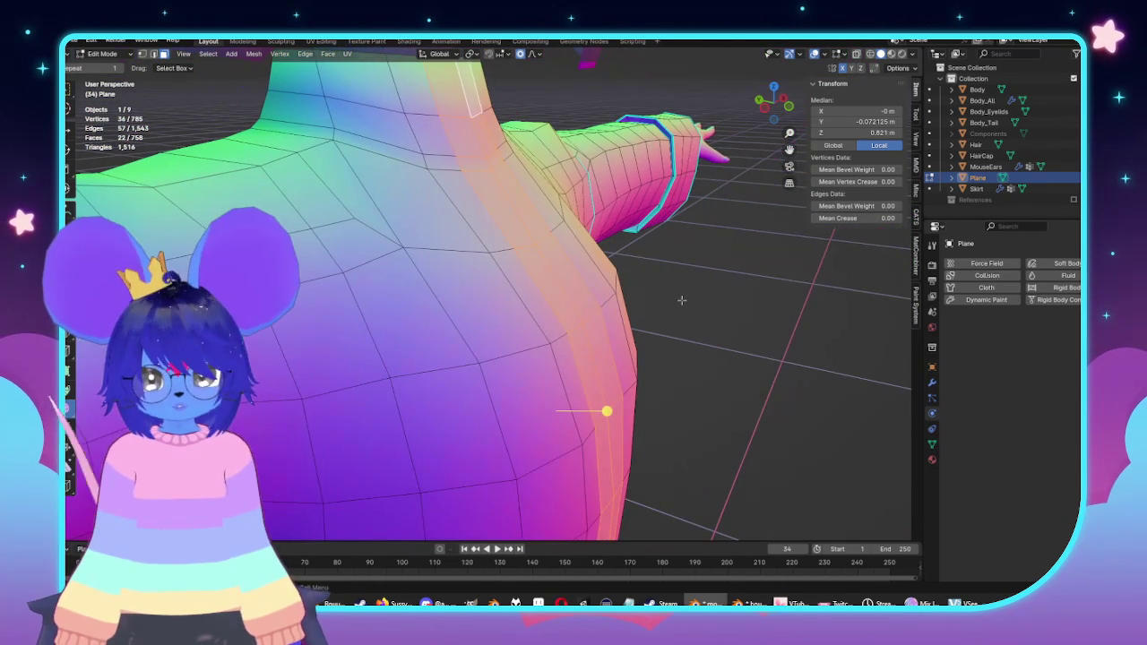
{"action": "key", "text": "e"}
{"action": "key", "text": "y"}
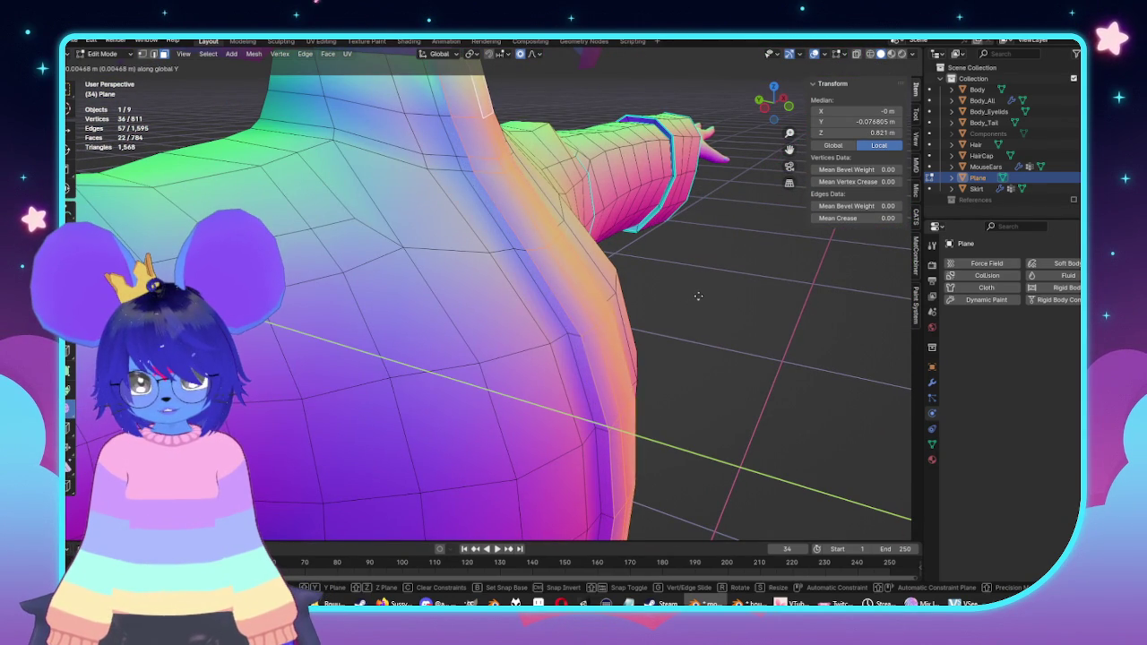
{"action": "left_click", "coordinate": [701, 296]}
{"action": "key", "text": "Tab"}
{"action": "middle_click_drag", "start_coordinate": [701, 295], "coordinate": [678, 289]}
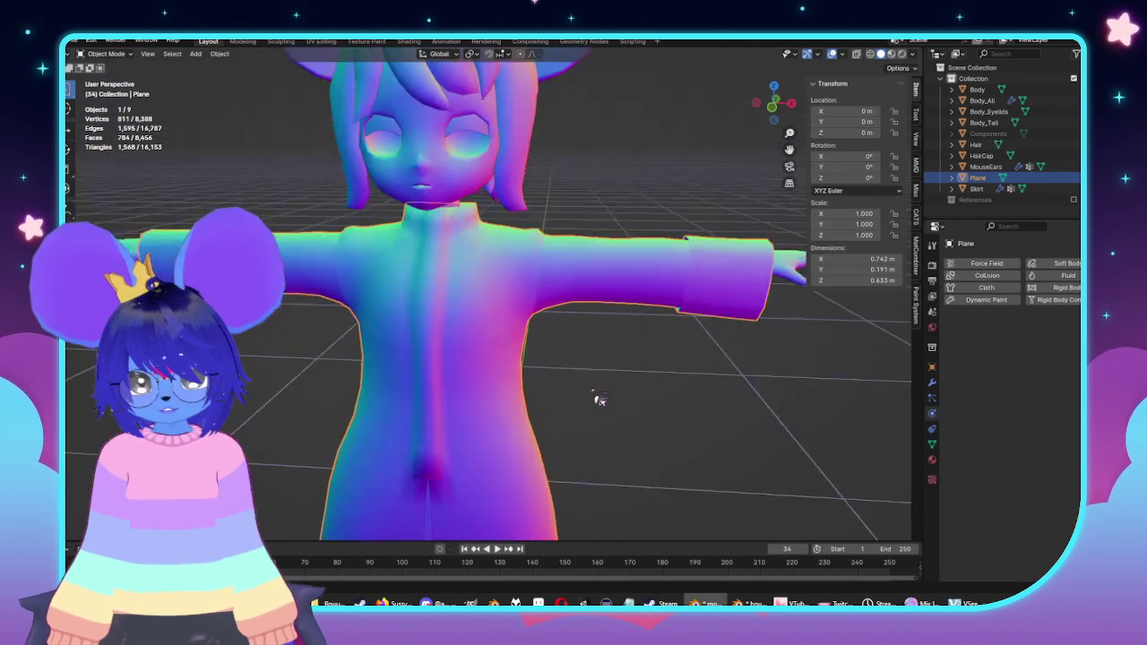
Step: Back in Edit Mode, select the placket's outline edges up to the collar rim
{"action": "key", "text": "Tab"}
{"action": "scroll", "coordinate": [678, 289], "scroll_direction": "up", "scroll_amount": 5}
{"action": "middle_click_drag", "start_coordinate": [678, 289], "coordinate": [589, 338]}
{"action": "middle_click_drag", "start_coordinate": [612, 258], "coordinate": [466, 312]}
{"action": "left_click", "coordinate": [481, 353], "text": "alt+shift"}
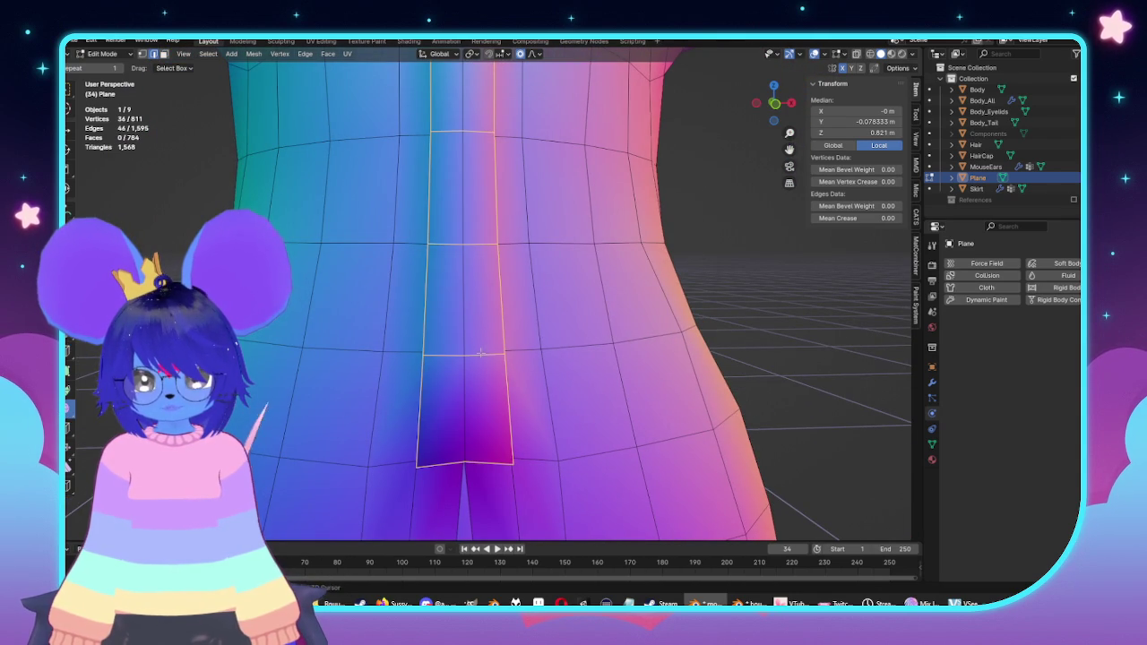
{"action": "middle_click_drag", "start_coordinate": [510, 464], "coordinate": [495, 318]}
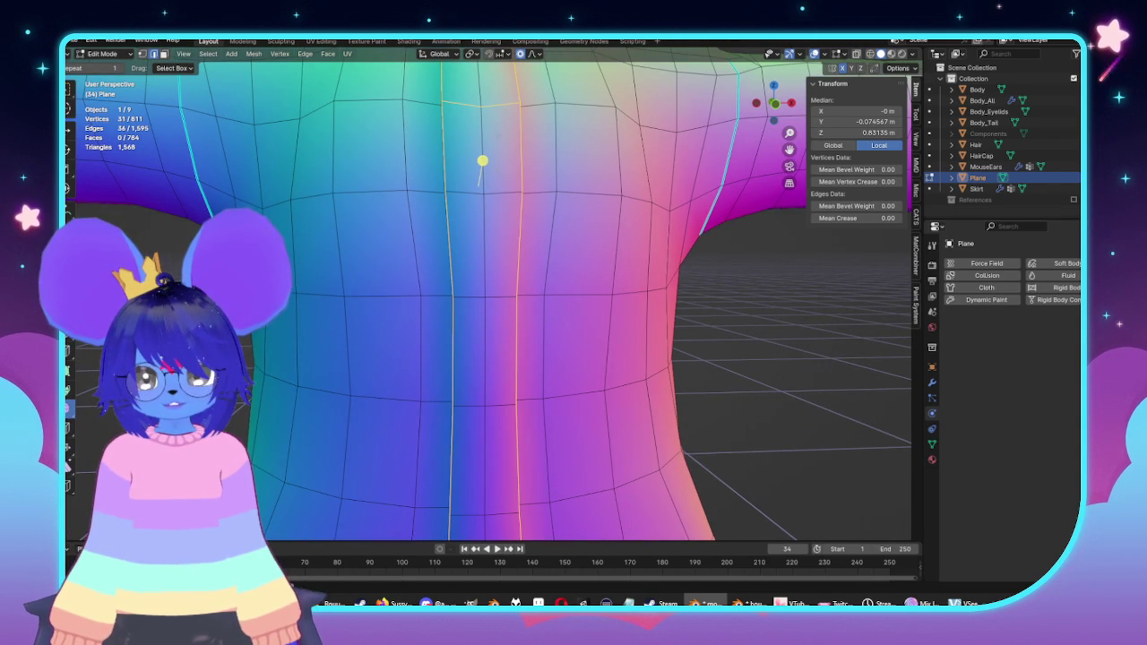
{"action": "middle_click_drag", "start_coordinate": [482, 160], "coordinate": [494, 397]}
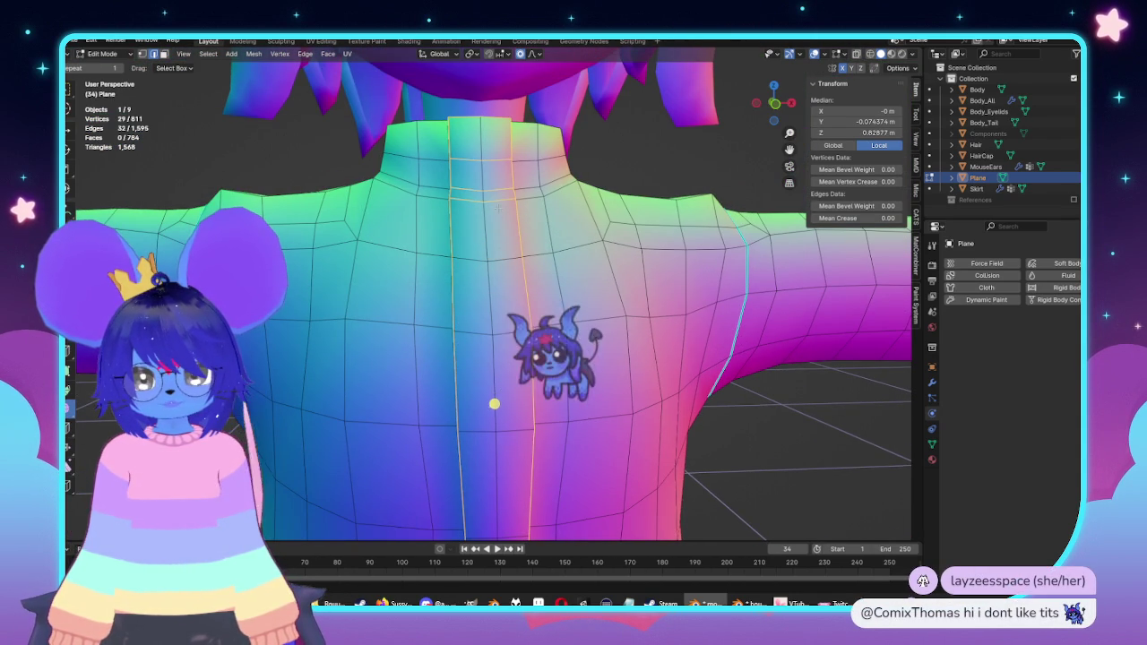
{"action": "mouse_move", "coordinate": [494, 425]}
{"action": "middle_mouse_down"}
{"action": "mouse_move", "coordinate": [541, 448]}
{"action": "mouse_move", "coordinate": [581, 448]}
{"action": "mouse_move", "coordinate": [624, 510]}
{"action": "middle_mouse_up"}
{"action": "mouse_move", "coordinate": [480, 196]}
{"action": "middle_mouse_down"}
{"action": "mouse_move", "coordinate": [380, 254]}
{"action": "mouse_move", "coordinate": [519, 283]}
{"action": "middle_mouse_up"}
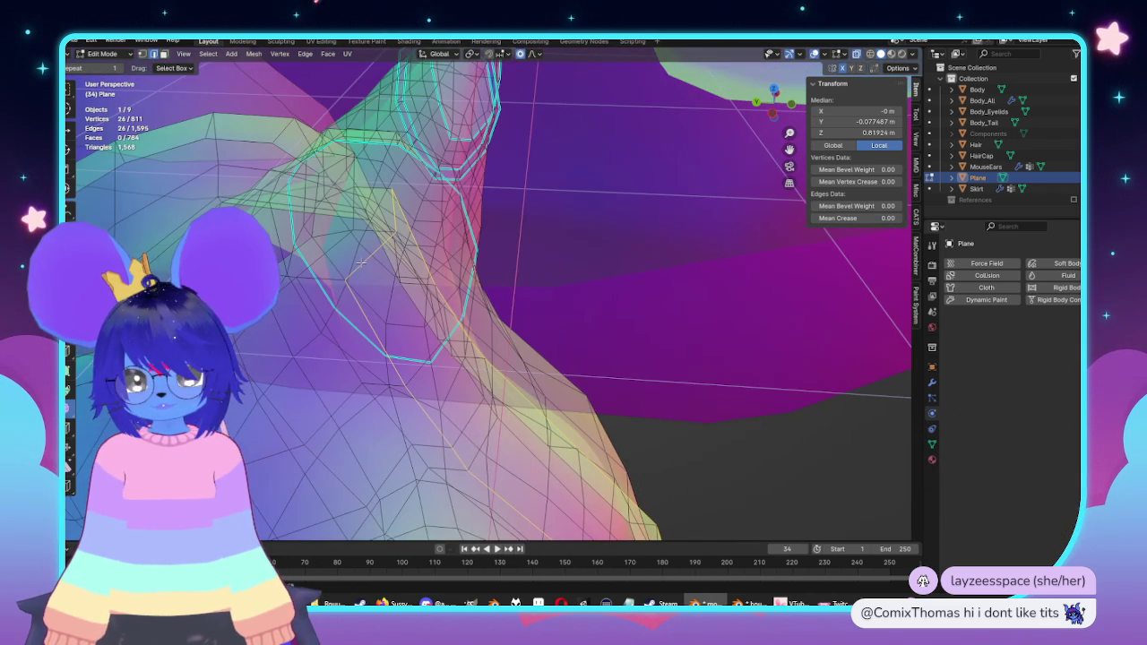
{"action": "middle_click_drag", "start_coordinate": [502, 251], "coordinate": [532, 231]}
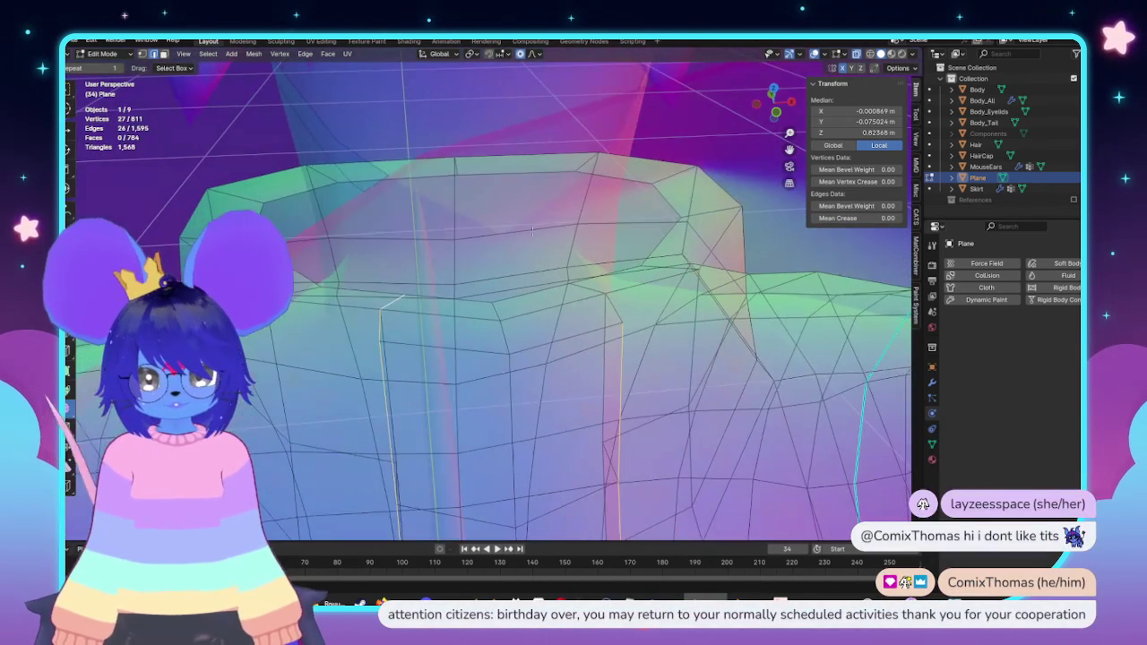
{"action": "left_click", "coordinate": [606, 296], "text": "shift"}
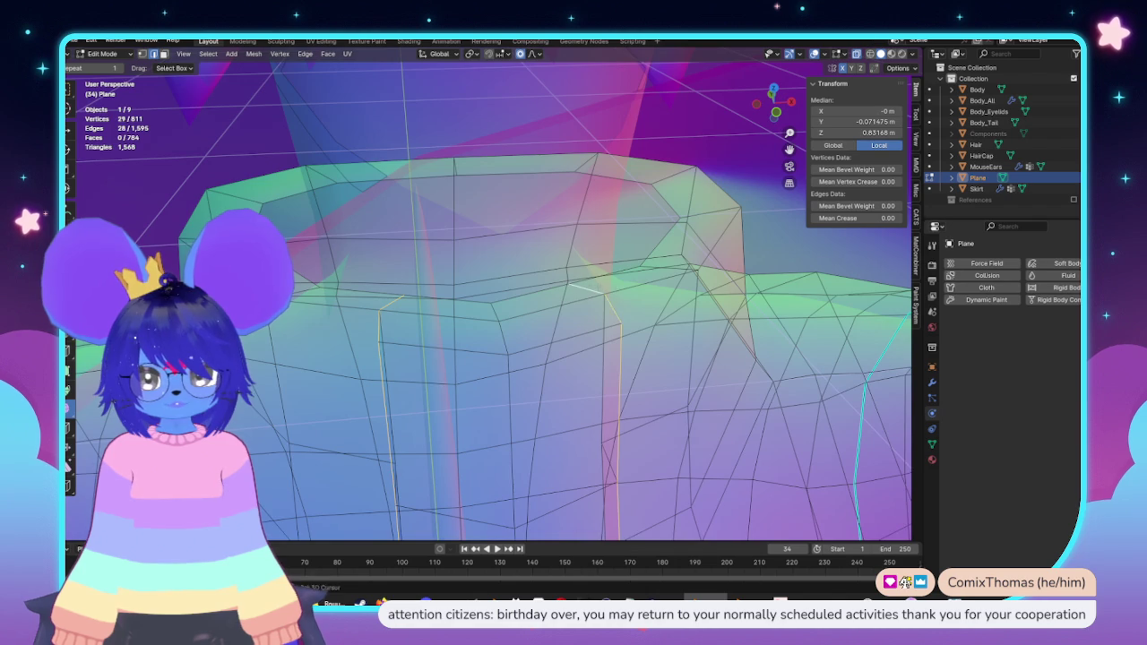
Step: Open the Bnuuy 3.0 project folder from the taskbar
{"action": "scroll", "coordinate": [635, 360], "scroll_direction": "down", "scroll_amount": 3}
{"action": "scroll", "coordinate": [635, 360], "scroll_direction": "down", "scroll_amount": 3}
{"action": "scroll", "coordinate": [636, 360], "scroll_direction": "down", "scroll_amount": 1}
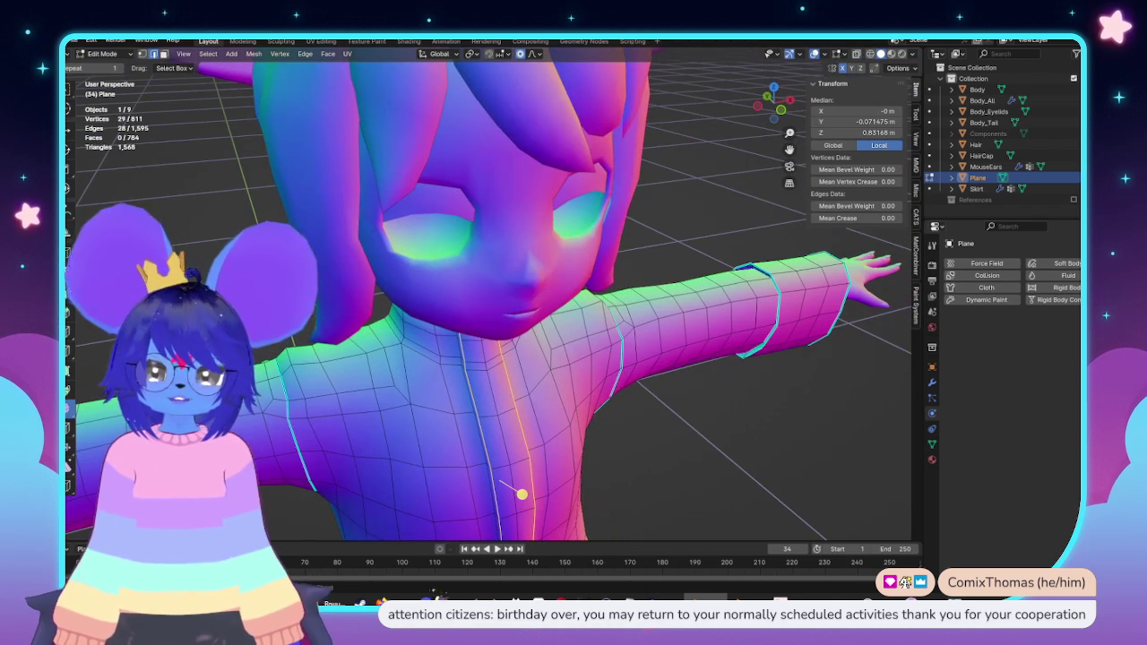
{"action": "scroll", "coordinate": [444, 502], "scroll_direction": "up", "scroll_amount": 3}
{"action": "left_click", "coordinate": [430, 602]}
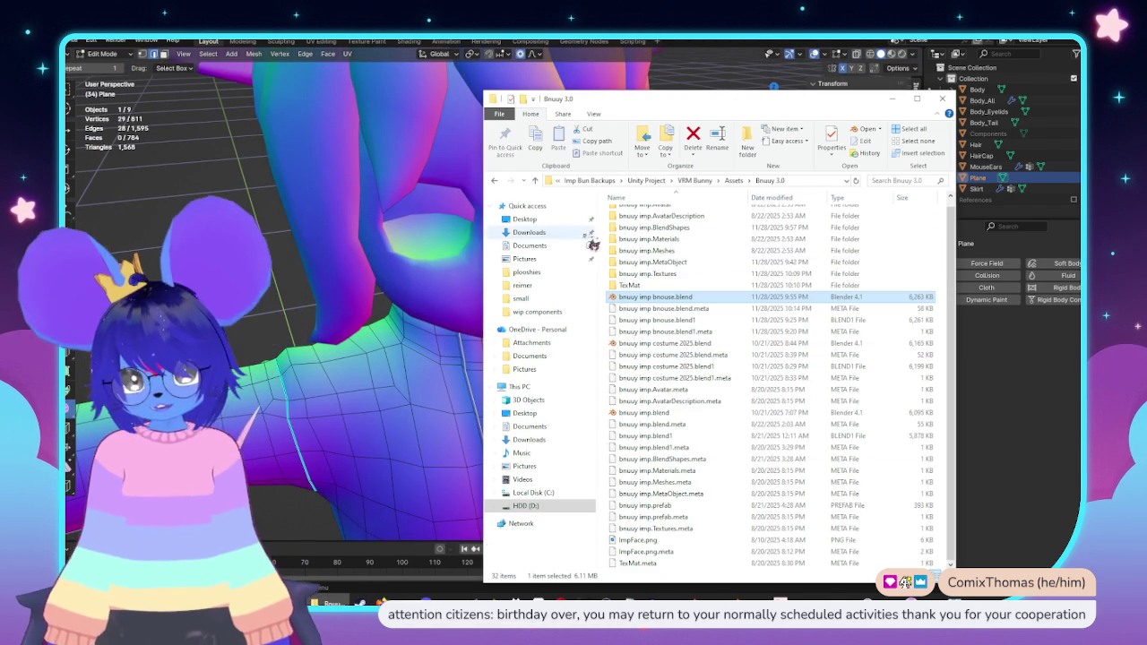
Step: Drag the project folder window aside while browsing for face2.png
{"action": "left_click_drag", "start_coordinate": [697, 101], "coordinate": [547, 5]}
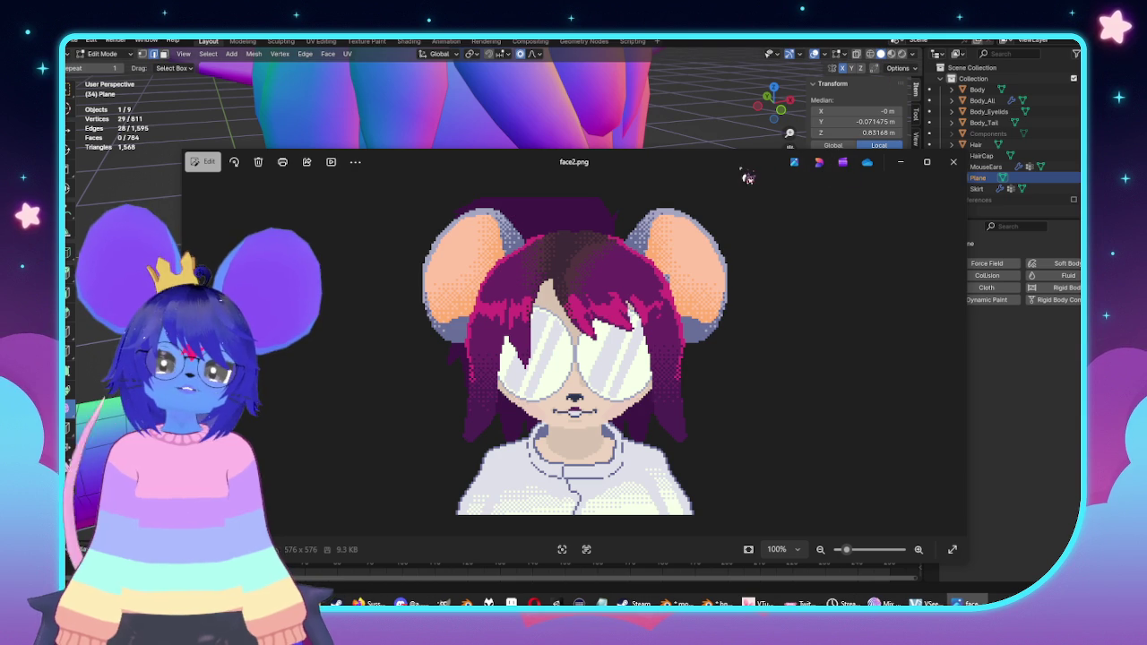
Step: Reposition and narrow the face2.png window beside the model, then close it
{"action": "left_click_drag", "start_coordinate": [701, 172], "coordinate": [820, 20]}
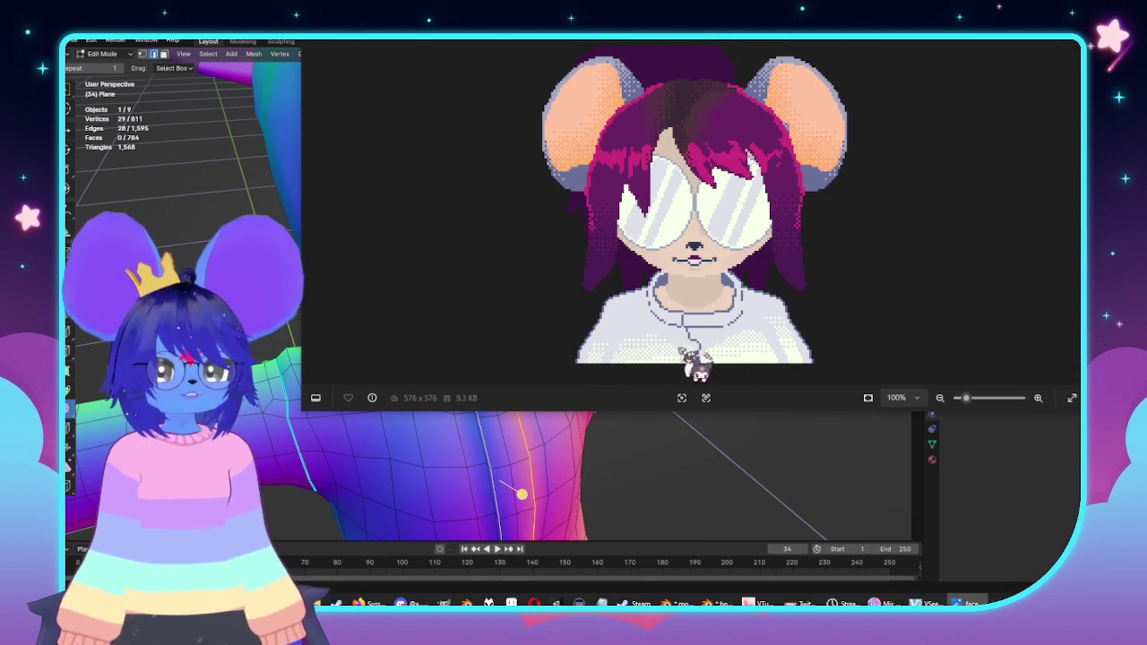
{"action": "mouse_move", "coordinate": [820, 20]}
{"action": "left_mouse_down"}
{"action": "mouse_move", "coordinate": [712, 337]}
{"action": "mouse_move", "coordinate": [717, 118]}
{"action": "left_mouse_up"}
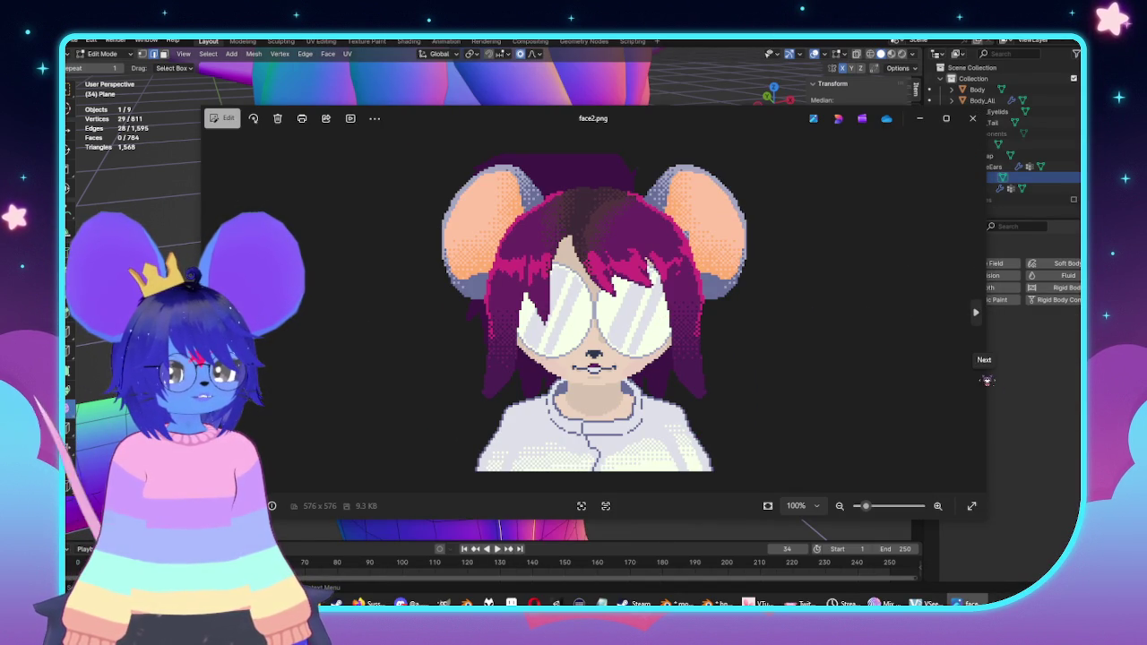
{"action": "left_click_drag", "start_coordinate": [978, 381], "coordinate": [595, 372]}
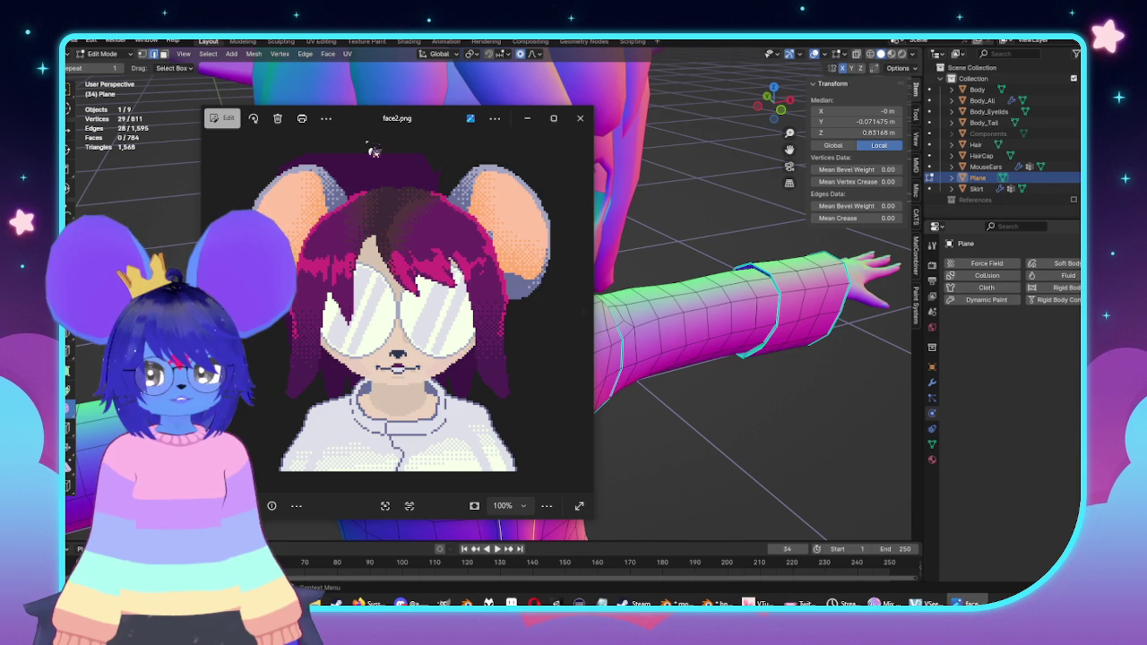
{"action": "left_click_drag", "start_coordinate": [363, 124], "coordinate": [699, 121]}
{"action": "scroll", "coordinate": [522, 493], "scroll_direction": "up", "scroll_amount": 3}
{"action": "left_click", "coordinate": [522, 494]}
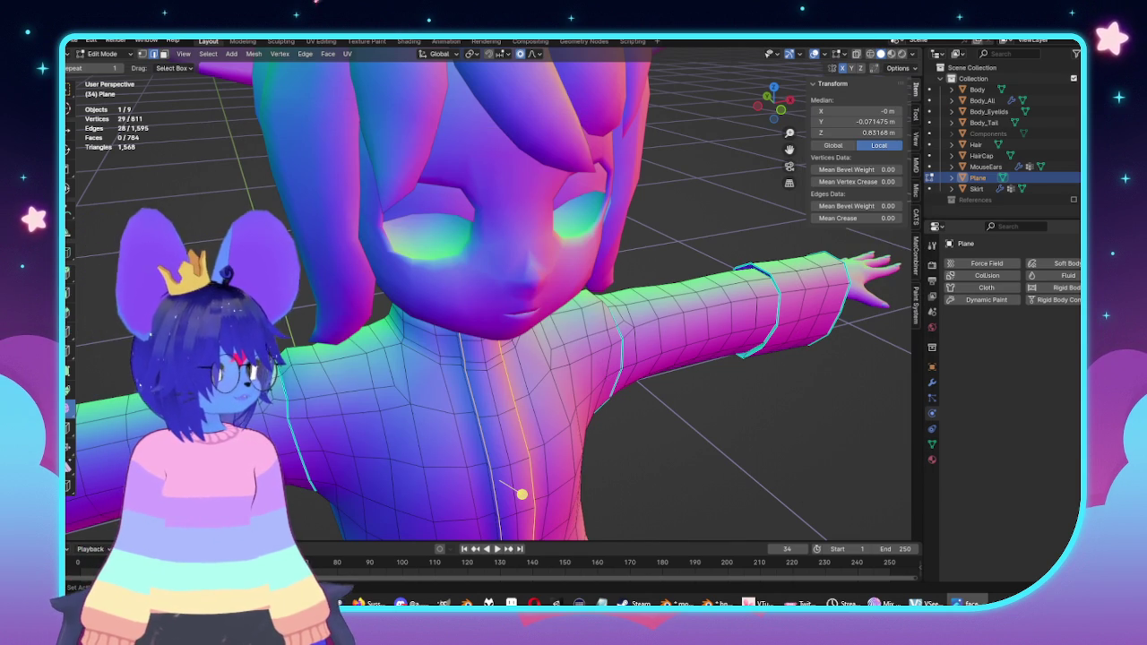
Step: Mark the selected placket outline edges sharp from the Edge menu
{"action": "key", "text": "Tab"}
{"action": "middle_click_drag", "start_coordinate": [522, 493], "coordinate": [546, 450]}
{"action": "scroll", "coordinate": [622, 384], "scroll_direction": "down", "scroll_amount": 5}
{"action": "scroll", "coordinate": [580, 343], "scroll_direction": "up", "scroll_amount": 5}
{"action": "middle_click_drag", "start_coordinate": [581, 344], "coordinate": [589, 409]}
{"action": "key", "text": "Tab"}
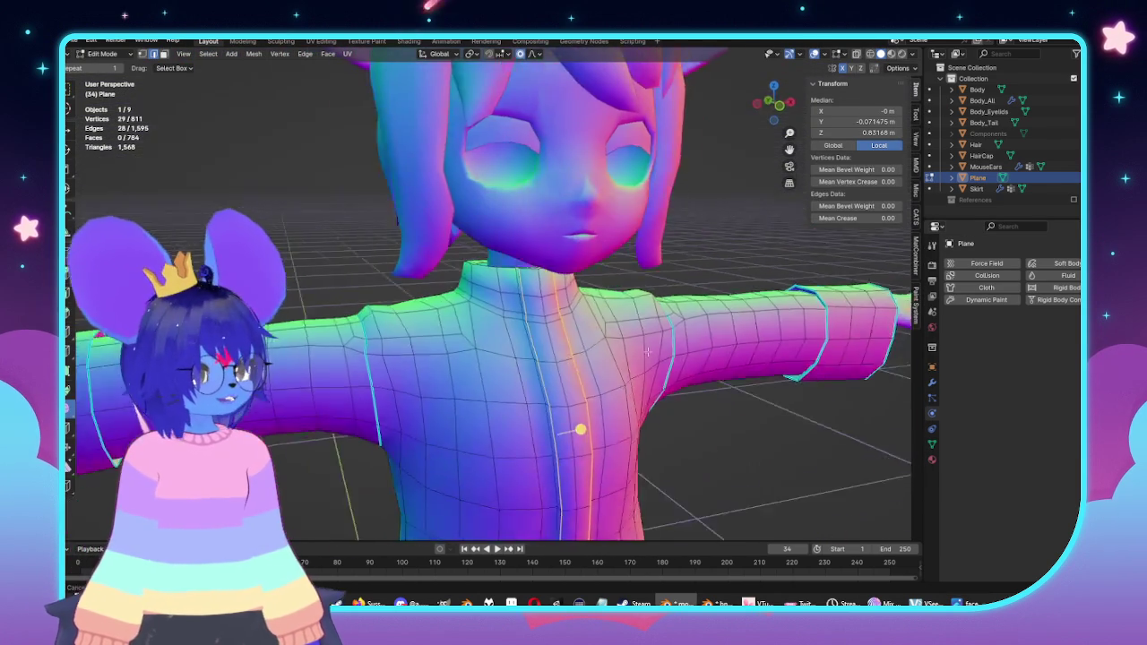
{"action": "scroll", "coordinate": [615, 359], "scroll_direction": "up", "scroll_amount": 3}
{"action": "mouse_move", "coordinate": [615, 356]}
{"action": "middle_mouse_down"}
{"action": "mouse_move", "coordinate": [635, 300]}
{"action": "mouse_move", "coordinate": [656, 337]}
{"action": "mouse_move", "coordinate": [297, 132]}
{"action": "middle_mouse_up"}
{"action": "scroll", "coordinate": [657, 337], "scroll_direction": "down", "scroll_amount": 4}
{"action": "scroll", "coordinate": [657, 337], "scroll_direction": "up", "scroll_amount": 4}
{"action": "left_click", "coordinate": [305, 54]}
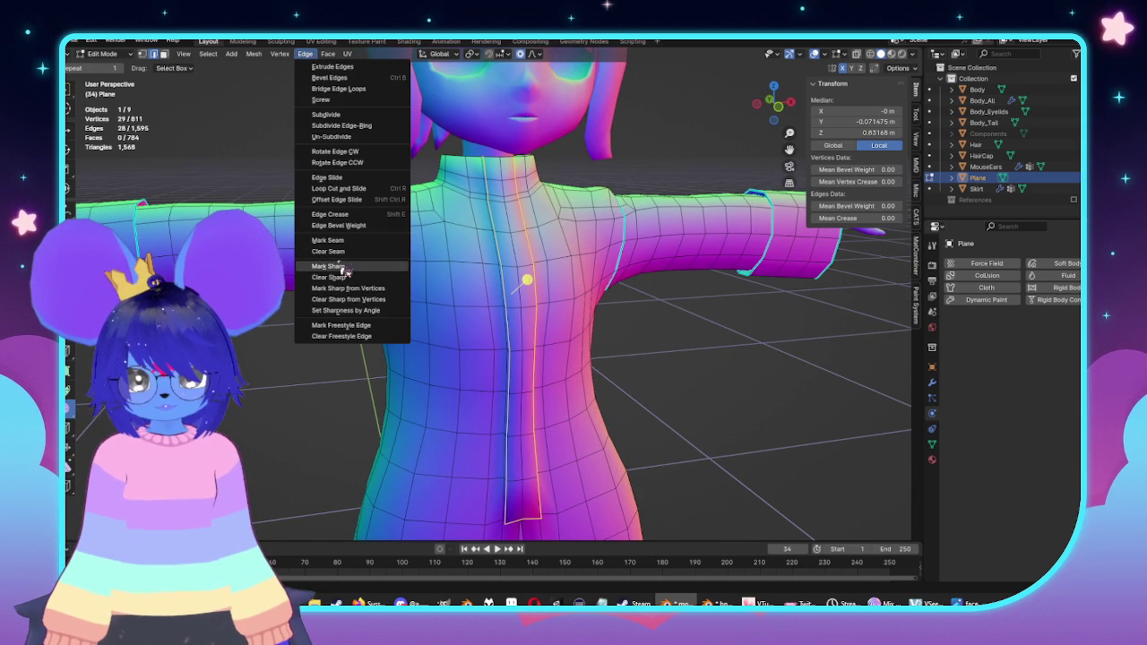
{"action": "left_click", "coordinate": [328, 266]}
Step: Preview the coat's sharp-edged shading in Object Mode
{"action": "key", "text": "Tab"}
{"action": "scroll", "coordinate": [568, 302], "scroll_direction": "down", "scroll_amount": 3}
{"action": "middle_click_drag", "start_coordinate": [563, 364], "coordinate": [543, 332]}
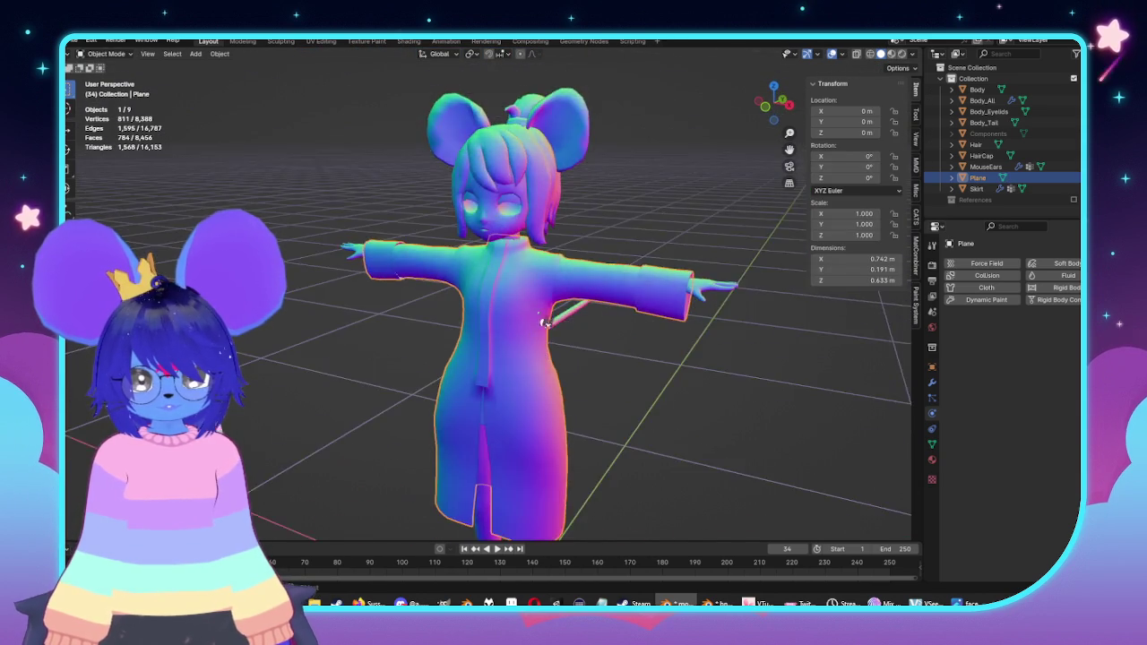
{"action": "scroll", "coordinate": [541, 302], "scroll_direction": "up", "scroll_amount": 4}
{"action": "scroll", "coordinate": [541, 302], "scroll_direction": "up", "scroll_amount": 2}
Step: Narrow the placket along X by a factor of 0.783 with proportional editing
{"action": "key", "text": "Tab"}
{"action": "key", "text": "alt+a"}
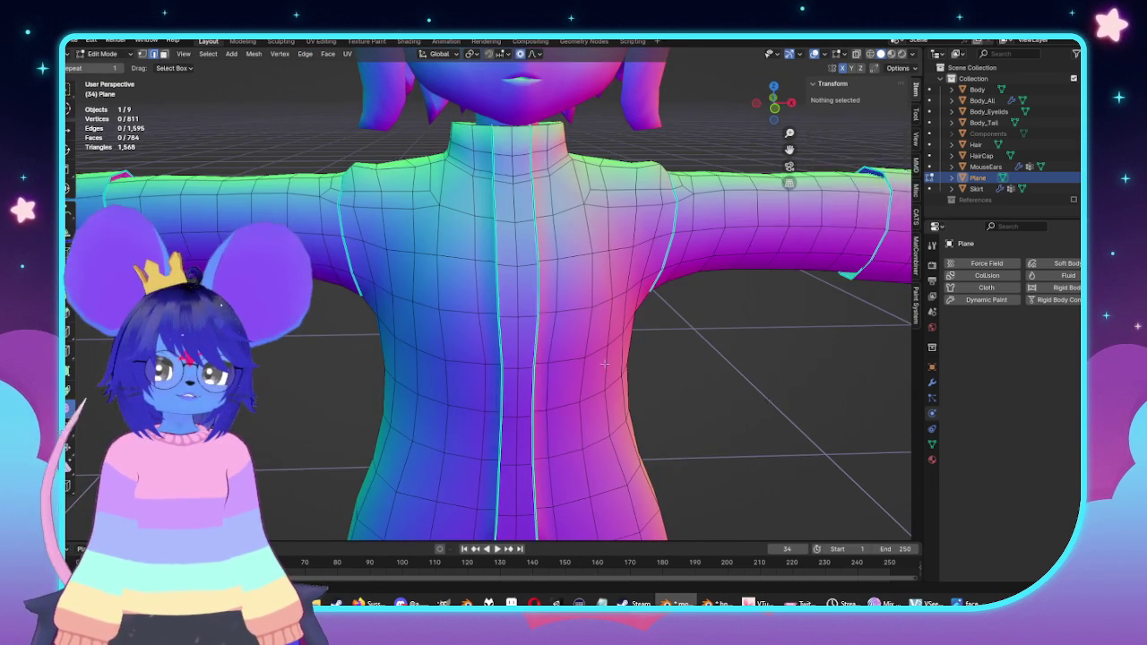
{"action": "scroll", "coordinate": [535, 244], "scroll_direction": "down", "scroll_amount": 3}
{"action": "mouse_move", "coordinate": [556, 269]}
{"action": "middle_mouse_down"}
{"action": "mouse_move", "coordinate": [627, 304]}
{"action": "mouse_move", "coordinate": [686, 314]}
{"action": "middle_mouse_up"}
{"action": "scroll", "coordinate": [671, 333], "scroll_direction": "up", "scroll_amount": 3}
{"action": "key", "text": "s"}
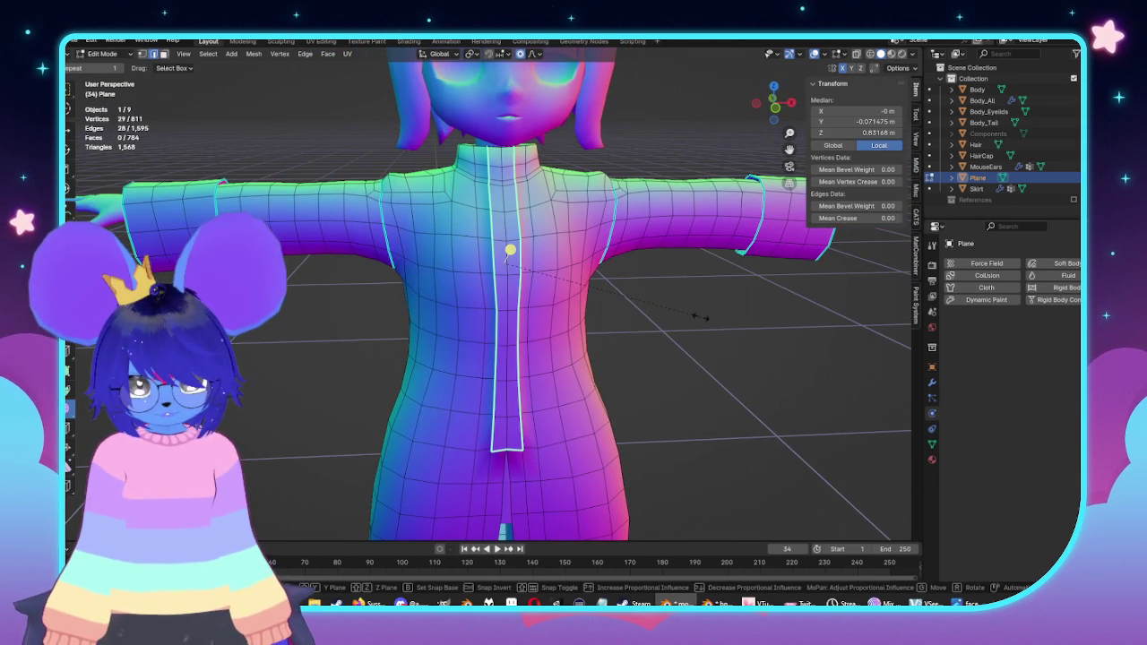
{"action": "key", "text": "x"}
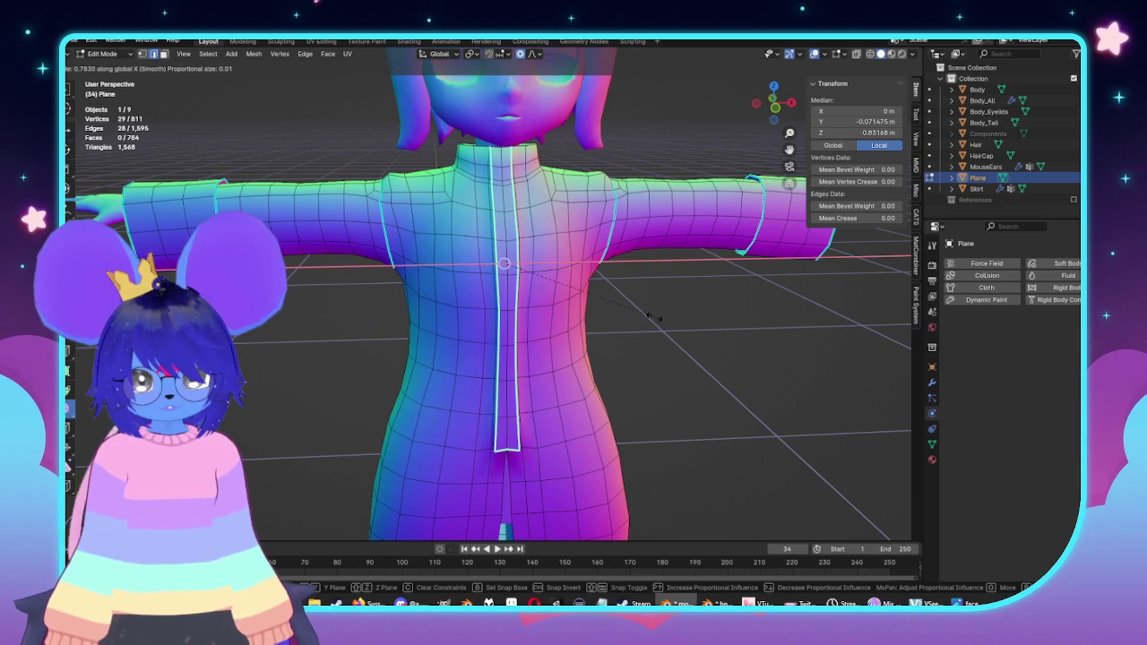
{"action": "left_click", "coordinate": [625, 308]}
{"action": "middle_click_drag", "start_coordinate": [561, 236], "coordinate": [515, 186]}
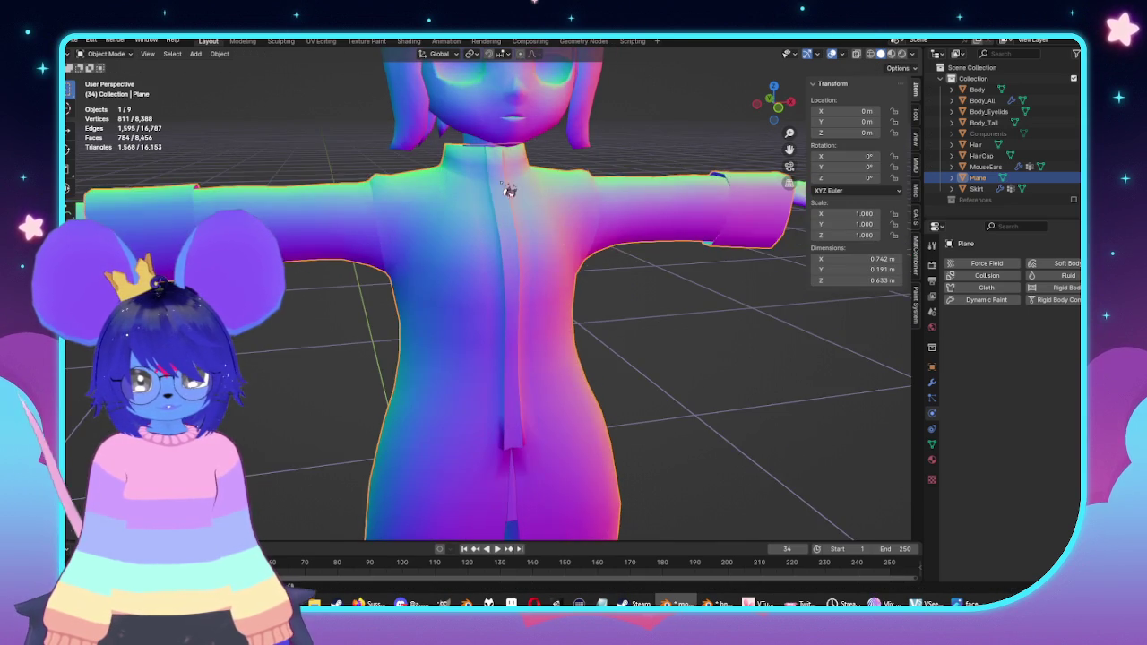
{"action": "scroll", "coordinate": [523, 189], "scroll_direction": "up", "scroll_amount": 3}
{"action": "scroll", "coordinate": [542, 302], "scroll_direction": "up", "scroll_amount": 2}
{"action": "mouse_move", "coordinate": [541, 302]}
{"action": "middle_mouse_down"}
{"action": "mouse_move", "coordinate": [609, 328]}
{"action": "mouse_move", "coordinate": [584, 313]}
{"action": "middle_mouse_up"}
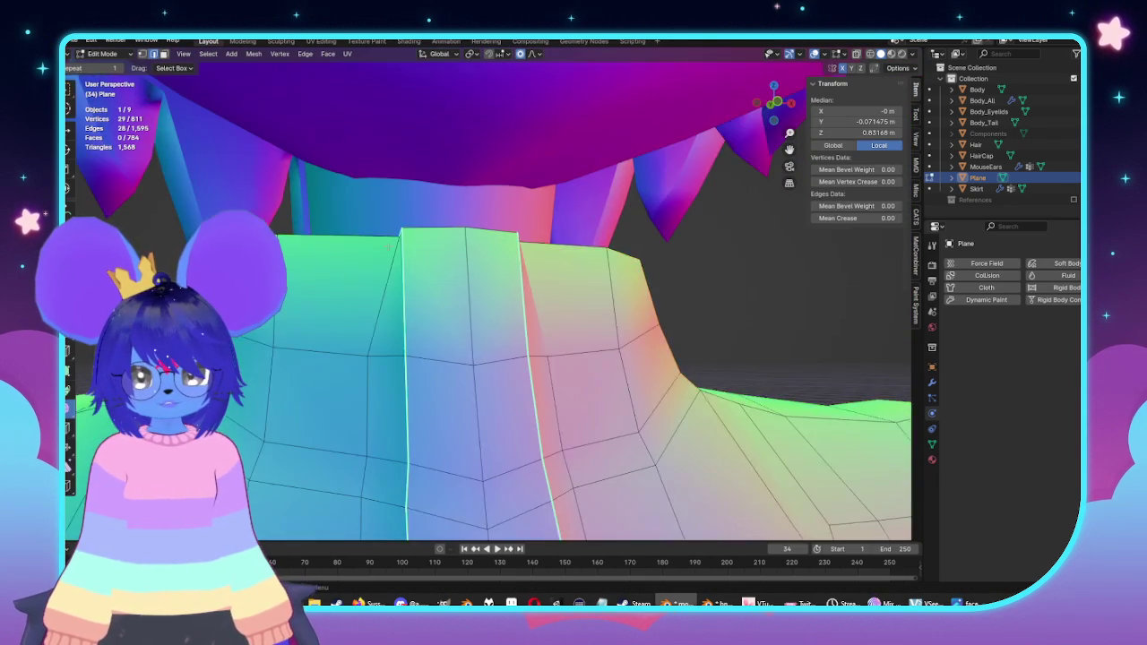
Step: Select the raised neck-seam vertex and try moving it, then cancel the move
{"action": "key", "text": "1"}
{"action": "left_click", "coordinate": [376, 173]}
{"action": "middle_click_drag", "start_coordinate": [583, 313], "coordinate": [575, 302]}
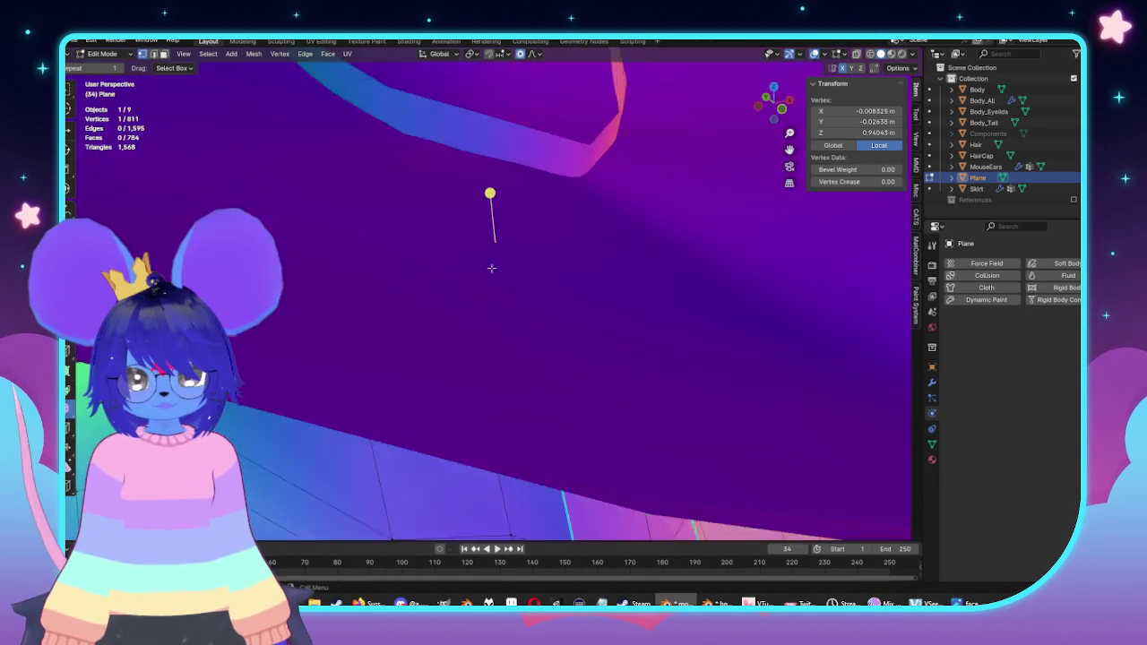
{"action": "scroll", "coordinate": [575, 303], "scroll_direction": "up", "scroll_amount": 3}
{"action": "key", "text": "g"}
{"action": "key", "text": "g"}
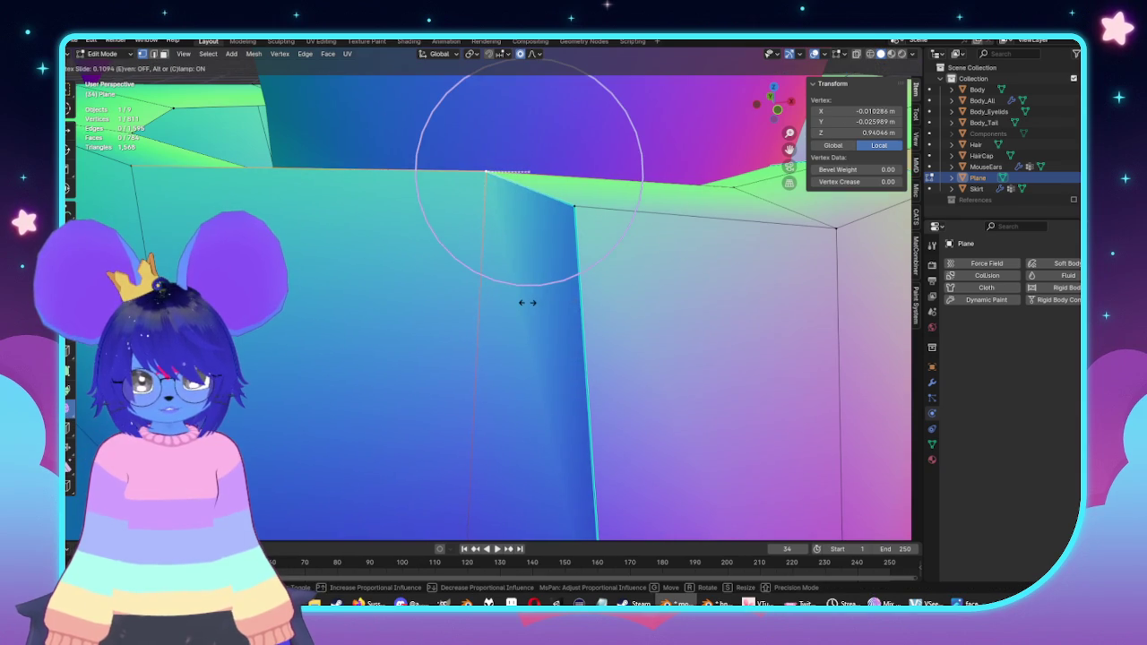
{"action": "key", "text": "Escape"}
{"action": "key", "text": "Tab"}
{"action": "mouse_move", "coordinate": [527, 302]}
{"action": "middle_mouse_down"}
{"action": "mouse_move", "coordinate": [585, 284]}
{"action": "mouse_move", "coordinate": [440, 274]}
{"action": "mouse_move", "coordinate": [538, 269]}
{"action": "mouse_move", "coordinate": [615, 290]}
{"action": "middle_mouse_up"}
{"action": "key", "text": "Tab"}
{"action": "scroll", "coordinate": [466, 269], "scroll_direction": "down", "scroll_amount": 3}
Step: Lower the two placket-end vertices along Z by about 0.0036 m
{"action": "key", "text": "Tab"}
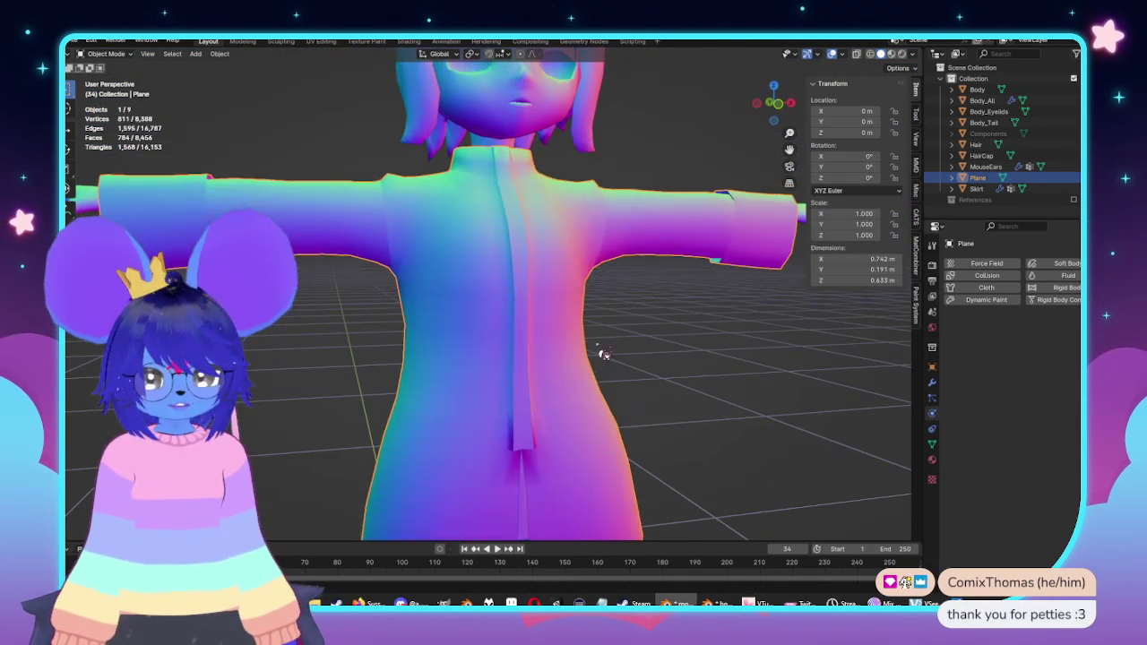
{"action": "key", "text": "Tab"}
{"action": "middle_click_drag", "start_coordinate": [604, 355], "coordinate": [573, 296]}
{"action": "scroll", "coordinate": [573, 296], "scroll_direction": "up", "scroll_amount": 3}
{"action": "left_click", "coordinate": [564, 260]}
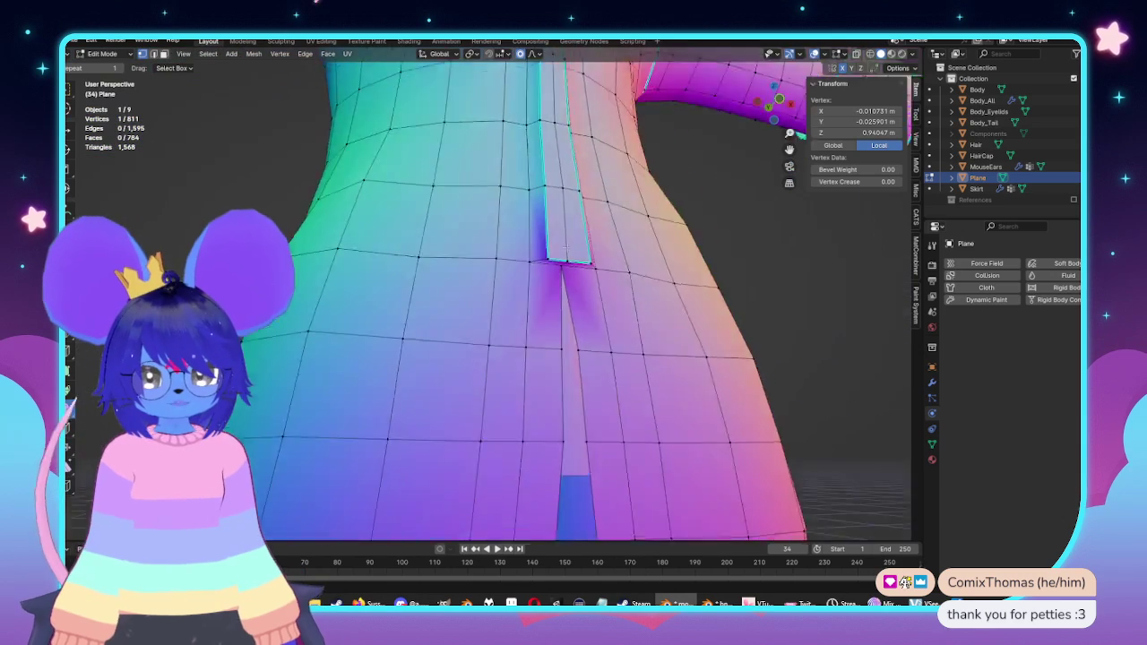
{"action": "mouse_move", "coordinate": [565, 251]}
{"action": "middle_mouse_down"}
{"action": "mouse_move", "coordinate": [591, 233]}
{"action": "mouse_move", "coordinate": [555, 294]}
{"action": "middle_mouse_up"}
{"action": "scroll", "coordinate": [611, 218], "scroll_direction": "up", "scroll_amount": 3}
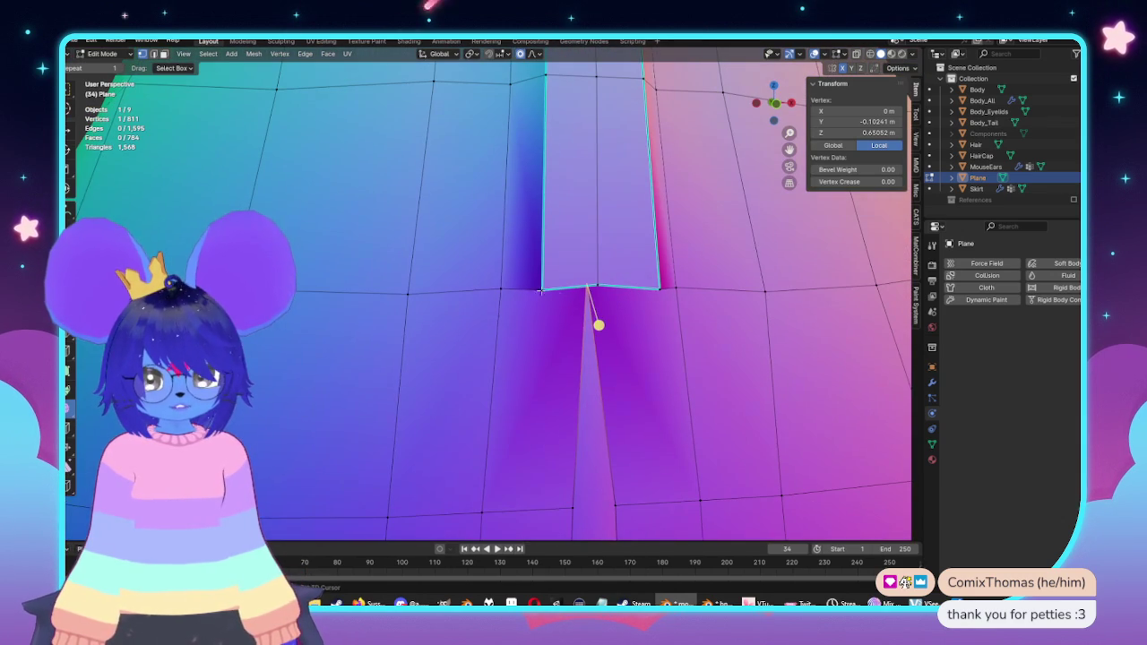
{"action": "left_click", "coordinate": [500, 290], "text": "shift"}
{"action": "key", "text": "g"}
{"action": "key", "text": "z"}
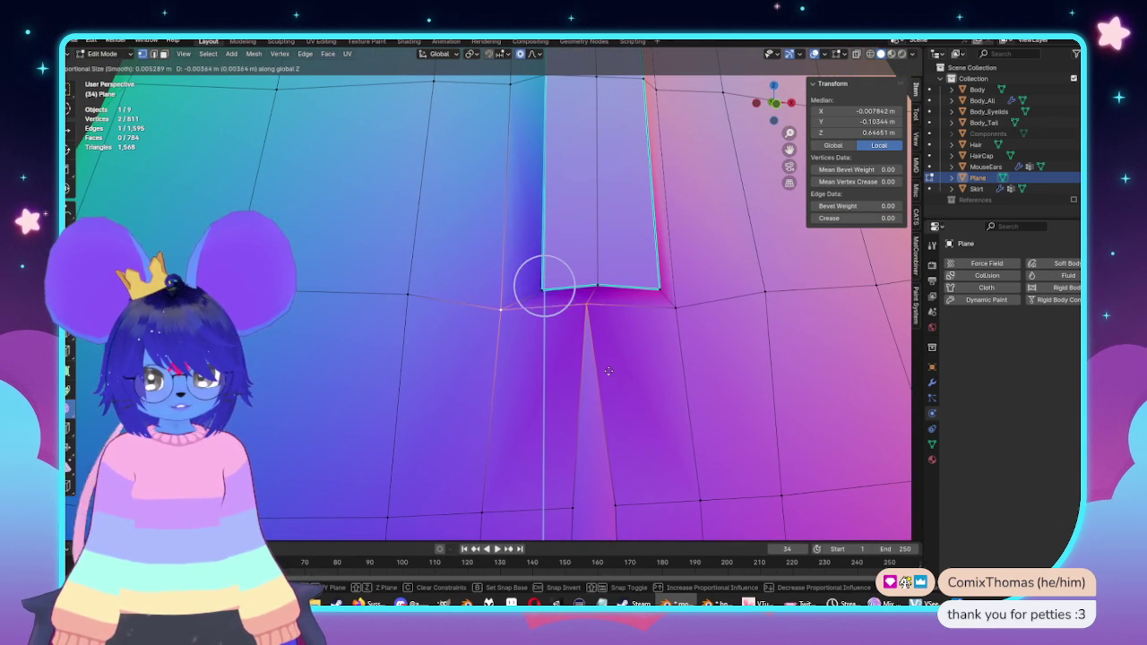
{"action": "left_click", "coordinate": [610, 369]}
Step: Check the lowered placket end in orbit, front and side views
{"action": "key", "text": "Tab"}
{"action": "scroll", "coordinate": [622, 377], "scroll_direction": "down", "scroll_amount": 5}
{"action": "middle_click_drag", "start_coordinate": [622, 376], "coordinate": [609, 269]}
{"action": "scroll", "coordinate": [605, 190], "scroll_direction": "down", "scroll_amount": 3}
{"action": "mouse_move", "coordinate": [604, 190]}
{"action": "middle_mouse_down"}
{"action": "mouse_move", "coordinate": [666, 269]}
{"action": "mouse_move", "coordinate": [550, 296]}
{"action": "mouse_move", "coordinate": [435, 292]}
{"action": "middle_mouse_up"}
{"action": "key", "text": "KP_1"}
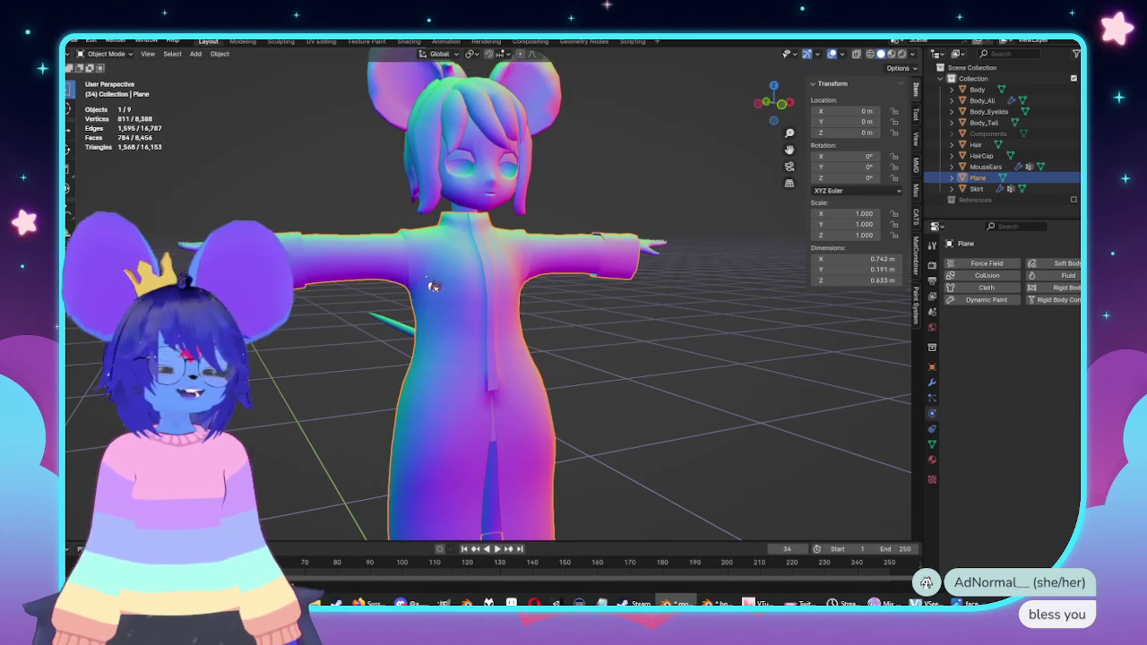
{"action": "key", "text": "KP_3"}
{"action": "key", "text": "KP_1"}
{"action": "key", "text": "Tab"}
{"action": "scroll", "coordinate": [681, 297], "scroll_direction": "up", "scroll_amount": 3}
{"action": "scroll", "coordinate": [676, 296], "scroll_direction": "up", "scroll_amount": 2}
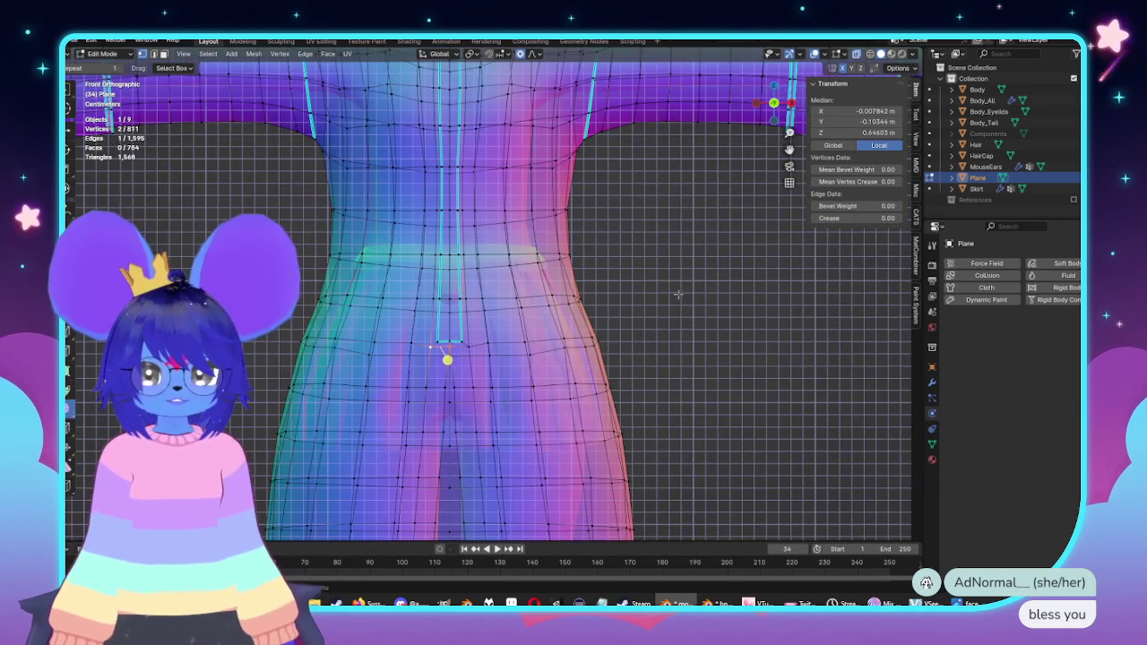
{"action": "scroll", "coordinate": [691, 283], "scroll_direction": "down", "scroll_amount": 3}
Step: Inspect the whole character from three-quarter, side and front views, then re-enter Edit Mode
{"action": "key", "text": "Tab"}
{"action": "scroll", "coordinate": [686, 287], "scroll_direction": "up", "scroll_amount": 2}
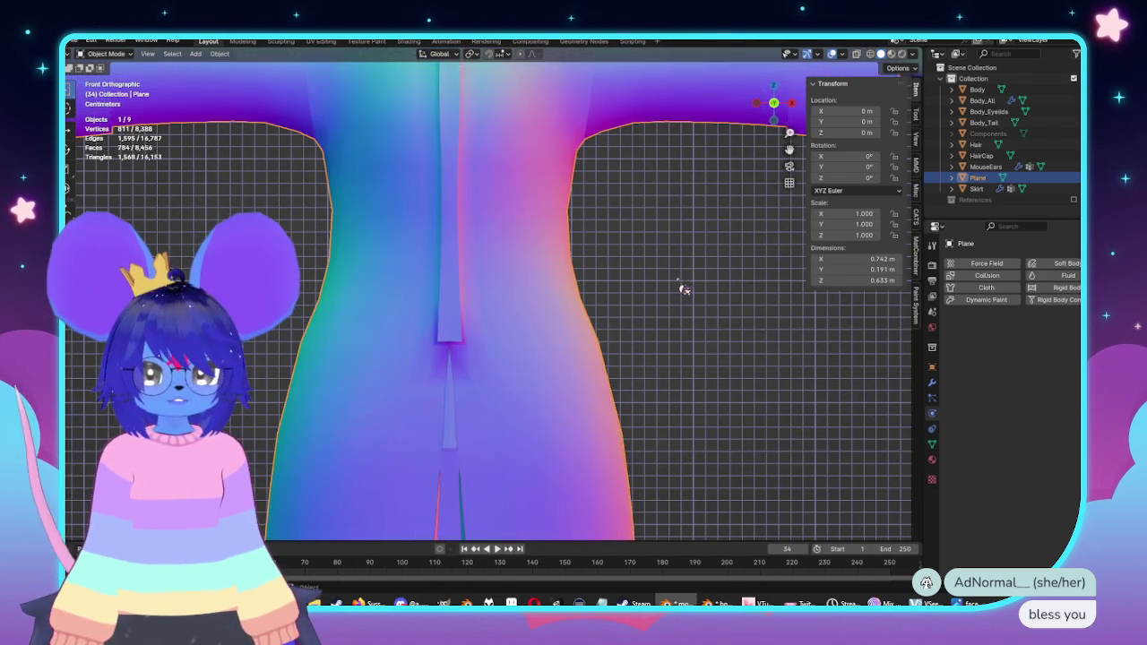
{"action": "scroll", "coordinate": [685, 289], "scroll_direction": "down", "scroll_amount": 4}
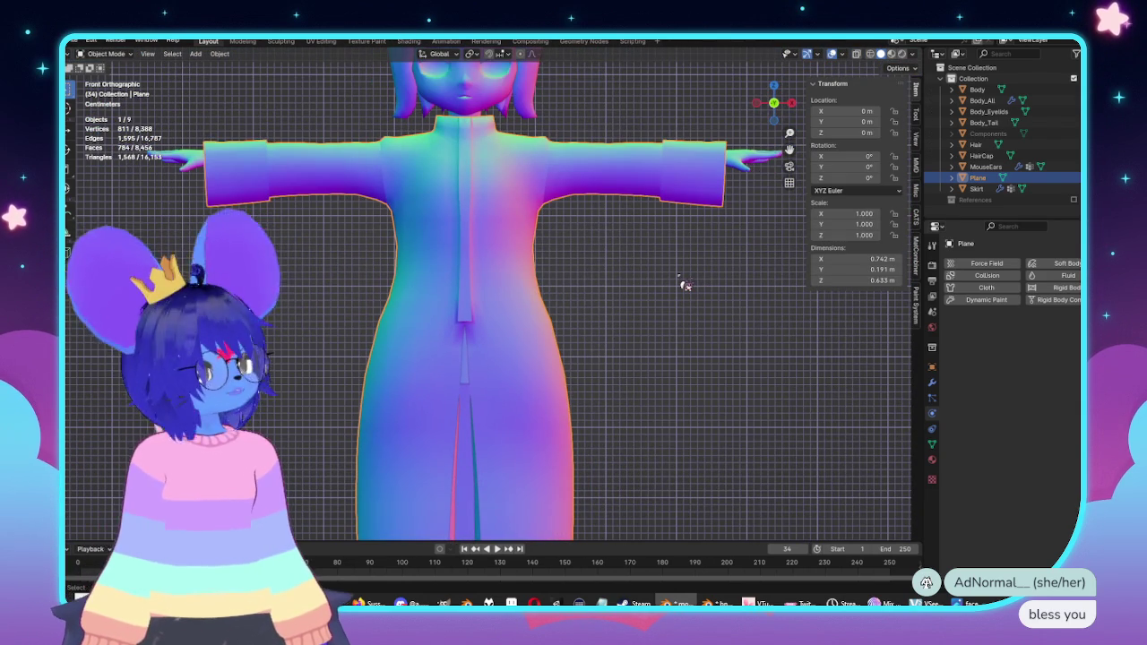
{"action": "scroll", "coordinate": [493, 337], "scroll_direction": "up", "scroll_amount": 3, "text": "ctrl"}
{"action": "scroll", "coordinate": [494, 338], "scroll_direction": "up", "scroll_amount": 3, "text": "shift"}
{"action": "scroll", "coordinate": [484, 314], "scroll_direction": "up", "scroll_amount": 2, "text": "shift"}
{"action": "scroll", "coordinate": [488, 307], "scroll_direction": "up", "scroll_amount": 2}
{"action": "mouse_move", "coordinate": [492, 308]}
{"action": "middle_mouse_down"}
{"action": "mouse_move", "coordinate": [577, 340]}
{"action": "mouse_move", "coordinate": [711, 352]}
{"action": "mouse_move", "coordinate": [696, 379]}
{"action": "mouse_move", "coordinate": [628, 358]}
{"action": "mouse_move", "coordinate": [665, 344]}
{"action": "middle_mouse_up"}
{"action": "scroll", "coordinate": [627, 359], "scroll_direction": "up", "scroll_amount": 3}
{"action": "scroll", "coordinate": [621, 353], "scroll_direction": "down", "scroll_amount": 4}
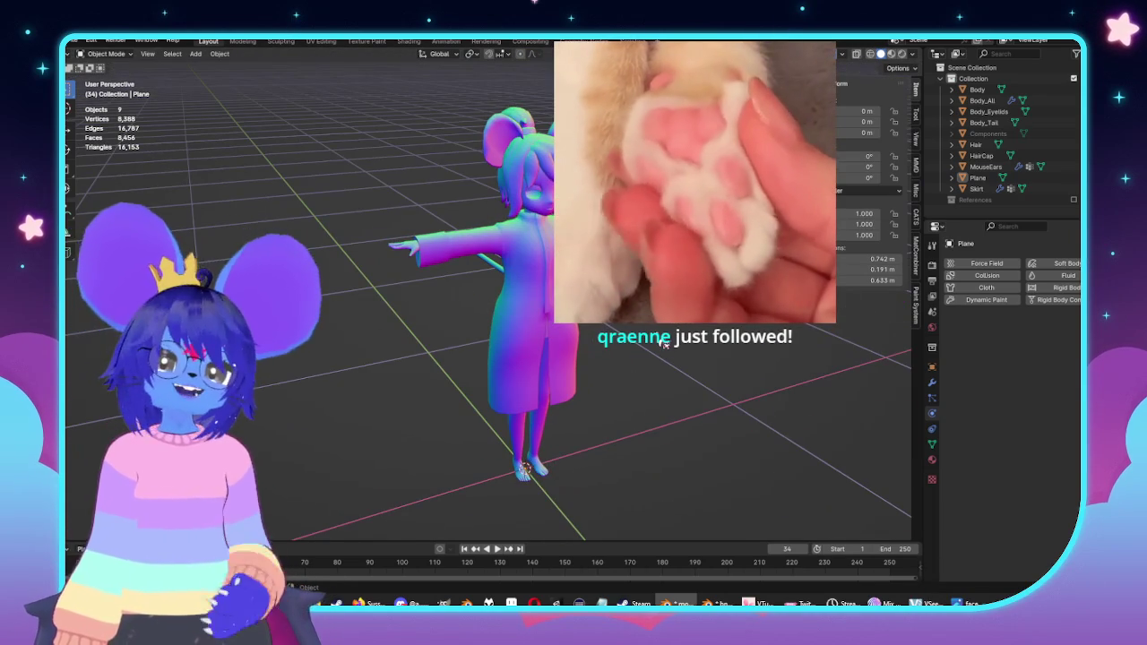
{"action": "middle_click_drag", "start_coordinate": [490, 359], "coordinate": [537, 359]}
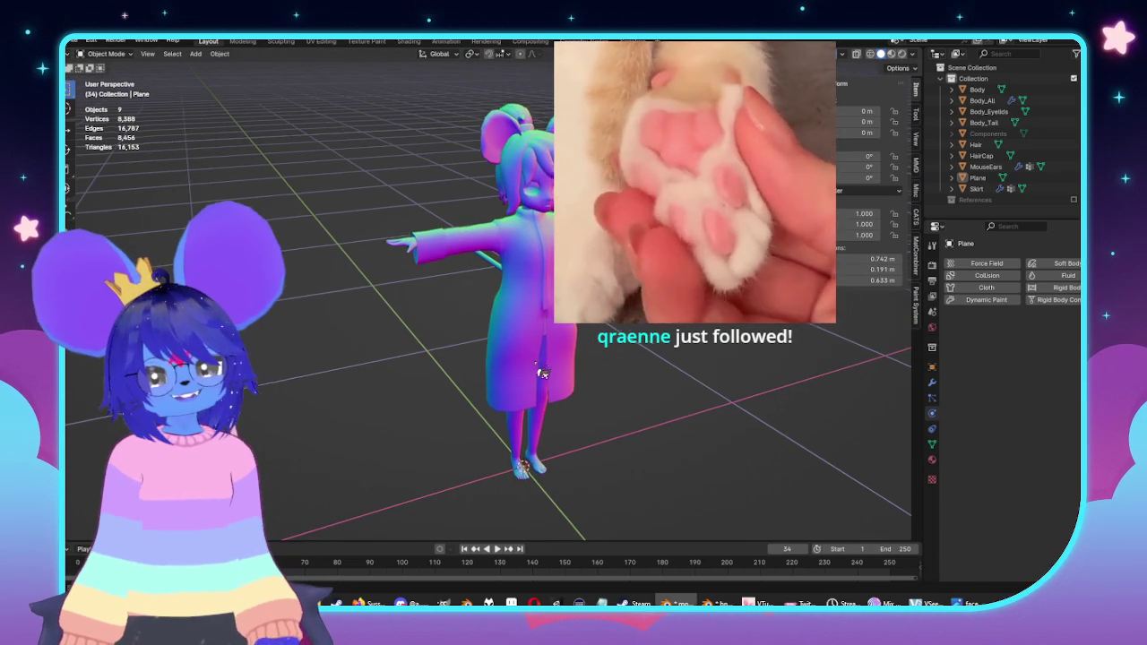
{"action": "key", "text": "KP_3"}
{"action": "key", "text": "KP_1"}
{"action": "key", "text": "Tab"}
{"action": "scroll", "coordinate": [629, 363], "scroll_direction": "up", "scroll_amount": 5}
{"action": "middle_click_drag", "start_coordinate": [629, 364], "coordinate": [613, 337], "text": "shift"}
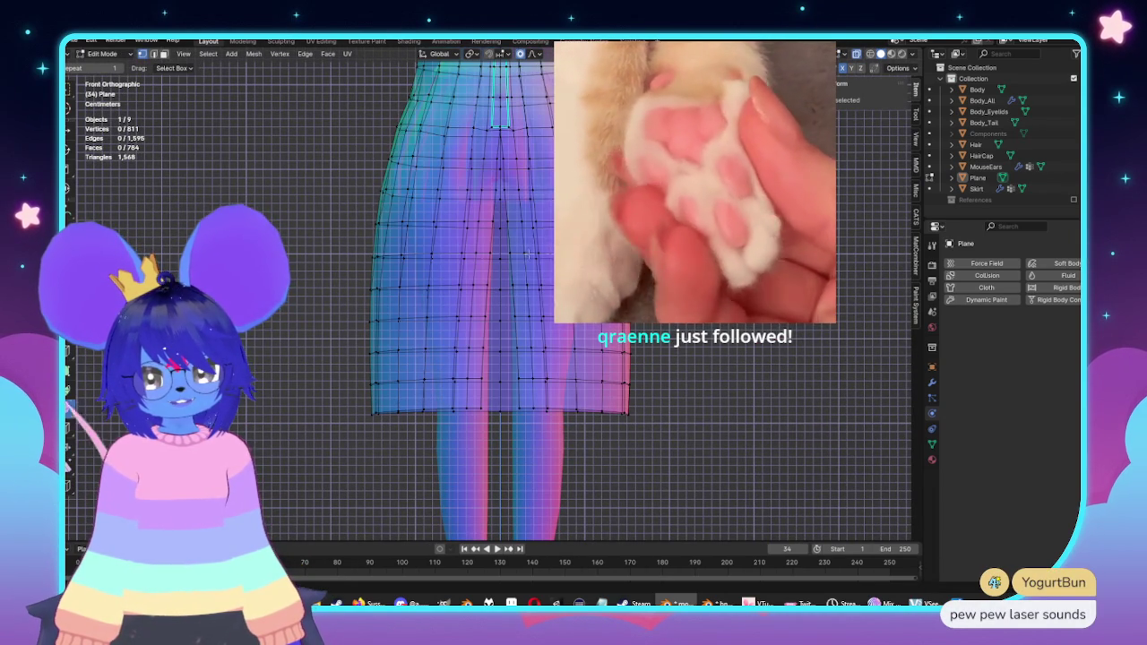
Step: Scale a horizontal loop on the coat's lower skirt along X with proportional falloff
{"action": "left_click", "coordinate": [500, 257], "text": "alt"}
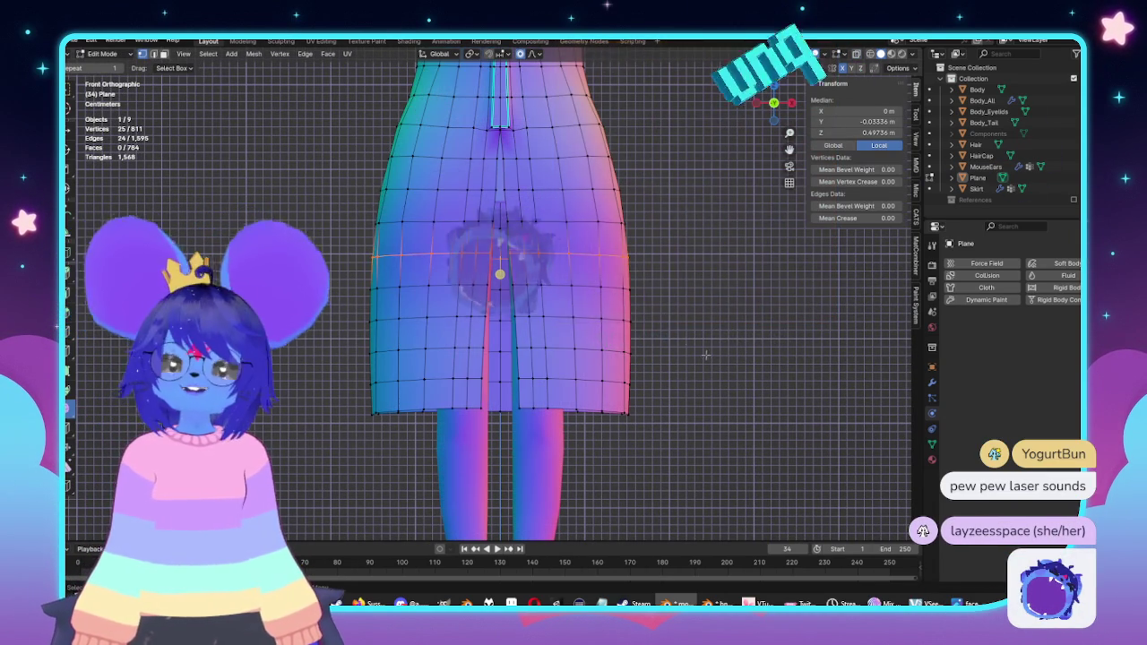
{"action": "key", "text": "s"}
{"action": "key", "text": "x"}
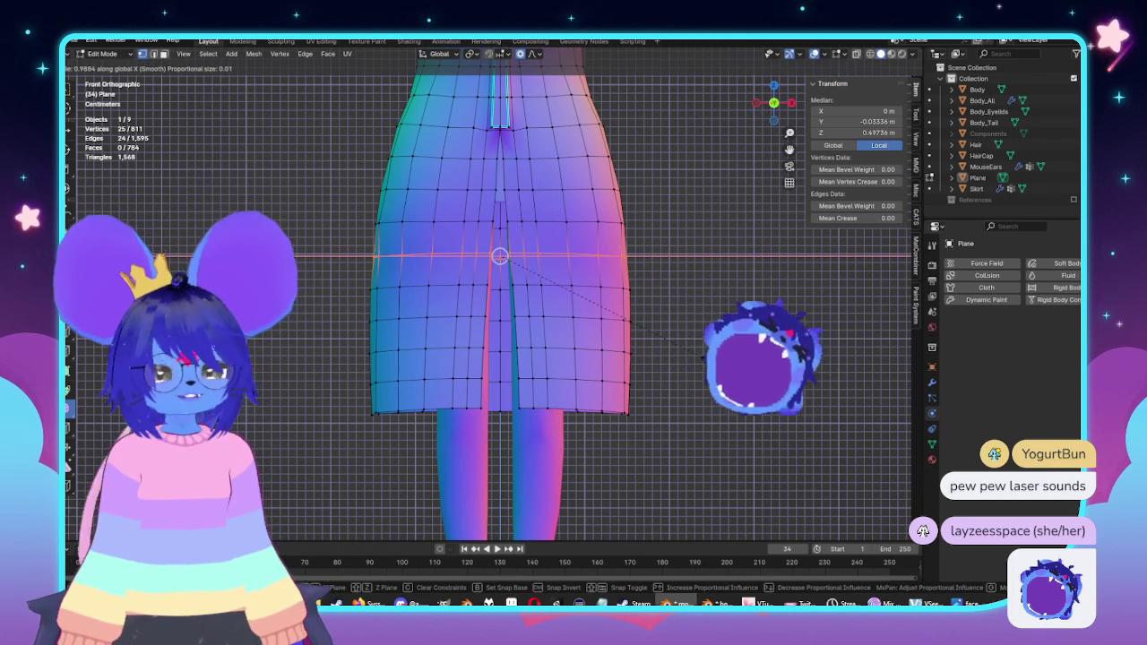
{"action": "scroll", "coordinate": [663, 341], "scroll_direction": "down", "scroll_amount": 8}
{"action": "scroll", "coordinate": [686, 359], "scroll_direction": "down", "scroll_amount": 8}
{"action": "scroll", "coordinate": [713, 375], "scroll_direction": "down", "scroll_amount": 7}
{"action": "scroll", "coordinate": [708, 375], "scroll_direction": "down", "scroll_amount": 5}
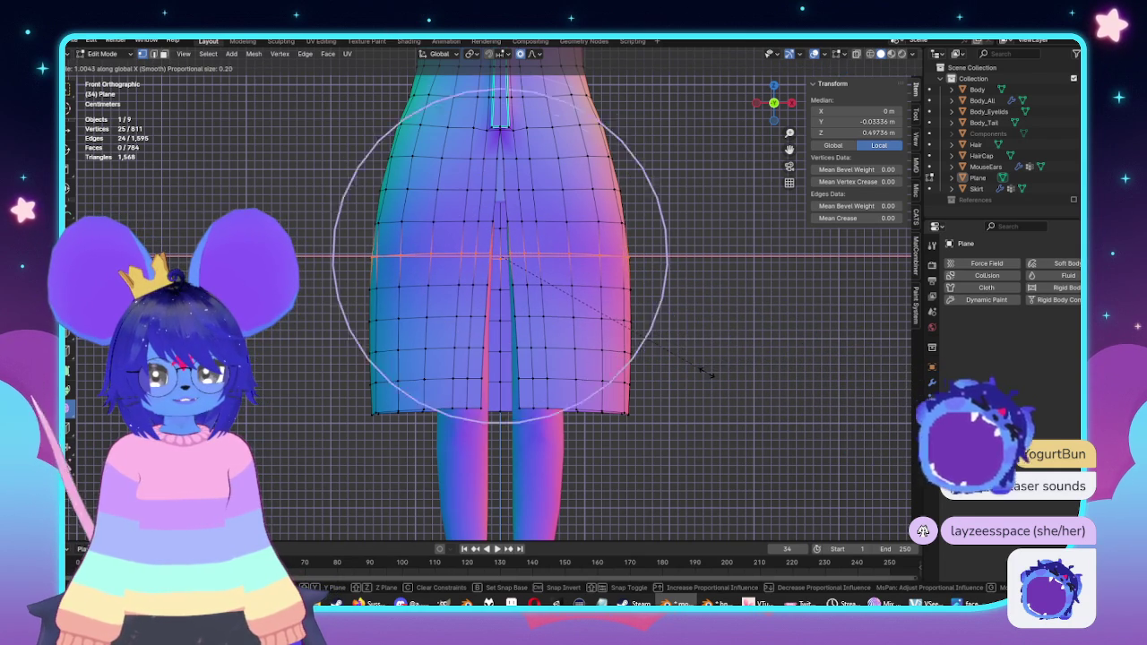
{"action": "scroll", "coordinate": [694, 377], "scroll_direction": "down", "scroll_amount": 3}
{"action": "left_click", "coordinate": [678, 380]}
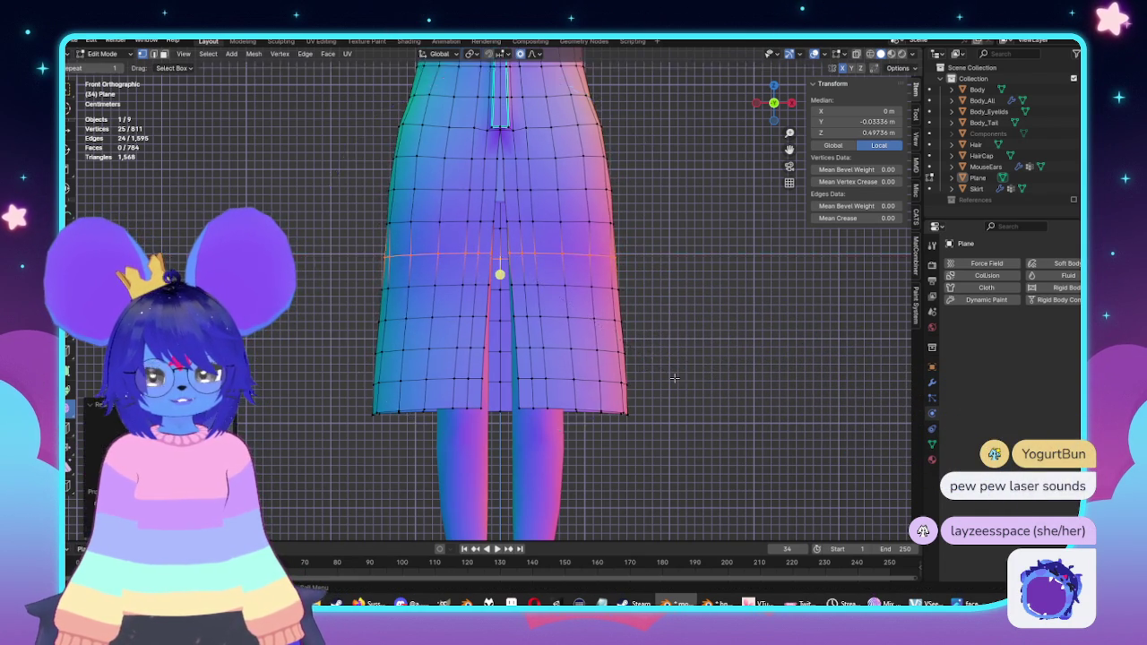
Step: Narrow the waist row of vertices along X
{"action": "scroll", "coordinate": [645, 323], "scroll_direction": "down", "scroll_amount": 4}
{"action": "scroll", "coordinate": [632, 287], "scroll_direction": "up", "scroll_amount": 1}
{"action": "middle_click_drag", "start_coordinate": [632, 286], "coordinate": [650, 341], "text": "shift"}
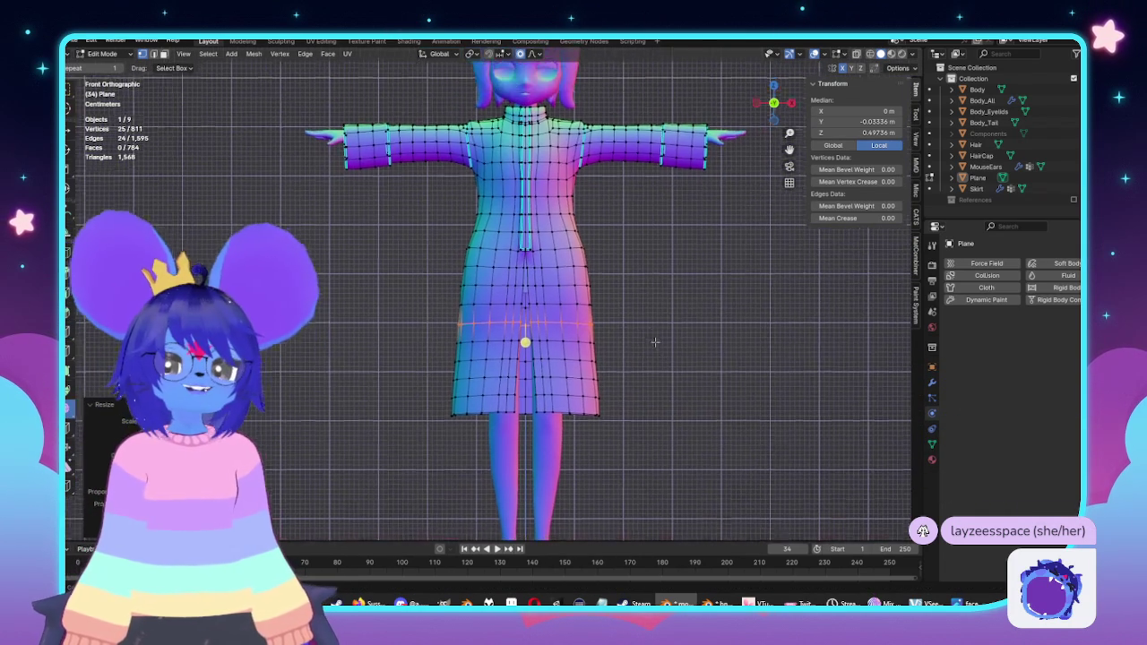
{"action": "scroll", "coordinate": [676, 295], "scroll_direction": "up", "scroll_amount": 1}
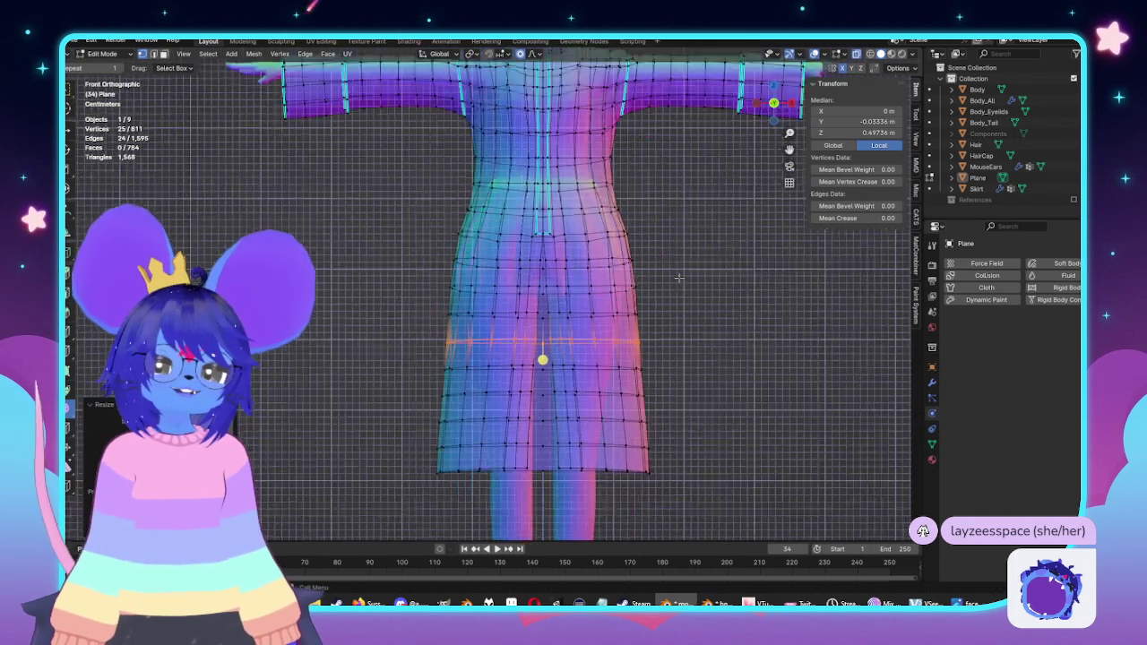
{"action": "scroll", "coordinate": [663, 278], "scroll_direction": "up", "scroll_amount": 1}
{"action": "scroll", "coordinate": [646, 251], "scroll_direction": "up", "scroll_amount": 1}
{"action": "left_click_drag", "start_coordinate": [651, 240], "coordinate": [408, 283]}
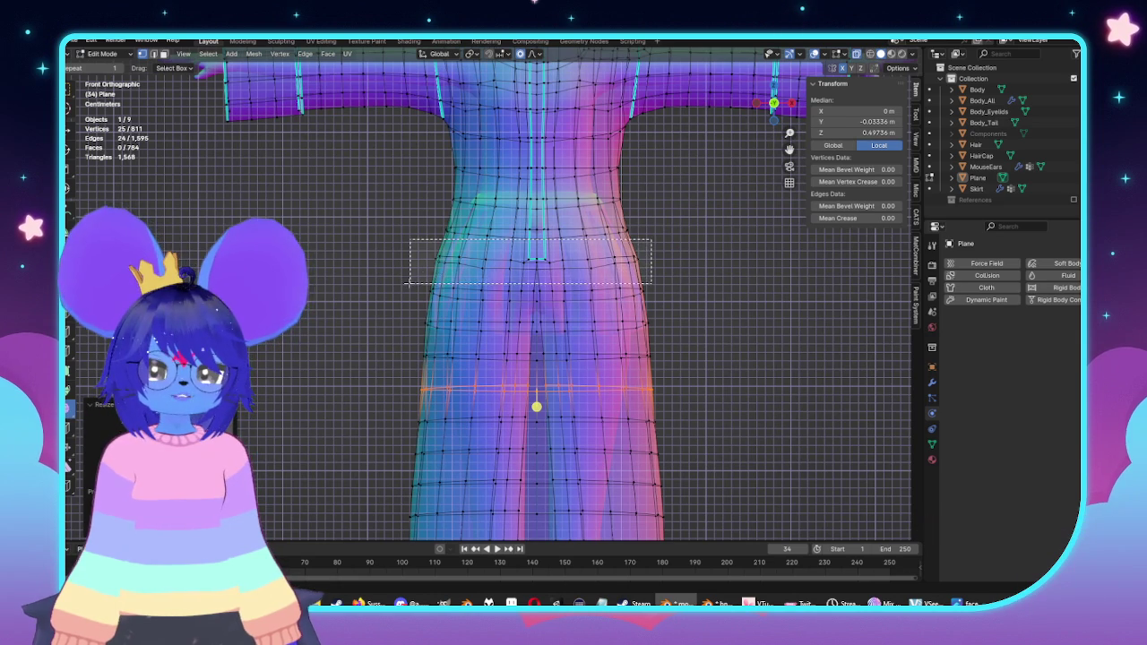
{"action": "key", "text": "s"}
{"action": "key", "text": "x"}
{"action": "left_click", "coordinate": [713, 357]}
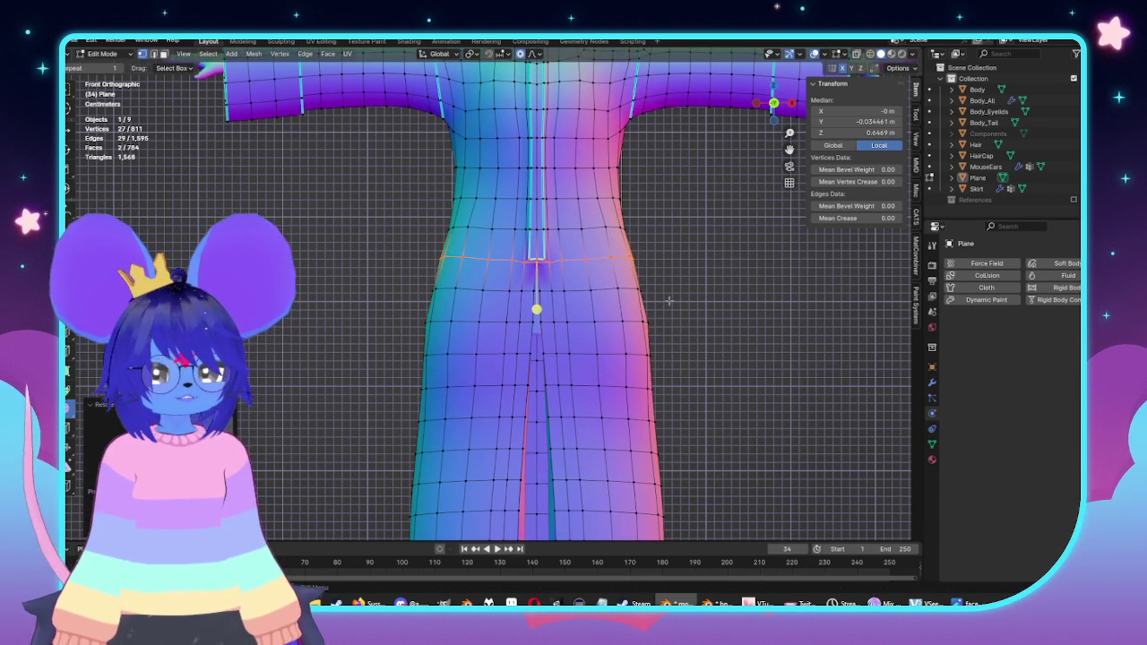
Step: Narrow the band of faces below the waist along X, then review the coat from the side in Object Mode
{"action": "left_click", "coordinate": [681, 333], "text": "ctrl+alt"}
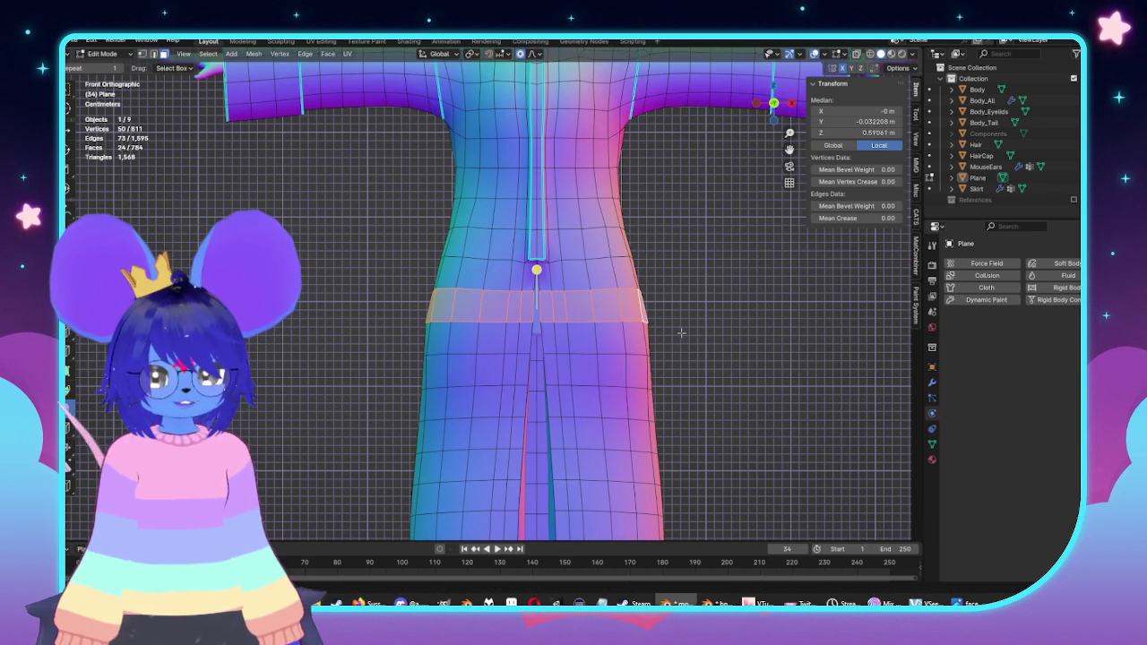
{"action": "key", "text": "s"}
{"action": "key", "text": "x"}
{"action": "left_click", "coordinate": [724, 356]}
{"action": "key", "text": "Tab"}
{"action": "scroll", "coordinate": [717, 359], "scroll_direction": "down", "scroll_amount": 3}
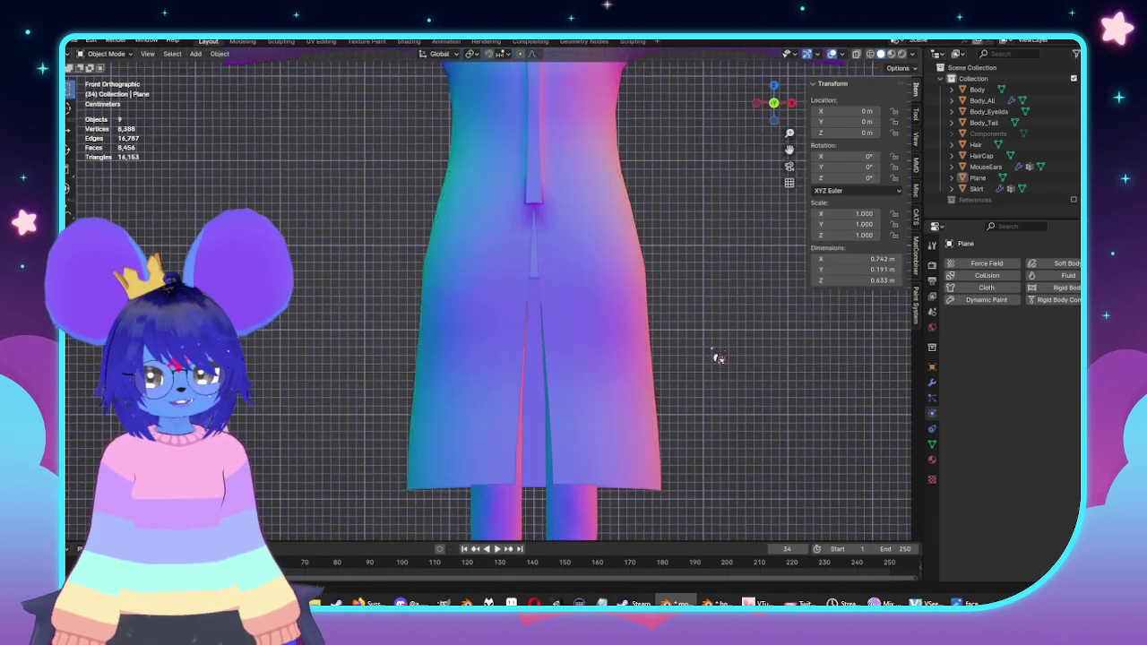
{"action": "scroll", "coordinate": [708, 357], "scroll_direction": "down", "scroll_amount": 3}
{"action": "middle_click_drag", "start_coordinate": [703, 357], "coordinate": [759, 357]}
{"action": "scroll", "coordinate": [650, 322], "scroll_direction": "up", "scroll_amount": 4}
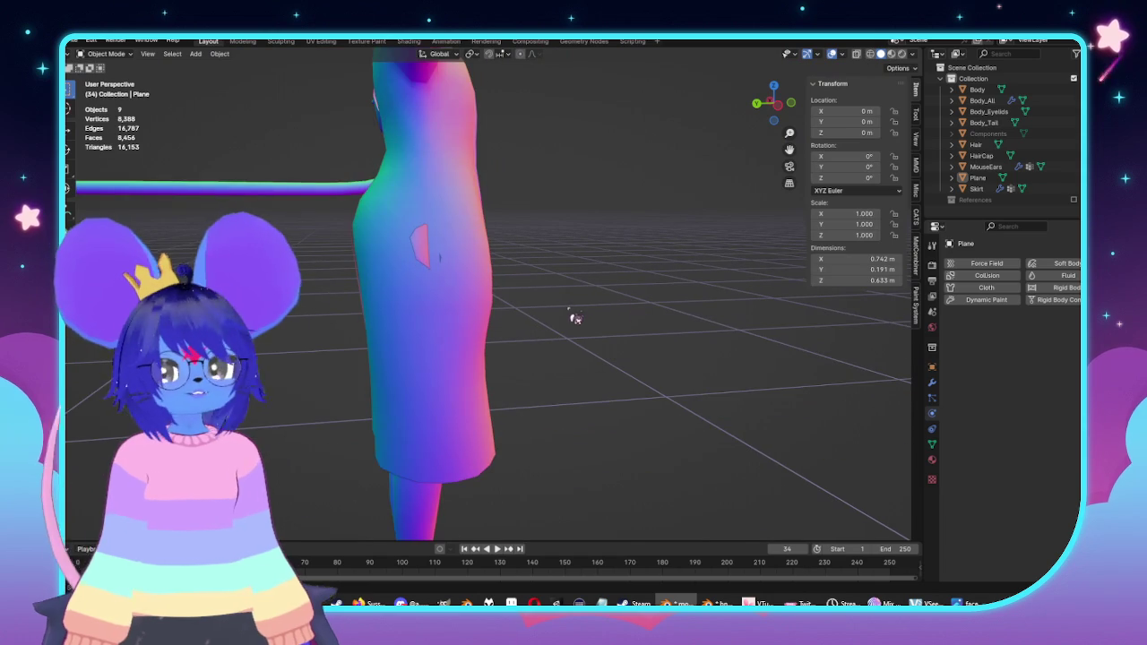
Step: Move the coat's hip-side vertices with proportional falloff
{"action": "key", "text": "Tab"}
{"action": "key", "text": "alt+a"}
{"action": "key", "text": "ctrl+z"}
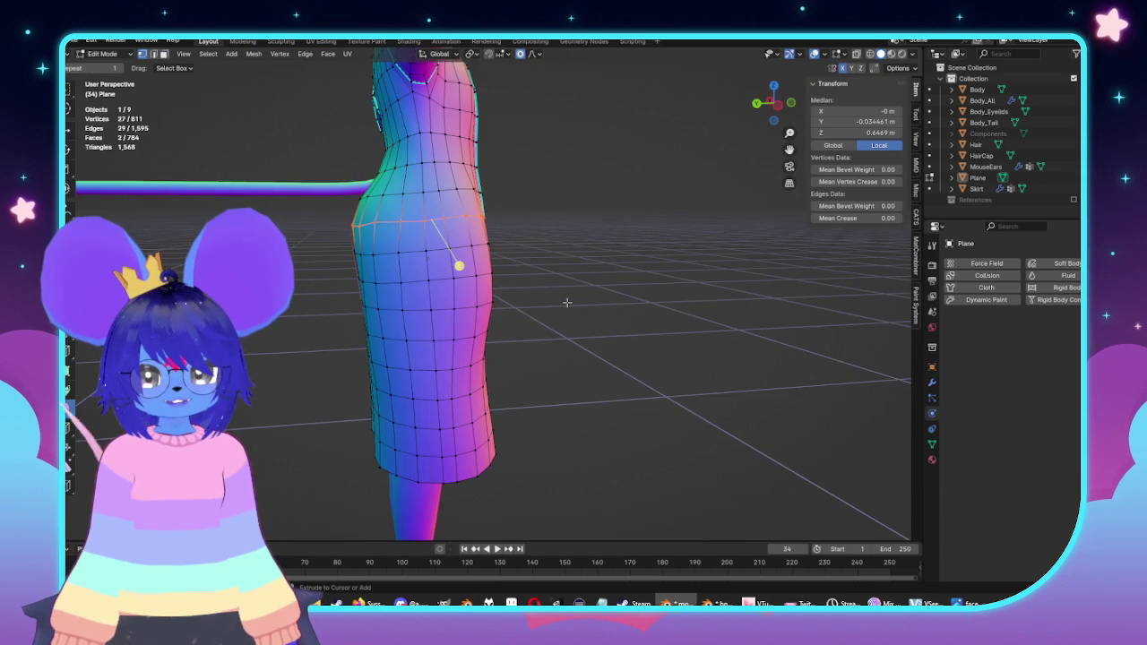
{"action": "middle_click_drag", "start_coordinate": [566, 303], "coordinate": [531, 284]}
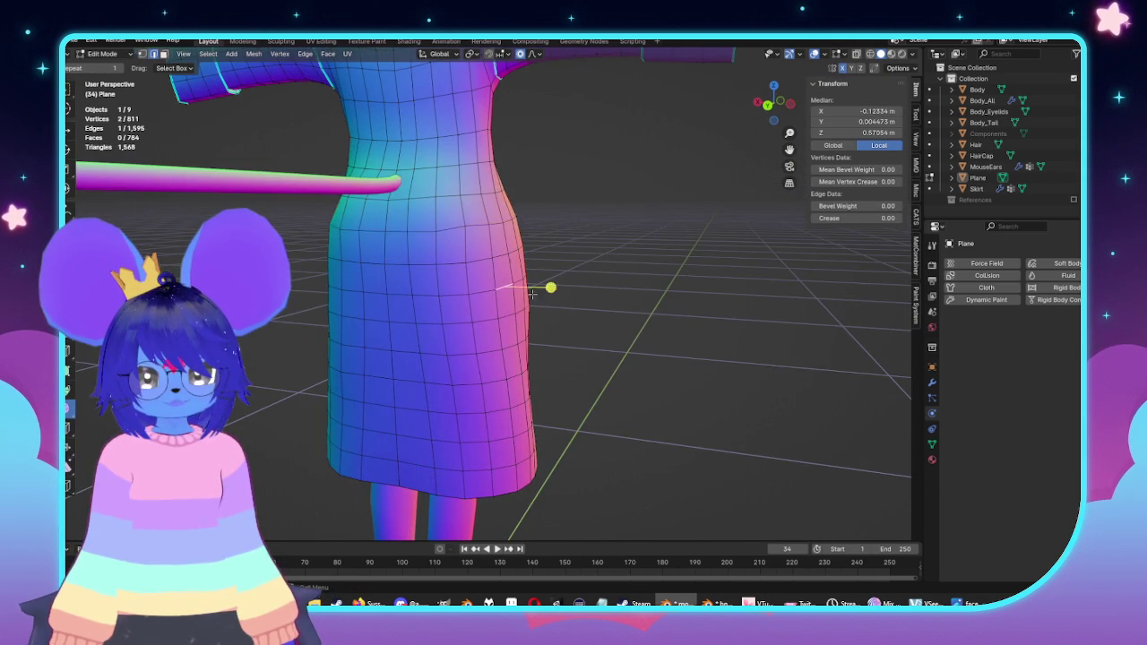
{"action": "left_click", "coordinate": [512, 287]}
{"action": "middle_click_drag", "start_coordinate": [512, 287], "coordinate": [634, 311]}
{"action": "key", "text": "g"}
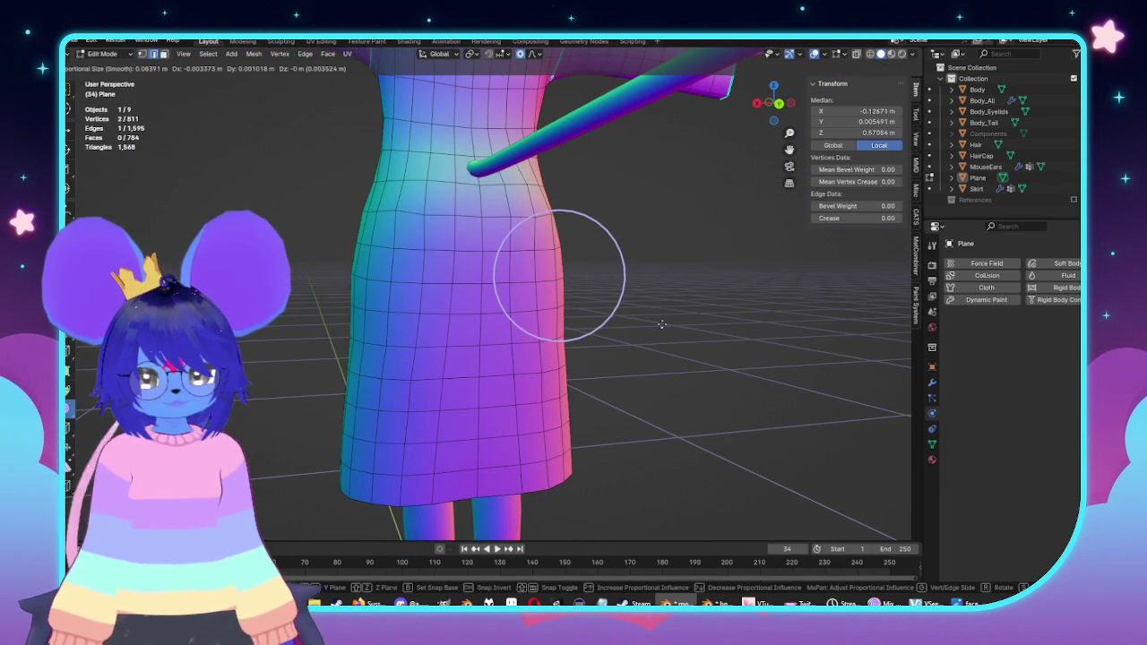
{"action": "left_click", "coordinate": [661, 323]}
Step: In Left Orthographic view, move the coat's back-edge vertices to follow the body
{"action": "key", "text": "KP_3"}
{"action": "key", "text": "KP_1"}
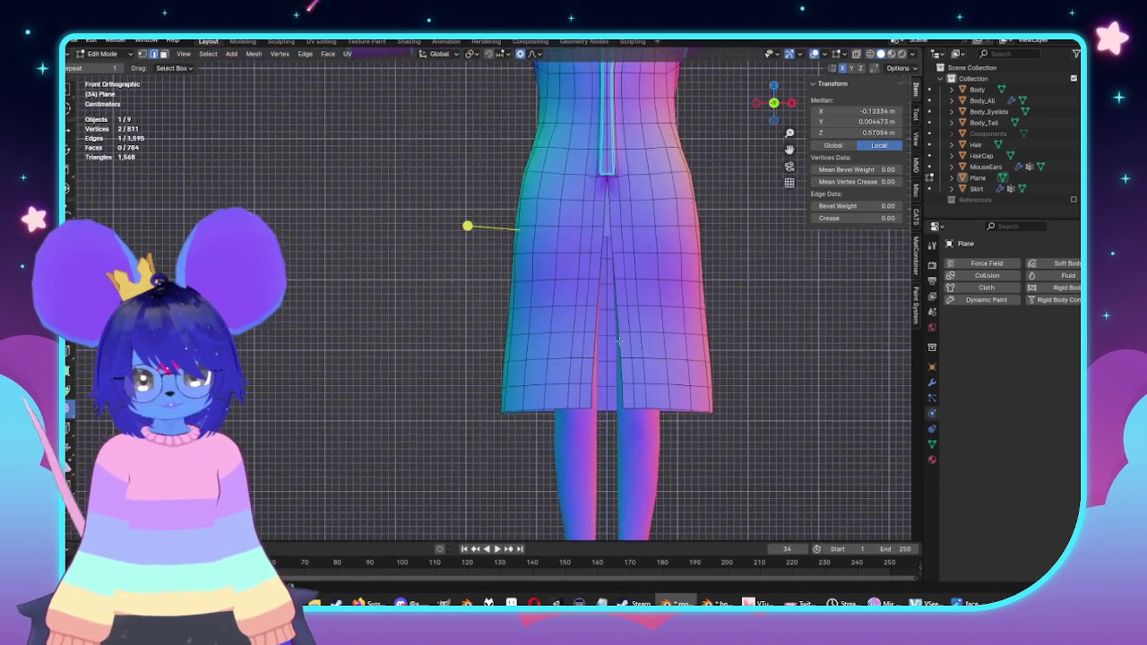
{"action": "key", "text": "KP_3"}
{"action": "key", "text": "ctrl+KP_3"}
{"action": "scroll", "coordinate": [538, 317], "scroll_direction": "up", "scroll_amount": 2}
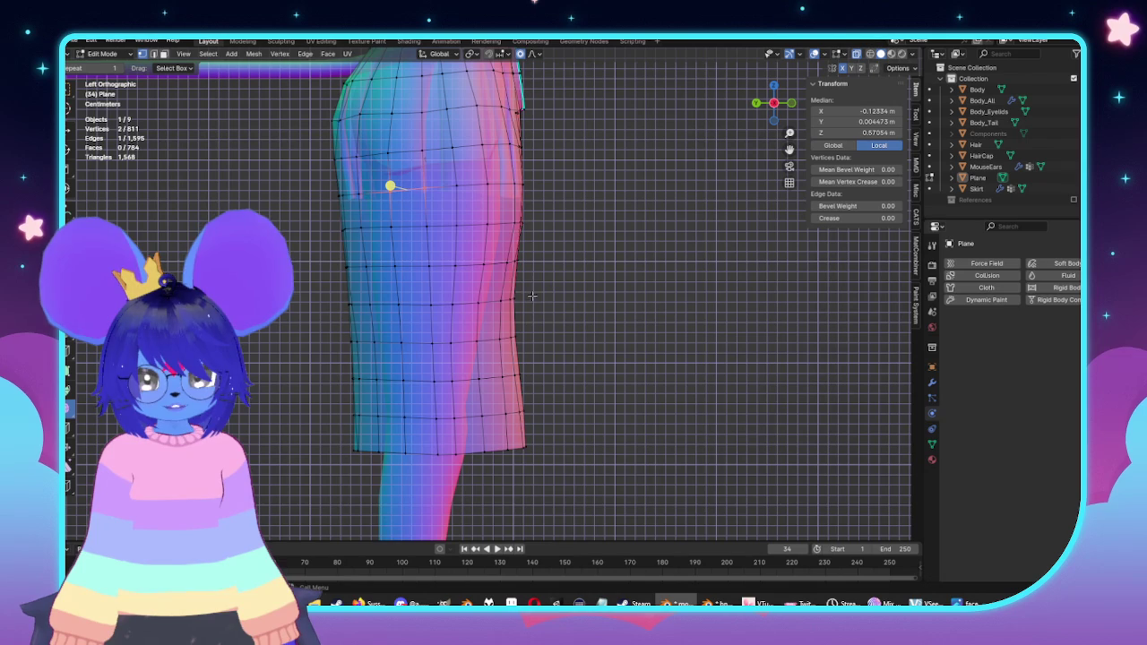
{"action": "left_click_drag", "start_coordinate": [529, 345], "coordinate": [519, 358]}
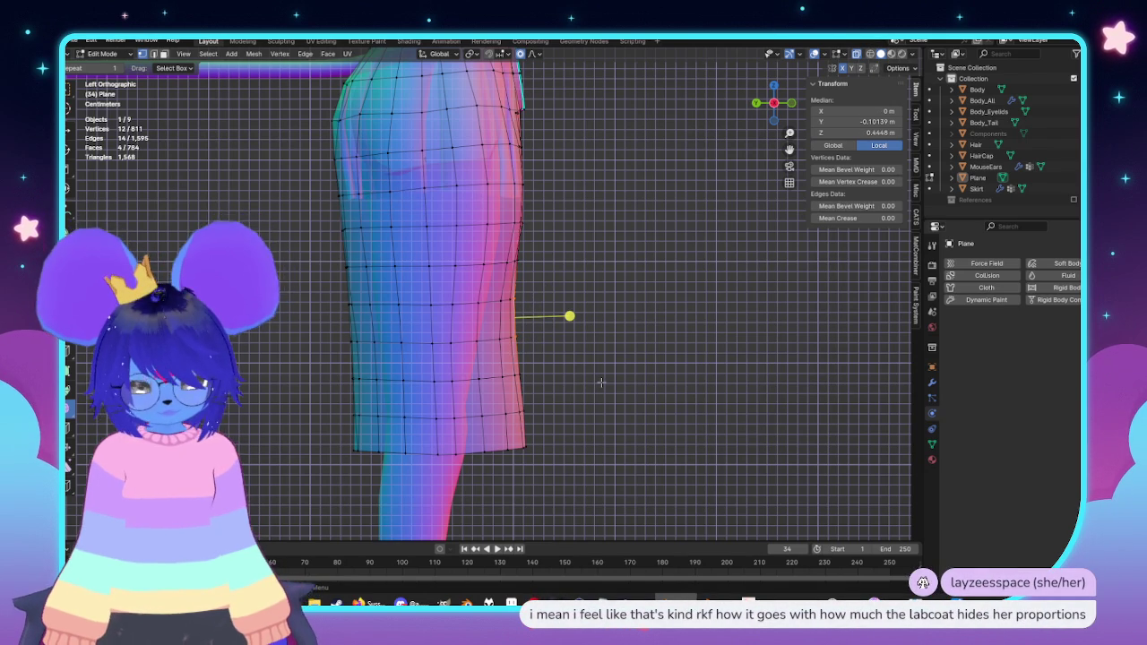
{"action": "key", "text": "g"}
{"action": "left_click", "coordinate": [524, 317]}
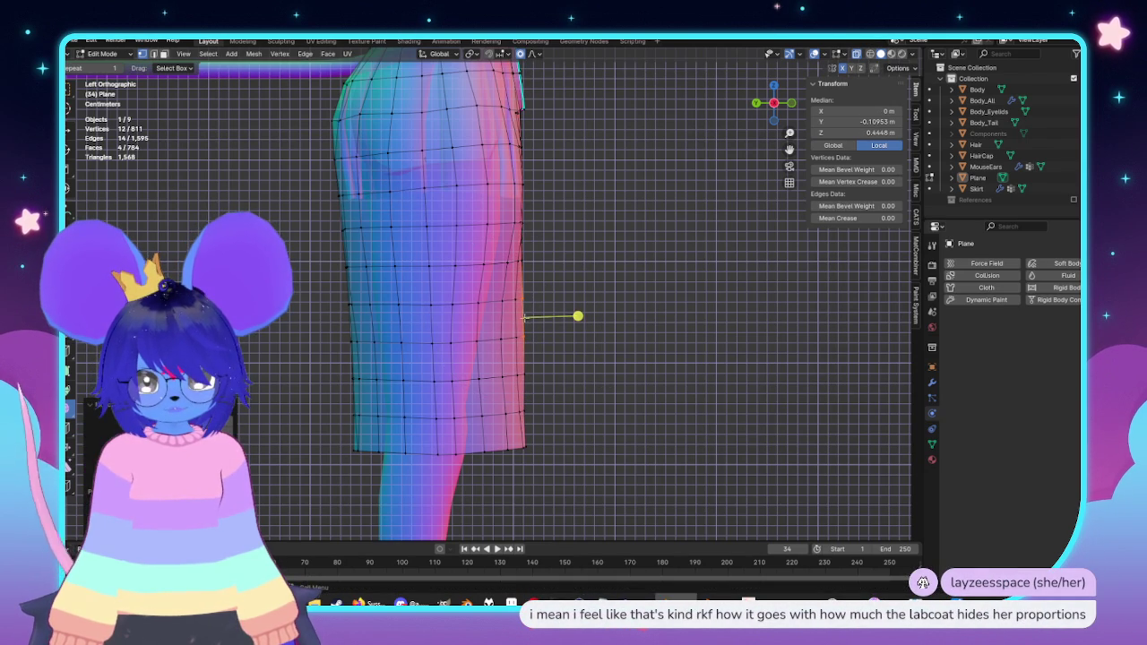
Step: In face mode, nudge the back hip face twice with soft falloff, then return to Object Mode
{"action": "key", "text": "3"}
{"action": "left_click", "coordinate": [510, 313]}
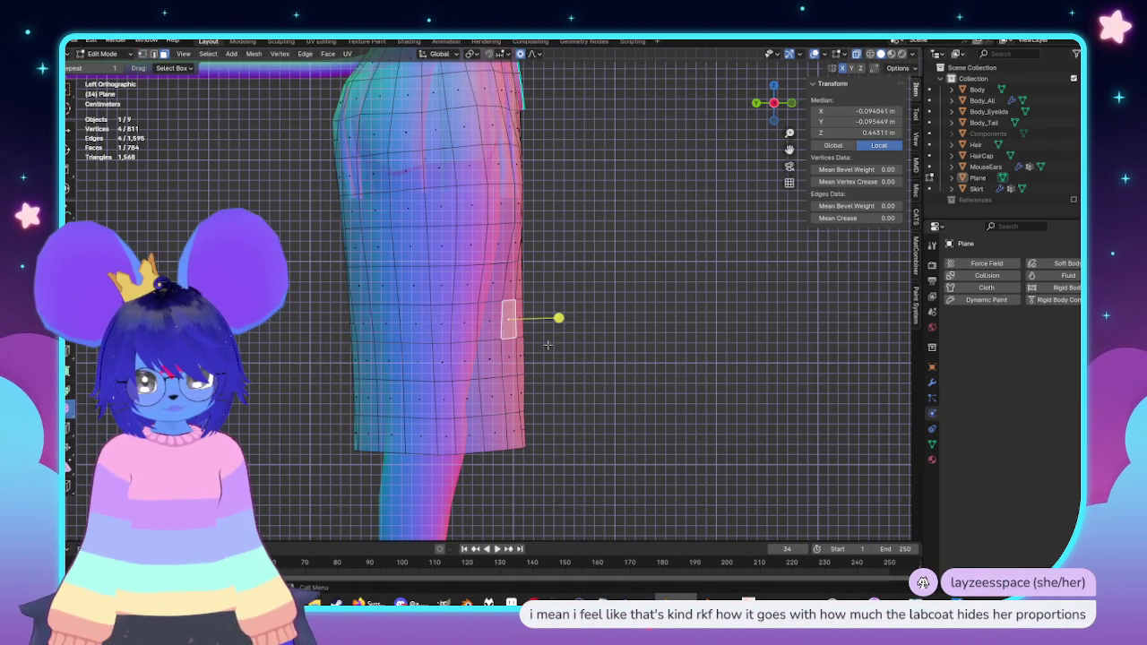
{"action": "key", "text": "g"}
{"action": "left_click", "coordinate": [556, 351]}
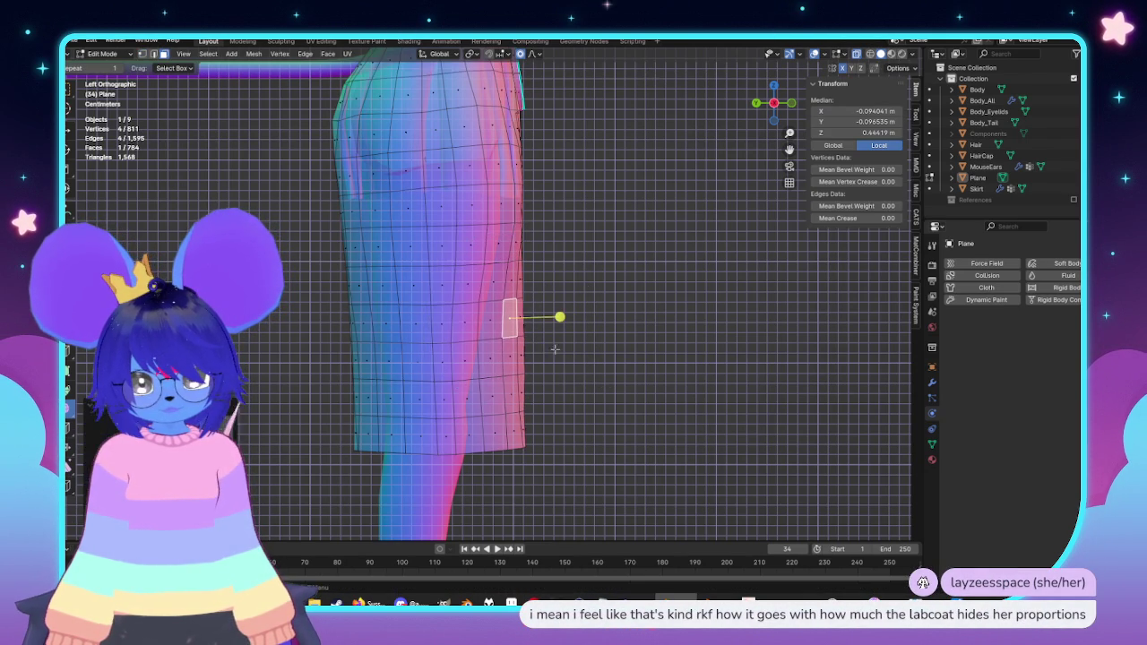
{"action": "key", "text": "g"}
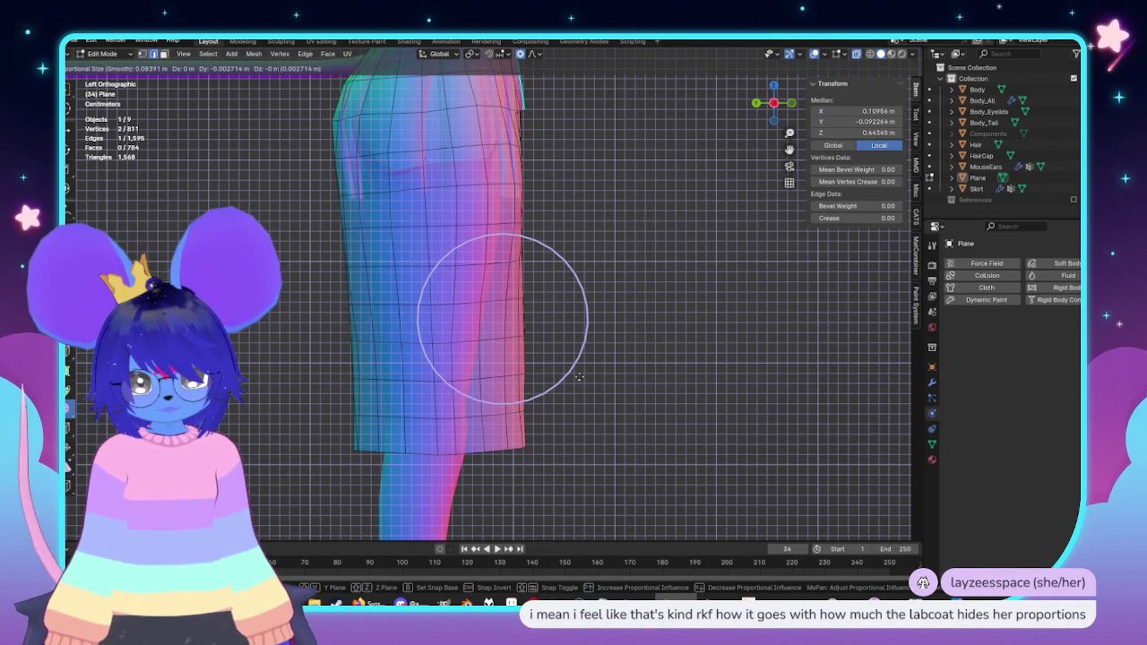
{"action": "left_click", "coordinate": [550, 317]}
{"action": "key", "text": "Tab"}
{"action": "scroll", "coordinate": [640, 325], "scroll_direction": "down", "scroll_amount": 4}
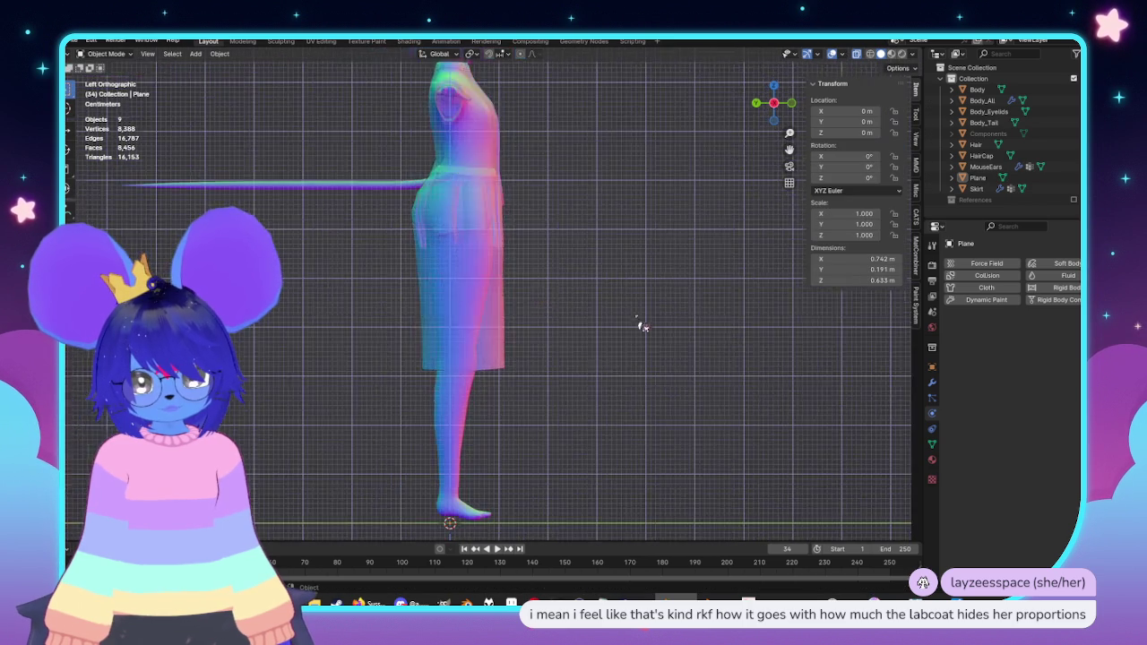
Step: Frame the character in front view and enter Edit Mode with X-ray on
{"action": "middle_click_drag", "start_coordinate": [640, 325], "coordinate": [661, 388]}
{"action": "key", "text": "KP_3"}
{"action": "middle_click_drag", "start_coordinate": [377, 323], "coordinate": [266, 293], "text": "shift"}
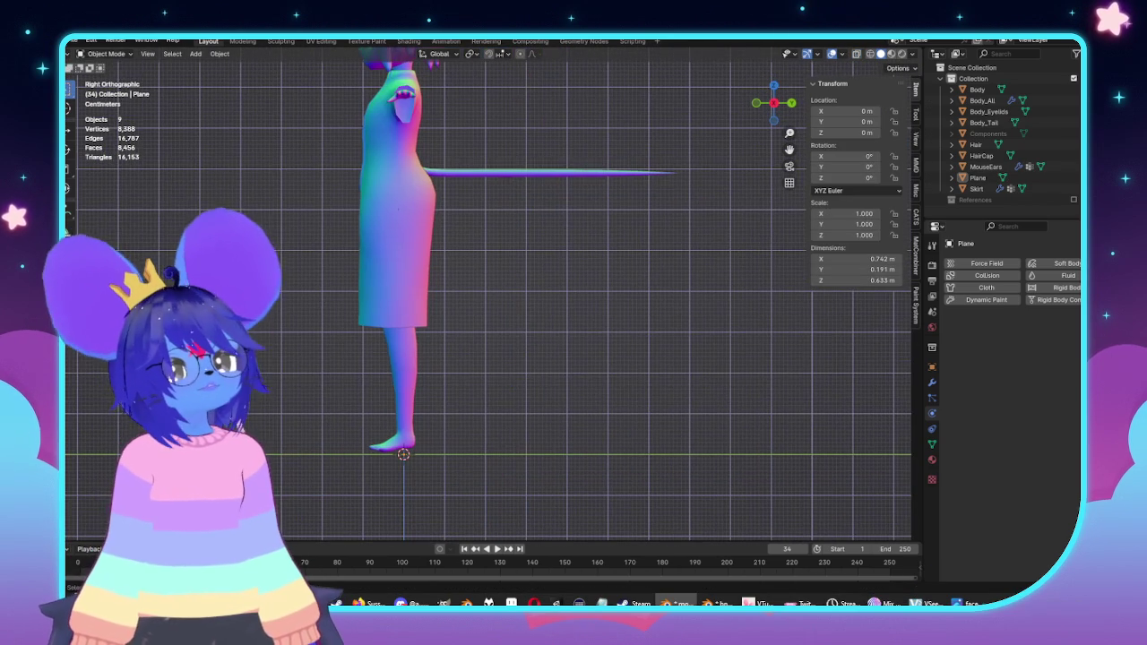
{"action": "key", "text": "KP_1"}
{"action": "scroll", "coordinate": [475, 332], "scroll_direction": "up", "scroll_amount": 4}
{"action": "key", "text": "Tab"}
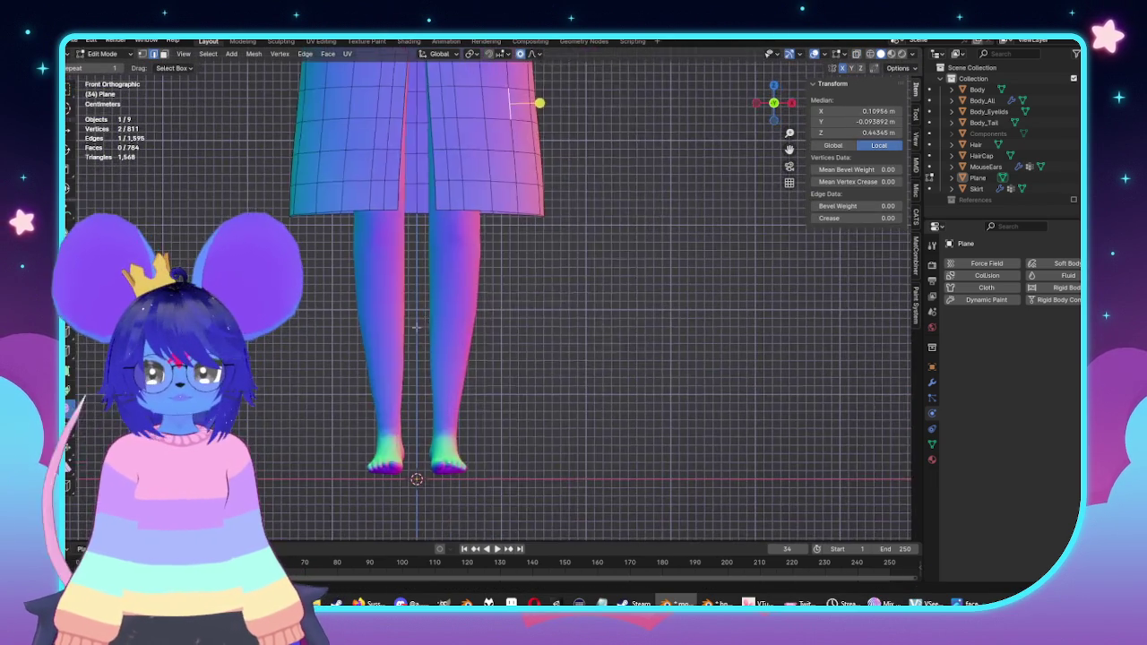
{"action": "scroll", "coordinate": [422, 392], "scroll_direction": "up", "scroll_amount": 3}
{"action": "key", "text": "alt+z"}
Step: Move the bottom-left hem corner vertices outward with proportional falloff
{"action": "left_click_drag", "start_coordinate": [524, 387], "coordinate": [525, 387]}
{"action": "key", "text": "g"}
{"action": "scroll", "coordinate": [574, 437], "scroll_direction": "down", "scroll_amount": 8}
{"action": "scroll", "coordinate": [568, 440], "scroll_direction": "up", "scroll_amount": 8}
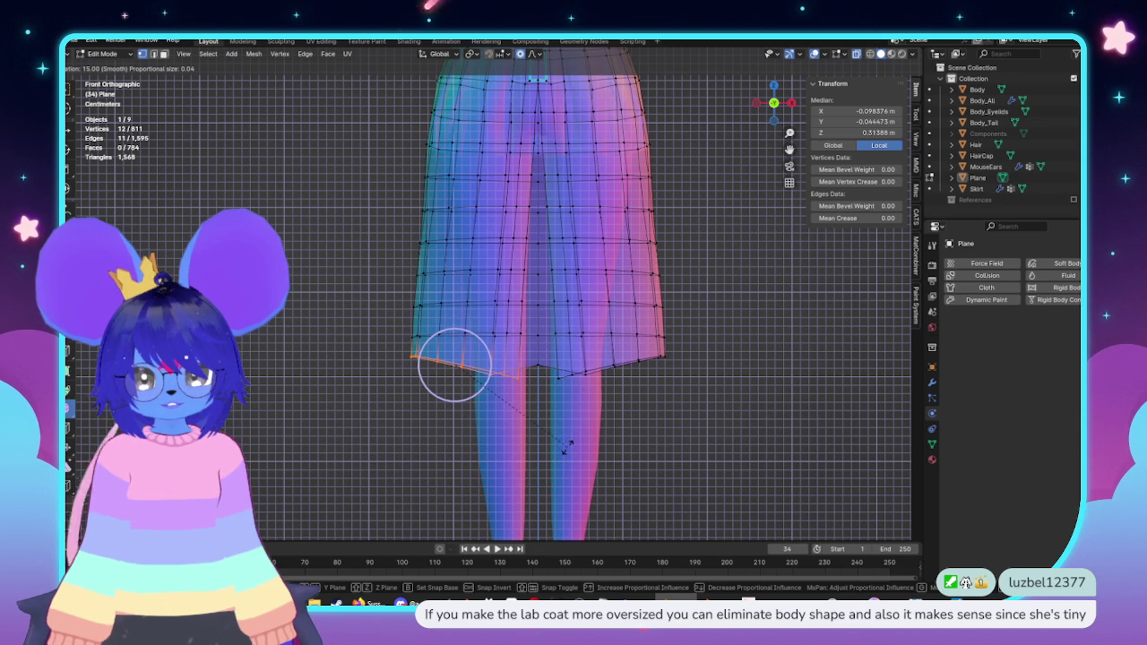
{"action": "left_click", "coordinate": [564, 446]}
{"action": "key", "text": "g"}
{"action": "left_click", "coordinate": [395, 341]}
Step: Hide the toolbar and rotate the left hem vertices and the row above to tilt the hem
{"action": "key", "text": "t"}
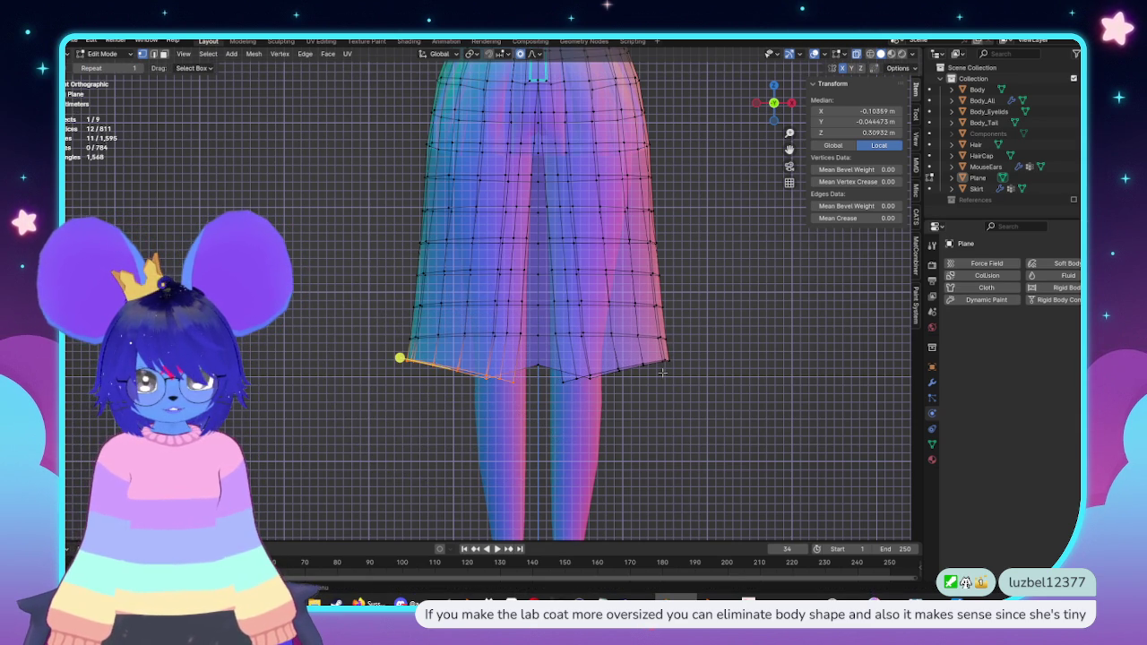
{"action": "left_click_drag", "start_coordinate": [389, 324], "coordinate": [535, 344]}
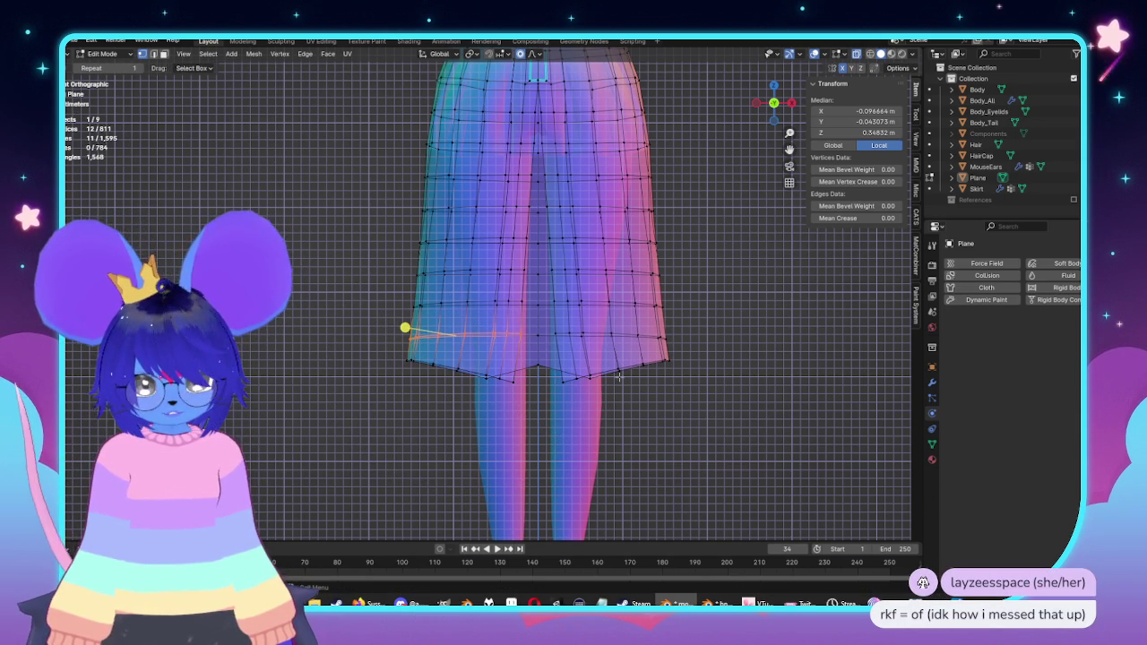
{"action": "key", "text": "r"}
{"action": "left_click", "coordinate": [578, 339]}
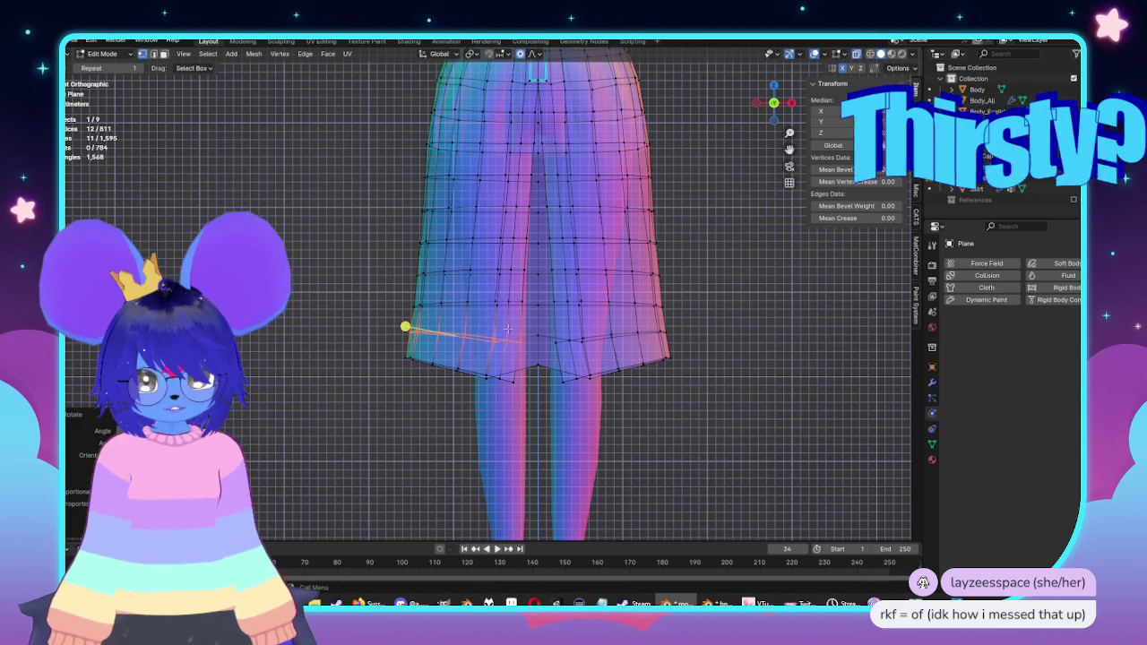
{"action": "left_click_drag", "start_coordinate": [383, 288], "coordinate": [535, 320]}
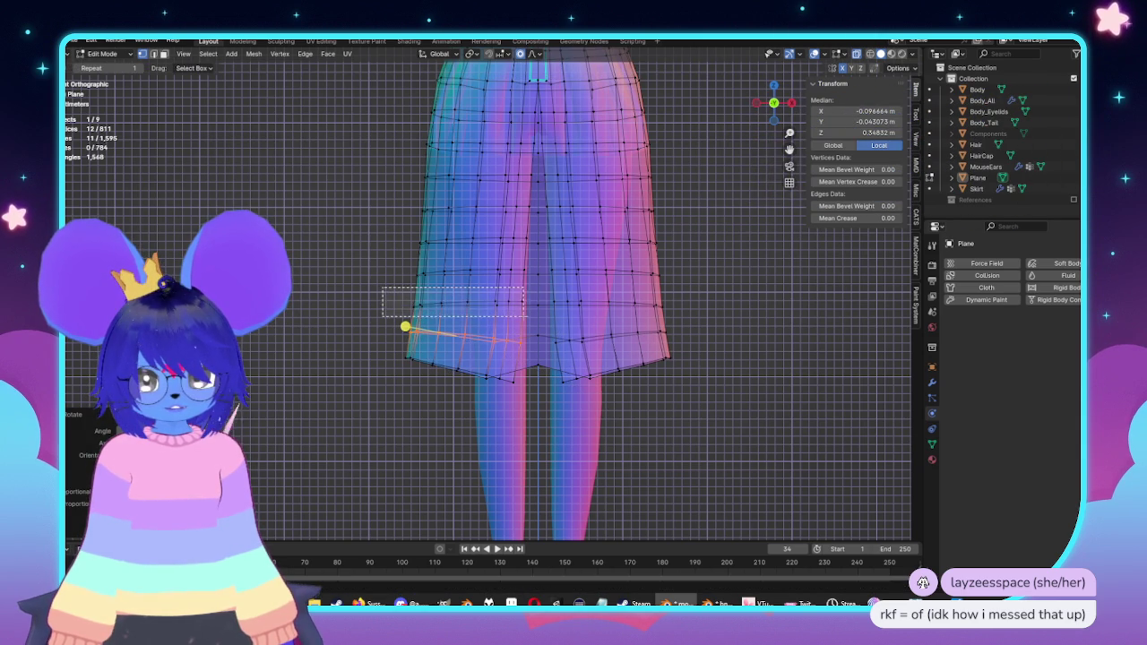
{"action": "key", "text": "r"}
{"action": "left_click", "coordinate": [694, 387]}
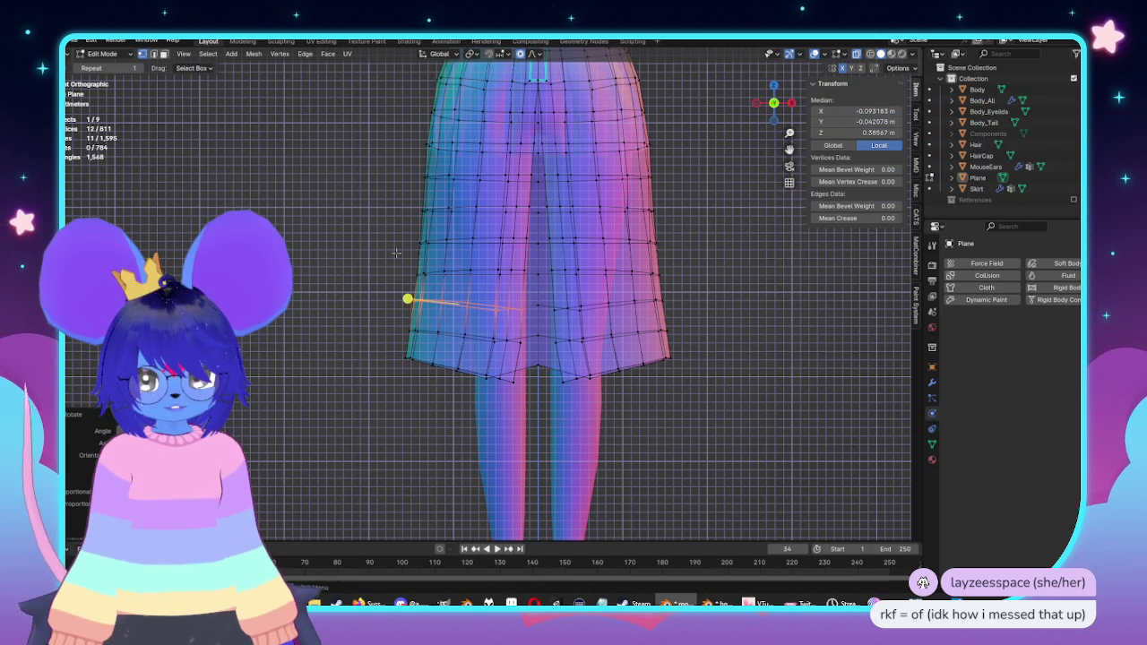
Step: Rotate the next left hem row with soft falloff, then review the coat in Object Mode
{"action": "left_click_drag", "start_coordinate": [408, 298], "coordinate": [407, 296]}
{"action": "key", "text": "r"}
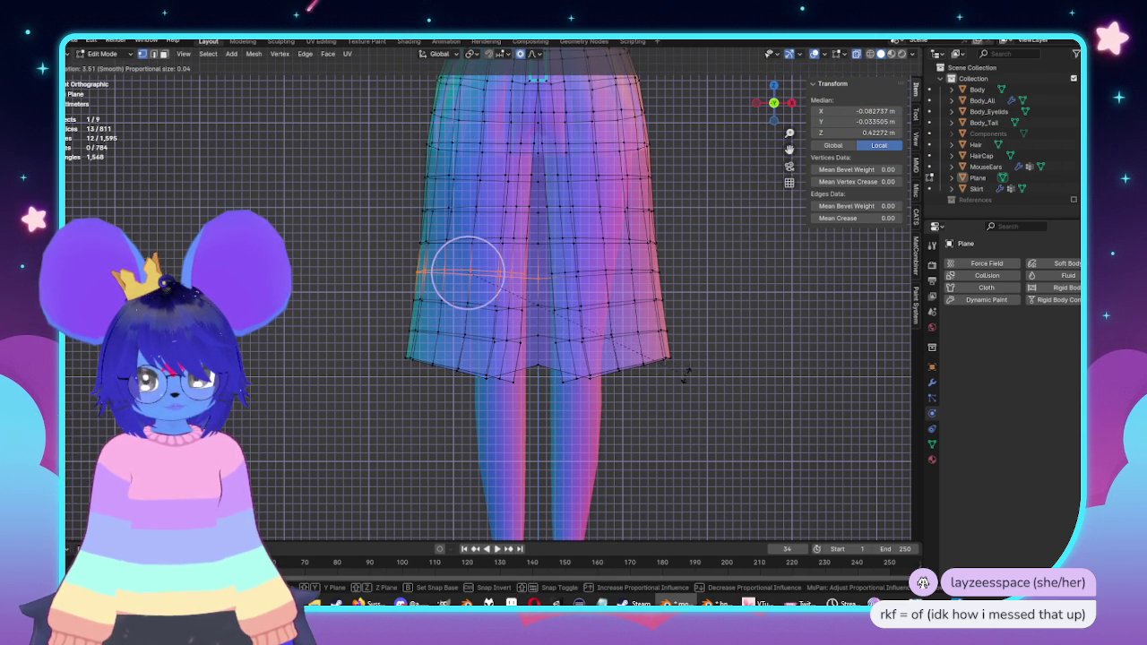
{"action": "left_click", "coordinate": [685, 377]}
{"action": "key", "text": "Tab"}
{"action": "mouse_move", "coordinate": [663, 367]}
{"action": "middle_mouse_down"}
{"action": "mouse_move", "coordinate": [586, 377]}
{"action": "mouse_move", "coordinate": [627, 385]}
{"action": "mouse_move", "coordinate": [646, 374]}
{"action": "mouse_move", "coordinate": [588, 283]}
{"action": "middle_mouse_up"}
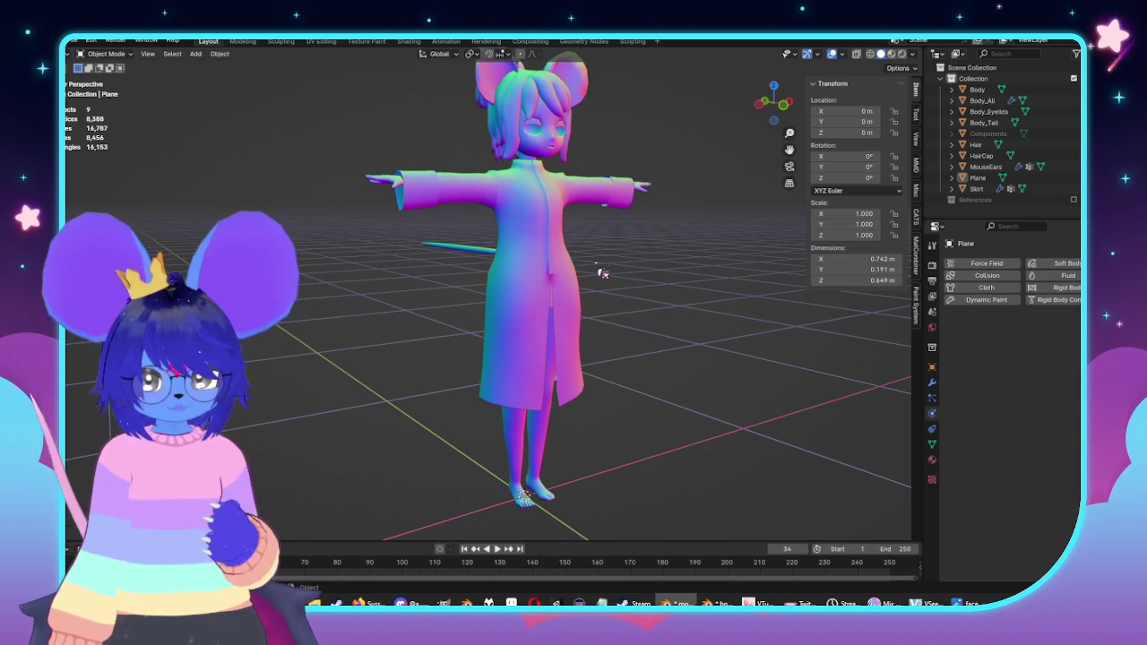
{"action": "key", "text": "KP_1"}
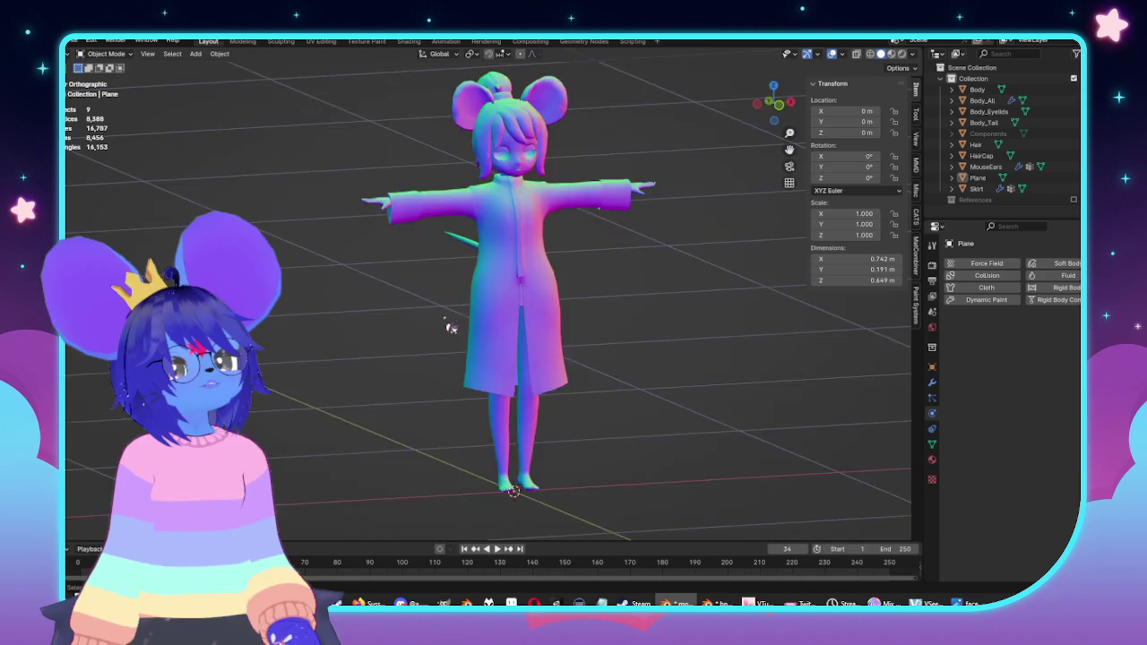
Step: Select the coat's waist face band and try a proportional X move, then cancel it
{"action": "left_click", "coordinate": [535, 255]}
{"action": "key", "text": "Tab"}
{"action": "scroll", "coordinate": [536, 255], "scroll_direction": "up", "scroll_amount": 3}
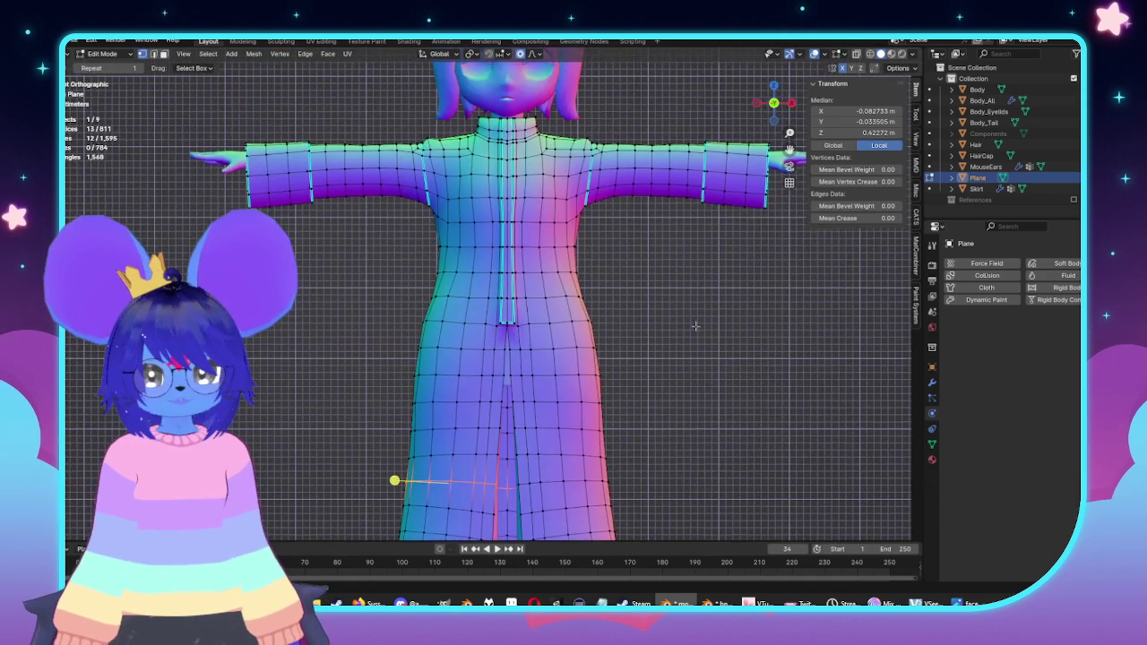
{"action": "scroll", "coordinate": [587, 251], "scroll_direction": "up", "scroll_amount": 3}
{"action": "left_click", "coordinate": [583, 238], "text": "alt"}
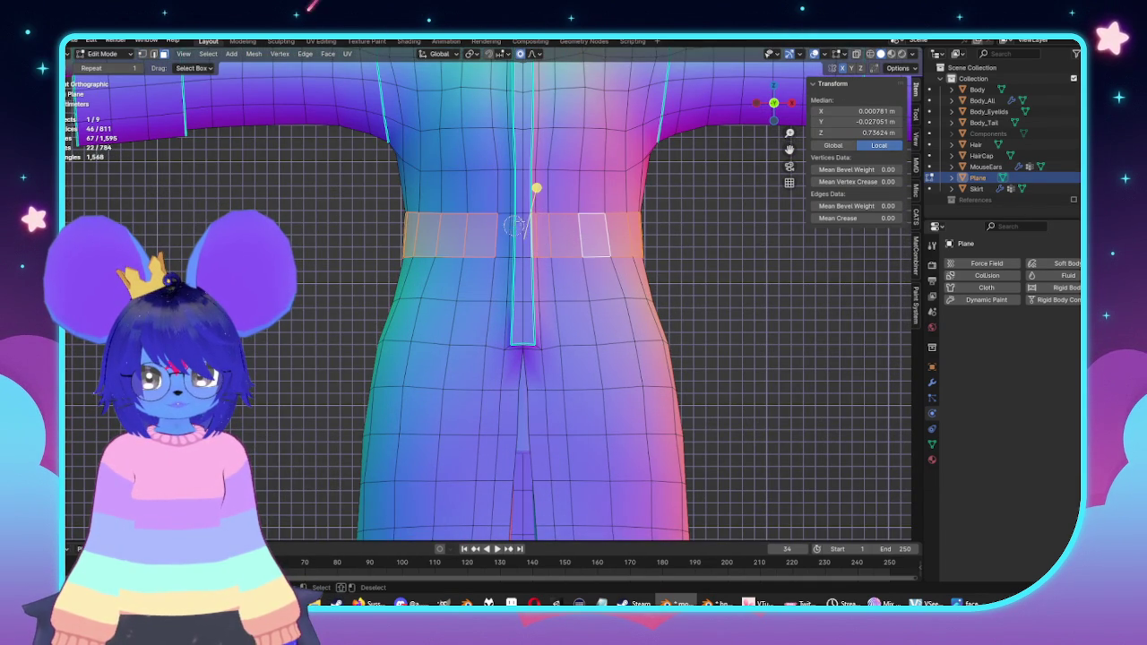
{"action": "key", "text": "g"}
{"action": "key", "text": "x"}
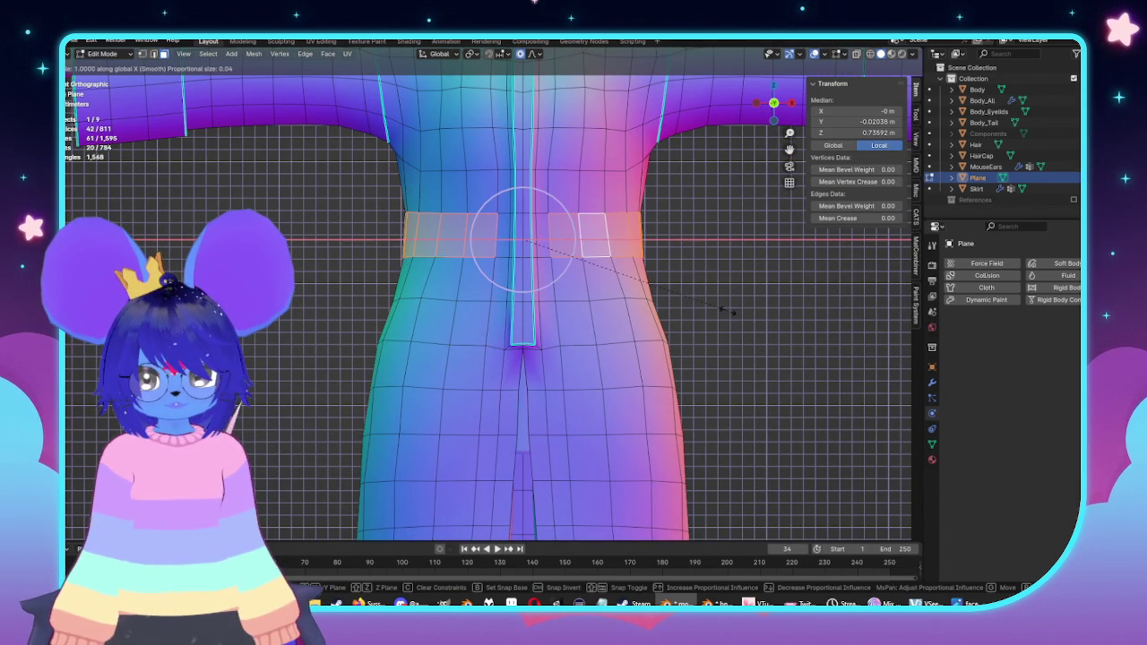
{"action": "scroll", "coordinate": [744, 313], "scroll_direction": "down", "scroll_amount": 4}
{"action": "scroll", "coordinate": [751, 312], "scroll_direction": "down", "scroll_amount": 4}
{"action": "scroll", "coordinate": [758, 313], "scroll_direction": "down", "scroll_amount": 2}
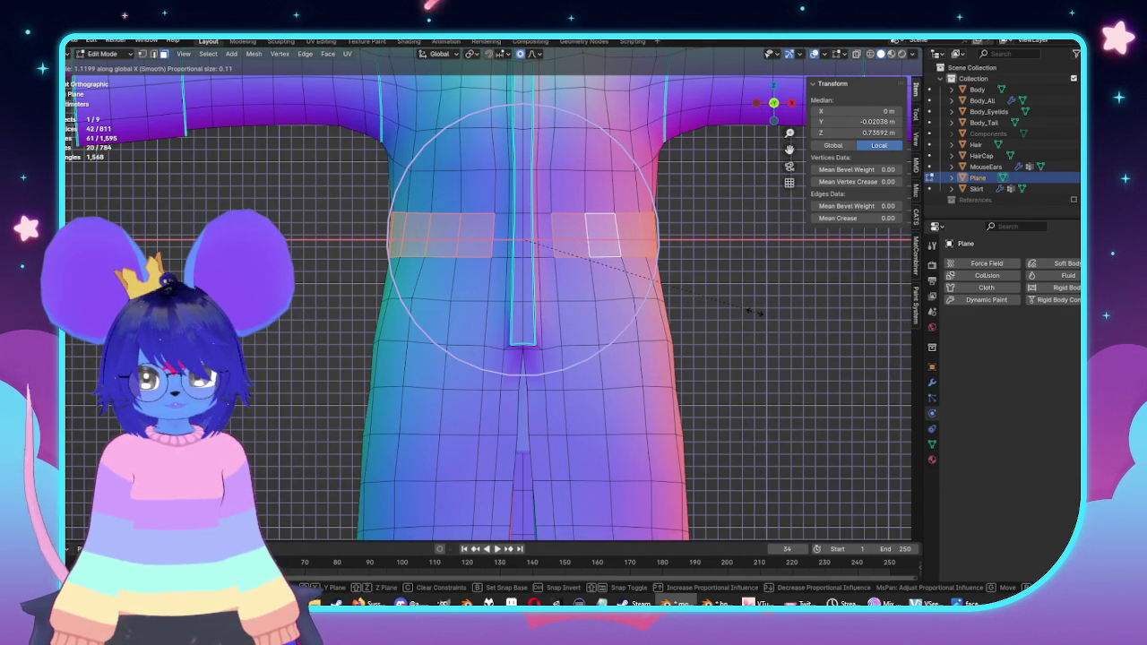
{"action": "right_click", "coordinate": [757, 313]}
Step: Widen the waist edge loop slightly along X with smooth falloff and review in Object Mode
{"action": "key", "text": "alt+z"}
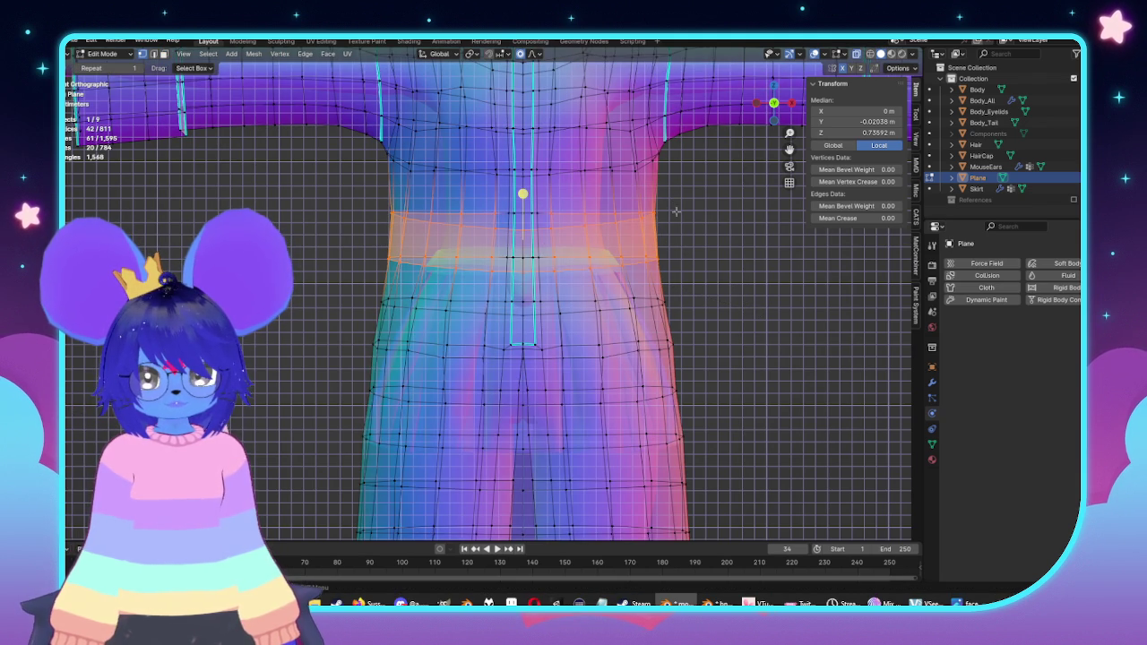
{"action": "left_click", "coordinate": [609, 216], "text": "alt"}
{"action": "key", "text": "alt+z"}
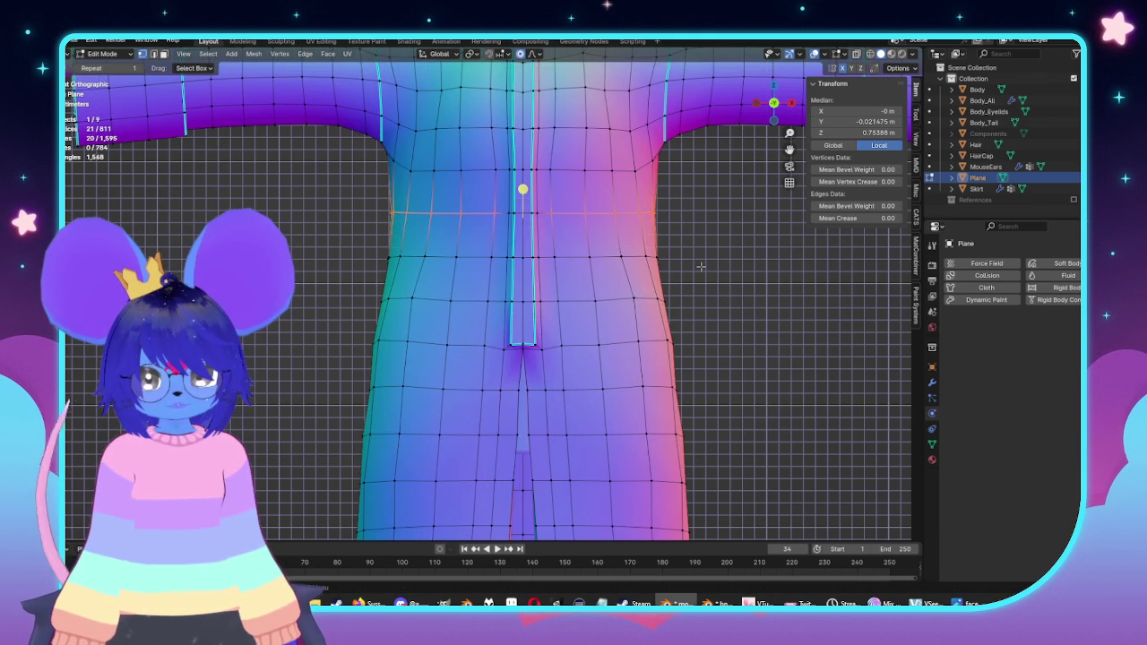
{"action": "key", "text": "g"}
{"action": "key", "text": "x"}
{"action": "scroll", "coordinate": [703, 266], "scroll_direction": "down", "scroll_amount": 3}
{"action": "scroll", "coordinate": [708, 263], "scroll_direction": "up", "scroll_amount": 2}
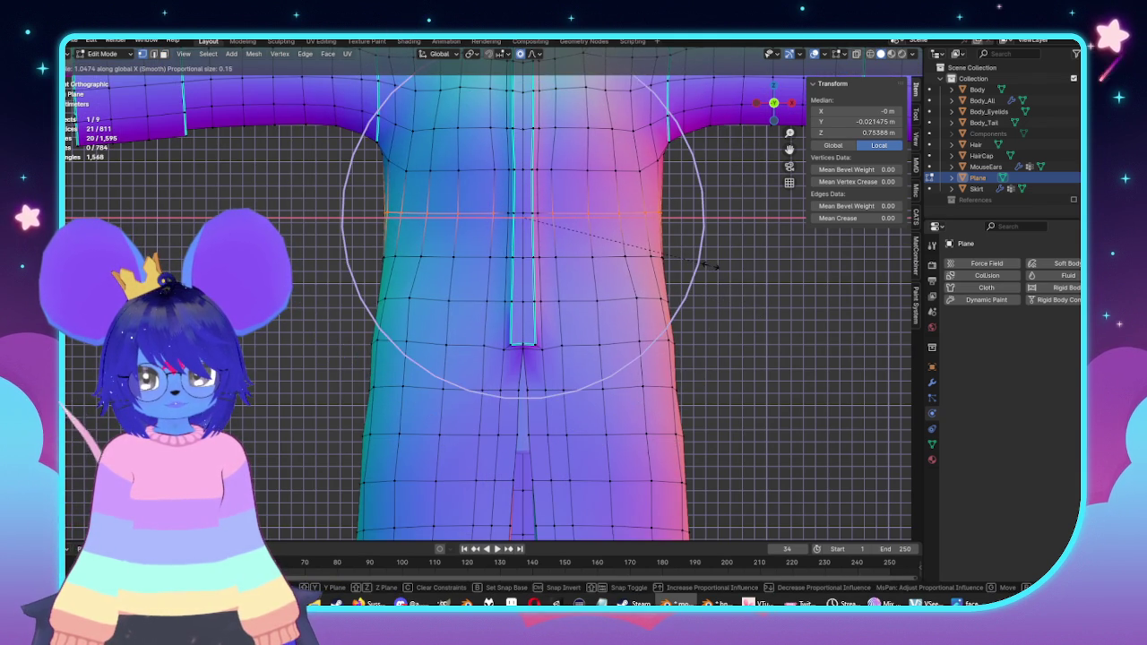
{"action": "left_click", "coordinate": [704, 266]}
{"action": "scroll", "coordinate": [700, 267], "scroll_direction": "down", "scroll_amount": 5}
{"action": "key", "text": "Tab"}
{"action": "scroll", "coordinate": [701, 266], "scroll_direction": "down", "scroll_amount": 3}
{"action": "mouse_move", "coordinate": [673, 269]}
{"action": "middle_mouse_down"}
{"action": "mouse_move", "coordinate": [630, 318]}
{"action": "mouse_move", "coordinate": [708, 269]}
{"action": "middle_mouse_up"}
Step: Frame the coat in front orthographic view and enter Edit Mode on the coat mesh
{"action": "scroll", "coordinate": [555, 340], "scroll_direction": "up", "scroll_amount": 2}
{"action": "key", "text": "KP_1"}
{"action": "middle_click_drag", "start_coordinate": [646, 322], "coordinate": [673, 340]}
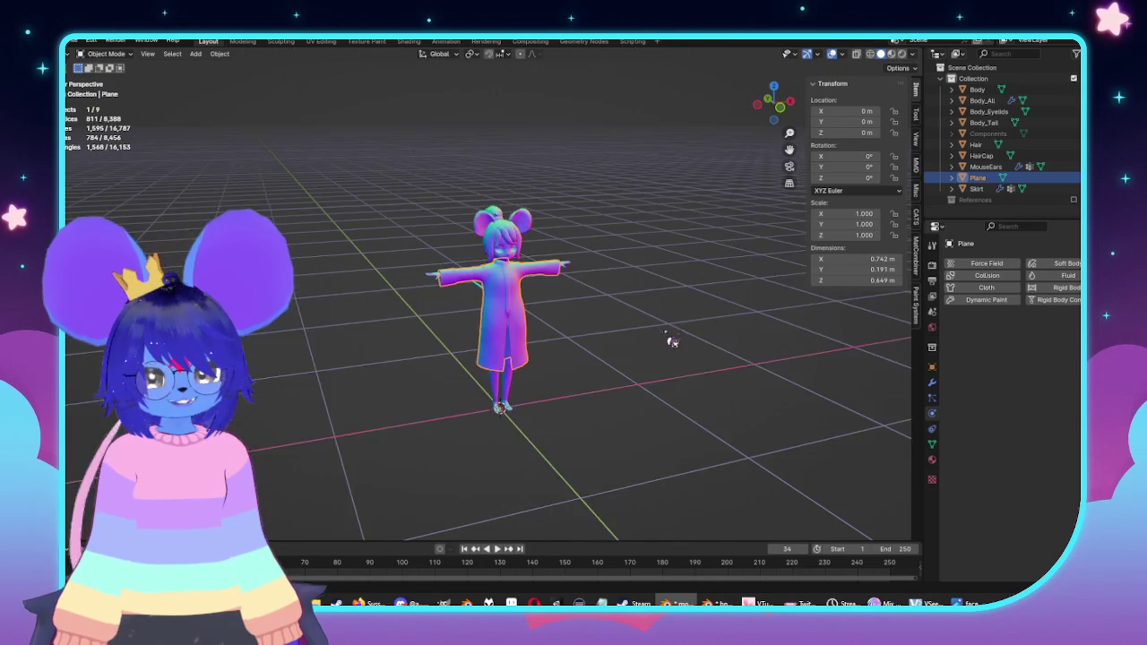
{"action": "scroll", "coordinate": [627, 332], "scroll_direction": "up", "scroll_amount": 2}
{"action": "key", "text": "KP_3"}
{"action": "key", "text": "KP_1"}
{"action": "key", "text": "Tab"}
{"action": "scroll", "coordinate": [432, 330], "scroll_direction": "up", "scroll_amount": 3}
{"action": "scroll", "coordinate": [432, 331], "scroll_direction": "up", "scroll_amount": 1}
Step: Lower the bottom hem rows with proportional falloff, lengthening the dress to 0.717 m
{"action": "left_click_drag", "start_coordinate": [647, 338], "coordinate": [658, 299]}
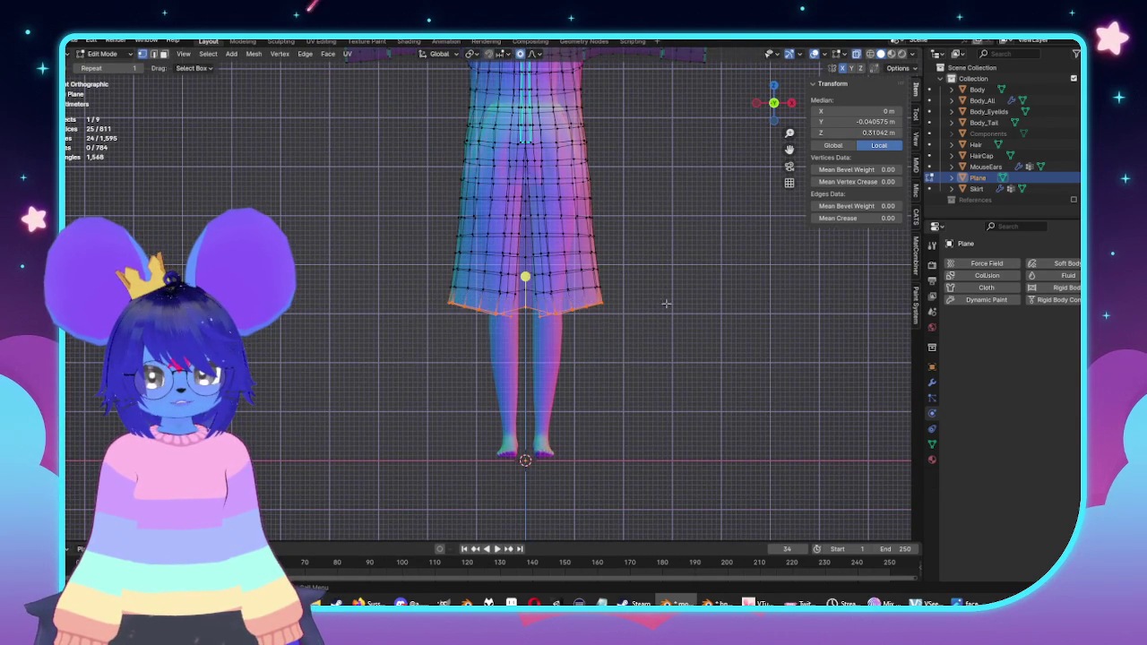
{"action": "scroll", "coordinate": [681, 341], "scroll_direction": "down", "scroll_amount": 3}
{"action": "scroll", "coordinate": [689, 342], "scroll_direction": "down", "scroll_amount": 1}
{"action": "key", "text": "g"}
{"action": "scroll", "coordinate": [690, 348], "scroll_direction": "down", "scroll_amount": 7}
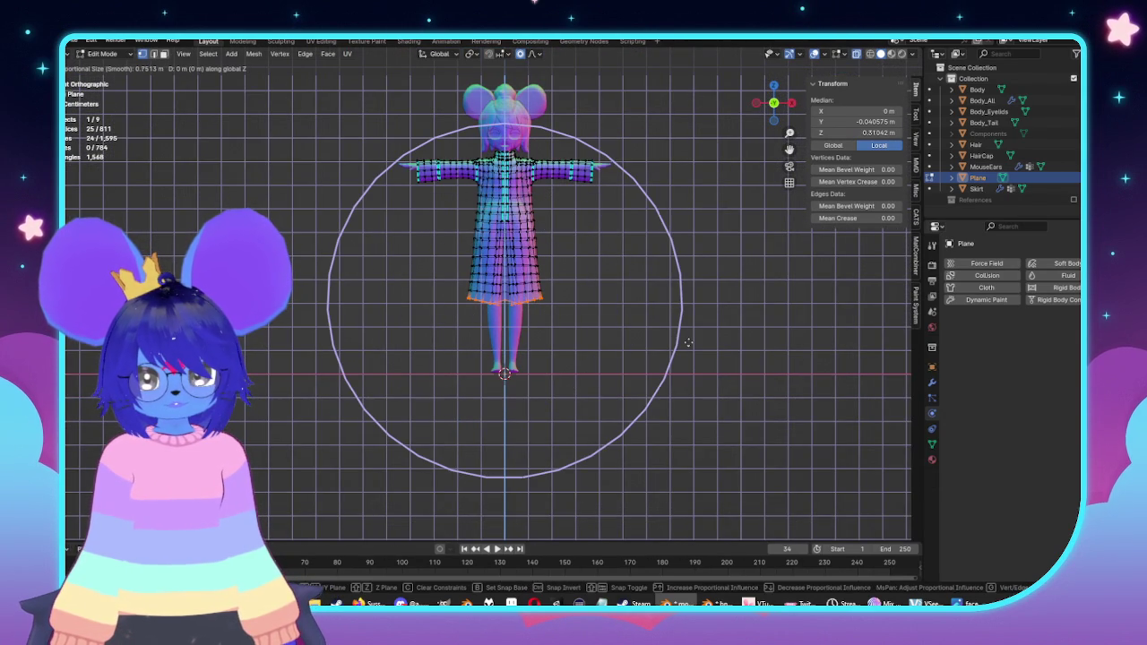
{"action": "scroll", "coordinate": [692, 350], "scroll_direction": "down", "scroll_amount": 3}
{"action": "scroll", "coordinate": [693, 353], "scroll_direction": "up", "scroll_amount": 1}
{"action": "scroll", "coordinate": [696, 356], "scroll_direction": "up", "scroll_amount": 3}
{"action": "scroll", "coordinate": [695, 357], "scroll_direction": "down", "scroll_amount": 2}
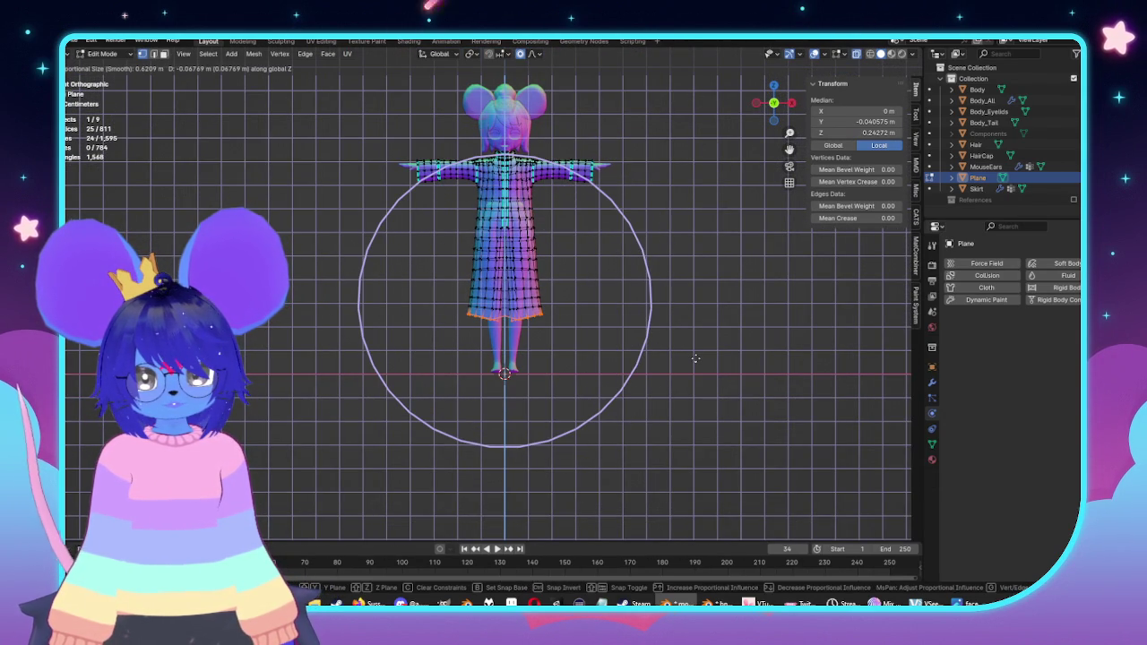
{"action": "left_click", "coordinate": [695, 357]}
Step: Widen the hem slightly along X, then orbit around the finished coat in Object Mode
{"action": "key", "text": "g"}
{"action": "key", "text": "x"}
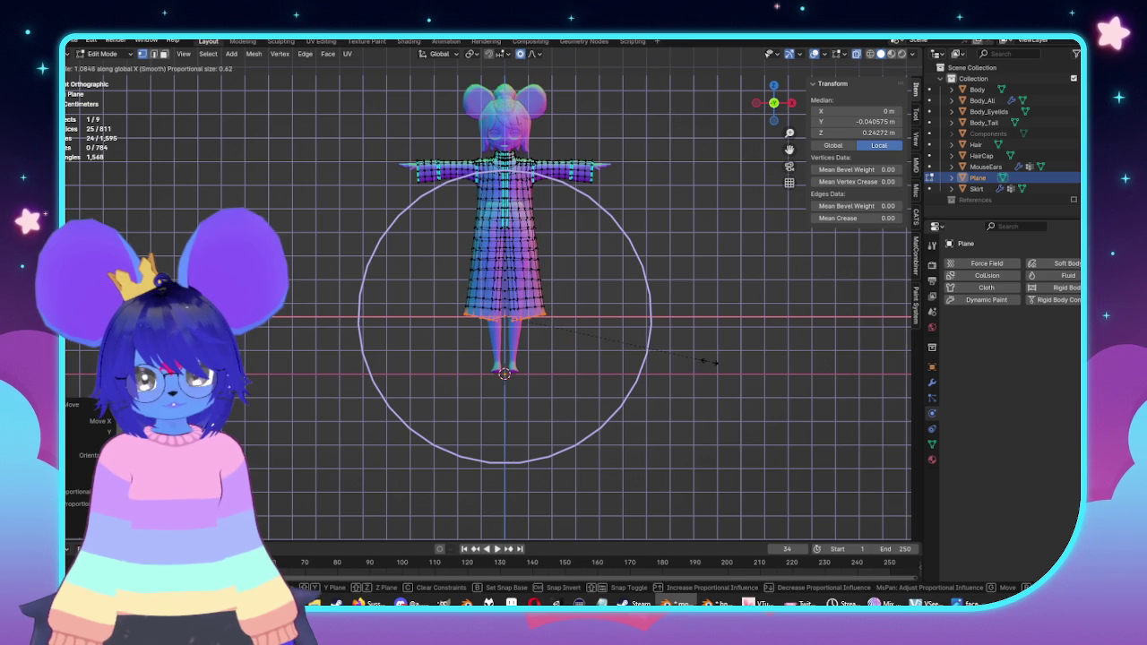
{"action": "left_click", "coordinate": [709, 361]}
{"action": "key", "text": "Tab"}
{"action": "mouse_move", "coordinate": [627, 341]}
{"action": "middle_mouse_down"}
{"action": "mouse_move", "coordinate": [579, 299]}
{"action": "mouse_move", "coordinate": [732, 318]}
{"action": "middle_mouse_up"}
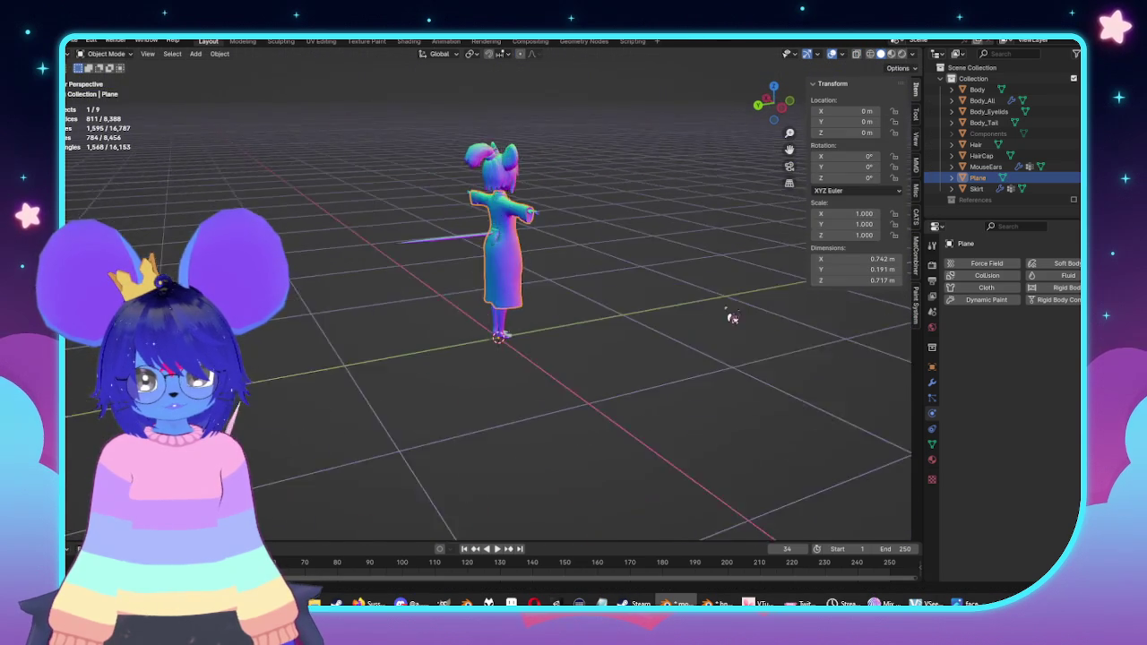
{"action": "scroll", "coordinate": [732, 318], "scroll_direction": "up", "scroll_amount": 5}
{"action": "middle_click_drag", "start_coordinate": [584, 277], "coordinate": [592, 260]}
Step: In right side view, pull the back waist vertices inward with proportional editing
{"action": "key", "text": "Tab"}
{"action": "key", "text": "KP_3"}
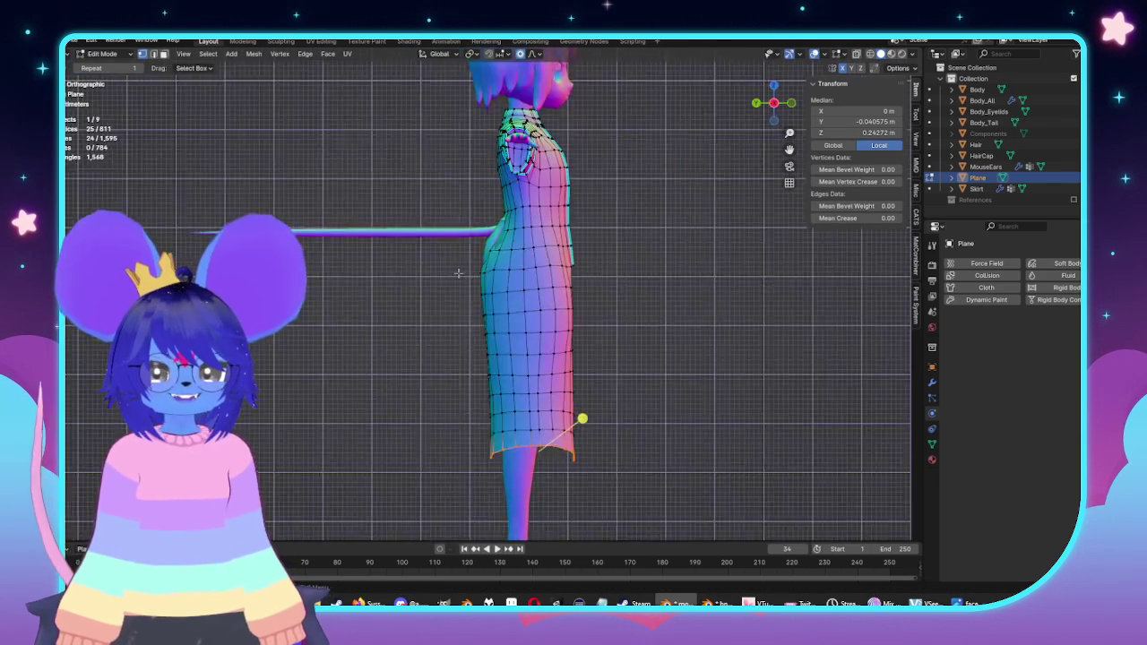
{"action": "scroll", "coordinate": [458, 272], "scroll_direction": "up", "scroll_amount": 3}
{"action": "scroll", "coordinate": [538, 296], "scroll_direction": "up", "scroll_amount": 2}
{"action": "left_click", "coordinate": [671, 365]}
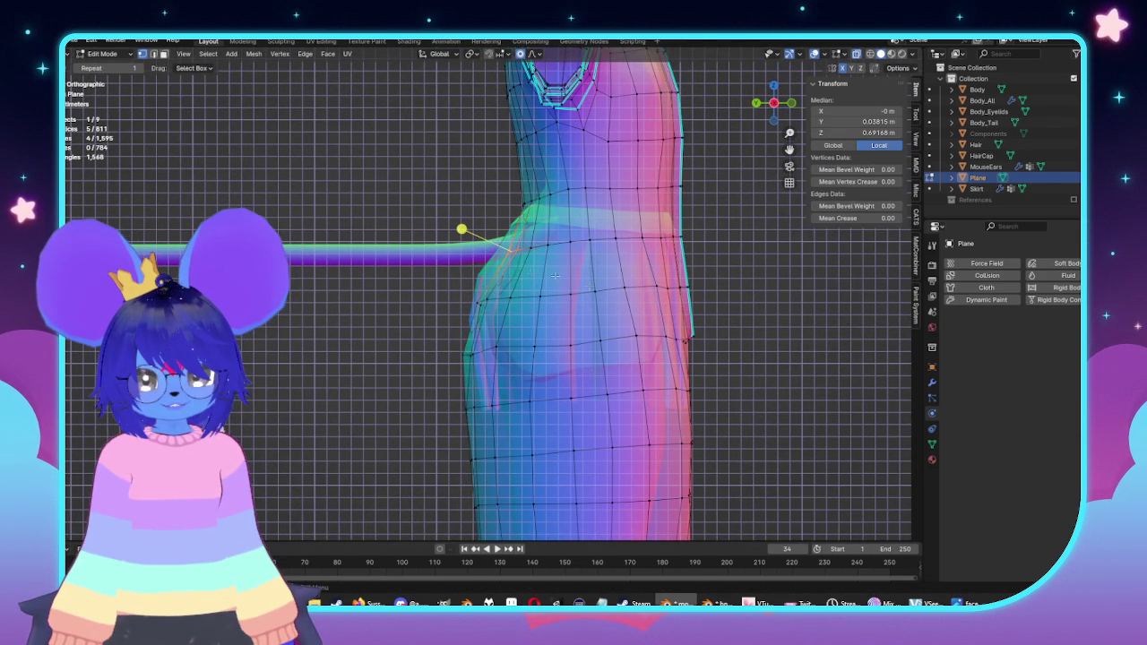
{"action": "key", "text": "g"}
{"action": "scroll", "coordinate": [646, 309], "scroll_direction": "up", "scroll_amount": 6}
{"action": "scroll", "coordinate": [644, 309], "scroll_direction": "up", "scroll_amount": 5}
{"action": "scroll", "coordinate": [642, 309], "scroll_direction": "up", "scroll_amount": 4}
{"action": "scroll", "coordinate": [640, 306], "scroll_direction": "down", "scroll_amount": 3}
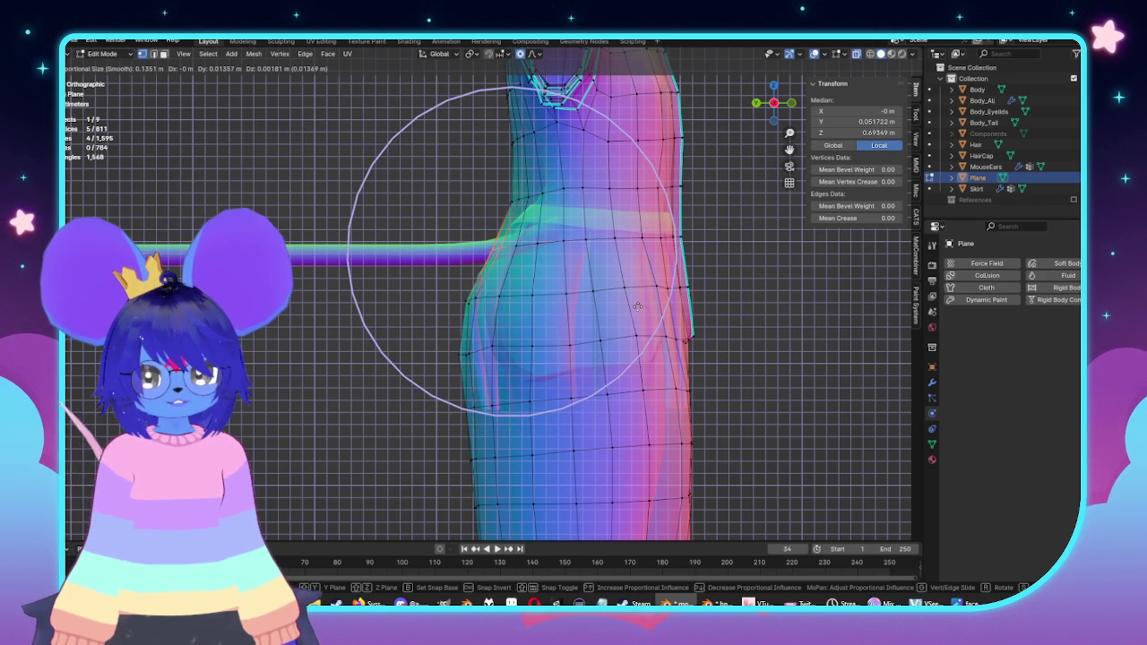
{"action": "left_click", "coordinate": [637, 307]}
Step: Nudge nearby rows of back vertices around the waist to refine the side profile
{"action": "left_click_drag", "start_coordinate": [503, 314], "coordinate": [504, 314]}
{"action": "key", "text": "g"}
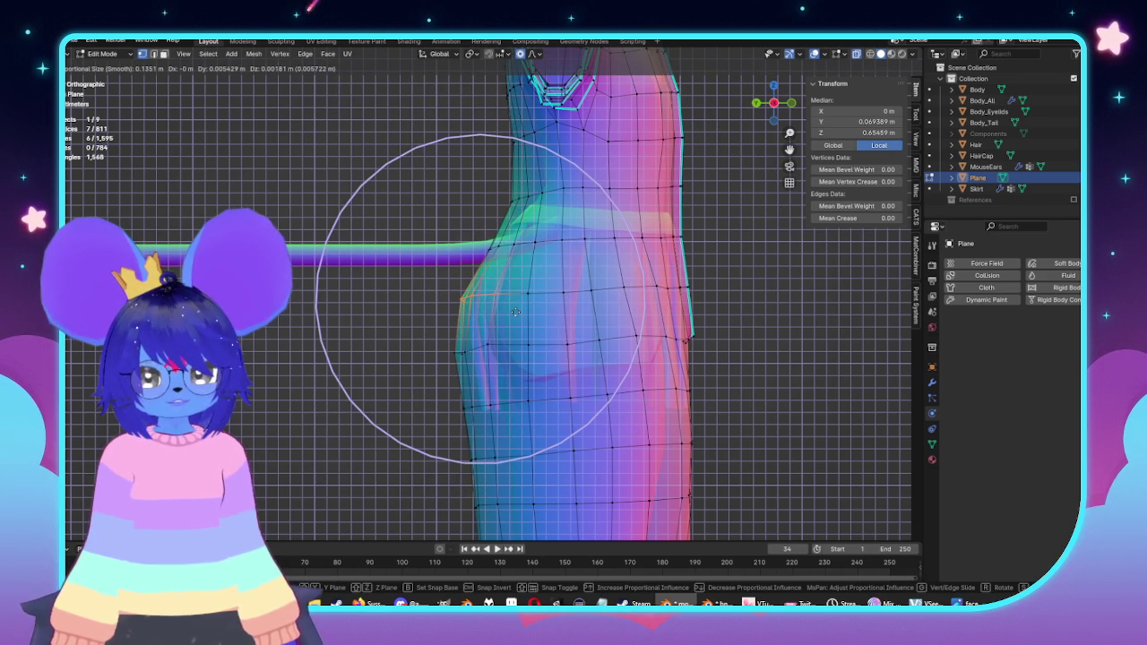
{"action": "left_click", "coordinate": [477, 242]}
{"action": "left_click_drag", "start_coordinate": [528, 266], "coordinate": [530, 265]}
{"action": "key", "text": "g"}
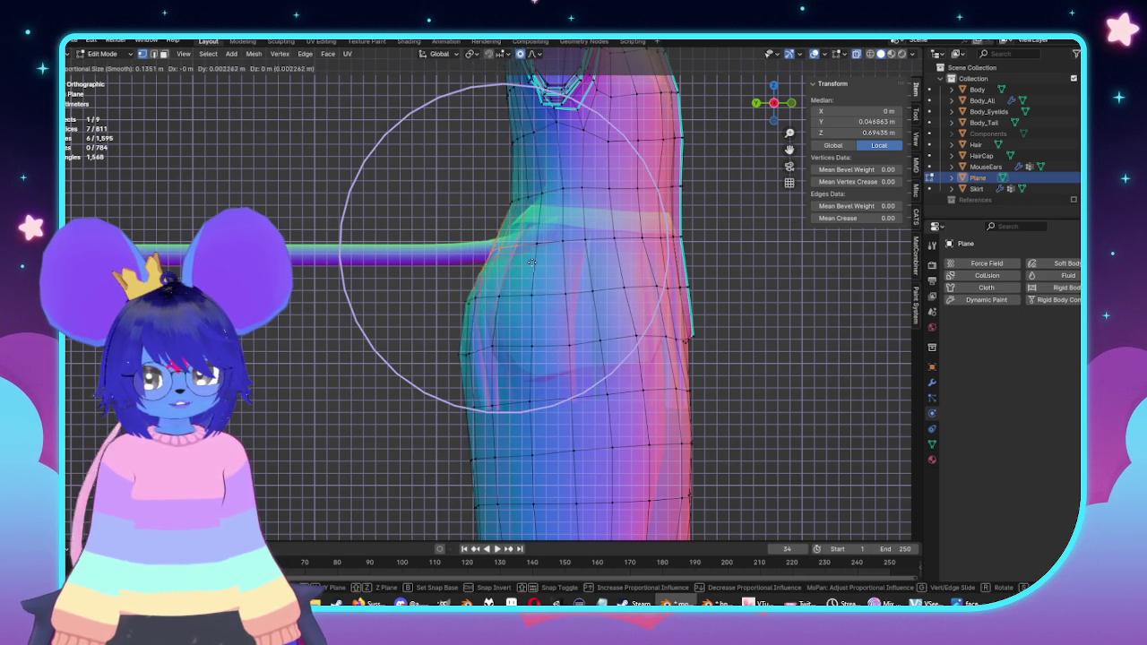
{"action": "left_click", "coordinate": [529, 263]}
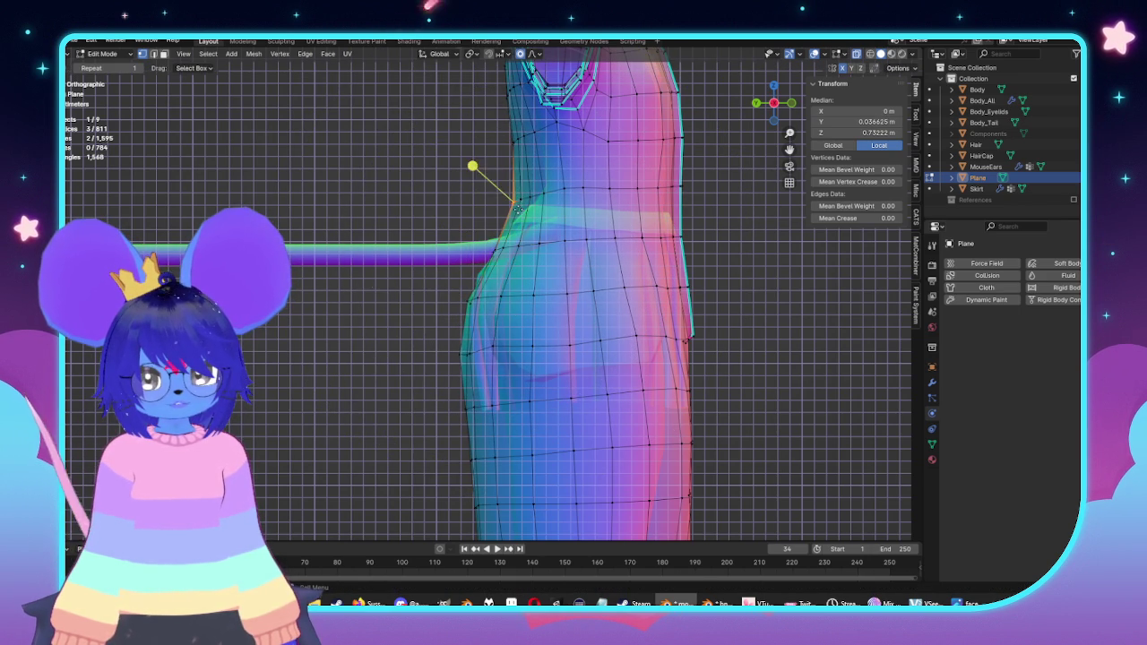
{"action": "key", "text": "g"}
{"action": "left_click", "coordinate": [510, 209]}
{"action": "key", "text": "g"}
{"action": "left_click", "coordinate": [484, 260]}
{"action": "scroll", "coordinate": [488, 274], "scroll_direction": "down", "scroll_amount": 3}
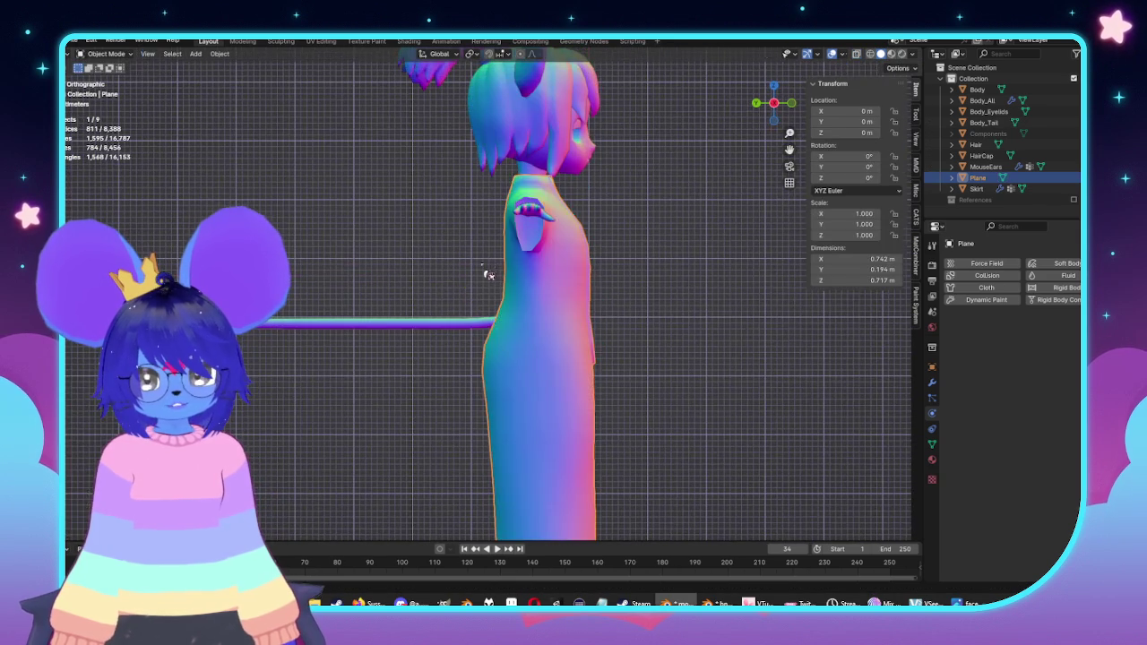
{"action": "scroll", "coordinate": [489, 274], "scroll_direction": "up", "scroll_amount": 3}
Step: With X-ray on, adjust the upper back vertices, then return to Object Mode
{"action": "key", "text": "alt+z"}
{"action": "left_click_drag", "start_coordinate": [493, 230], "coordinate": [518, 248]}
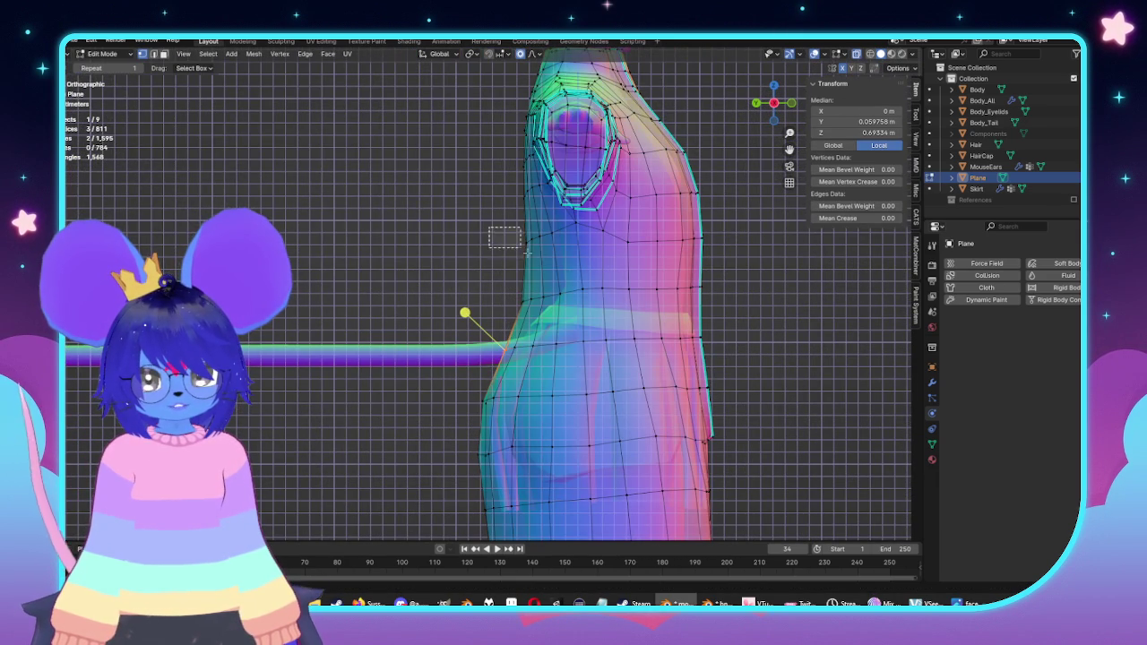
{"action": "key", "text": "g"}
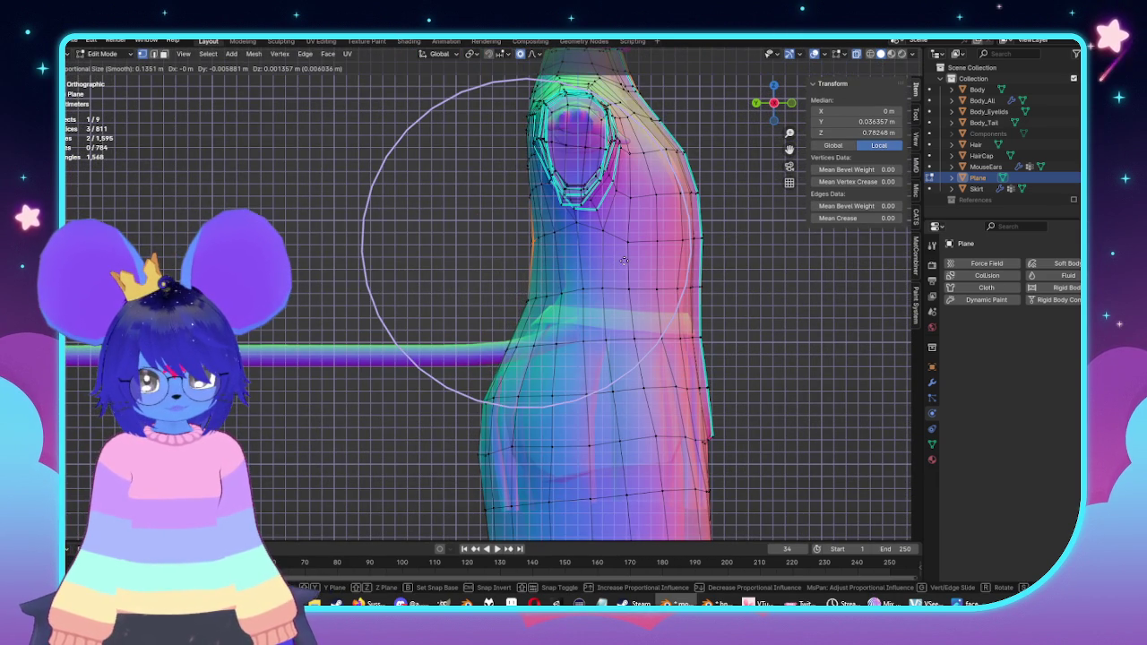
{"action": "left_click", "coordinate": [580, 251]}
{"action": "scroll", "coordinate": [581, 251], "scroll_direction": "down", "scroll_amount": 2}
{"action": "key", "text": "alt+z"}
{"action": "mouse_move", "coordinate": [581, 251]}
{"action": "middle_mouse_down"}
{"action": "mouse_move", "coordinate": [681, 282]}
{"action": "mouse_move", "coordinate": [471, 379]}
{"action": "mouse_move", "coordinate": [546, 343]}
{"action": "middle_mouse_up"}
{"action": "scroll", "coordinate": [684, 282], "scroll_direction": "up", "scroll_amount": 3}
{"action": "key", "text": "Tab"}
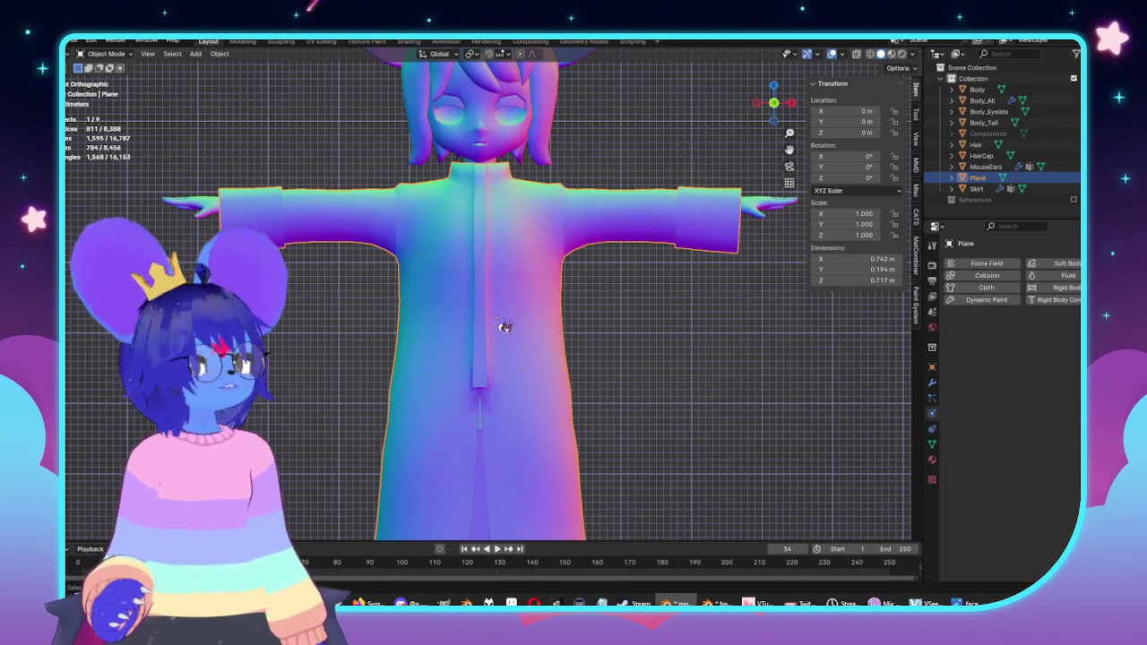
Step: Check the coat against the body in X-ray, then extend the Edit Mode selection down the center seam
{"action": "key", "text": "alt+z"}
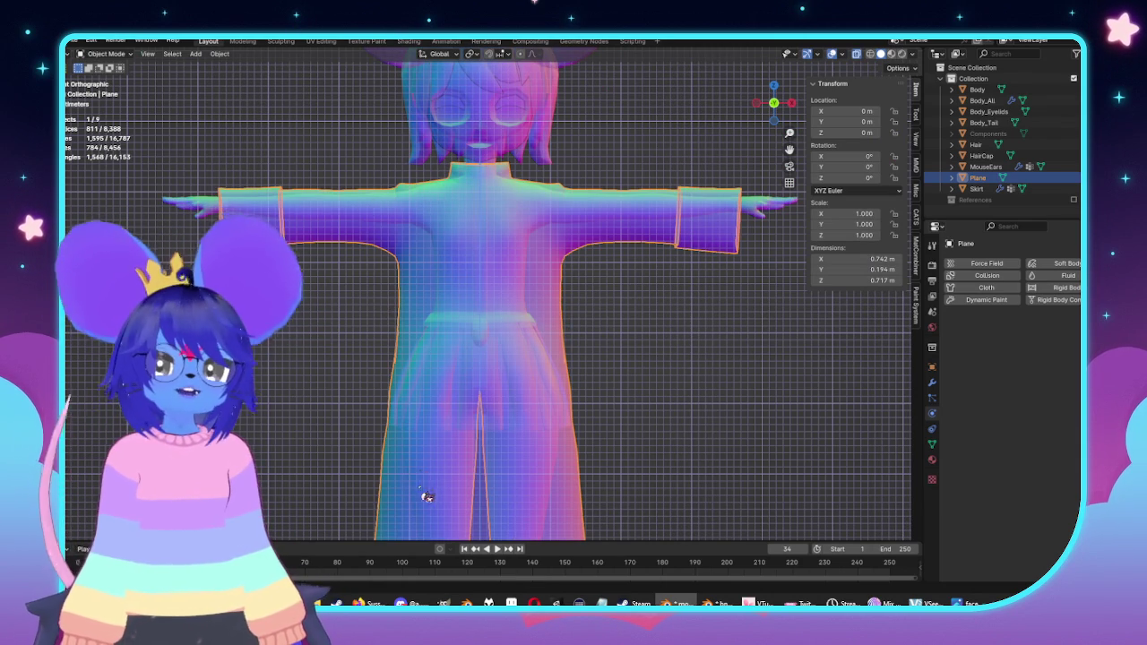
{"action": "scroll", "coordinate": [457, 420], "scroll_direction": "down", "scroll_amount": 2}
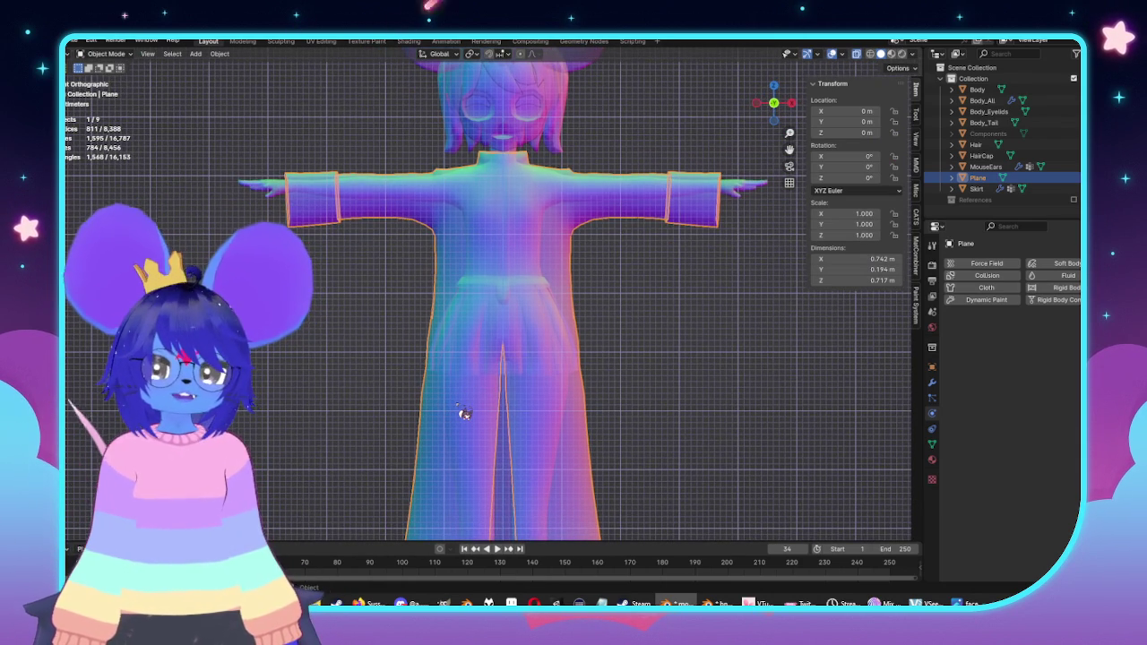
{"action": "key", "text": "alt+z"}
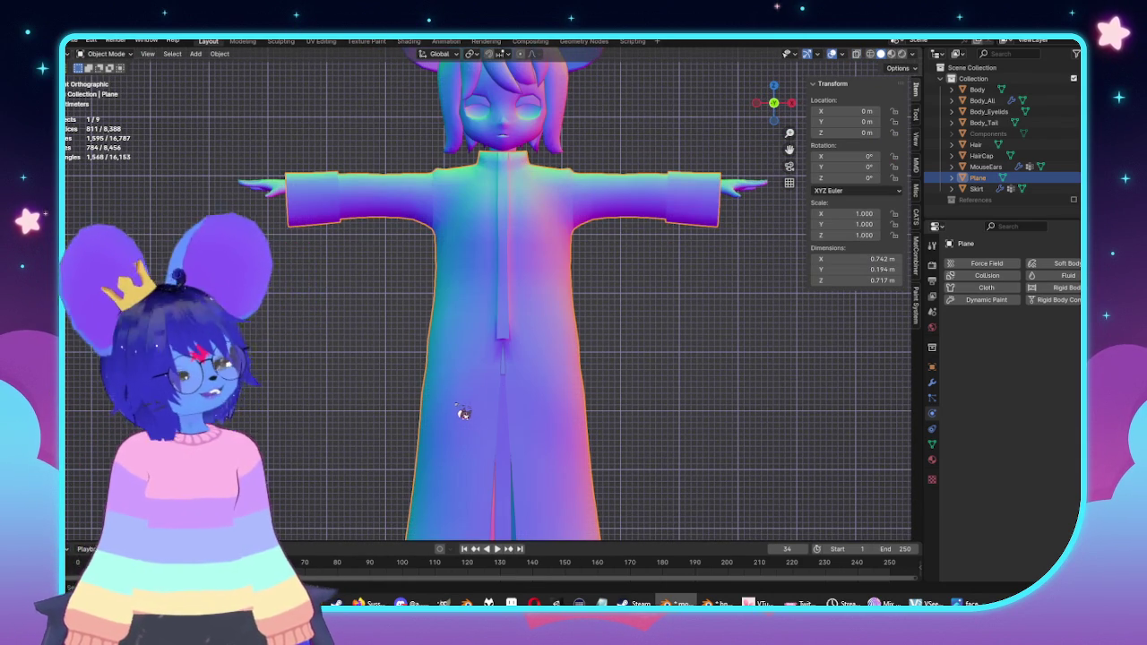
{"action": "scroll", "coordinate": [463, 414], "scroll_direction": "up", "scroll_amount": 2}
{"action": "key", "text": "alt+z"}
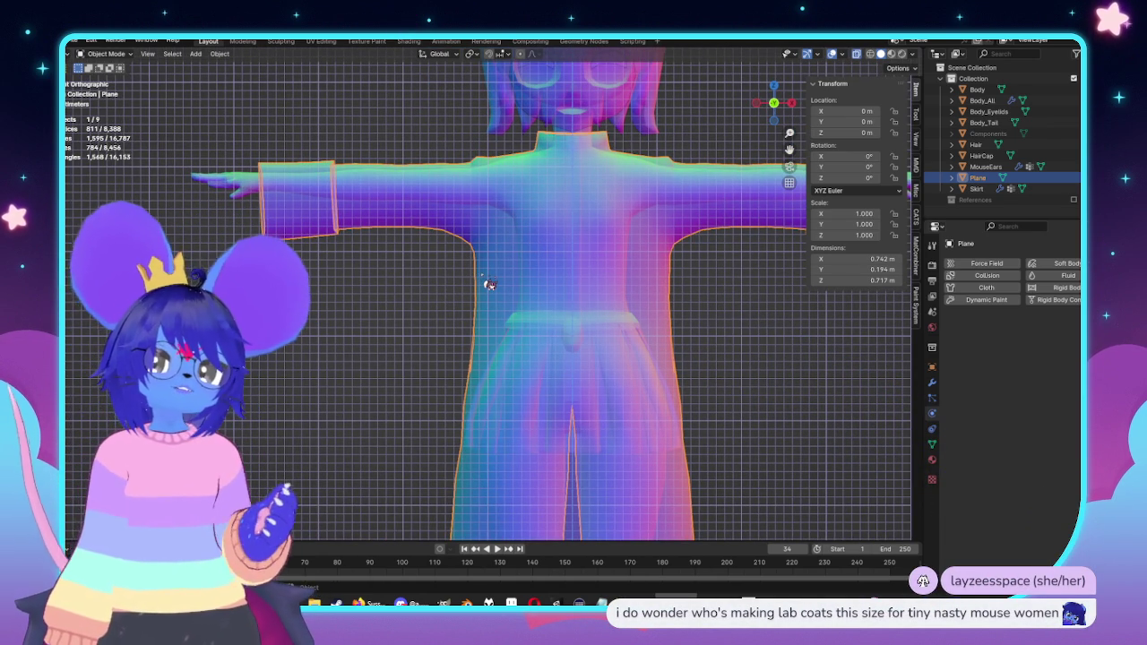
{"action": "key", "text": "alt+z"}
{"action": "scroll", "coordinate": [392, 353], "scroll_direction": "down", "scroll_amount": 2}
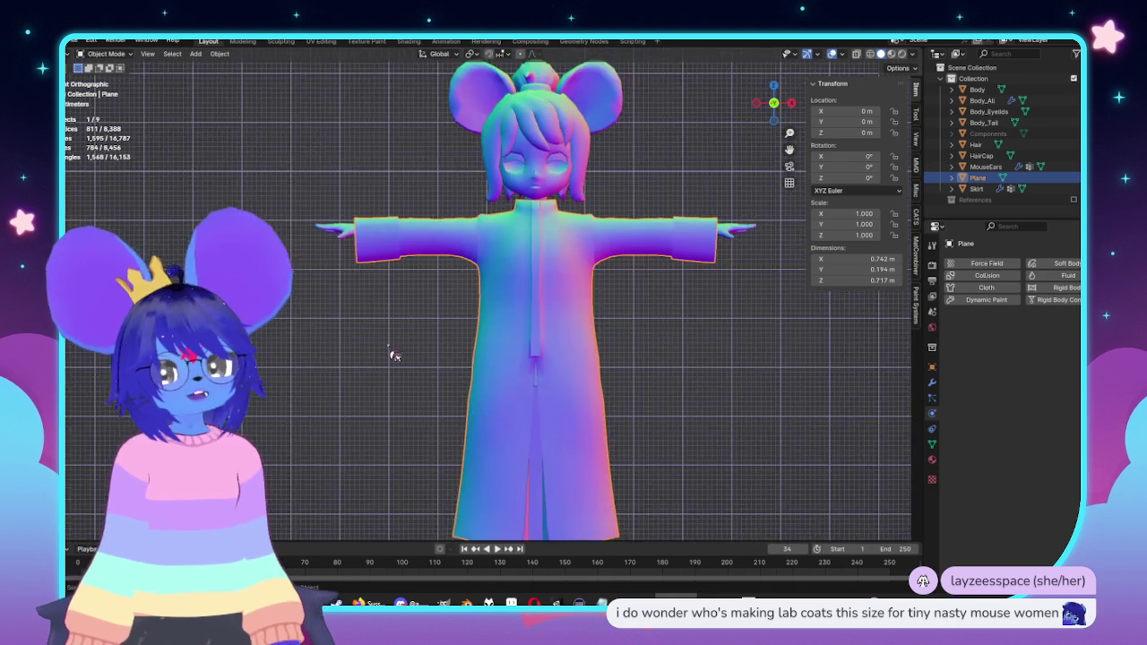
{"action": "scroll", "coordinate": [553, 328], "scroll_direction": "down", "scroll_amount": 3, "text": "shift"}
{"action": "key", "text": "Tab"}
{"action": "key", "text": "ctrl+shift+KP_Add"}
{"action": "key", "text": "ctrl+shift+KP_Add"}
Step: Raise the waist loop slightly in side view, then orbit in Object Mode to inspect the coat
{"action": "key", "text": "KP_3"}
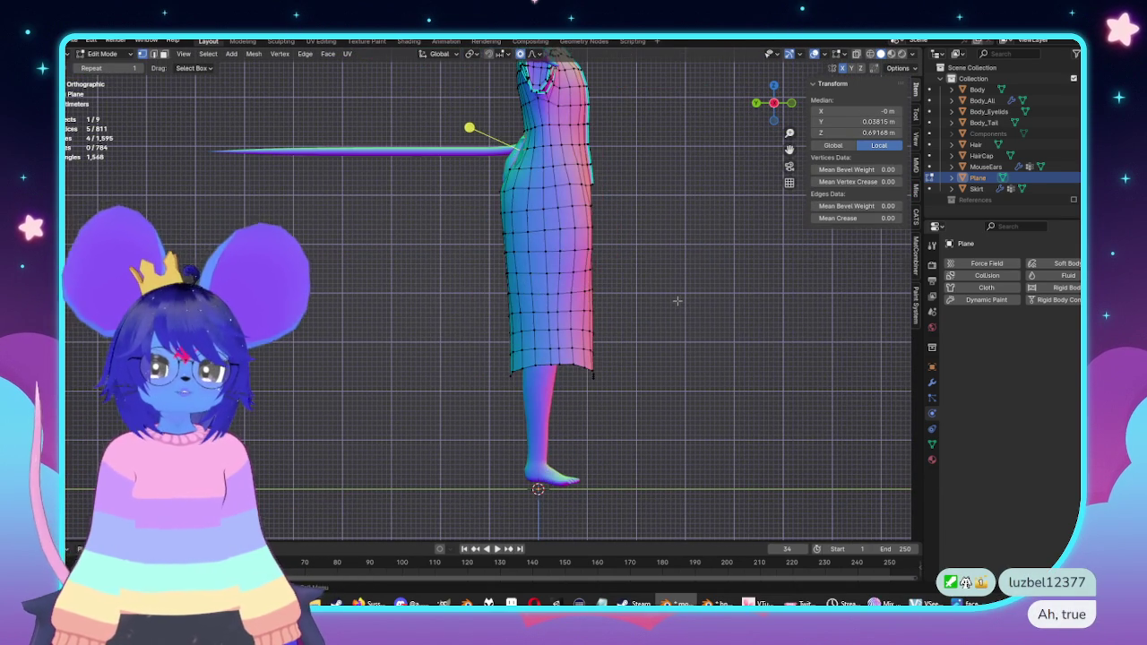
{"action": "left_click_drag", "start_coordinate": [602, 337], "coordinate": [603, 306]}
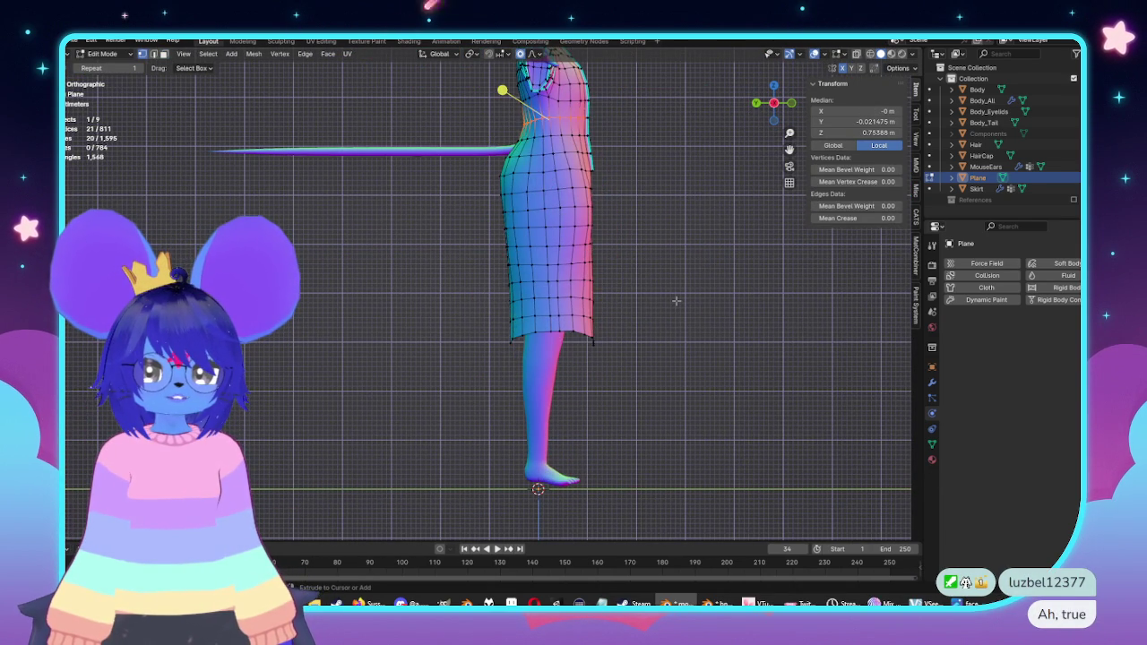
{"action": "key", "text": "KP_1"}
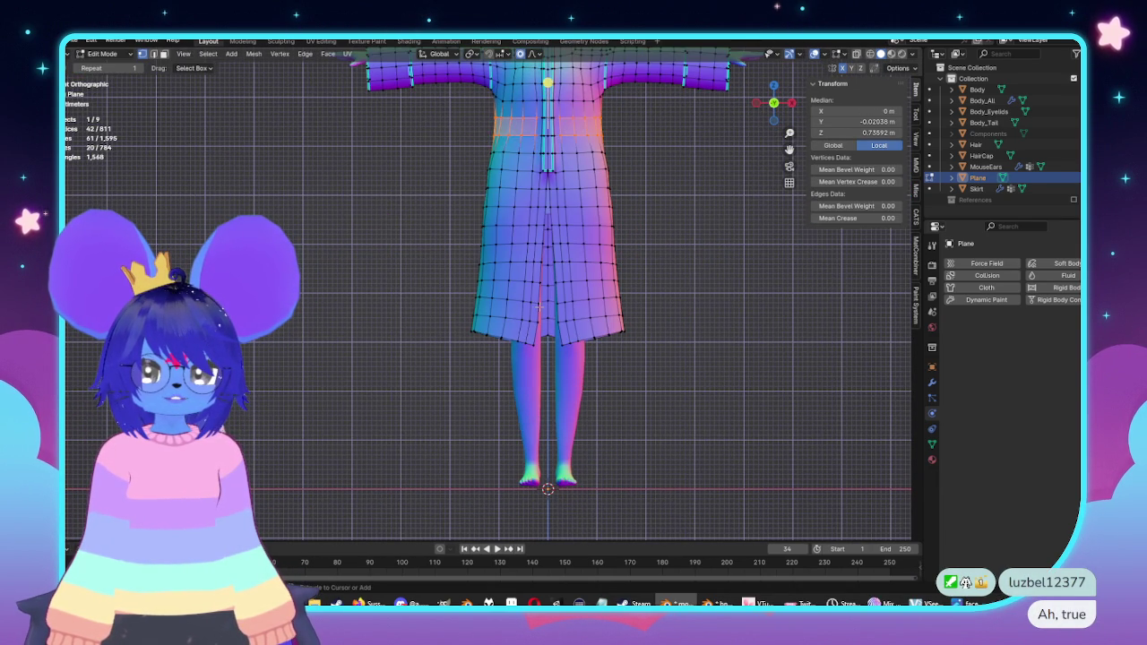
{"action": "key", "text": "Tab"}
{"action": "scroll", "coordinate": [573, 314], "scroll_direction": "down", "scroll_amount": 3}
{"action": "mouse_move", "coordinate": [594, 317]}
{"action": "middle_mouse_down"}
{"action": "mouse_move", "coordinate": [745, 359]}
{"action": "mouse_move", "coordinate": [678, 332]}
{"action": "middle_mouse_up"}
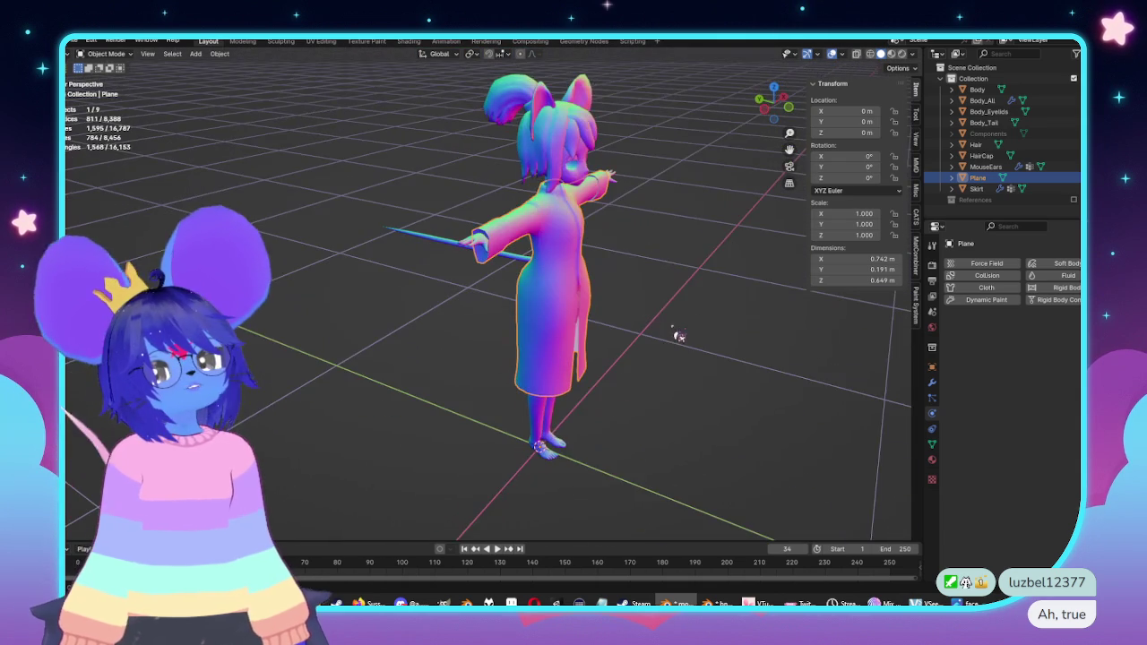
{"action": "scroll", "coordinate": [672, 333], "scroll_direction": "up", "scroll_amount": 2}
{"action": "scroll", "coordinate": [705, 287], "scroll_direction": "up", "scroll_amount": 2}
{"action": "scroll", "coordinate": [529, 328], "scroll_direction": "up", "scroll_amount": 2}
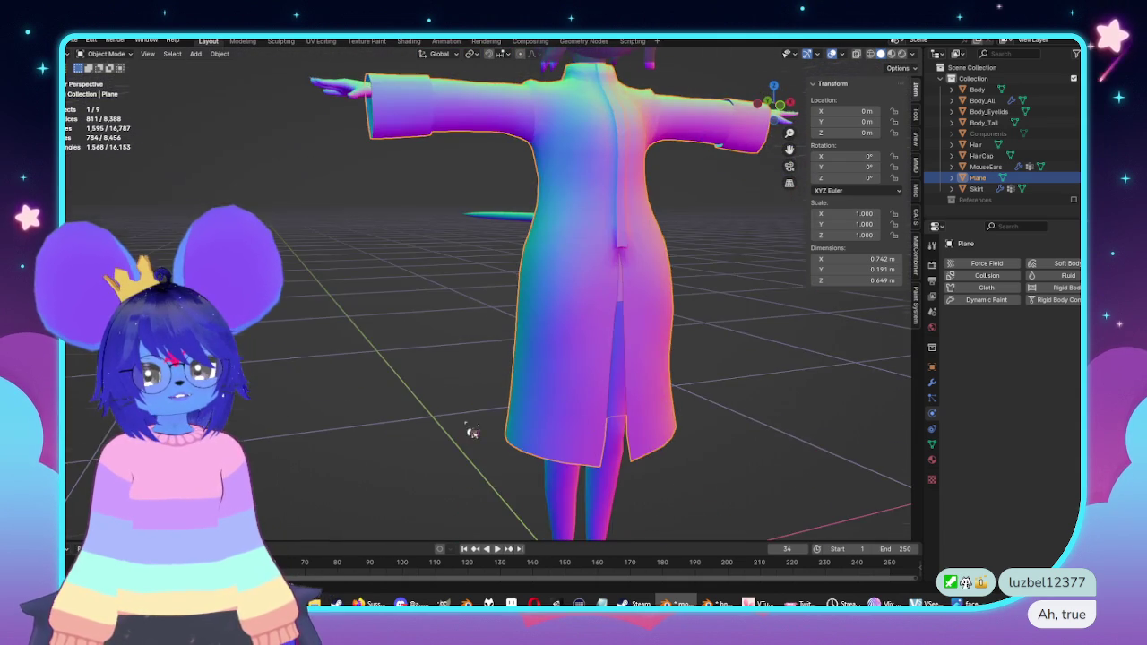
Step: Back in front view and Edit Mode, select and center on the hem's middle vertex
{"action": "key", "text": "KP_1"}
{"action": "key", "text": "Tab"}
{"action": "scroll", "coordinate": [686, 410], "scroll_direction": "up", "scroll_amount": 2}
{"action": "scroll", "coordinate": [550, 333], "scroll_direction": "up", "scroll_amount": 1}
{"action": "left_click", "coordinate": [527, 331]}
{"action": "mouse_move", "coordinate": [527, 331]}
{"action": "middle_mouse_down", "text": "shift"}
{"action": "mouse_move", "coordinate": [568, 367]}
{"action": "mouse_move", "coordinate": [545, 328]}
{"action": "middle_mouse_up", "text": "shift"}
{"action": "scroll", "coordinate": [568, 368], "scroll_direction": "up", "scroll_amount": 2}
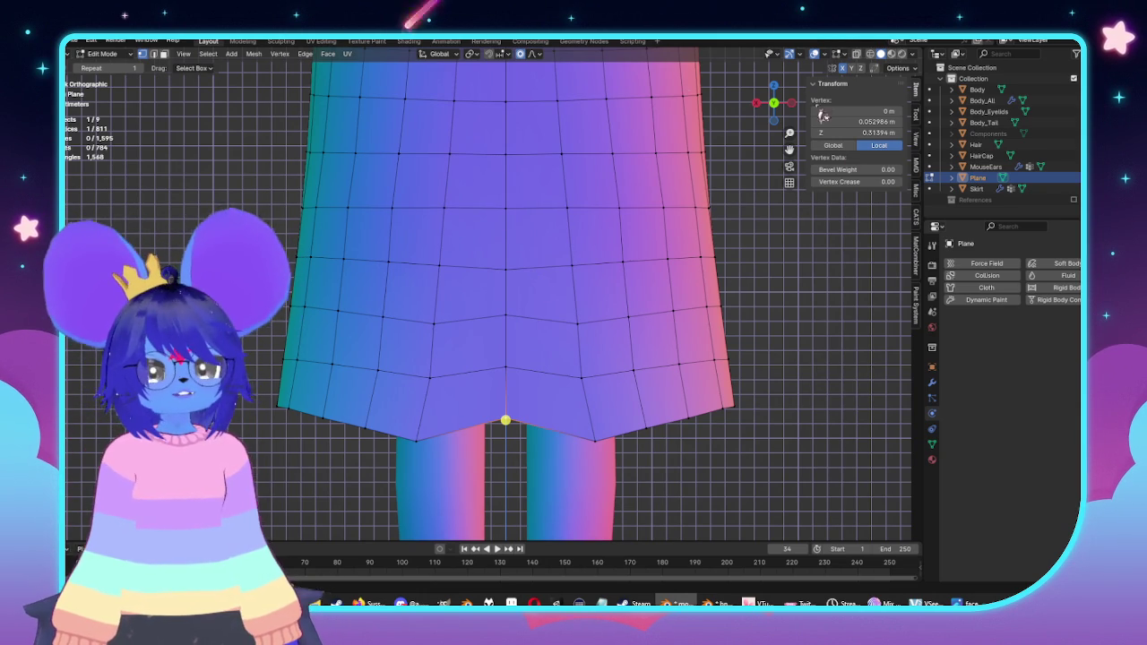
Step: Select the vertex path up the skirt's center line and check it from the side
{"action": "scroll", "coordinate": [557, 257], "scroll_direction": "down", "scroll_amount": 4}
{"action": "scroll", "coordinate": [557, 257], "scroll_direction": "up", "scroll_amount": 3}
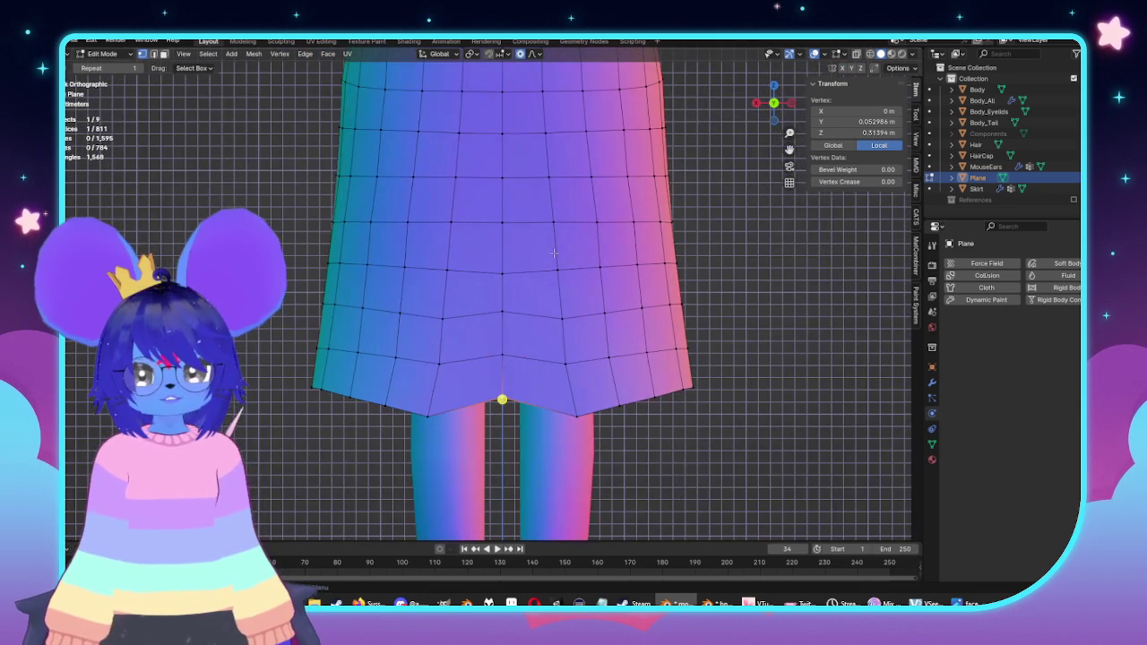
{"action": "left_click", "coordinate": [498, 265], "text": "ctrl"}
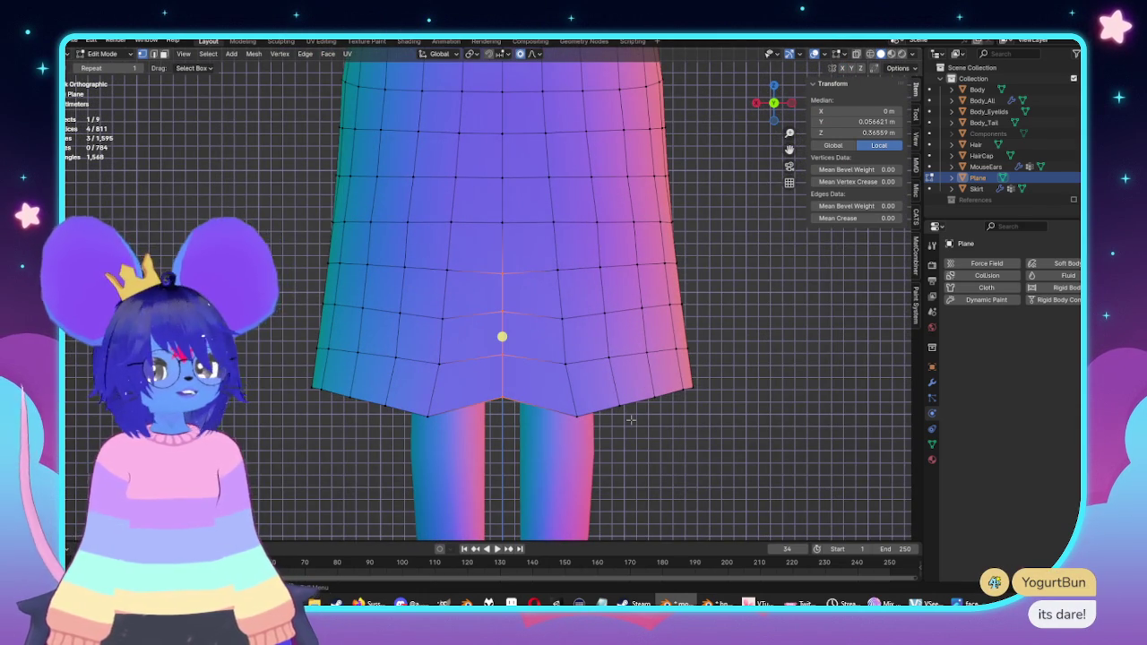
{"action": "left_click", "coordinate": [502, 222], "text": "ctrl"}
{"action": "scroll", "coordinate": [593, 272], "scroll_direction": "down", "scroll_amount": 2}
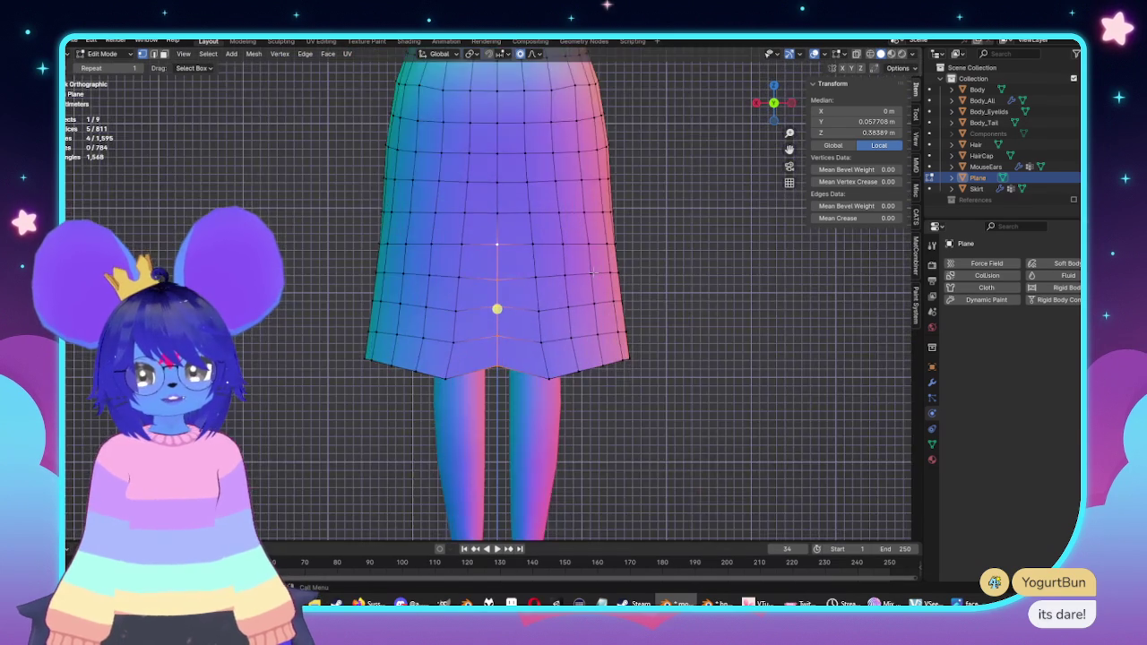
{"action": "scroll", "coordinate": [593, 271], "scroll_direction": "down", "scroll_amount": 3}
{"action": "key", "text": "KP_3"}
{"action": "key", "text": "KP_1"}
{"action": "scroll", "coordinate": [524, 217], "scroll_direction": "up", "scroll_amount": 4}
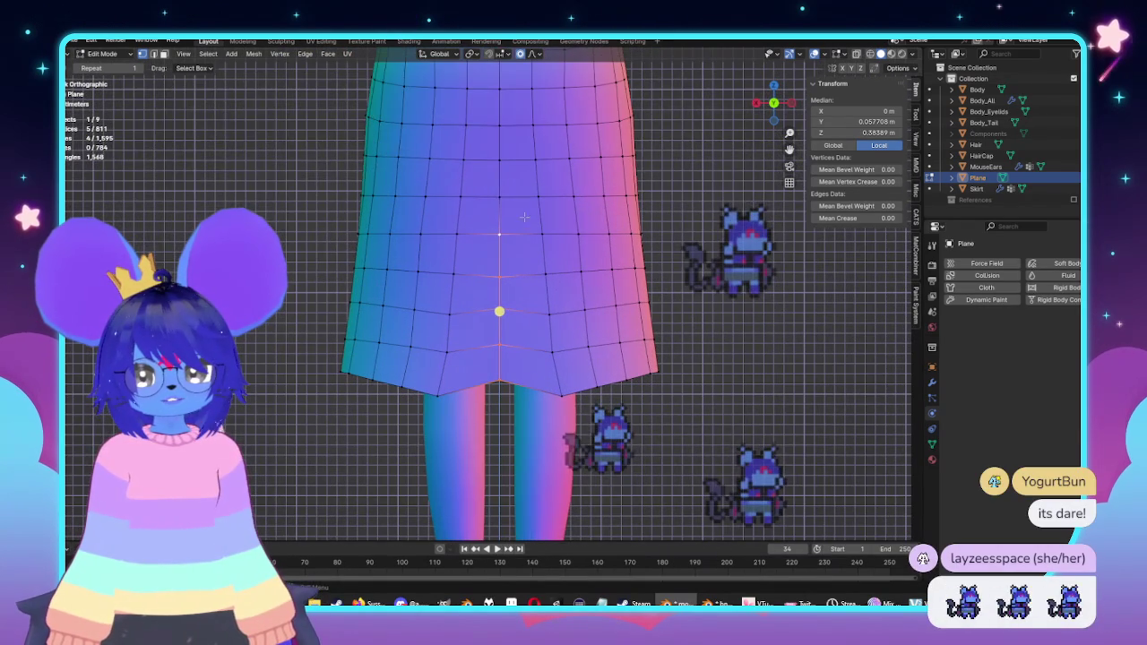
Step: Move and rotate the center-line vertices with smooth proportional falloff
{"action": "key", "text": "g"}
{"action": "scroll", "coordinate": [659, 344], "scroll_direction": "up", "scroll_amount": 6}
{"action": "scroll", "coordinate": [662, 342], "scroll_direction": "up", "scroll_amount": 12}
{"action": "scroll", "coordinate": [663, 341], "scroll_direction": "down", "scroll_amount": 5}
{"action": "scroll", "coordinate": [665, 340], "scroll_direction": "up", "scroll_amount": 2}
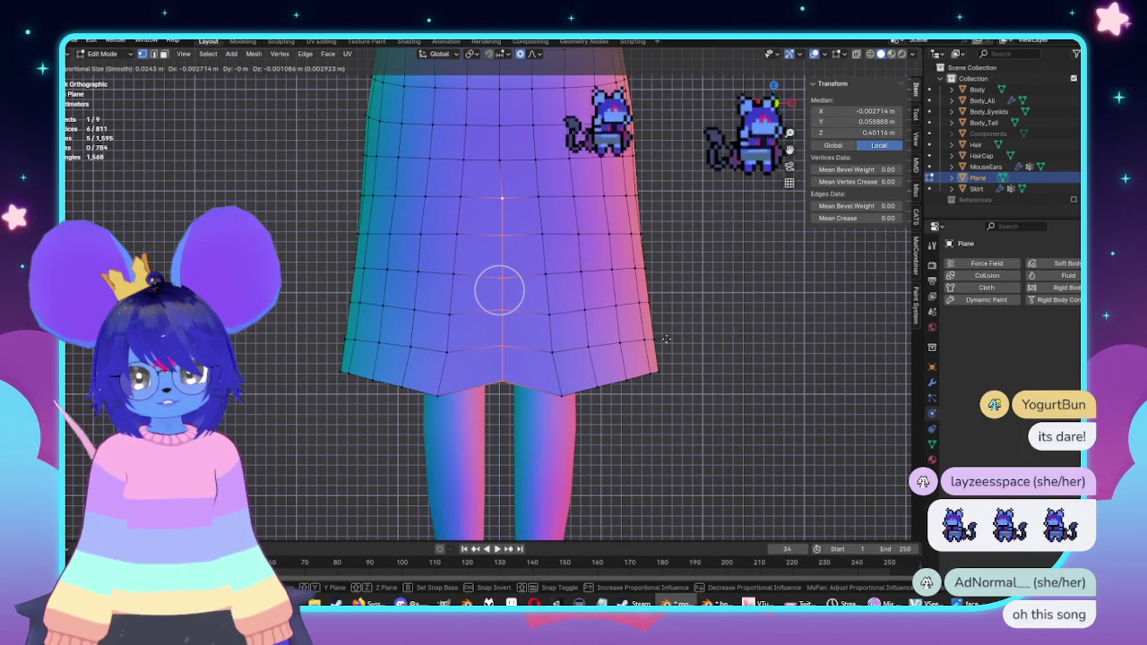
{"action": "left_click", "coordinate": [666, 341]}
{"action": "key", "text": "r"}
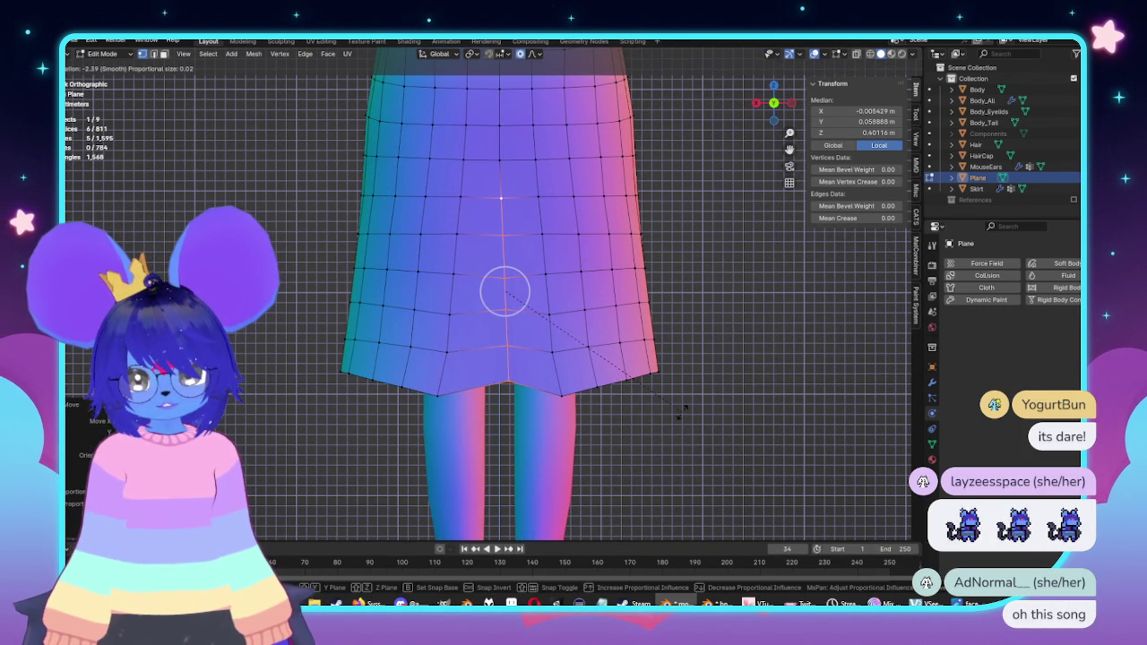
{"action": "left_click", "coordinate": [682, 414]}
{"action": "scroll", "coordinate": [642, 288], "scroll_direction": "down", "scroll_amount": 1}
Step: Select the whole coat and Symmetrize it so both halves match
{"action": "key", "text": "a"}
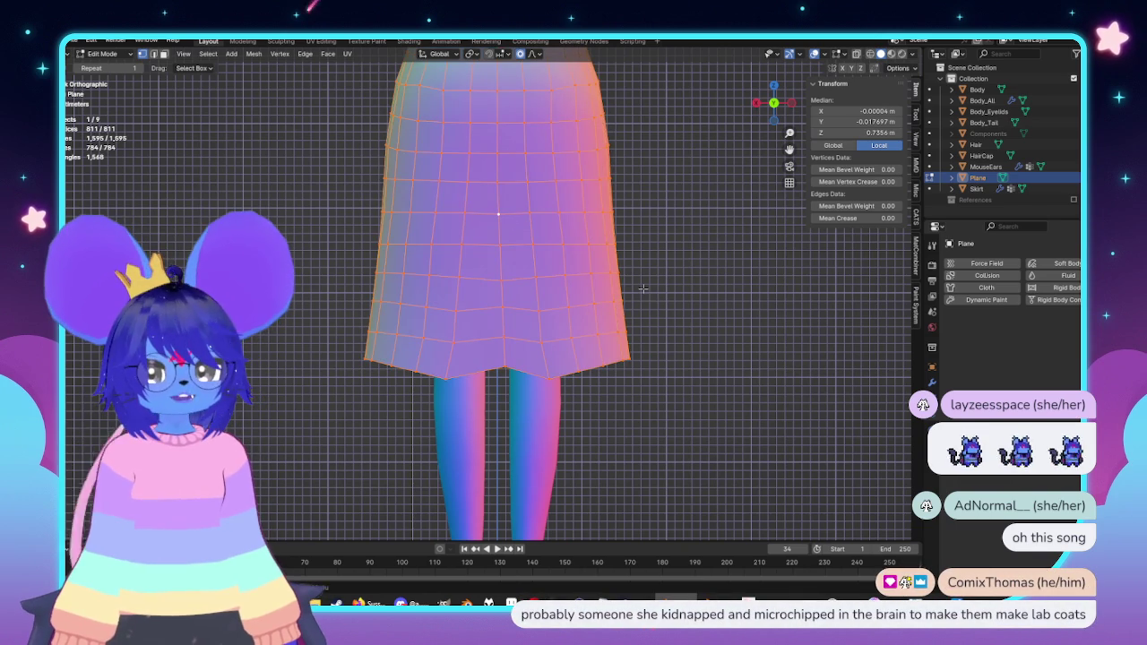
{"action": "left_click", "coordinate": [254, 54]}
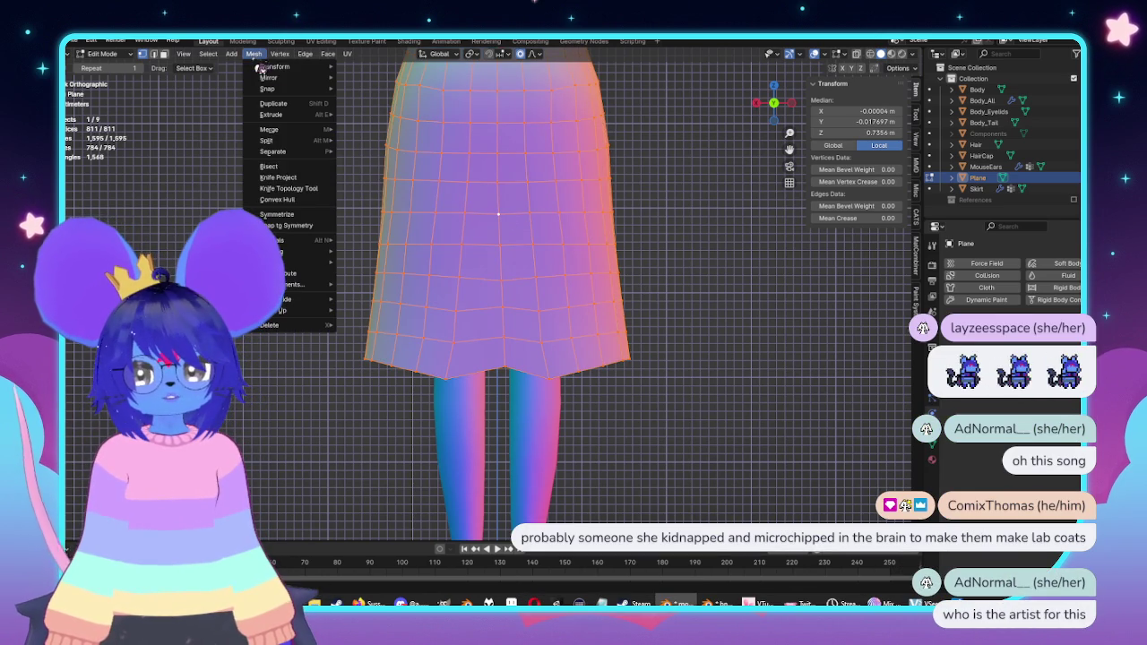
{"action": "left_click", "coordinate": [295, 216]}
{"action": "scroll", "coordinate": [510, 296], "scroll_direction": "up", "scroll_amount": 2}
{"action": "scroll", "coordinate": [511, 295], "scroll_direction": "up", "scroll_amount": 1}
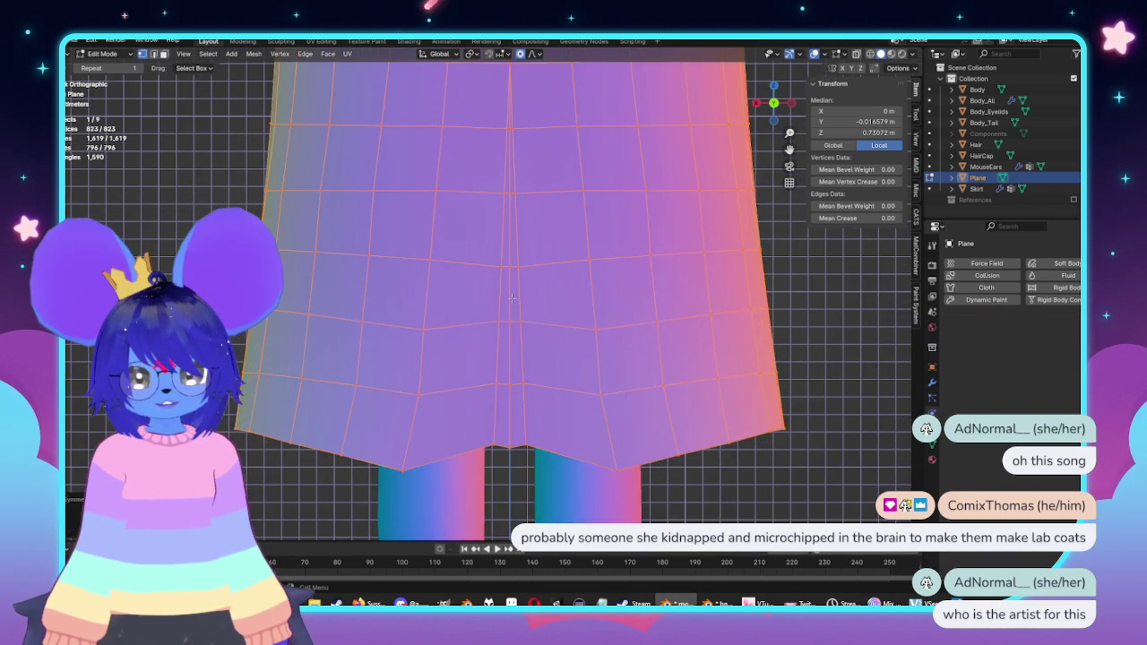
{"action": "scroll", "coordinate": [510, 295], "scroll_direction": "up", "scroll_amount": 1}
Step: Delete the center-seam vertex path to open the slit, then leave Edit Mode
{"action": "left_click", "coordinate": [510, 297], "text": "alt"}
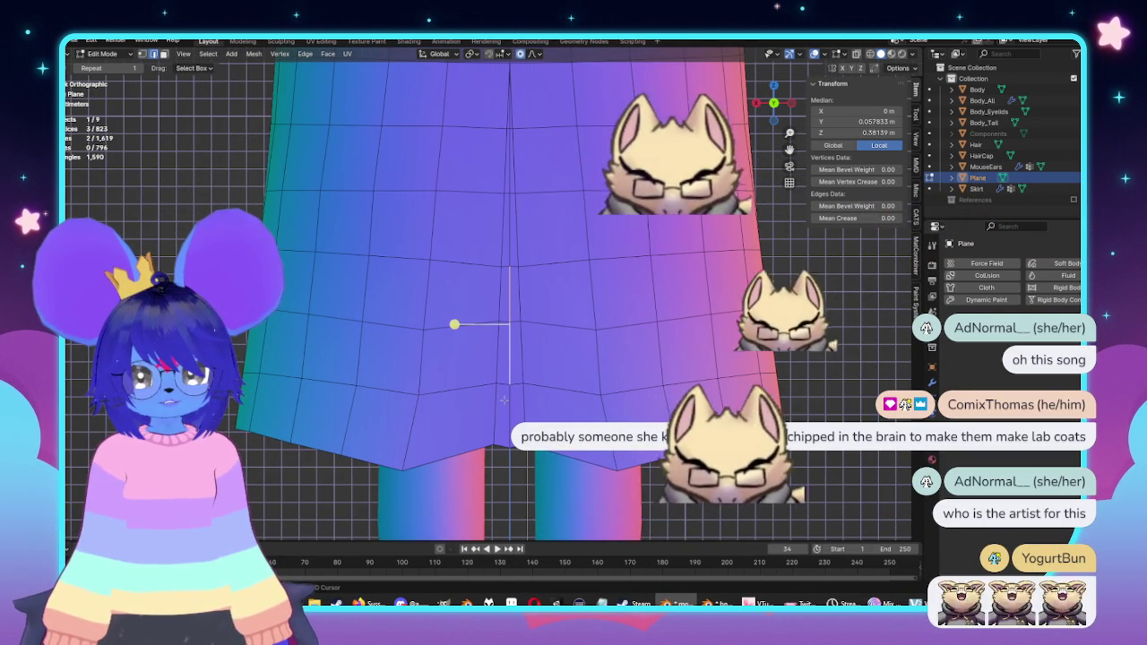
{"action": "left_click", "coordinate": [510, 123], "text": "ctrl"}
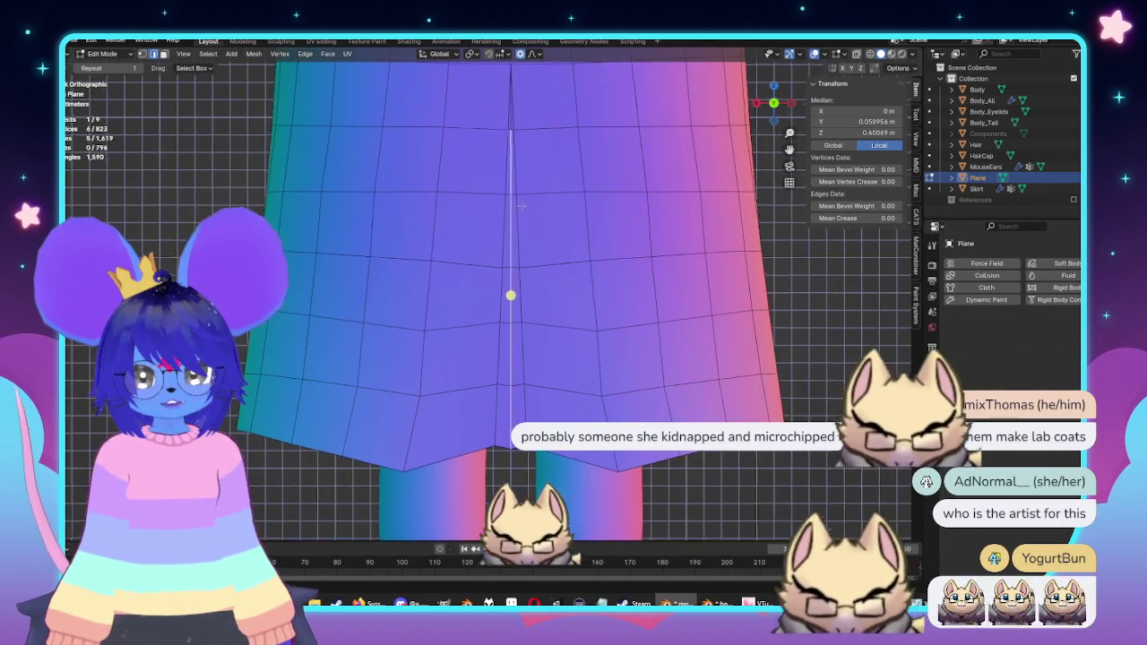
{"action": "scroll", "coordinate": [550, 242], "scroll_direction": "up", "scroll_amount": 3}
{"action": "key", "text": "x"}
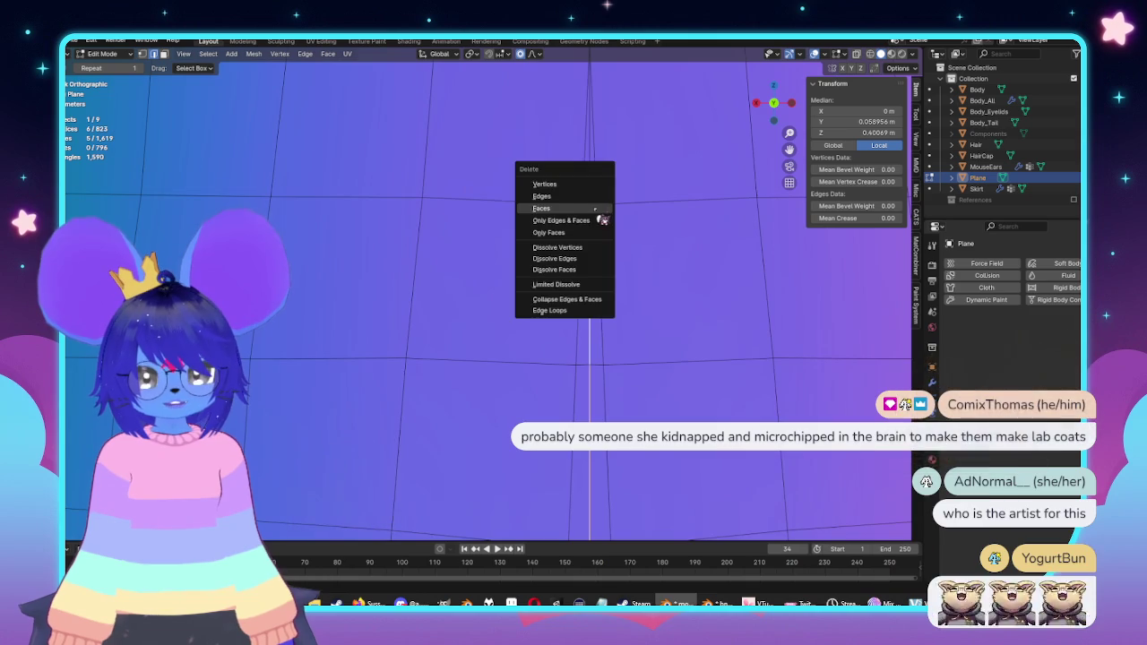
{"action": "left_click", "coordinate": [569, 197]}
{"action": "scroll", "coordinate": [538, 269], "scroll_direction": "down", "scroll_amount": 5}
{"action": "key", "text": "Tab"}
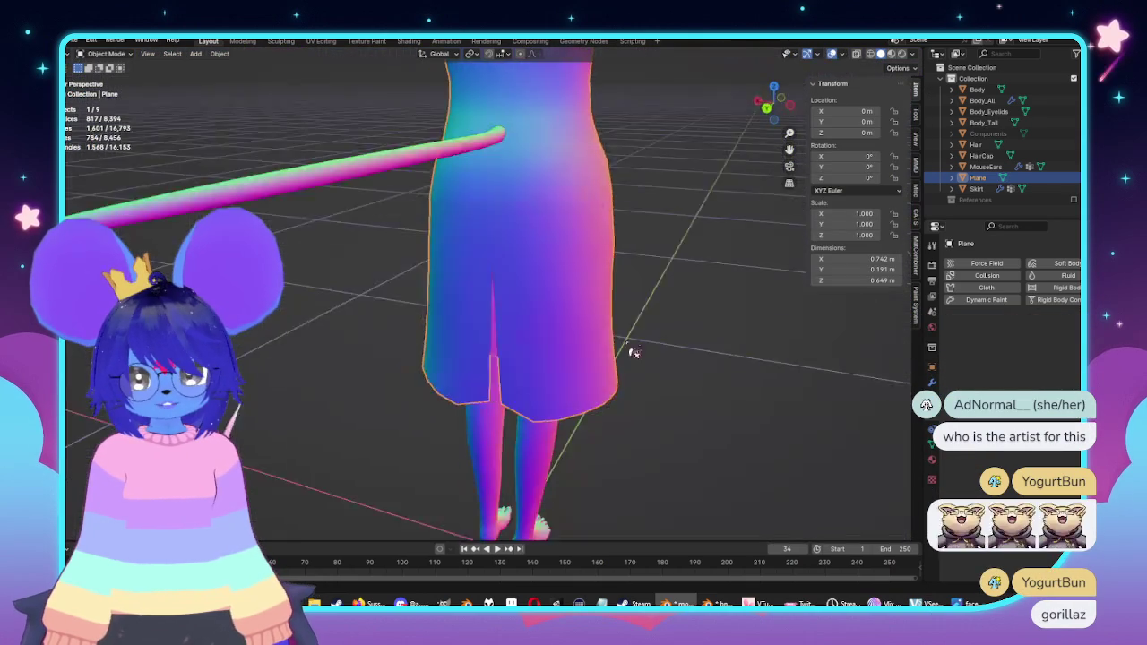
Step: Orbit around the coat to inspect the new slit from the back and front
{"action": "middle_click_drag", "start_coordinate": [502, 296], "coordinate": [434, 344]}
{"action": "scroll", "coordinate": [433, 345], "scroll_direction": "down", "scroll_amount": 3}
{"action": "scroll", "coordinate": [487, 328], "scroll_direction": "down", "scroll_amount": 3}
{"action": "key", "text": "ctrl+KP_1"}
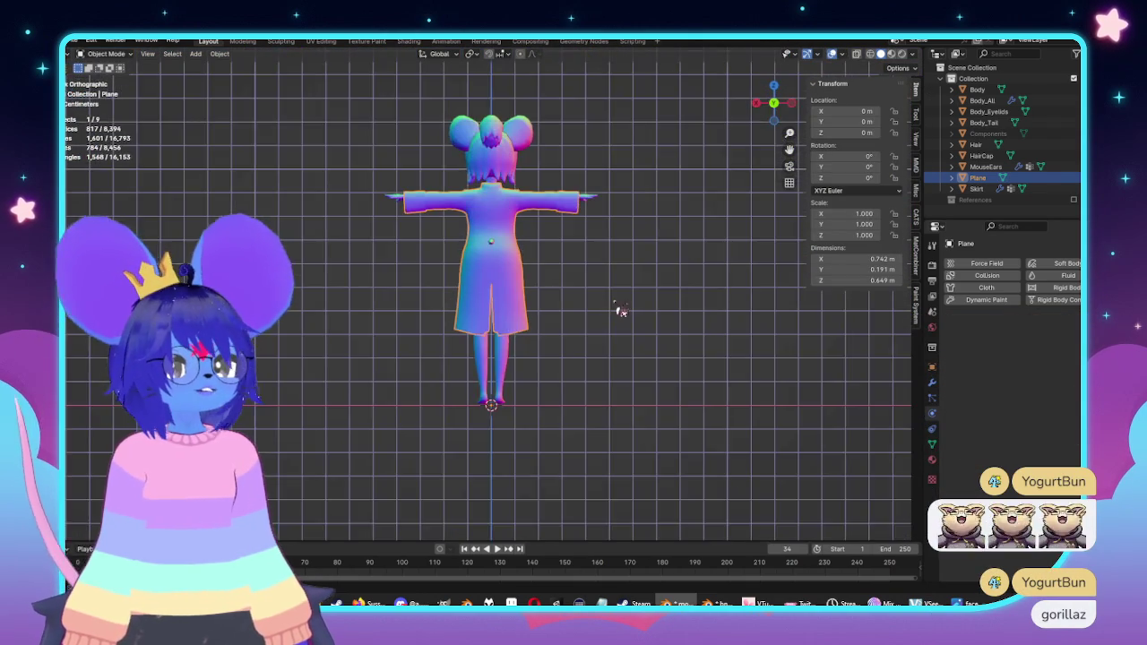
{"action": "scroll", "coordinate": [622, 310], "scroll_direction": "up", "scroll_amount": 3}
{"action": "scroll", "coordinate": [617, 307], "scroll_direction": "down", "scroll_amount": 3}
{"action": "mouse_move", "coordinate": [610, 296]}
{"action": "middle_mouse_down"}
{"action": "mouse_move", "coordinate": [525, 313]}
{"action": "mouse_move", "coordinate": [343, 297]}
{"action": "middle_mouse_up"}
{"action": "key", "text": "KP_1"}
{"action": "scroll", "coordinate": [509, 294], "scroll_direction": "up", "scroll_amount": 2}
{"action": "scroll", "coordinate": [509, 294], "scroll_direction": "up", "scroll_amount": 3}
{"action": "scroll", "coordinate": [545, 287], "scroll_direction": "up", "scroll_amount": 1}
Step: Select the center edges below the placket strip and Mark Sharp them, then check shading
{"action": "key", "text": "Tab"}
{"action": "mouse_move", "coordinate": [573, 301]}
{"action": "middle_mouse_down"}
{"action": "mouse_move", "coordinate": [483, 276]}
{"action": "mouse_move", "coordinate": [538, 296]}
{"action": "mouse_move", "coordinate": [609, 364]}
{"action": "mouse_move", "coordinate": [502, 260]}
{"action": "middle_mouse_up"}
{"action": "scroll", "coordinate": [538, 295], "scroll_direction": "down", "scroll_amount": 2}
{"action": "scroll", "coordinate": [484, 242], "scroll_direction": "up", "scroll_amount": 3}
{"action": "left_click", "coordinate": [514, 289]}
{"action": "left_click", "coordinate": [510, 343], "text": "ctrl"}
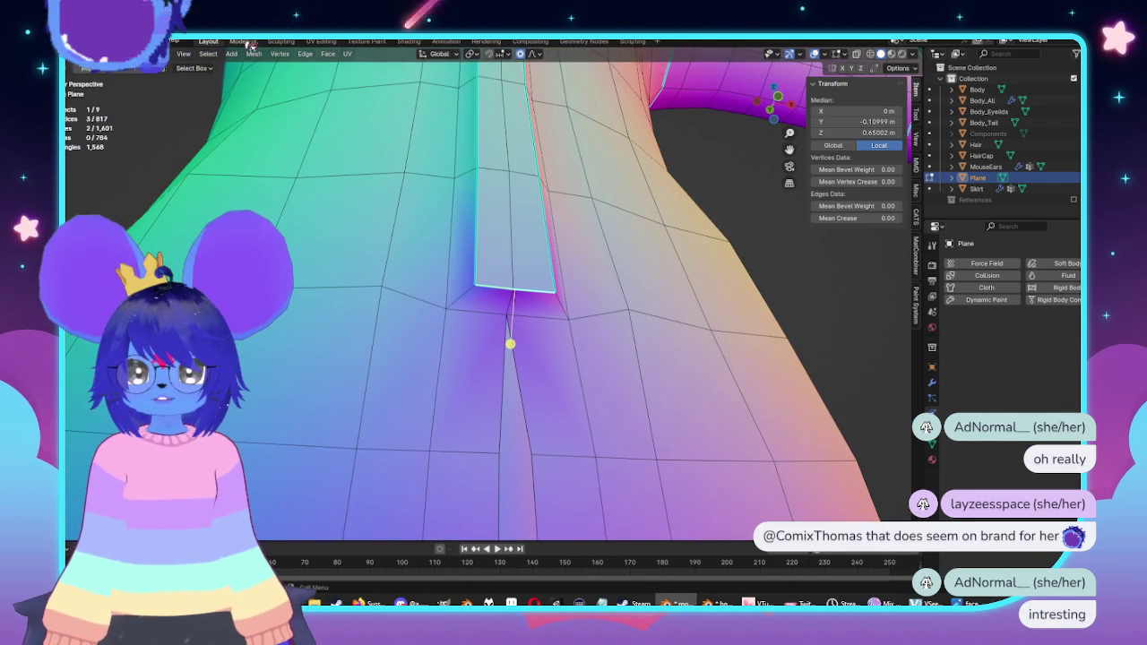
{"action": "left_click", "coordinate": [306, 55]}
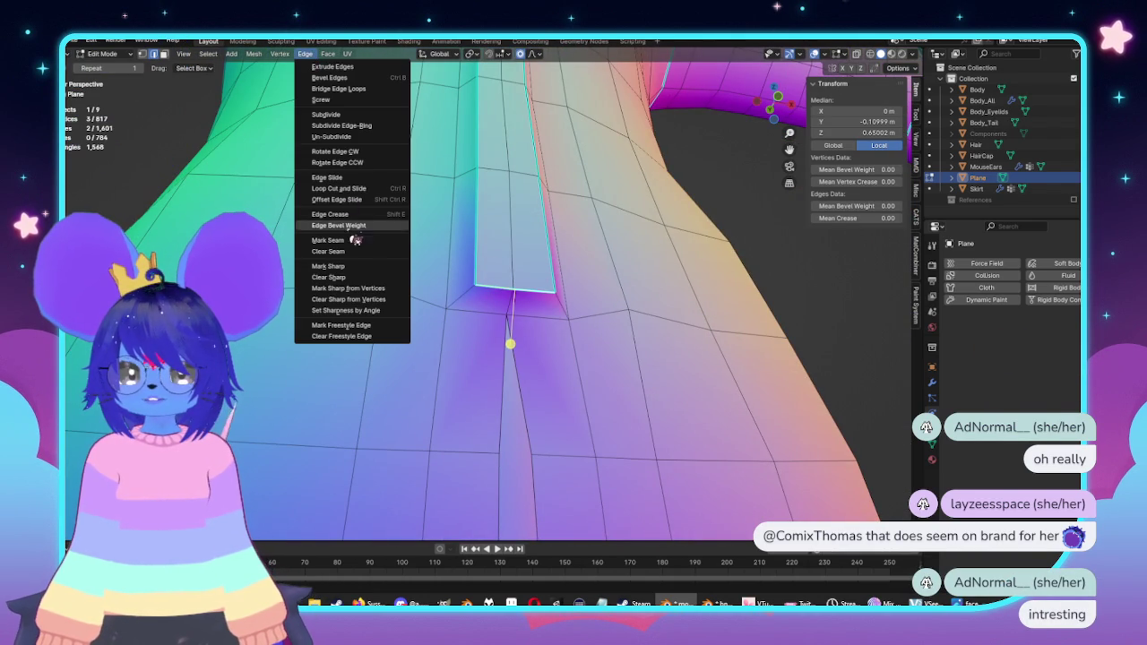
{"action": "left_click", "coordinate": [357, 288]}
{"action": "mouse_move", "coordinate": [592, 250]}
{"action": "middle_mouse_down"}
{"action": "mouse_move", "coordinate": [563, 328]}
{"action": "mouse_move", "coordinate": [584, 302]}
{"action": "middle_mouse_up"}
{"action": "scroll", "coordinate": [563, 328], "scroll_direction": "down", "scroll_amount": 3}
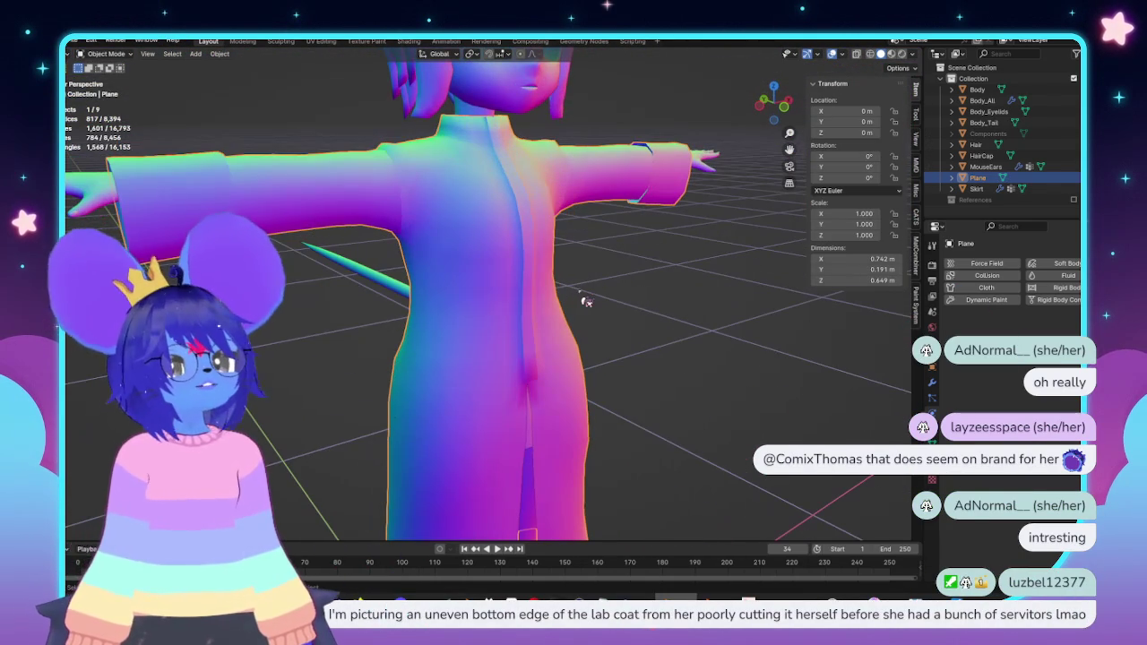
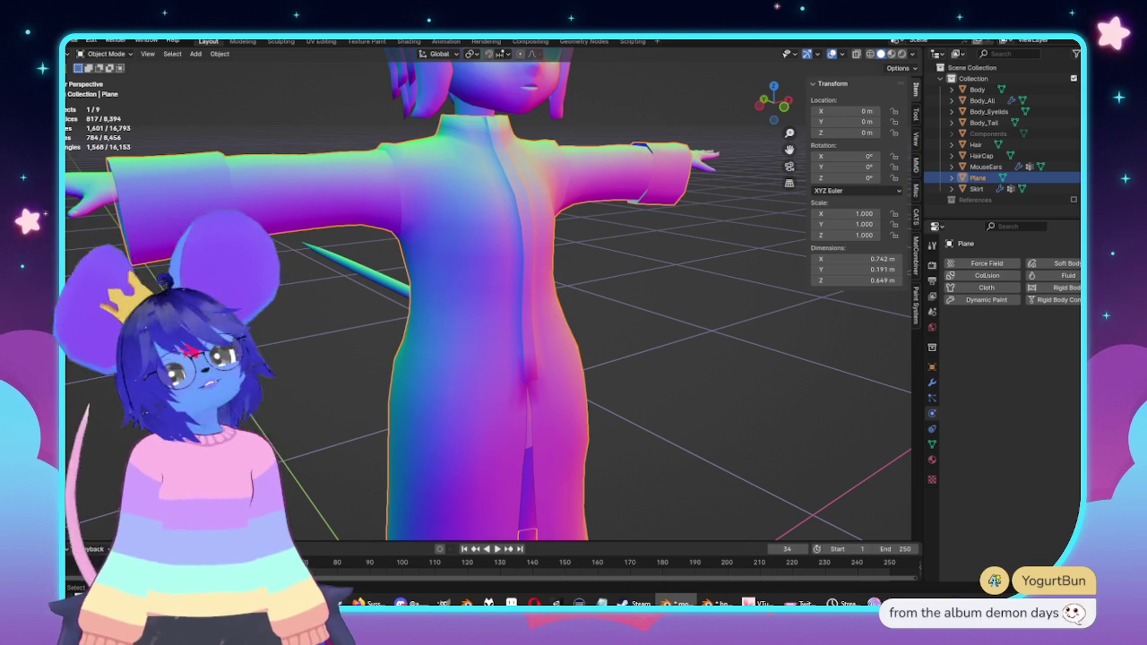
Step: Check the coat from the side and front orthographic views, then enter Edit Mode
{"action": "scroll", "coordinate": [563, 194], "scroll_direction": "down", "scroll_amount": 3}
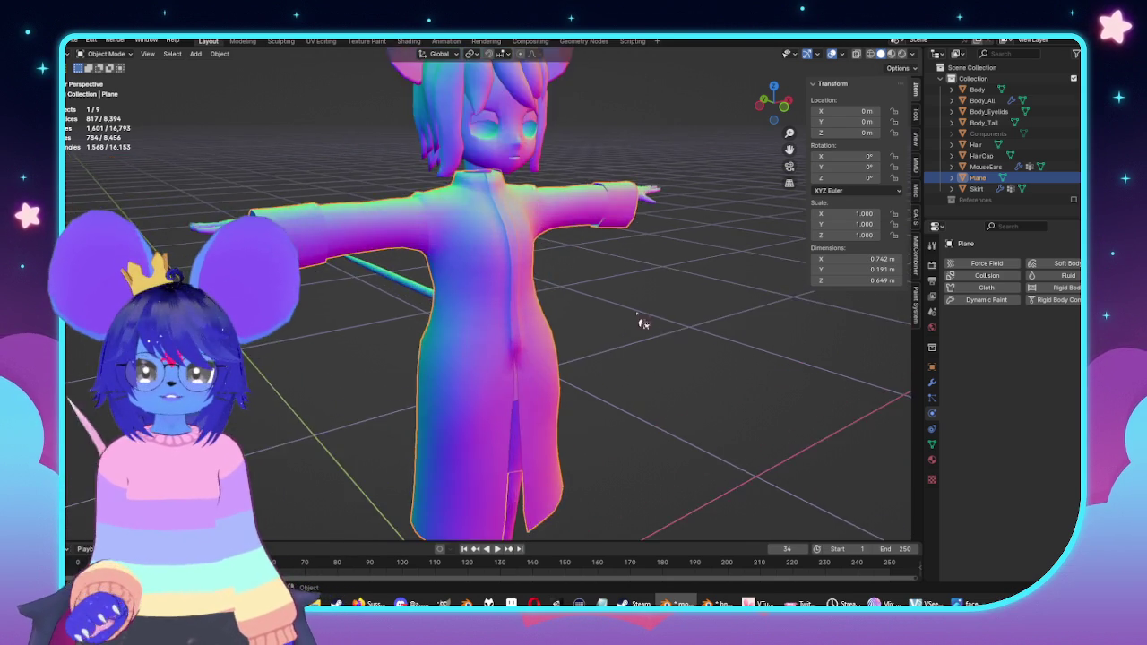
{"action": "key", "text": "KP_3"}
{"action": "key", "text": "KP_1"}
{"action": "key", "text": "KP_3"}
{"action": "key", "text": "Tab"}
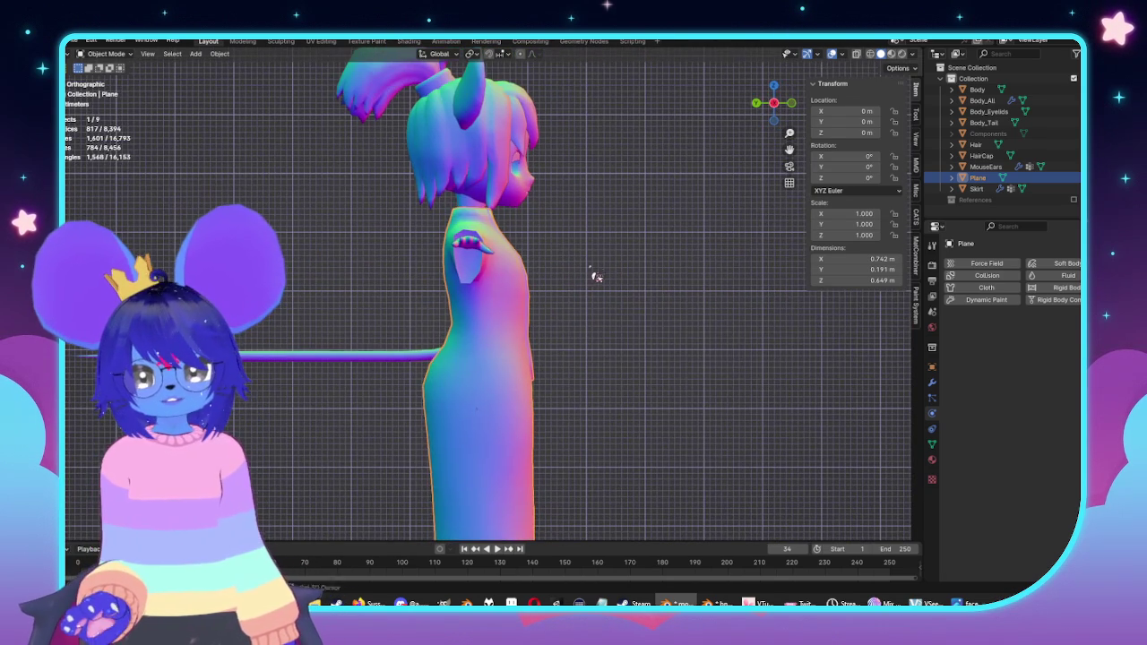
Step: In front view with X-ray on, select the edge loop at the collar base
{"action": "key", "text": "KP_1"}
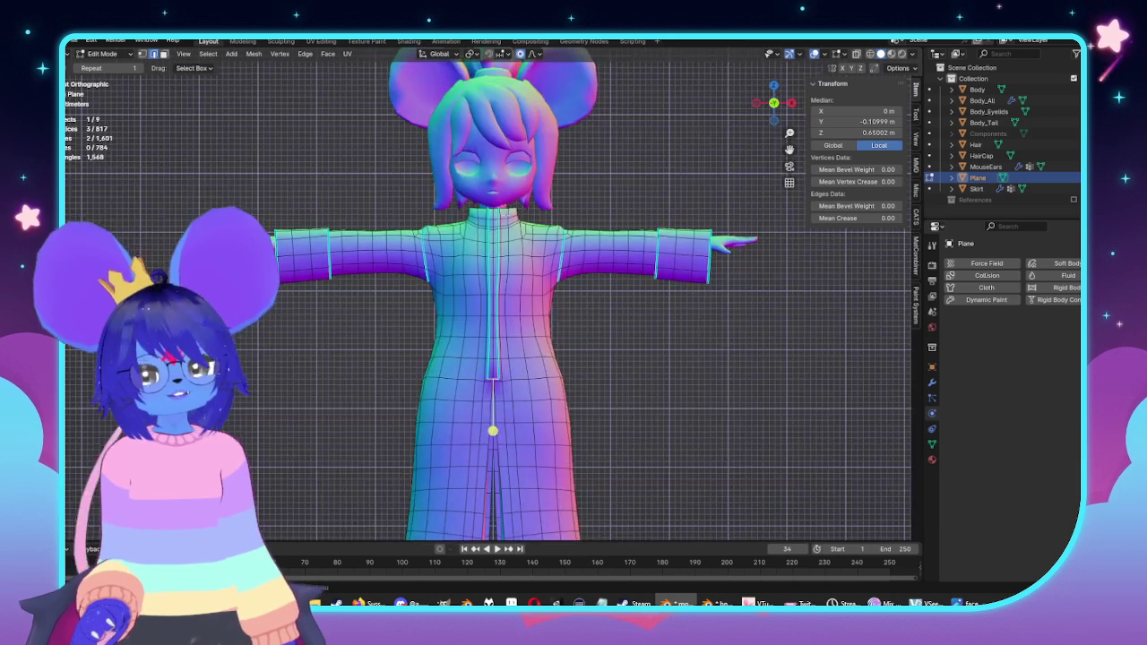
{"action": "scroll", "coordinate": [633, 242], "scroll_direction": "up", "scroll_amount": 5}
{"action": "key", "text": "alt+a"}
{"action": "scroll", "coordinate": [535, 310], "scroll_direction": "down", "scroll_amount": 2}
{"action": "mouse_move", "coordinate": [535, 310]}
{"action": "middle_mouse_down"}
{"action": "mouse_move", "coordinate": [630, 328]}
{"action": "mouse_move", "coordinate": [340, 346]}
{"action": "middle_mouse_up"}
{"action": "key", "text": "KP_1"}
{"action": "key", "text": "alt+z"}
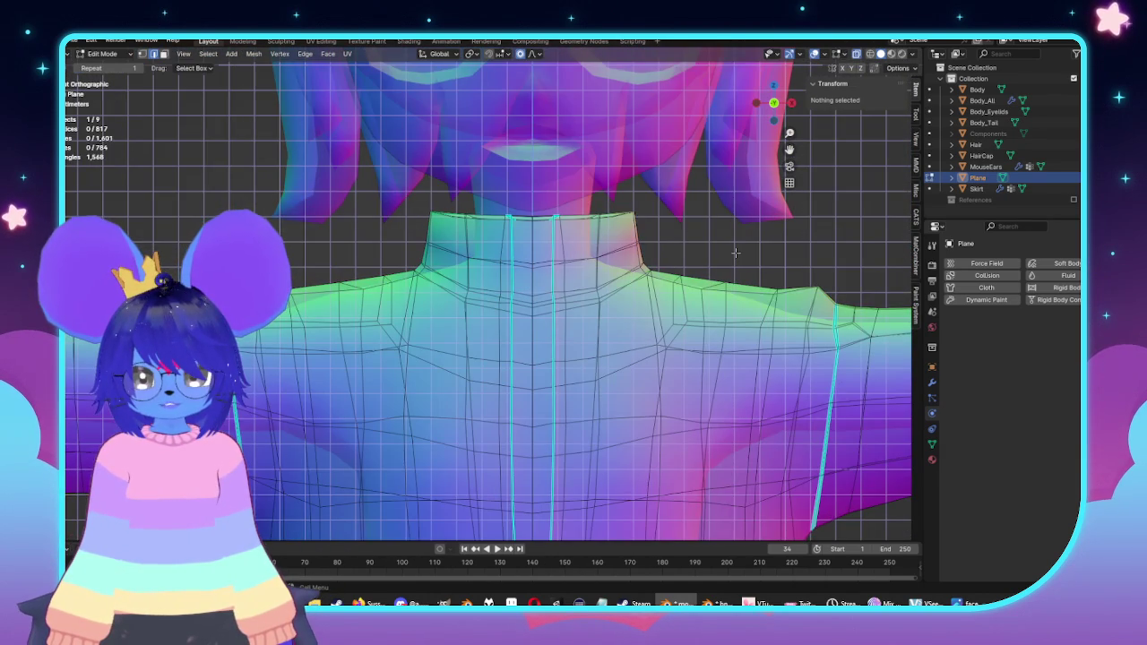
{"action": "scroll", "coordinate": [726, 250], "scroll_direction": "up", "scroll_amount": 2}
{"action": "left_click", "coordinate": [816, 279]}
{"action": "left_click", "coordinate": [610, 302], "text": "alt"}
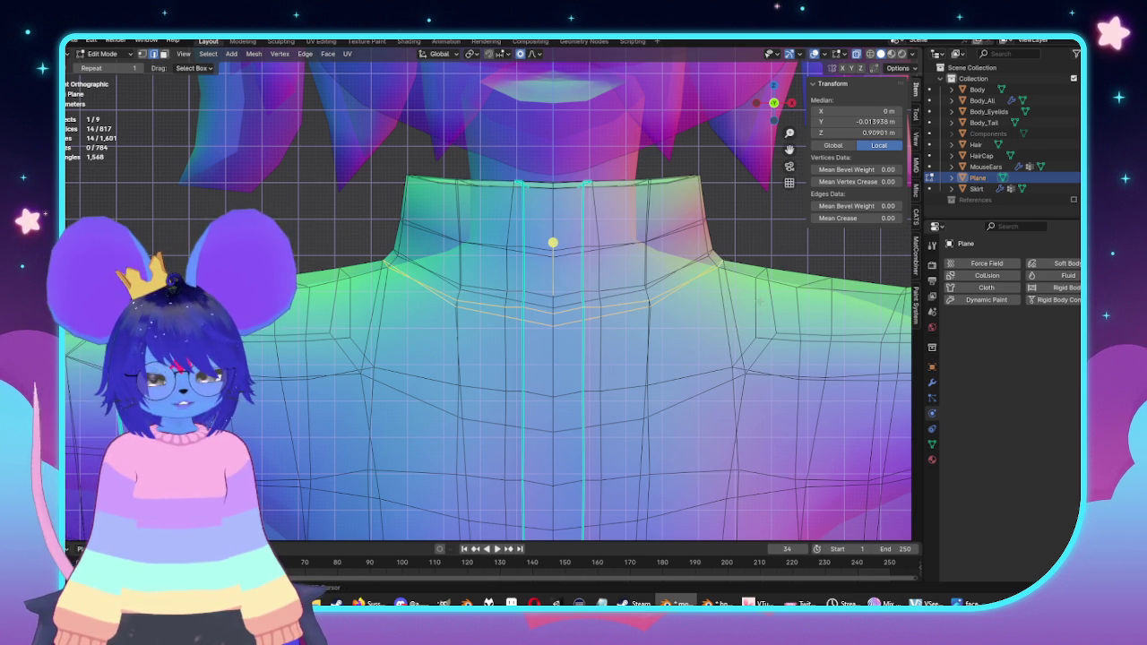
Step: Turn X-ray off and nudge the collar loop along X with proportional editing
{"action": "key", "text": "alt+z"}
{"action": "key", "text": "g"}
{"action": "key", "text": "x"}
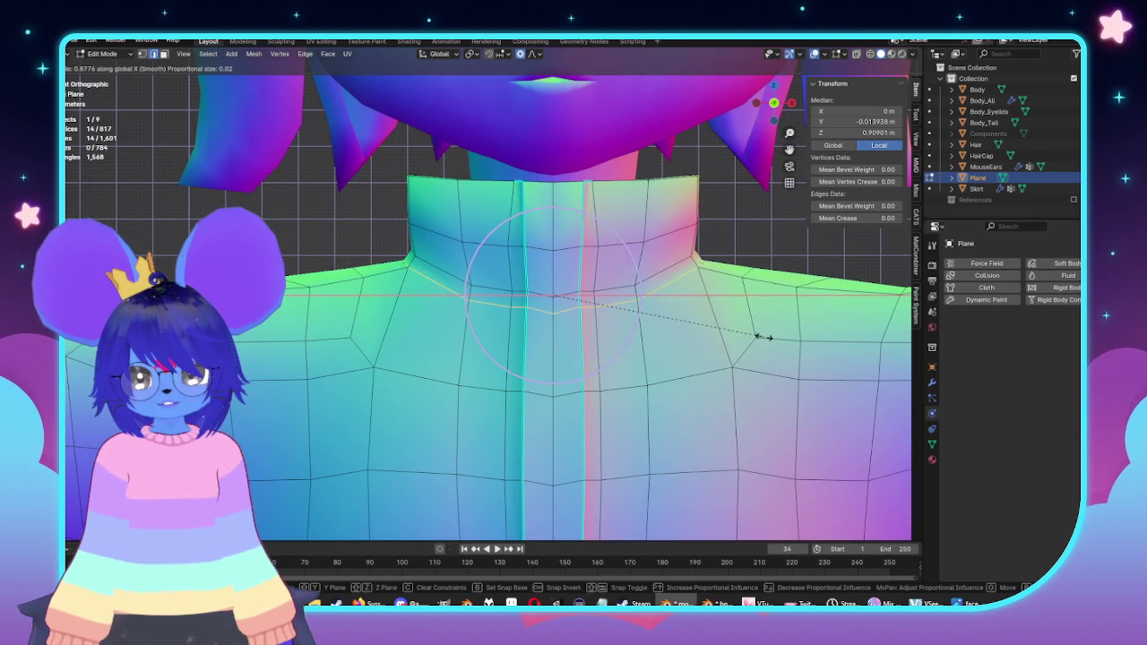
{"action": "scroll", "coordinate": [765, 337], "scroll_direction": "down", "scroll_amount": 2}
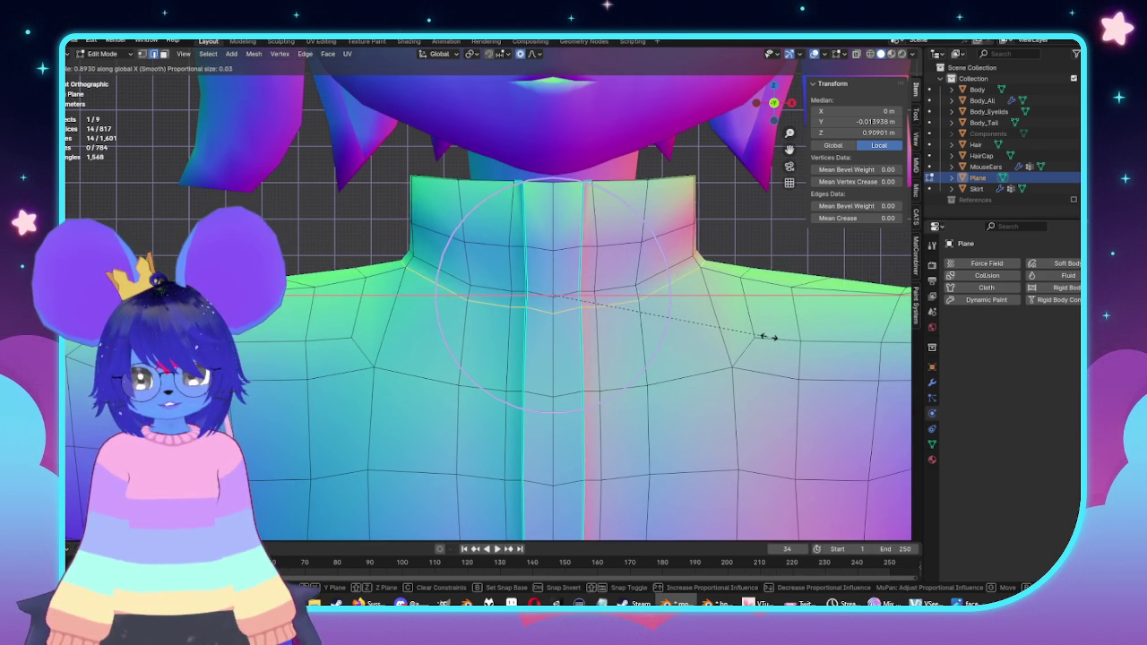
{"action": "left_click", "coordinate": [764, 337]}
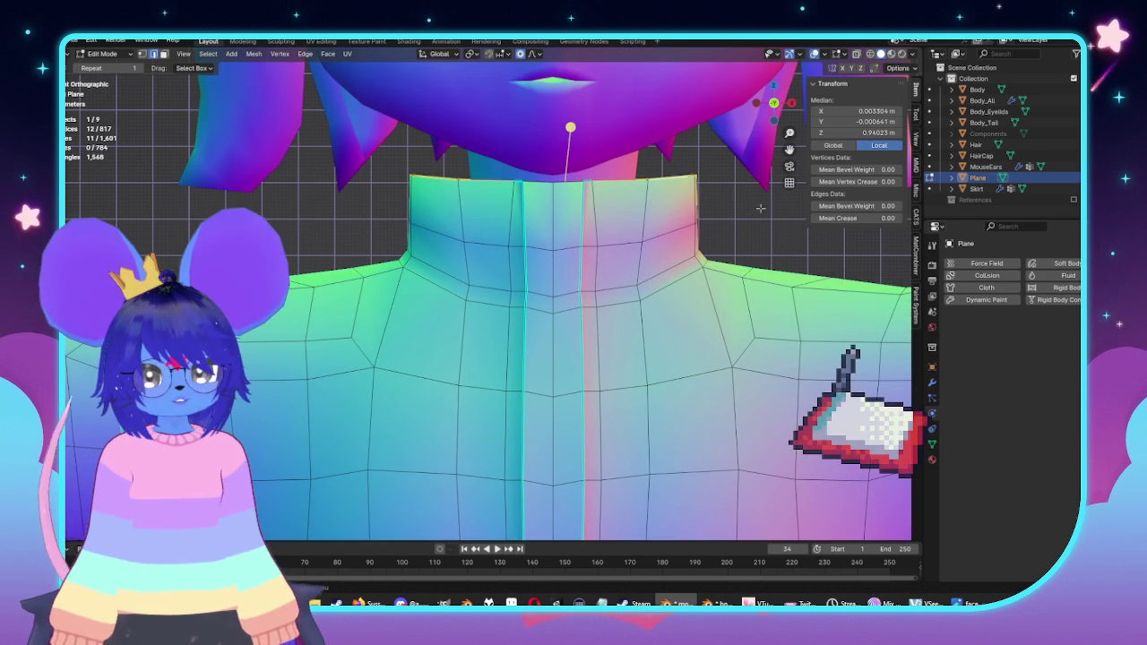
Step: Shift the front opening's centre vertical loop along X with proportional falloff
{"action": "key", "text": "alt+a"}
{"action": "left_click", "coordinate": [554, 403], "text": "alt"}
{"action": "middle_click_drag", "start_coordinate": [627, 269], "coordinate": [723, 203]}
{"action": "middle_click_drag", "start_coordinate": [573, 179], "coordinate": [583, 170]}
{"action": "key", "text": "ctrl+KP_1"}
{"action": "key", "text": "KP_1"}
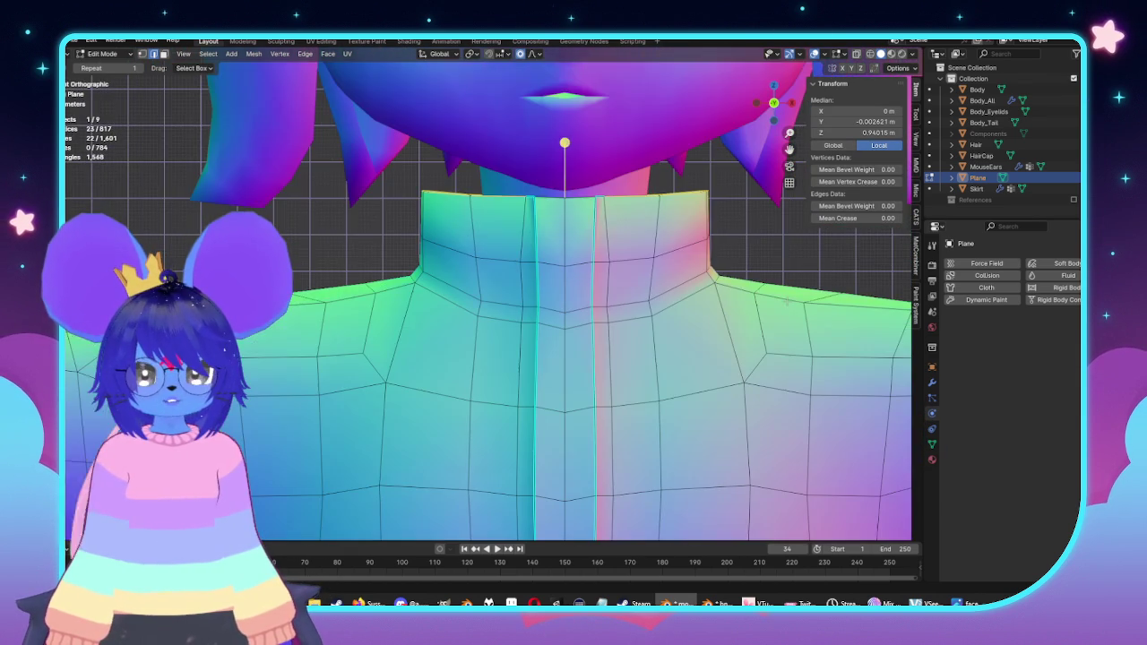
{"action": "key", "text": "g"}
{"action": "key", "text": "x"}
{"action": "scroll", "coordinate": [814, 301], "scroll_direction": "up", "scroll_amount": 6}
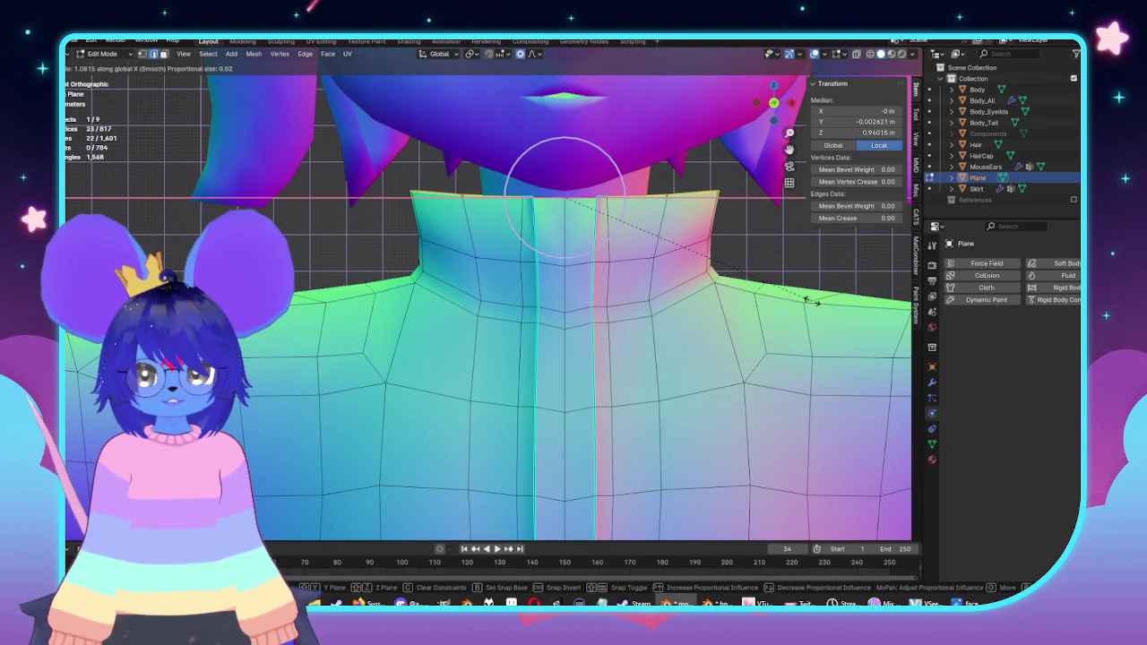
{"action": "left_click", "coordinate": [814, 301]}
{"action": "middle_click_drag", "start_coordinate": [814, 302], "coordinate": [693, 262]}
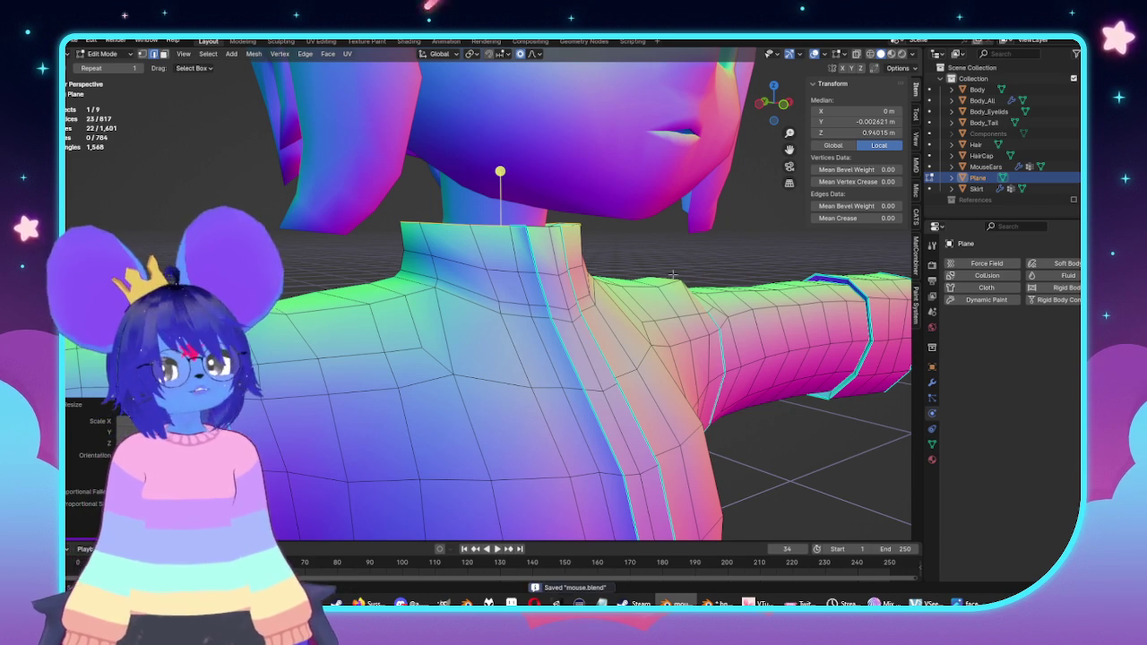
Step: From top view with X-ray, try front-to-back moves of the collar ring, then cancel them
{"action": "key", "text": "KP_7"}
{"action": "key", "text": "alt+z"}
{"action": "key", "text": "ctrl+z"}
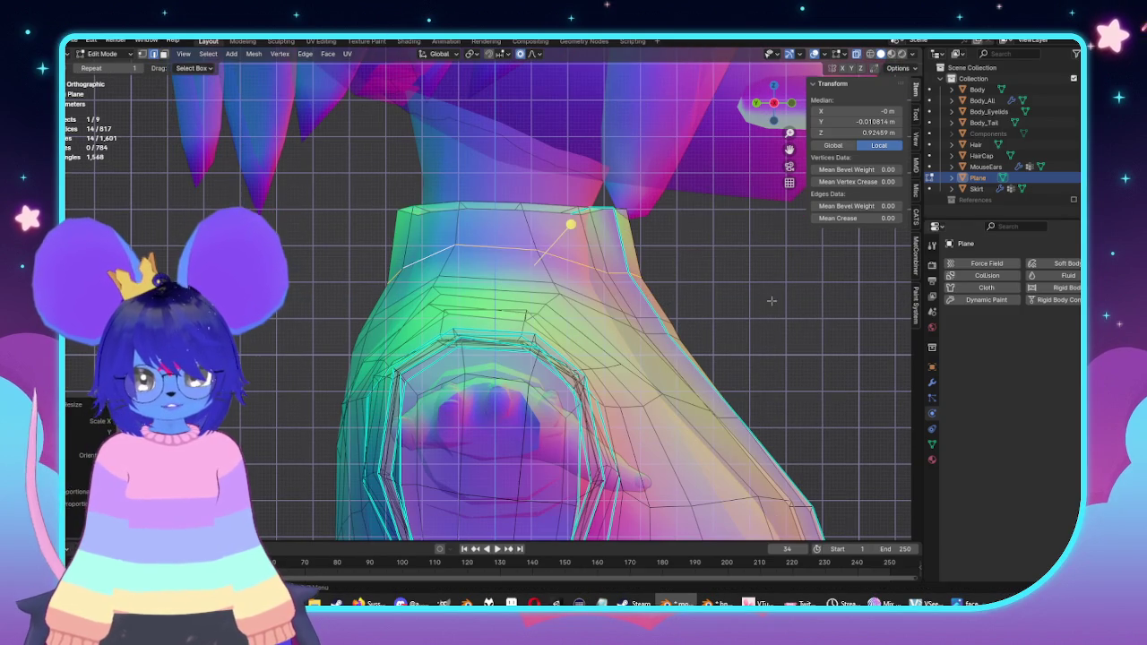
{"action": "key", "text": "g"}
{"action": "key", "text": "y"}
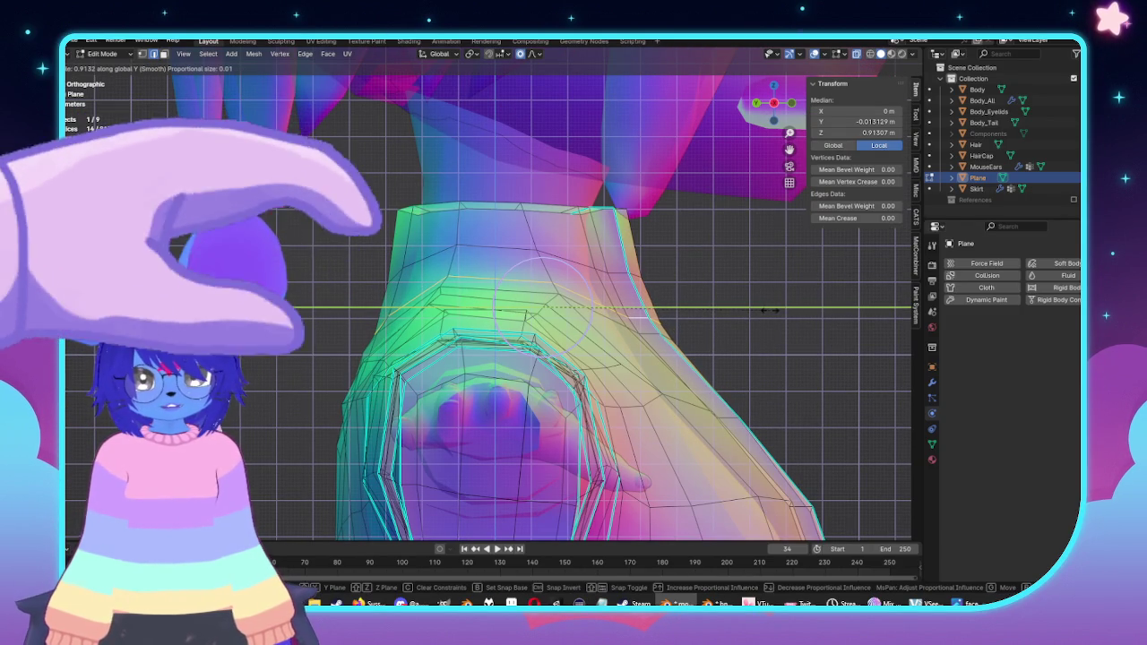
{"action": "key", "text": "Escape"}
{"action": "key", "text": "alt+a"}
{"action": "key", "text": "ctrl+z"}
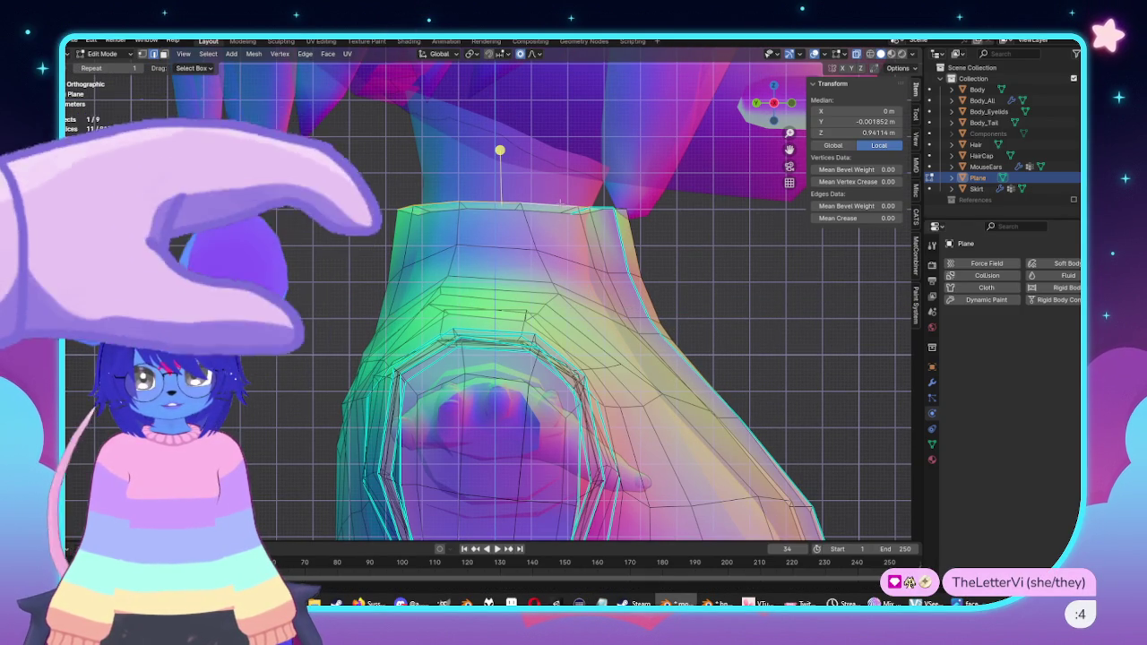
{"action": "key", "text": "g"}
{"action": "key", "text": "y"}
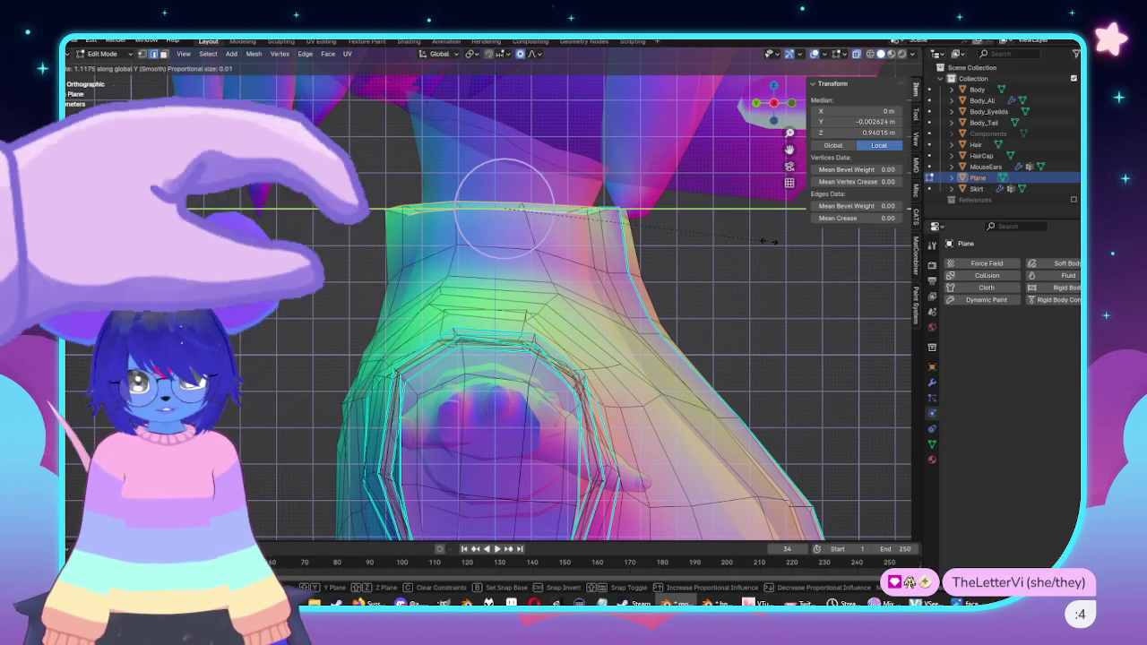
{"action": "key", "text": "Escape"}
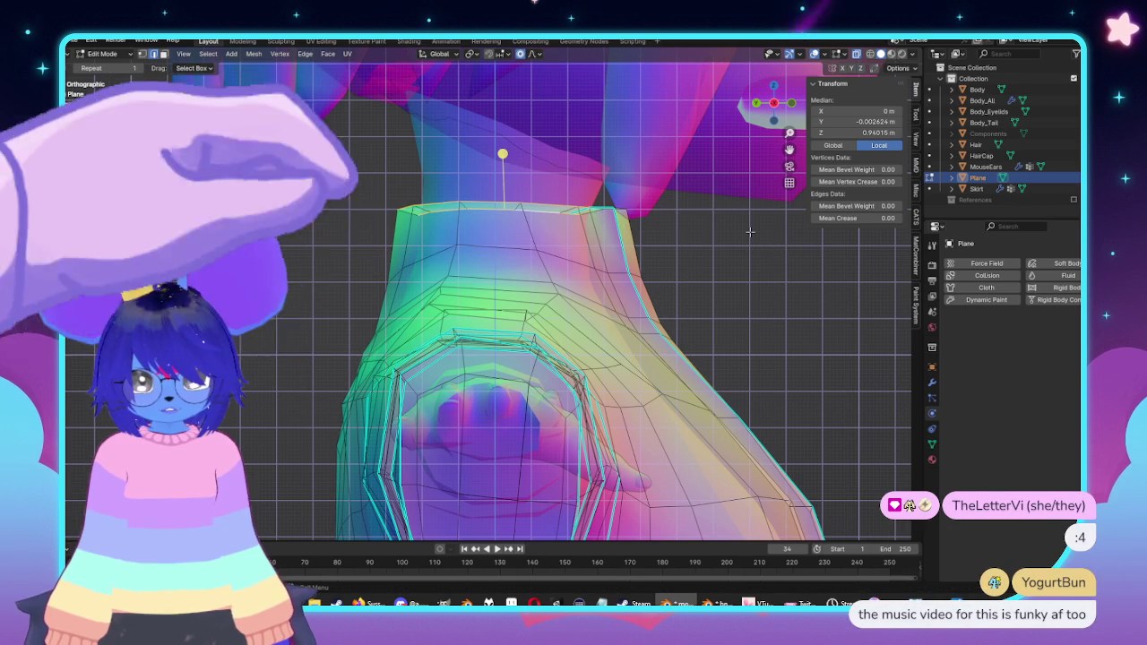
Step: Squeeze the collar's top ring front-to-back along Y with proportional editing in side view
{"action": "key", "text": "shift+s"}
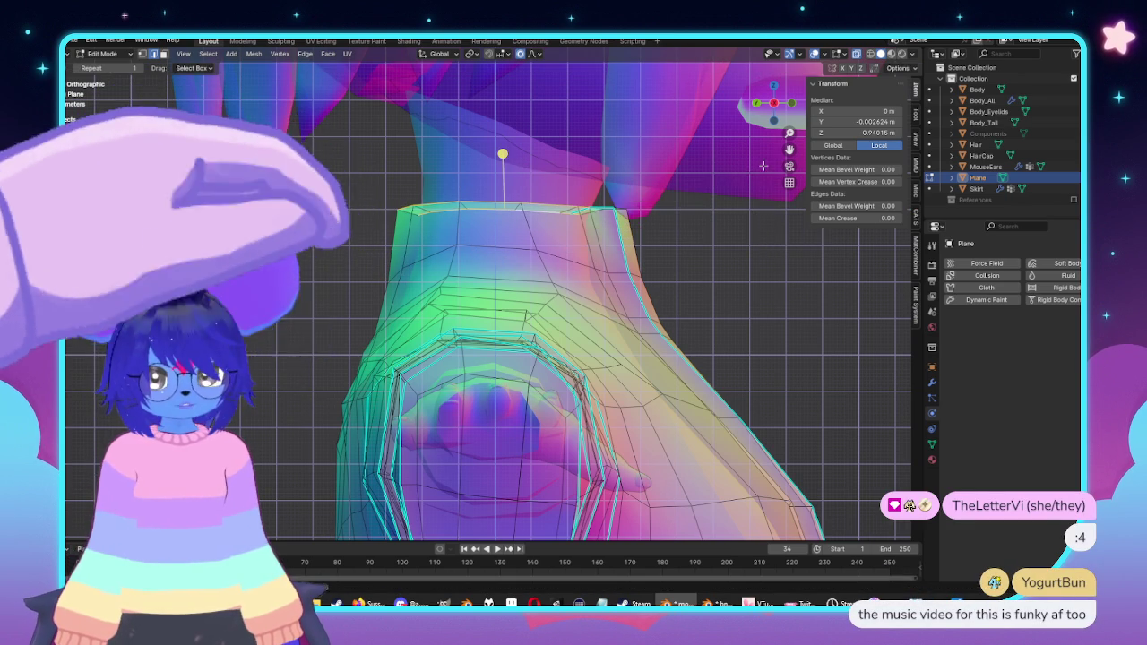
{"action": "middle_click_drag", "start_coordinate": [633, 210], "coordinate": [609, 203]}
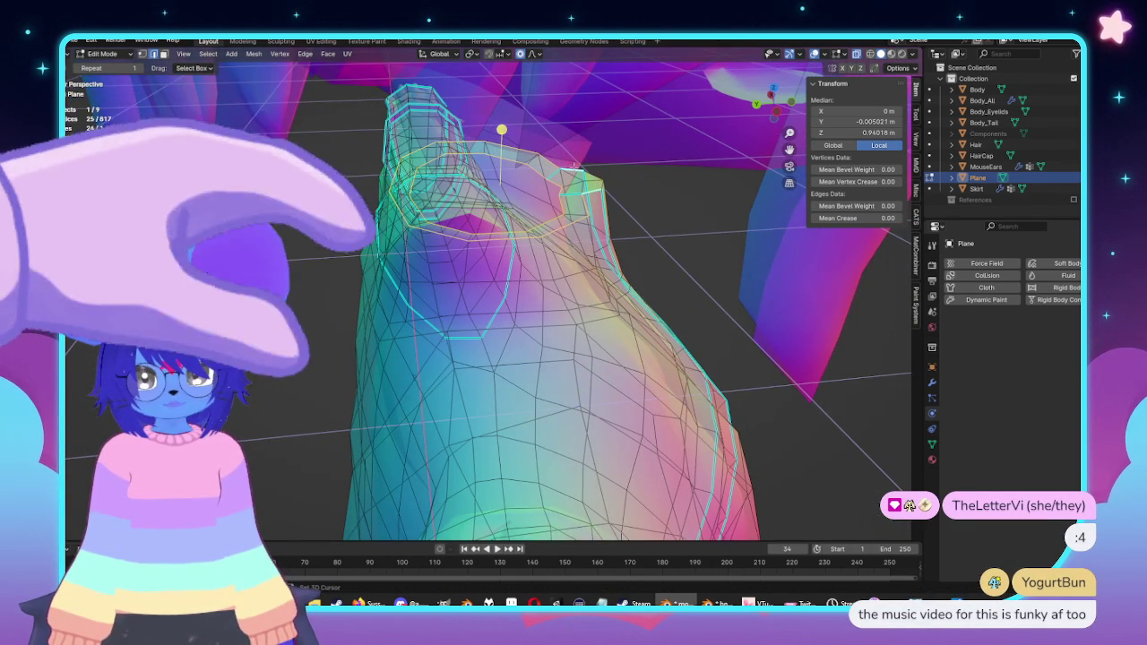
{"action": "left_click", "coordinate": [574, 164], "text": "shift"}
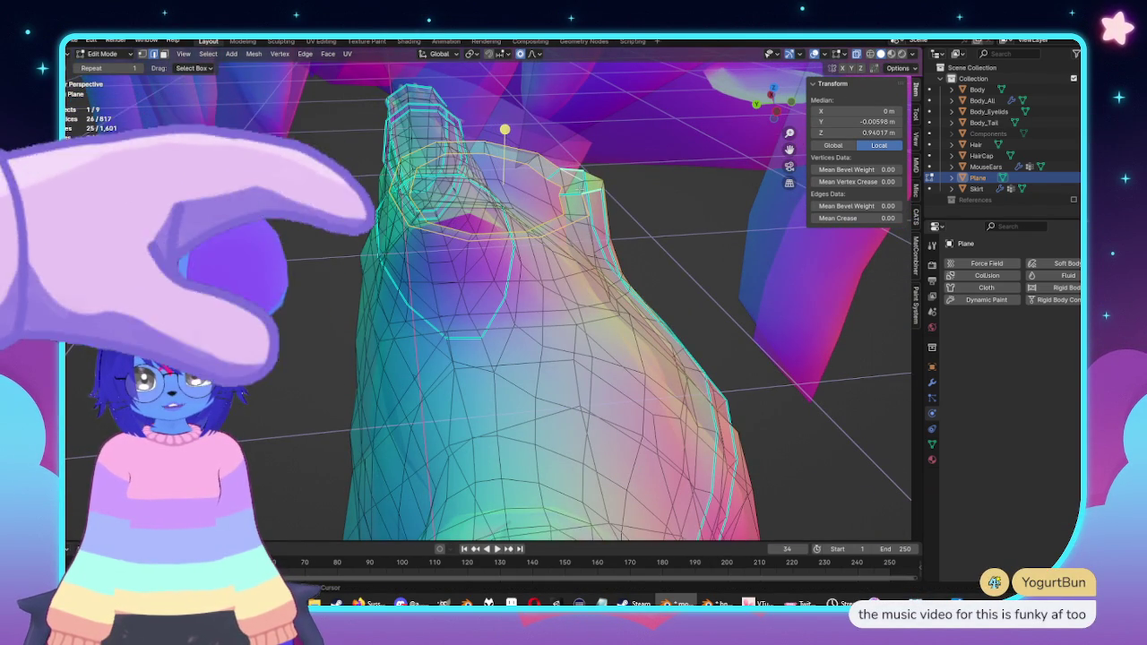
{"action": "key", "text": "KP_3"}
{"action": "key", "text": "s"}
{"action": "key", "text": "y"}
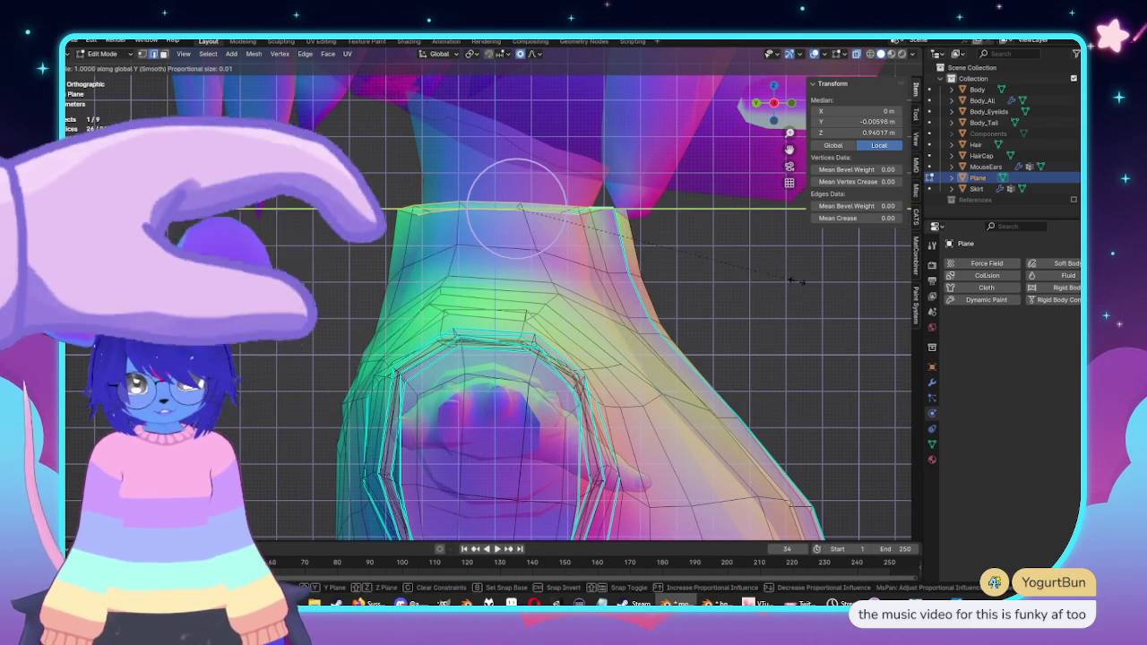
{"action": "left_click", "coordinate": [833, 282]}
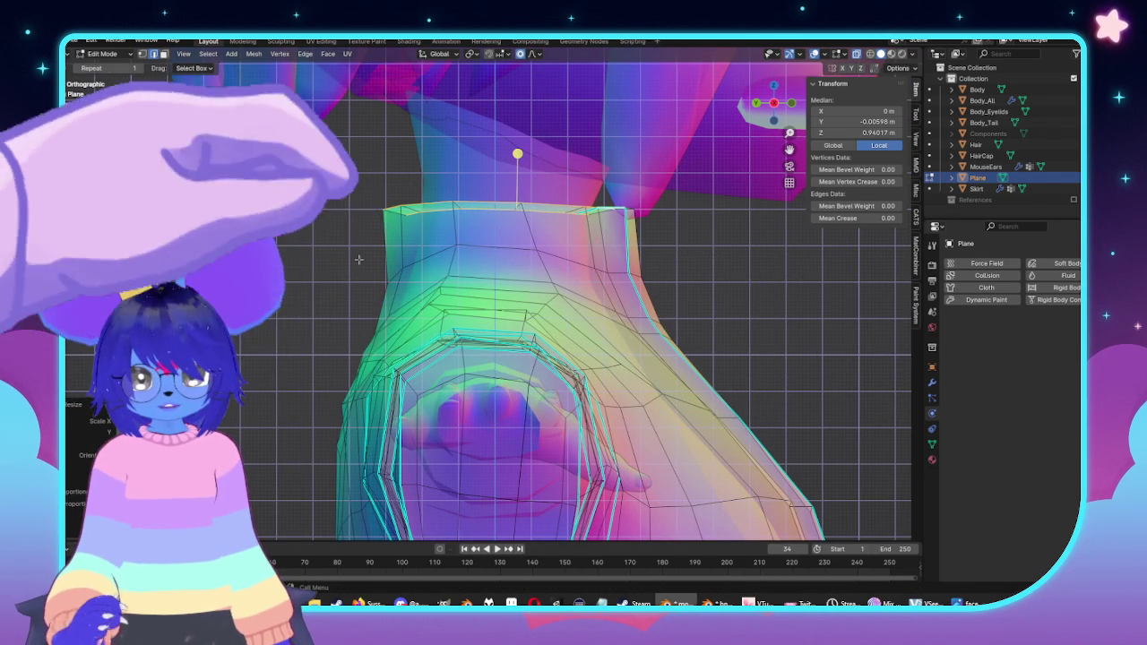
Step: Scale a lower collar loop along Y too, then return to Object Mode in front view
{"action": "key", "text": "alt+a"}
{"action": "left_click", "coordinate": [584, 236], "text": "alt"}
{"action": "key", "text": "s"}
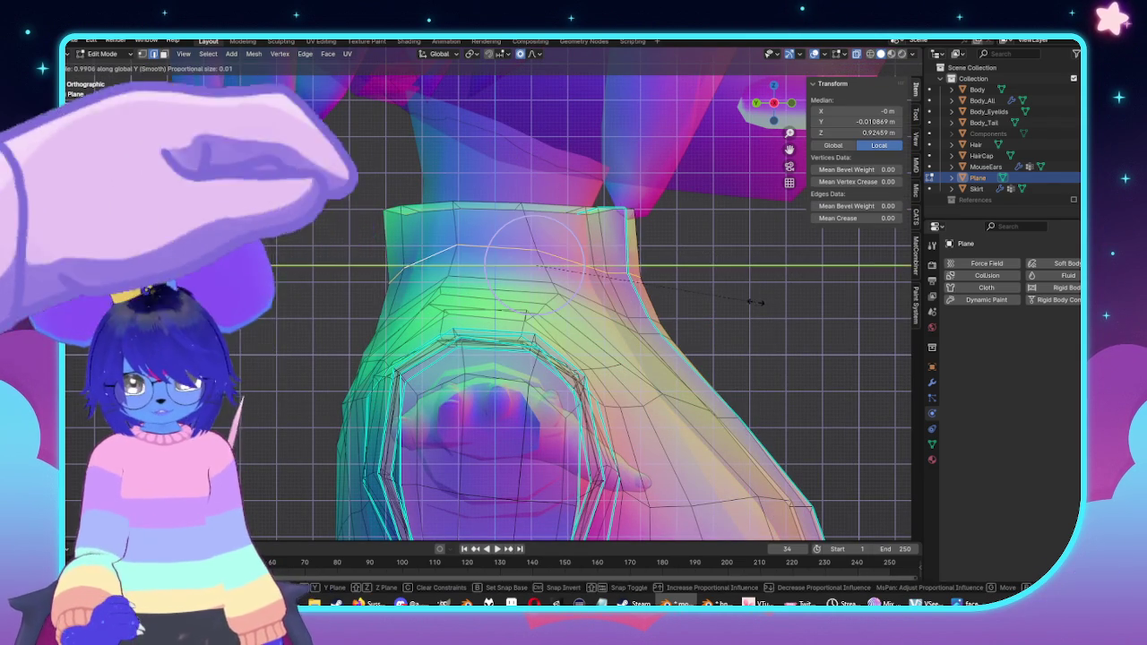
{"action": "key", "text": "y"}
{"action": "left_click", "coordinate": [746, 300]}
{"action": "key", "text": "Tab"}
{"action": "mouse_move", "coordinate": [558, 248]}
{"action": "middle_mouse_down"}
{"action": "mouse_move", "coordinate": [707, 332]}
{"action": "mouse_move", "coordinate": [750, 328]}
{"action": "middle_mouse_up"}
{"action": "scroll", "coordinate": [669, 332], "scroll_direction": "up", "scroll_amount": 3}
{"action": "key", "text": "KP_1"}
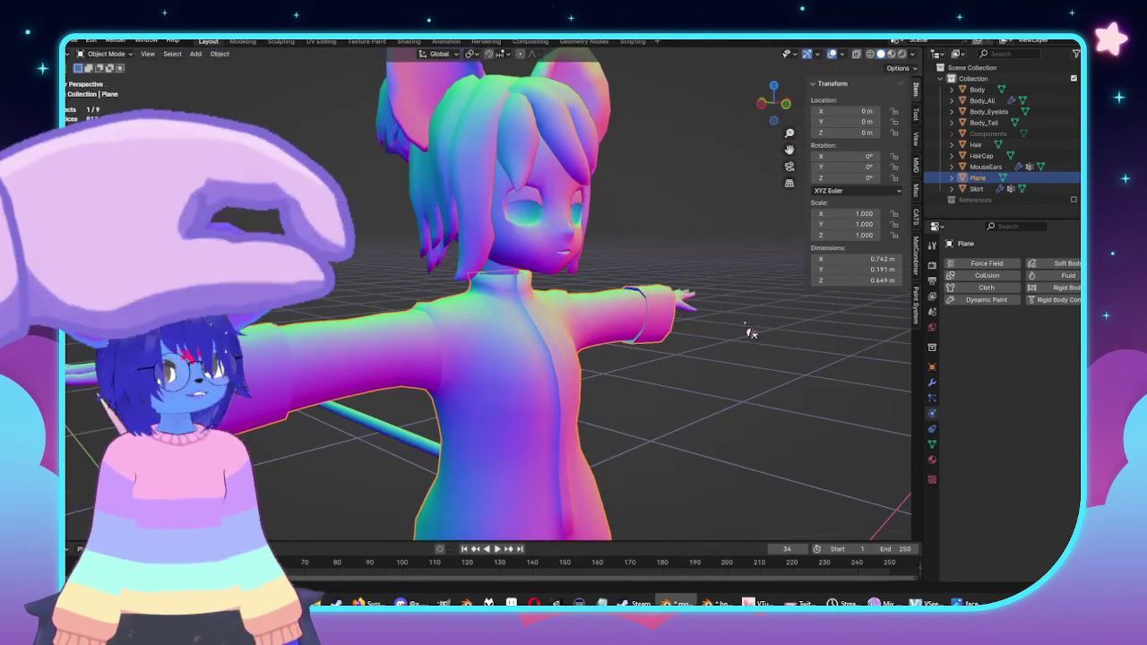
Step: Re-enter Edit Mode, select the collar's top loop and raise it along Z with proportional falloff
{"action": "key", "text": "KP_1"}
{"action": "scroll", "coordinate": [681, 344], "scroll_direction": "up", "scroll_amount": 5}
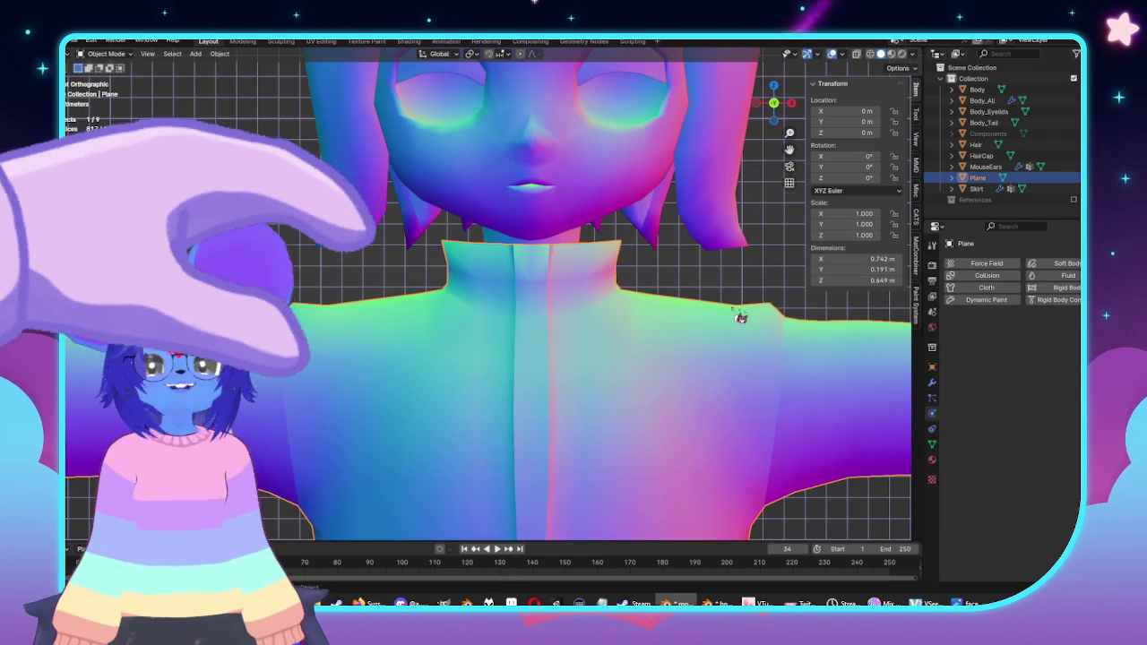
{"action": "key", "text": "Tab"}
{"action": "middle_click_drag", "start_coordinate": [683, 317], "coordinate": [714, 269]}
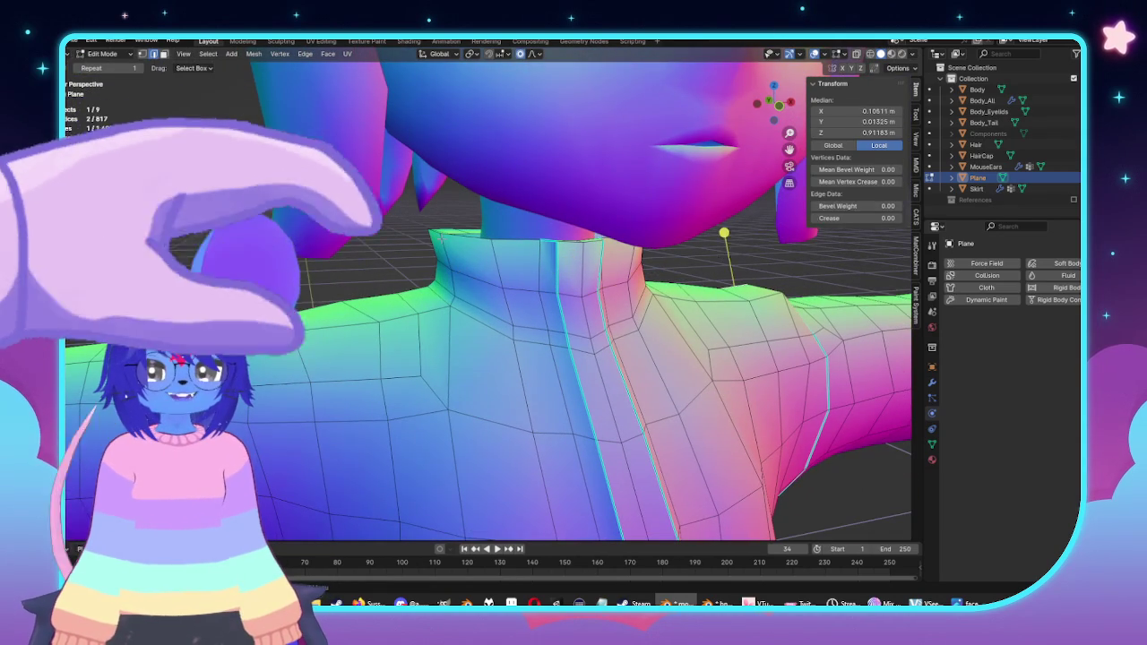
{"action": "key", "text": "alt+a"}
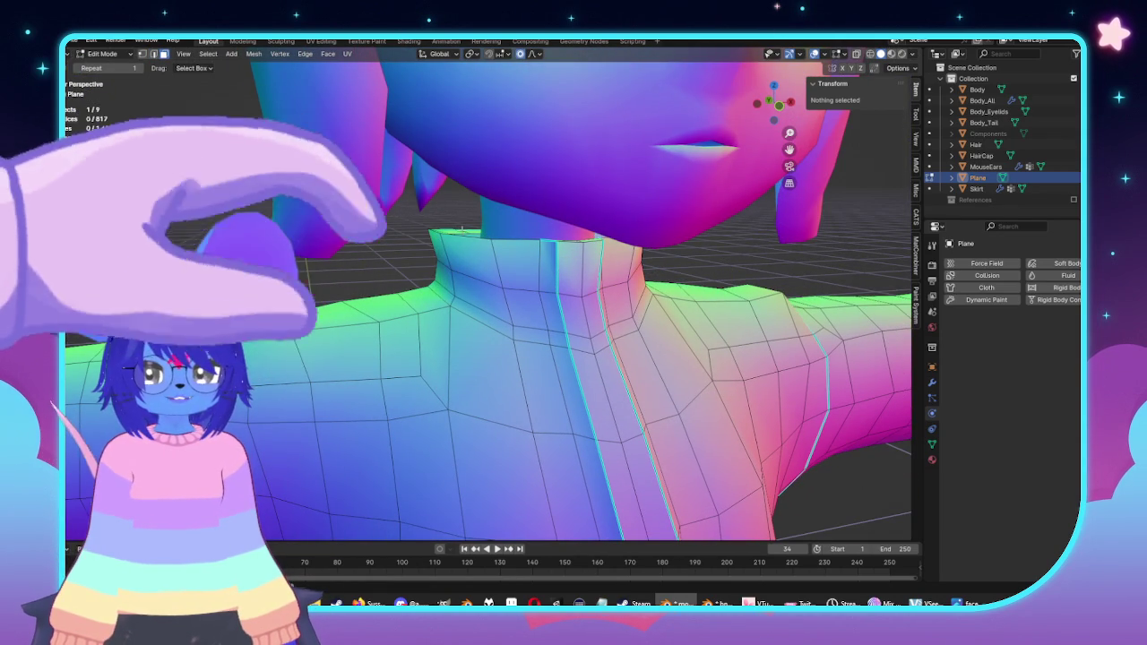
{"action": "left_click", "coordinate": [461, 230], "text": "alt"}
{"action": "key", "text": "KP_1"}
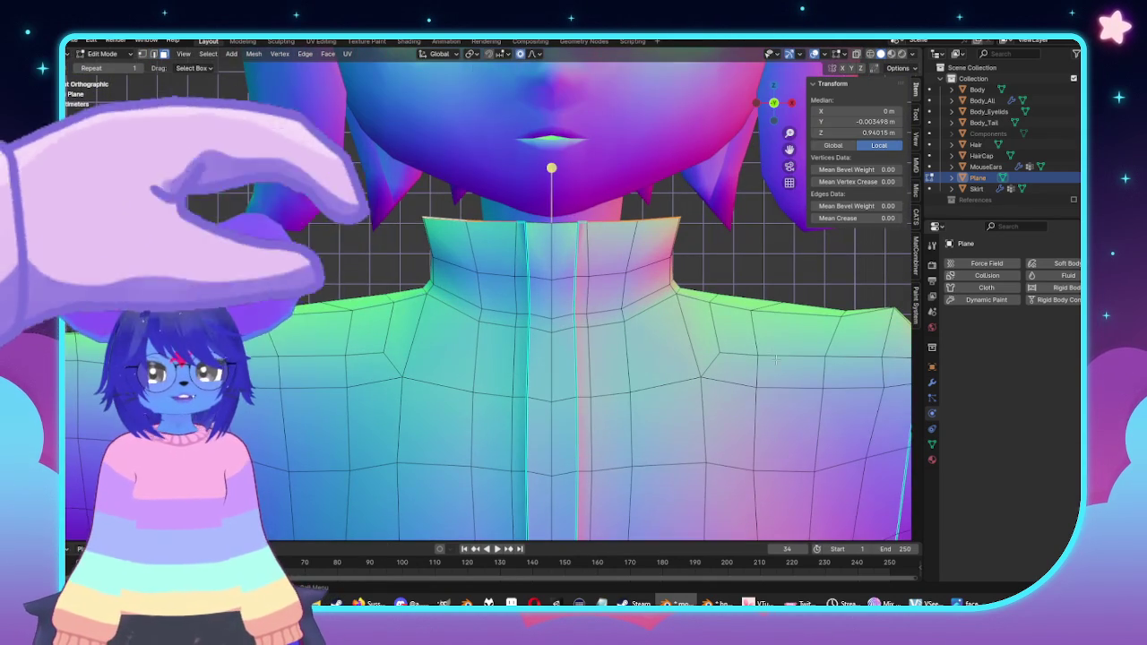
{"action": "key", "text": "g"}
{"action": "key", "text": "z"}
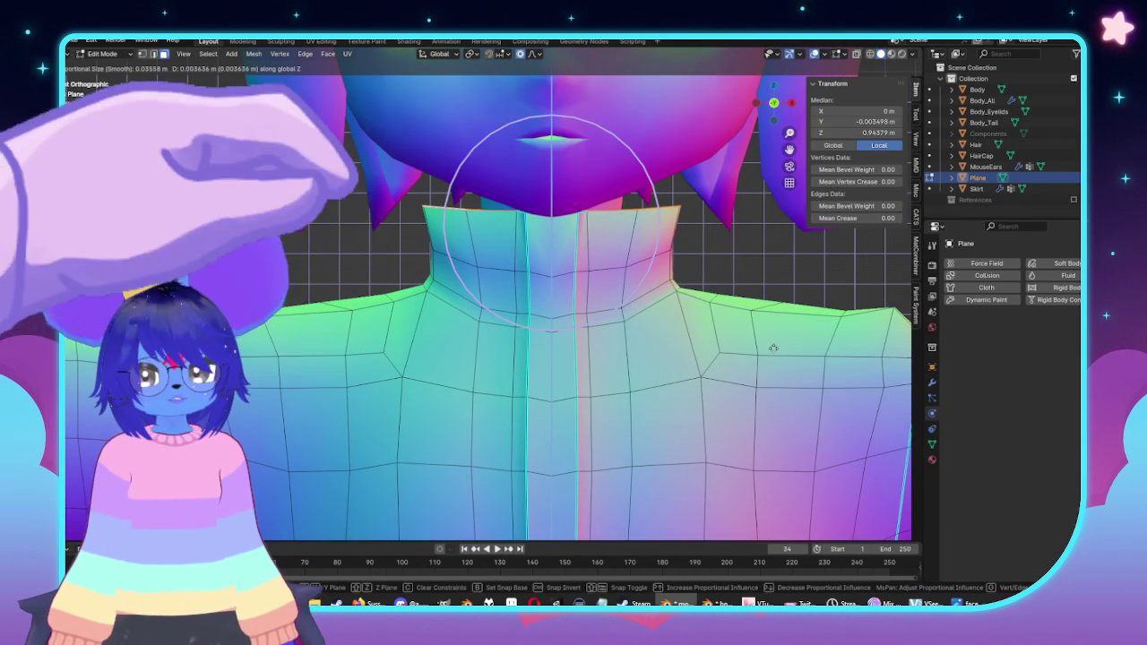
{"action": "left_click", "coordinate": [772, 355]}
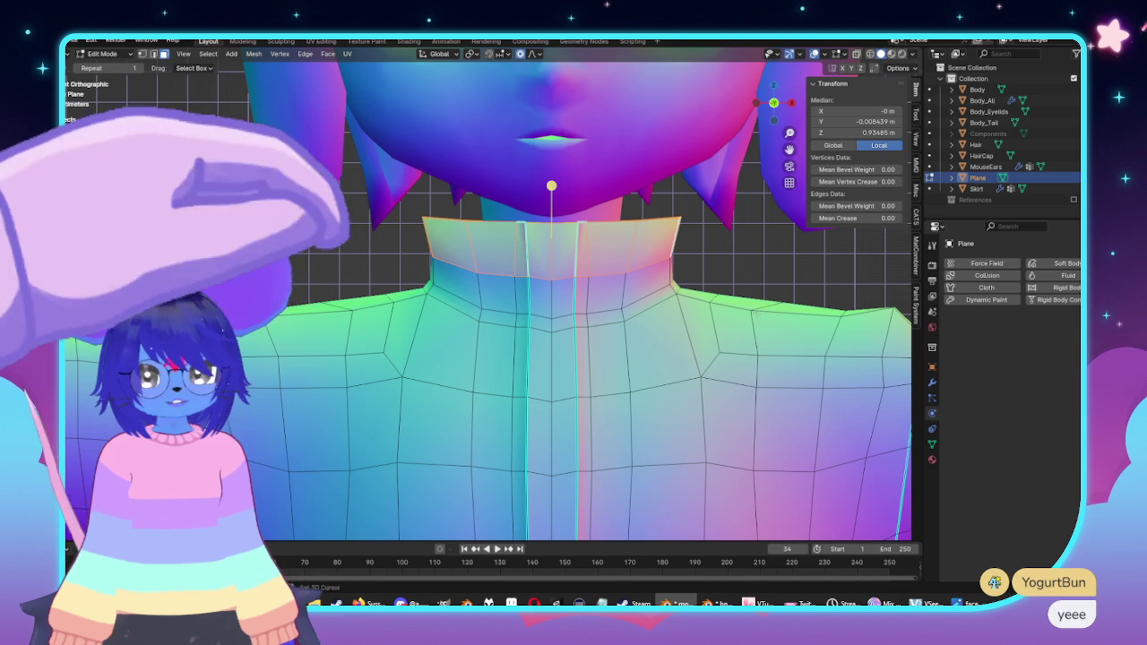
Step: Readjust the collar top height, then narrow the top loop sideways to about 0.97 along X
{"action": "key", "text": "g"}
{"action": "key", "text": "z"}
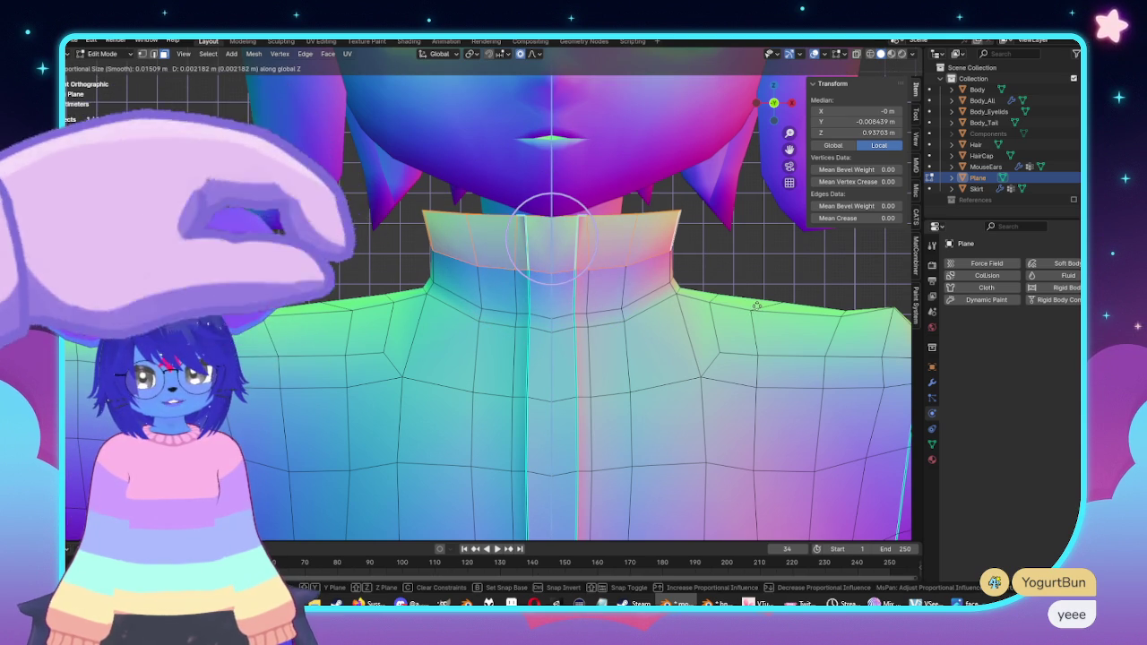
{"action": "left_click", "coordinate": [549, 179]}
{"action": "key", "text": "alt+a"}
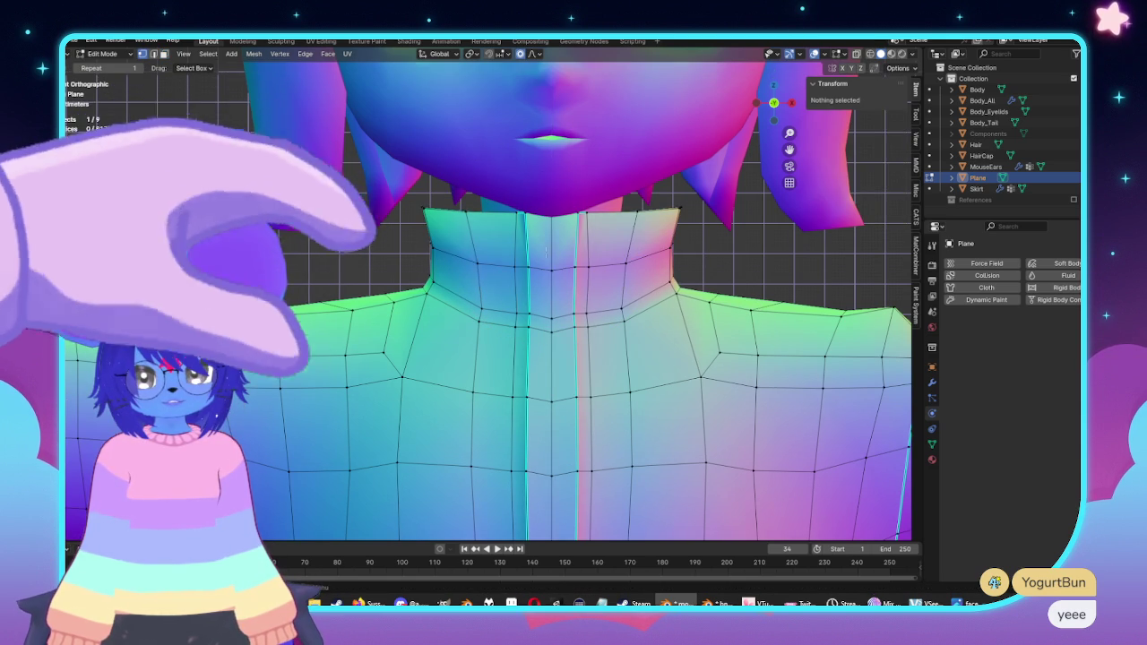
{"action": "left_click", "coordinate": [457, 259], "text": "alt"}
{"action": "key", "text": "s"}
{"action": "key", "text": "x"}
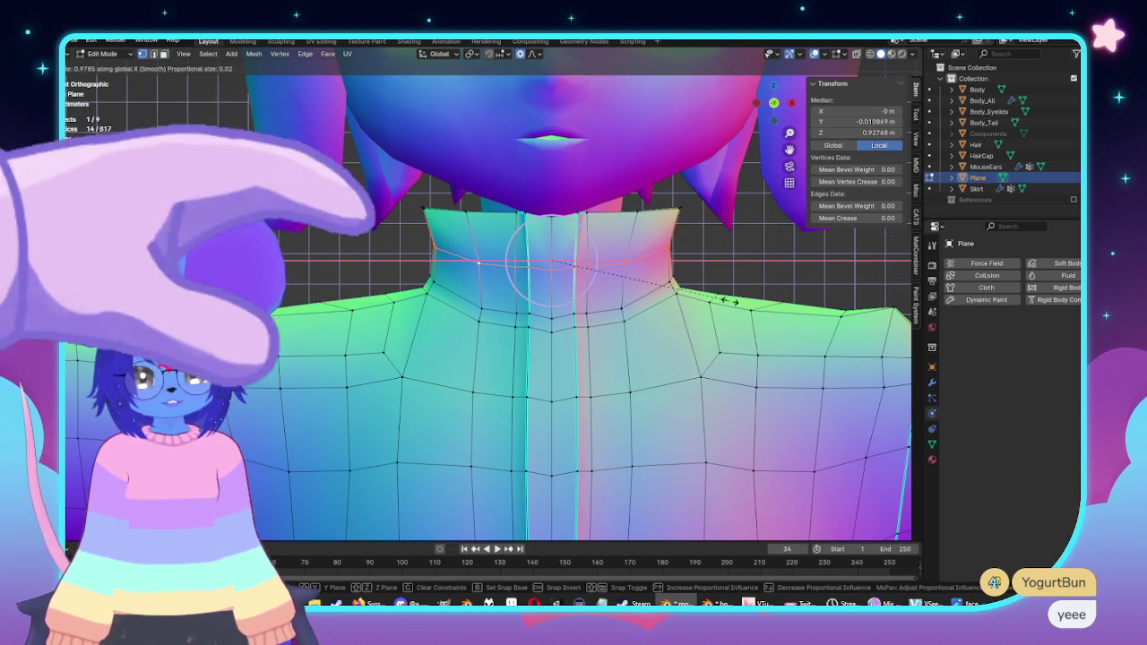
{"action": "left_click", "coordinate": [731, 302]}
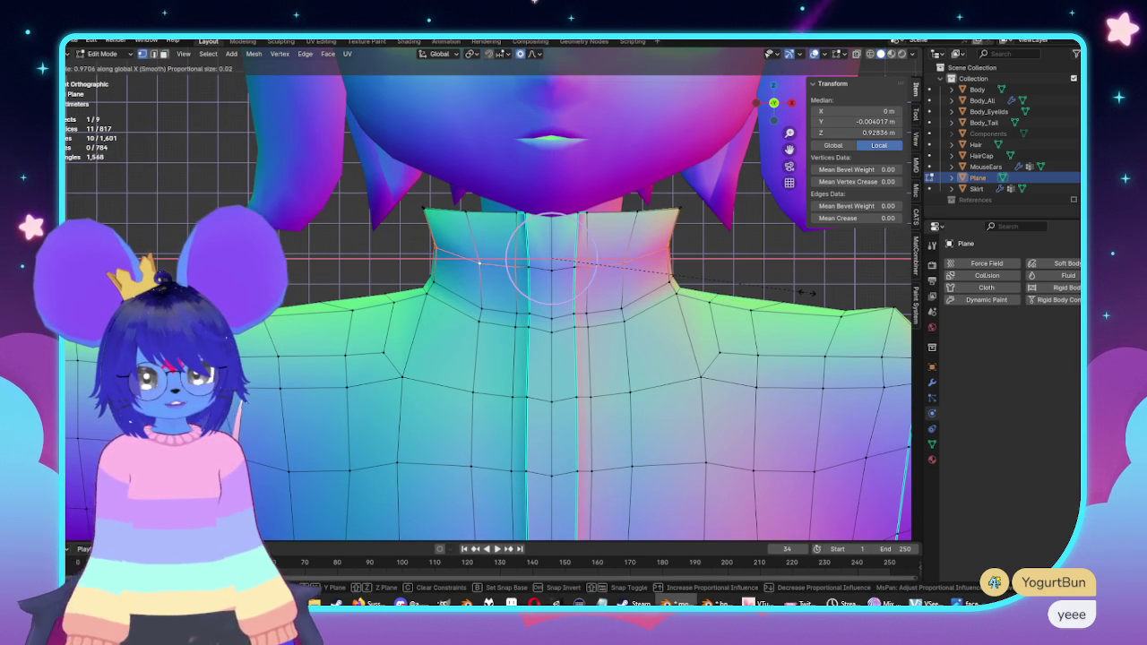
Step: Briefly inspect the coat object, then re-enter Edit Mode and select an edge loop around the neck
{"action": "scroll", "coordinate": [789, 270], "scroll_direction": "down", "scroll_amount": 4}
{"action": "key", "text": "Tab"}
{"action": "mouse_move", "coordinate": [789, 270]}
{"action": "middle_mouse_down"}
{"action": "mouse_move", "coordinate": [696, 276]}
{"action": "mouse_move", "coordinate": [780, 287]}
{"action": "mouse_move", "coordinate": [768, 389]}
{"action": "mouse_move", "coordinate": [694, 404]}
{"action": "mouse_move", "coordinate": [584, 307]}
{"action": "mouse_move", "coordinate": [695, 305]}
{"action": "middle_mouse_up"}
{"action": "left_click", "coordinate": [768, 389]}
{"action": "scroll", "coordinate": [695, 304], "scroll_direction": "up", "scroll_amount": 3}
{"action": "key", "text": "Tab"}
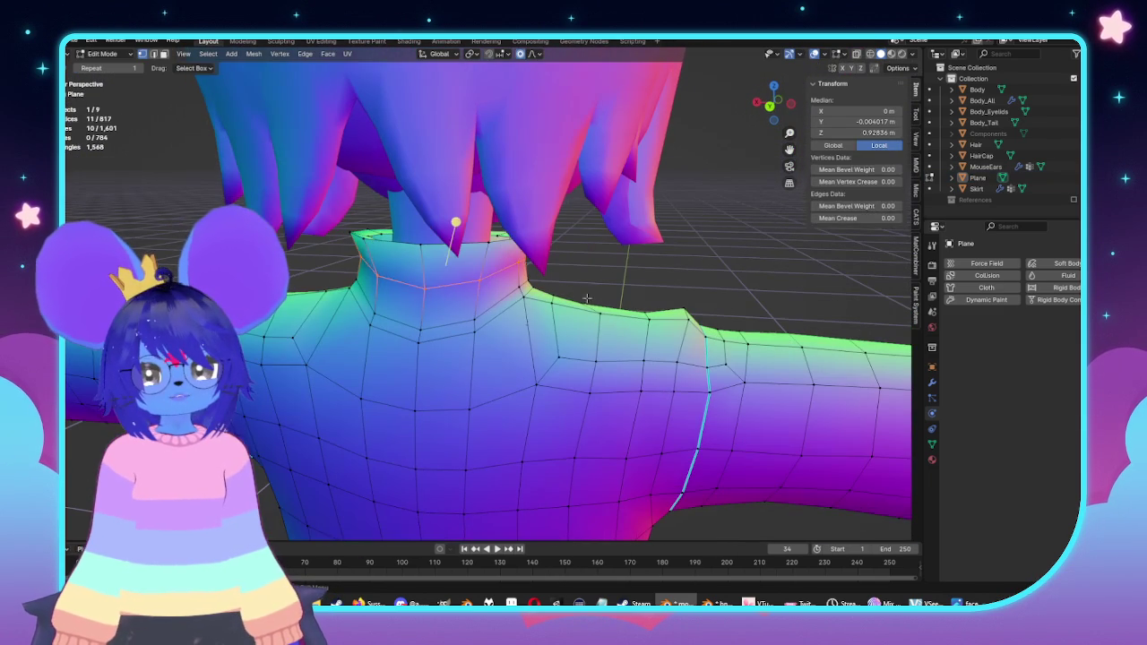
{"action": "left_click", "coordinate": [624, 268]}
{"action": "left_click", "coordinate": [466, 323], "text": "alt"}
{"action": "key", "text": "KP_1"}
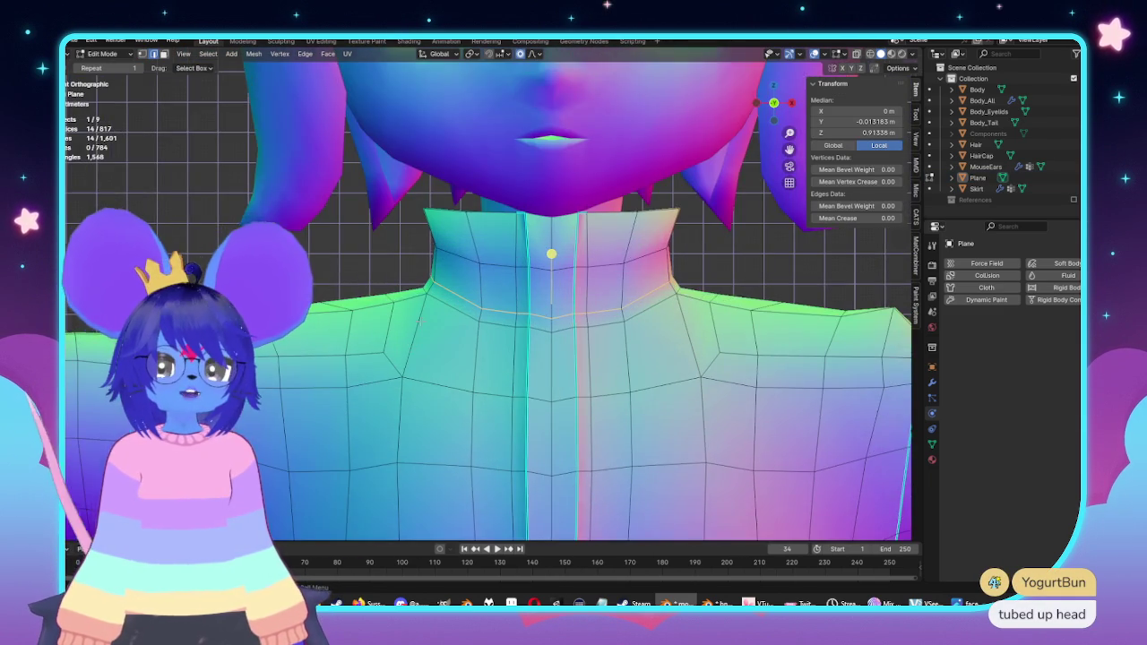
{"action": "middle_click_drag", "start_coordinate": [419, 321], "coordinate": [557, 308]}
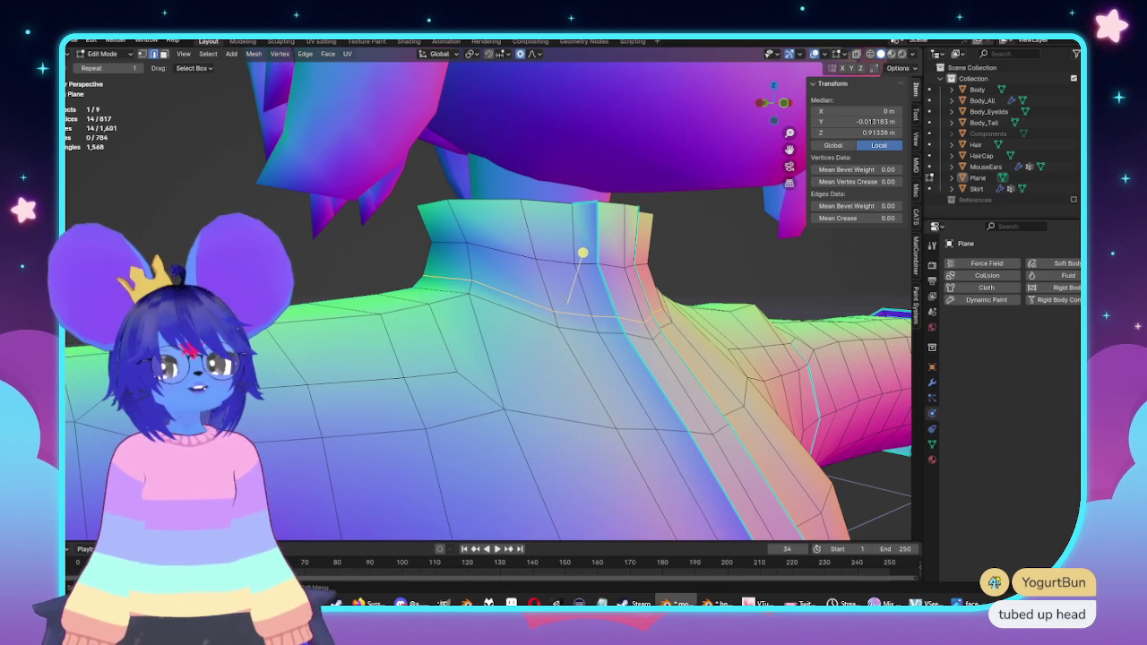
{"action": "middle_click_drag", "start_coordinate": [557, 308], "coordinate": [662, 351]}
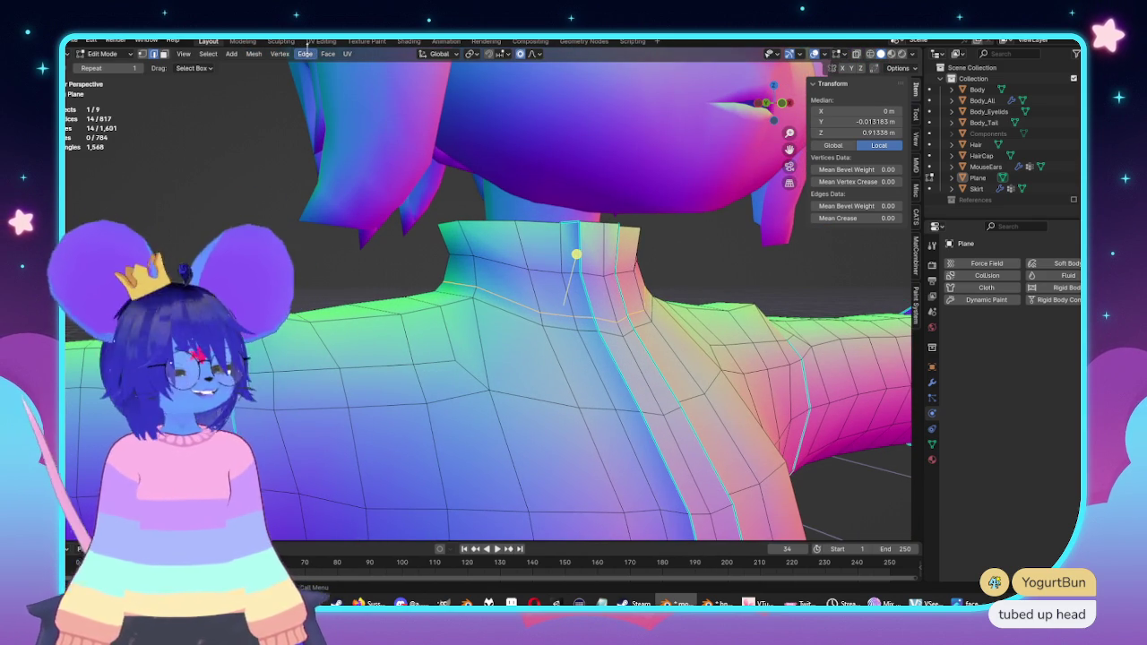
{"action": "left_click", "coordinate": [305, 53]}
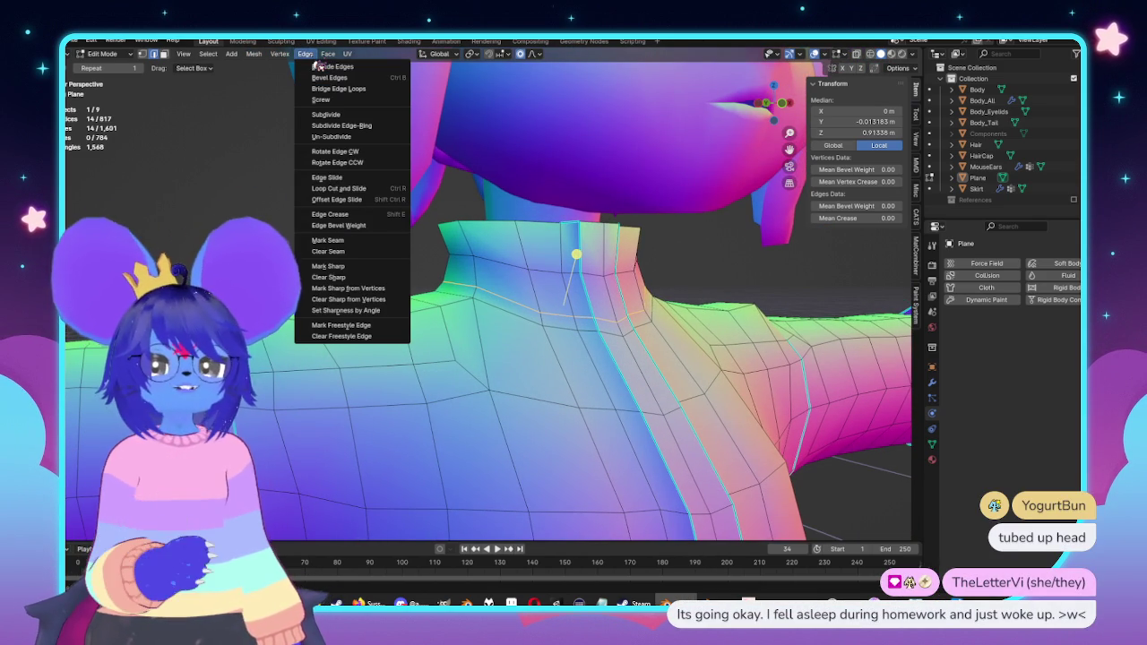
{"action": "mouse_move", "coordinate": [328, 53]}
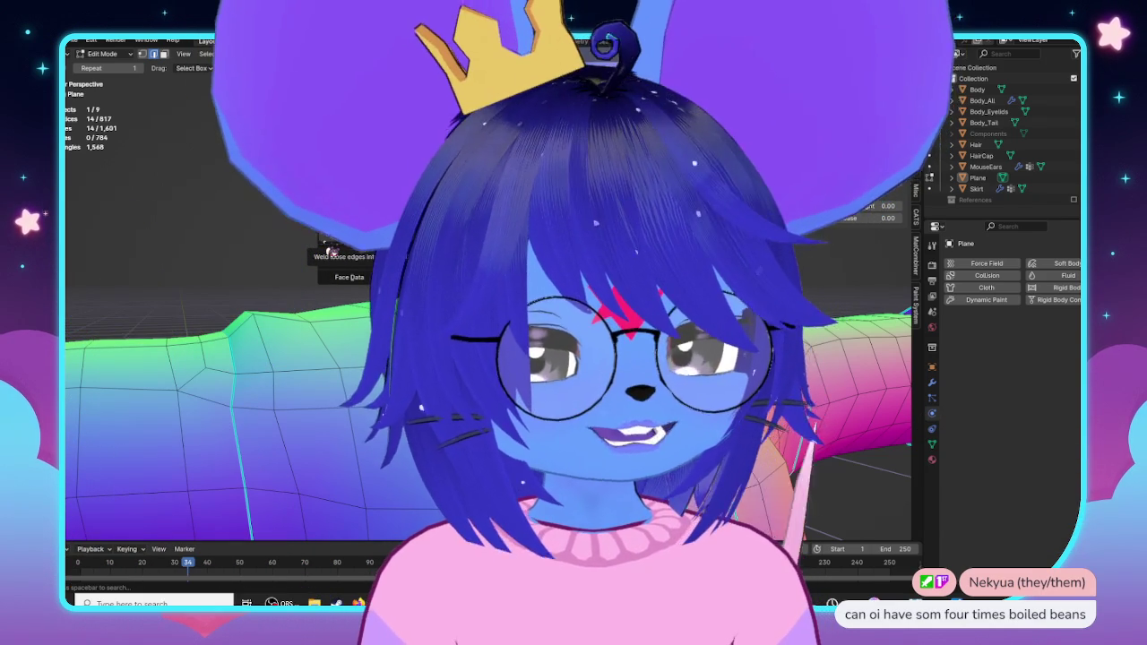
Step: Apply Tris to Quads to the collar-front selection with 40° face and shape angle limits
{"action": "left_click", "coordinate": [322, 241]}
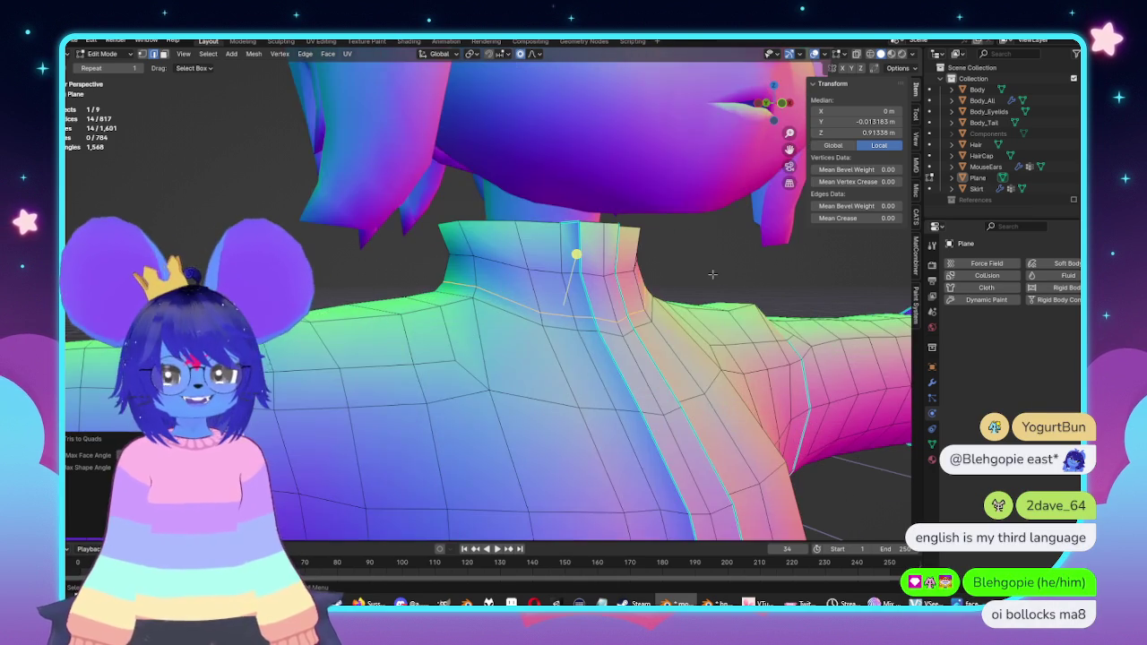
Step: Back in Edit Mode, select the edge loop where the collar meets the coat body
{"action": "mouse_move", "coordinate": [323, 240]}
{"action": "middle_mouse_down"}
{"action": "mouse_move", "coordinate": [644, 284]}
{"action": "mouse_move", "coordinate": [594, 273]}
{"action": "mouse_move", "coordinate": [704, 271]}
{"action": "middle_mouse_up"}
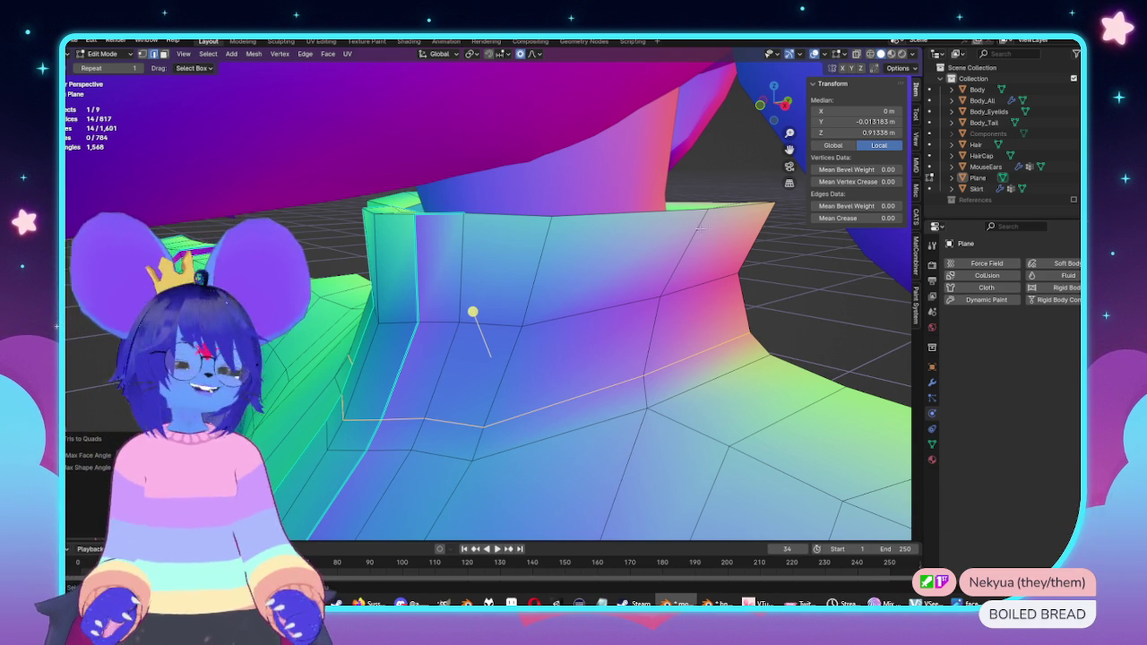
{"action": "scroll", "coordinate": [699, 229], "scroll_direction": "down", "scroll_amount": 5}
{"action": "mouse_move", "coordinate": [700, 229]}
{"action": "middle_mouse_down"}
{"action": "mouse_move", "coordinate": [594, 349]}
{"action": "mouse_move", "coordinate": [647, 356]}
{"action": "middle_mouse_up"}
{"action": "key", "text": "Tab"}
{"action": "scroll", "coordinate": [647, 357], "scroll_direction": "up", "scroll_amount": 5}
{"action": "key", "text": "Tab"}
{"action": "scroll", "coordinate": [537, 323], "scroll_direction": "down", "scroll_amount": 3}
{"action": "middle_click_drag", "start_coordinate": [574, 268], "coordinate": [559, 218]}
{"action": "scroll", "coordinate": [559, 218], "scroll_direction": "up", "scroll_amount": 3}
{"action": "key", "text": "alt+a"}
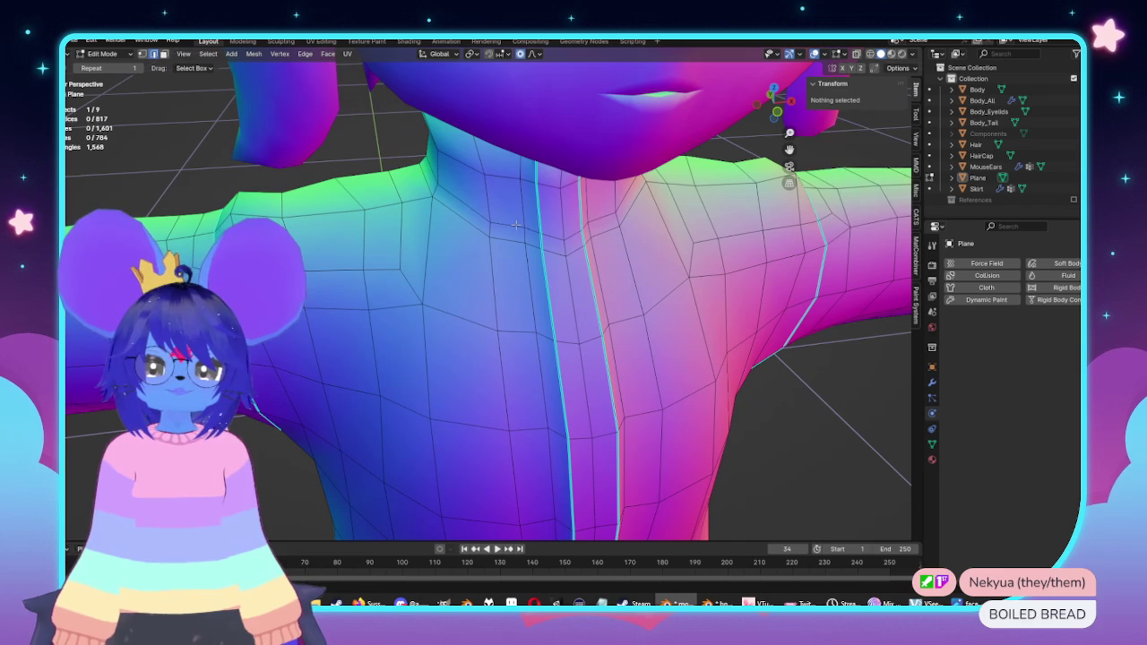
{"action": "left_click", "coordinate": [516, 225], "text": "alt"}
Step: Mark the selected collar loop sharp from the Edge menu and return to Object Mode
{"action": "middle_click_drag", "start_coordinate": [517, 225], "coordinate": [619, 242]}
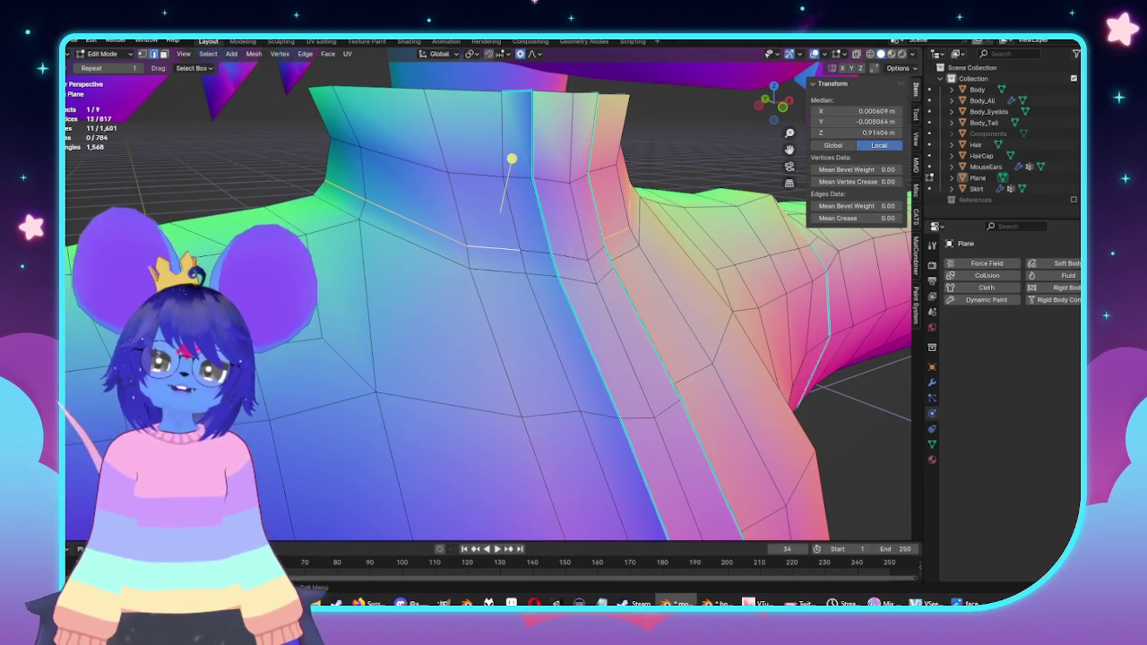
{"action": "middle_click_drag", "start_coordinate": [524, 253], "coordinate": [555, 274]}
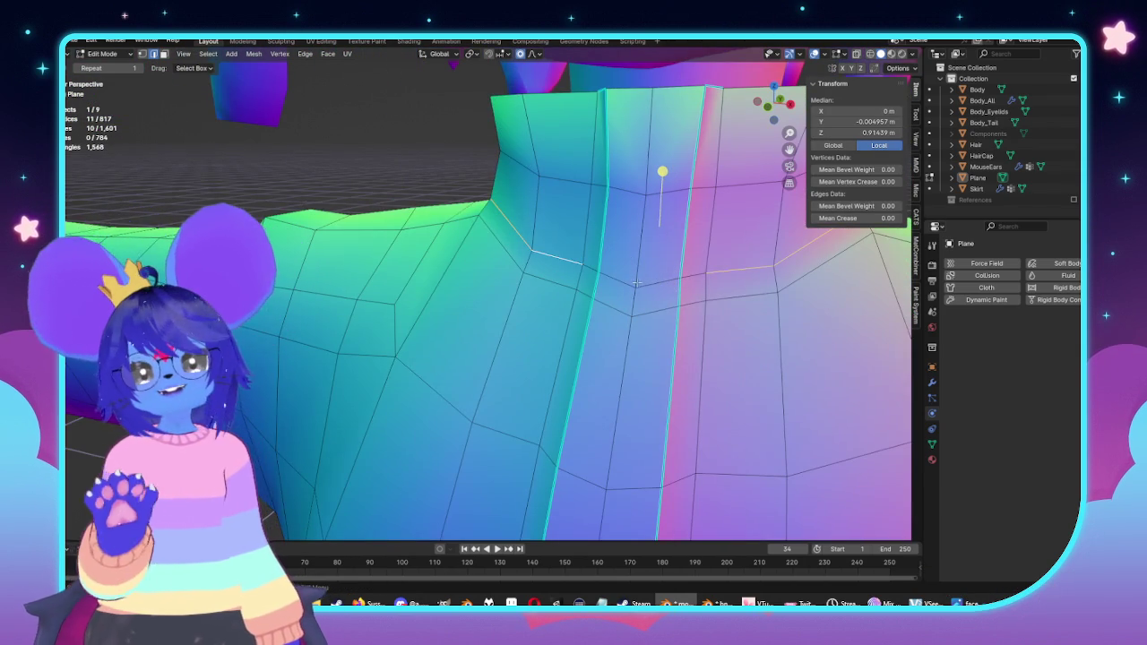
{"action": "scroll", "coordinate": [679, 281], "scroll_direction": "down", "scroll_amount": 4}
{"action": "middle_click_drag", "start_coordinate": [679, 280], "coordinate": [598, 280]}
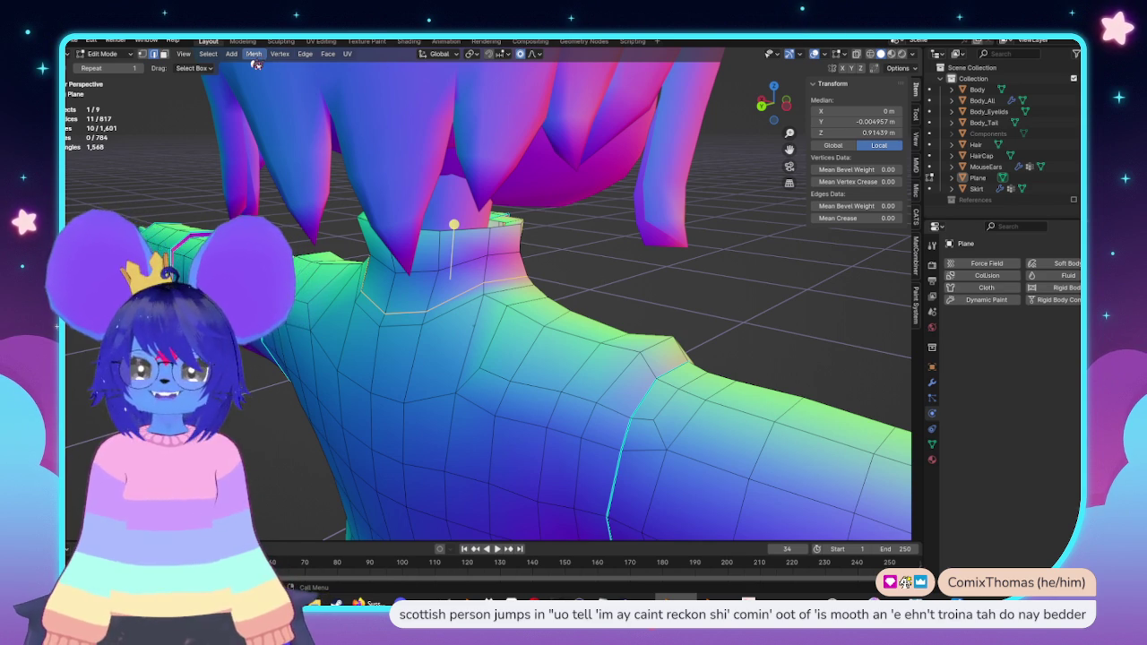
{"action": "left_click", "coordinate": [306, 55]}
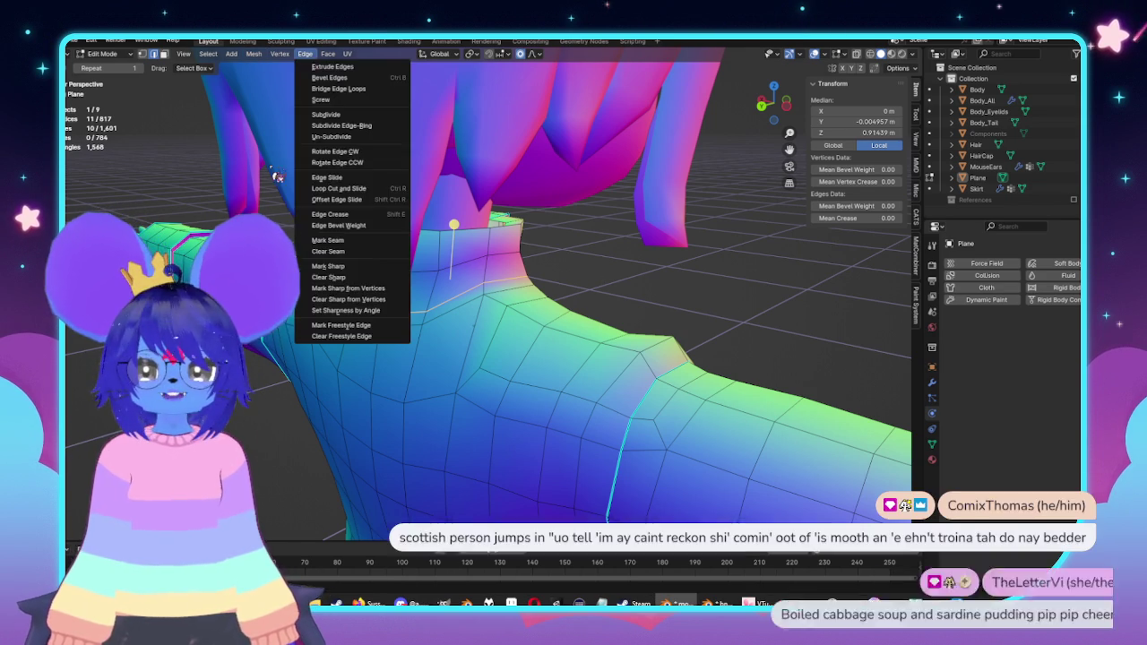
{"action": "key", "text": "Escape"}
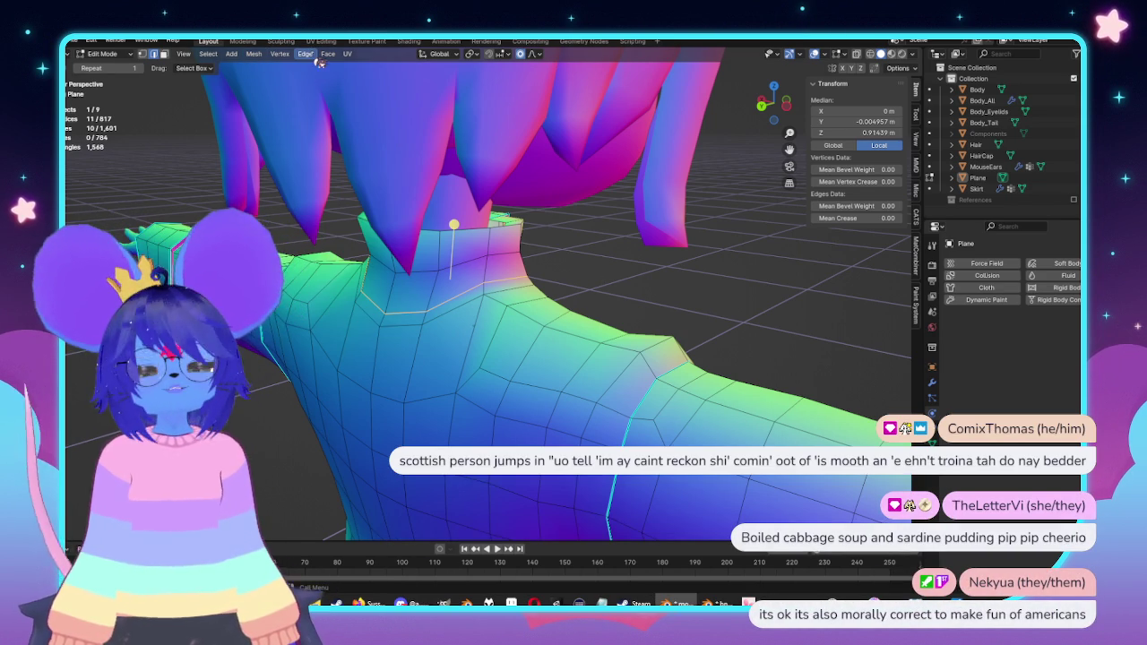
{"action": "left_click", "coordinate": [312, 57]}
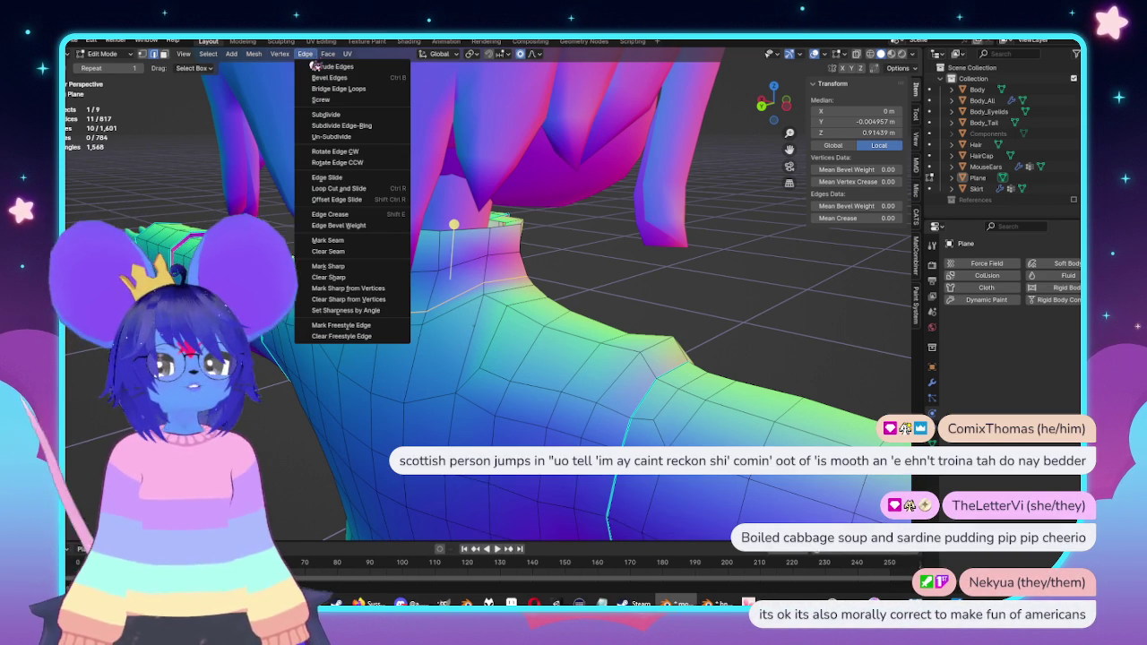
{"action": "left_click", "coordinate": [354, 267]}
{"action": "key", "text": "Tab"}
{"action": "mouse_move", "coordinate": [717, 333]}
{"action": "middle_mouse_down"}
{"action": "mouse_move", "coordinate": [577, 332]}
{"action": "mouse_move", "coordinate": [569, 289]}
{"action": "mouse_move", "coordinate": [590, 296]}
{"action": "middle_mouse_up"}
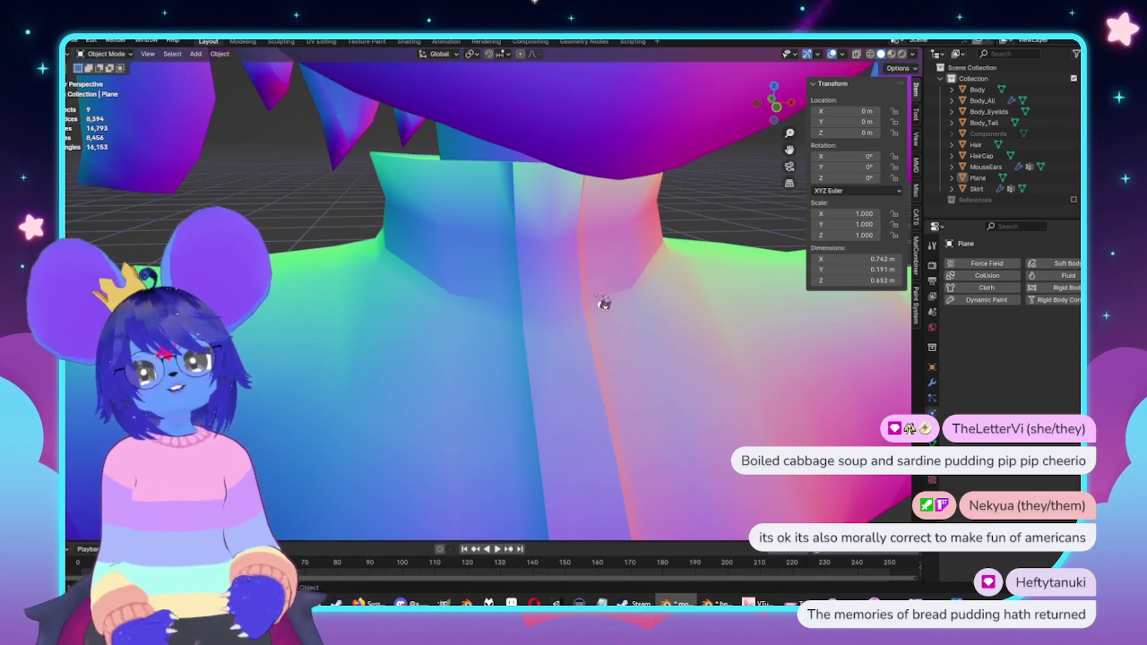
Step: Zoom out to review the whole coat, then enter Edit Mode from the front orthographic view
{"action": "scroll", "coordinate": [509, 351], "scroll_direction": "down", "scroll_amount": 6}
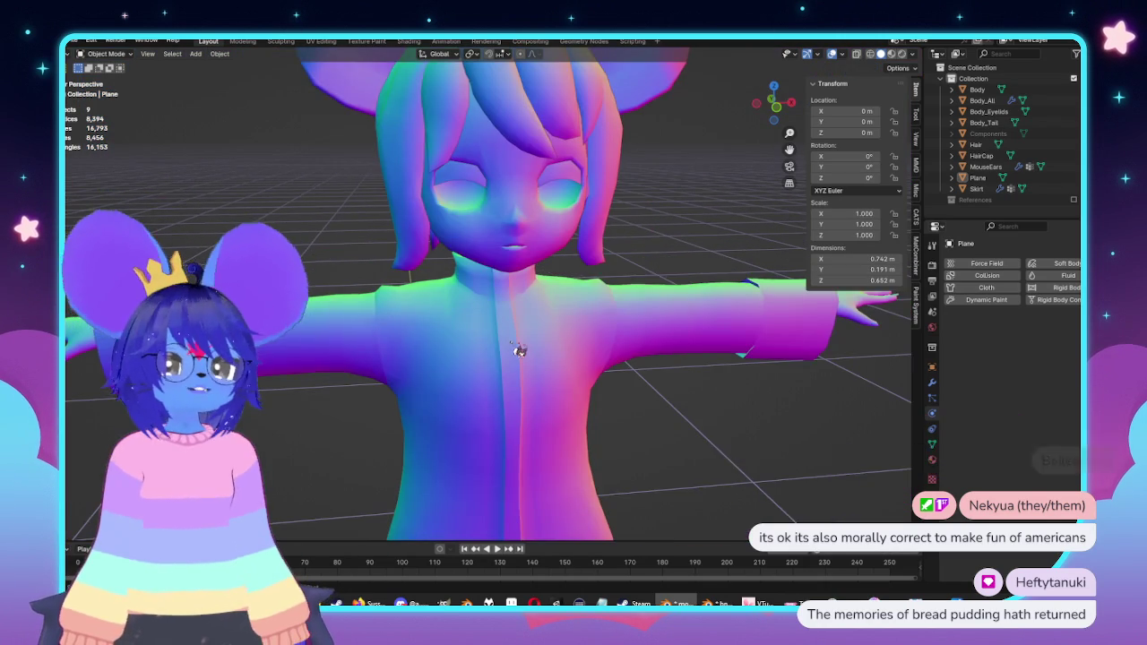
{"action": "scroll", "coordinate": [517, 314], "scroll_direction": "up", "scroll_amount": 1}
{"action": "scroll", "coordinate": [530, 312], "scroll_direction": "up", "scroll_amount": 1}
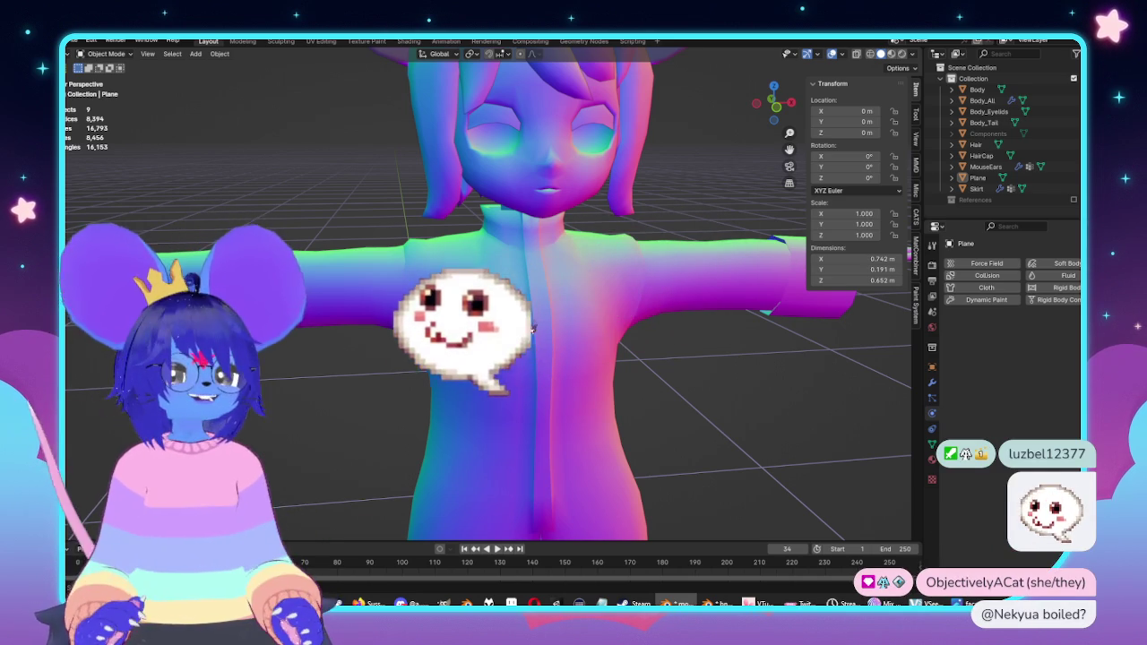
{"action": "scroll", "coordinate": [525, 325], "scroll_direction": "down", "scroll_amount": 3}
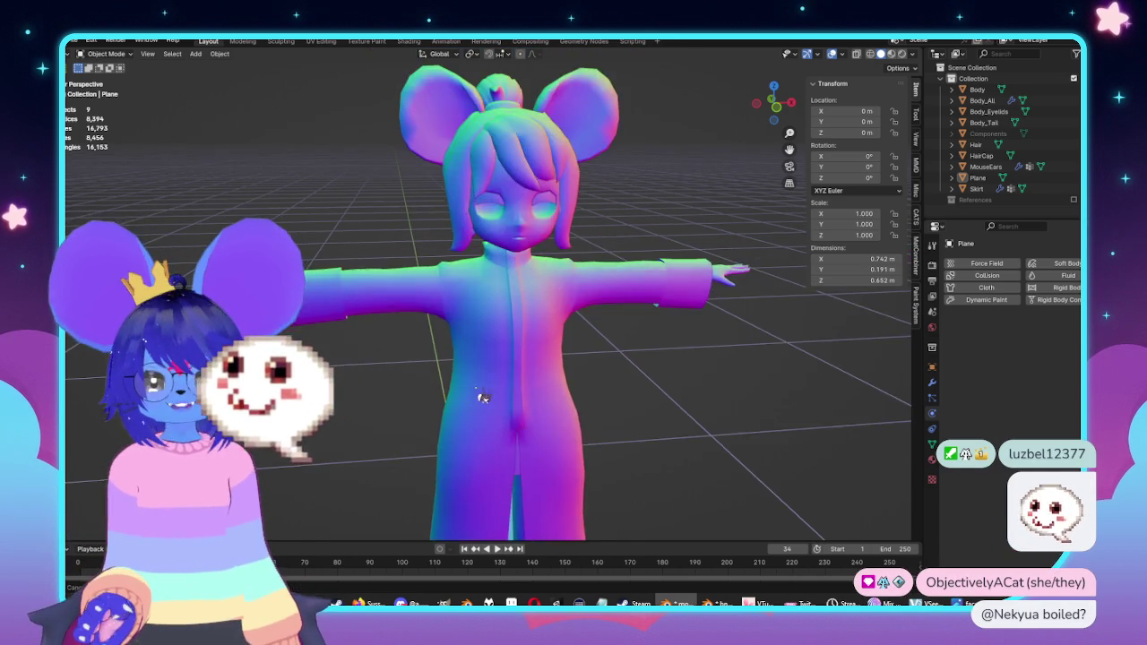
{"action": "key", "text": "KP_1"}
{"action": "scroll", "coordinate": [443, 320], "scroll_direction": "up", "scroll_amount": 1}
{"action": "key", "text": "Tab"}
{"action": "scroll", "coordinate": [443, 320], "scroll_direction": "up", "scroll_amount": 4}
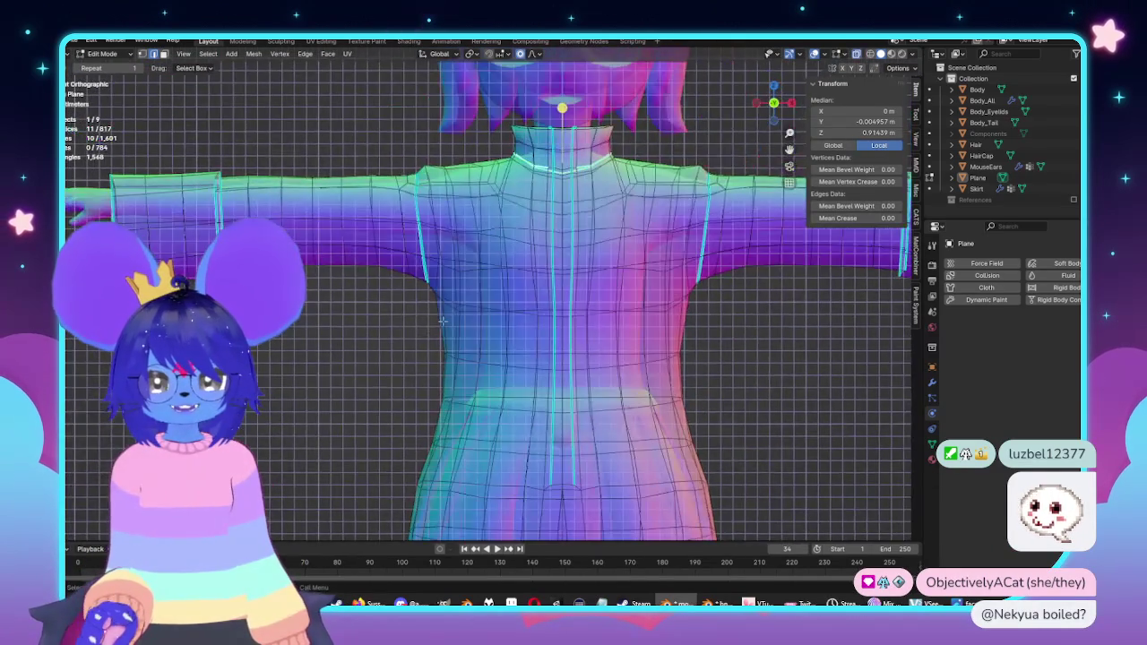
Step: Pull the coat's side inward and scale in to cinch the waist, both with proportional falloff
{"action": "scroll", "coordinate": [443, 320], "scroll_direction": "up", "scroll_amount": 2}
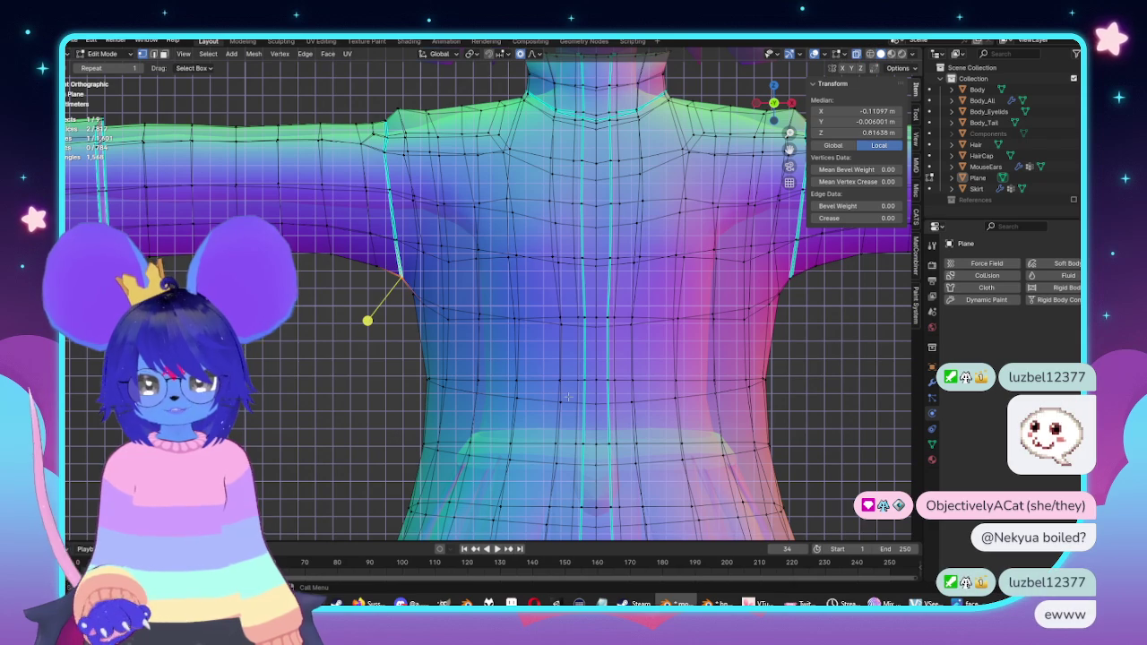
{"action": "key", "text": "g"}
{"action": "scroll", "coordinate": [573, 396], "scroll_direction": "down", "scroll_amount": 5}
{"action": "scroll", "coordinate": [578, 395], "scroll_direction": "down", "scroll_amount": 6}
{"action": "scroll", "coordinate": [583, 394], "scroll_direction": "down", "scroll_amount": 8}
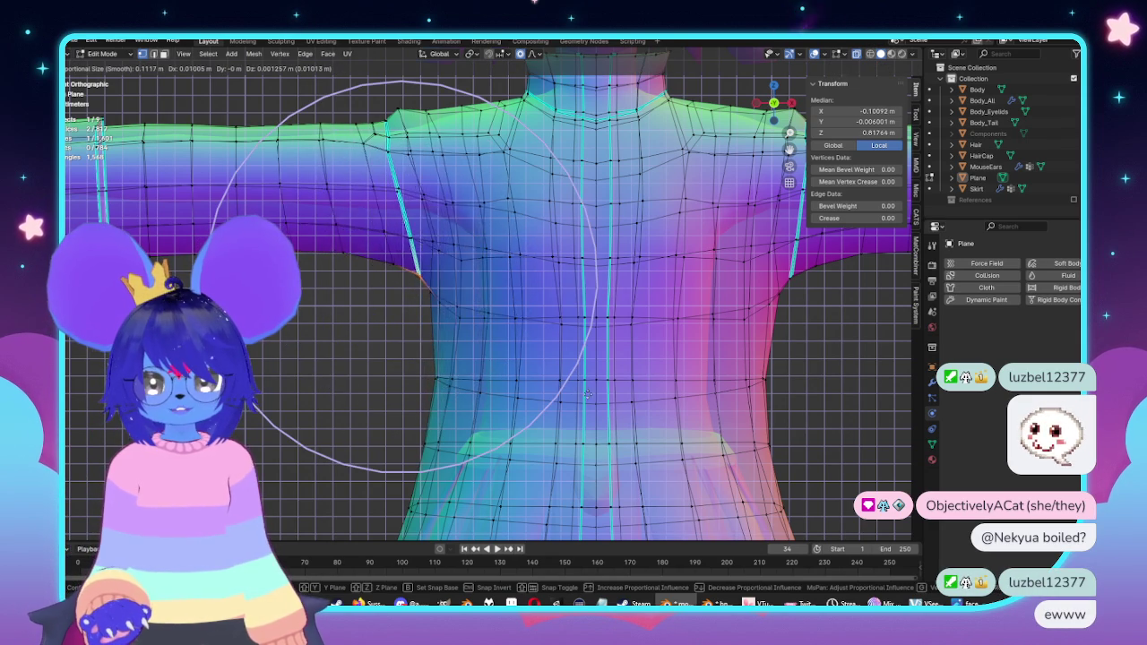
{"action": "left_click", "coordinate": [582, 394]}
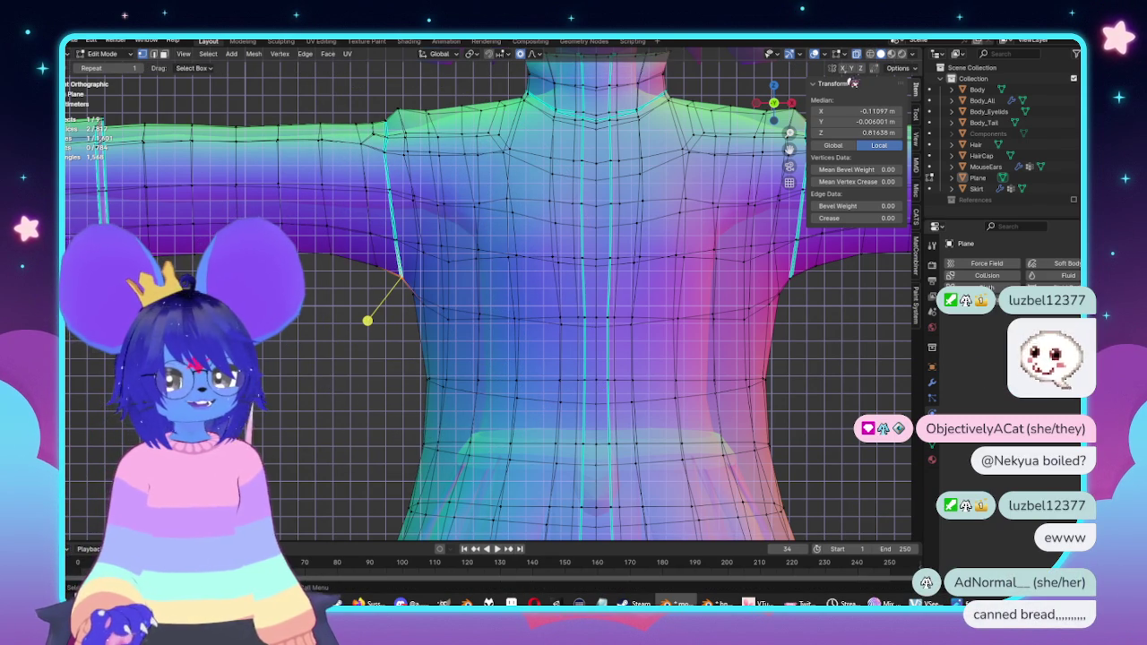
{"action": "key", "text": "s"}
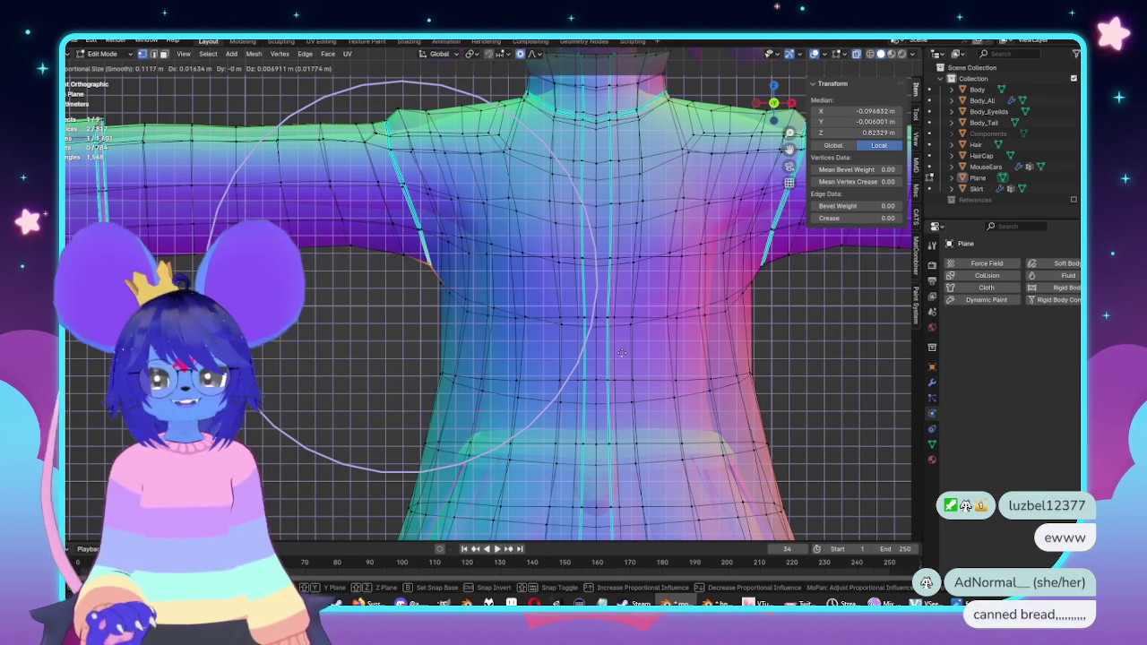
{"action": "left_click", "coordinate": [615, 339]}
Step: Check the coat from front and side views, then return to Edit Mode with X-ray on
{"action": "key", "text": "Tab"}
{"action": "scroll", "coordinate": [614, 339], "scroll_direction": "down", "scroll_amount": 5}
{"action": "middle_click_drag", "start_coordinate": [584, 325], "coordinate": [780, 322]}
{"action": "key", "text": "KP_1"}
{"action": "key", "text": "KP_3"}
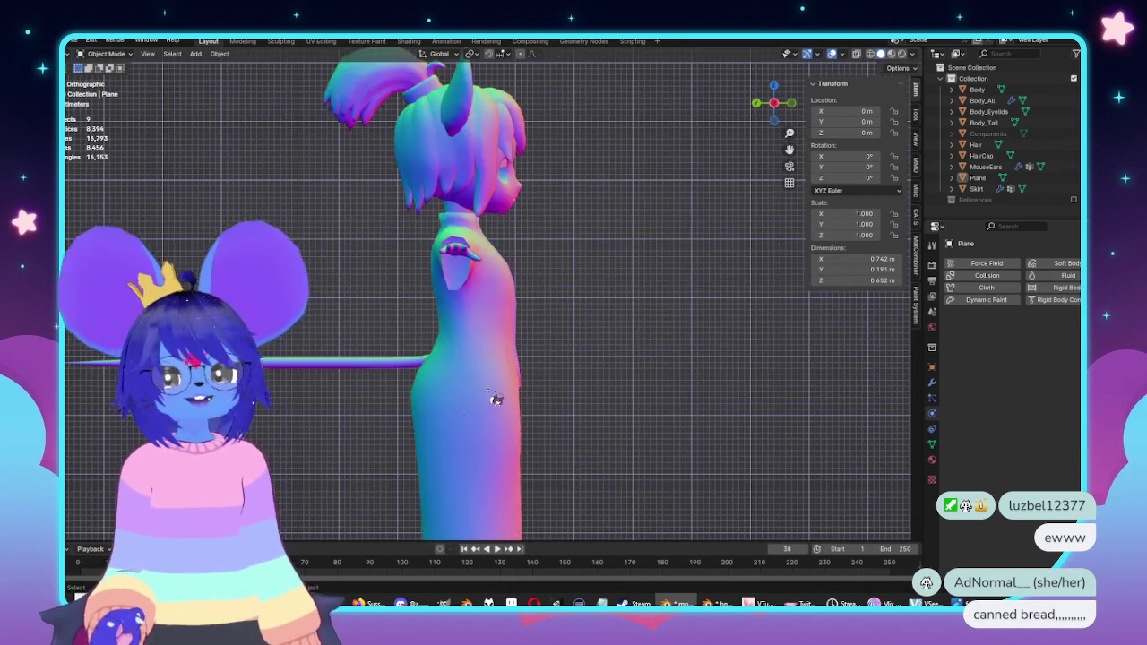
{"action": "key", "text": "Tab"}
{"action": "scroll", "coordinate": [566, 313], "scroll_direction": "up", "scroll_amount": 5}
{"action": "key", "text": "KP_1"}
{"action": "key", "text": "s"}
{"action": "middle_click_drag", "start_coordinate": [513, 373], "coordinate": [556, 368]}
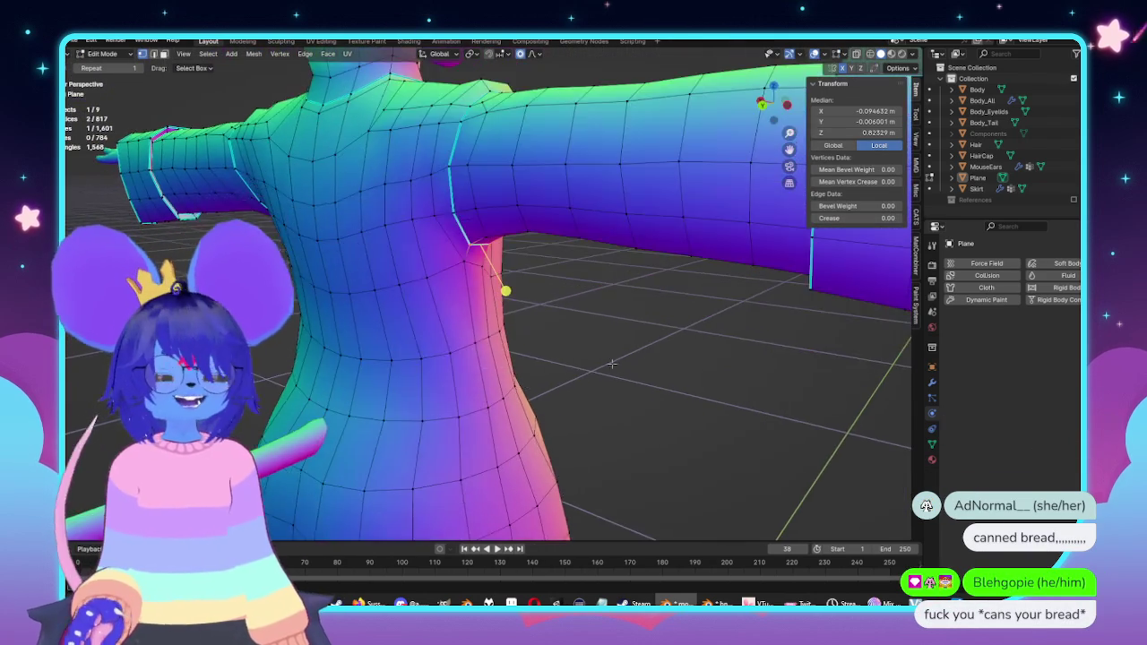
{"action": "key", "text": "KP_1"}
{"action": "scroll", "coordinate": [498, 371], "scroll_direction": "down", "scroll_amount": 2}
{"action": "key", "text": "alt+z"}
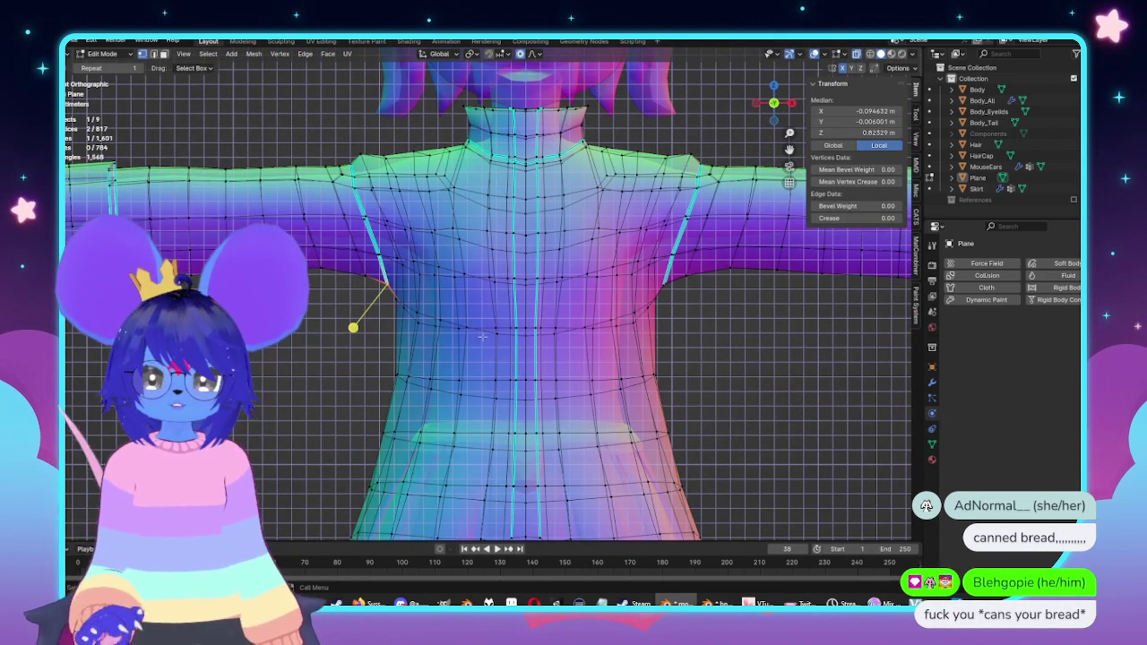
Step: Nudge the shoulder vertices and move the underarm side-seam vertices inward with proportional falloff
{"action": "scroll", "coordinate": [482, 336], "scroll_direction": "up", "scroll_amount": 1}
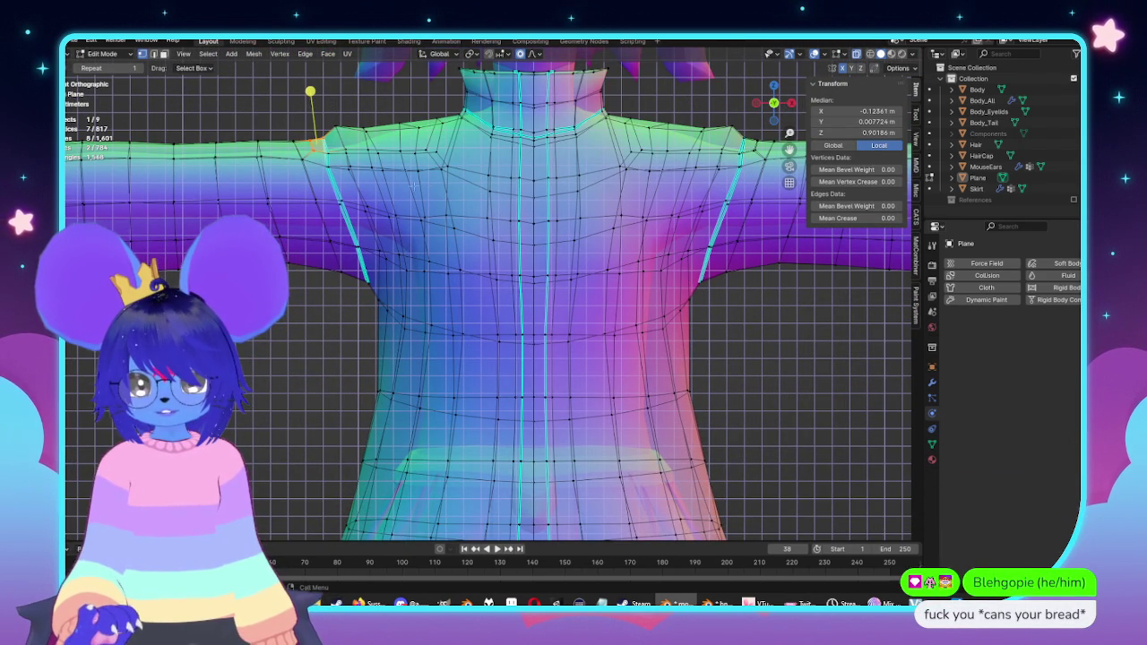
{"action": "key", "text": "g"}
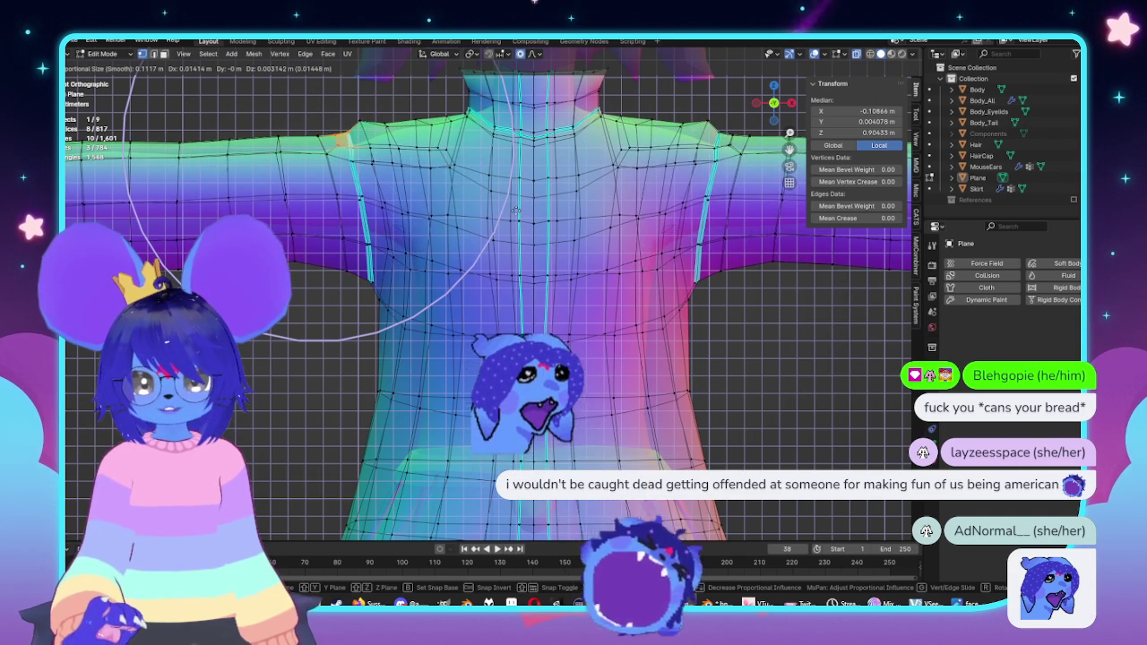
{"action": "left_click", "coordinate": [518, 213]}
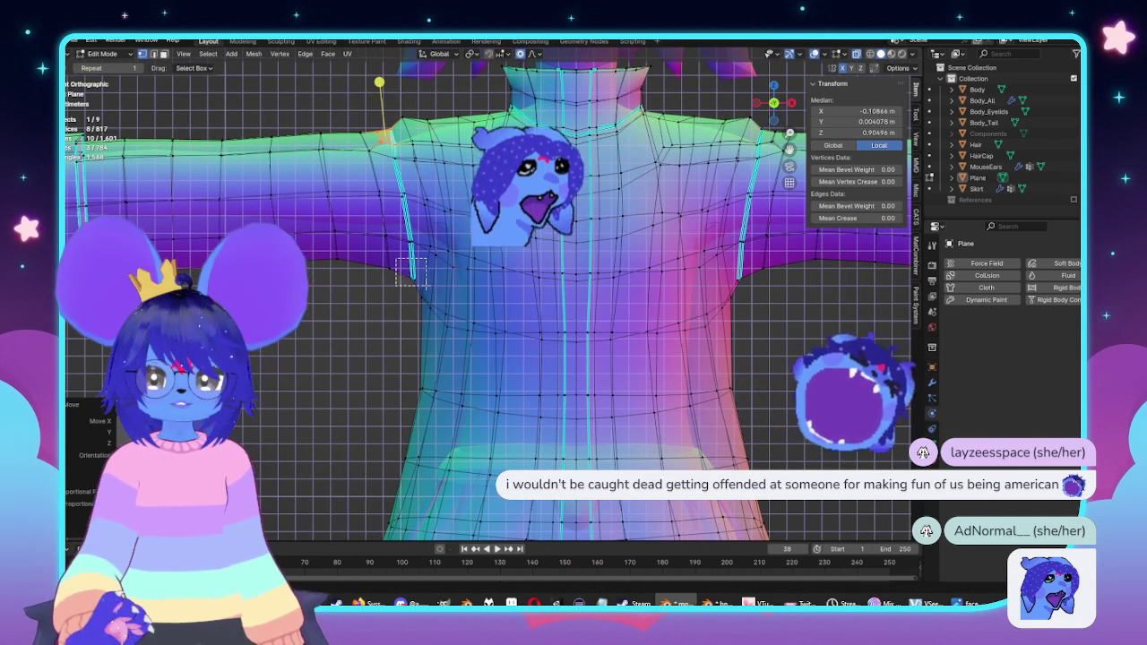
{"action": "left_click", "coordinate": [400, 279]}
{"action": "left_click_drag", "start_coordinate": [400, 279], "coordinate": [430, 305]}
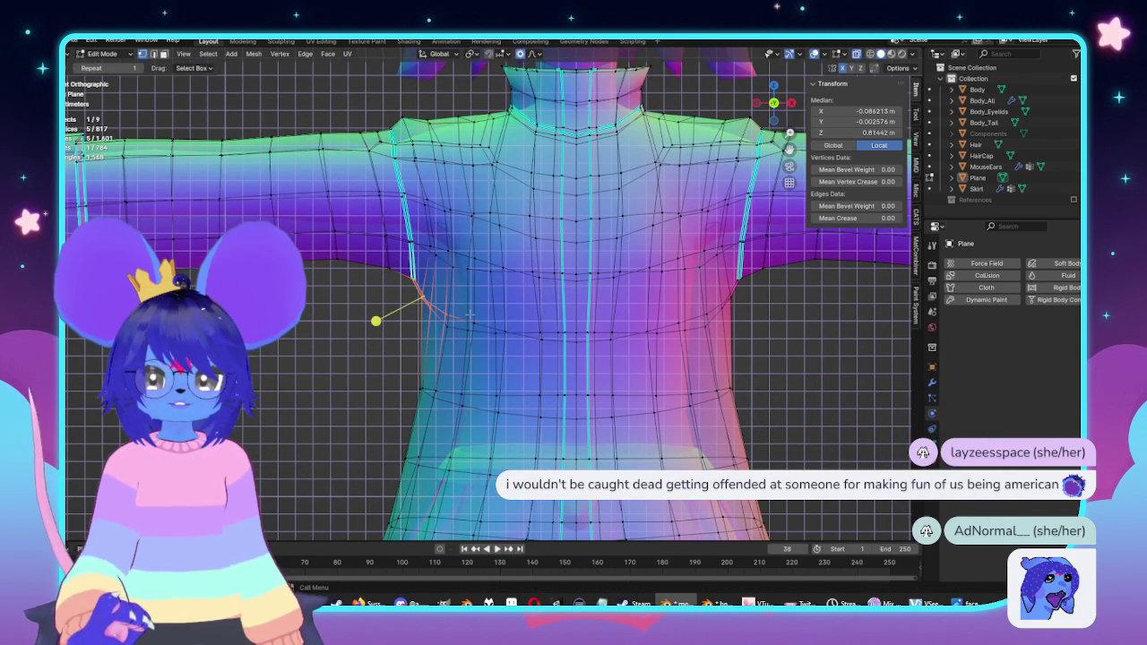
{"action": "key", "text": "g"}
{"action": "left_click", "coordinate": [481, 306]}
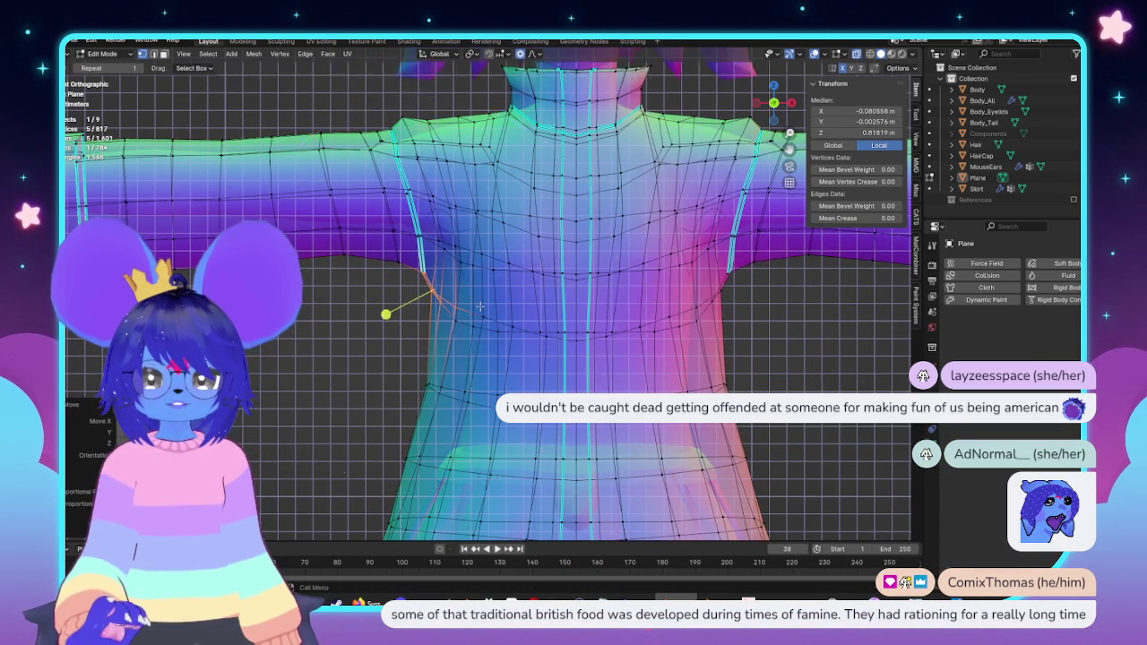
Step: Orbit around the character in Object Mode to inspect the reshaped coat
{"action": "key", "text": "Tab"}
{"action": "scroll", "coordinate": [492, 312], "scroll_direction": "down", "scroll_amount": 5}
{"action": "mouse_move", "coordinate": [502, 317]}
{"action": "middle_mouse_down"}
{"action": "mouse_move", "coordinate": [655, 341]}
{"action": "mouse_move", "coordinate": [548, 314]}
{"action": "mouse_move", "coordinate": [594, 313]}
{"action": "middle_mouse_up"}
{"action": "scroll", "coordinate": [655, 341], "scroll_direction": "up", "scroll_amount": 3}
Step: In Edit Mode, select the coat's shoulder edge beside the neck
{"action": "key", "text": "Tab"}
{"action": "scroll", "coordinate": [594, 313], "scroll_direction": "up", "scroll_amount": 3}
{"action": "middle_click_drag", "start_coordinate": [379, 315], "coordinate": [448, 269]}
{"action": "left_click", "coordinate": [521, 223]}
{"action": "middle_click_drag", "start_coordinate": [481, 231], "coordinate": [502, 250]}
{"action": "left_click", "coordinate": [488, 253]}
Step: Move the shoulder edge with smooth falloff and review the character from front and three-quarter views
{"action": "key", "text": "g"}
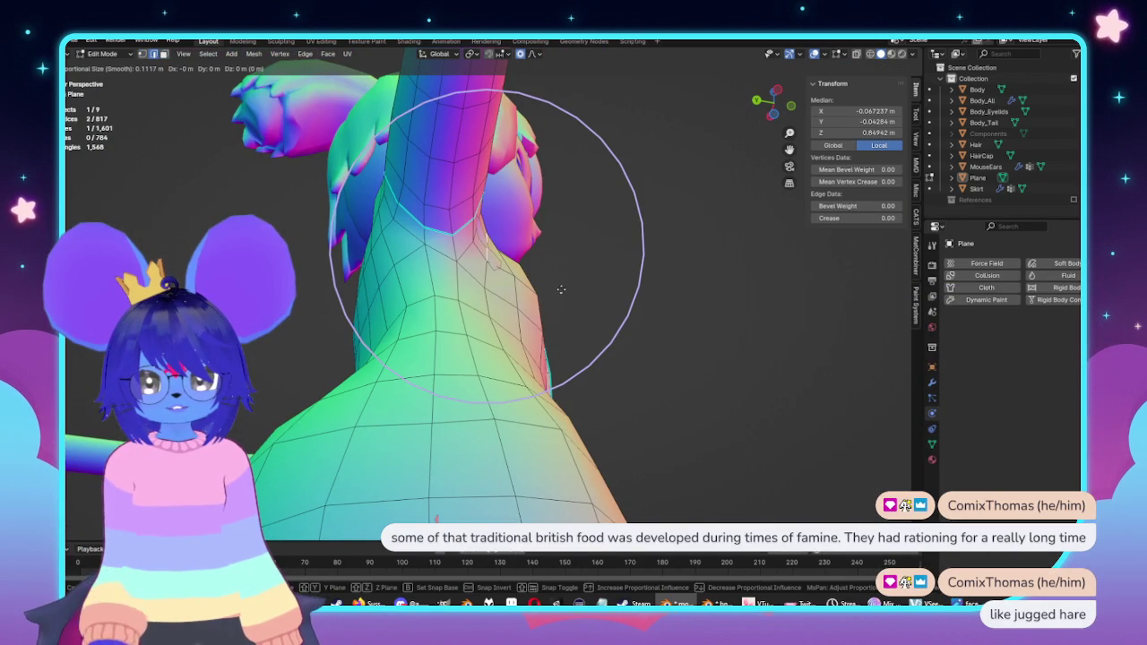
{"action": "left_click", "coordinate": [569, 287]}
{"action": "key", "text": "Tab"}
{"action": "scroll", "coordinate": [628, 296], "scroll_direction": "down", "scroll_amount": 5}
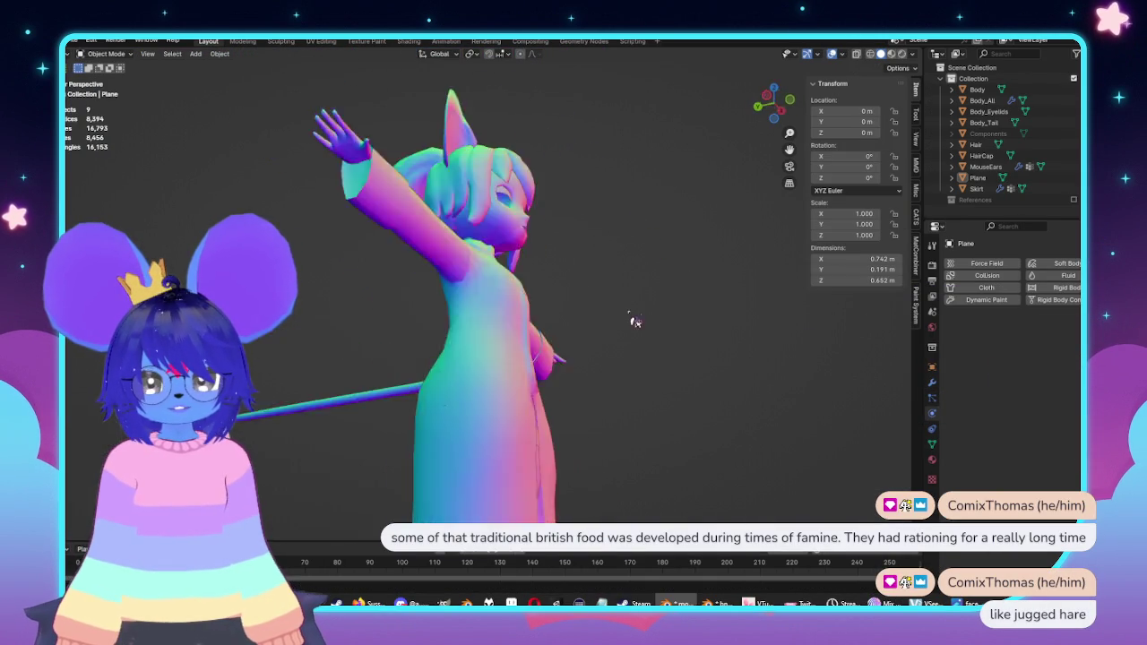
{"action": "middle_click_drag", "start_coordinate": [643, 317], "coordinate": [630, 389]}
{"action": "mouse_move", "coordinate": [658, 336]}
{"action": "middle_mouse_down"}
{"action": "mouse_move", "coordinate": [691, 335]}
{"action": "mouse_move", "coordinate": [374, 263]}
{"action": "mouse_move", "coordinate": [486, 245]}
{"action": "mouse_move", "coordinate": [698, 347]}
{"action": "middle_mouse_up"}
{"action": "scroll", "coordinate": [392, 256], "scroll_direction": "up", "scroll_amount": 2}
Step: Back in Edit Mode, select the coat's waist edge loop, then clear that selection
{"action": "key", "text": "Tab"}
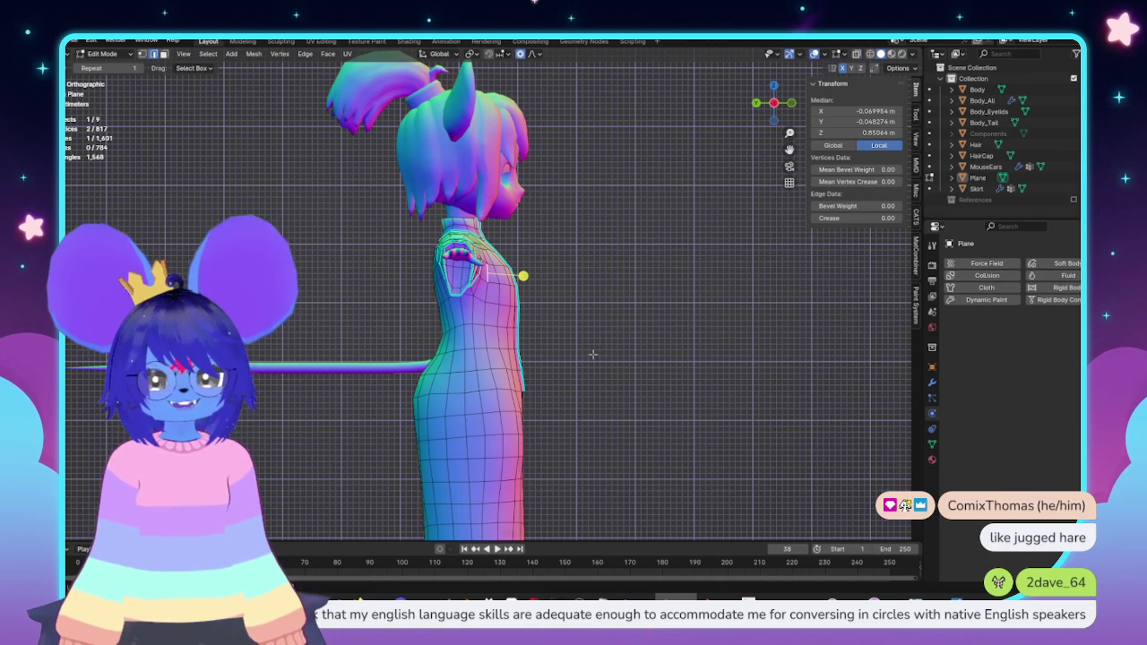
{"action": "scroll", "coordinate": [593, 354], "scroll_direction": "up", "scroll_amount": 2}
{"action": "scroll", "coordinate": [613, 325], "scroll_direction": "up", "scroll_amount": 2}
{"action": "scroll", "coordinate": [612, 325], "scroll_direction": "up", "scroll_amount": 2}
{"action": "scroll", "coordinate": [600, 290], "scroll_direction": "up", "scroll_amount": 1}
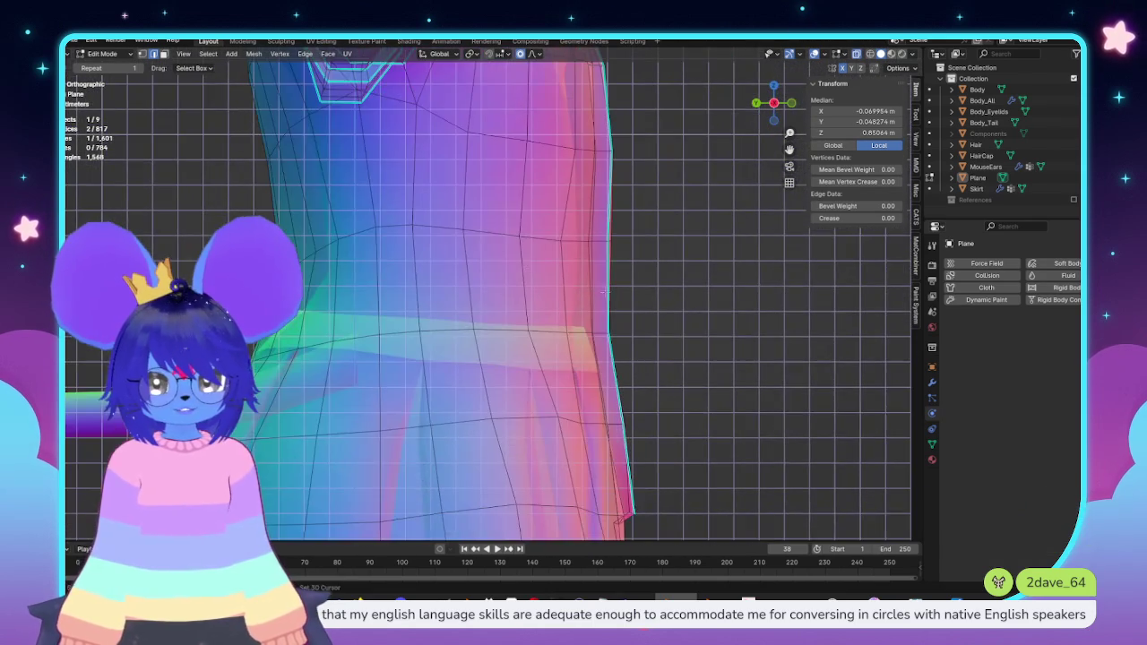
{"action": "scroll", "coordinate": [601, 288], "scroll_direction": "down", "scroll_amount": 2}
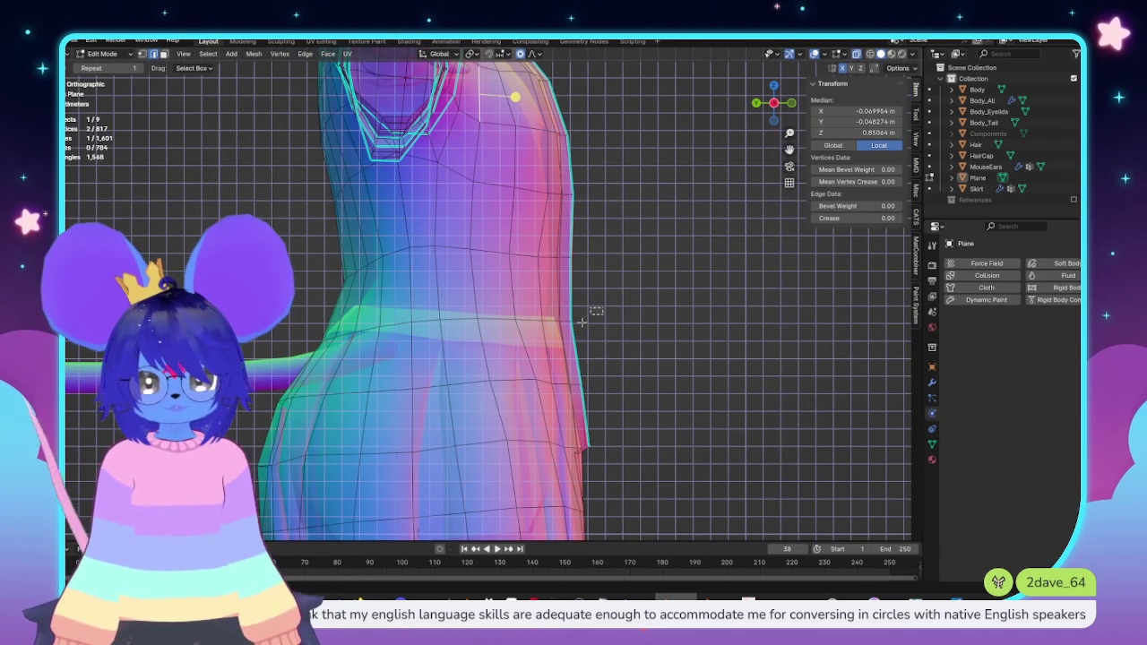
{"action": "mouse_move", "coordinate": [686, 304]}
{"action": "middle_mouse_down"}
{"action": "mouse_move", "coordinate": [717, 287]}
{"action": "mouse_move", "coordinate": [742, 290]}
{"action": "mouse_move", "coordinate": [788, 148]}
{"action": "middle_mouse_up"}
{"action": "left_click", "coordinate": [591, 268], "text": "alt"}
{"action": "left_click", "coordinate": [742, 290]}
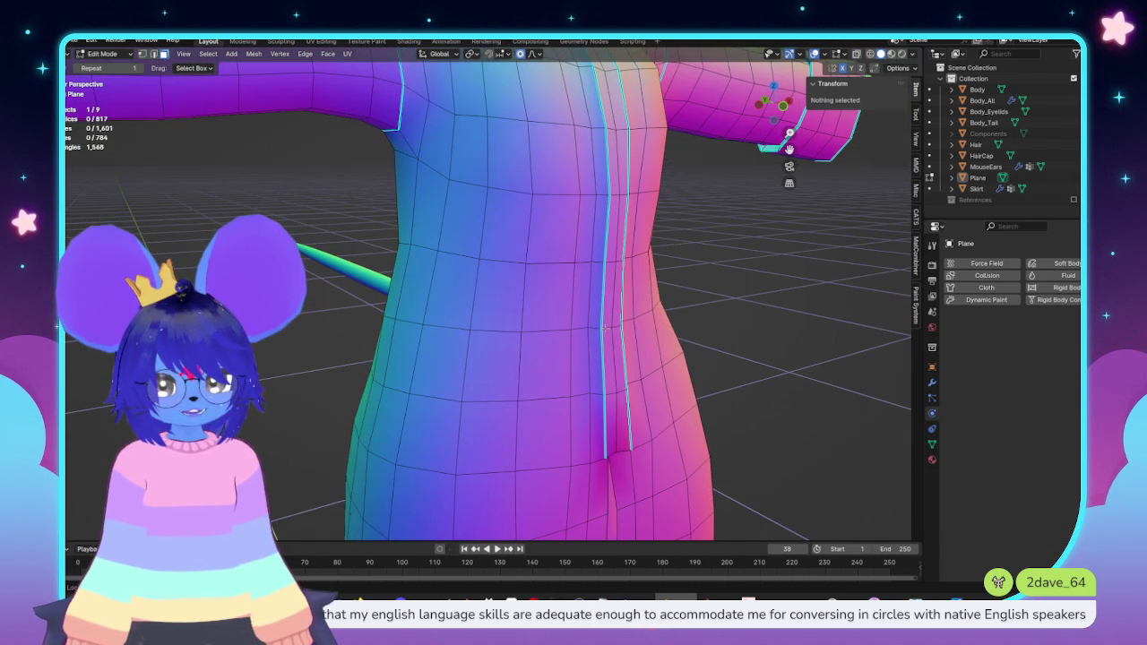
Step: Select the front seam face strip and deselect its lower faces using X-ray
{"action": "left_click", "coordinate": [609, 385], "text": "alt"}
{"action": "scroll", "coordinate": [609, 385], "scroll_direction": "down", "scroll_amount": 2}
{"action": "mouse_move", "coordinate": [609, 384]}
{"action": "middle_mouse_down"}
{"action": "mouse_move", "coordinate": [652, 234]}
{"action": "mouse_move", "coordinate": [565, 296]}
{"action": "middle_mouse_up"}
{"action": "key", "text": "alt+z"}
{"action": "scroll", "coordinate": [541, 240], "scroll_direction": "up", "scroll_amount": 3}
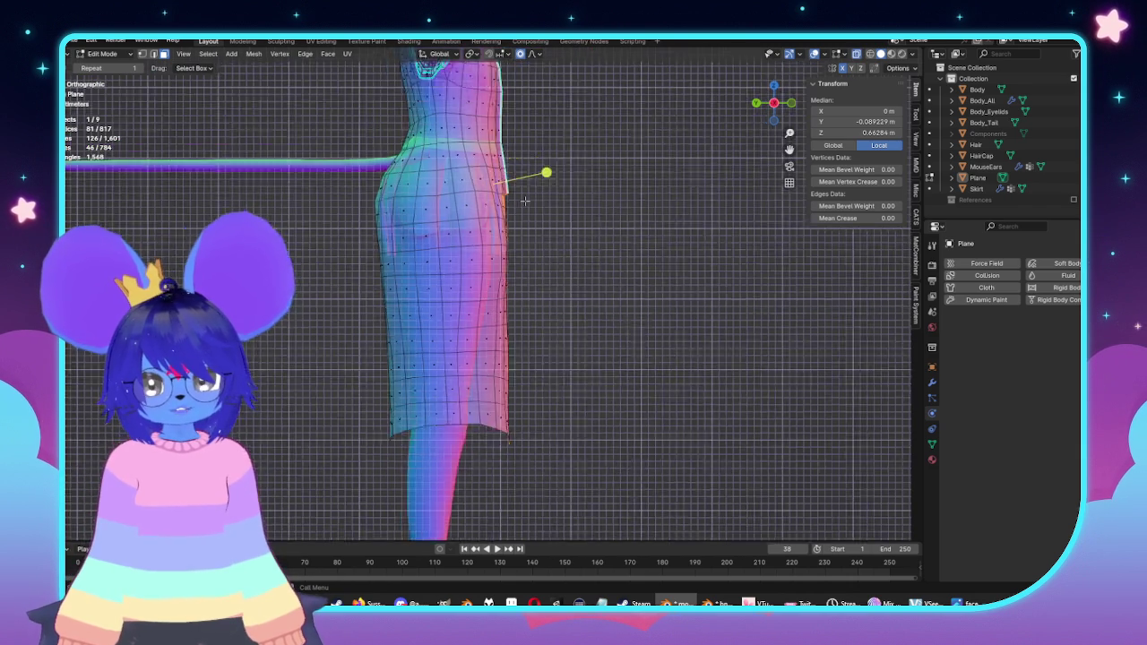
{"action": "scroll", "coordinate": [541, 246], "scroll_direction": "down", "scroll_amount": 2}
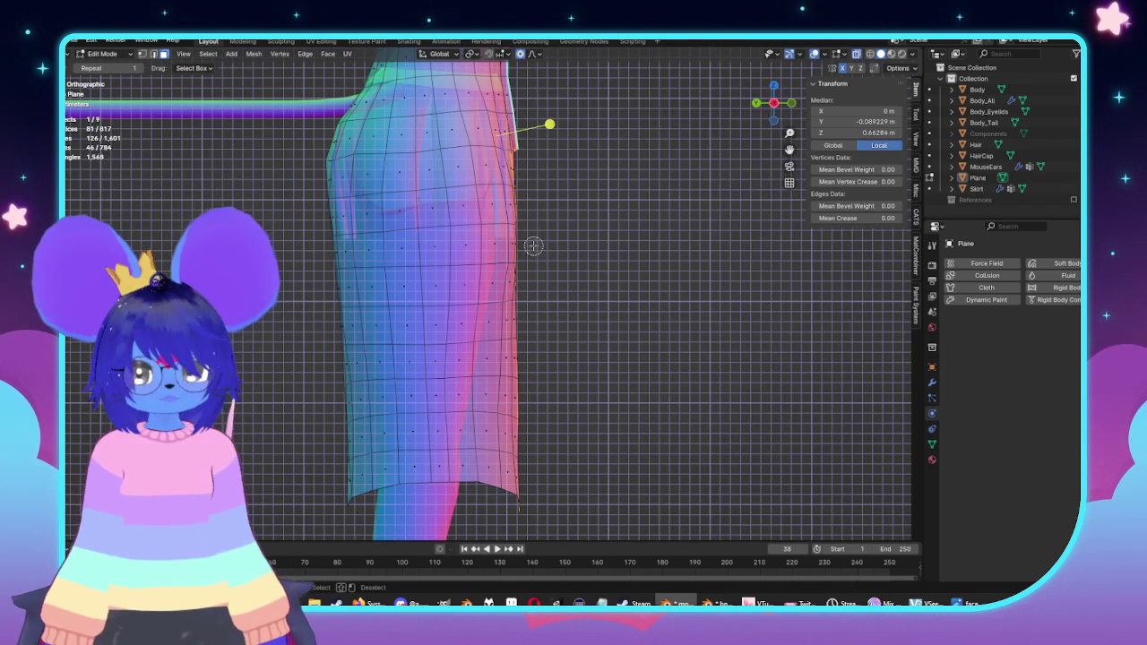
{"action": "mouse_move", "coordinate": [494, 182]}
{"action": "middle_mouse_down"}
{"action": "mouse_move", "coordinate": [524, 379]}
{"action": "mouse_move", "coordinate": [499, 486]}
{"action": "middle_mouse_up"}
{"action": "key", "text": "Escape"}
{"action": "key", "text": "alt+z"}
{"action": "mouse_move", "coordinate": [622, 223]}
{"action": "middle_mouse_down"}
{"action": "mouse_move", "coordinate": [398, 359]}
{"action": "mouse_move", "coordinate": [502, 269]}
{"action": "mouse_move", "coordinate": [611, 279]}
{"action": "middle_mouse_up"}
Step: Move the upper front seam along Y with a reduced falloff radius, then return to Object Mode
{"action": "scroll", "coordinate": [611, 279], "scroll_direction": "up", "scroll_amount": 3}
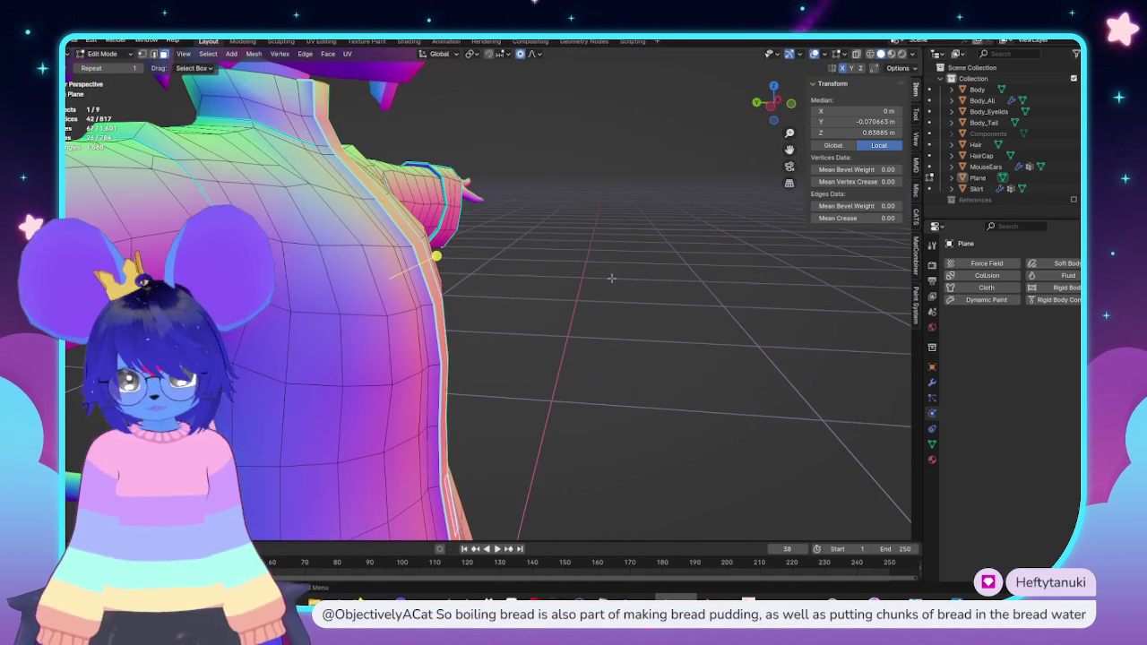
{"action": "key", "text": "g"}
{"action": "key", "text": "y"}
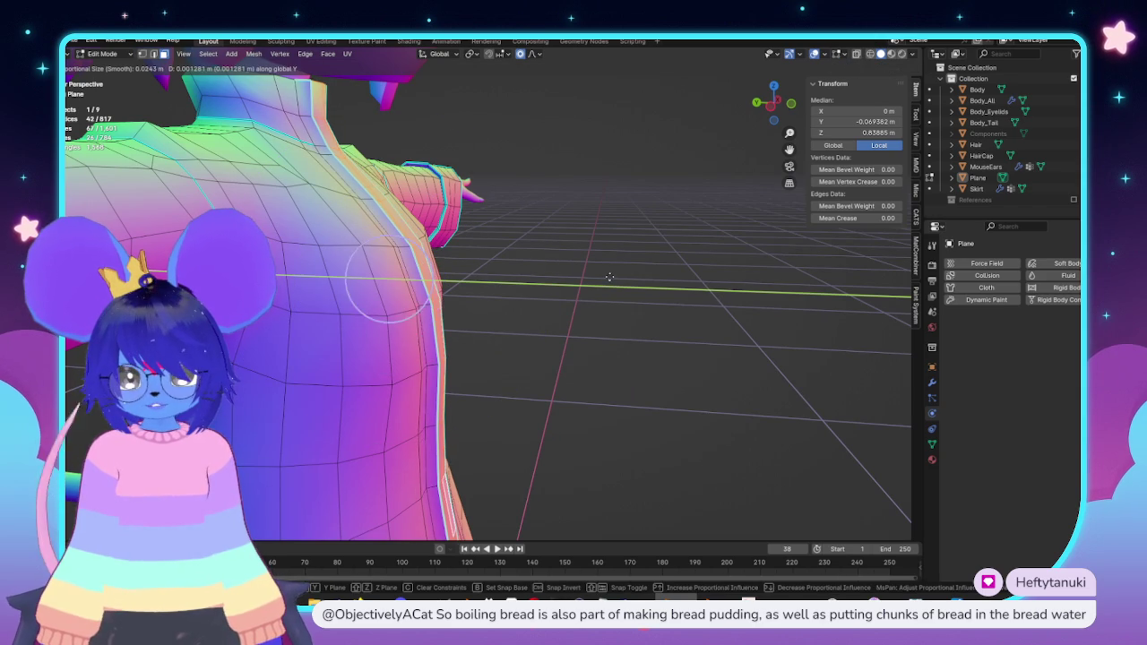
{"action": "scroll", "coordinate": [608, 276], "scroll_direction": "up", "scroll_amount": 4}
{"action": "scroll", "coordinate": [606, 274], "scroll_direction": "up", "scroll_amount": 4}
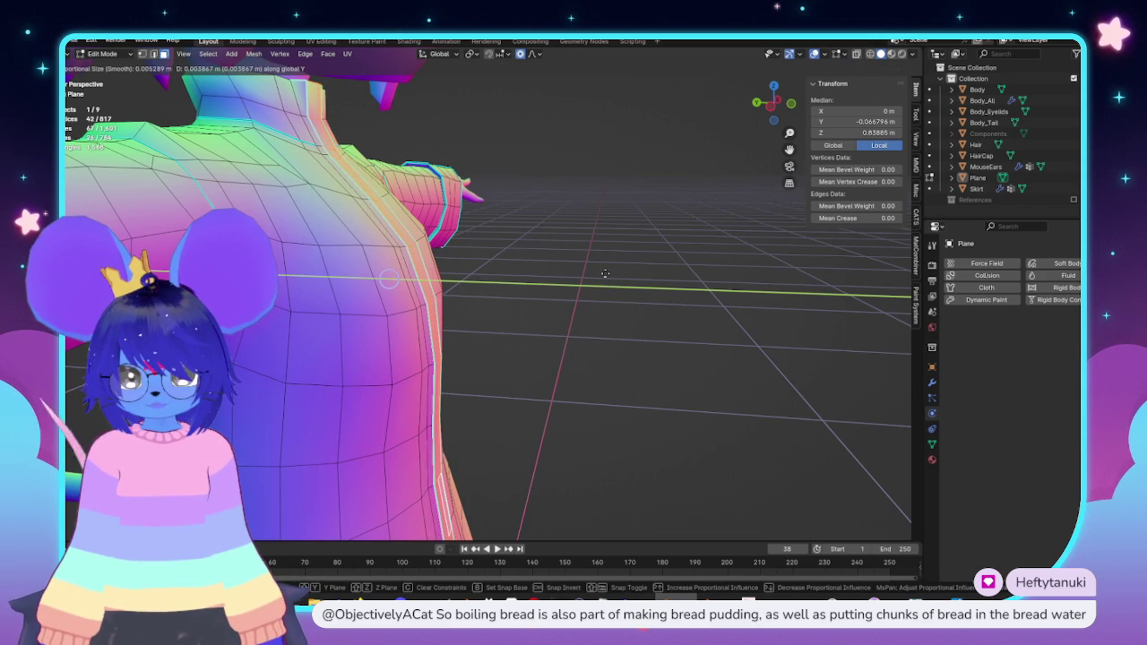
{"action": "left_click", "coordinate": [605, 274]}
{"action": "scroll", "coordinate": [605, 273], "scroll_direction": "down", "scroll_amount": 5}
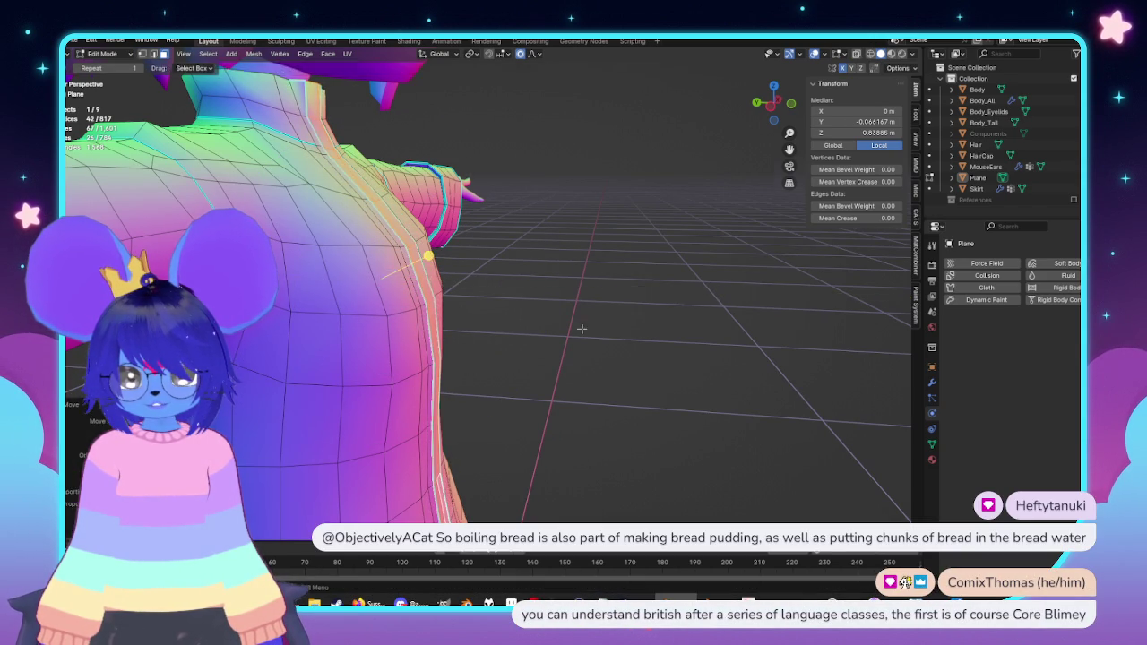
{"action": "key", "text": "Tab"}
{"action": "middle_click_drag", "start_coordinate": [606, 274], "coordinate": [564, 345]}
{"action": "scroll", "coordinate": [564, 345], "scroll_direction": "down", "scroll_amount": 5}
{"action": "scroll", "coordinate": [594, 349], "scroll_direction": "up", "scroll_amount": 2}
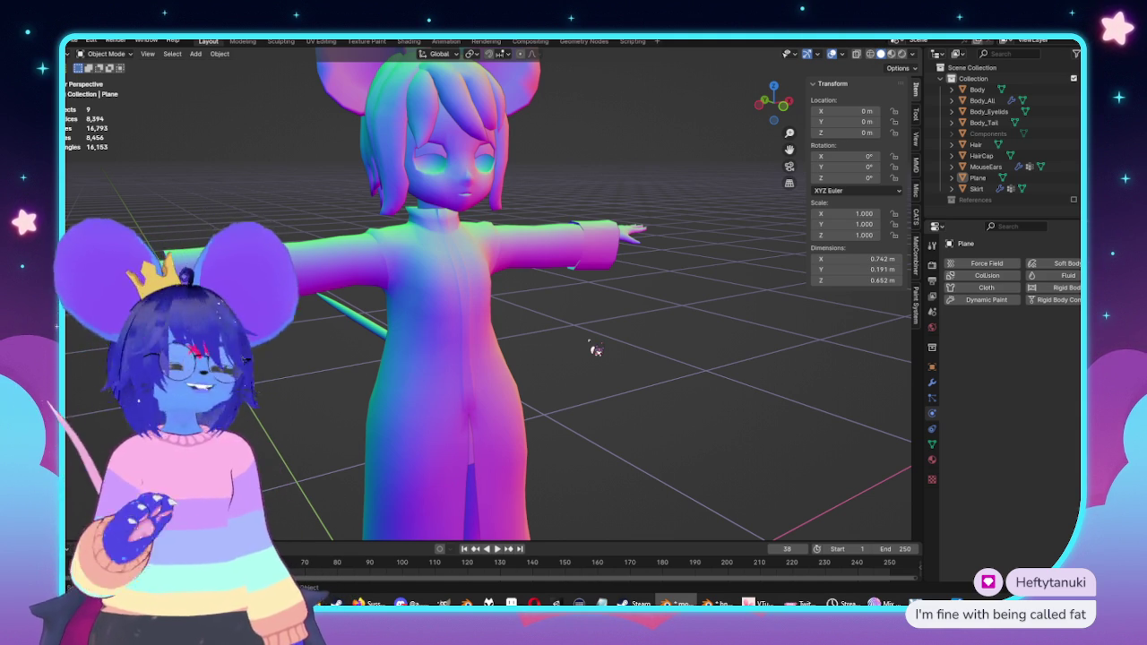
Step: Select the Plane coat object and box-select its whole sleeve cuff in Edit Mode
{"action": "middle_click_drag", "start_coordinate": [596, 350], "coordinate": [511, 289]}
{"action": "scroll", "coordinate": [512, 290], "scroll_direction": "up", "scroll_amount": 3}
{"action": "scroll", "coordinate": [378, 289], "scroll_direction": "up", "scroll_amount": 3}
{"action": "scroll", "coordinate": [358, 296], "scroll_direction": "up", "scroll_amount": 2}
{"action": "left_click", "coordinate": [339, 298]}
{"action": "key", "text": "Tab"}
{"action": "scroll", "coordinate": [332, 223], "scroll_direction": "up", "scroll_amount": 2}
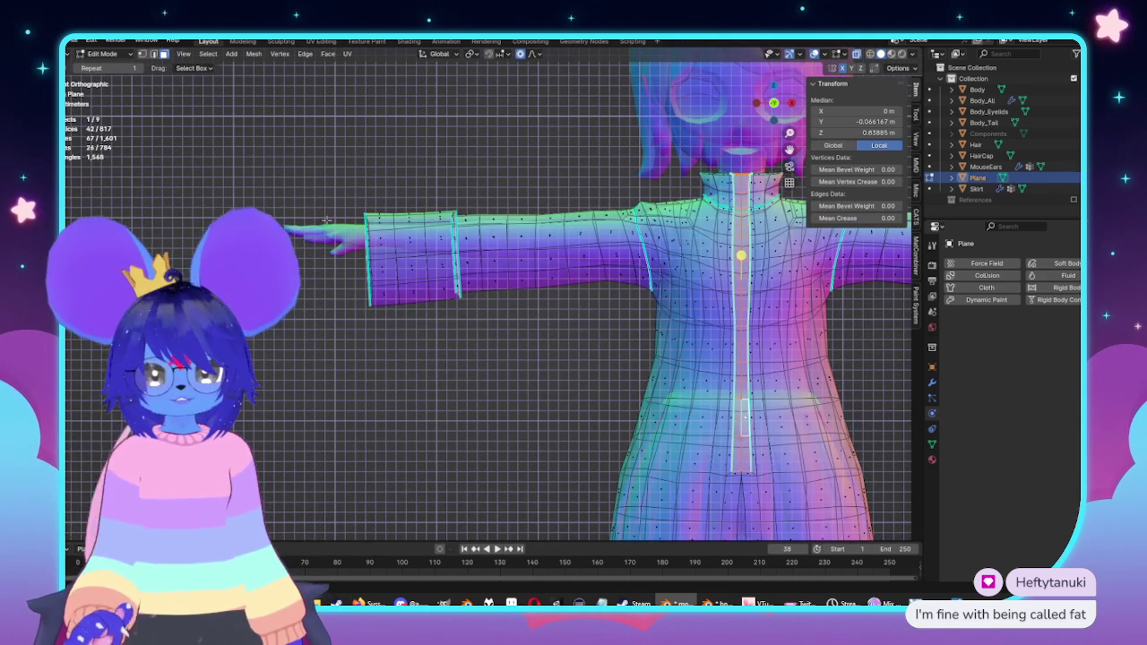
{"action": "left_click_drag", "start_coordinate": [309, 178], "coordinate": [385, 360]}
{"action": "left_click_drag", "start_coordinate": [301, 142], "coordinate": [480, 356]}
Step: Slide the sleeve cuff outward along X with a smaller proportional falloff
{"action": "key", "text": "g"}
{"action": "key", "text": "y"}
{"action": "key", "text": "x"}
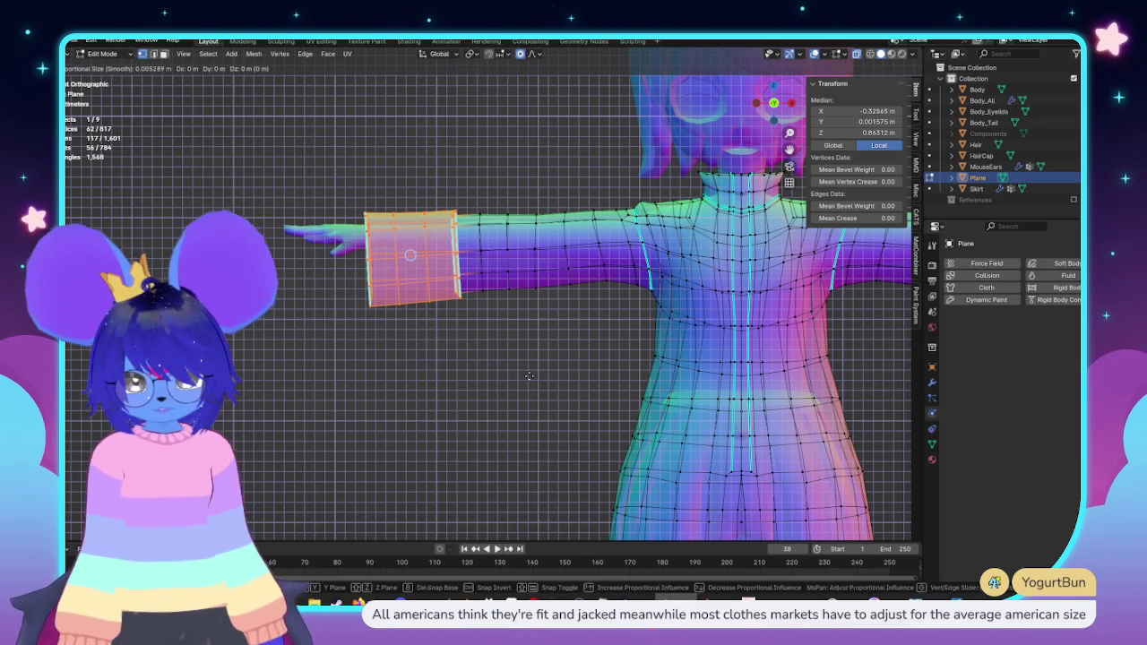
{"action": "scroll", "coordinate": [516, 377], "scroll_direction": "down", "scroll_amount": 10}
{"action": "scroll", "coordinate": [517, 377], "scroll_direction": "down", "scroll_amount": 6}
{"action": "left_click", "coordinate": [506, 378]}
Step: Nudge a single cuff edge along Y with proportional falloff to even it out
{"action": "mouse_move", "coordinate": [507, 378]}
{"action": "middle_mouse_down"}
{"action": "mouse_move", "coordinate": [457, 326]}
{"action": "mouse_move", "coordinate": [379, 320]}
{"action": "mouse_move", "coordinate": [336, 284]}
{"action": "mouse_move", "coordinate": [332, 294]}
{"action": "mouse_move", "coordinate": [384, 294]}
{"action": "middle_mouse_up"}
{"action": "scroll", "coordinate": [383, 307], "scroll_direction": "up", "scroll_amount": 3}
{"action": "left_click", "coordinate": [384, 295]}
{"action": "key", "text": "g"}
{"action": "key", "text": "y"}
{"action": "scroll", "coordinate": [411, 320], "scroll_direction": "up", "scroll_amount": 5}
{"action": "scroll", "coordinate": [376, 305], "scroll_direction": "up", "scroll_amount": 2}
{"action": "left_click", "coordinate": [330, 288]}
Step: Check the coat in front view, then re-enter Edit Mode and view it from the side
{"action": "mouse_move", "coordinate": [330, 288]}
{"action": "middle_mouse_down"}
{"action": "mouse_move", "coordinate": [395, 330]}
{"action": "mouse_move", "coordinate": [651, 303]}
{"action": "mouse_move", "coordinate": [508, 312]}
{"action": "middle_mouse_up"}
{"action": "scroll", "coordinate": [385, 323], "scroll_direction": "down", "scroll_amount": 4}
{"action": "key", "text": "Tab"}
{"action": "key", "text": "KP_1"}
{"action": "key", "text": "KP_1"}
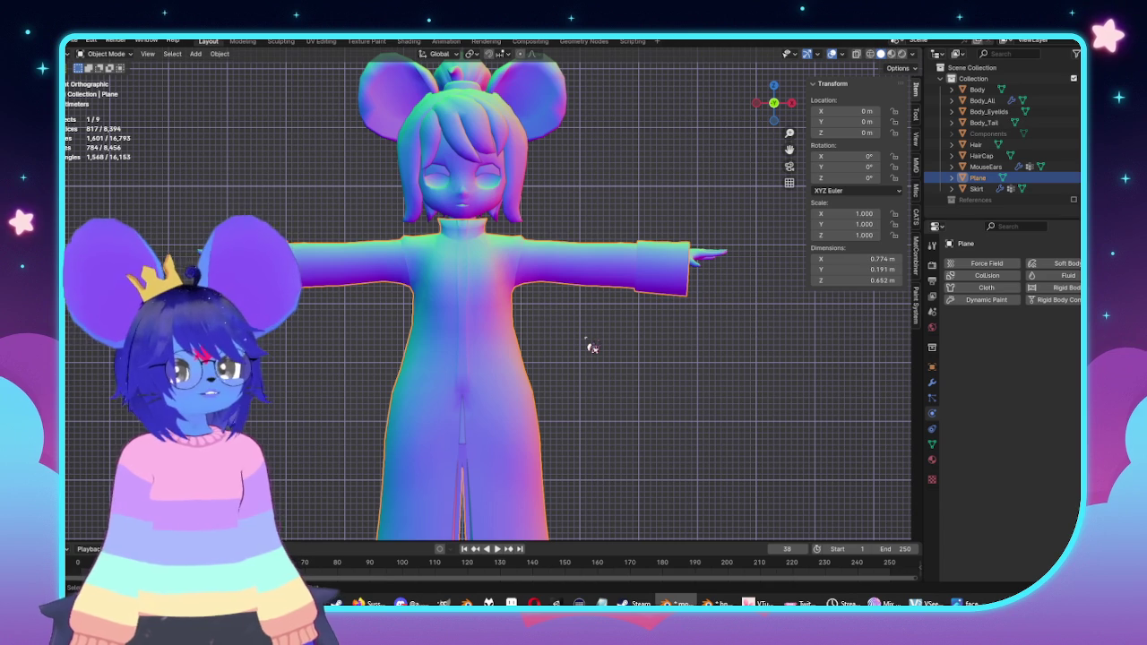
{"action": "key", "text": "Tab"}
{"action": "key", "text": "KP_3"}
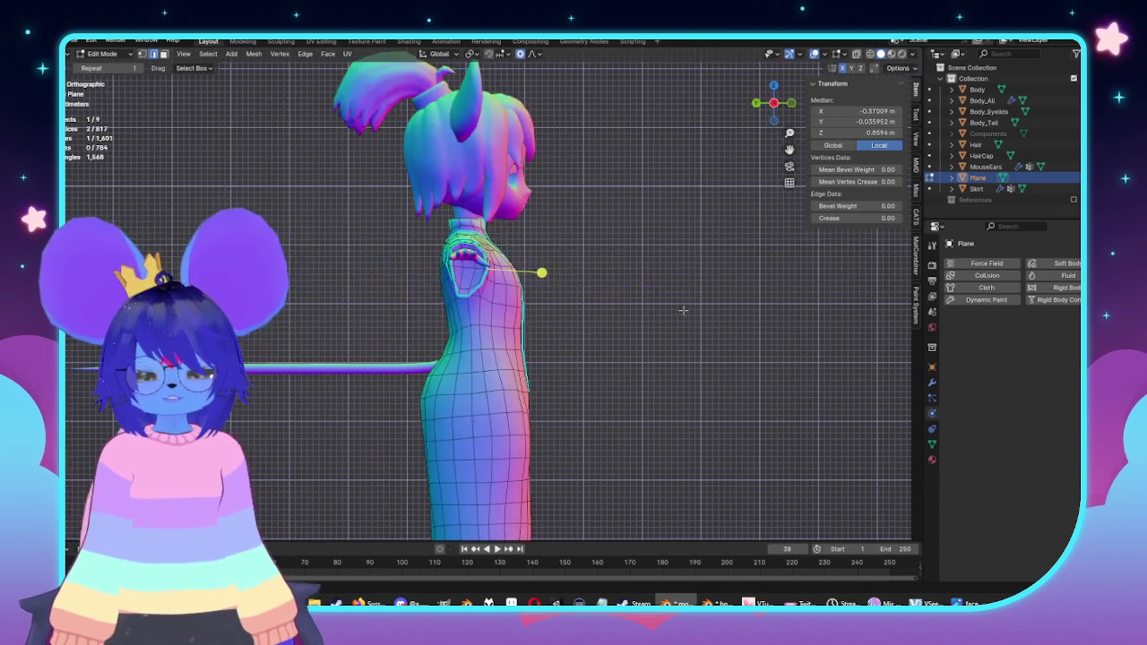
Step: In front view, raise the sleeve-end loop along Z with a wider proportional falloff
{"action": "key", "text": "KP_1"}
{"action": "scroll", "coordinate": [535, 320], "scroll_direction": "up", "scroll_amount": 2}
{"action": "scroll", "coordinate": [535, 320], "scroll_direction": "up", "scroll_amount": 2}
{"action": "scroll", "coordinate": [535, 320], "scroll_direction": "up", "scroll_amount": 4}
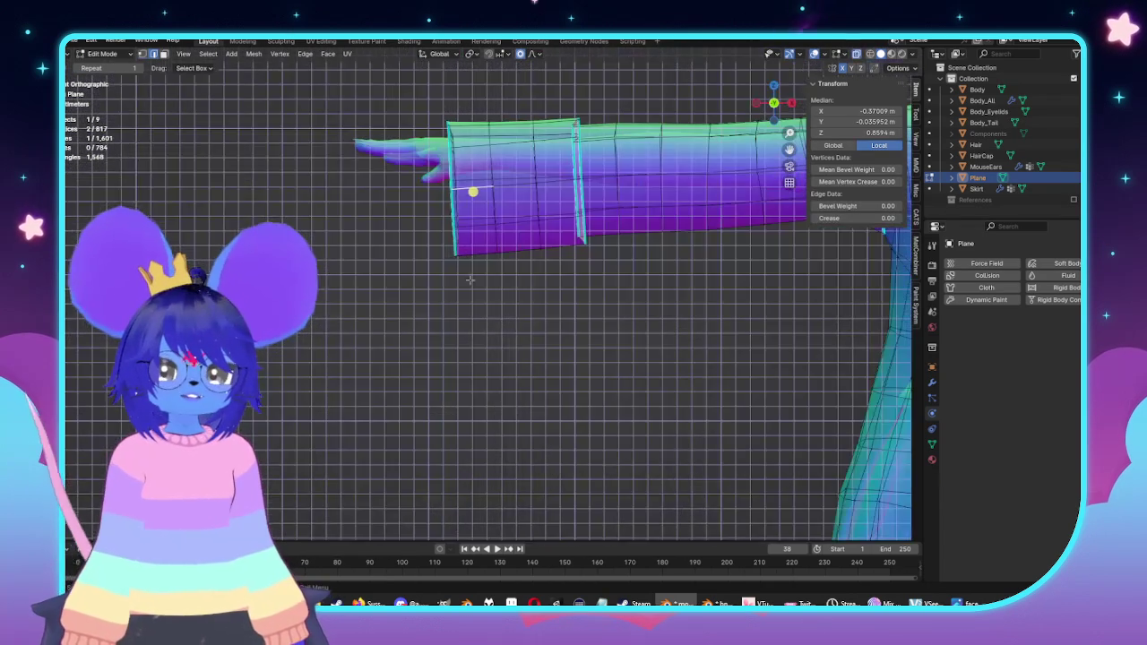
{"action": "middle_click_drag", "start_coordinate": [439, 260], "coordinate": [408, 240]}
{"action": "left_click_drag", "start_coordinate": [363, 109], "coordinate": [475, 359]}
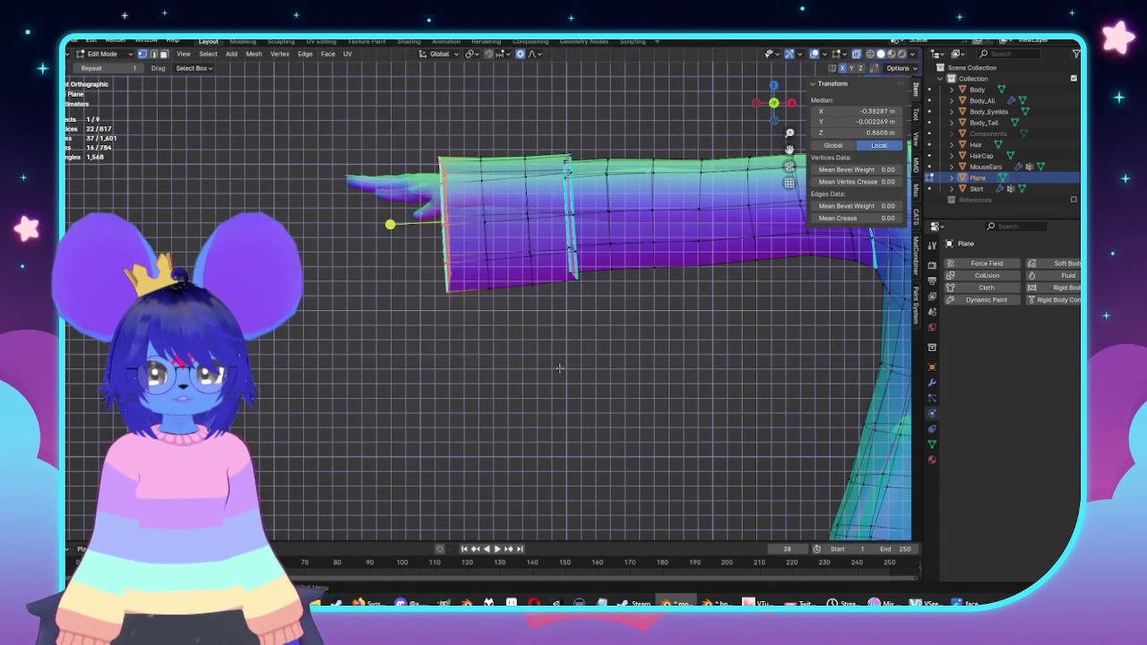
{"action": "scroll", "coordinate": [575, 371], "scroll_direction": "down", "scroll_amount": 2}
{"action": "key", "text": "g"}
{"action": "key", "text": "z"}
{"action": "scroll", "coordinate": [569, 367], "scroll_direction": "down", "scroll_amount": 2}
{"action": "scroll", "coordinate": [565, 368], "scroll_direction": "down", "scroll_amount": 2}
{"action": "scroll", "coordinate": [563, 365], "scroll_direction": "down", "scroll_amount": 2}
{"action": "scroll", "coordinate": [560, 365], "scroll_direction": "down", "scroll_amount": 2}
{"action": "scroll", "coordinate": [559, 362], "scroll_direction": "down", "scroll_amount": 2}
{"action": "scroll", "coordinate": [555, 357], "scroll_direction": "down", "scroll_amount": 2}
{"action": "left_click", "coordinate": [555, 357]}
Step: Inspect the raised sleeve in Object Mode from angled views, then resume mesh editing
{"action": "mouse_move", "coordinate": [556, 356]}
{"action": "middle_mouse_down"}
{"action": "mouse_move", "coordinate": [546, 279]}
{"action": "mouse_move", "coordinate": [564, 280]}
{"action": "middle_mouse_up"}
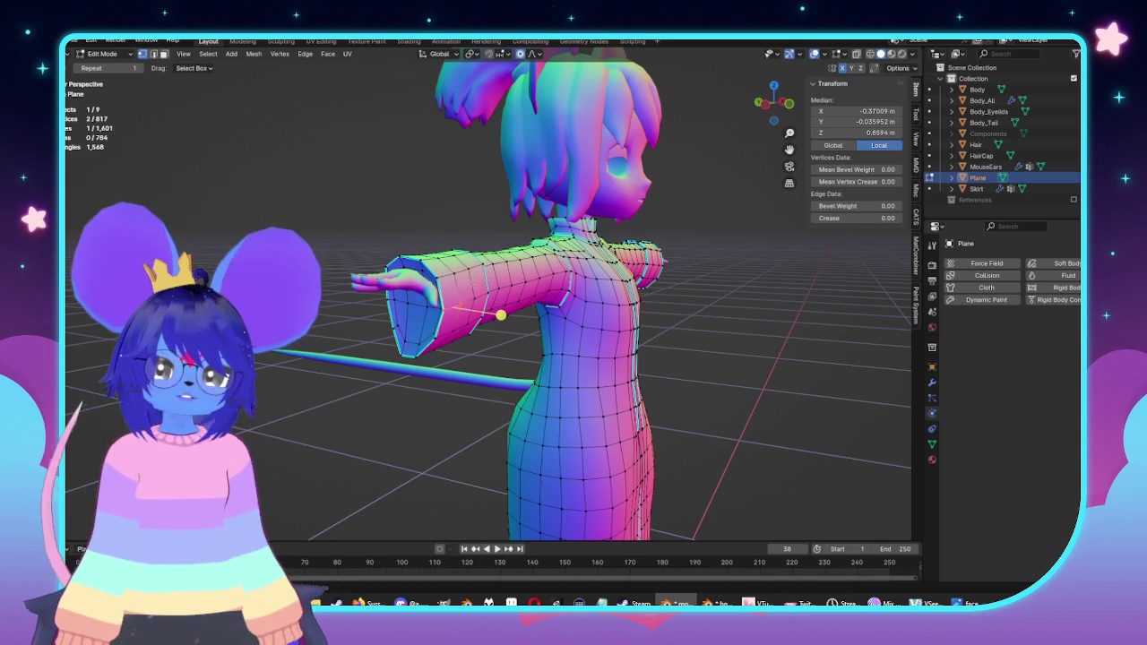
{"action": "key", "text": "Tab"}
{"action": "mouse_move", "coordinate": [525, 287]}
{"action": "middle_mouse_down"}
{"action": "mouse_move", "coordinate": [639, 323]}
{"action": "mouse_move", "coordinate": [584, 326]}
{"action": "mouse_move", "coordinate": [601, 328]}
{"action": "mouse_move", "coordinate": [534, 372]}
{"action": "mouse_move", "coordinate": [408, 309]}
{"action": "mouse_move", "coordinate": [597, 359]}
{"action": "middle_mouse_up"}
{"action": "key", "text": "Tab"}
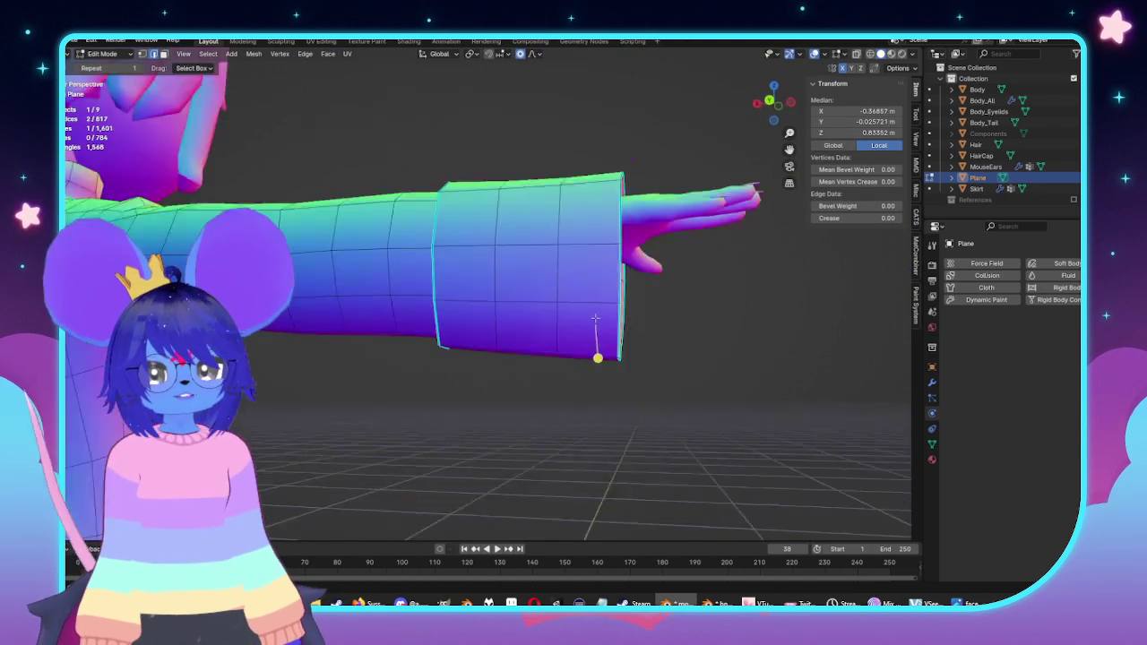
Step: In X-ray side view, lower the cuff's bottom vertices along Z, then nudge additional cuff vertices
{"action": "scroll", "coordinate": [588, 358], "scroll_direction": "up", "scroll_amount": 2}
{"action": "key", "text": "alt+z"}
{"action": "middle_click_drag", "start_coordinate": [391, 356], "coordinate": [341, 389]}
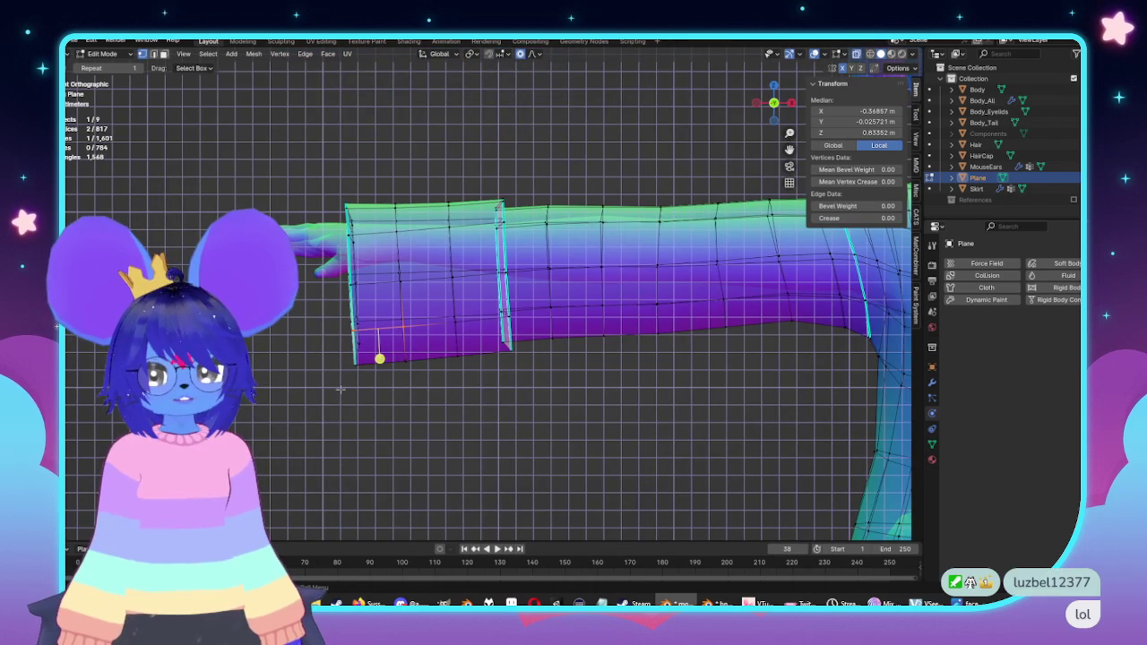
{"action": "left_click_drag", "start_coordinate": [477, 397], "coordinate": [479, 396]}
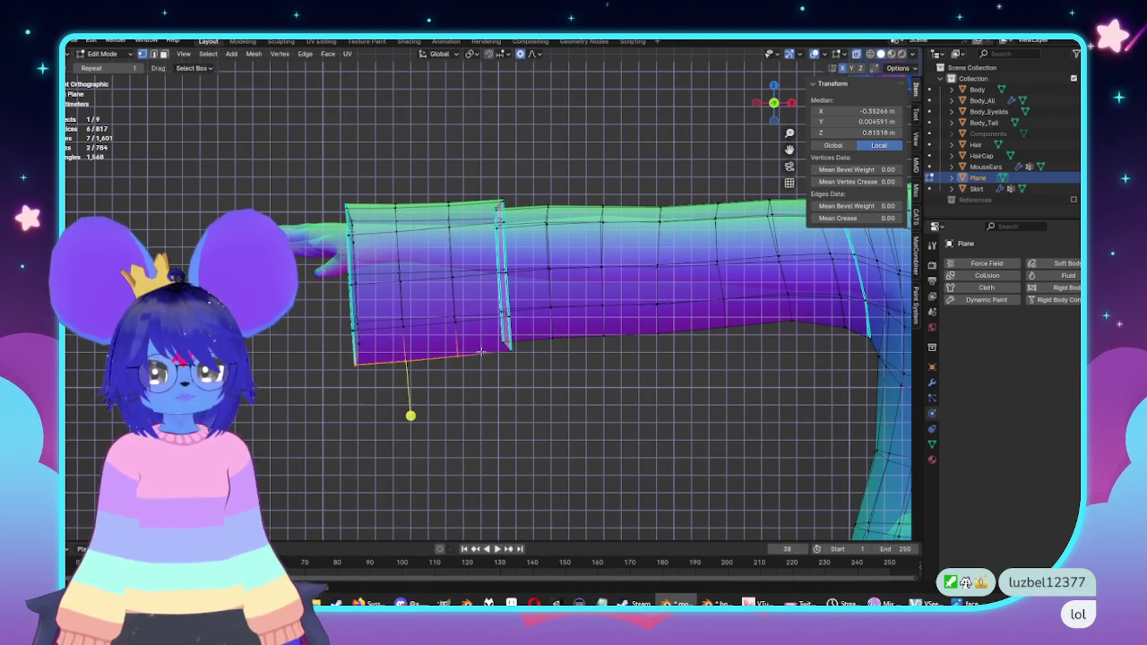
{"action": "mouse_move", "coordinate": [388, 395]}
{"action": "left_mouse_down"}
{"action": "mouse_move", "coordinate": [381, 342]}
{"action": "mouse_move", "coordinate": [374, 359]}
{"action": "left_mouse_up"}
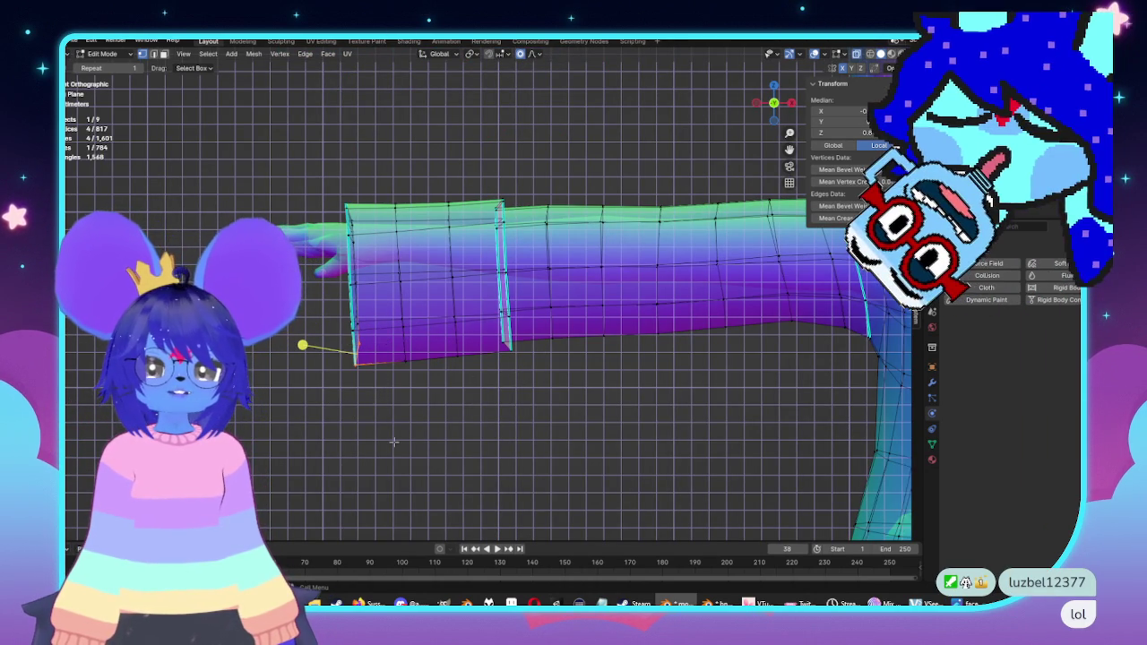
{"action": "key", "text": "g"}
{"action": "scroll", "coordinate": [394, 439], "scroll_direction": "up", "scroll_amount": 5}
{"action": "scroll", "coordinate": [394, 435], "scroll_direction": "up", "scroll_amount": 7}
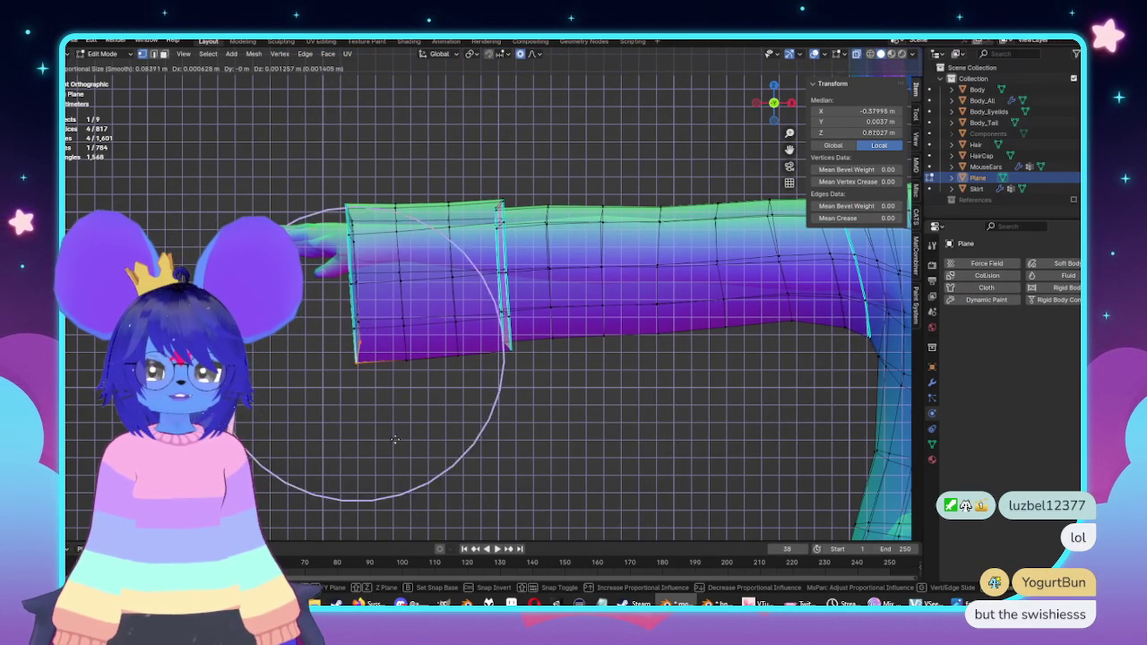
{"action": "key", "text": "z"}
{"action": "scroll", "coordinate": [394, 432], "scroll_direction": "up", "scroll_amount": 3}
{"action": "scroll", "coordinate": [408, 426], "scroll_direction": "up", "scroll_amount": 2}
{"action": "scroll", "coordinate": [421, 421], "scroll_direction": "up", "scroll_amount": 2}
{"action": "left_click", "coordinate": [441, 416]}
{"action": "left_click_drag", "start_coordinate": [493, 336], "coordinate": [538, 381]}
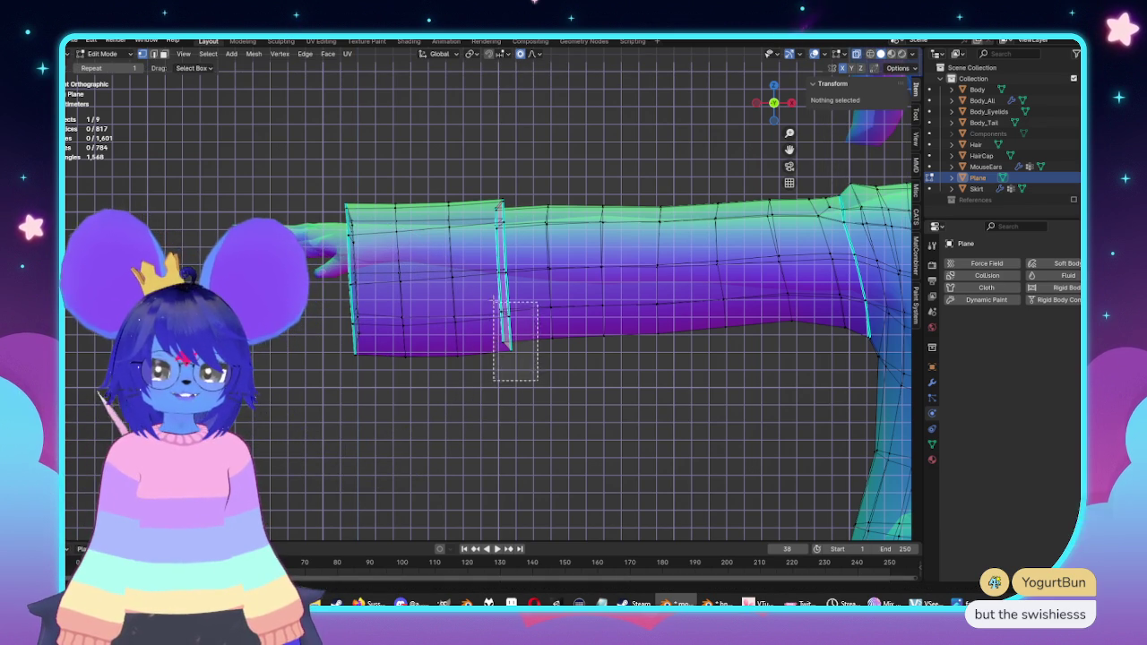
{"action": "key", "text": "g"}
{"action": "left_click", "coordinate": [553, 463]}
Step: Check the whole character, then select the arm-to-chest edge loop in front view
{"action": "key", "text": "Tab"}
{"action": "scroll", "coordinate": [556, 470], "scroll_direction": "down", "scroll_amount": 3}
{"action": "scroll", "coordinate": [529, 403], "scroll_direction": "down", "scroll_amount": 4}
{"action": "mouse_move", "coordinate": [504, 341]}
{"action": "middle_mouse_down"}
{"action": "mouse_move", "coordinate": [489, 345]}
{"action": "mouse_move", "coordinate": [538, 359]}
{"action": "mouse_move", "coordinate": [548, 323]}
{"action": "mouse_move", "coordinate": [657, 317]}
{"action": "mouse_move", "coordinate": [520, 287]}
{"action": "mouse_move", "coordinate": [357, 368]}
{"action": "mouse_move", "coordinate": [520, 269]}
{"action": "mouse_move", "coordinate": [680, 267]}
{"action": "middle_mouse_up"}
{"action": "key", "text": "Tab"}
{"action": "scroll", "coordinate": [518, 285], "scroll_direction": "up", "scroll_amount": 4}
{"action": "key", "text": "KP_1"}
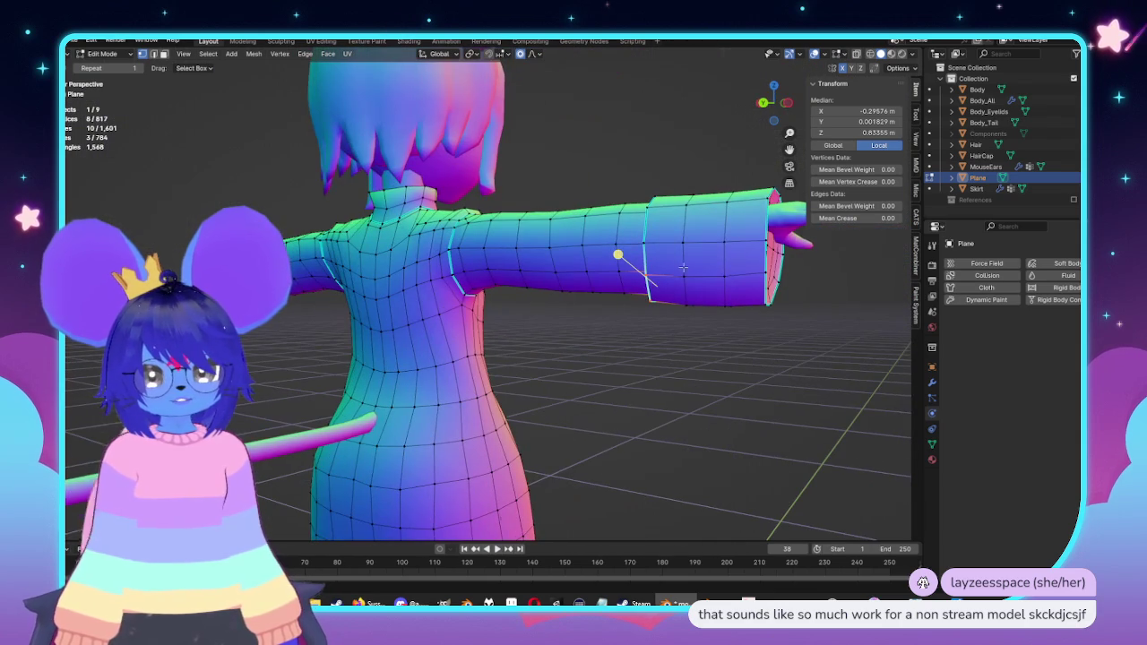
{"action": "left_click", "coordinate": [715, 277], "text": "alt"}
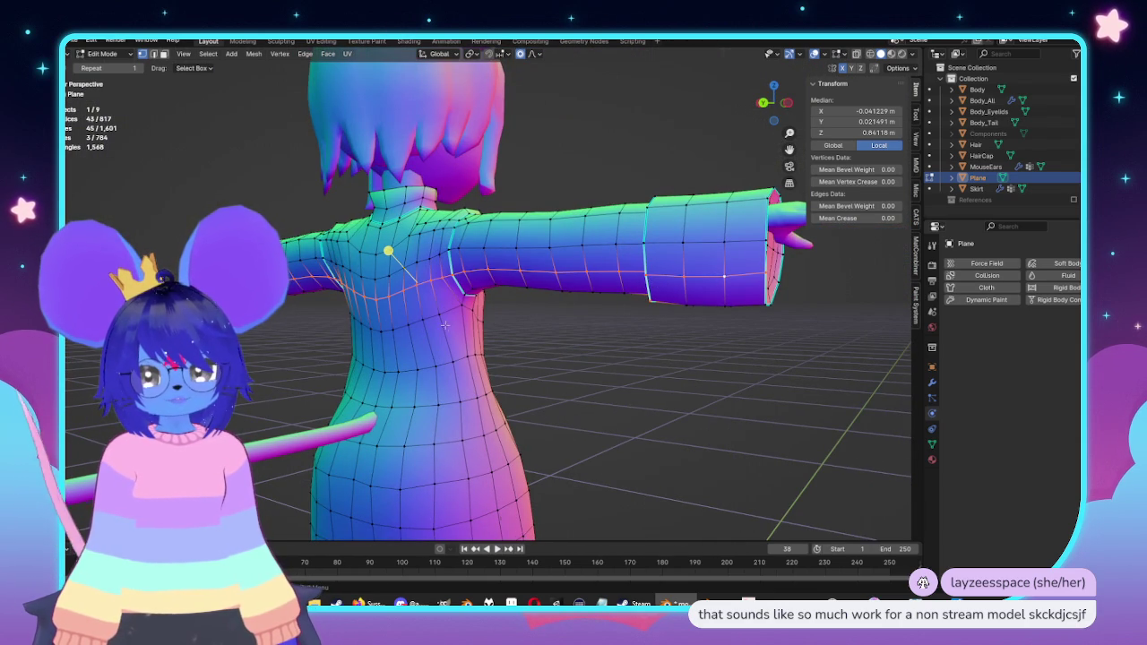
Step: Trim the loop to the armhole and reshape it with a proportional move in X-ray side view
{"action": "middle_click_drag", "start_coordinate": [416, 291], "coordinate": [260, 298]}
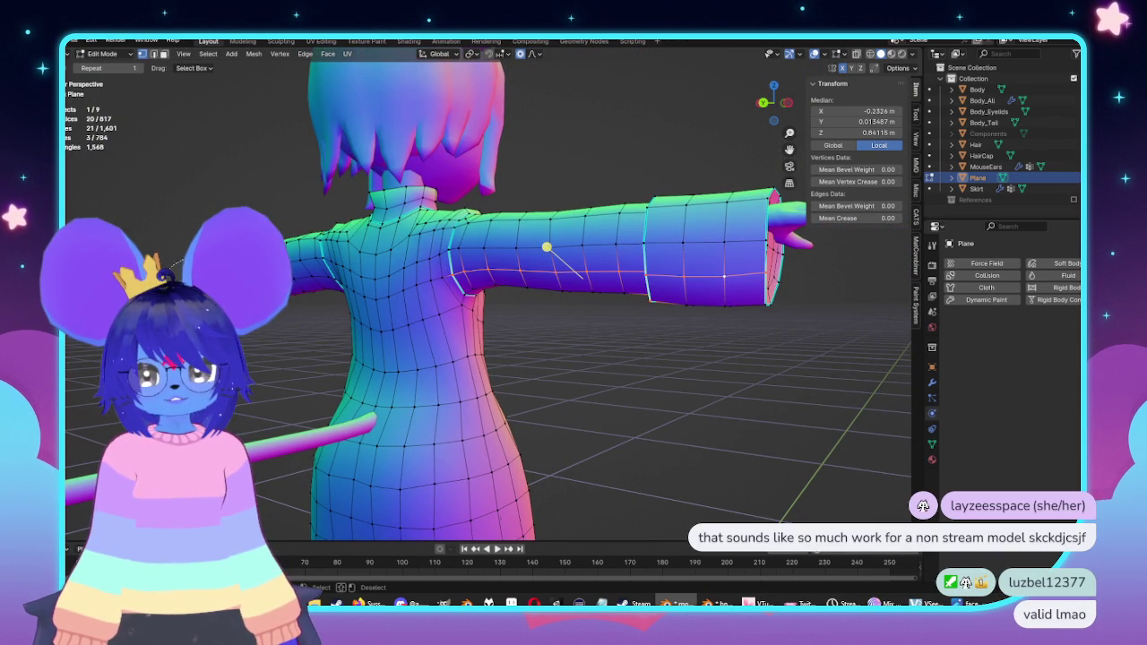
{"action": "key", "text": "alt+z"}
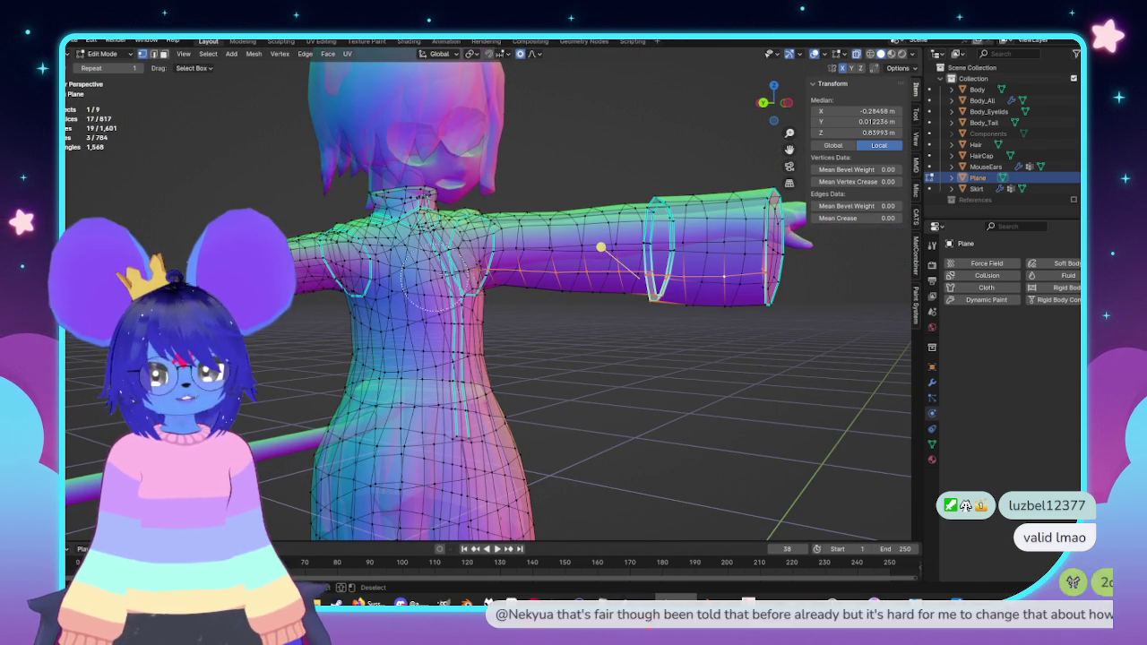
{"action": "key", "text": "KP_3"}
{"action": "scroll", "coordinate": [468, 345], "scroll_direction": "up", "scroll_amount": 1}
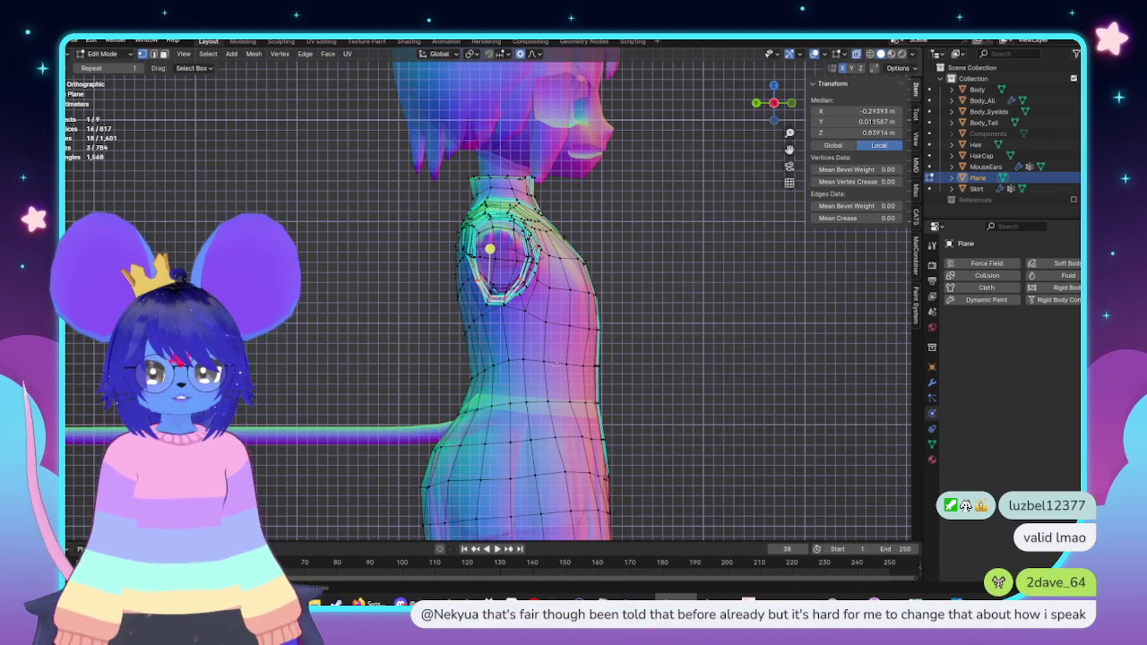
{"action": "scroll", "coordinate": [538, 350], "scroll_direction": "up", "scroll_amount": 1}
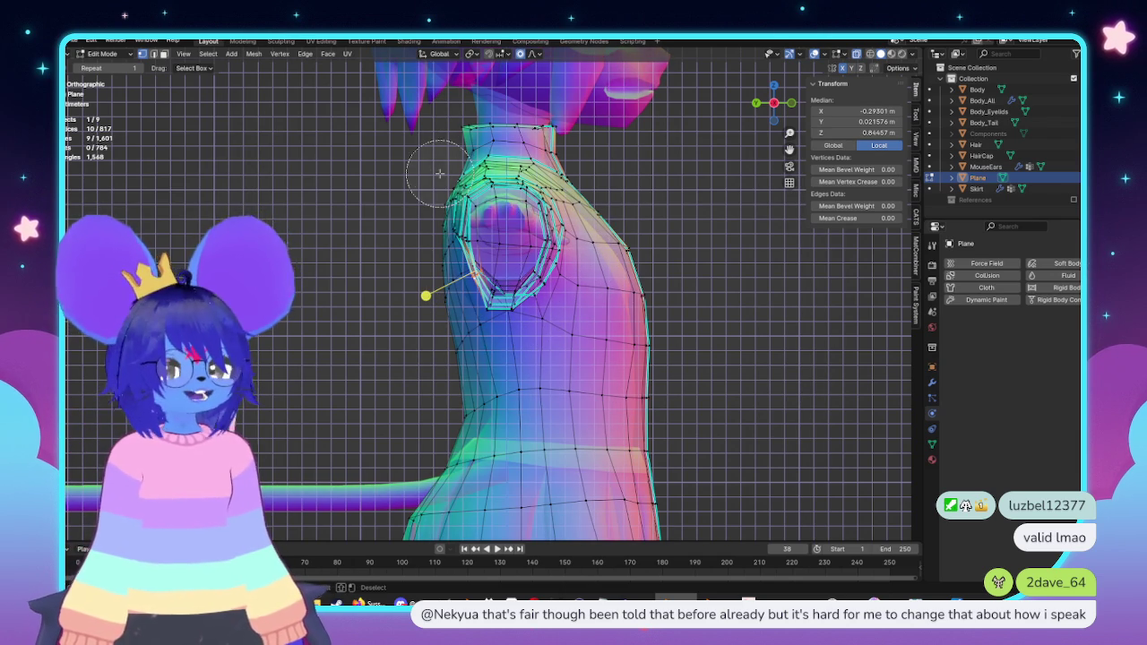
{"action": "key", "text": "g"}
{"action": "scroll", "coordinate": [555, 340], "scroll_direction": "up", "scroll_amount": 3}
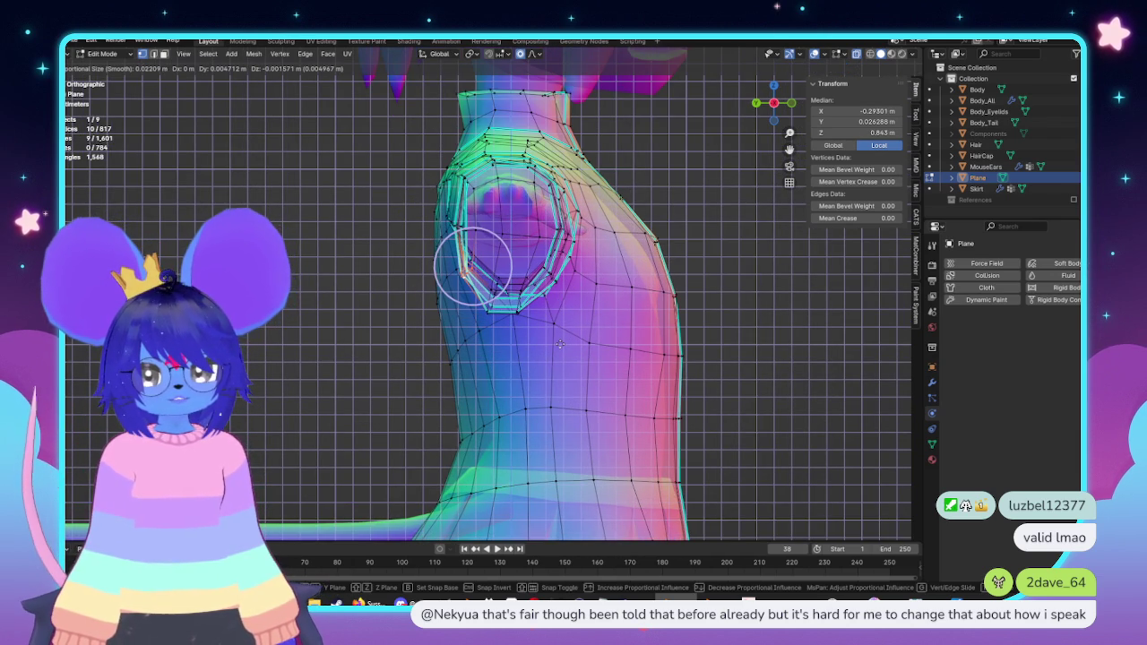
{"action": "left_click", "coordinate": [559, 344]}
Step: Refine the armhole shape with a second proportional move from the side view
{"action": "middle_click_drag", "start_coordinate": [559, 344], "coordinate": [550, 335]}
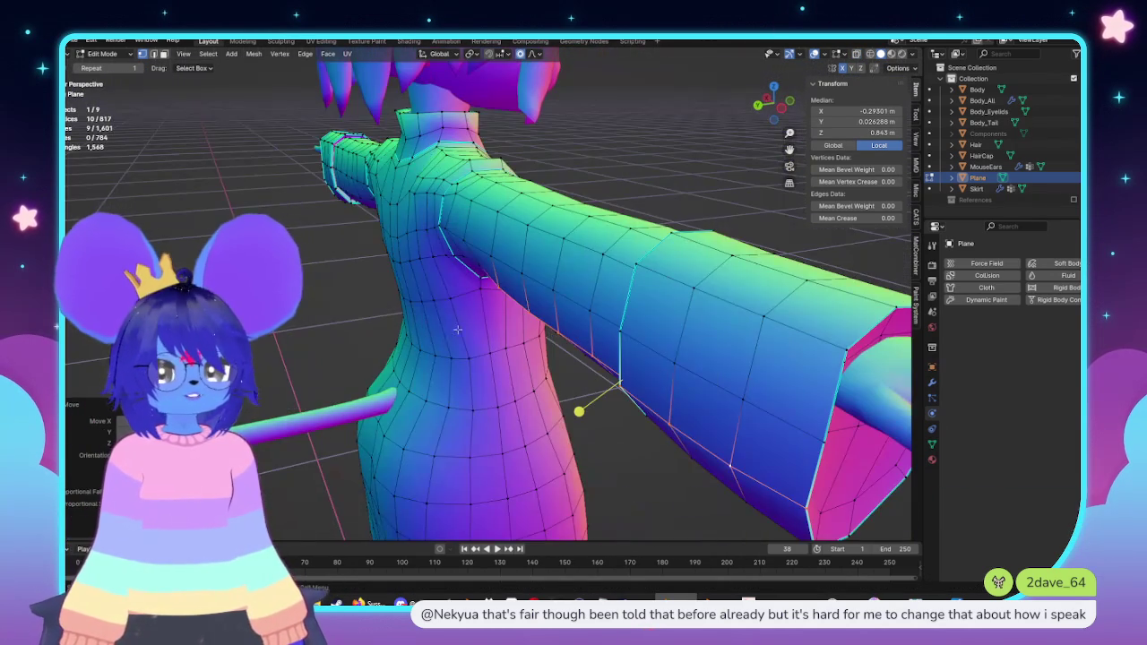
{"action": "middle_click_drag", "start_coordinate": [457, 329], "coordinate": [660, 304]}
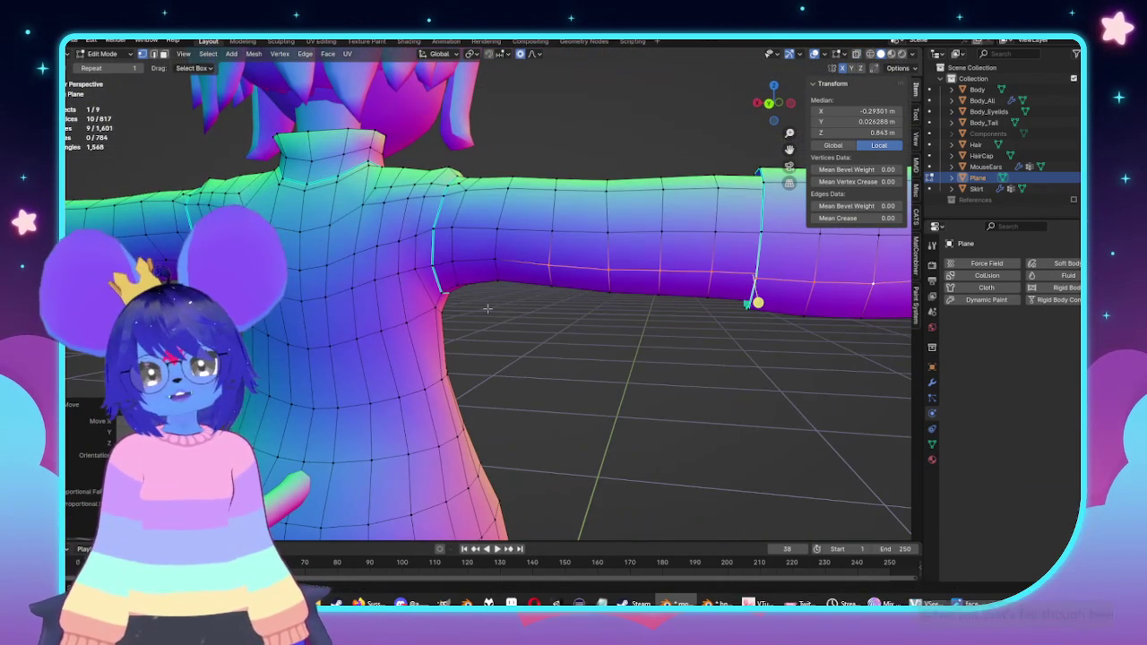
{"action": "key", "text": "KP_3"}
{"action": "scroll", "coordinate": [559, 308], "scroll_direction": "up", "scroll_amount": 3}
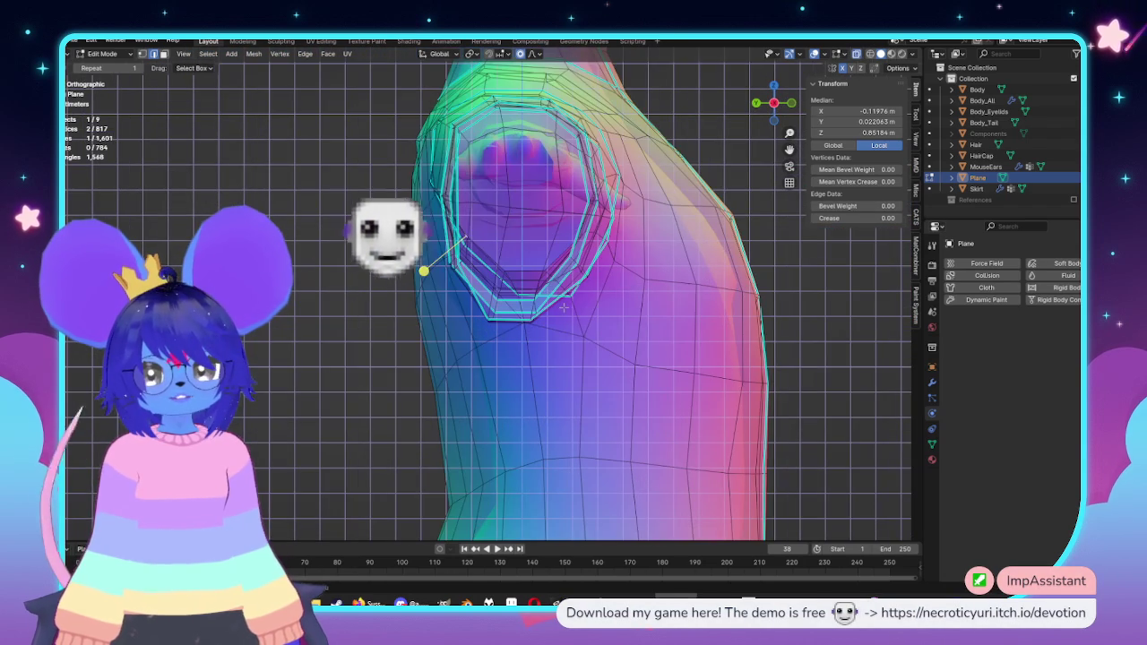
{"action": "key", "text": "g"}
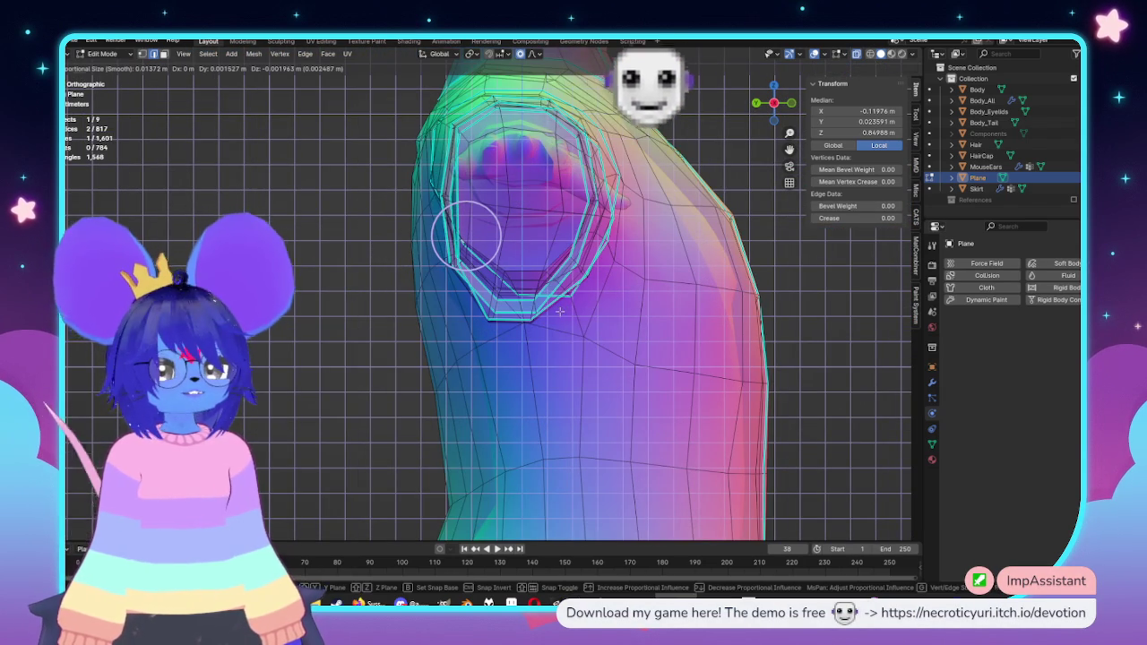
{"action": "left_click", "coordinate": [560, 307]}
{"action": "scroll", "coordinate": [559, 307], "scroll_direction": "down", "scroll_amount": 4}
Step: Select the chest-arm edge loop and circle-deselect the chest vertices and sleeve-end ring
{"action": "key", "text": "Tab"}
{"action": "key", "text": "Tab"}
{"action": "mouse_move", "coordinate": [559, 307]}
{"action": "middle_mouse_down"}
{"action": "mouse_move", "coordinate": [542, 294]}
{"action": "mouse_move", "coordinate": [466, 305]}
{"action": "middle_mouse_up"}
{"action": "key", "text": "alt+a"}
{"action": "left_click", "coordinate": [394, 234], "text": "alt"}
{"action": "middle_click_drag", "start_coordinate": [394, 234], "coordinate": [428, 263]}
{"action": "key", "text": "alt+z"}
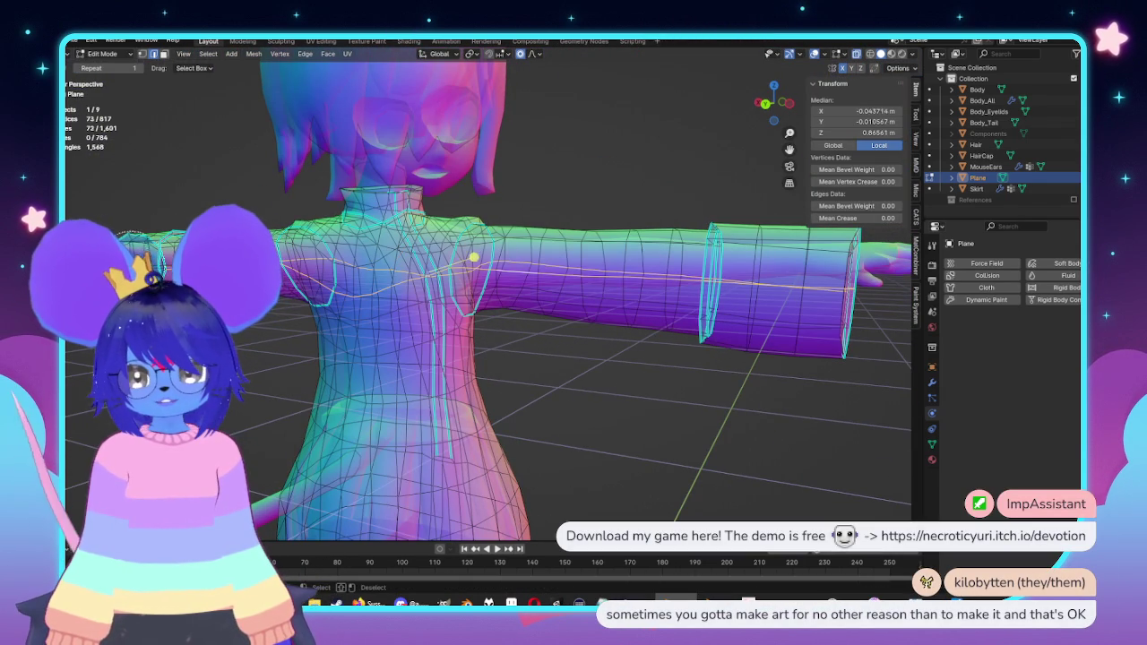
{"action": "key", "text": "c"}
{"action": "mouse_move", "coordinate": [341, 278]}
{"action": "middle_mouse_down"}
{"action": "mouse_move", "coordinate": [376, 277]}
{"action": "mouse_move", "coordinate": [644, 195]}
{"action": "middle_mouse_up"}
{"action": "middle_click_drag", "start_coordinate": [771, 224], "coordinate": [795, 231]}
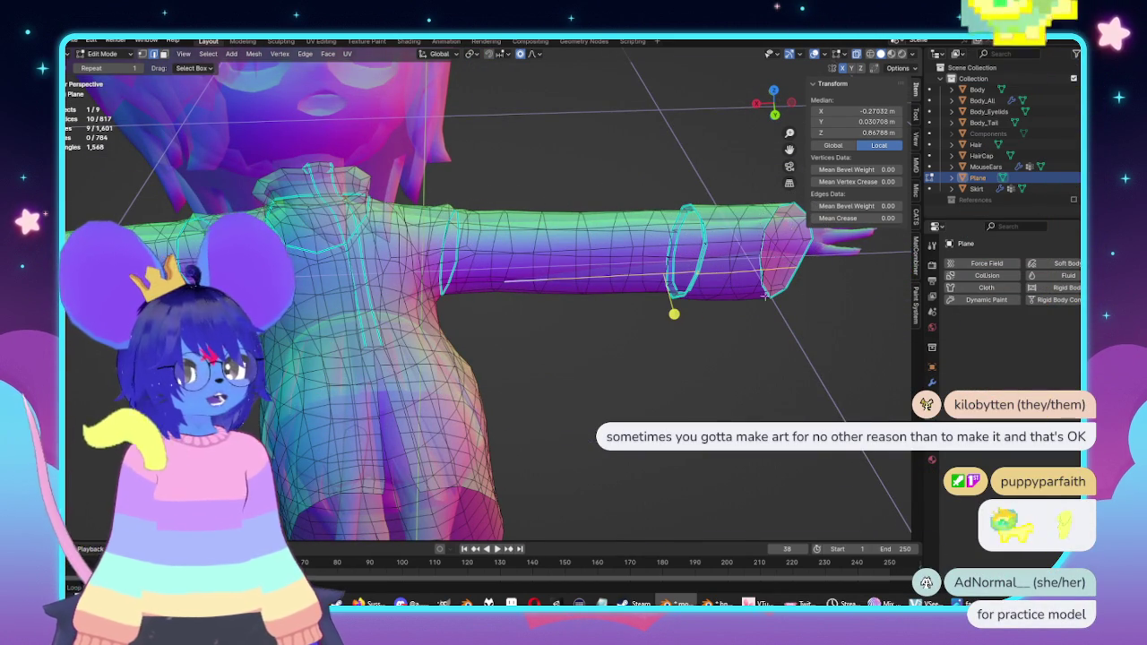
Step: Select the forearm edge loop and shift it slightly along Y with a smaller falloff
{"action": "key", "text": "KP_3"}
{"action": "mouse_move", "coordinate": [485, 292]}
{"action": "middle_mouse_down"}
{"action": "mouse_move", "coordinate": [557, 338]}
{"action": "mouse_move", "coordinate": [627, 323]}
{"action": "middle_mouse_up"}
{"action": "left_click", "coordinate": [824, 358], "text": "alt"}
{"action": "mouse_move", "coordinate": [704, 312]}
{"action": "middle_mouse_down"}
{"action": "mouse_move", "coordinate": [832, 325]}
{"action": "mouse_move", "coordinate": [667, 337]}
{"action": "middle_mouse_up"}
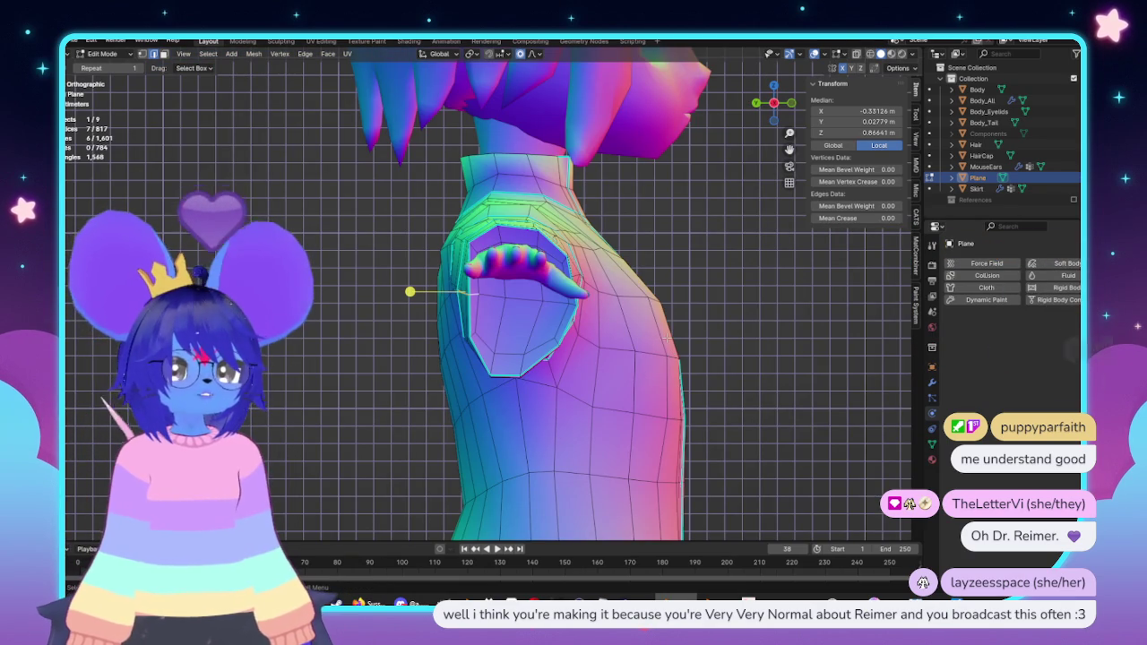
{"action": "key", "text": "g"}
{"action": "key", "text": "y"}
{"action": "scroll", "coordinate": [663, 336], "scroll_direction": "down", "scroll_amount": 4}
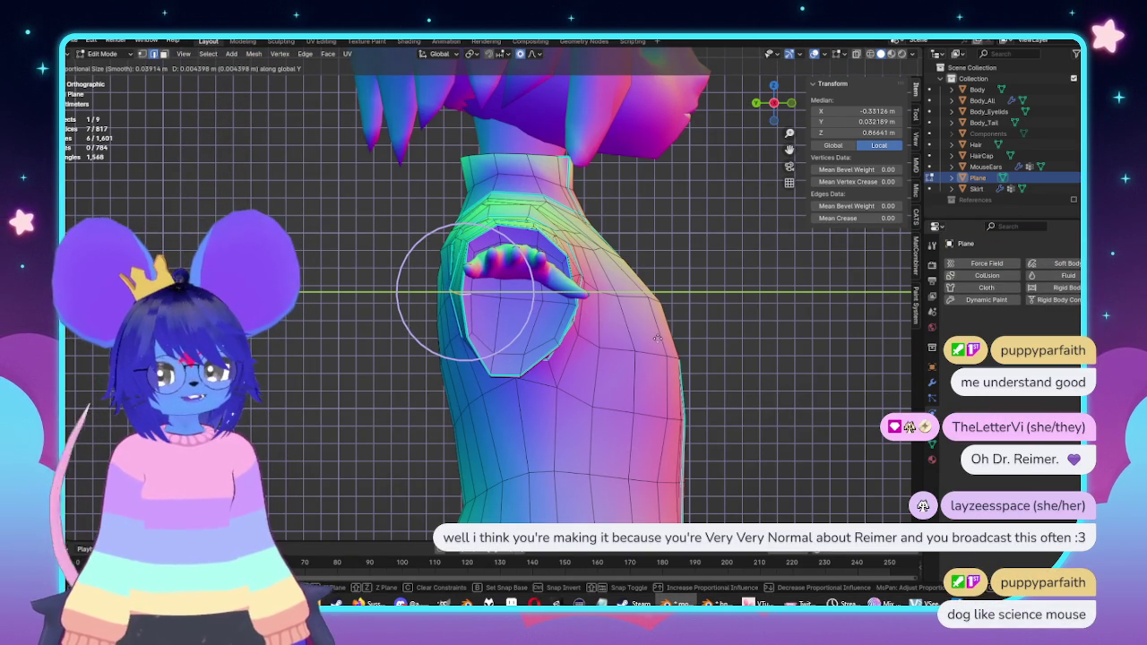
{"action": "left_click", "coordinate": [657, 338]}
{"action": "mouse_move", "coordinate": [656, 337]}
{"action": "middle_mouse_down"}
{"action": "mouse_move", "coordinate": [758, 337]}
{"action": "mouse_move", "coordinate": [605, 382]}
{"action": "mouse_move", "coordinate": [628, 275]}
{"action": "mouse_move", "coordinate": [708, 252]}
{"action": "middle_mouse_up"}
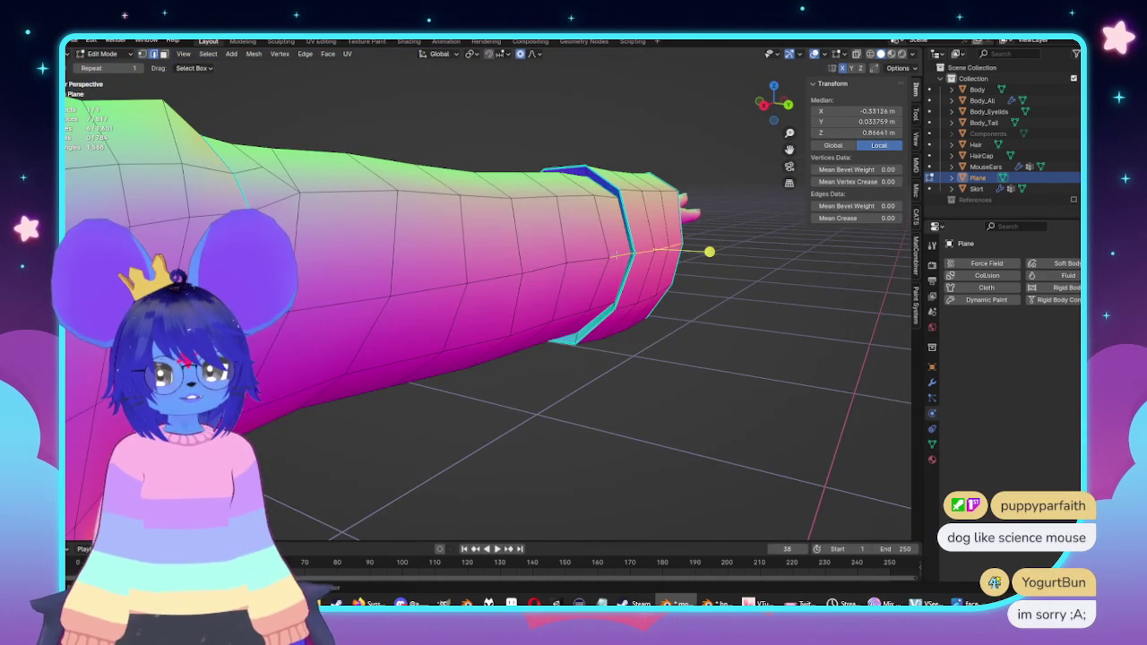
Step: Adjust the selection near the sleeve and shift the armhole vertices front-to-back with reduced falloff
{"action": "left_click", "coordinate": [709, 252]}
{"action": "scroll", "coordinate": [688, 250], "scroll_direction": "up", "scroll_amount": 3}
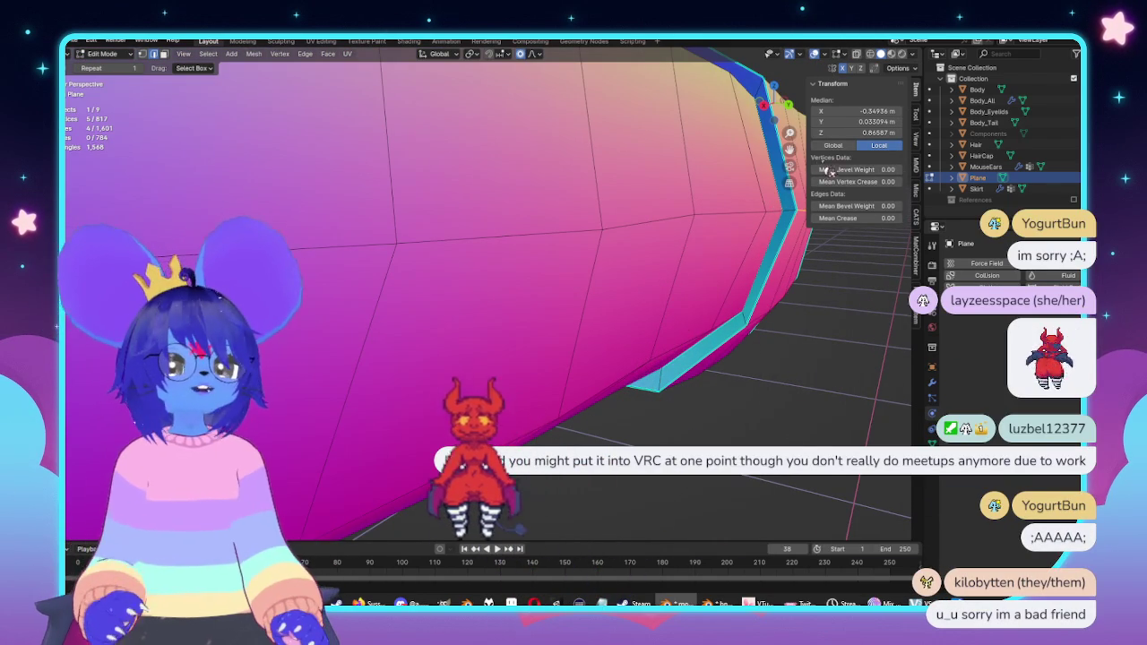
{"action": "middle_click_drag", "start_coordinate": [830, 172], "coordinate": [569, 285]}
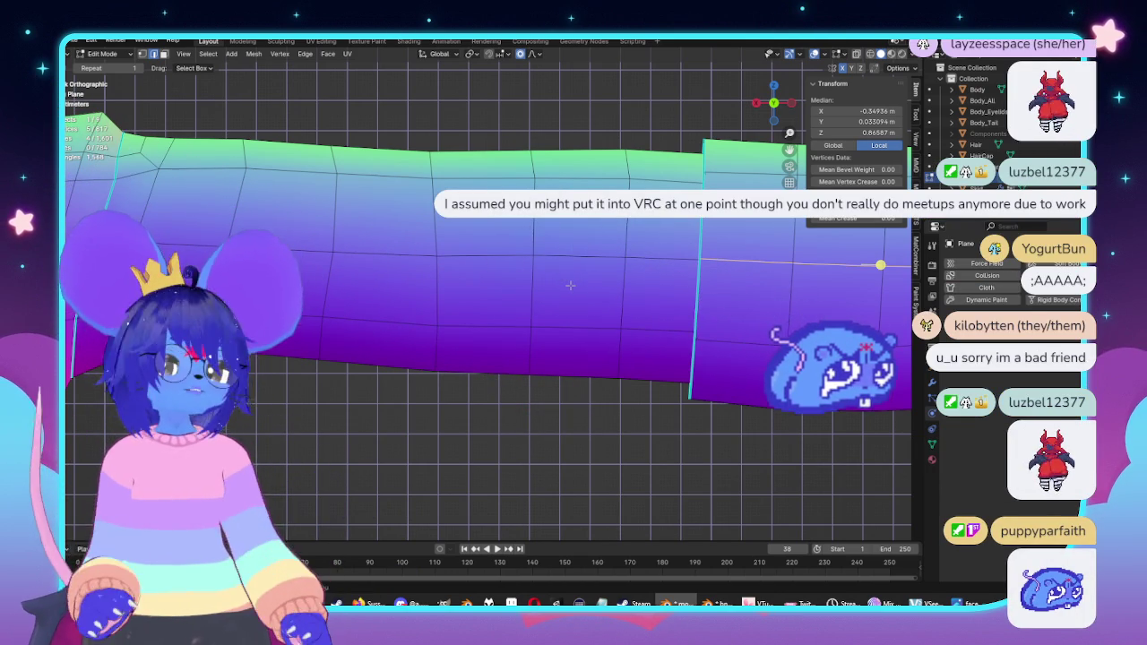
{"action": "key", "text": "KP_1"}
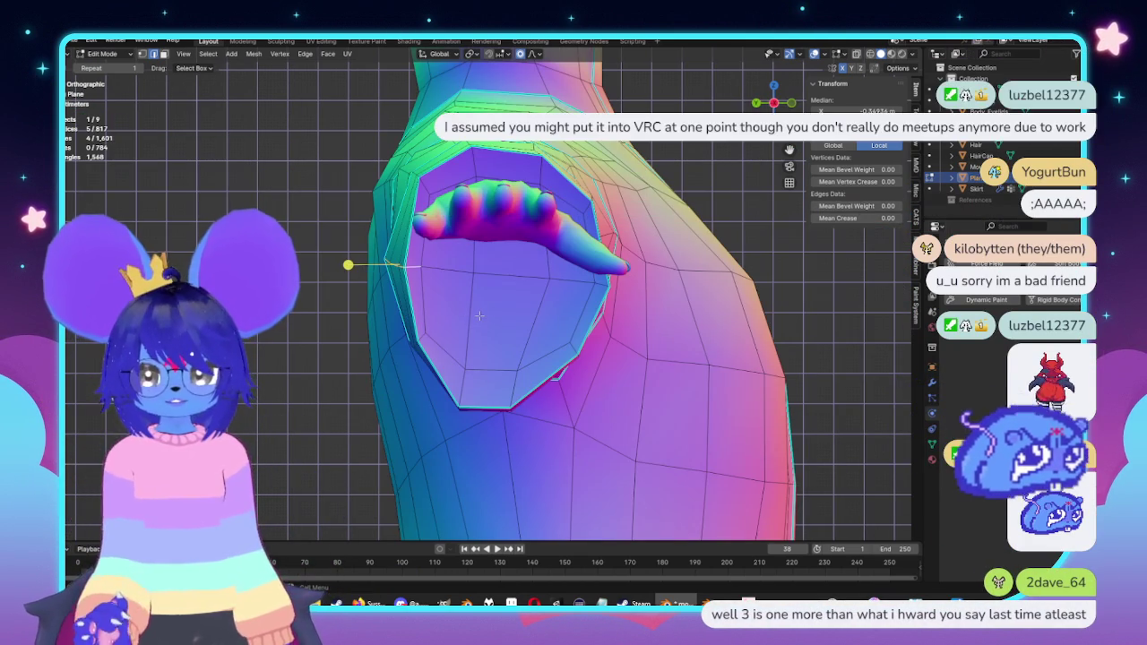
{"action": "key", "text": "g"}
{"action": "key", "text": "y"}
{"action": "scroll", "coordinate": [480, 315], "scroll_direction": "up", "scroll_amount": 12}
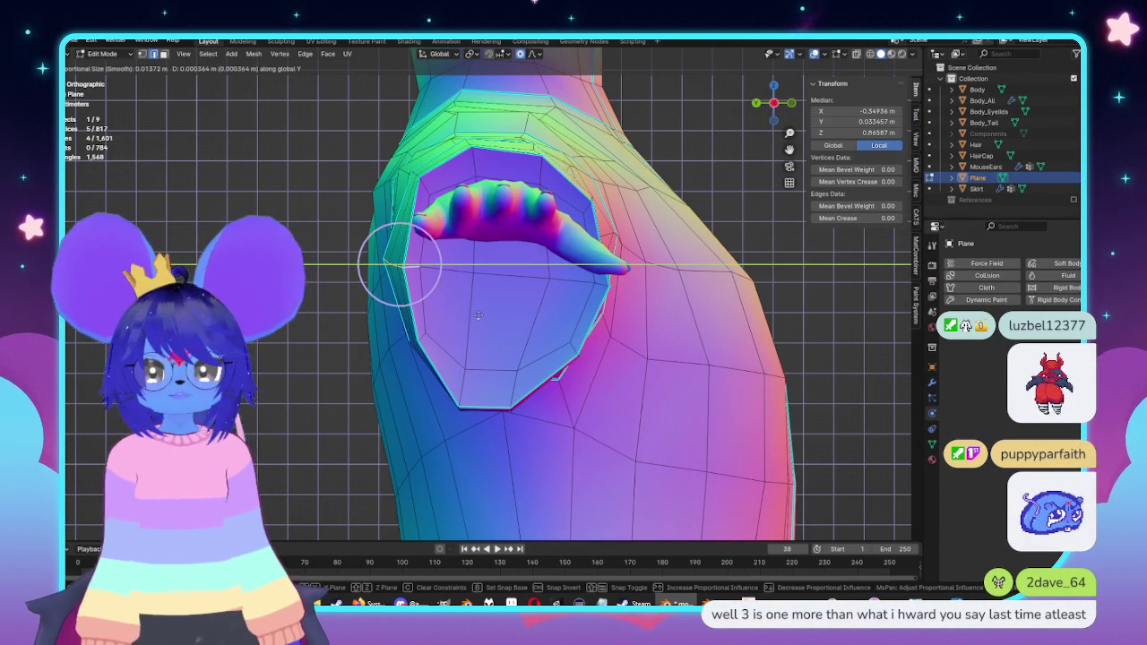
{"action": "scroll", "coordinate": [470, 314], "scroll_direction": "up", "scroll_amount": 7}
{"action": "left_click", "coordinate": [470, 314]}
{"action": "middle_click_drag", "start_coordinate": [470, 315], "coordinate": [760, 287]}
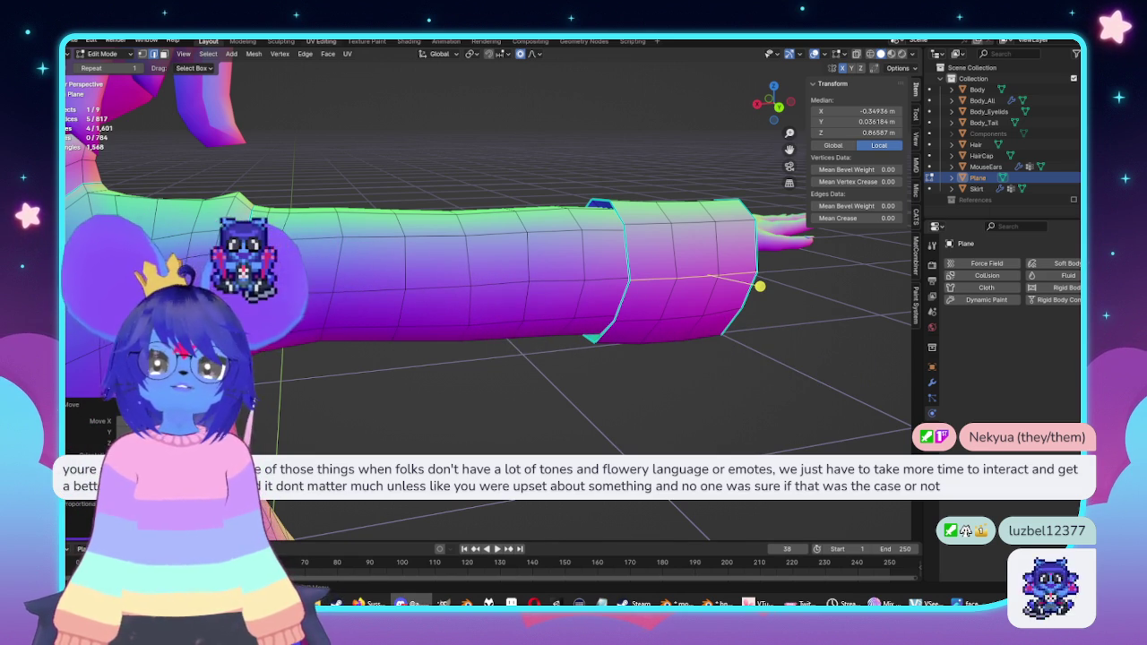
Step: Return to Object Mode and save the file as mouse.blend
{"action": "middle_click_drag", "start_coordinate": [485, 331], "coordinate": [628, 331]}
{"action": "scroll", "coordinate": [538, 340], "scroll_direction": "down", "scroll_amount": 5}
{"action": "key", "text": "Tab"}
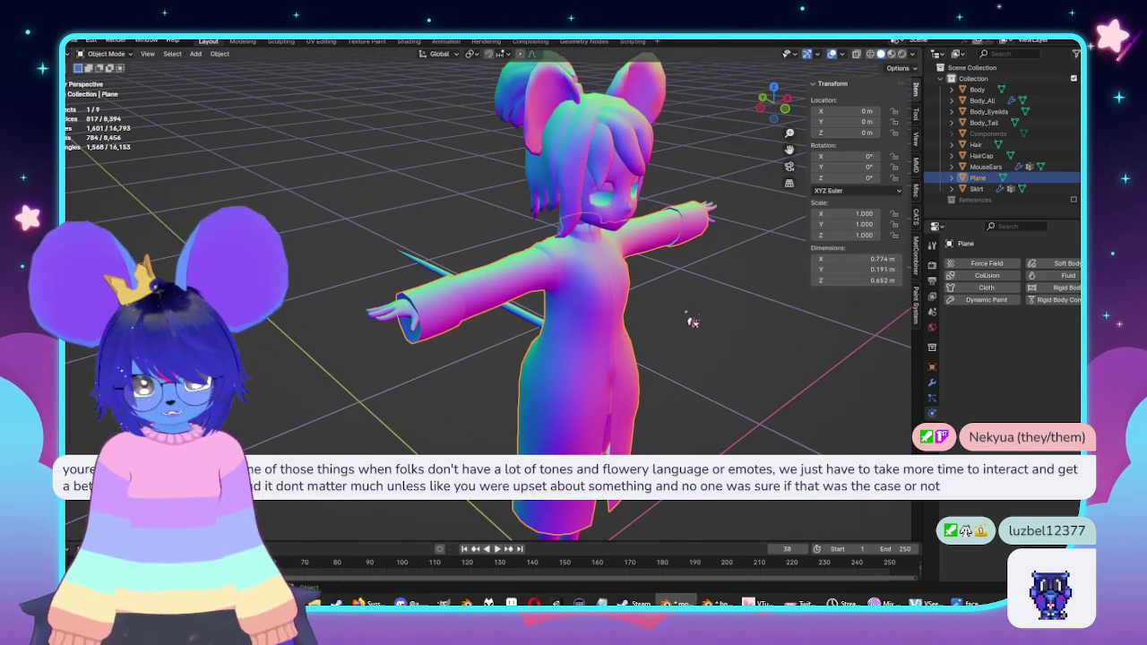
{"action": "key", "text": "ctrl+s"}
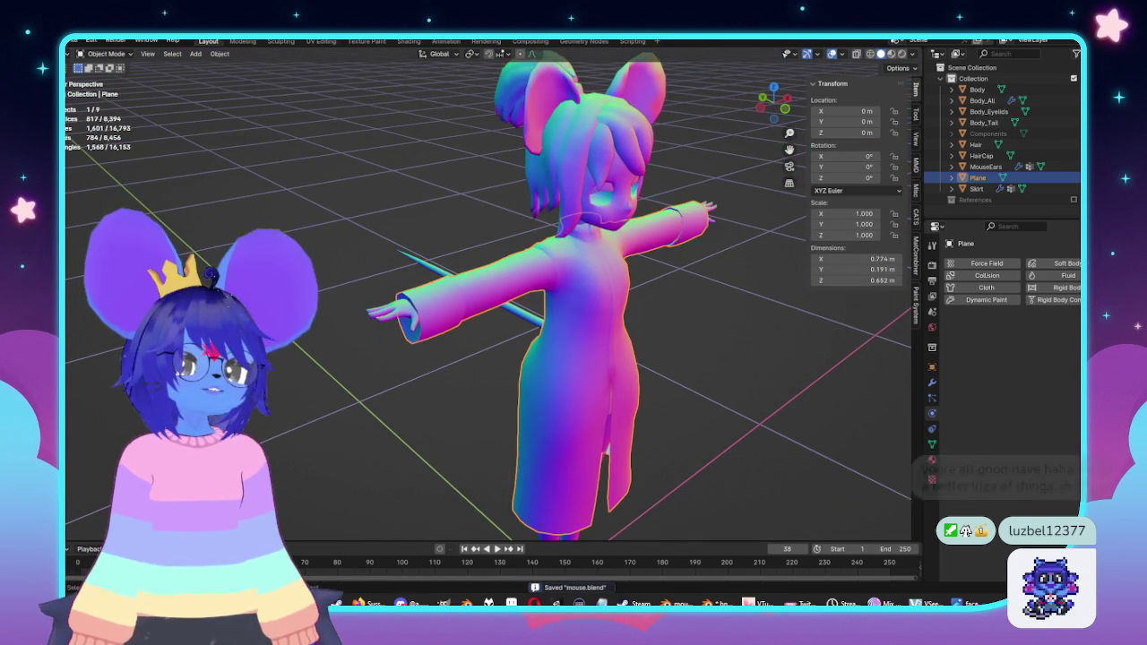
Step: Review the character from the front, side and back views
{"action": "middle_click_drag", "start_coordinate": [574, 323], "coordinate": [645, 328]}
{"action": "scroll", "coordinate": [645, 328], "scroll_direction": "up", "scroll_amount": 3}
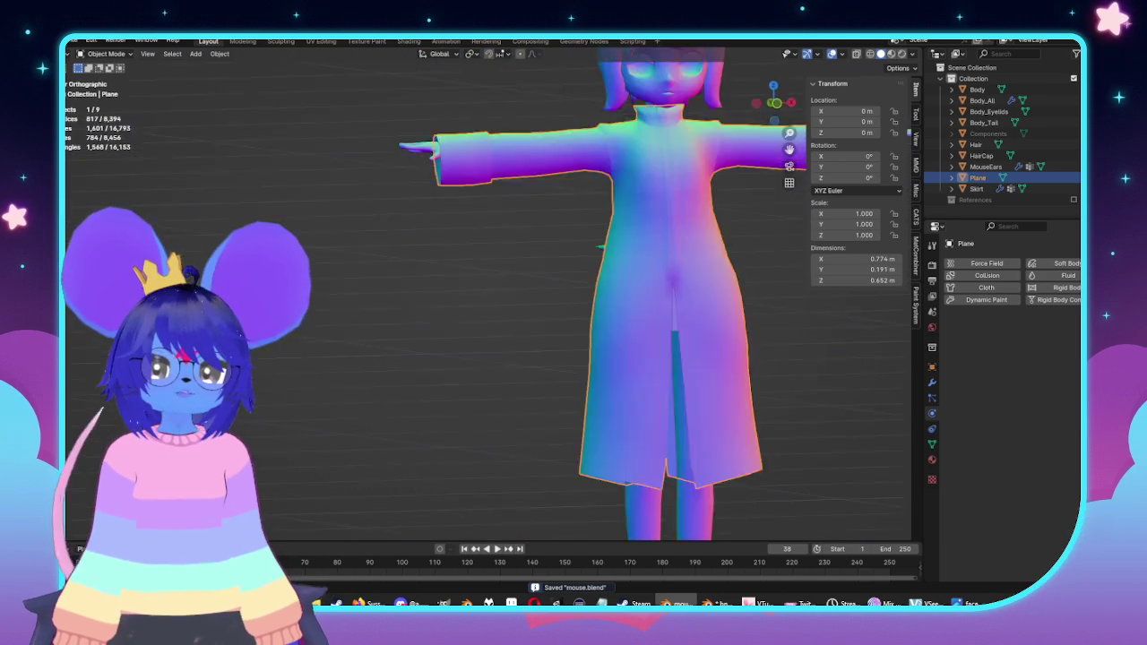
{"action": "key", "text": "ctrl+KP_3"}
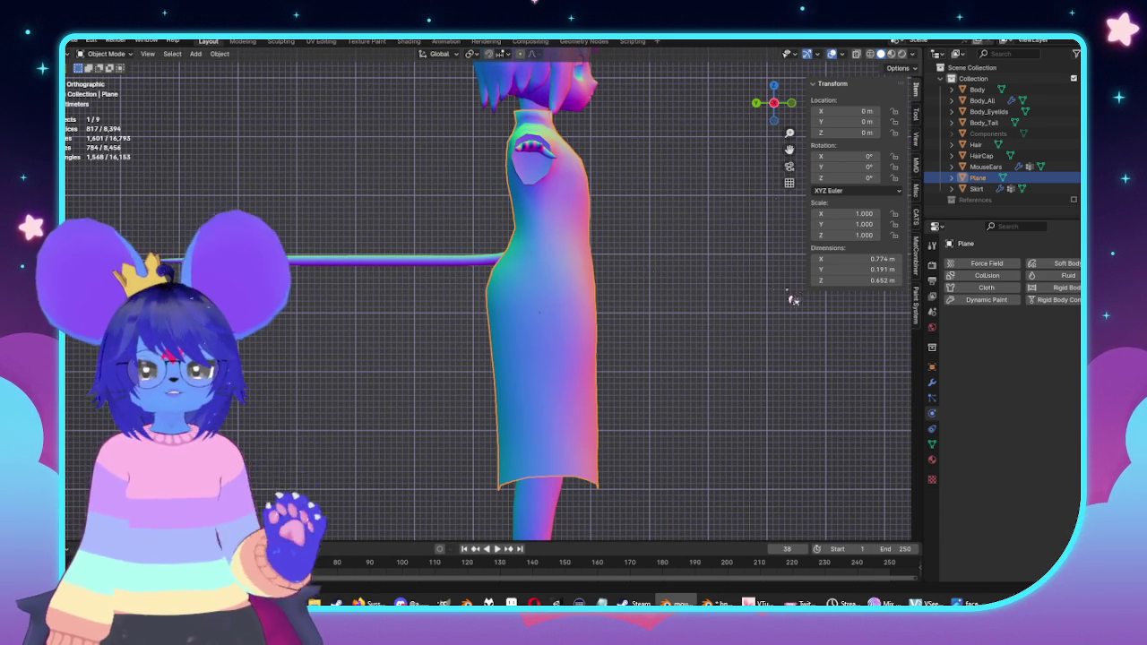
{"action": "key", "text": "ctrl+KP_1"}
{"action": "scroll", "coordinate": [499, 384], "scroll_direction": "up", "scroll_amount": 2}
{"action": "scroll", "coordinate": [530, 391], "scroll_direction": "up", "scroll_amount": 2}
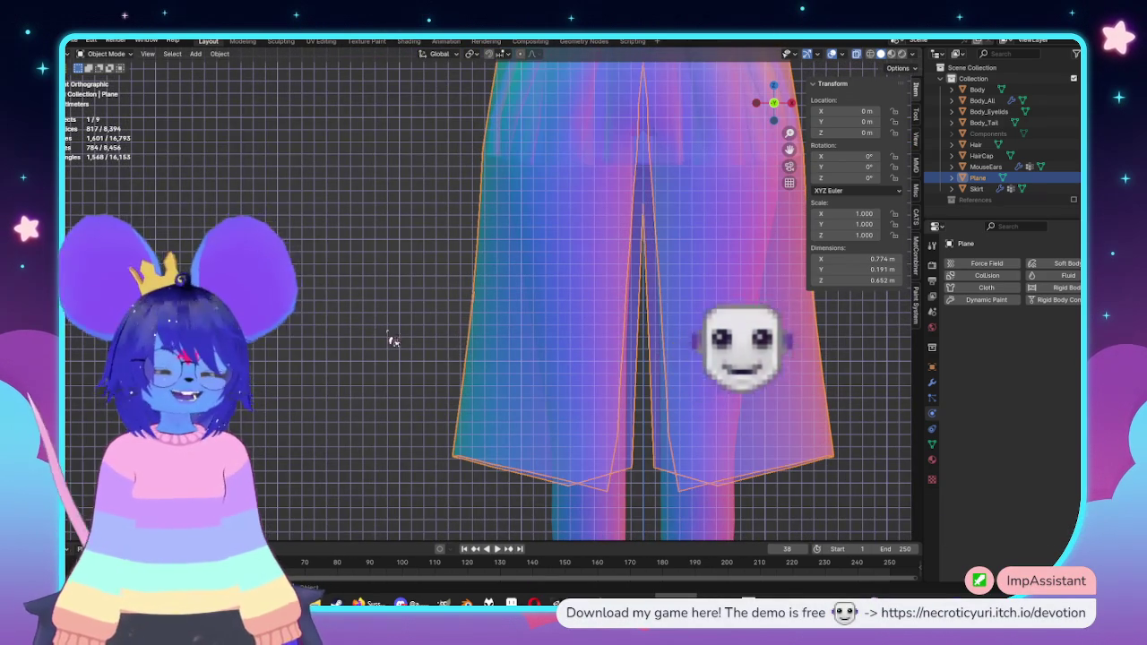
Step: In front view, pull the coat's inner hem corner vertex toward the centre
{"action": "key", "text": "Tab"}
{"action": "key", "text": "KP_1"}
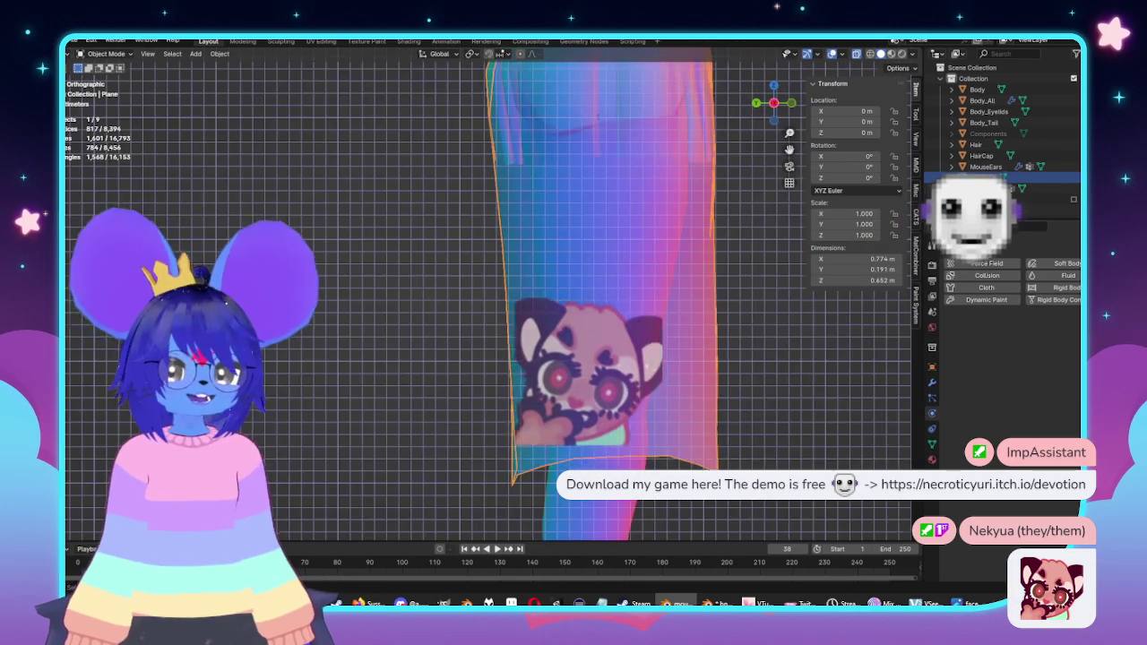
{"action": "scroll", "coordinate": [443, 430], "scroll_direction": "up", "scroll_amount": 2}
{"action": "key", "text": "alt+z"}
{"action": "left_click", "coordinate": [585, 383]}
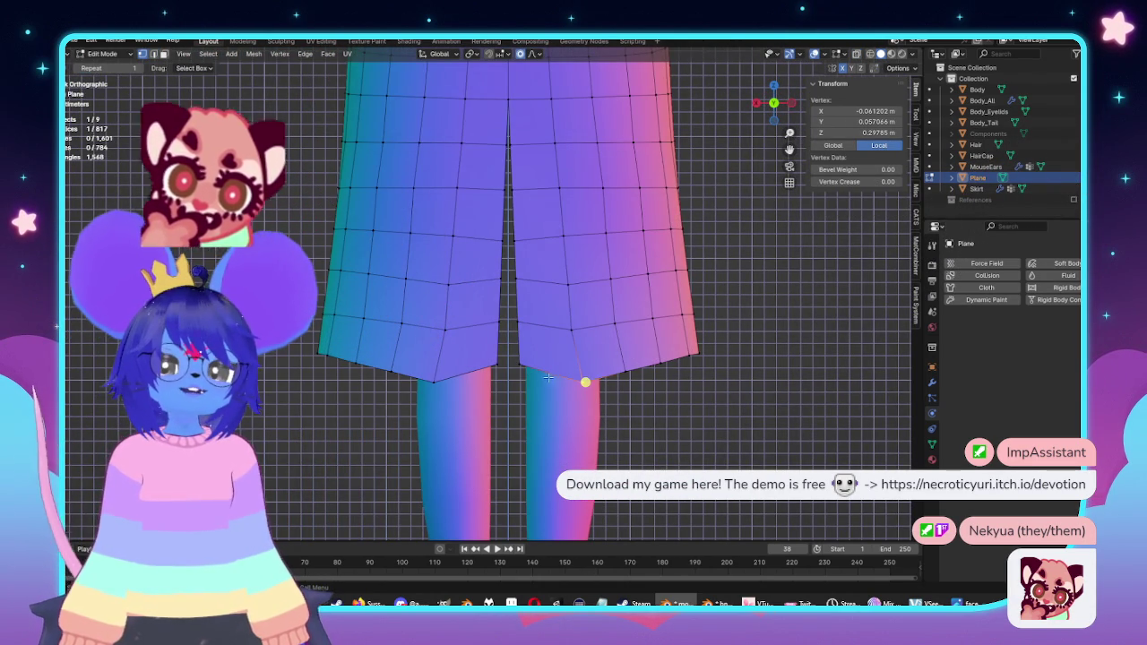
{"action": "key", "text": "g"}
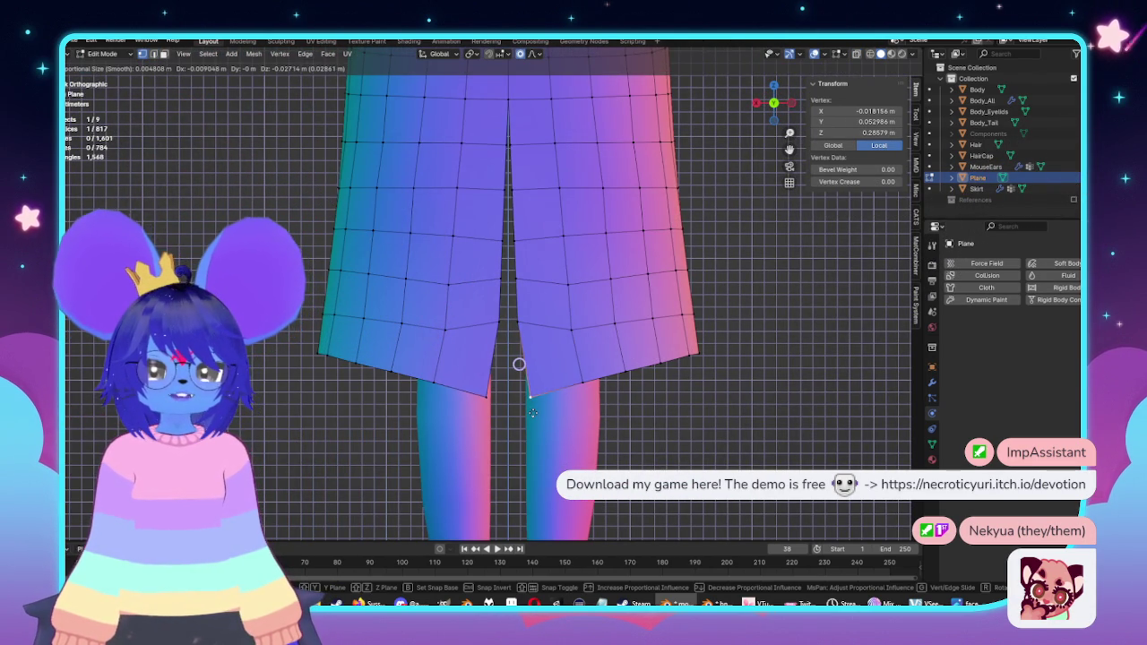
{"action": "left_click", "coordinate": [533, 414]}
Step: Return to Object Mode, orbit to an angled view and select the coat object
{"action": "key", "text": "Tab"}
{"action": "scroll", "coordinate": [621, 353], "scroll_direction": "down", "scroll_amount": 5}
{"action": "mouse_move", "coordinate": [622, 353]}
{"action": "middle_mouse_down"}
{"action": "mouse_move", "coordinate": [589, 365]}
{"action": "mouse_move", "coordinate": [569, 339]}
{"action": "mouse_move", "coordinate": [588, 333]}
{"action": "mouse_move", "coordinate": [576, 341]}
{"action": "mouse_move", "coordinate": [586, 264]}
{"action": "mouse_move", "coordinate": [570, 313]}
{"action": "middle_mouse_up"}
{"action": "scroll", "coordinate": [570, 339], "scroll_direction": "down", "scroll_amount": 2}
{"action": "scroll", "coordinate": [577, 340], "scroll_direction": "up", "scroll_amount": 2}
{"action": "left_click", "coordinate": [570, 313]}
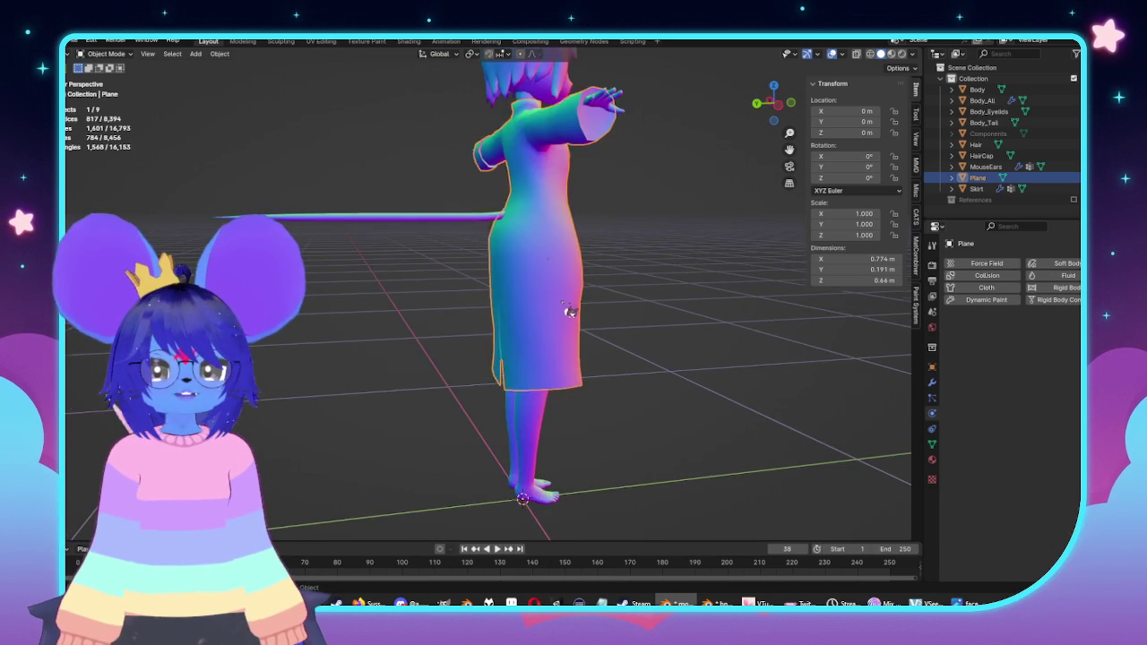
Step: Scale the coat's waist edge loop narrower along X with proportional falloff, viewed from the front
{"action": "scroll", "coordinate": [570, 312], "scroll_direction": "up", "scroll_amount": 3}
{"action": "key", "text": "Tab"}
{"action": "scroll", "coordinate": [538, 304], "scroll_direction": "down", "scroll_amount": 2}
{"action": "scroll", "coordinate": [517, 300], "scroll_direction": "up", "scroll_amount": 2}
{"action": "middle_click_drag", "start_coordinate": [538, 305], "coordinate": [390, 308]}
{"action": "left_click", "coordinate": [474, 262], "text": "alt"}
{"action": "key", "text": "KP_1"}
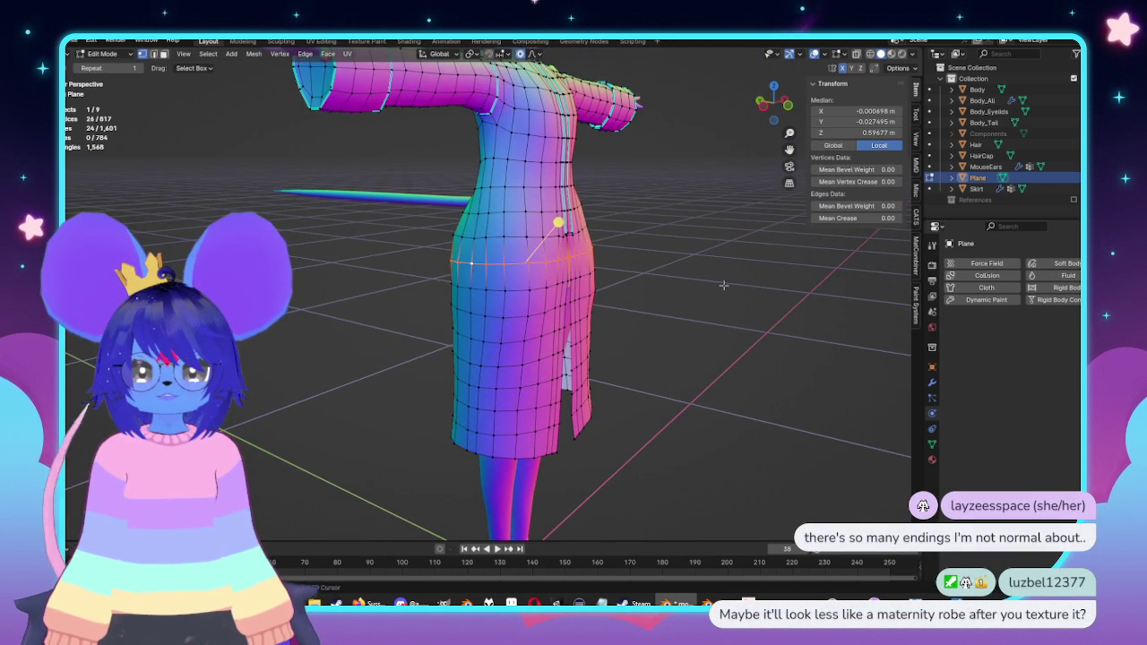
{"action": "key", "text": "s"}
{"action": "key", "text": "x"}
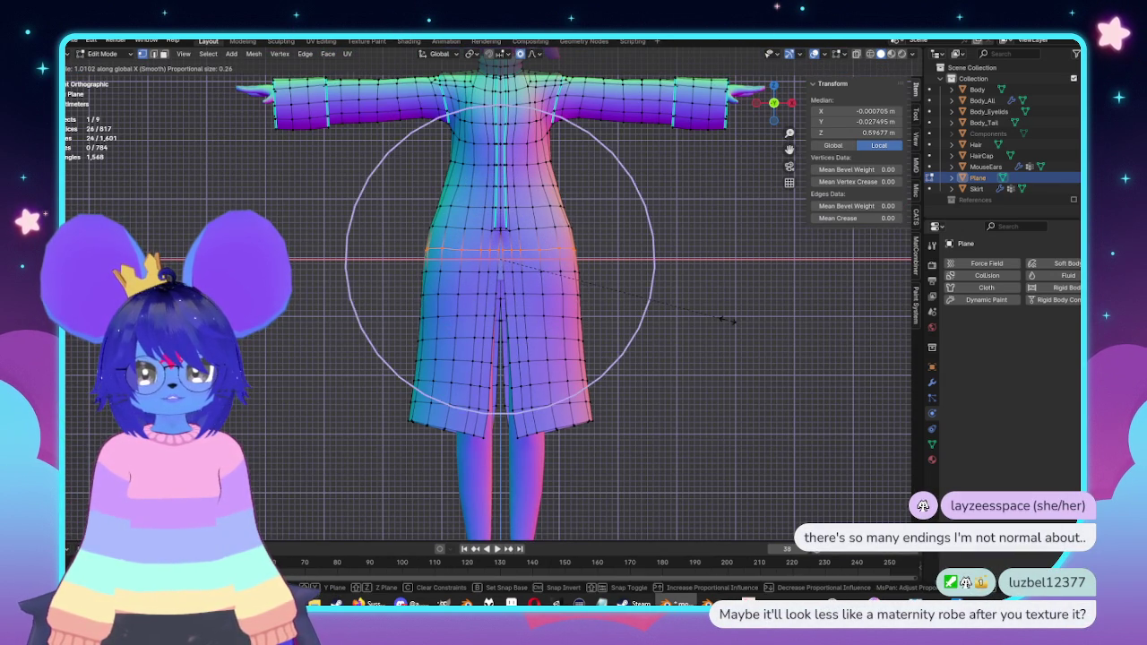
{"action": "scroll", "coordinate": [728, 320], "scroll_direction": "down", "scroll_amount": 2}
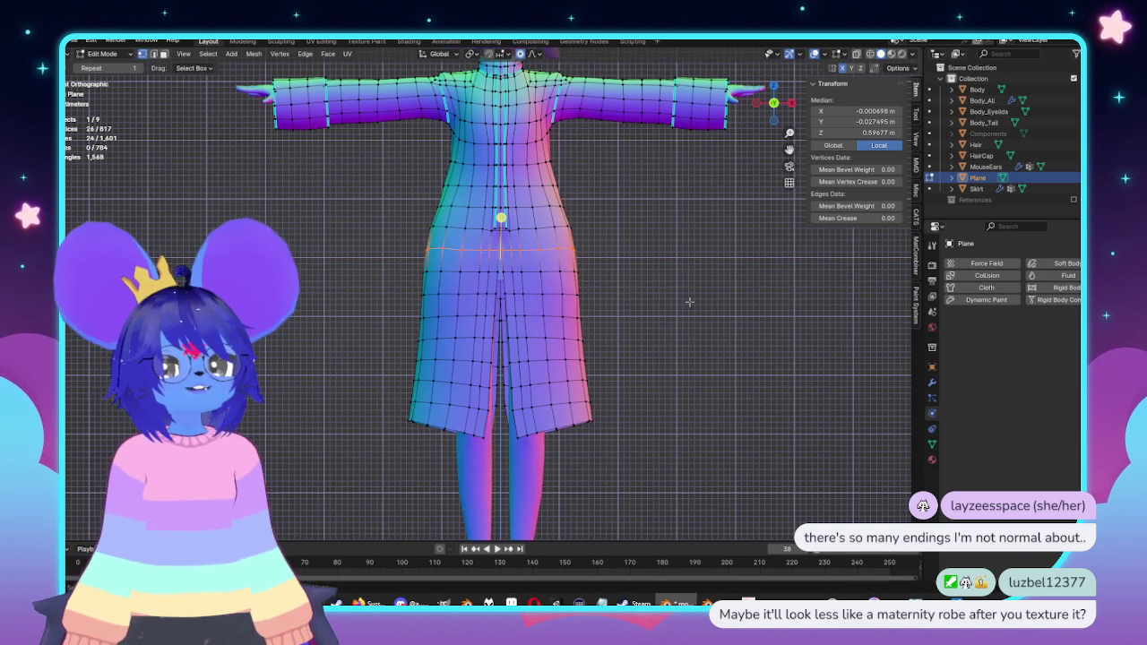
{"action": "scroll", "coordinate": [736, 323], "scroll_direction": "up", "scroll_amount": 1}
{"action": "scroll", "coordinate": [737, 332], "scroll_direction": "up", "scroll_amount": 1}
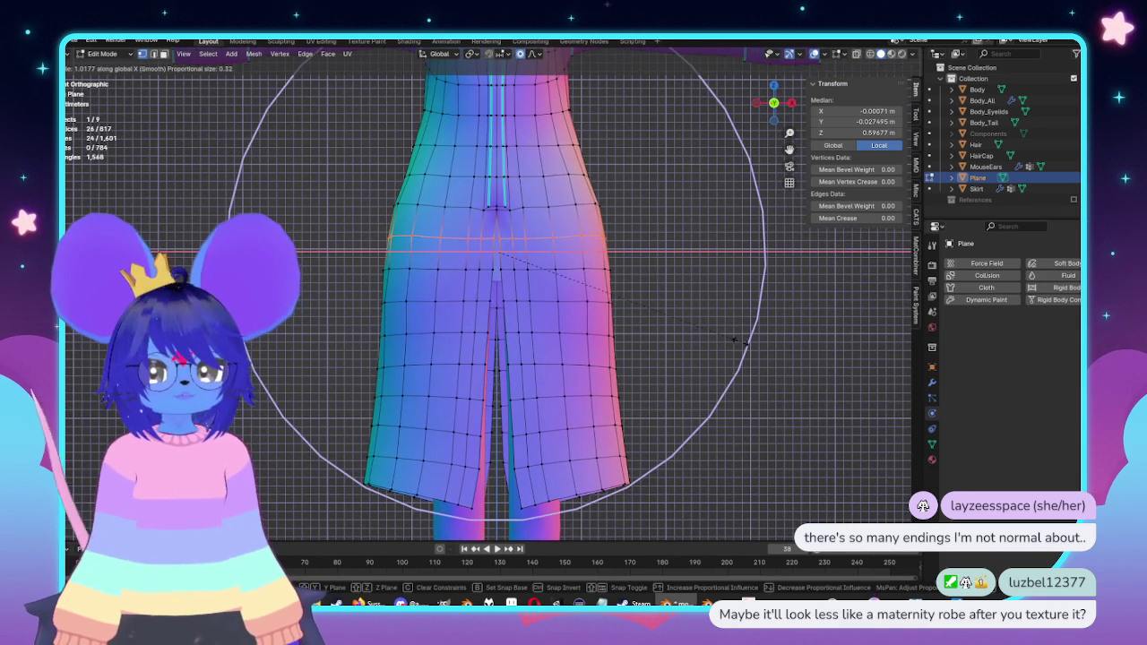
{"action": "left_click", "coordinate": [734, 340]}
Step: Inspect the narrowed coat from the front and side in Object Mode
{"action": "key", "text": "Tab"}
{"action": "scroll", "coordinate": [708, 348], "scroll_direction": "down", "scroll_amount": 4}
{"action": "middle_click_drag", "start_coordinate": [686, 351], "coordinate": [769, 367]}
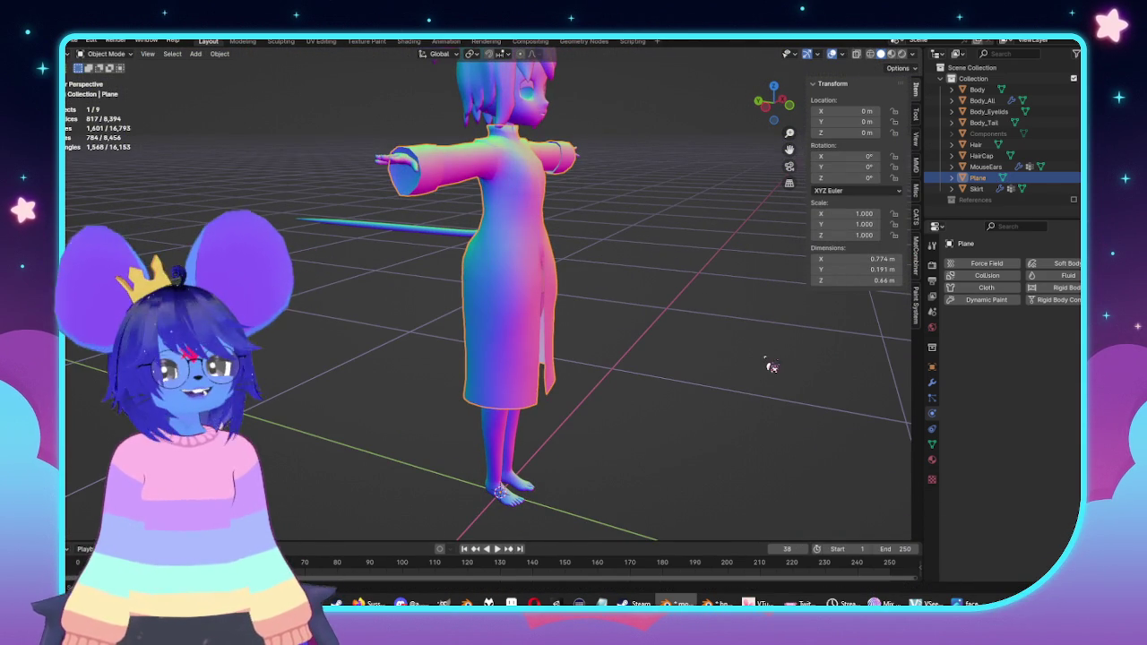
{"action": "mouse_move", "coordinate": [769, 371]}
{"action": "middle_mouse_down"}
{"action": "mouse_move", "coordinate": [686, 356]}
{"action": "mouse_move", "coordinate": [389, 355]}
{"action": "mouse_move", "coordinate": [597, 337]}
{"action": "mouse_move", "coordinate": [538, 305]}
{"action": "mouse_move", "coordinate": [568, 300]}
{"action": "mouse_move", "coordinate": [448, 248]}
{"action": "mouse_move", "coordinate": [502, 269]}
{"action": "mouse_move", "coordinate": [484, 236]}
{"action": "middle_mouse_up"}
{"action": "key", "text": "KP_3"}
{"action": "scroll", "coordinate": [502, 268], "scroll_direction": "up", "scroll_amount": 3}
Step: Reselect the waist loop in Edit Mode and shrink it further for a cinched waist
{"action": "key", "text": "Tab"}
{"action": "scroll", "coordinate": [545, 221], "scroll_direction": "up", "scroll_amount": 4}
{"action": "scroll", "coordinate": [546, 221], "scroll_direction": "down", "scroll_amount": 2}
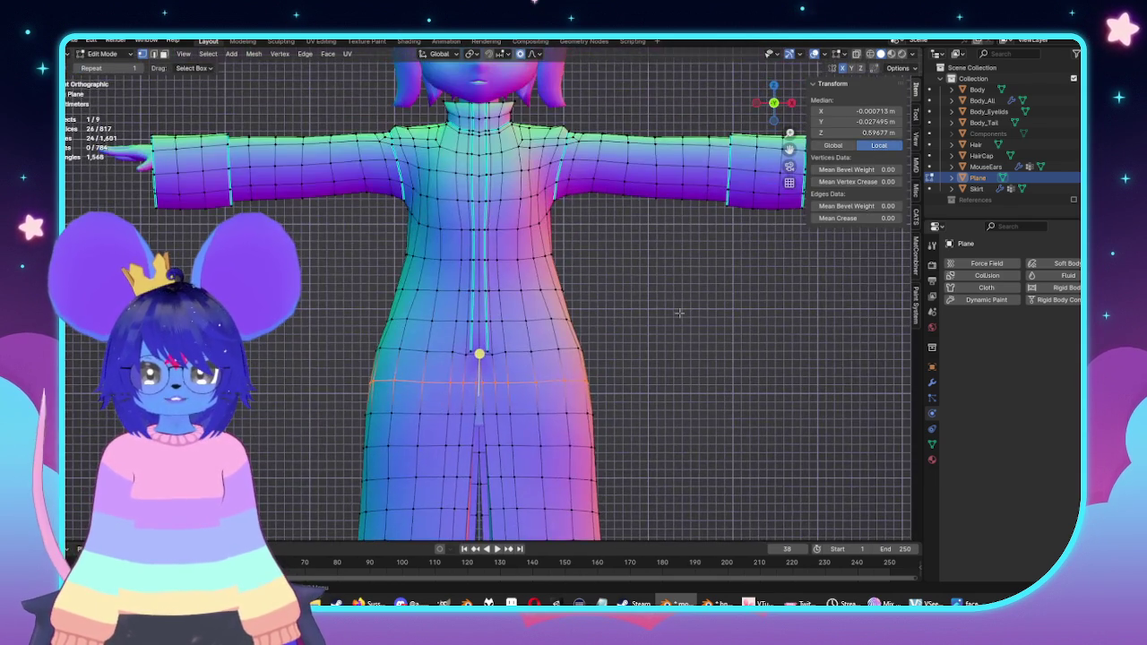
{"action": "scroll", "coordinate": [648, 310], "scroll_direction": "up", "scroll_amount": 3}
{"action": "left_click", "coordinate": [542, 240], "text": "alt"}
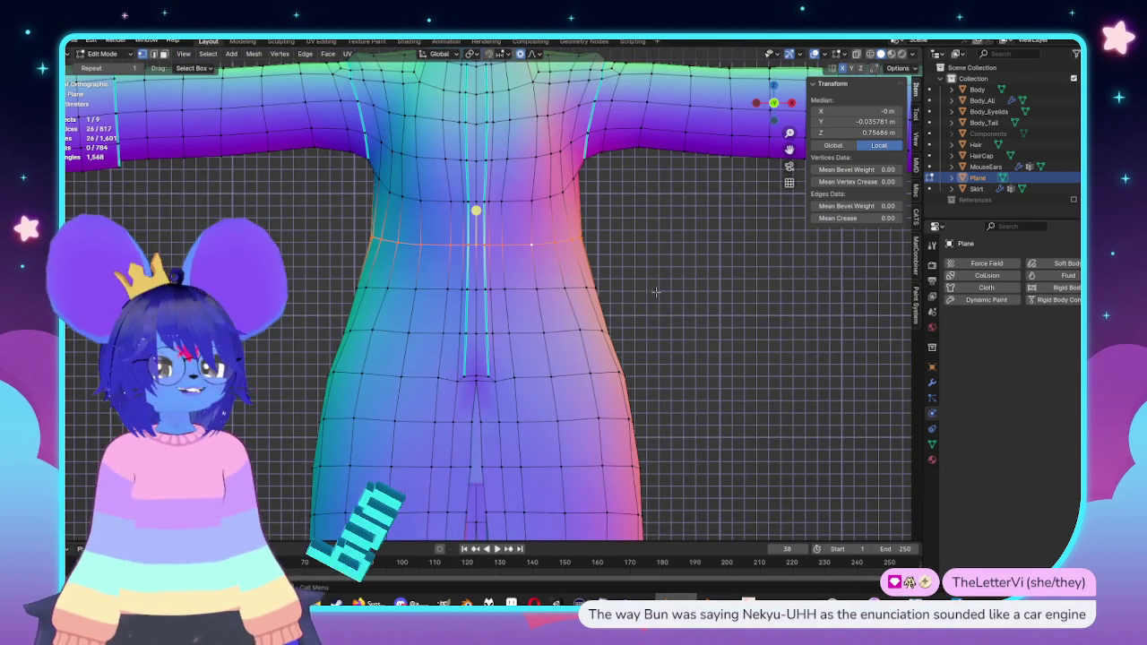
{"action": "left_click", "coordinate": [772, 361]}
{"action": "left_click", "coordinate": [546, 240], "text": "alt"}
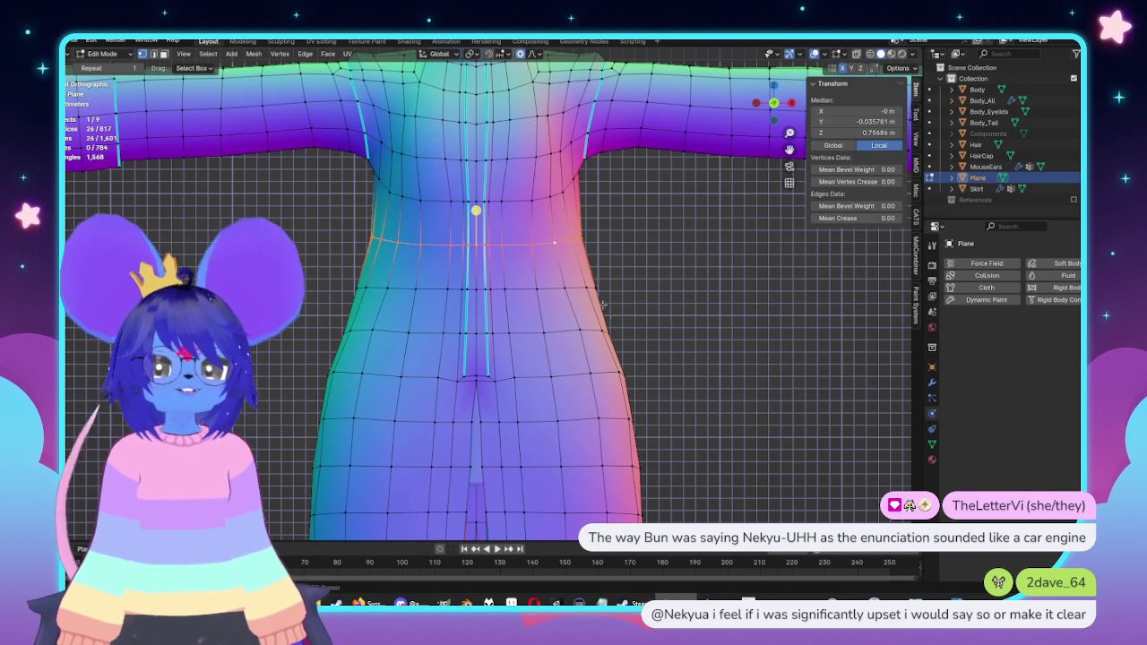
{"action": "left_click", "coordinate": [692, 310]}
{"action": "left_click", "coordinate": [523, 294], "text": "alt"}
{"action": "key", "text": "alt+z"}
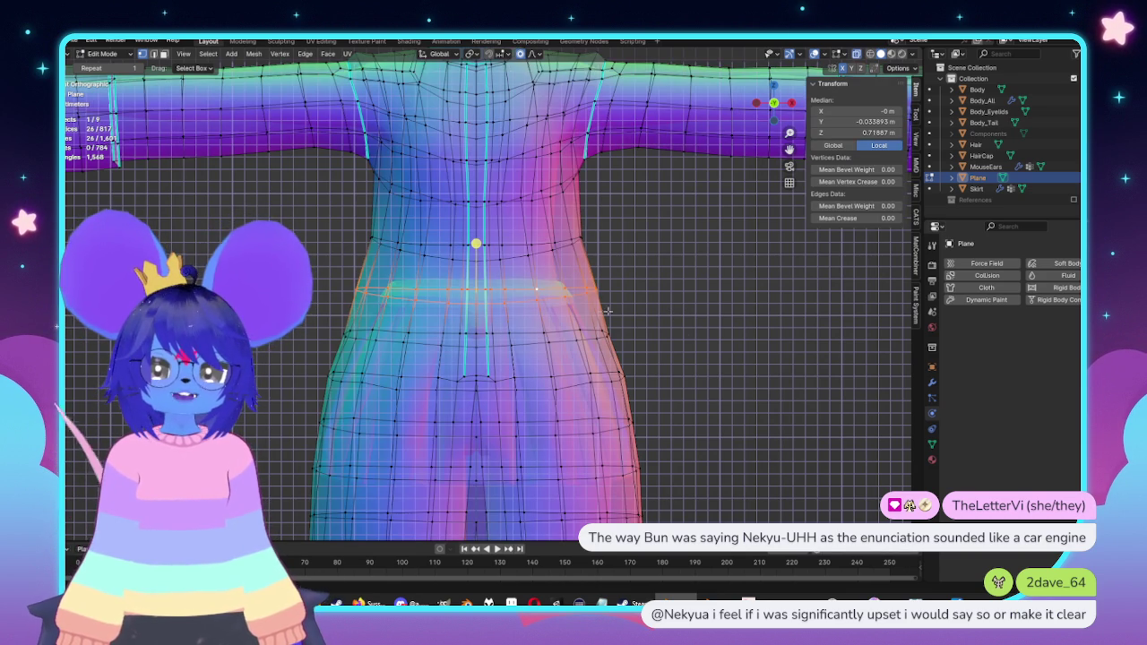
{"action": "key", "text": "alt+z"}
{"action": "key", "text": "s"}
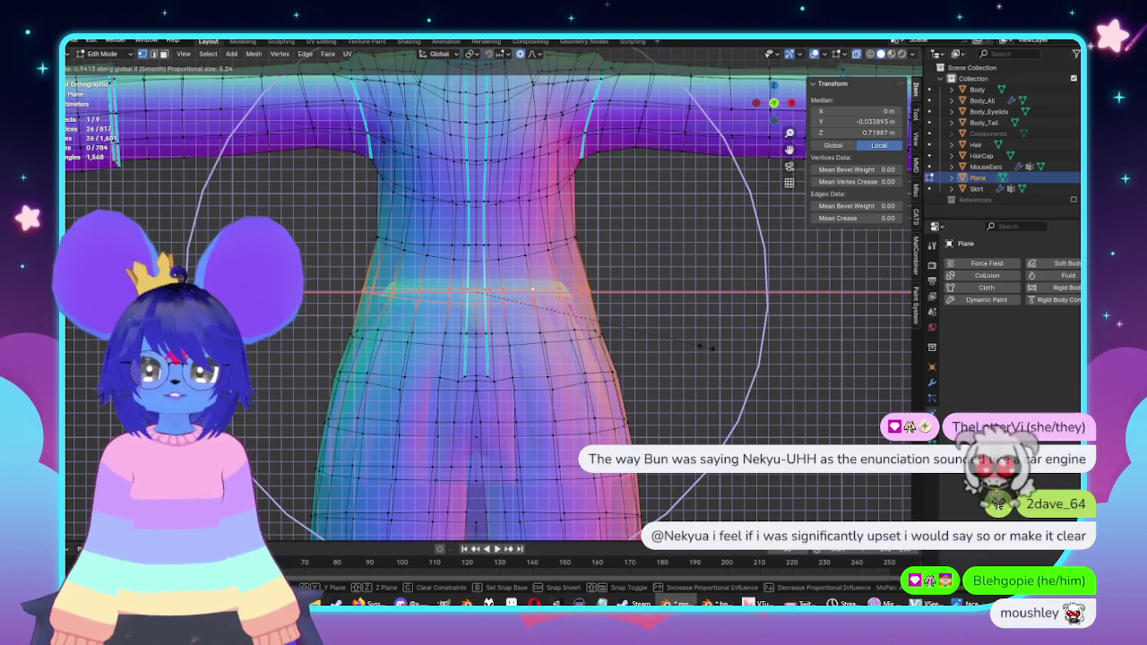
{"action": "left_click", "coordinate": [710, 346]}
Step: Zoom in and select the shoulder face beside the collar
{"action": "scroll", "coordinate": [710, 346], "scroll_direction": "down", "scroll_amount": 5}
{"action": "scroll", "coordinate": [484, 294], "scroll_direction": "up", "scroll_amount": 3}
{"action": "scroll", "coordinate": [484, 294], "scroll_direction": "up", "scroll_amount": 2}
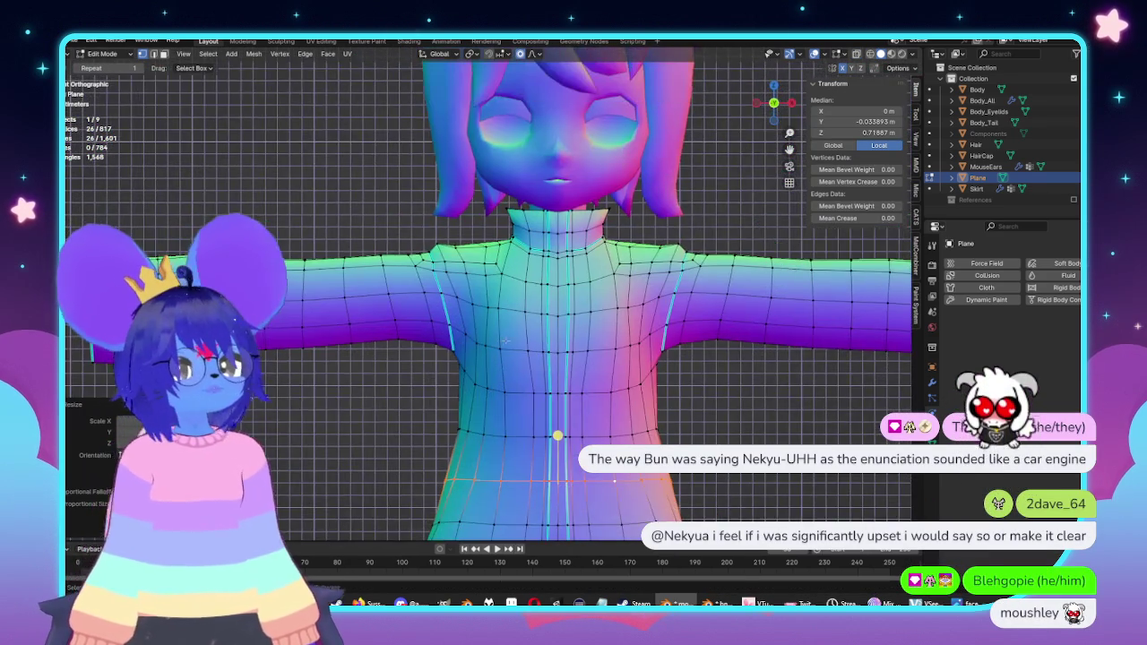
{"action": "scroll", "coordinate": [484, 294], "scroll_direction": "up", "scroll_amount": 3}
{"action": "left_click", "coordinate": [362, 203]}
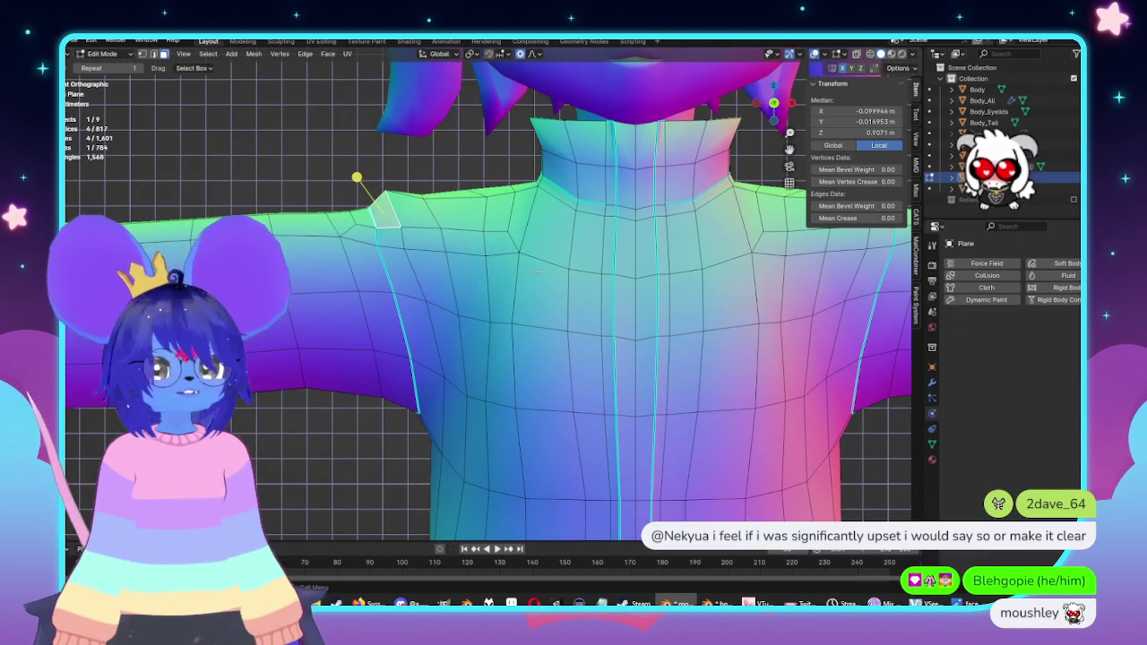
Step: In side X-ray view, nudge the shoulder vertex with a small proportional falloff radius
{"action": "mouse_move", "coordinate": [362, 203]}
{"action": "middle_mouse_down"}
{"action": "mouse_move", "coordinate": [541, 226]}
{"action": "mouse_move", "coordinate": [421, 208]}
{"action": "mouse_move", "coordinate": [490, 210]}
{"action": "mouse_move", "coordinate": [482, 207]}
{"action": "middle_mouse_up"}
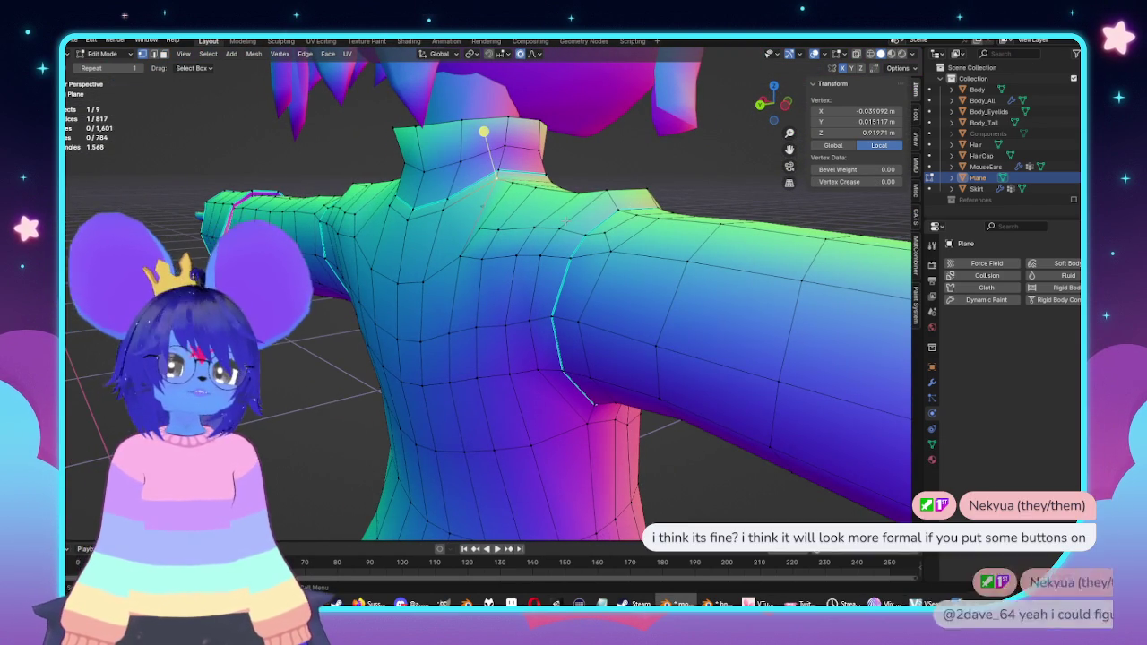
{"action": "key", "text": "KP_3"}
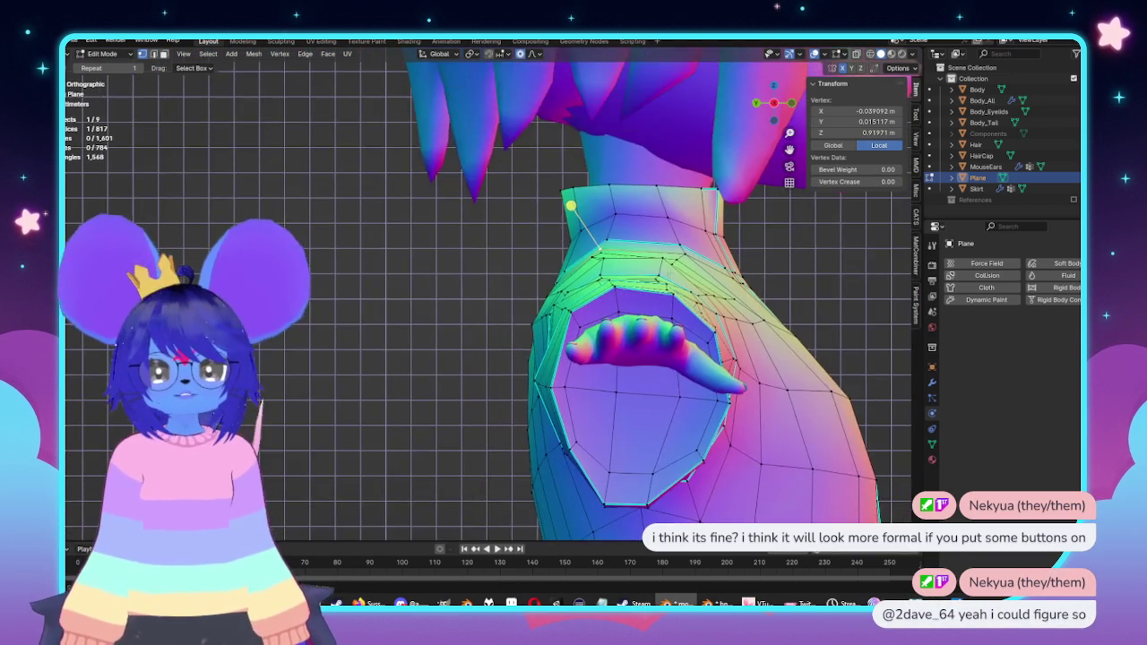
{"action": "scroll", "coordinate": [556, 235], "scroll_direction": "up", "scroll_amount": 3}
{"action": "key", "text": "alt+z"}
{"action": "scroll", "coordinate": [555, 235], "scroll_direction": "up", "scroll_amount": 2}
{"action": "key", "text": "g"}
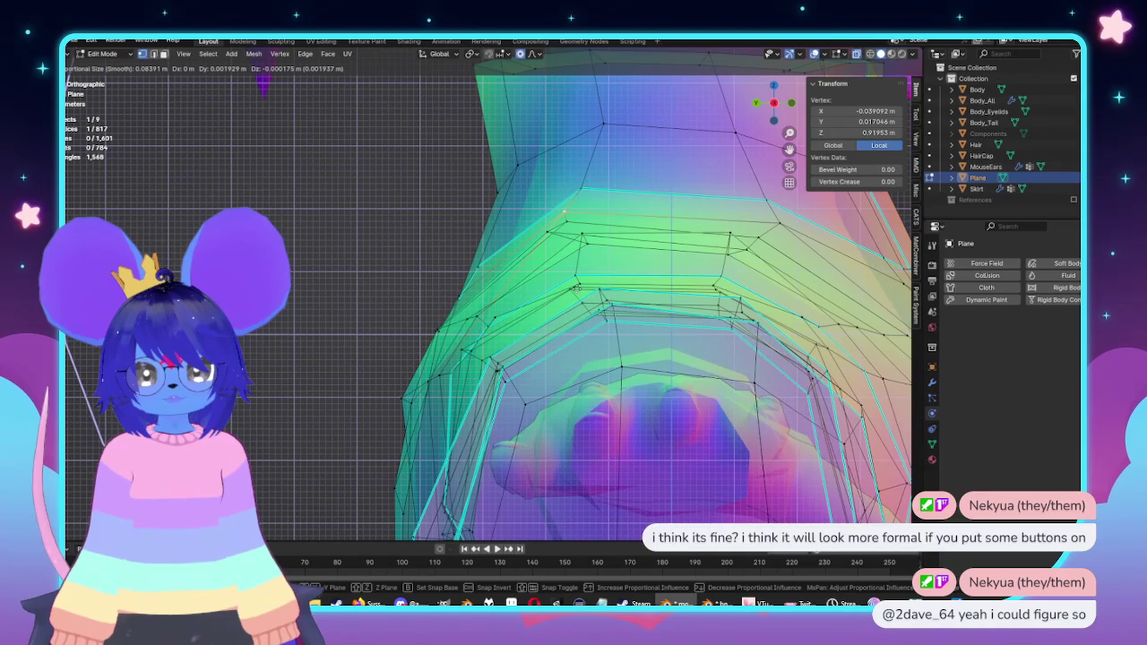
{"action": "scroll", "coordinate": [576, 288], "scroll_direction": "up", "scroll_amount": 10}
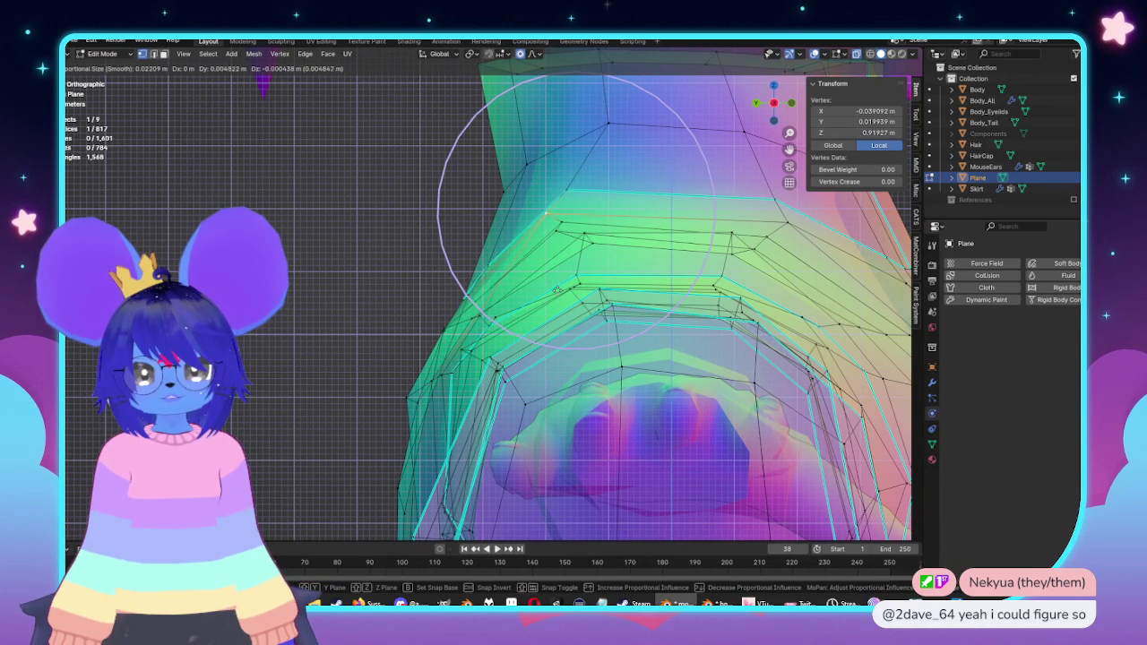
{"action": "left_click", "coordinate": [542, 288]}
Step: Check the shoulders from the front with X-ray off, then reopen the coat with nothing selected
{"action": "key", "text": "Tab"}
{"action": "mouse_move", "coordinate": [542, 288]}
{"action": "middle_mouse_down"}
{"action": "mouse_move", "coordinate": [604, 296]}
{"action": "mouse_move", "coordinate": [651, 266]}
{"action": "mouse_move", "coordinate": [650, 279]}
{"action": "mouse_move", "coordinate": [520, 310]}
{"action": "mouse_move", "coordinate": [558, 346]}
{"action": "mouse_move", "coordinate": [492, 266]}
{"action": "mouse_move", "coordinate": [386, 323]}
{"action": "middle_mouse_up"}
{"action": "key", "text": "alt+z"}
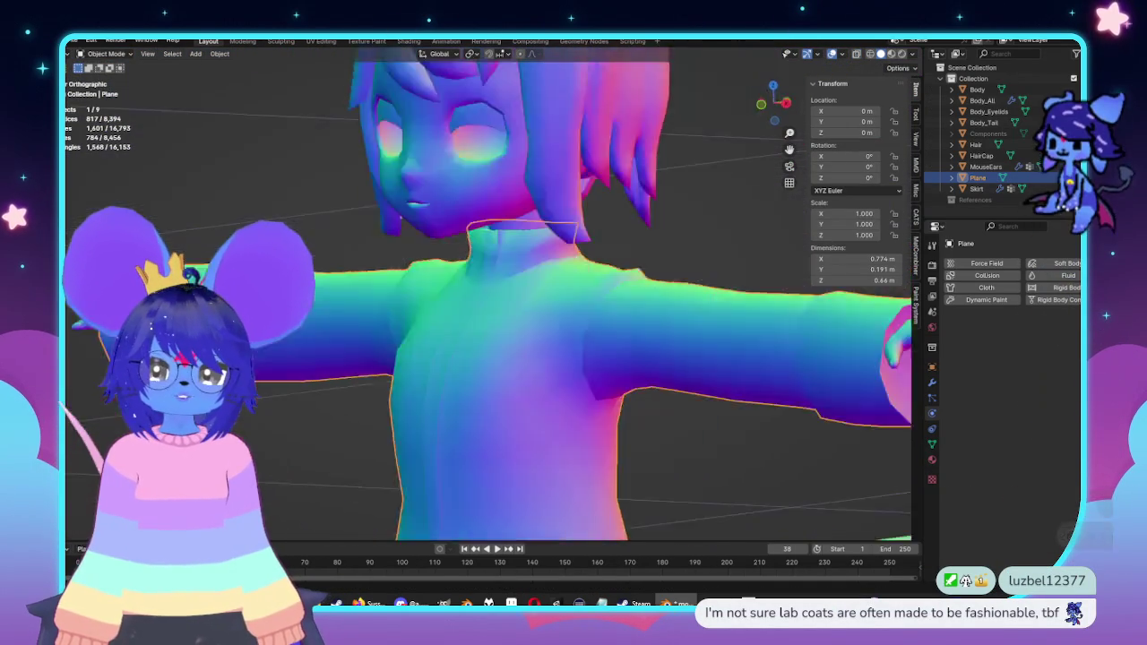
{"action": "key", "text": "KP_1"}
{"action": "scroll", "coordinate": [438, 293], "scroll_direction": "up", "scroll_amount": 3}
{"action": "key", "text": "Tab"}
{"action": "scroll", "coordinate": [438, 293], "scroll_direction": "up", "scroll_amount": 2}
{"action": "key", "text": "alt+a"}
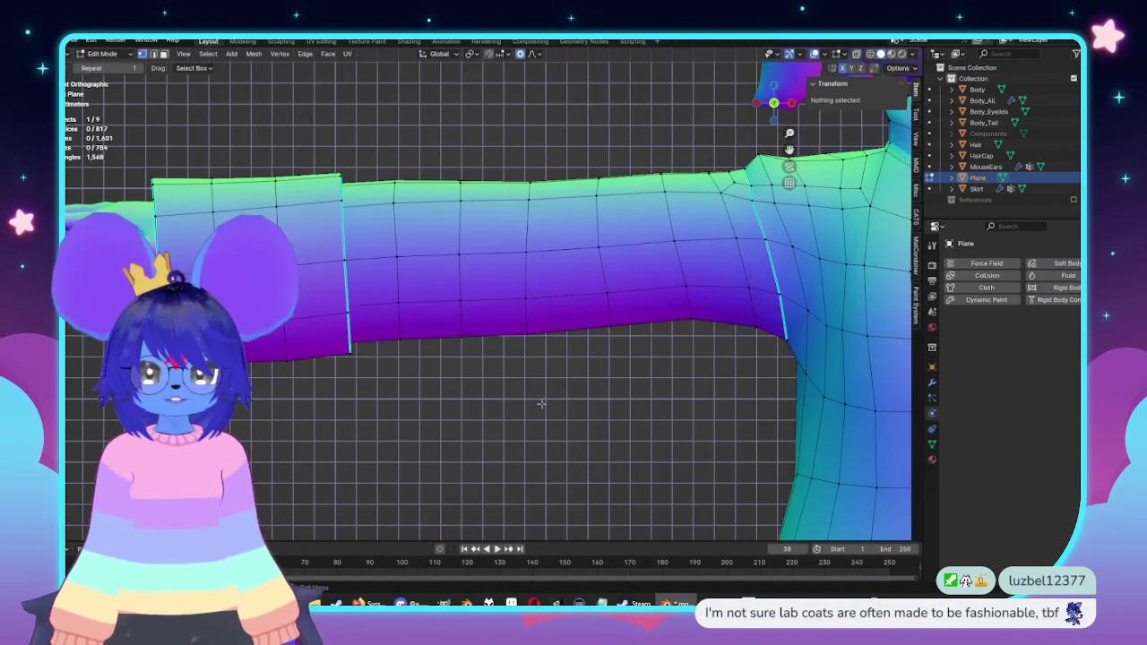
Step: Loop-cut a new edge loop around the left sleeve
{"action": "scroll", "coordinate": [537, 348], "scroll_direction": "down", "scroll_amount": 2}
{"action": "scroll", "coordinate": [538, 347], "scroll_direction": "down", "scroll_amount": 2}
{"action": "key", "text": "ctrl+r"}
{"action": "left_click", "coordinate": [467, 315]}
{"action": "mouse_move", "coordinate": [537, 348]}
{"action": "middle_mouse_down"}
{"action": "mouse_move", "coordinate": [466, 315]}
{"action": "mouse_move", "coordinate": [607, 358]}
{"action": "mouse_move", "coordinate": [486, 354]}
{"action": "middle_mouse_up"}
{"action": "scroll", "coordinate": [528, 302], "scroll_direction": "down", "scroll_amount": 3}
{"action": "scroll", "coordinate": [528, 302], "scroll_direction": "up", "scroll_amount": 2}
{"action": "scroll", "coordinate": [608, 359], "scroll_direction": "up", "scroll_amount": 2}
{"action": "key", "text": "ctrl+z"}
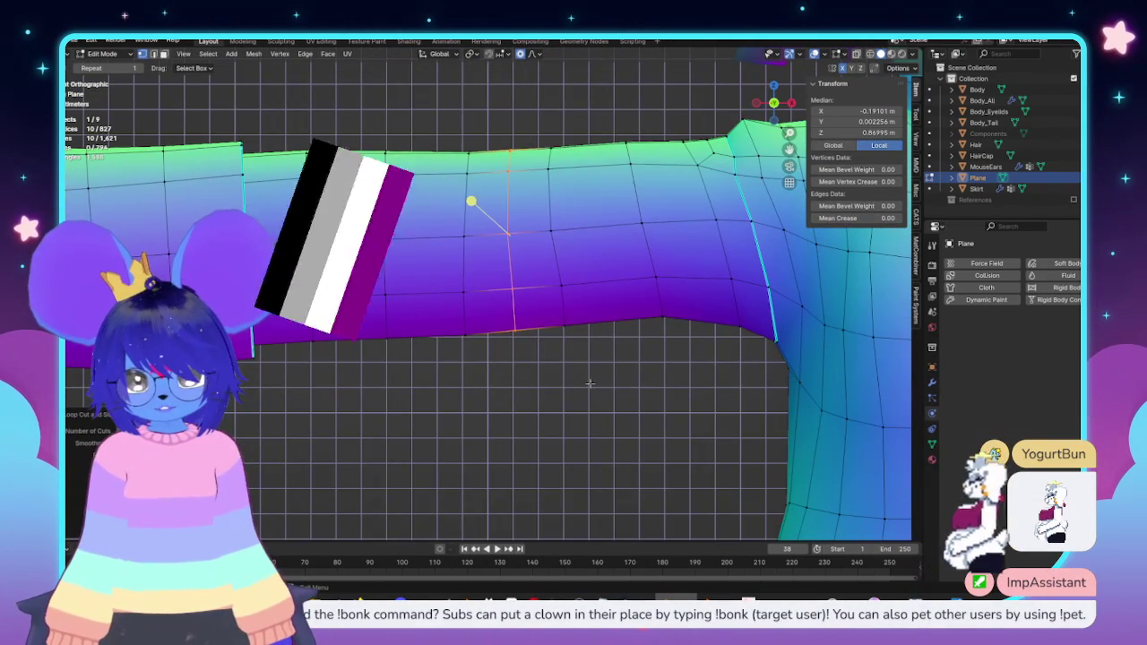
{"action": "scroll", "coordinate": [485, 354], "scroll_direction": "up", "scroll_amount": 2}
{"action": "key", "text": "ctrl+shift+z"}
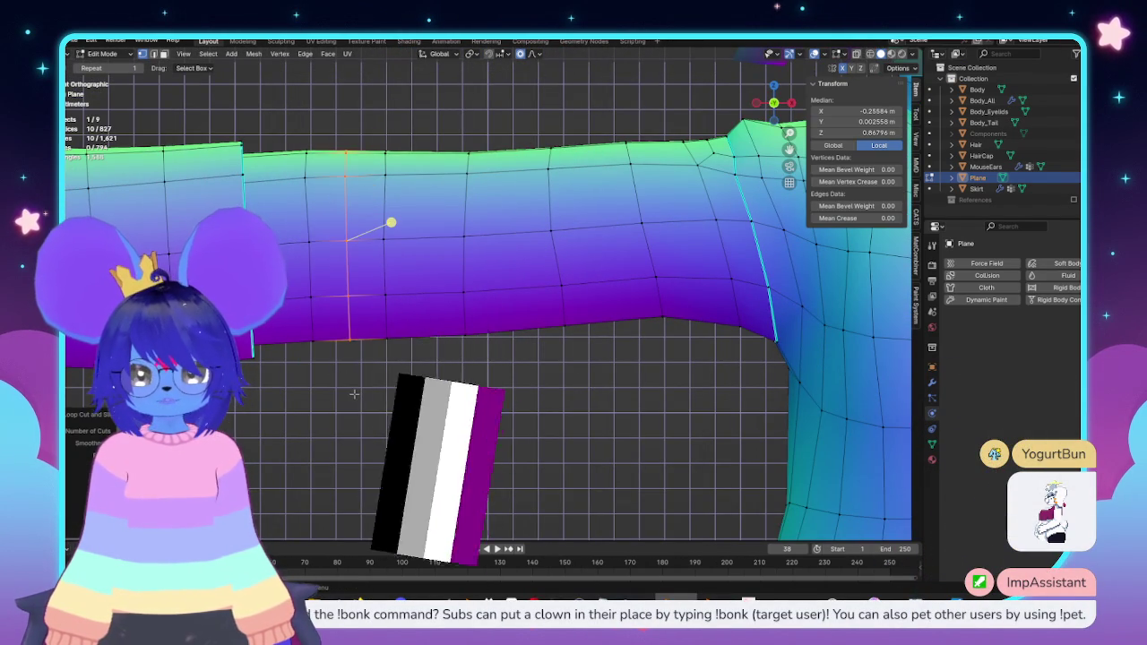
{"action": "scroll", "coordinate": [353, 395], "scroll_direction": "up", "scroll_amount": 4}
{"action": "scroll", "coordinate": [353, 395], "scroll_direction": "down", "scroll_amount": 4}
{"action": "scroll", "coordinate": [440, 394], "scroll_direction": "down", "scroll_amount": 2}
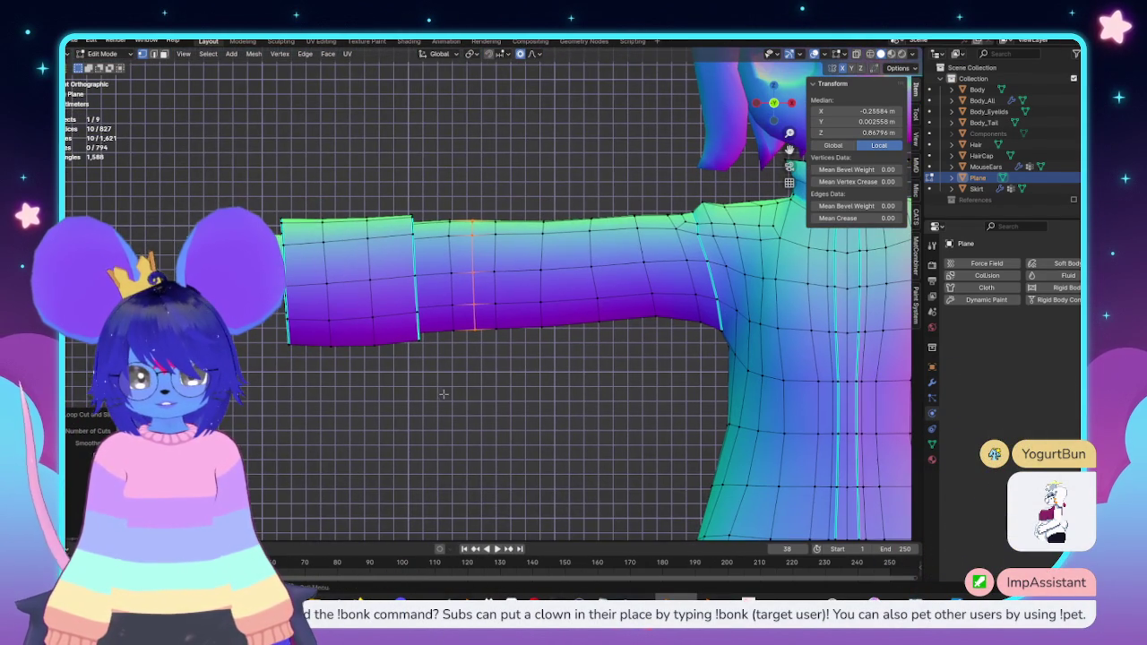
Step: Try moving and scaling the new sleeve loop, then cancel the lopsided change
{"action": "key", "text": "g"}
{"action": "key", "text": "z"}
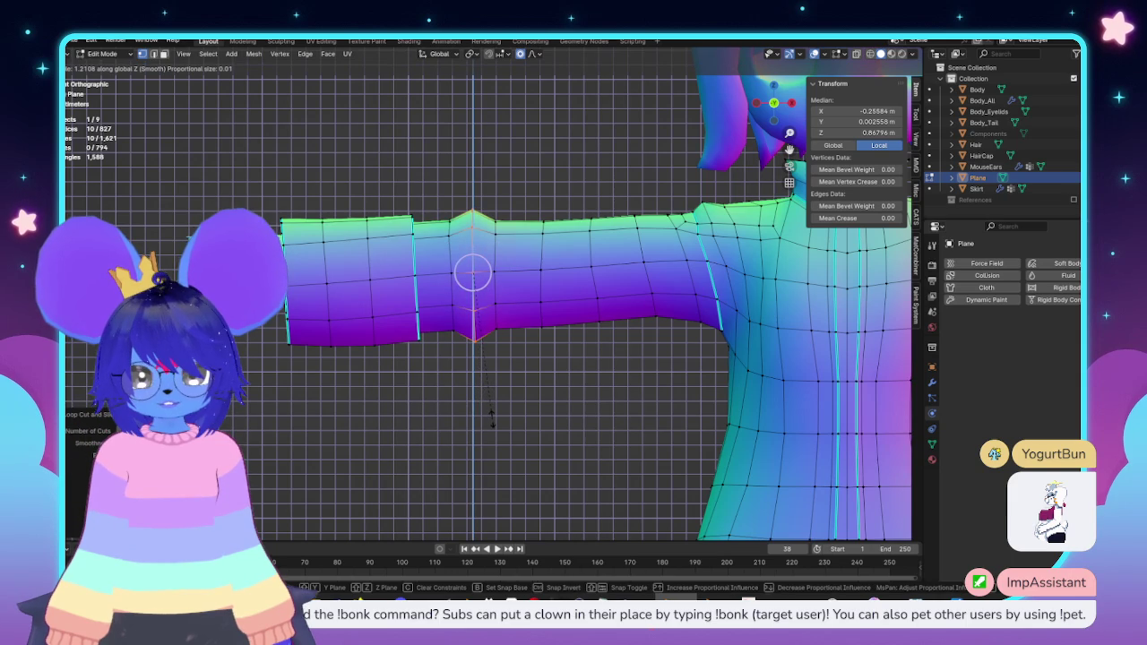
{"action": "key", "text": "s"}
{"action": "scroll", "coordinate": [501, 430], "scroll_direction": "down", "scroll_amount": 5}
{"action": "scroll", "coordinate": [507, 439], "scroll_direction": "down", "scroll_amount": 5}
{"action": "scroll", "coordinate": [493, 440], "scroll_direction": "up", "scroll_amount": 7}
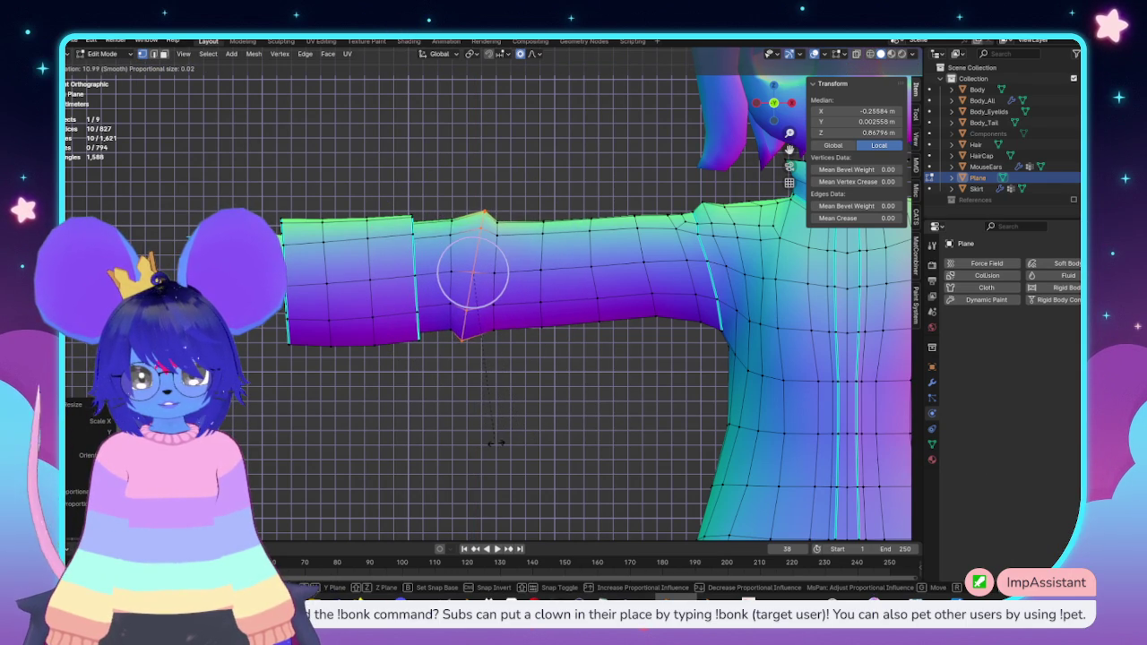
{"action": "right_click", "coordinate": [496, 443]}
Step: Tilt two sleeve loops around their individual origins to crease the sleeve
{"action": "left_click", "coordinate": [493, 263], "text": "alt+shift"}
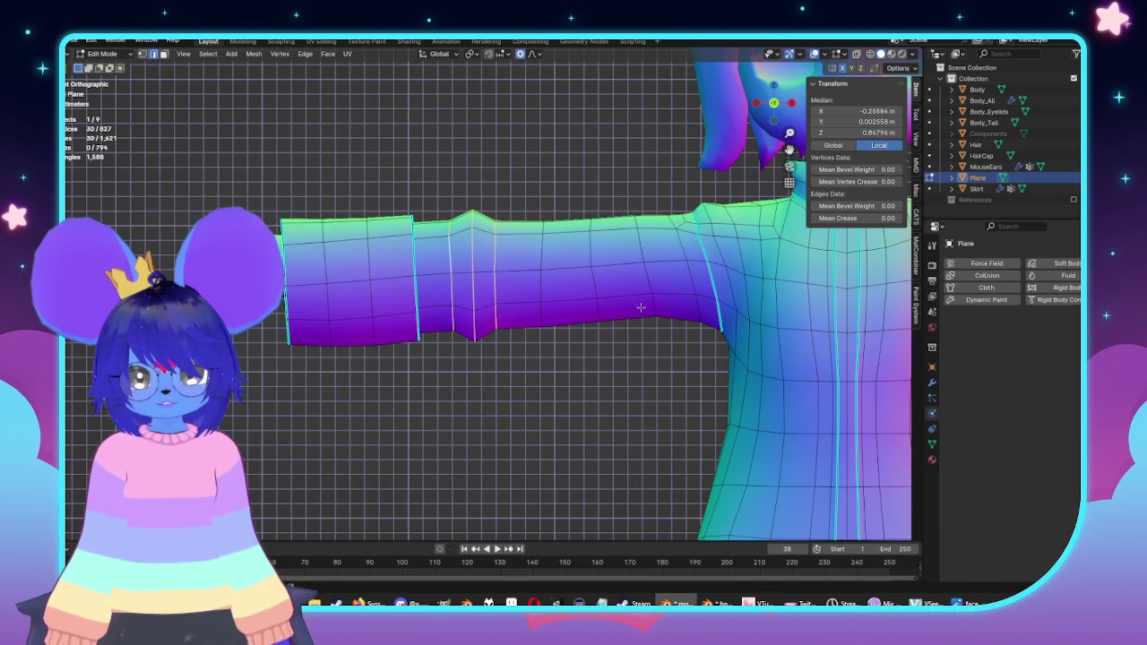
{"action": "key", "text": "period"}
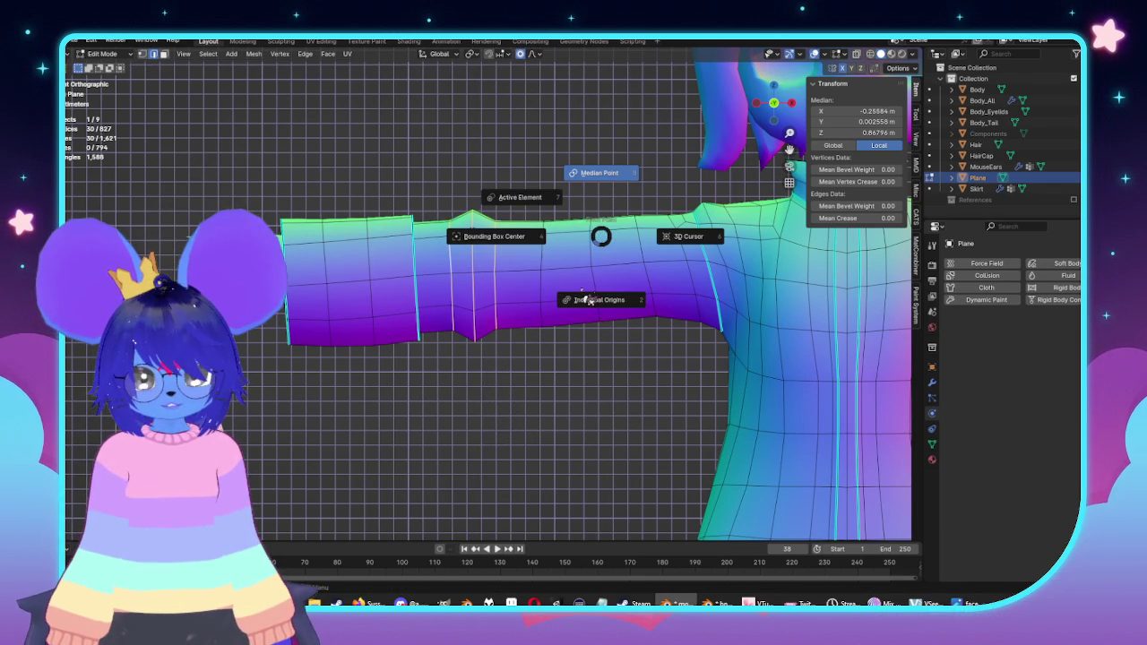
{"action": "left_click", "coordinate": [594, 363]}
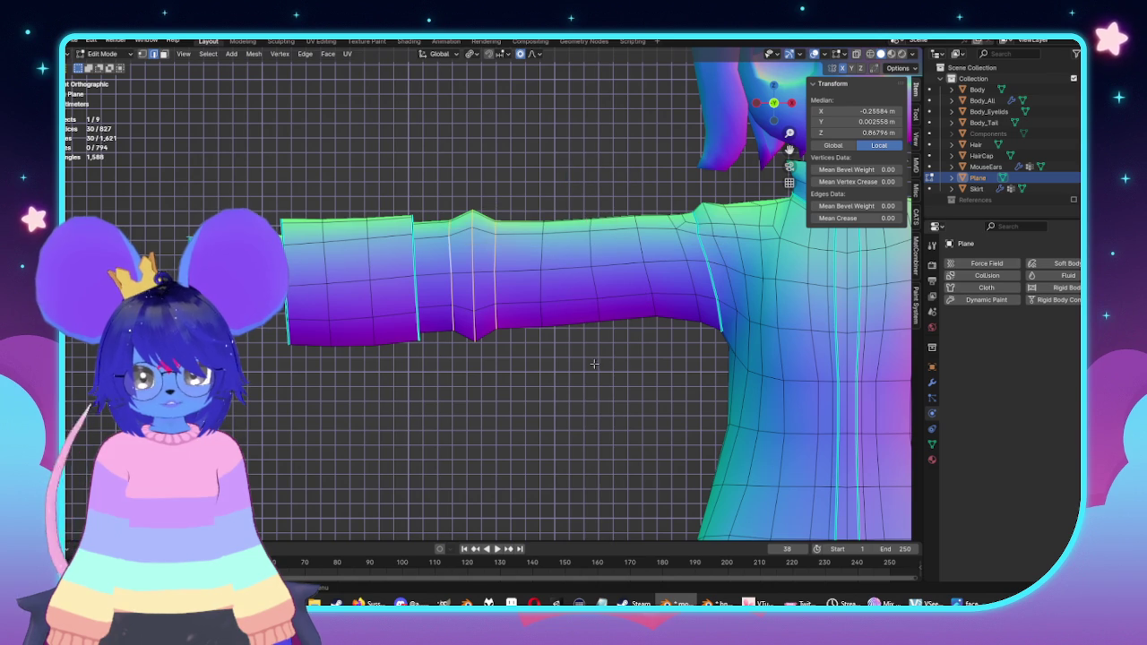
{"action": "key", "text": "r"}
{"action": "left_click", "coordinate": [628, 387]}
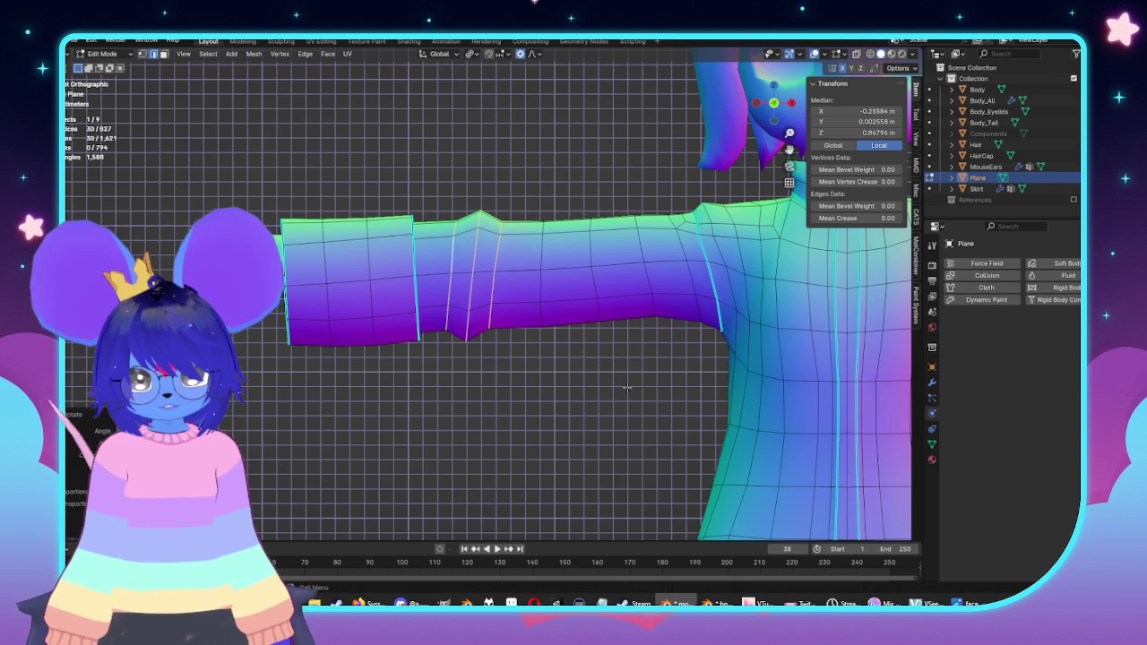
Step: Select another sleeve loop and check the character from the front view
{"action": "left_click", "coordinate": [523, 118]}
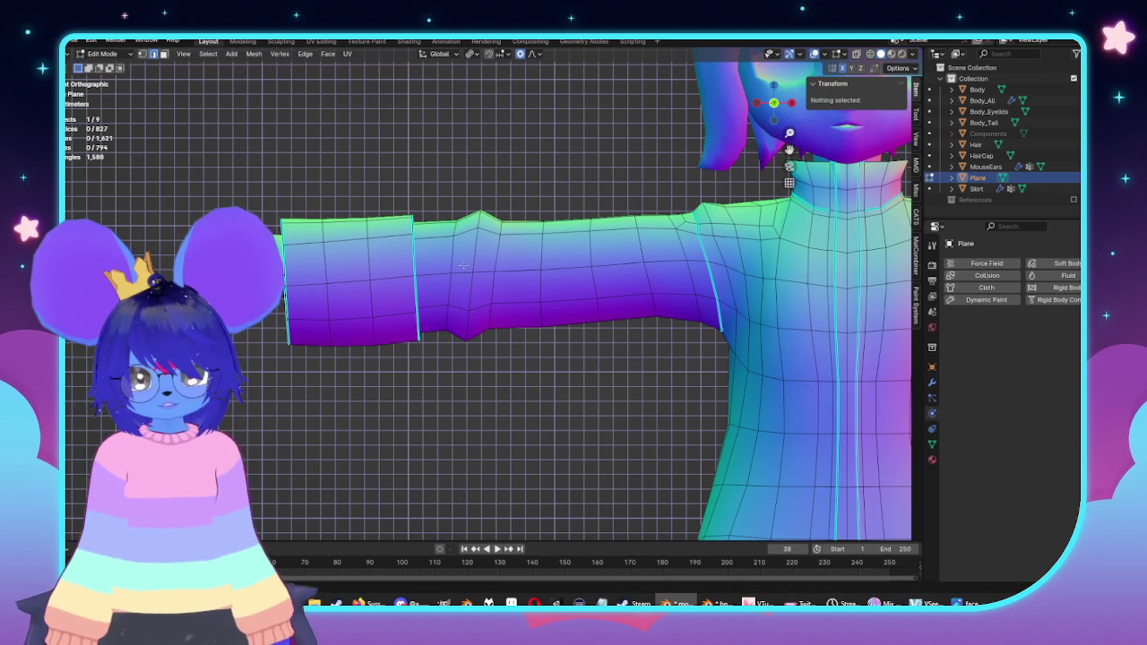
{"action": "left_click", "coordinate": [461, 265], "text": "alt"}
{"action": "key", "text": "t"}
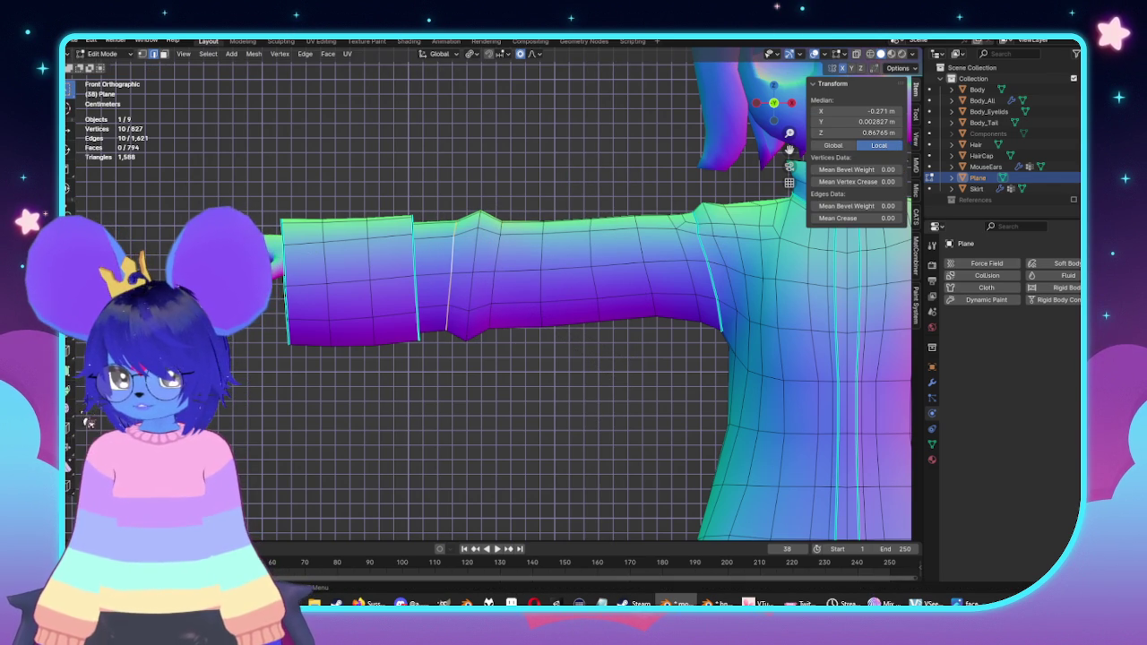
{"action": "key", "text": "k"}
{"action": "key", "text": "Escape"}
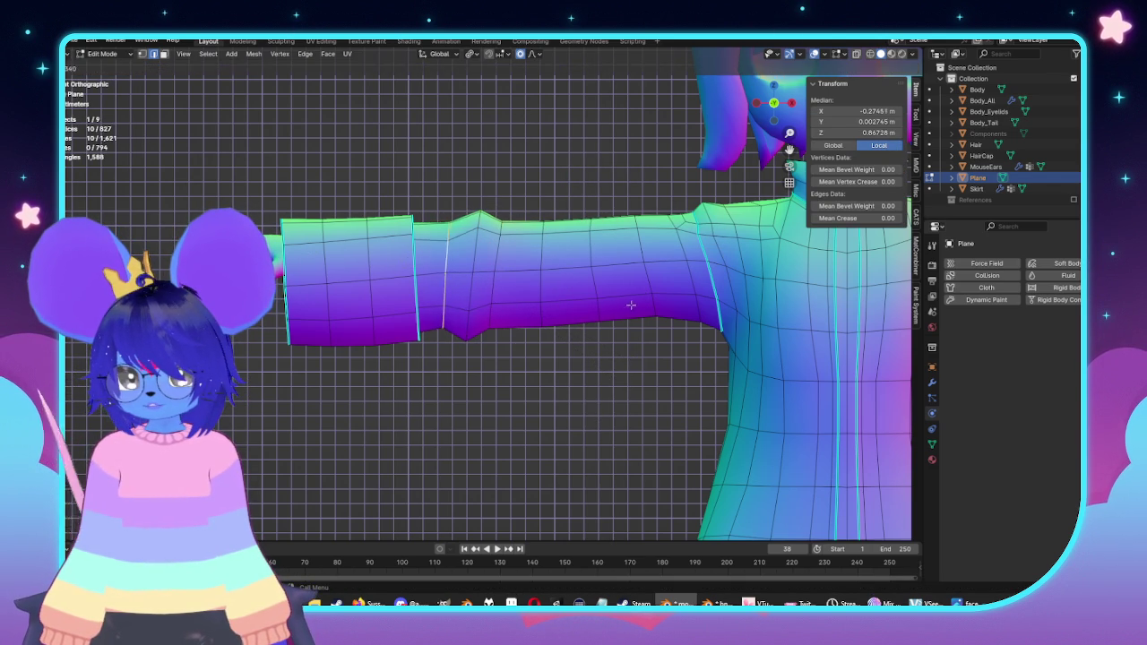
{"action": "key", "text": "Tab"}
{"action": "mouse_move", "coordinate": [591, 295]}
{"action": "middle_mouse_down"}
{"action": "mouse_move", "coordinate": [530, 256]}
{"action": "mouse_move", "coordinate": [670, 266]}
{"action": "mouse_move", "coordinate": [320, 320]}
{"action": "mouse_move", "coordinate": [546, 352]}
{"action": "middle_mouse_up"}
{"action": "key", "text": "KP_1"}
{"action": "key", "text": "Tab"}
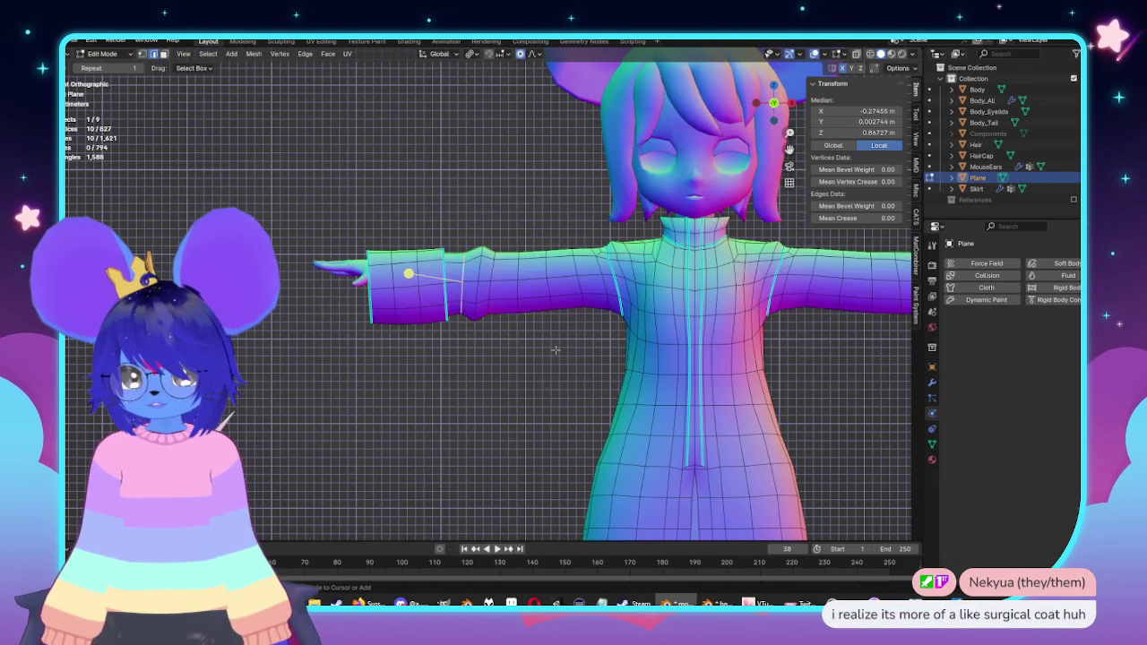
{"action": "key", "text": "k"}
Step: Puff the selected sleeve loop outward and tilt it into a wrinkle
{"action": "scroll", "coordinate": [561, 354], "scroll_direction": "up", "scroll_amount": 1}
{"action": "scroll", "coordinate": [562, 360], "scroll_direction": "up", "scroll_amount": 1}
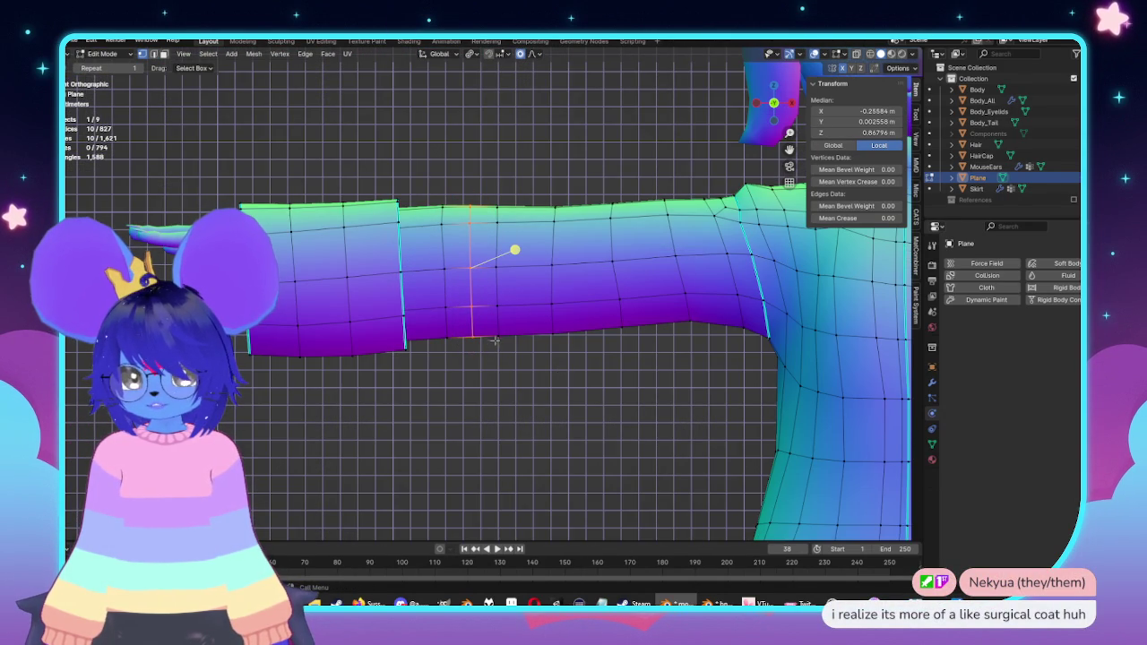
{"action": "key", "text": "s"}
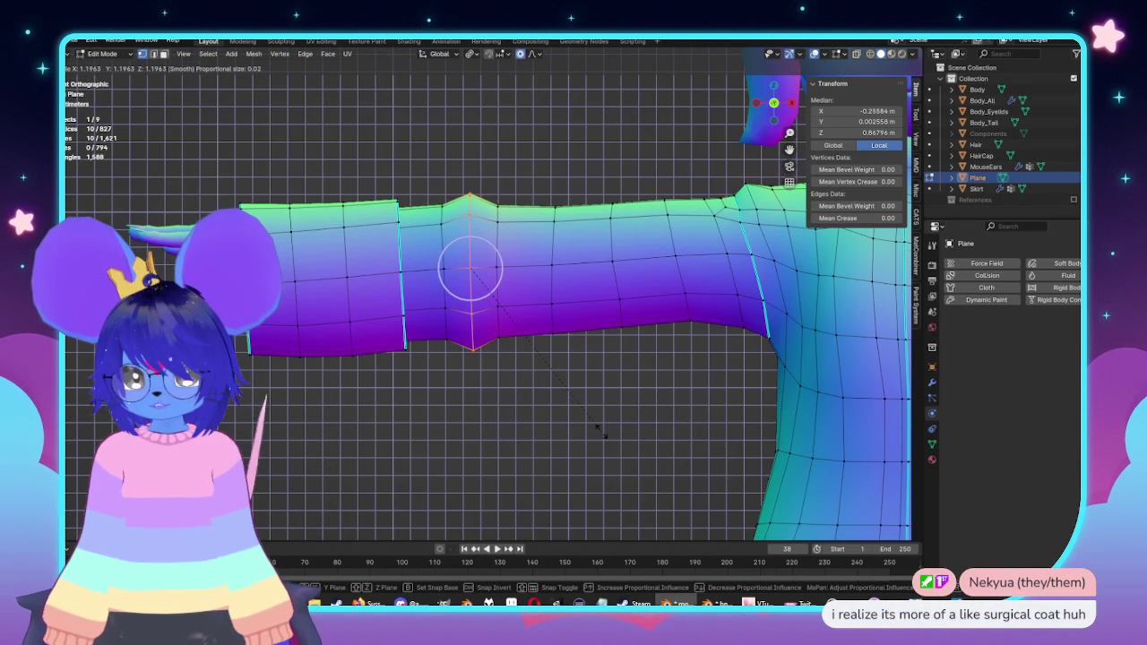
{"action": "left_click", "coordinate": [600, 430]}
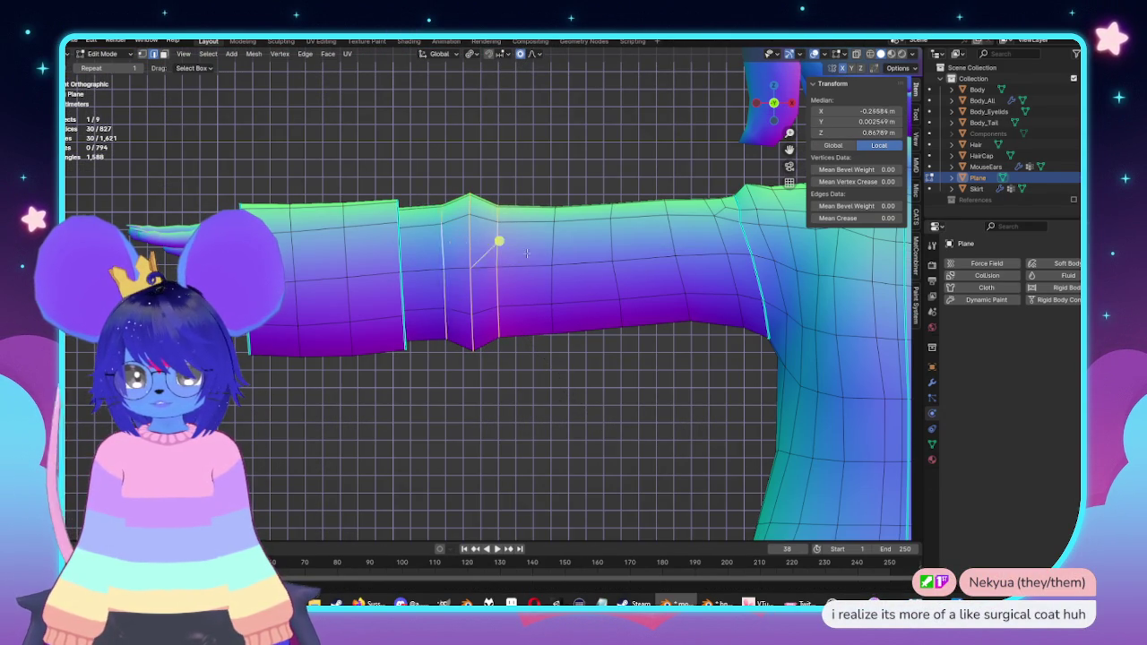
{"action": "key", "text": "r"}
{"action": "left_click", "coordinate": [663, 360]}
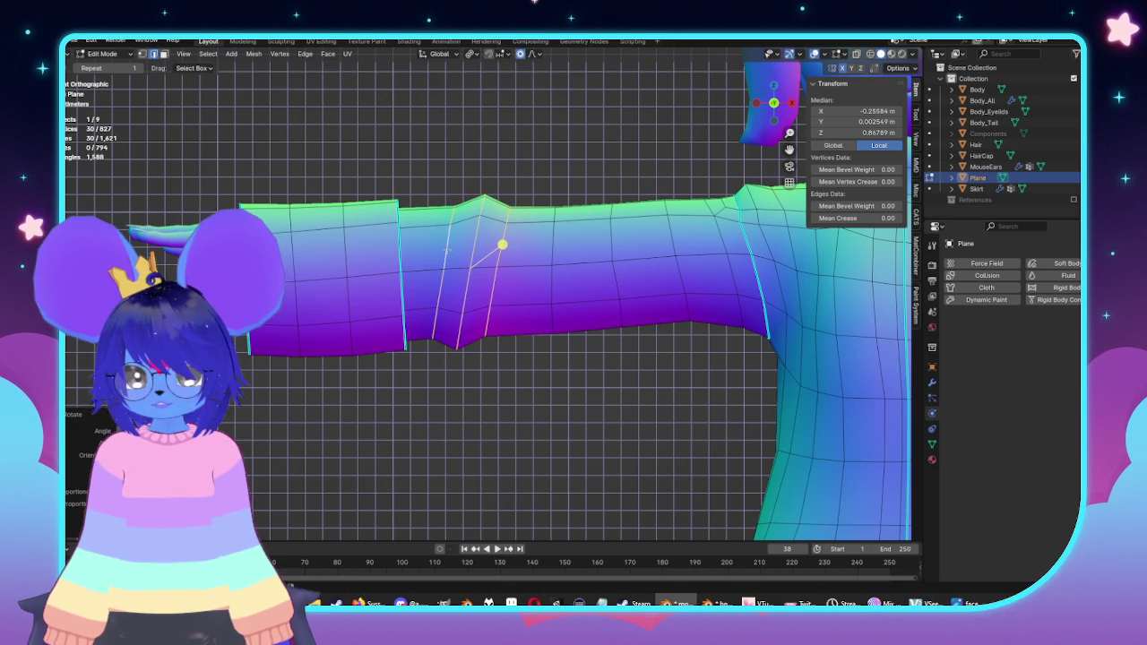
Step: Add a new loop cut near the shoulder and enlarge it slightly
{"action": "left_click", "coordinate": [438, 237], "text": "alt"}
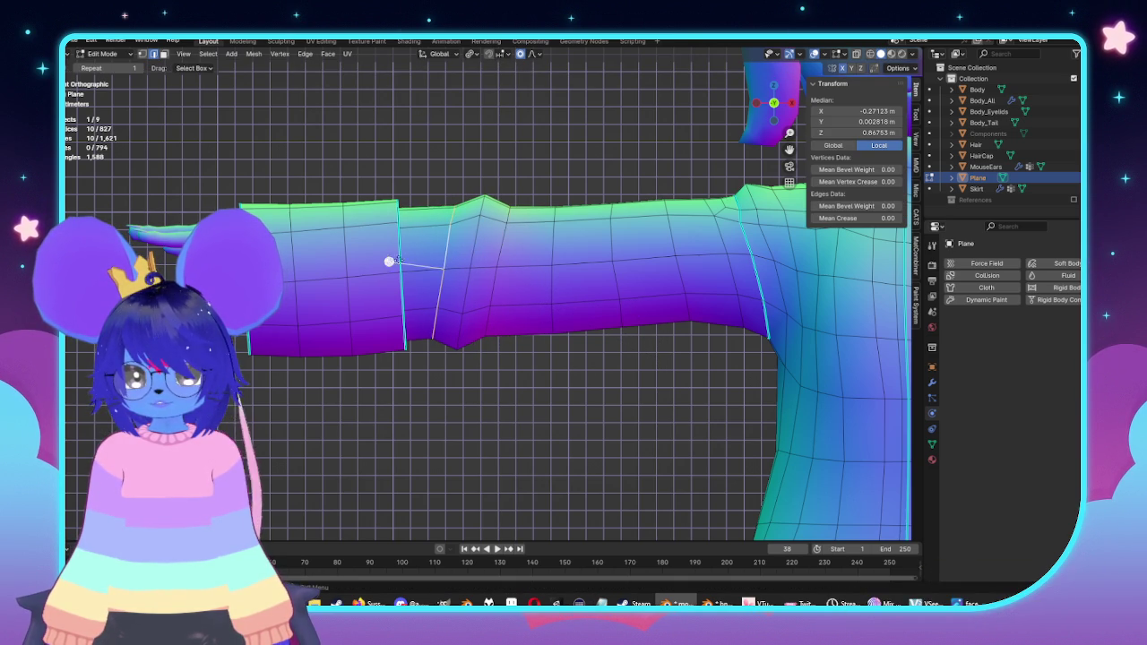
{"action": "key", "text": "alt+a"}
{"action": "middle_click_drag", "start_coordinate": [626, 424], "coordinate": [569, 428], "text": "shift"}
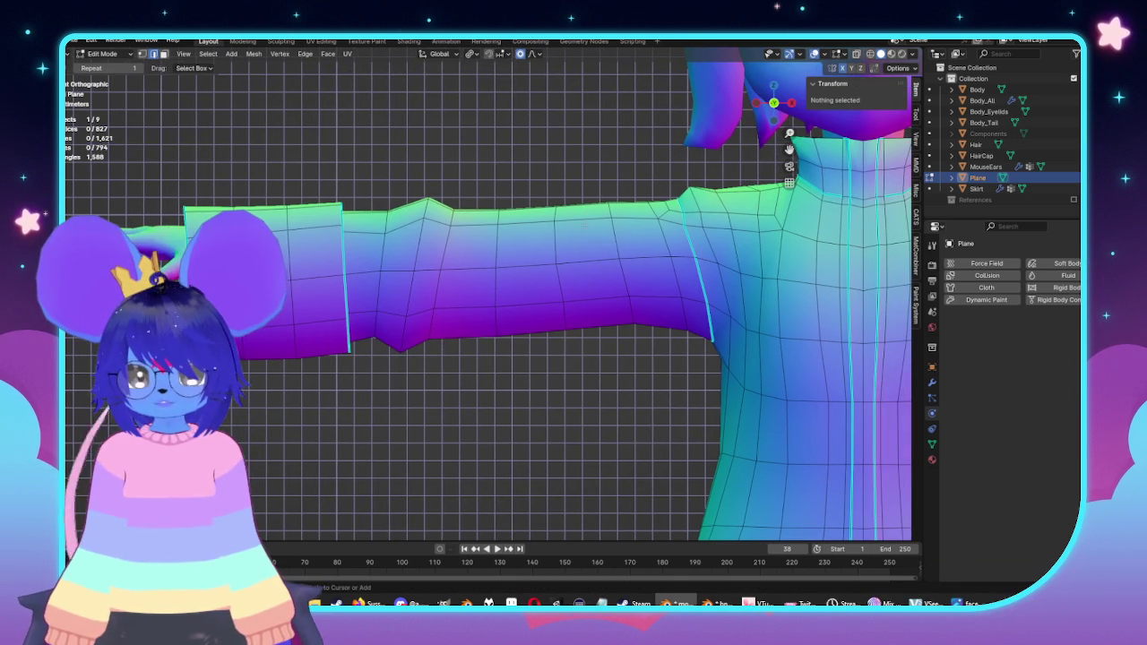
{"action": "key", "text": "ctrl+r"}
{"action": "left_click", "coordinate": [589, 267]}
{"action": "left_click", "coordinate": [616, 285]}
{"action": "key", "text": "s"}
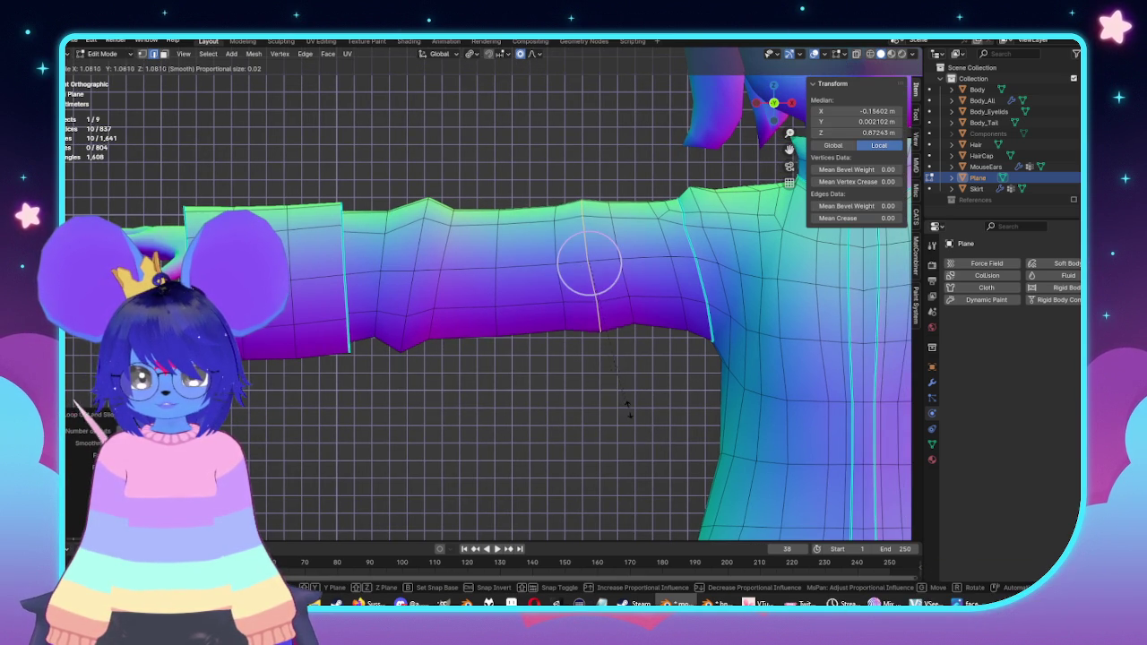
{"action": "left_click", "coordinate": [640, 415]}
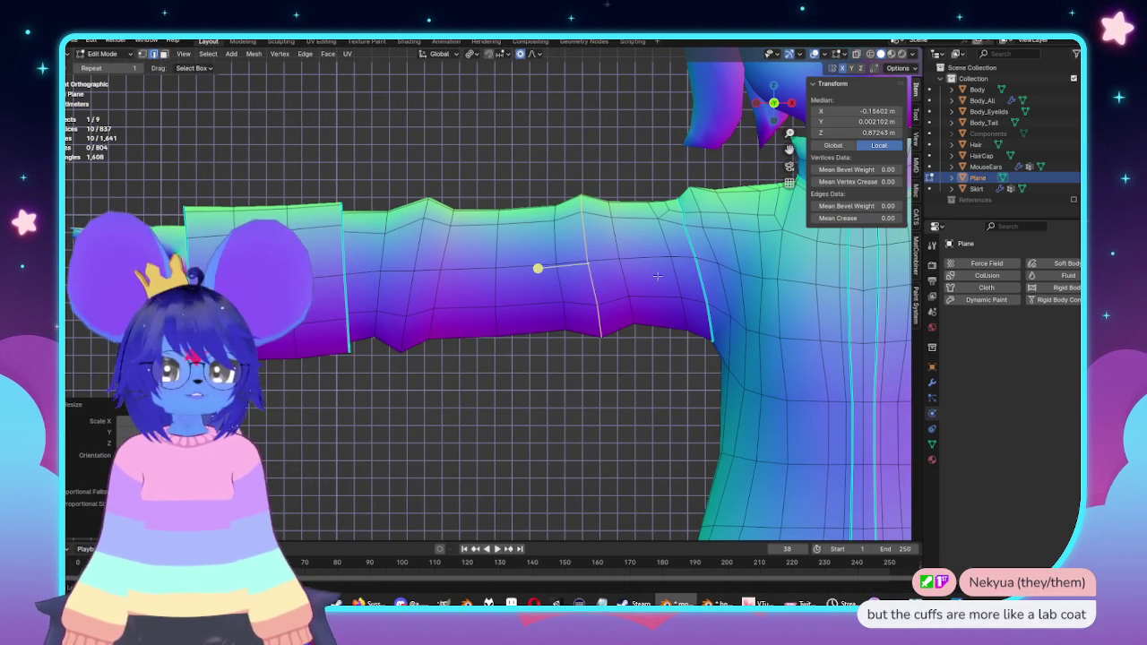
Step: Tilt the grown loop selection and resize an upper-sleeve loop with soft falloff
{"action": "key", "text": "ctrl+KP_Add"}
{"action": "key", "text": "r"}
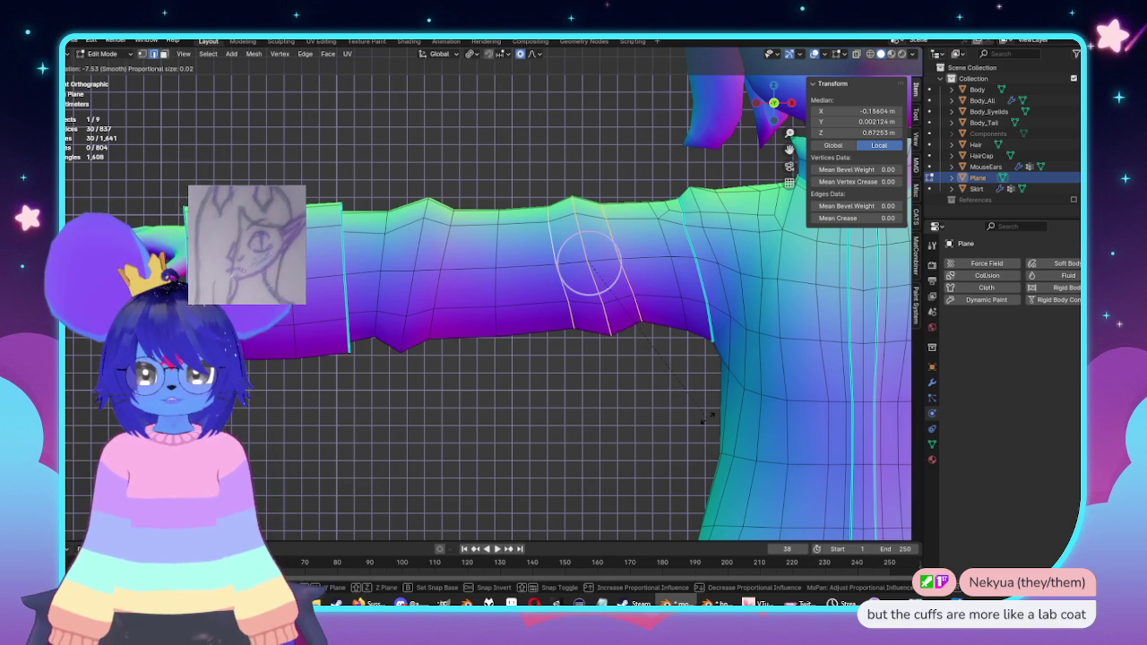
{"action": "left_click", "coordinate": [708, 415]}
{"action": "left_click", "coordinate": [632, 260], "text": "alt"}
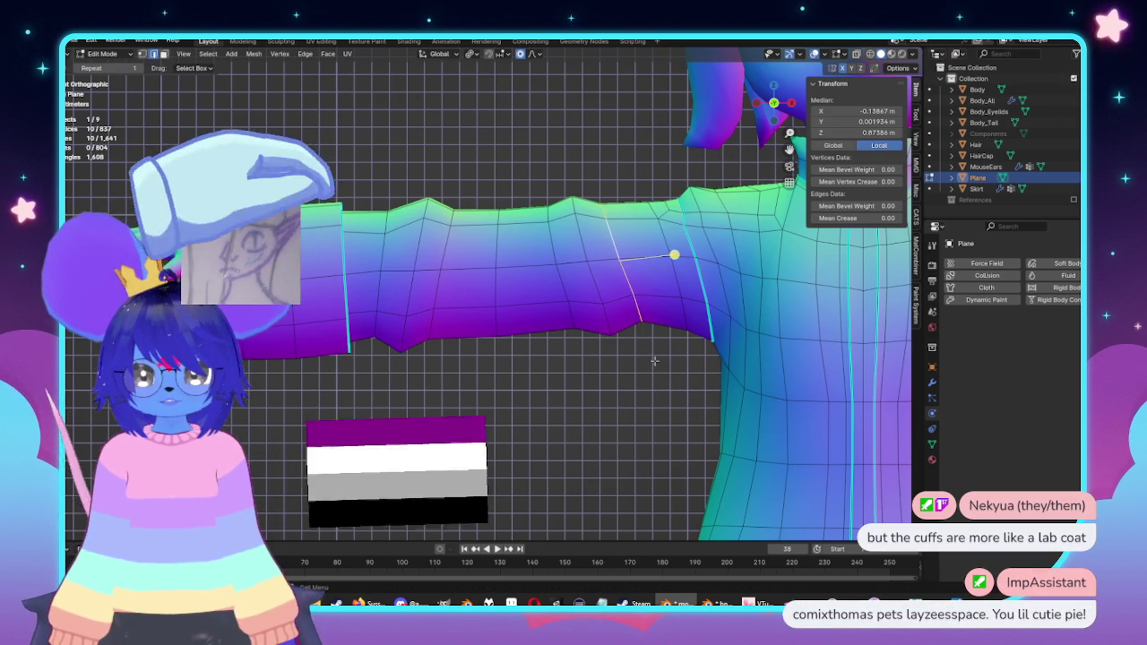
{"action": "key", "text": "g"}
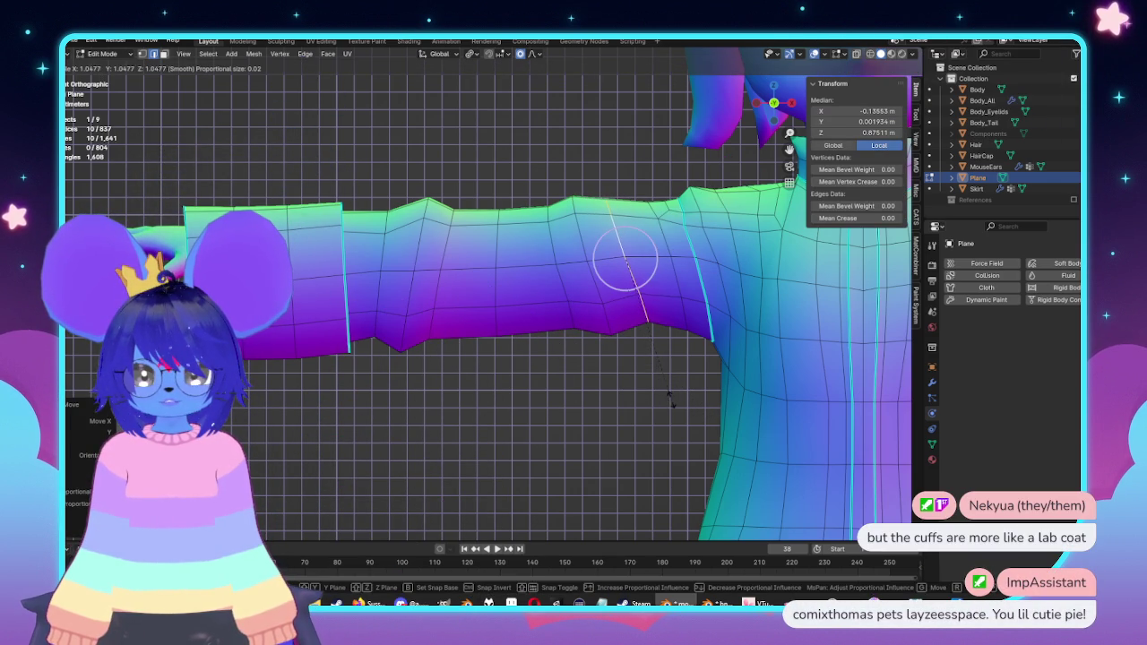
{"action": "key", "text": "s"}
{"action": "left_click", "coordinate": [679, 250]}
Step: Orbit around the arm in Object Mode to inspect the sleeve wrinkles
{"action": "key", "text": "Tab"}
{"action": "scroll", "coordinate": [678, 248], "scroll_direction": "down", "scroll_amount": 4}
{"action": "mouse_move", "coordinate": [679, 248]}
{"action": "middle_mouse_down"}
{"action": "mouse_move", "coordinate": [667, 436]}
{"action": "mouse_move", "coordinate": [498, 308]}
{"action": "mouse_move", "coordinate": [538, 320]}
{"action": "middle_mouse_up"}
{"action": "scroll", "coordinate": [667, 436], "scroll_direction": "up", "scroll_amount": 3}
{"action": "key", "text": "Tab"}
{"action": "scroll", "coordinate": [668, 436], "scroll_direction": "up", "scroll_amount": 3}
Step: Squash two sleeve loops along Y, then view the whole character in Object Mode
{"action": "left_click", "coordinate": [617, 284], "text": "alt"}
{"action": "left_click", "coordinate": [537, 314], "text": "alt+shift"}
{"action": "key", "text": "s"}
{"action": "key", "text": "y"}
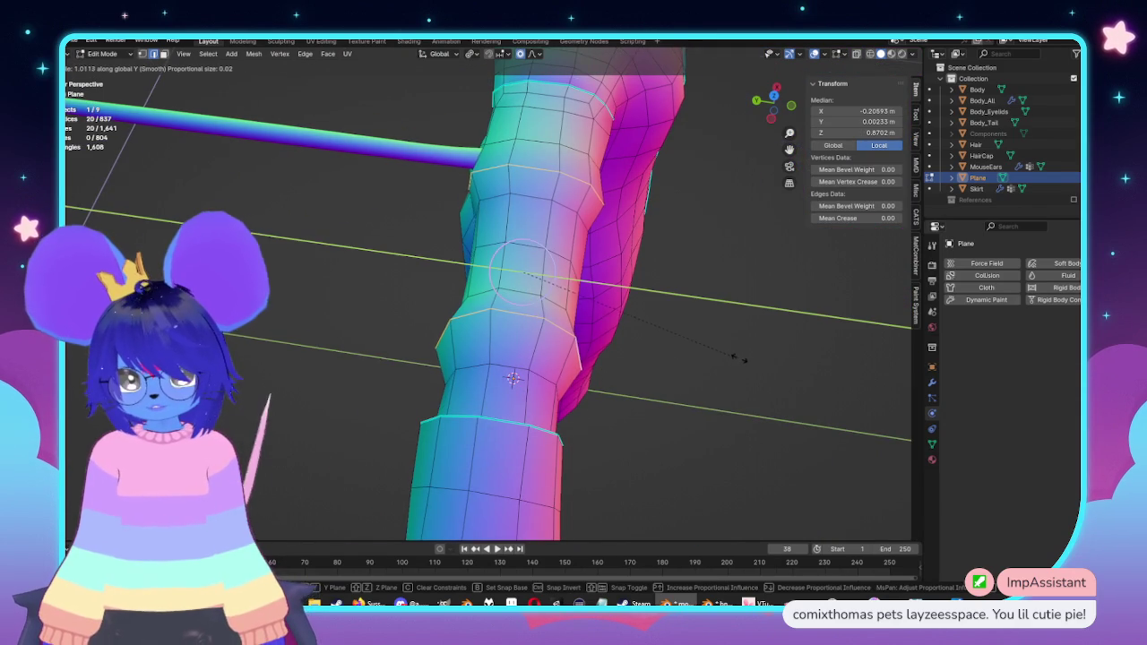
{"action": "scroll", "coordinate": [741, 373], "scroll_direction": "down", "scroll_amount": 2}
{"action": "scroll", "coordinate": [743, 371], "scroll_direction": "down", "scroll_amount": 1}
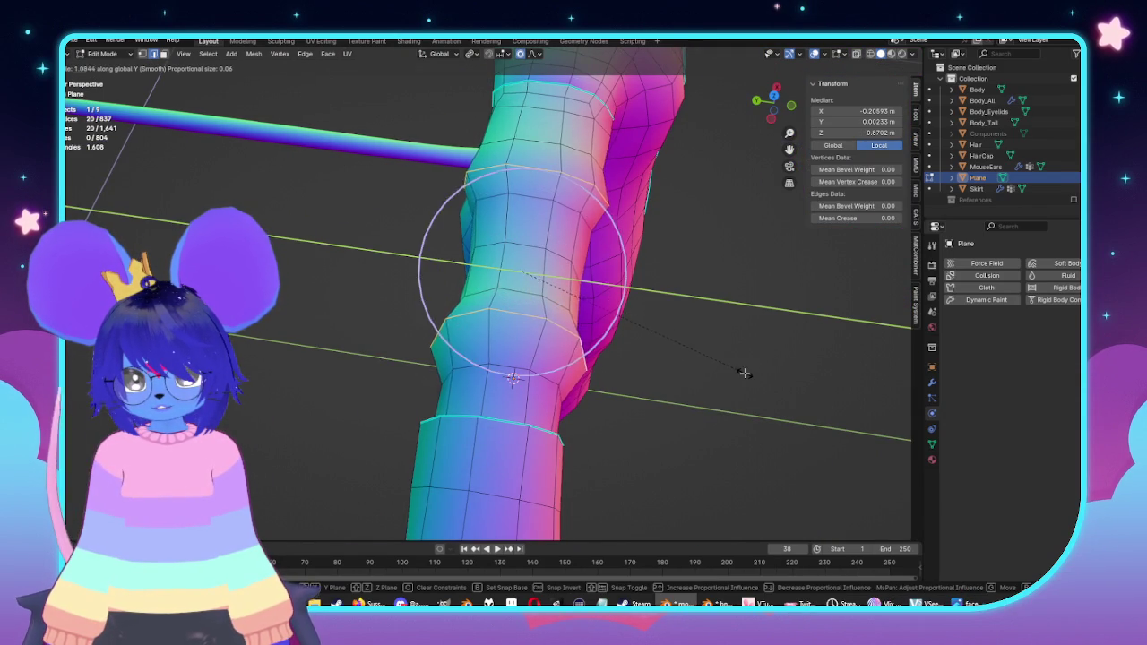
{"action": "left_click", "coordinate": [743, 371]}
{"action": "key", "text": "Tab"}
{"action": "scroll", "coordinate": [738, 384], "scroll_direction": "down", "scroll_amount": 8}
{"action": "middle_click_drag", "start_coordinate": [738, 383], "coordinate": [586, 305]}
{"action": "scroll", "coordinate": [635, 335], "scroll_direction": "up", "scroll_amount": 3}
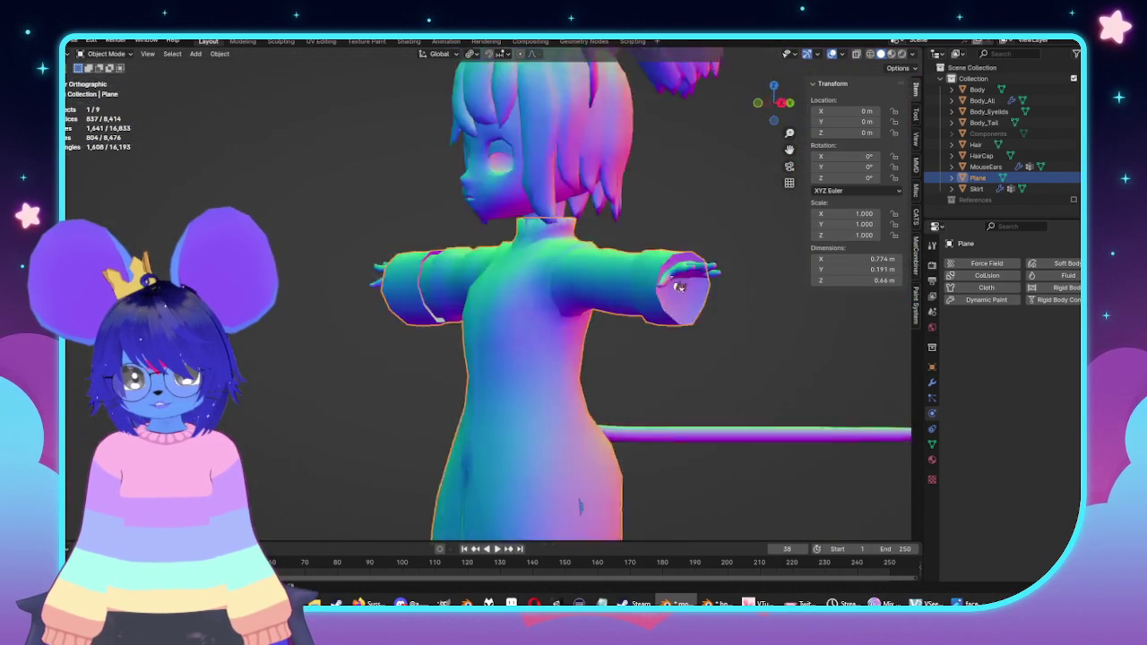
Step: Smooth the selected sleeve edge loops, then orbit in object mode to check the sleeve
{"action": "key", "text": "Tab"}
{"action": "scroll", "coordinate": [587, 306], "scroll_direction": "up", "scroll_amount": 5}
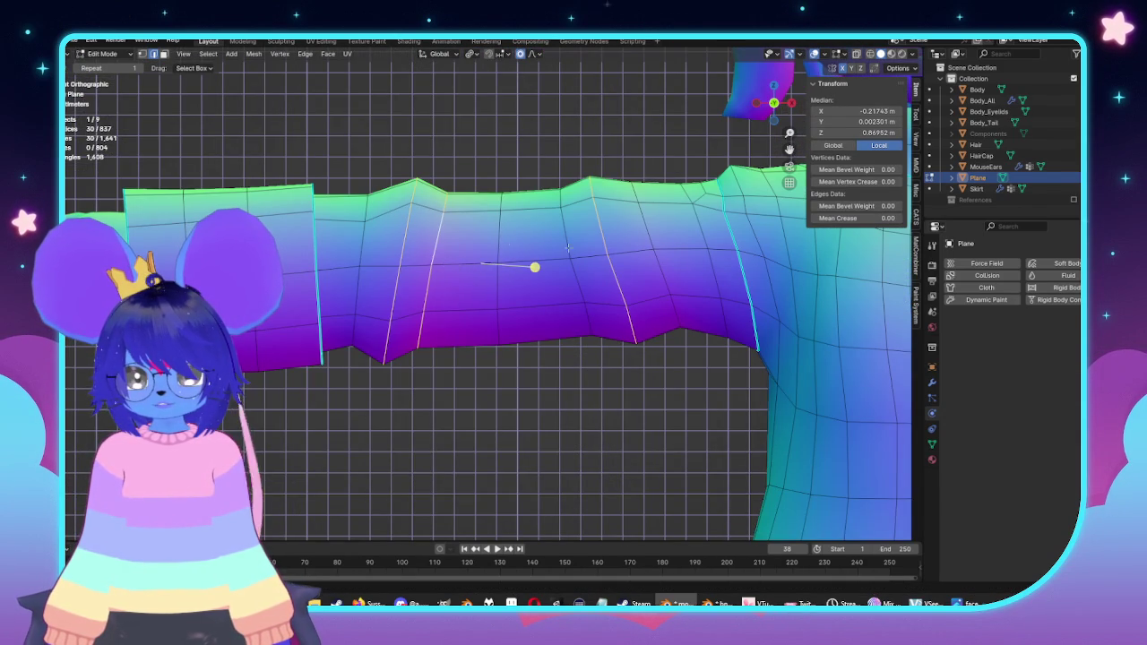
{"action": "key", "text": "shift+r"}
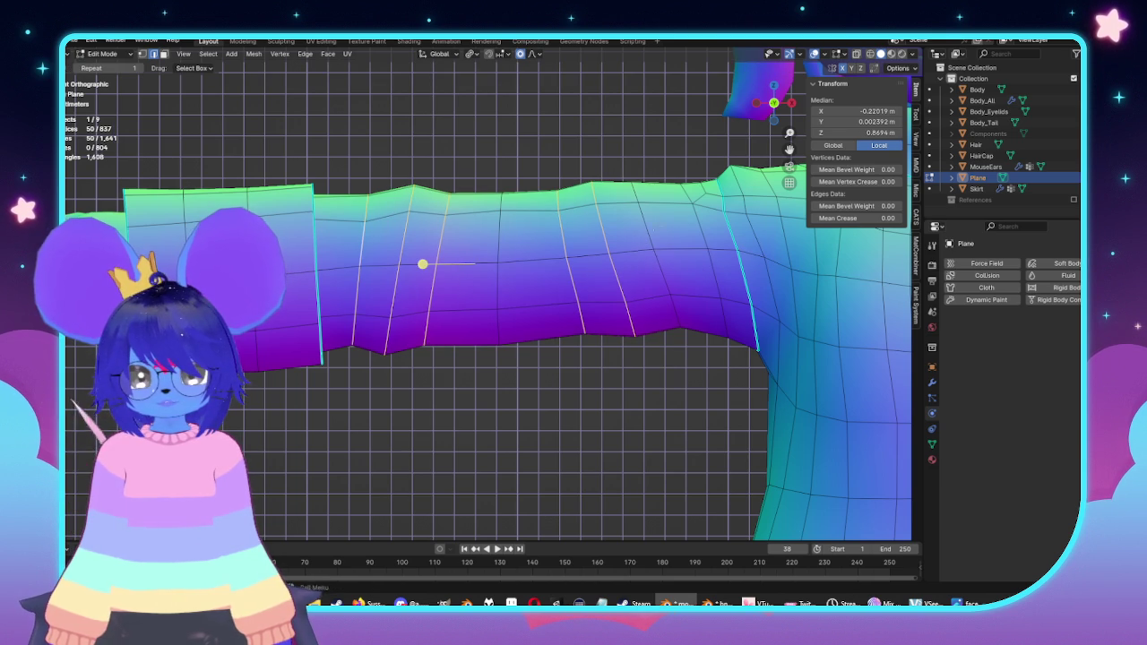
{"action": "left_click", "coordinate": [498, 261]}
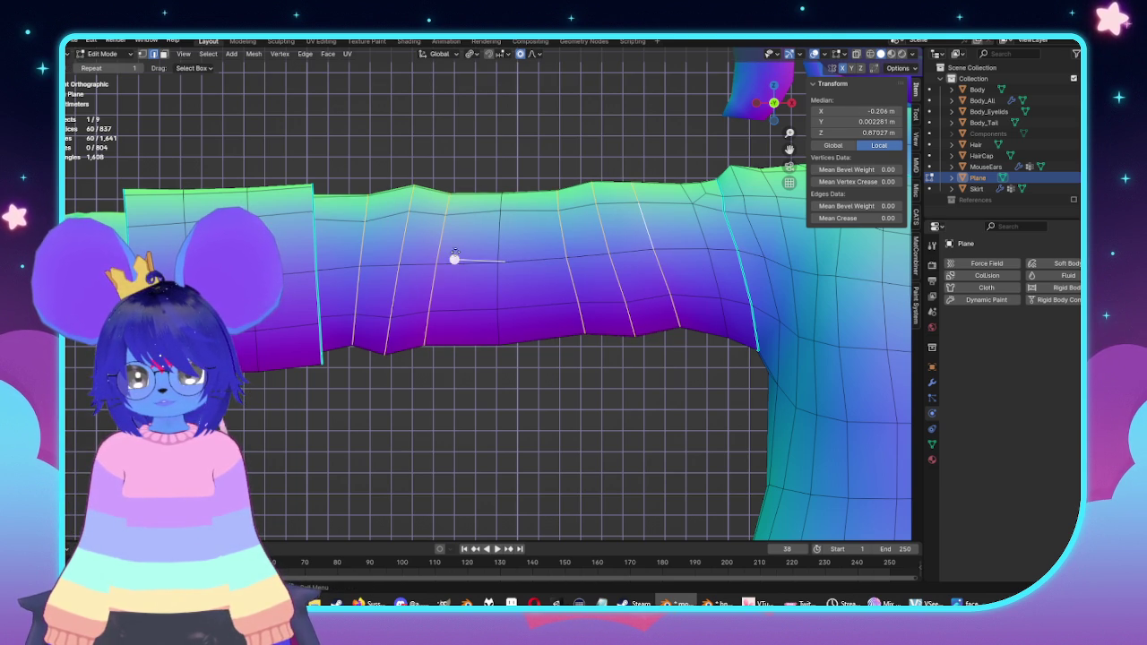
{"action": "key", "text": "Tab"}
{"action": "scroll", "coordinate": [460, 285], "scroll_direction": "down", "scroll_amount": 5}
{"action": "mouse_move", "coordinate": [460, 285]}
{"action": "middle_mouse_down"}
{"action": "mouse_move", "coordinate": [621, 315]}
{"action": "mouse_move", "coordinate": [573, 243]}
{"action": "mouse_move", "coordinate": [584, 164]}
{"action": "mouse_move", "coordinate": [671, 164]}
{"action": "mouse_move", "coordinate": [748, 214]}
{"action": "mouse_move", "coordinate": [758, 289]}
{"action": "mouse_move", "coordinate": [684, 305]}
{"action": "mouse_move", "coordinate": [504, 266]}
{"action": "middle_mouse_up"}
{"action": "scroll", "coordinate": [621, 315], "scroll_direction": "up", "scroll_amount": 2}
{"action": "scroll", "coordinate": [621, 316], "scroll_direction": "up", "scroll_amount": 2}
Step: Rescale the sleeve loops from front view with smooth proportional falloff, then leave edit mode
{"action": "key", "text": "Tab"}
{"action": "key", "text": "KP_1"}
{"action": "scroll", "coordinate": [556, 295], "scroll_direction": "up", "scroll_amount": 4}
{"action": "middle_click_drag", "start_coordinate": [639, 387], "coordinate": [639, 438], "text": "shift"}
{"action": "key", "text": "s"}
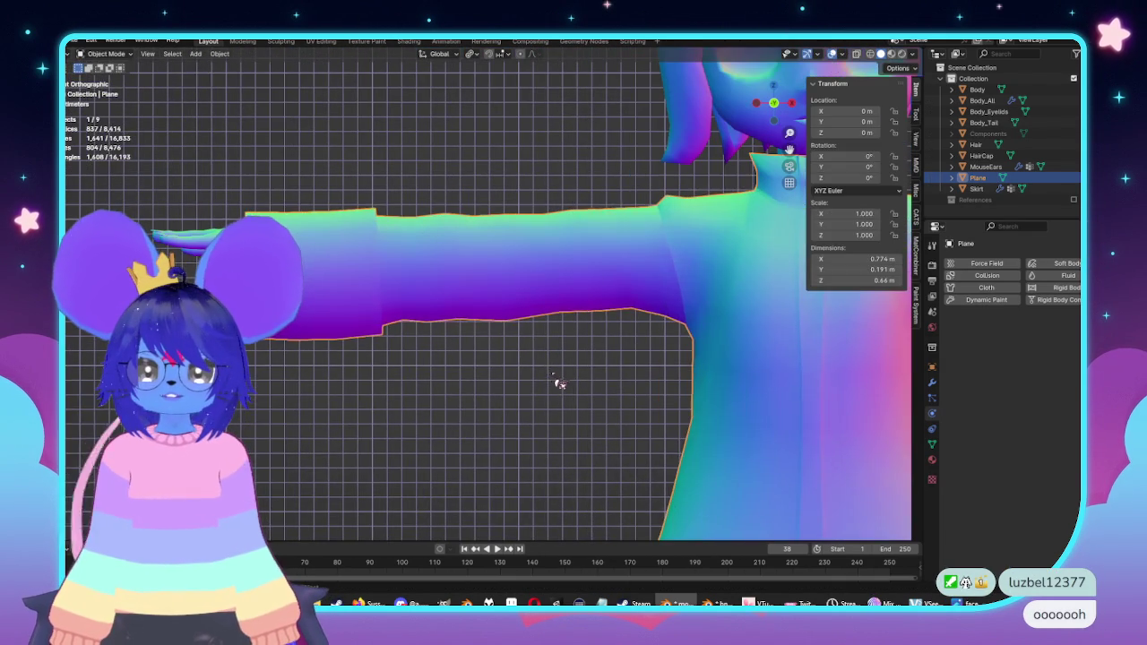
{"action": "left_click", "coordinate": [401, 345]}
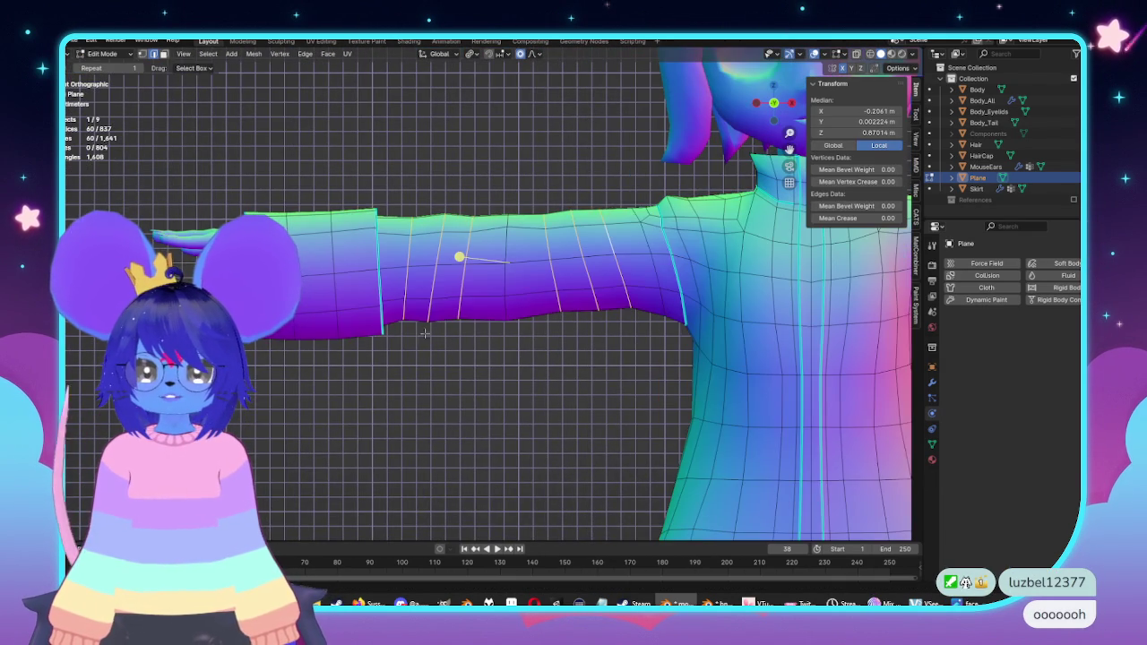
{"action": "middle_click_drag", "start_coordinate": [413, 299], "coordinate": [139, 234]}
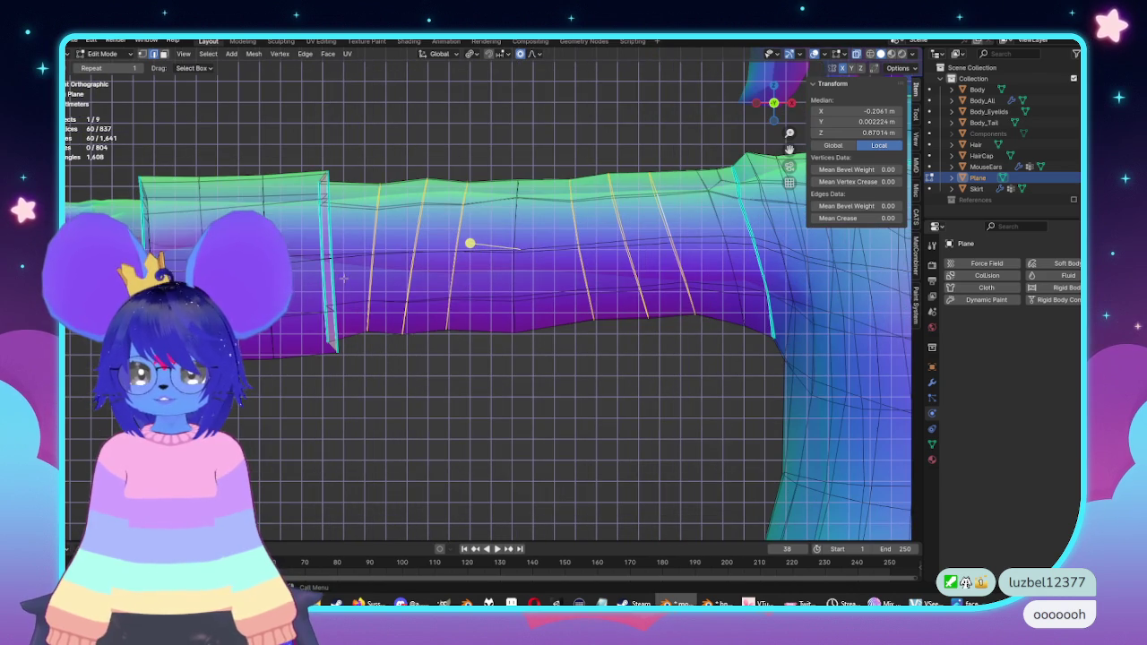
{"action": "key", "text": "Tab"}
{"action": "key", "text": "ctrl+z"}
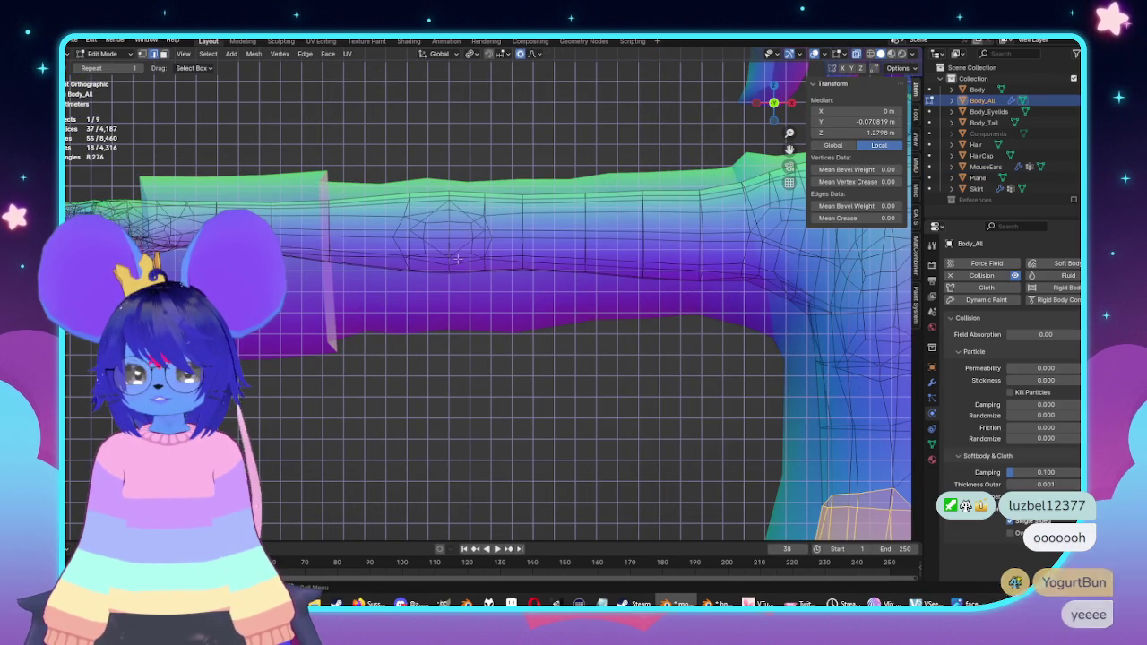
Step: Redo the sleeve change and clear the coat's vertex selection
{"action": "key", "text": "ctrl+shift+z"}
{"action": "key", "text": "Tab"}
{"action": "middle_click_drag", "start_coordinate": [473, 246], "coordinate": [733, 297]}
{"action": "middle_click_drag", "start_coordinate": [527, 366], "coordinate": [496, 271]}
{"action": "key", "text": "alt+a"}
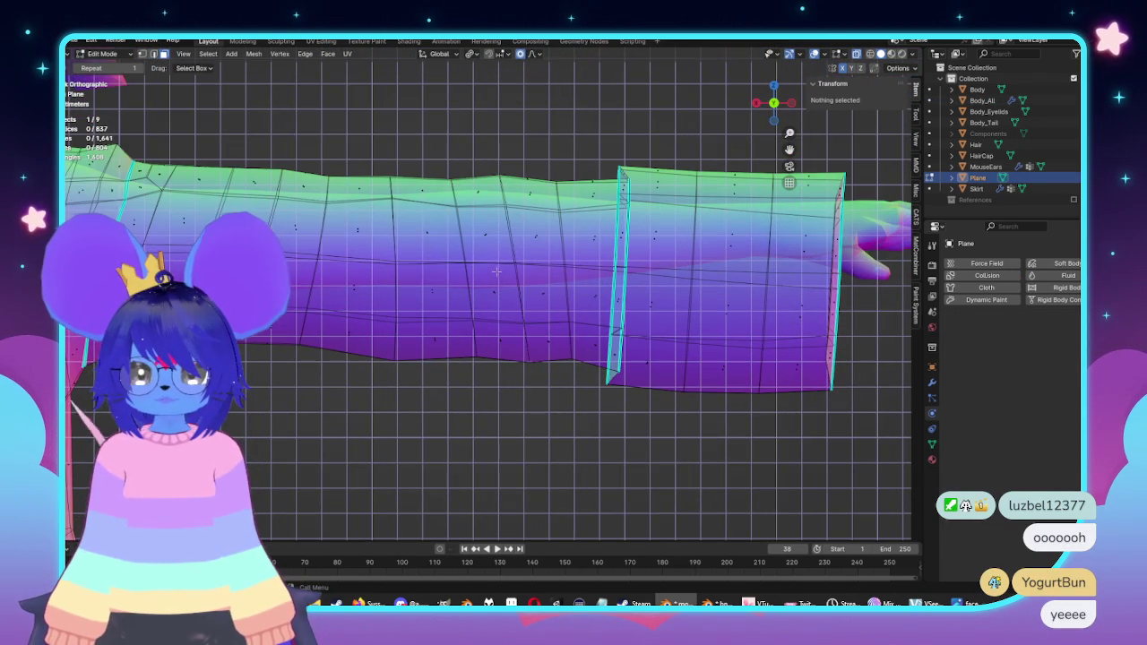
{"action": "key", "text": "Tab"}
Step: Compare against the Body_All arm, then reopen the coat for editing with X-ray off
{"action": "mouse_move", "coordinate": [440, 251]}
{"action": "middle_mouse_down"}
{"action": "mouse_move", "coordinate": [824, 337]}
{"action": "mouse_move", "coordinate": [787, 248]}
{"action": "middle_mouse_up"}
{"action": "left_click", "coordinate": [786, 248]}
{"action": "key", "text": "Tab"}
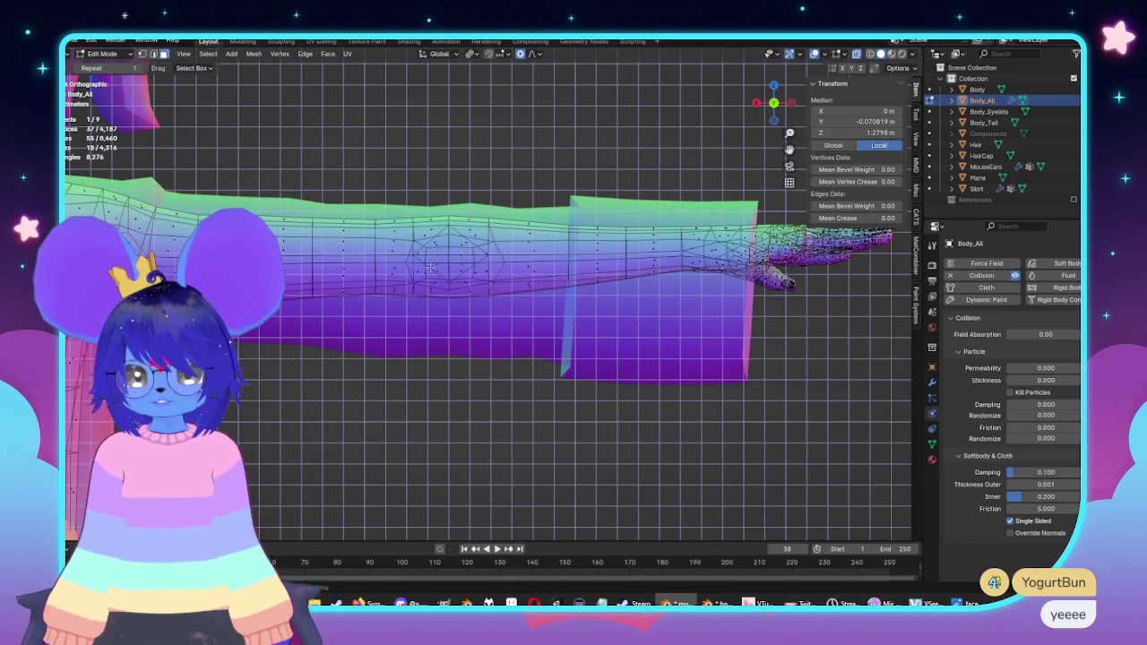
{"action": "key", "text": "Tab"}
{"action": "left_click", "coordinate": [466, 349]}
{"action": "key", "text": "Tab"}
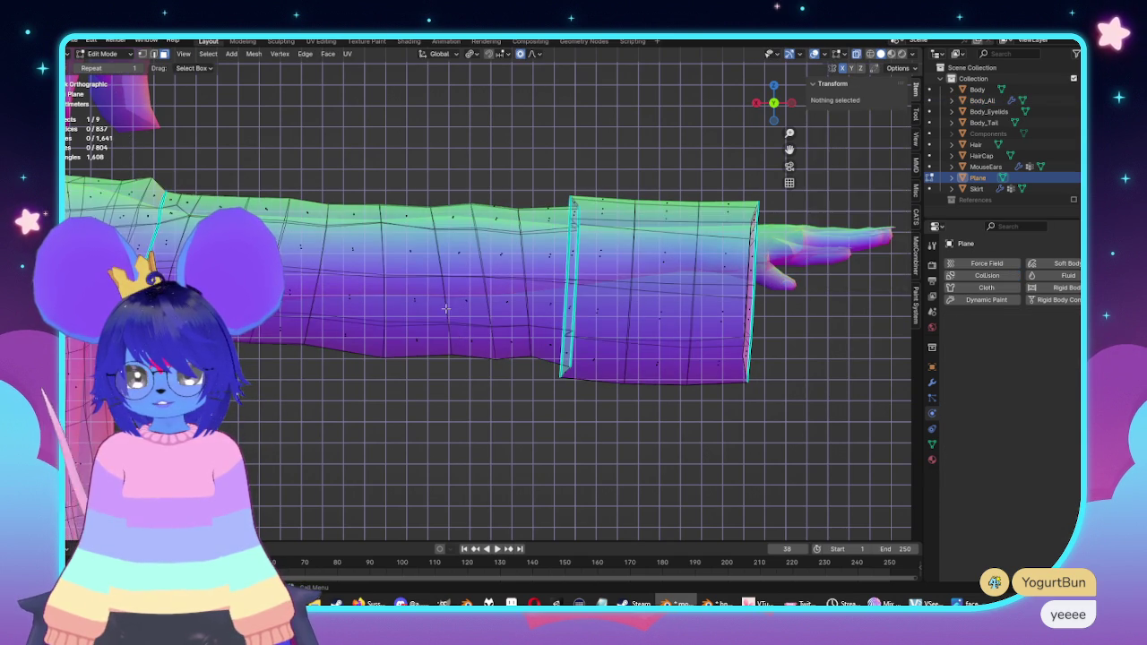
{"action": "middle_click_drag", "start_coordinate": [466, 349], "coordinate": [481, 261]}
{"action": "key", "text": "alt+z"}
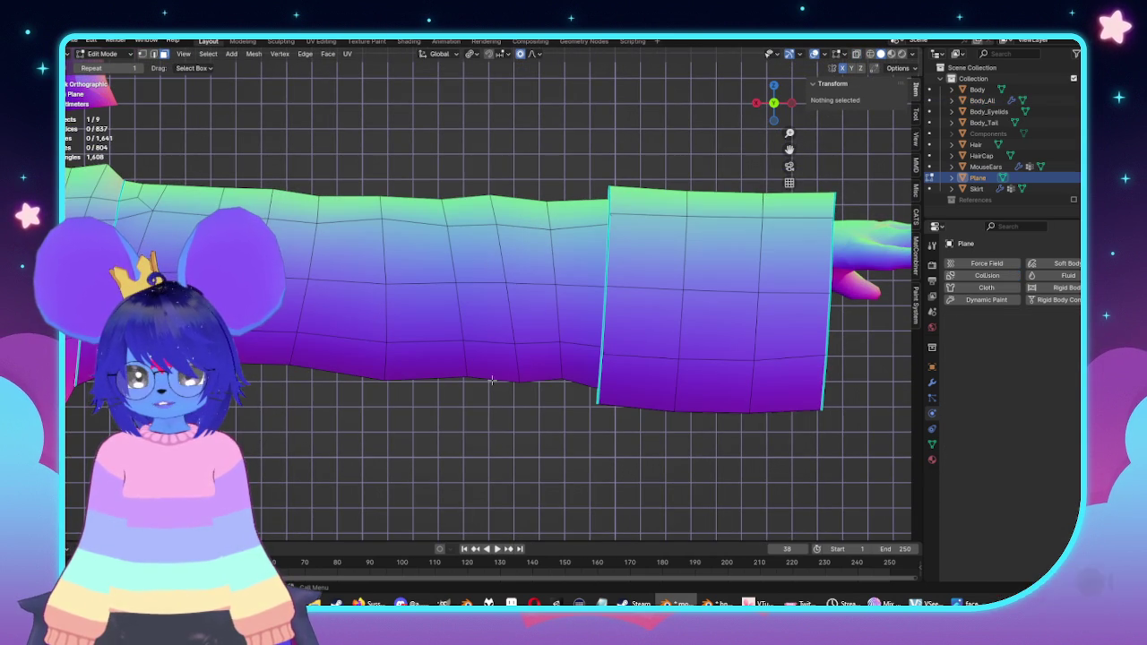
Step: Slide three vertical forearm edge loops about 0.0076 m along X with proportional falloff
{"action": "left_click", "coordinate": [502, 280]}
{"action": "key", "text": "Escape"}
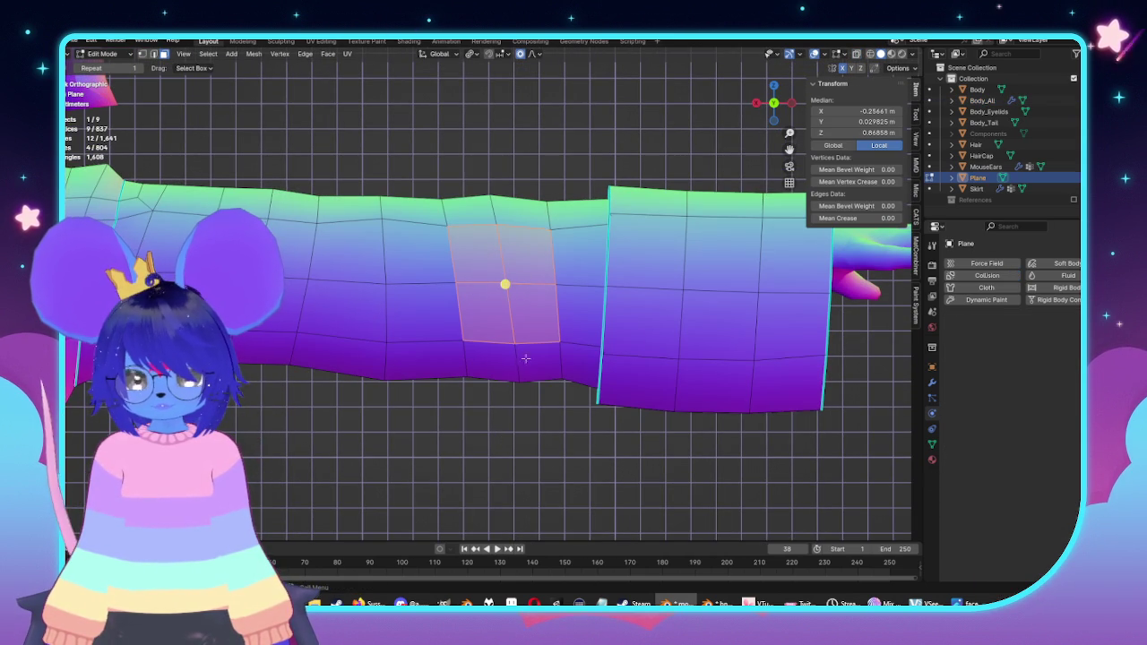
{"action": "key", "text": "2"}
{"action": "left_click", "coordinate": [457, 268], "text": "alt"}
{"action": "left_click", "coordinate": [506, 259], "text": "alt+shift"}
{"action": "left_click", "coordinate": [553, 260], "text": "alt+shift"}
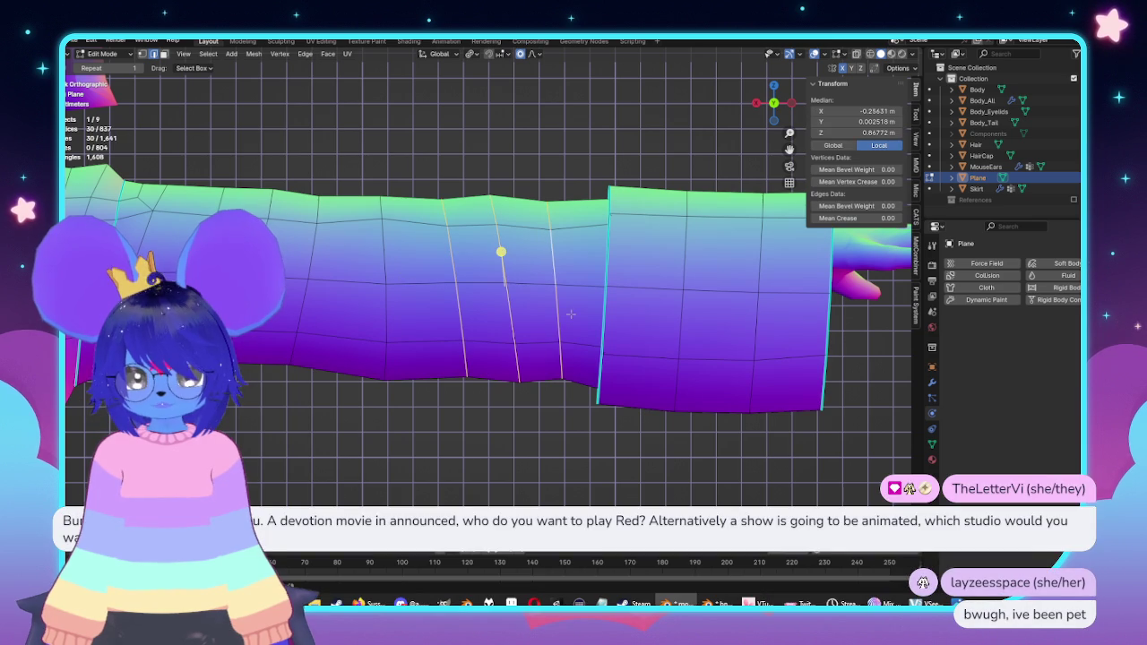
{"action": "key", "text": "g"}
{"action": "key", "text": "x"}
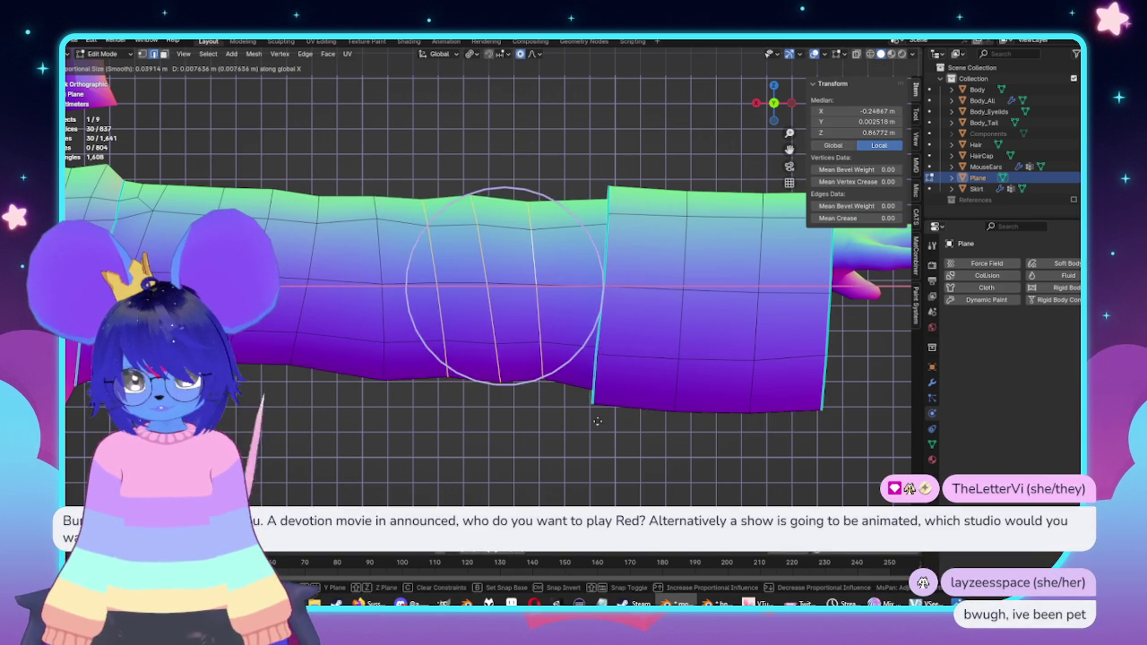
{"action": "left_click", "coordinate": [591, 414]}
Step: Check the Body_All arm under the sleeve, then reopen the coat for editing
{"action": "key", "text": "Tab"}
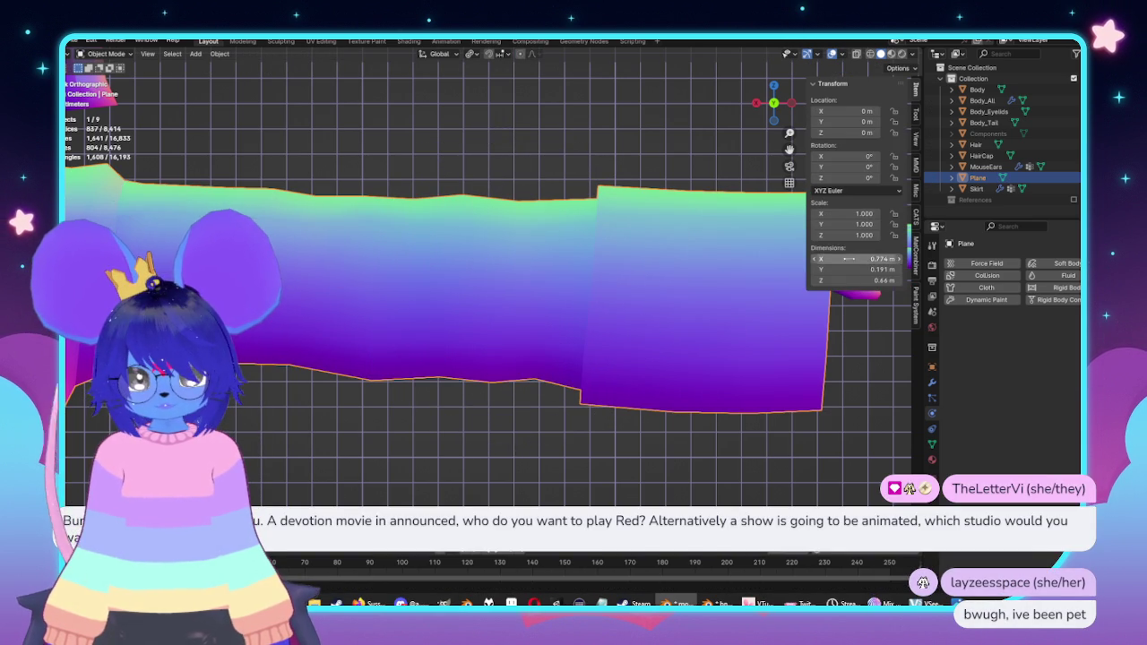
{"action": "left_click", "coordinate": [867, 305]}
{"action": "key", "text": "Tab"}
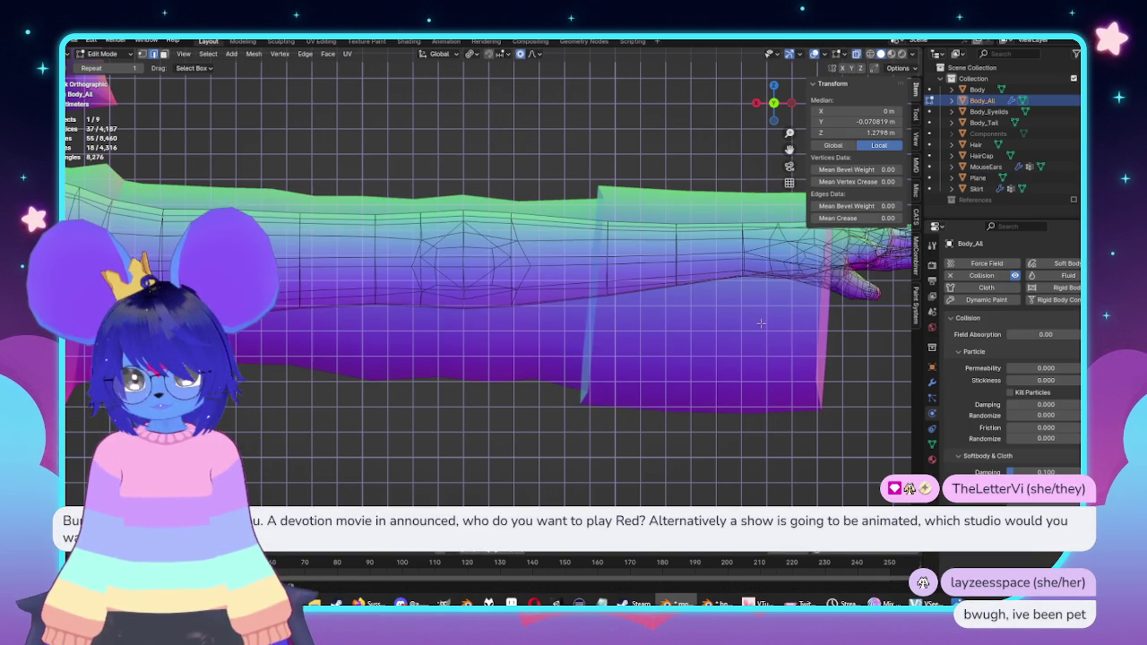
{"action": "key", "text": "Tab"}
{"action": "left_click", "coordinate": [536, 363]}
{"action": "key", "text": "Tab"}
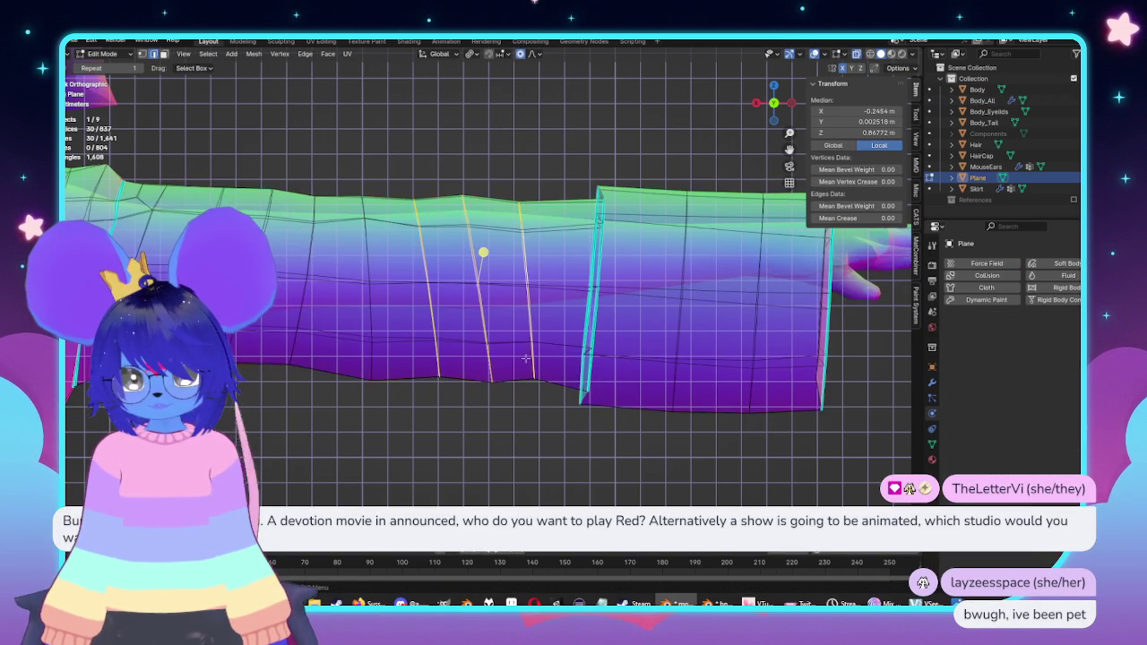
Step: Select a group of four faces on the sleeve's forearm
{"action": "key", "text": "alt+a"}
{"action": "left_click", "coordinate": [501, 255]}
{"action": "key", "text": "alt+a"}
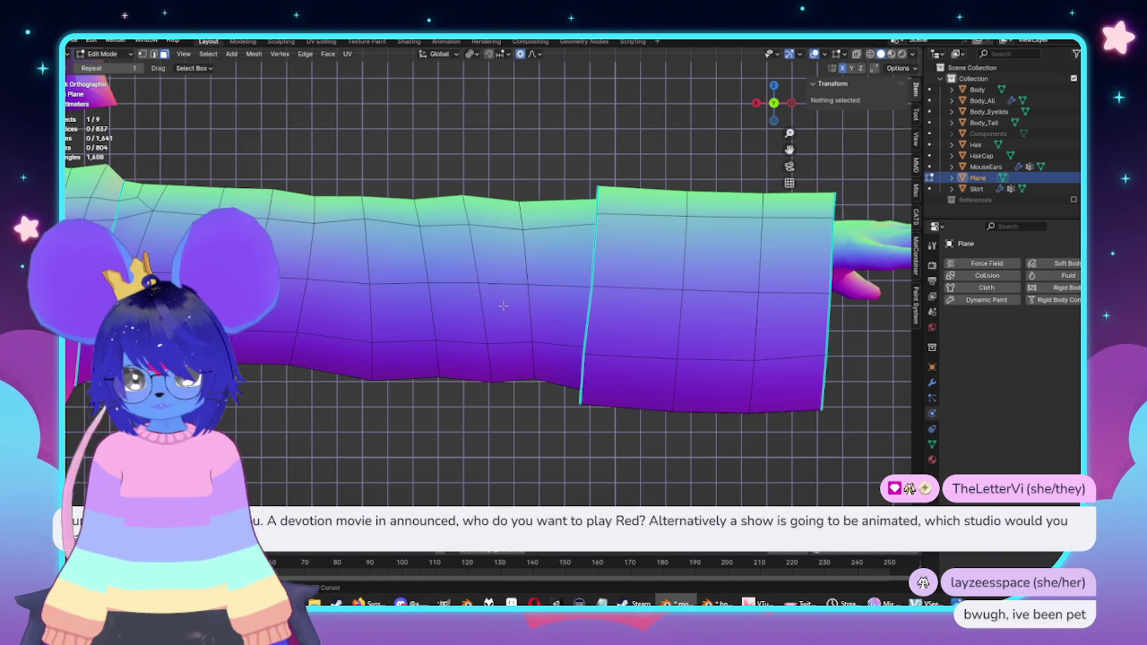
{"action": "left_click", "coordinate": [502, 255]}
{"action": "left_click", "coordinate": [506, 309], "text": "shift"}
{"action": "left_click", "coordinate": [452, 255], "text": "shift"}
{"action": "left_click", "coordinate": [459, 307], "text": "shift"}
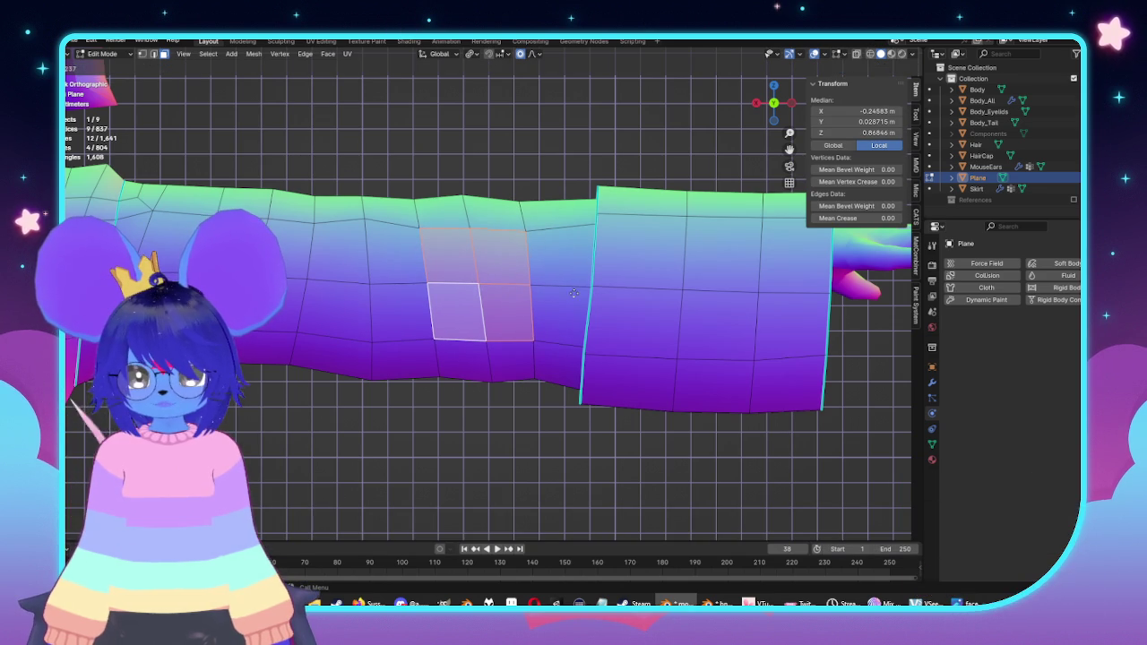
Step: Inset the four forearm faces and smooth the inset ring's vertices
{"action": "key", "text": "i"}
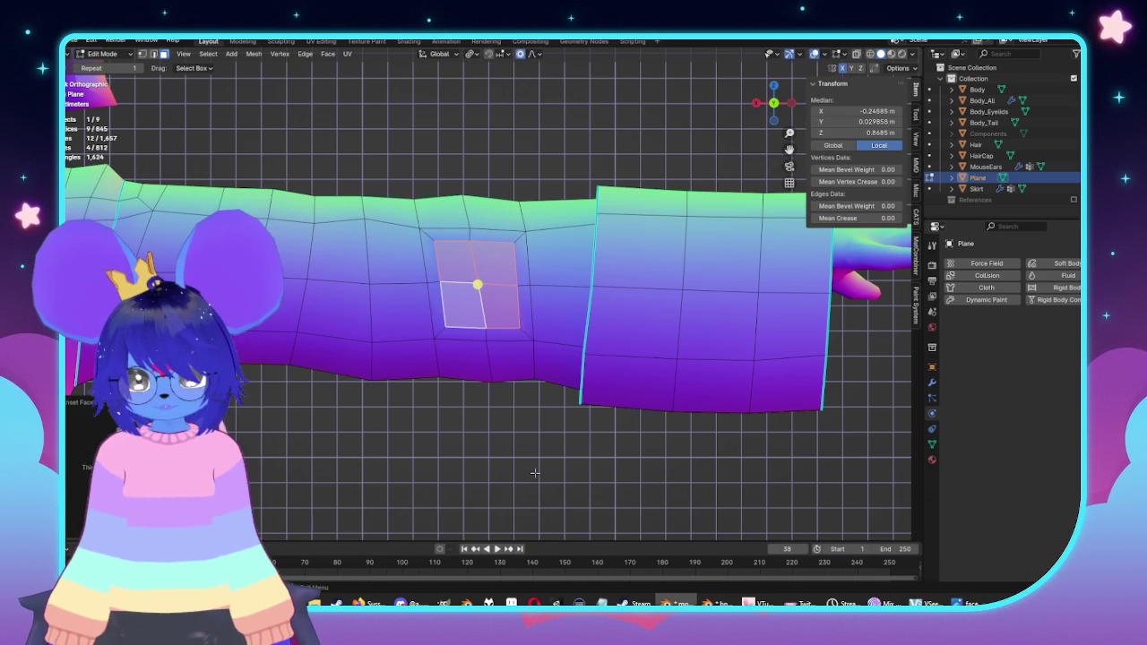
{"action": "left_click", "coordinate": [521, 260]}
{"action": "right_click", "coordinate": [479, 283]}
{"action": "left_click", "coordinate": [720, 298]}
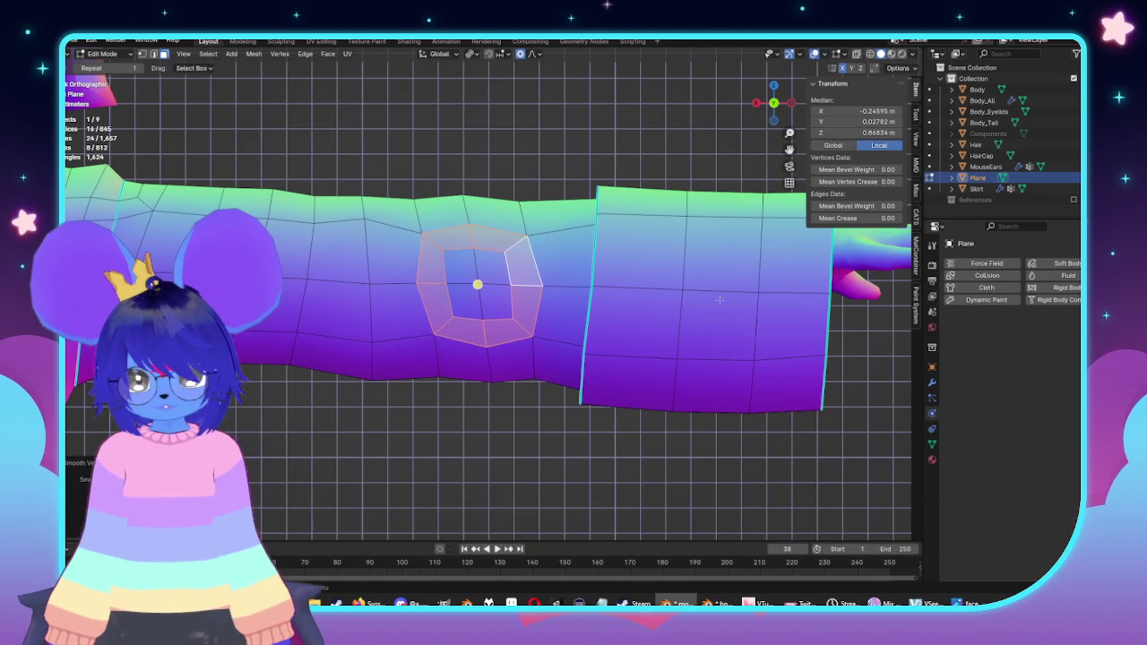
Step: Slightly enlarge a single small sleeve face with a reduced proportional falloff
{"action": "left_click", "coordinate": [457, 264]}
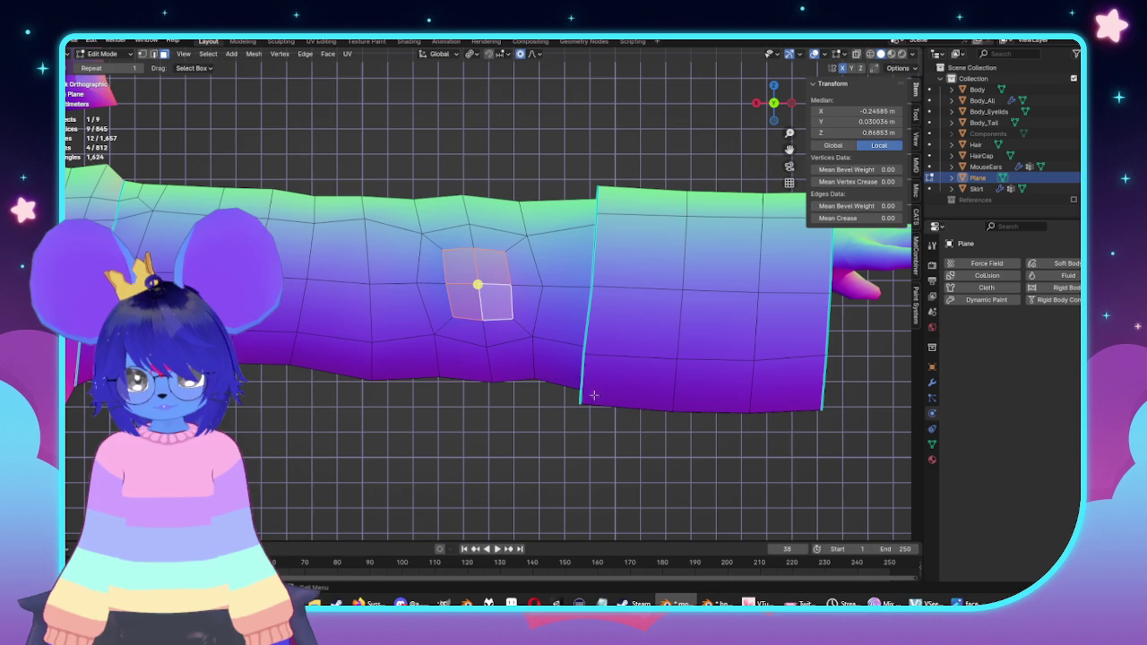
{"action": "key", "text": "s"}
{"action": "key", "text": "Escape"}
{"action": "key", "text": "s"}
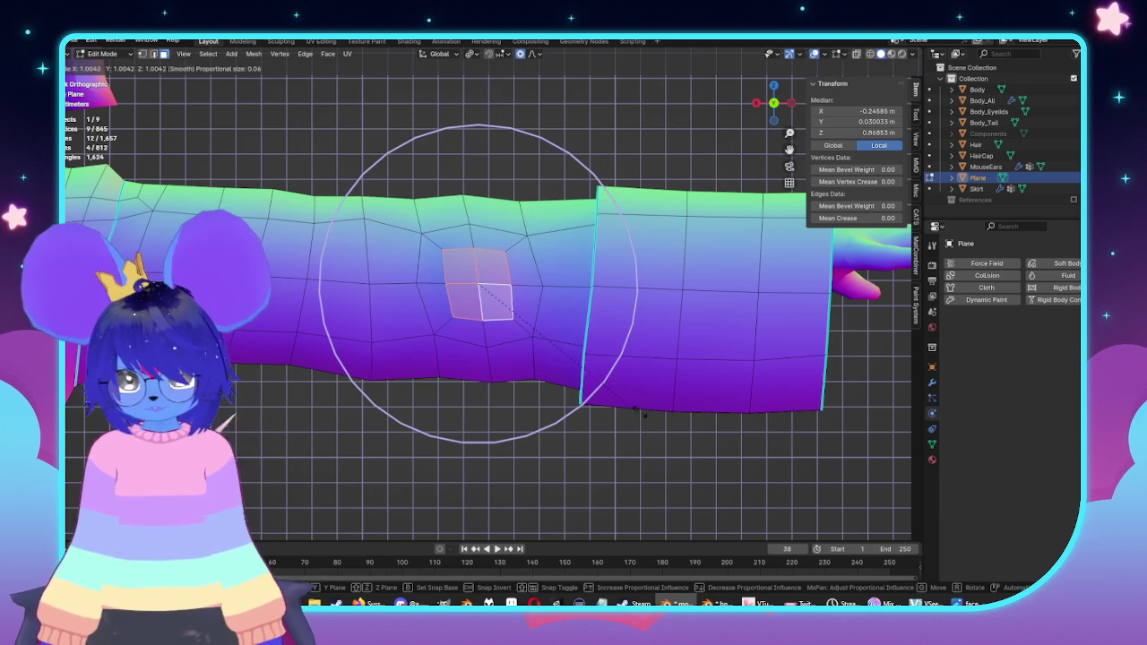
{"action": "scroll", "coordinate": [681, 417], "scroll_direction": "up", "scroll_amount": 2}
{"action": "left_click", "coordinate": [715, 419]}
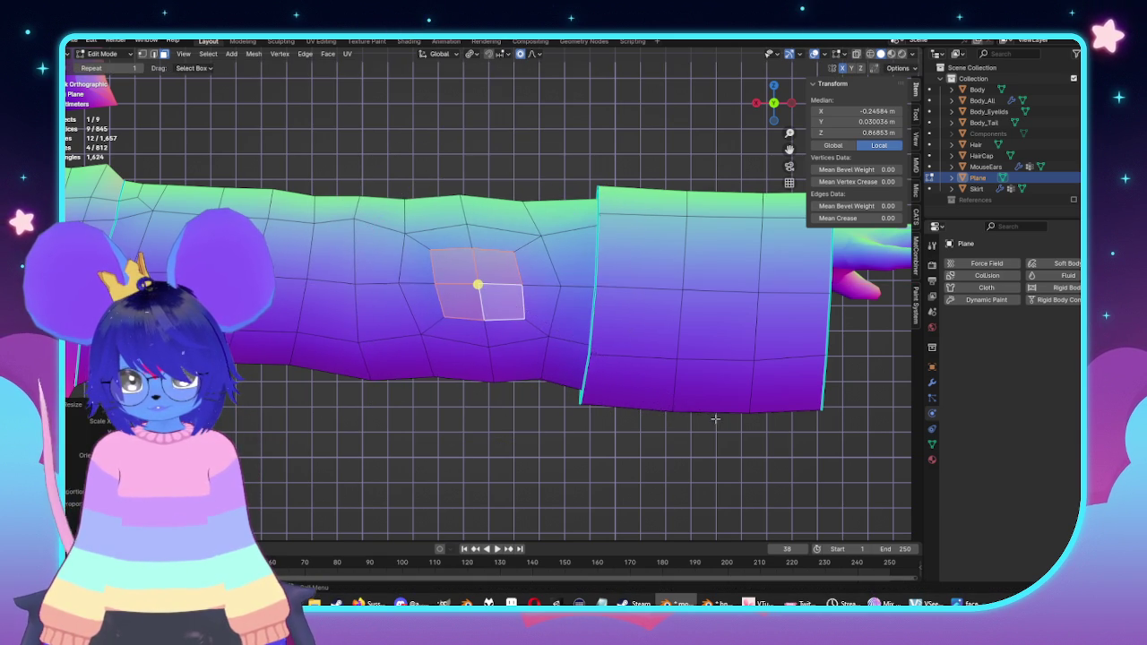
Step: Inspect the Body_All arm beneath the sleeve, then return to object mode on the sleeve
{"action": "key", "text": "Tab"}
{"action": "scroll", "coordinate": [815, 324], "scroll_direction": "down", "scroll_amount": 2}
{"action": "left_click", "coordinate": [780, 283], "text": "shift"}
{"action": "key", "text": "Tab"}
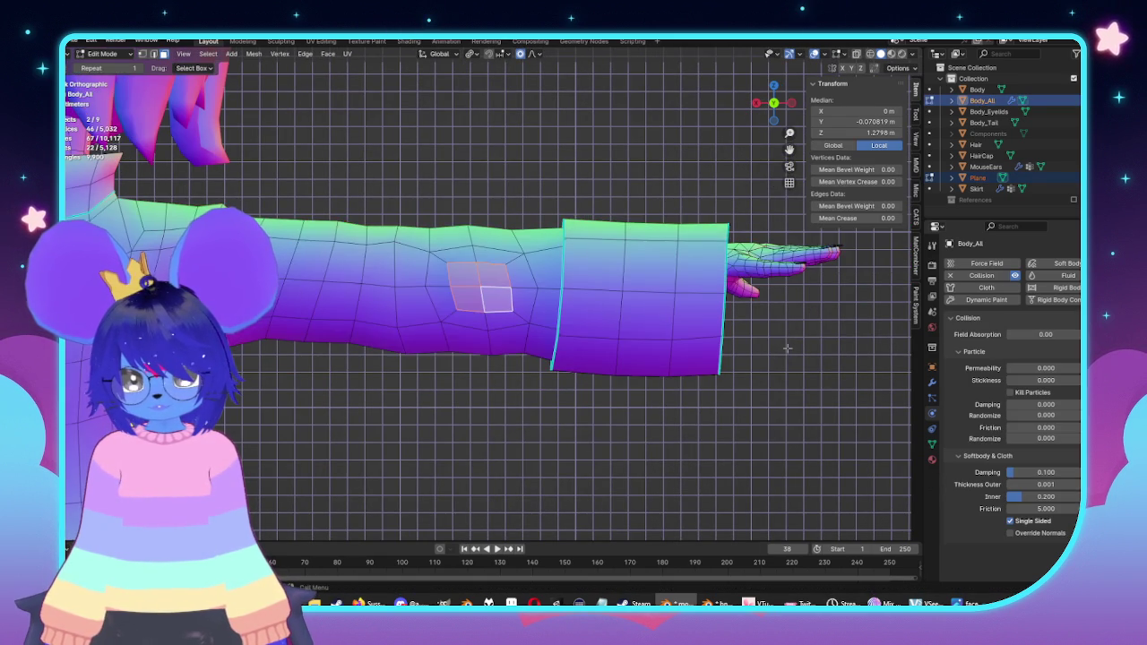
{"action": "key", "text": "alt+z"}
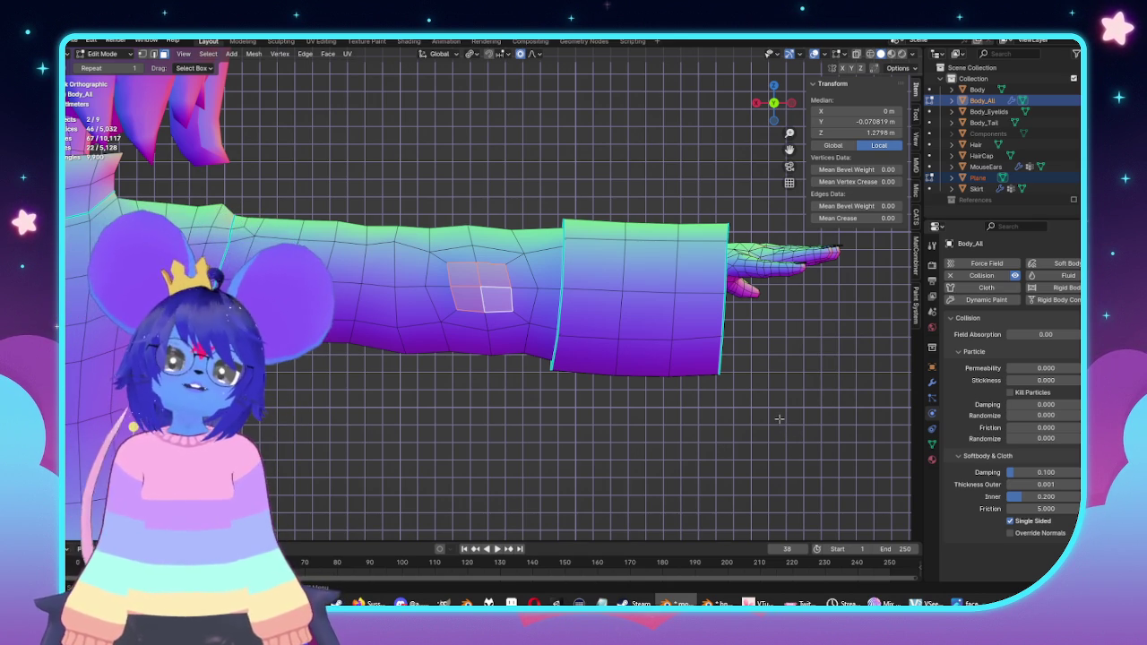
{"action": "key", "text": "Tab"}
{"action": "left_click", "coordinate": [619, 349]}
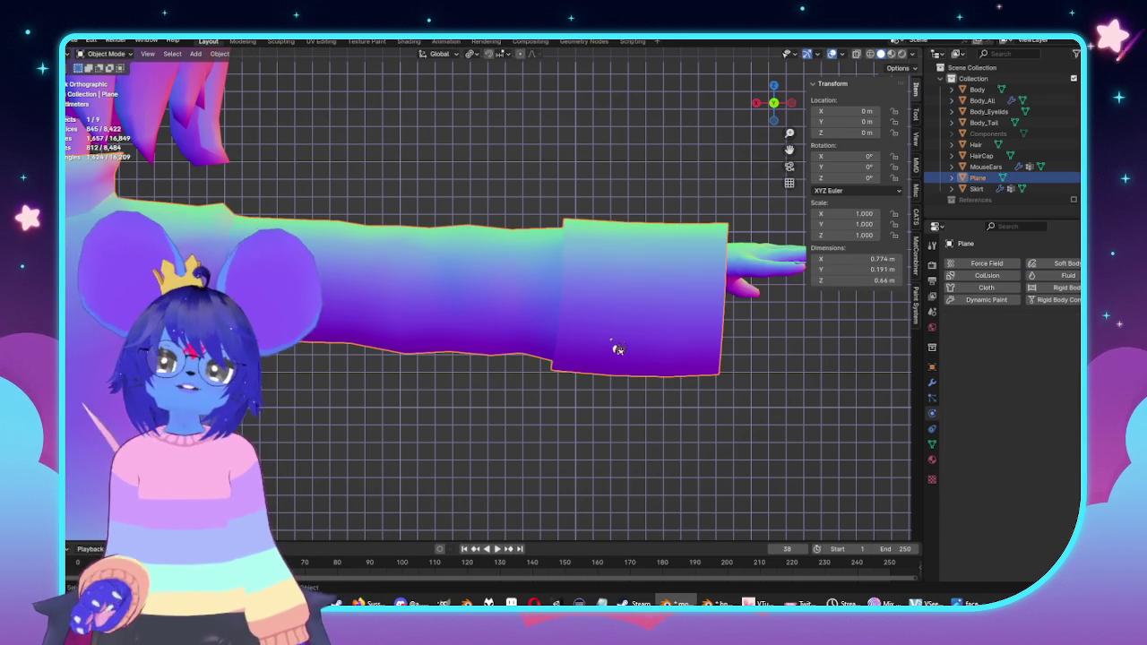
Step: Box-select the sleeve's middle face band and move it inward with proportional falloff
{"action": "key", "text": "Tab"}
{"action": "middle_click_drag", "start_coordinate": [489, 269], "coordinate": [488, 264]}
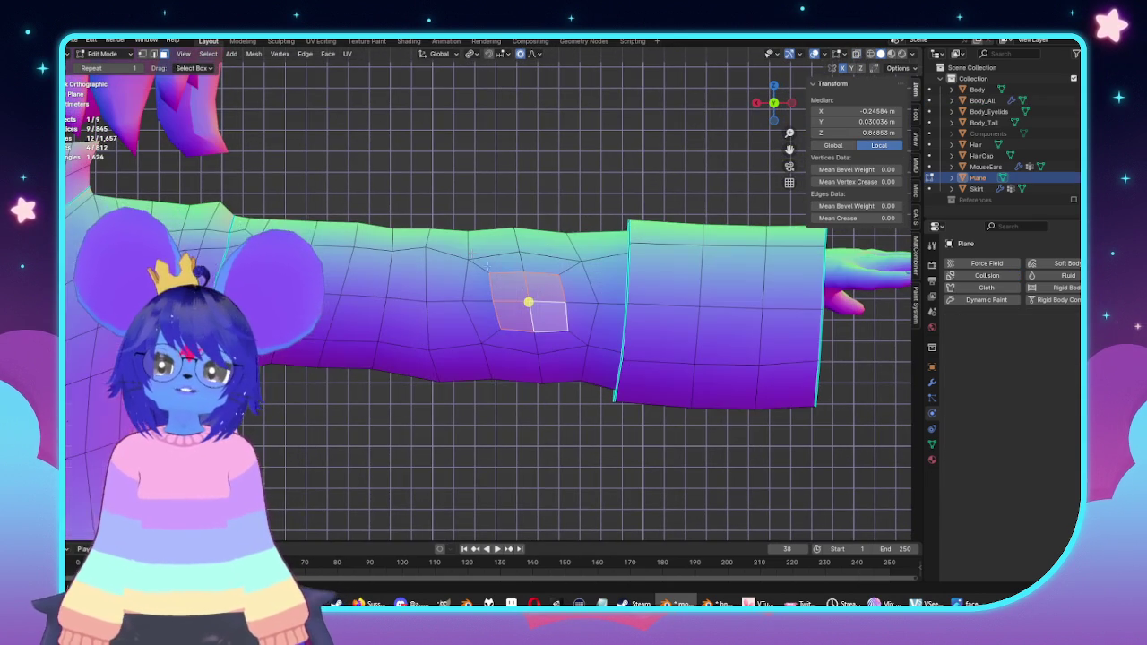
{"action": "key", "text": "alt+z"}
{"action": "left_click_drag", "start_coordinate": [455, 183], "coordinate": [612, 419]}
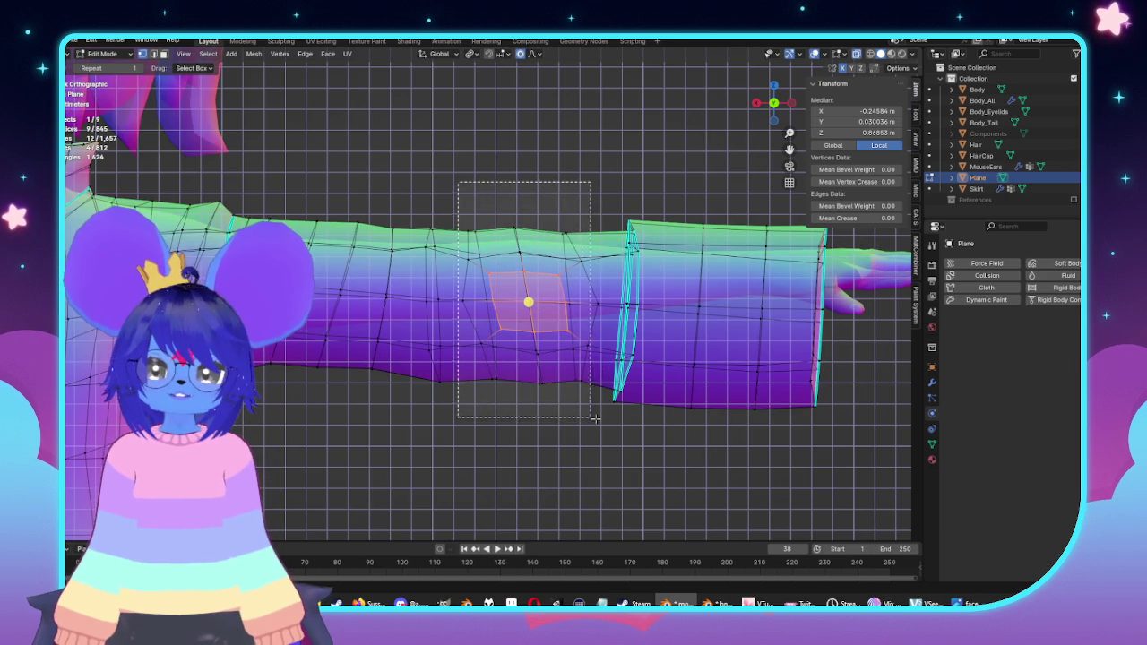
{"action": "key", "text": "alt+z"}
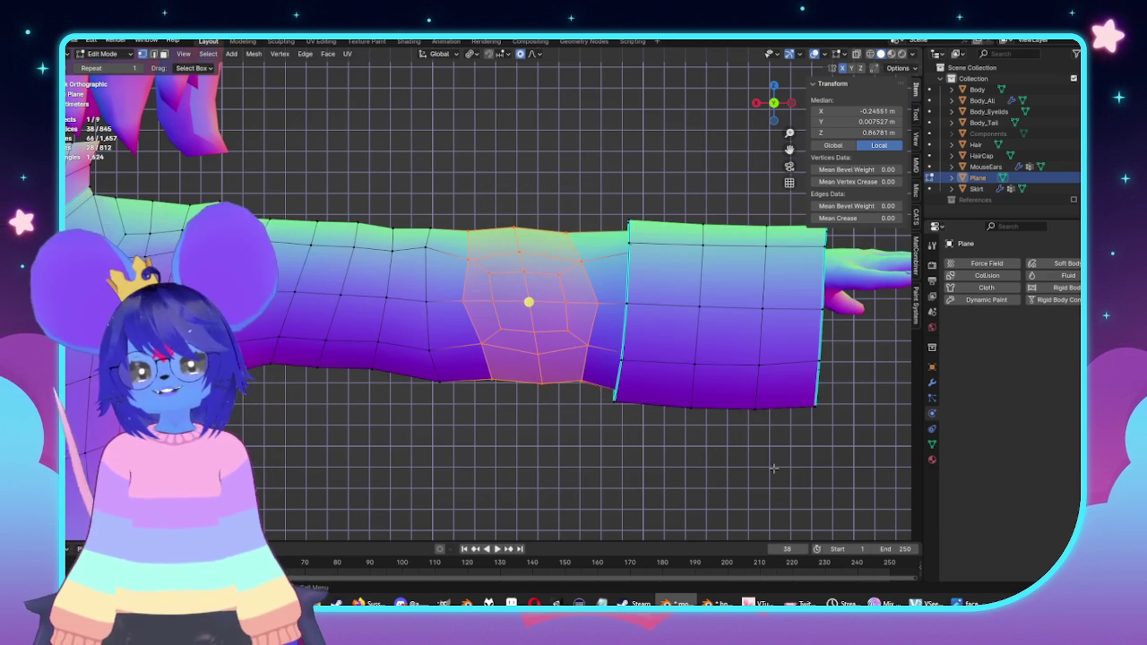
{"action": "key", "text": "alt+z"}
{"action": "key", "text": "g"}
{"action": "scroll", "coordinate": [766, 462], "scroll_direction": "down", "scroll_amount": 4}
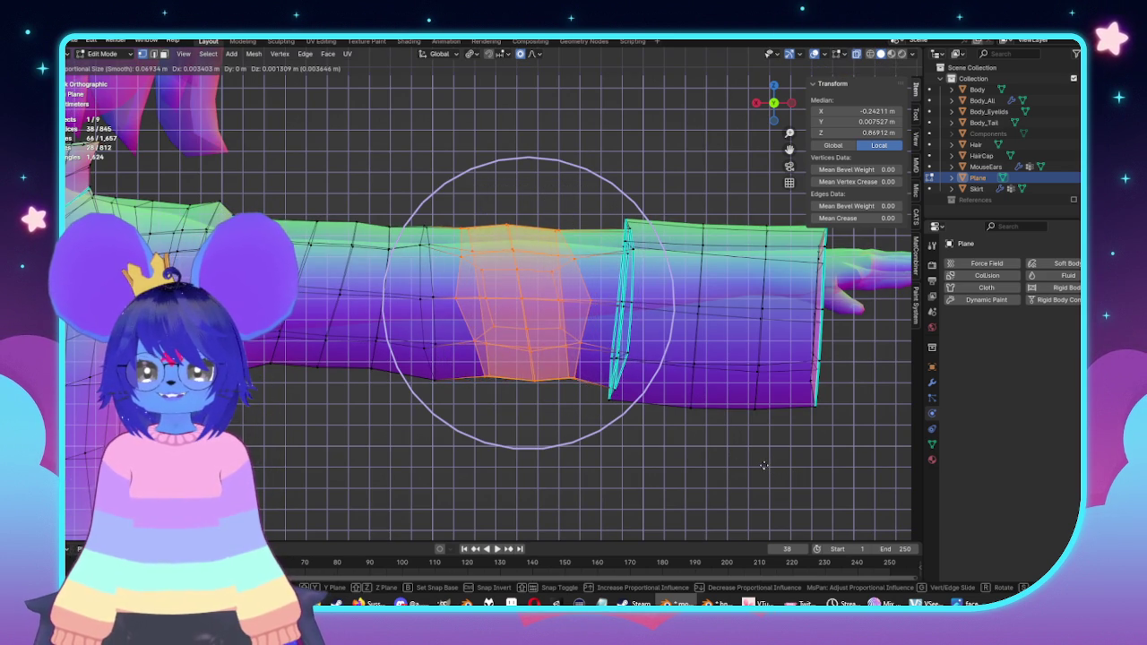
{"action": "left_click", "coordinate": [760, 458]}
Step: Select the band together with the cuff section and shift them inward
{"action": "middle_click_drag", "start_coordinate": [760, 458], "coordinate": [679, 485], "text": "shift"}
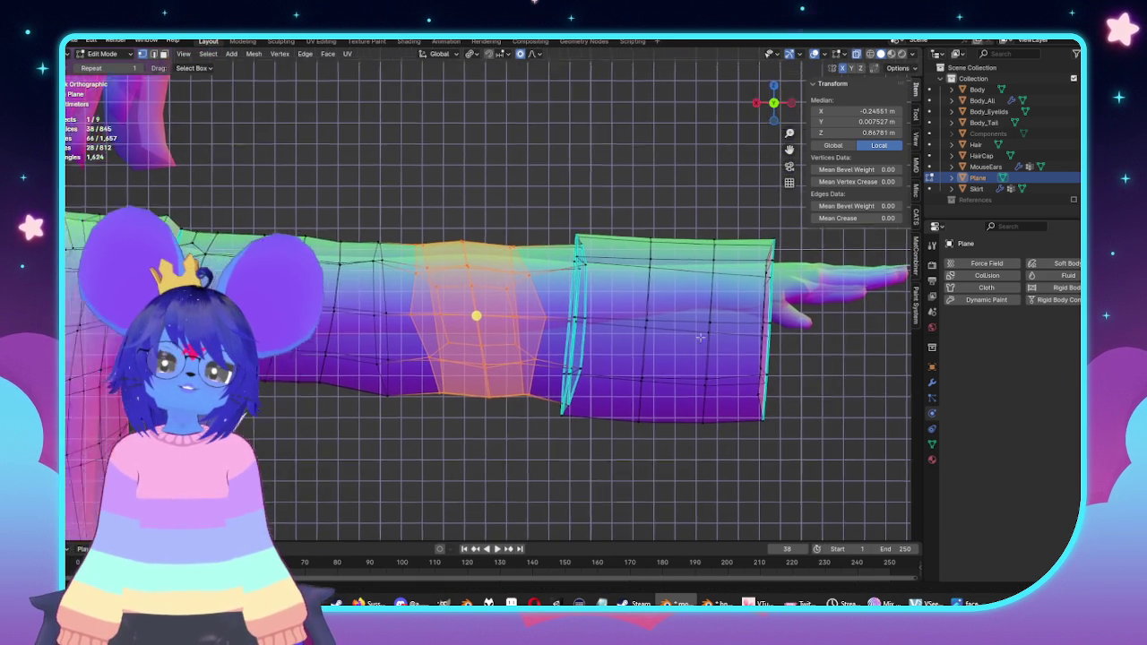
{"action": "left_click_drag", "start_coordinate": [755, 207], "coordinate": [627, 476]}
{"action": "middle_click_drag", "start_coordinate": [628, 475], "coordinate": [717, 480], "text": "shift"}
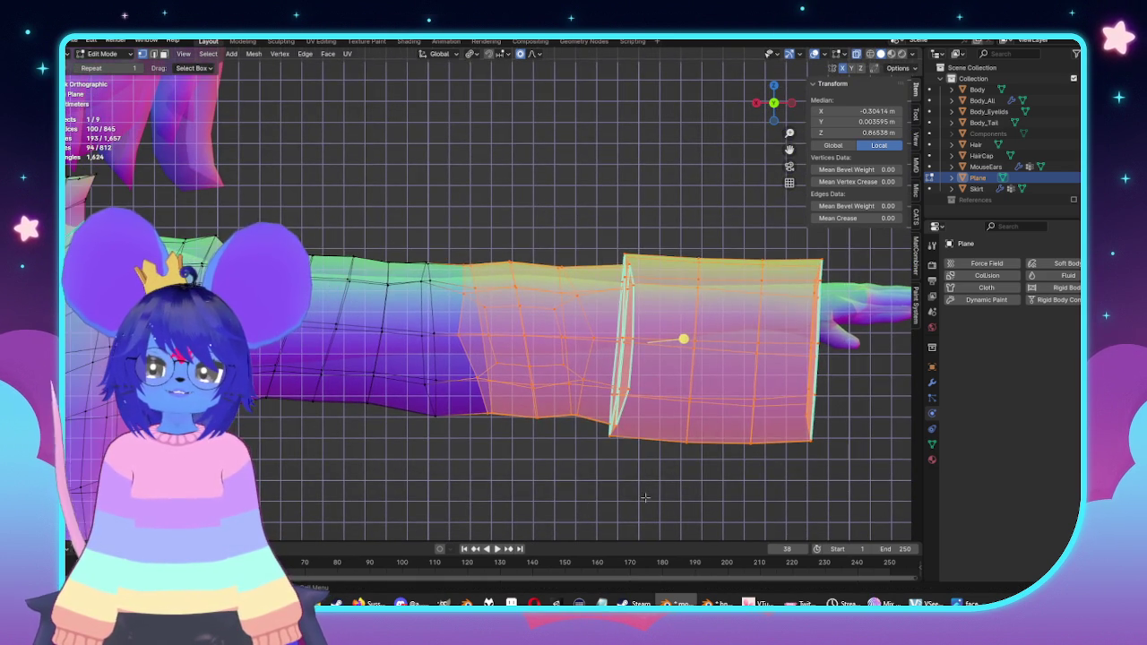
{"action": "key", "text": "g"}
{"action": "scroll", "coordinate": [638, 484], "scroll_direction": "down", "scroll_amount": 3}
{"action": "scroll", "coordinate": [638, 484], "scroll_direction": "down", "scroll_amount": 2}
{"action": "scroll", "coordinate": [638, 484], "scroll_direction": "down", "scroll_amount": 2}
{"action": "left_click", "coordinate": [638, 484]}
Step: Return to object mode with X-ray off and view the torso in perspective
{"action": "key", "text": "alt+z"}
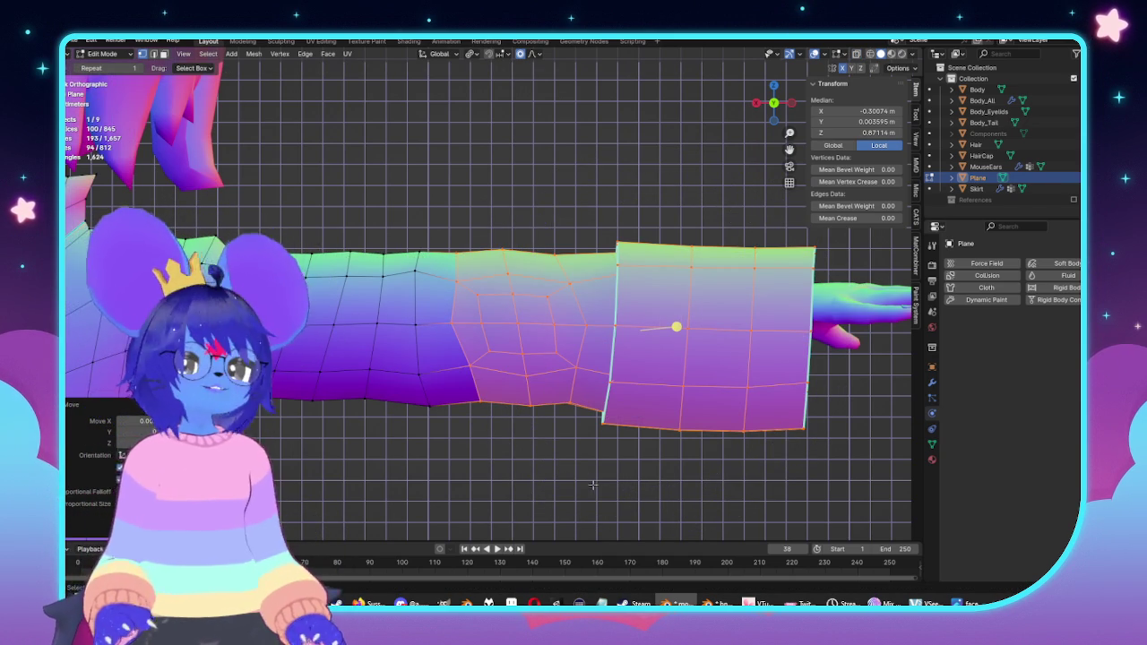
{"action": "key", "text": "alt+z"}
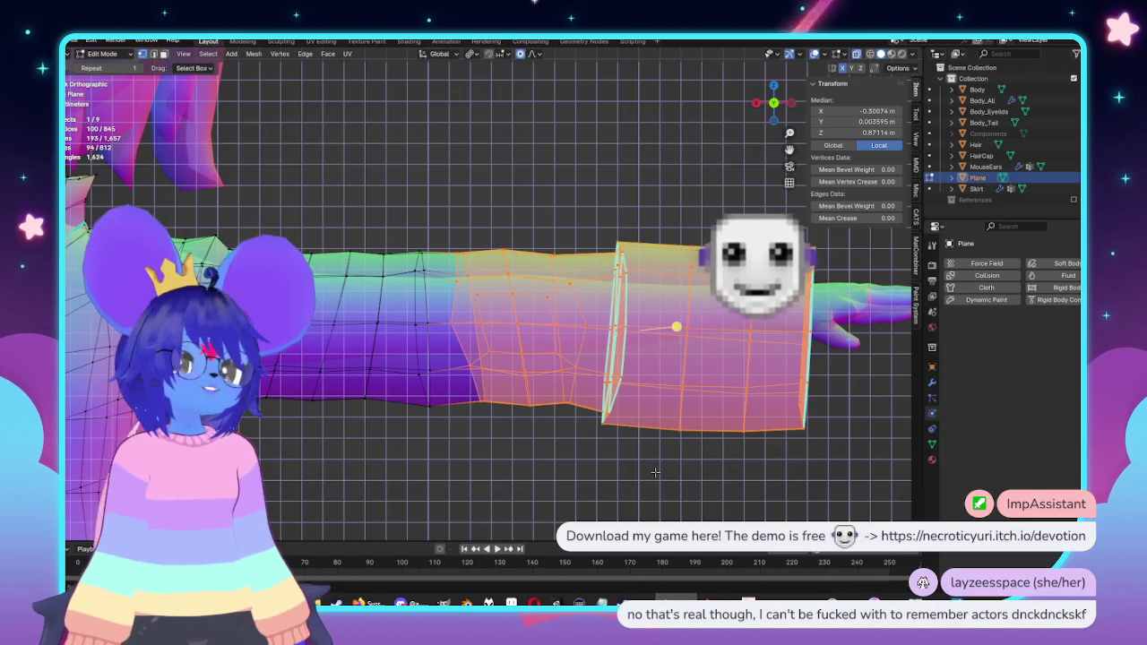
{"action": "key", "text": "Tab"}
{"action": "scroll", "coordinate": [729, 484], "scroll_direction": "down", "scroll_amount": 4}
{"action": "key", "text": "alt+z"}
{"action": "middle_click_drag", "start_coordinate": [729, 483], "coordinate": [507, 406]}
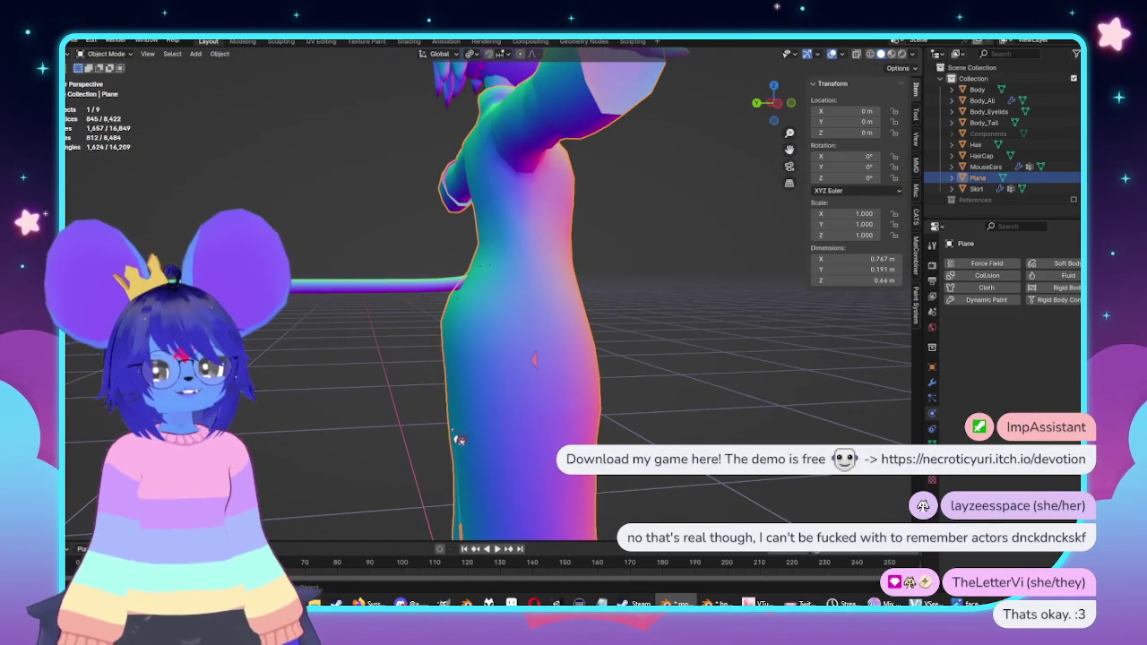
Step: Move the coat's side vertices below the arm along Y with proportional falloff
{"action": "key", "text": "Tab"}
{"action": "scroll", "coordinate": [484, 314], "scroll_direction": "up", "scroll_amount": 3}
{"action": "scroll", "coordinate": [465, 225], "scroll_direction": "up", "scroll_amount": 2}
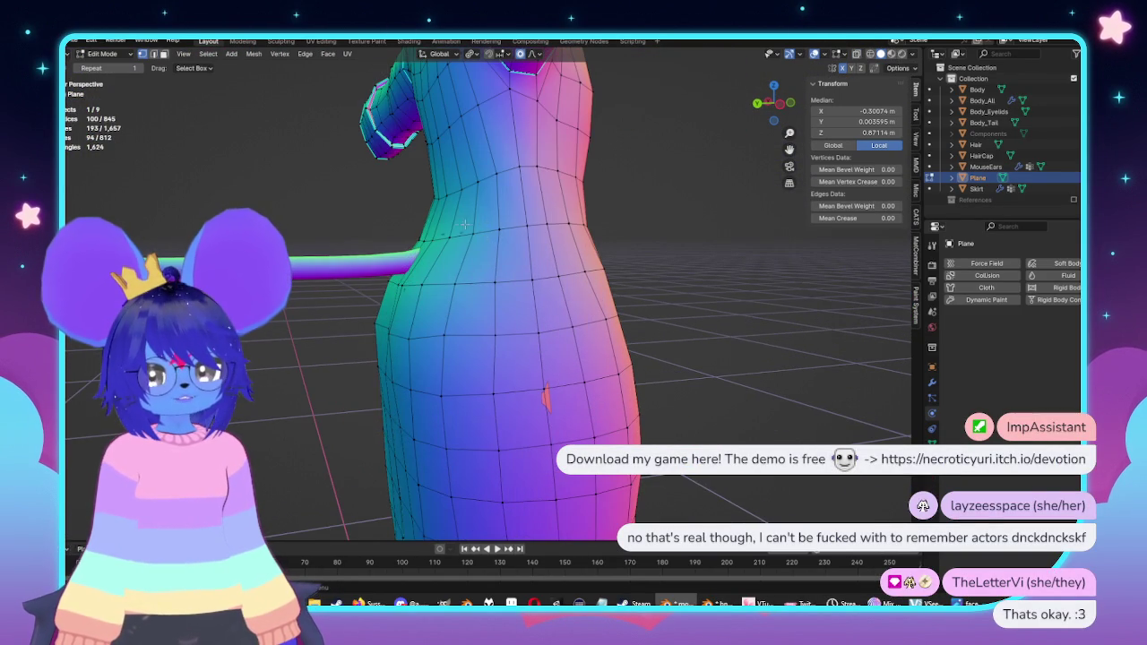
{"action": "left_click", "coordinate": [441, 234]}
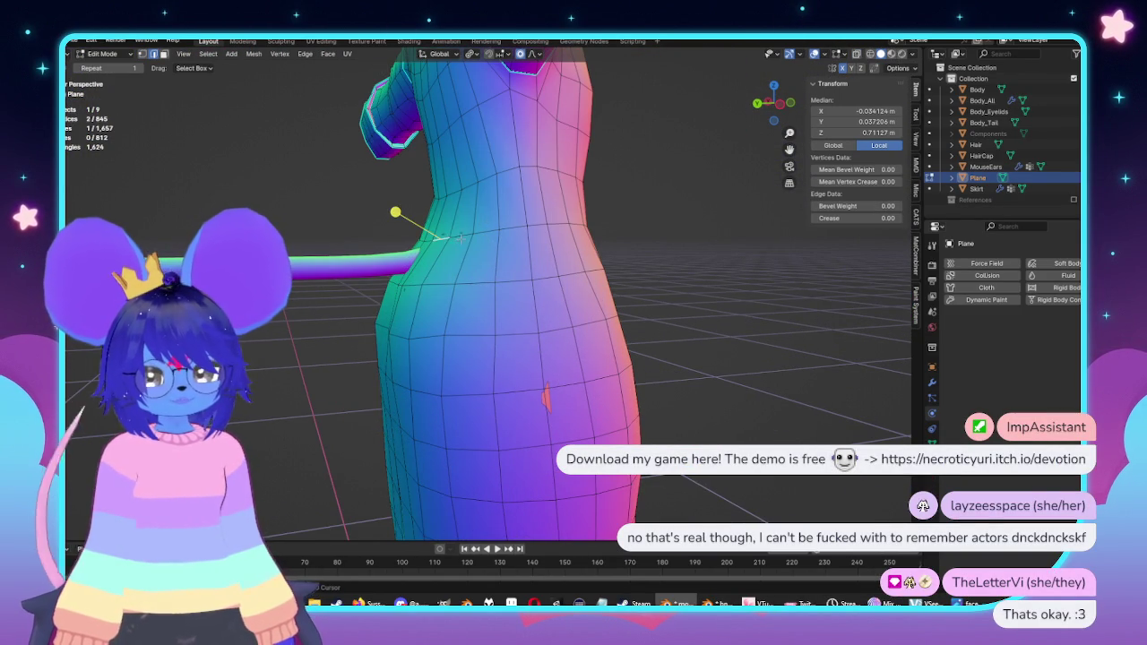
{"action": "key", "text": "g"}
{"action": "key", "text": "y"}
{"action": "left_click", "coordinate": [704, 312]}
{"action": "mouse_move", "coordinate": [703, 312]}
{"action": "middle_mouse_down"}
{"action": "mouse_move", "coordinate": [464, 404]}
{"action": "mouse_move", "coordinate": [676, 293]}
{"action": "middle_mouse_up"}
Step: Nudge two waist-side vertices about 0.002 m inward along X
{"action": "left_click", "coordinate": [465, 404]}
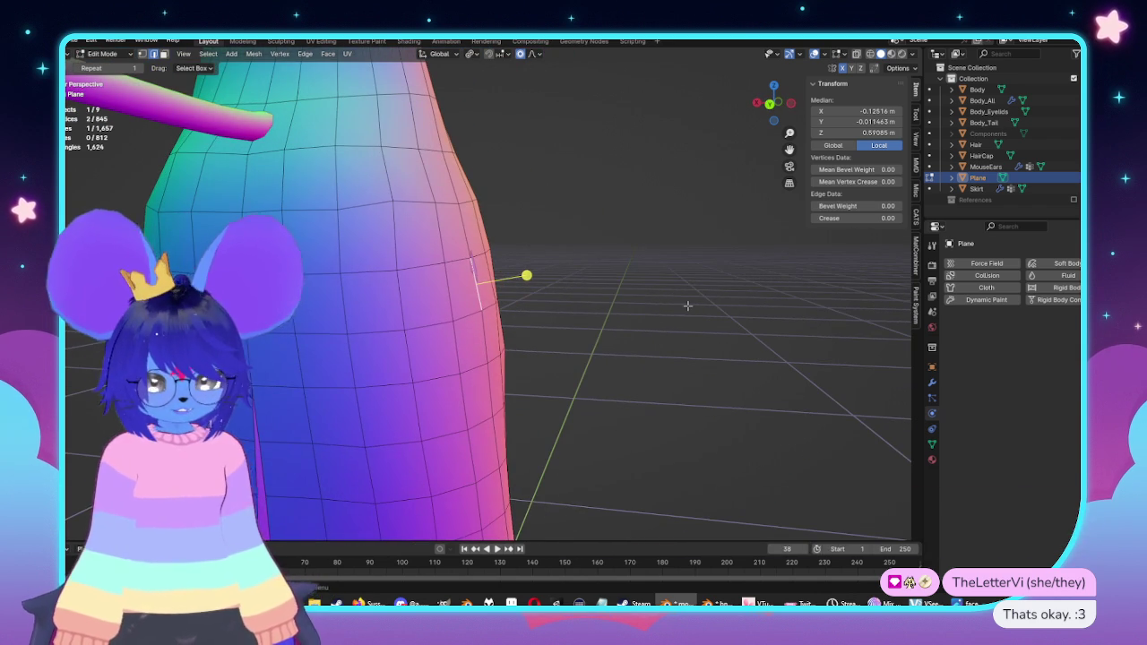
{"action": "key", "text": "g"}
{"action": "key", "text": "x"}
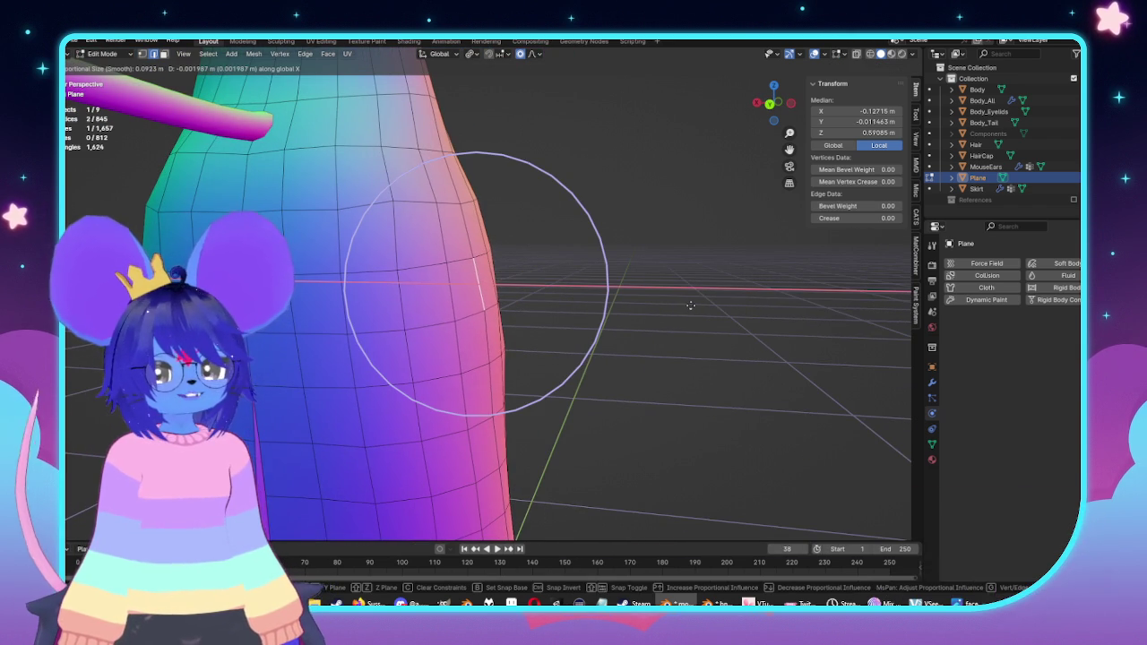
{"action": "left_click", "coordinate": [691, 306]}
{"action": "middle_click_drag", "start_coordinate": [691, 306], "coordinate": [530, 277]}
Step: Return to object mode and review the whole model from side and front views
{"action": "key", "text": "Tab"}
{"action": "scroll", "coordinate": [696, 320], "scroll_direction": "down", "scroll_amount": 3}
{"action": "mouse_move", "coordinate": [696, 319]}
{"action": "middle_mouse_down"}
{"action": "mouse_move", "coordinate": [569, 325]}
{"action": "mouse_move", "coordinate": [299, 376]}
{"action": "middle_mouse_up"}
{"action": "scroll", "coordinate": [576, 316], "scroll_direction": "down", "scroll_amount": 3}
{"action": "key", "text": "KP_3"}
{"action": "key", "text": "KP_1"}
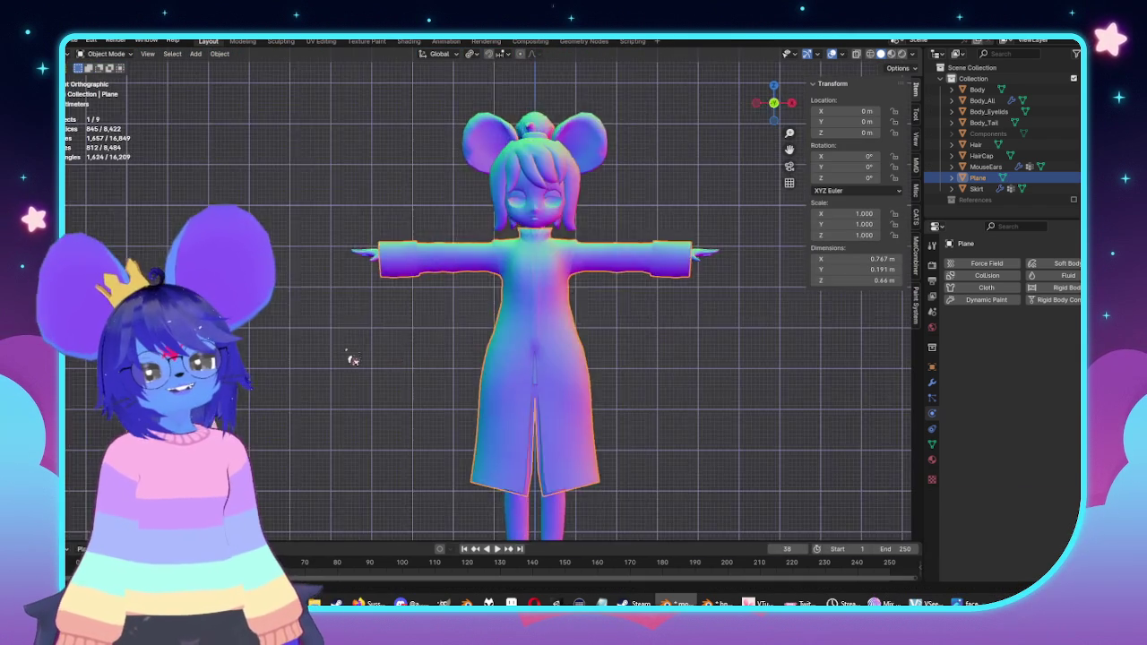
Step: Review the armhole in side ortho view, orbit the torso, then reopen the coat from the front
{"action": "key", "text": "KP_3"}
{"action": "scroll", "coordinate": [546, 371], "scroll_direction": "up", "scroll_amount": 5}
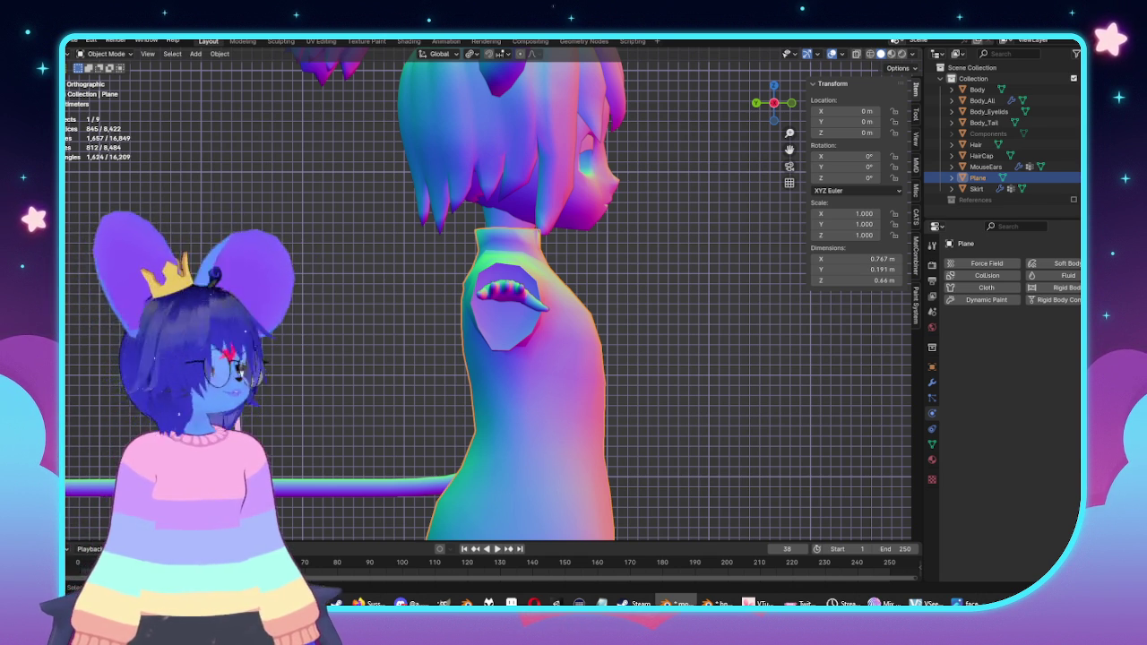
{"action": "mouse_move", "coordinate": [639, 236]}
{"action": "middle_mouse_down"}
{"action": "mouse_move", "coordinate": [621, 301]}
{"action": "mouse_move", "coordinate": [505, 315]}
{"action": "mouse_move", "coordinate": [680, 328]}
{"action": "middle_mouse_up"}
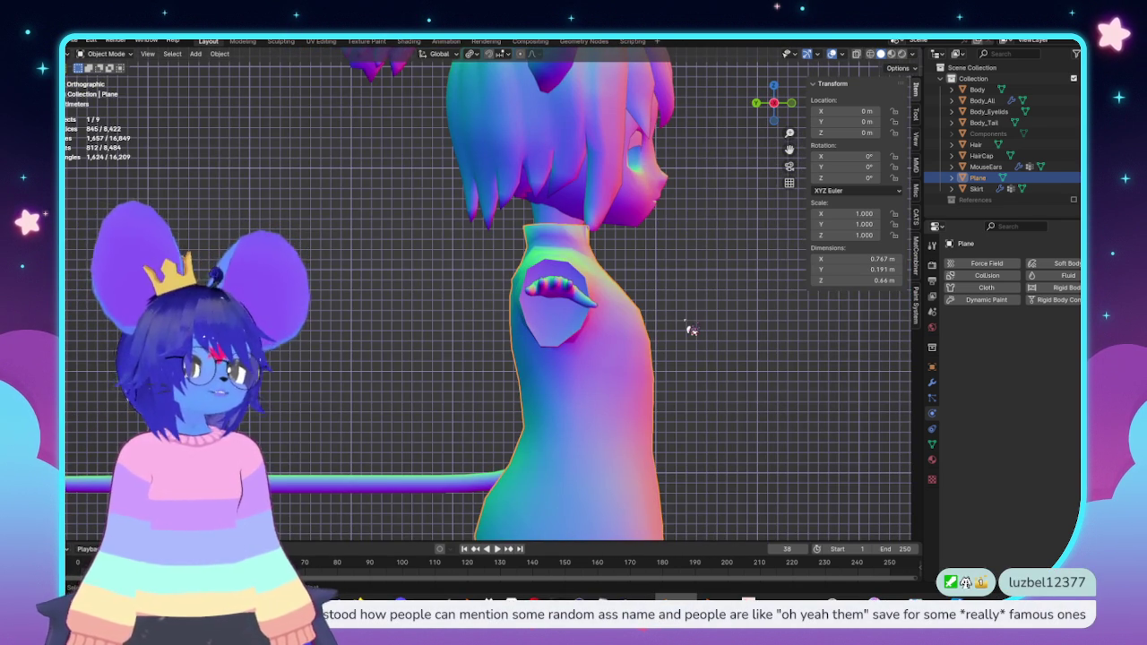
{"action": "key", "text": "KP_1"}
{"action": "key", "text": "Tab"}
{"action": "key", "text": "Tab"}
{"action": "key", "text": "Tab"}
{"action": "middle_click_drag", "start_coordinate": [554, 398], "coordinate": [497, 362], "text": "shift"}
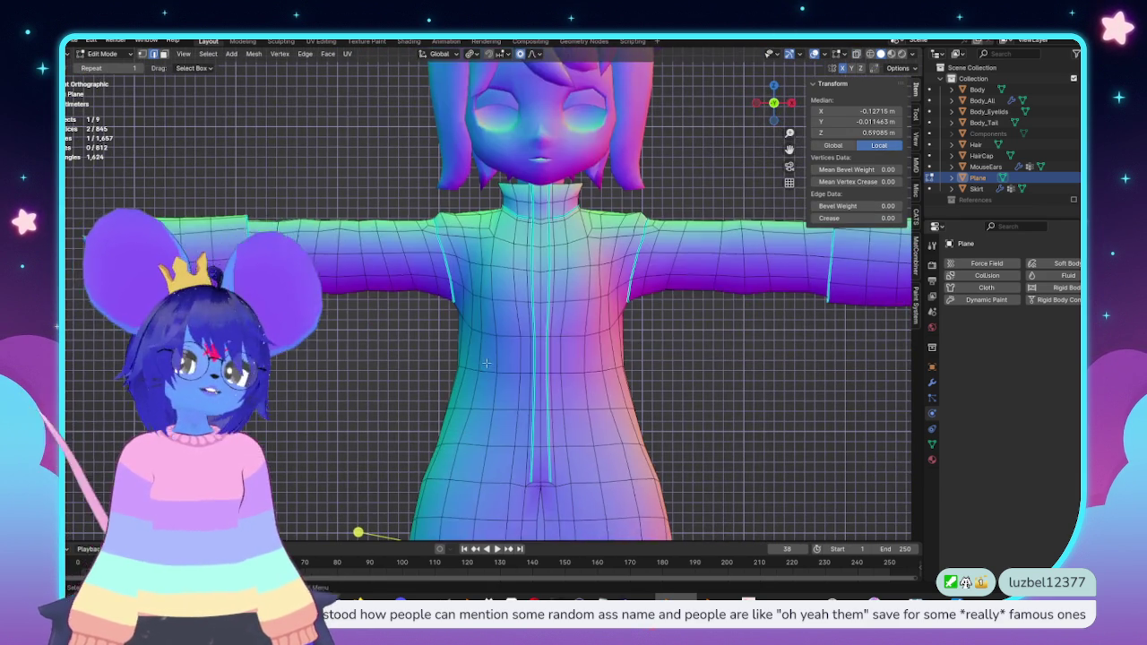
Step: Inspect the shoulder and chest with X-ray from side angles, then smooth a few shoulder vertices
{"action": "key", "text": "alt+z"}
{"action": "key", "text": "KP_3"}
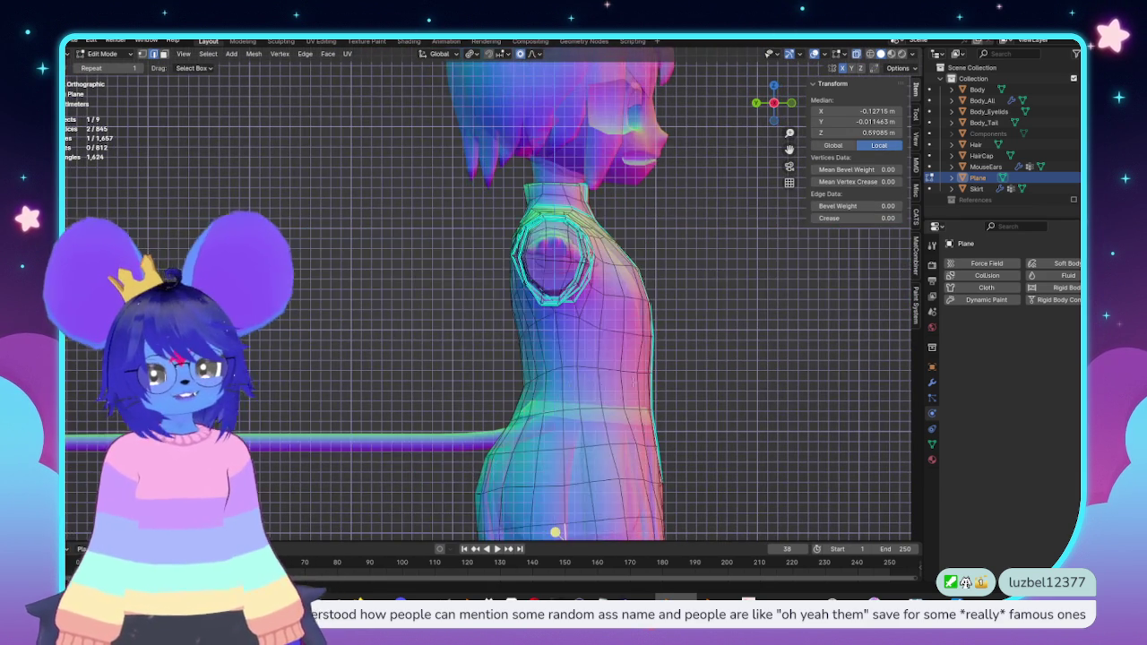
{"action": "key", "text": "alt+z"}
{"action": "key", "text": "alt+z"}
{"action": "mouse_move", "coordinate": [627, 350]}
{"action": "middle_mouse_down"}
{"action": "mouse_move", "coordinate": [639, 281]}
{"action": "mouse_move", "coordinate": [577, 281]}
{"action": "mouse_move", "coordinate": [591, 274]}
{"action": "middle_mouse_up"}
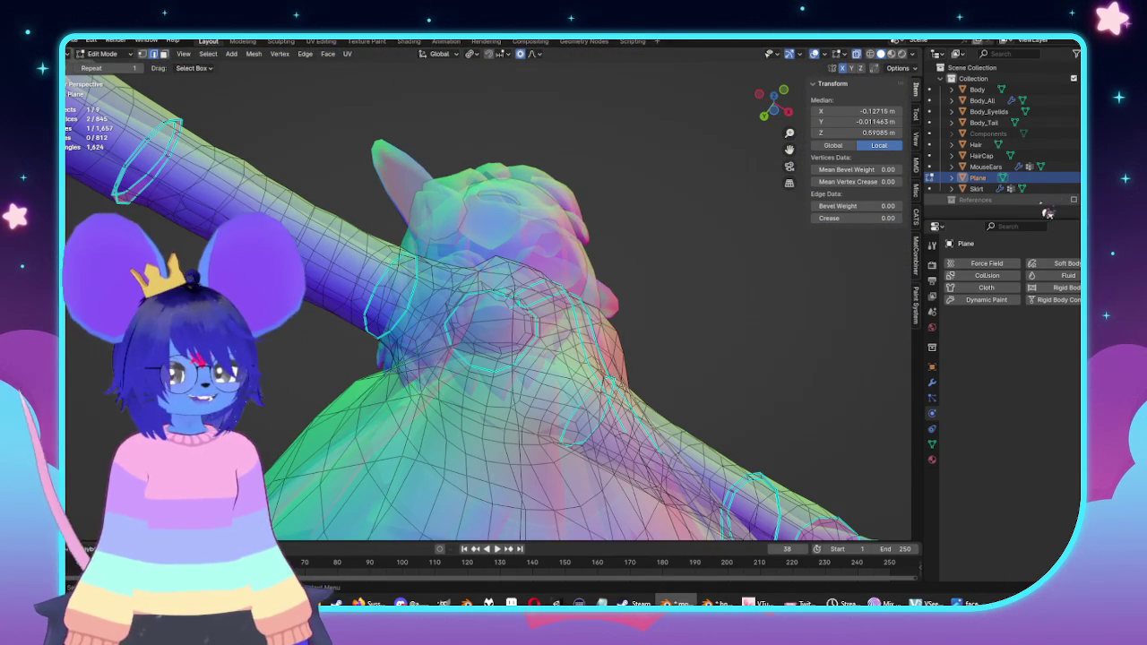
{"action": "key", "text": "alt+z"}
{"action": "key", "text": "alt+z"}
{"action": "mouse_move", "coordinate": [736, 223]}
{"action": "middle_mouse_down"}
{"action": "mouse_move", "coordinate": [548, 251]}
{"action": "mouse_move", "coordinate": [583, 287]}
{"action": "mouse_move", "coordinate": [535, 307]}
{"action": "middle_mouse_up"}
{"action": "key", "text": "alt+z"}
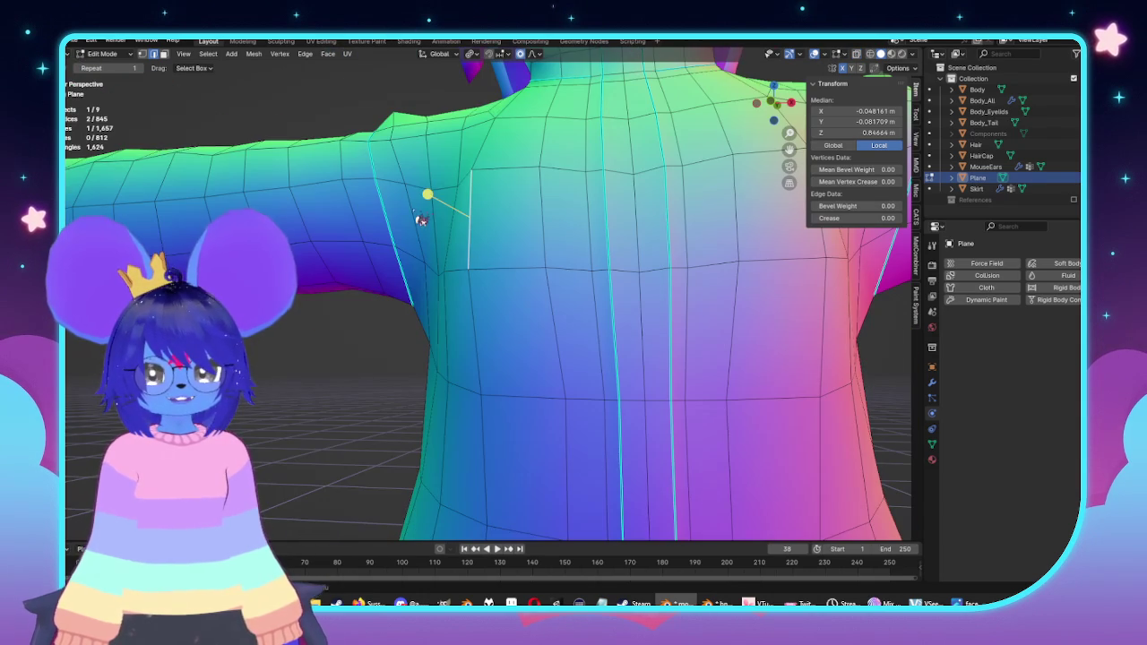
{"action": "mouse_move", "coordinate": [448, 199]}
{"action": "middle_mouse_down"}
{"action": "mouse_move", "coordinate": [458, 279]}
{"action": "mouse_move", "coordinate": [516, 325]}
{"action": "mouse_move", "coordinate": [579, 308]}
{"action": "mouse_move", "coordinate": [600, 374]}
{"action": "mouse_move", "coordinate": [564, 377]}
{"action": "middle_mouse_up"}
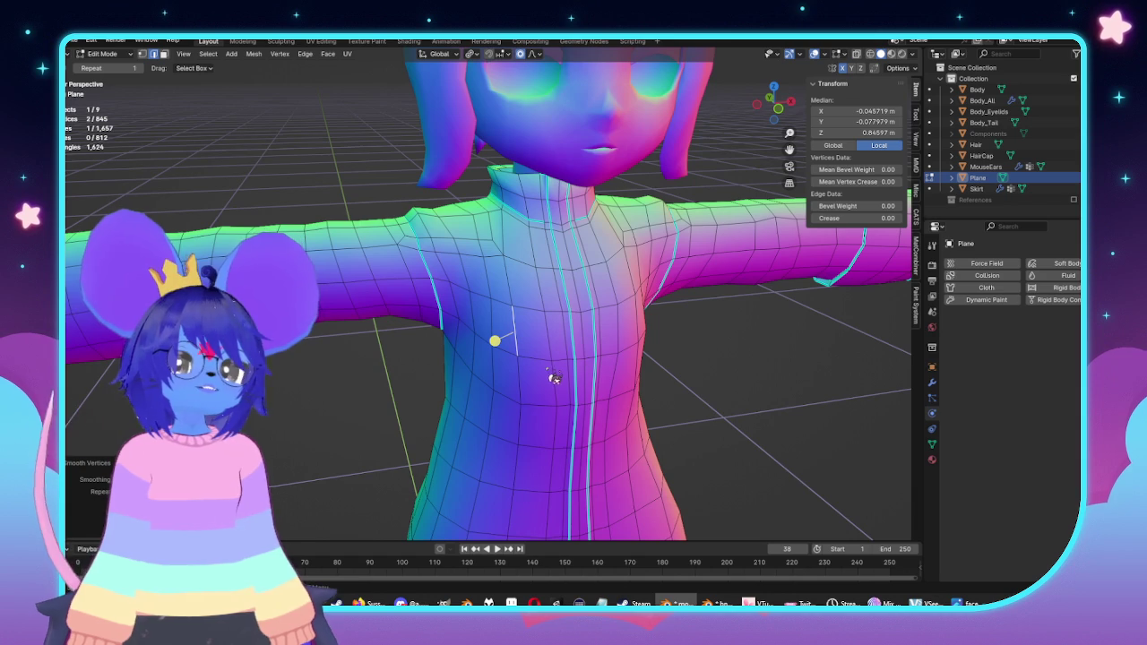
{"action": "mouse_move", "coordinate": [554, 392]}
{"action": "middle_mouse_down"}
{"action": "mouse_move", "coordinate": [686, 392]}
{"action": "mouse_move", "coordinate": [574, 363]}
{"action": "mouse_move", "coordinate": [663, 376]}
{"action": "middle_mouse_up"}
{"action": "left_click", "coordinate": [729, 353]}
{"action": "mouse_move", "coordinate": [729, 353]}
{"action": "middle_mouse_down"}
{"action": "mouse_move", "coordinate": [528, 333]}
{"action": "mouse_move", "coordinate": [507, 204]}
{"action": "mouse_move", "coordinate": [544, 318]}
{"action": "middle_mouse_up"}
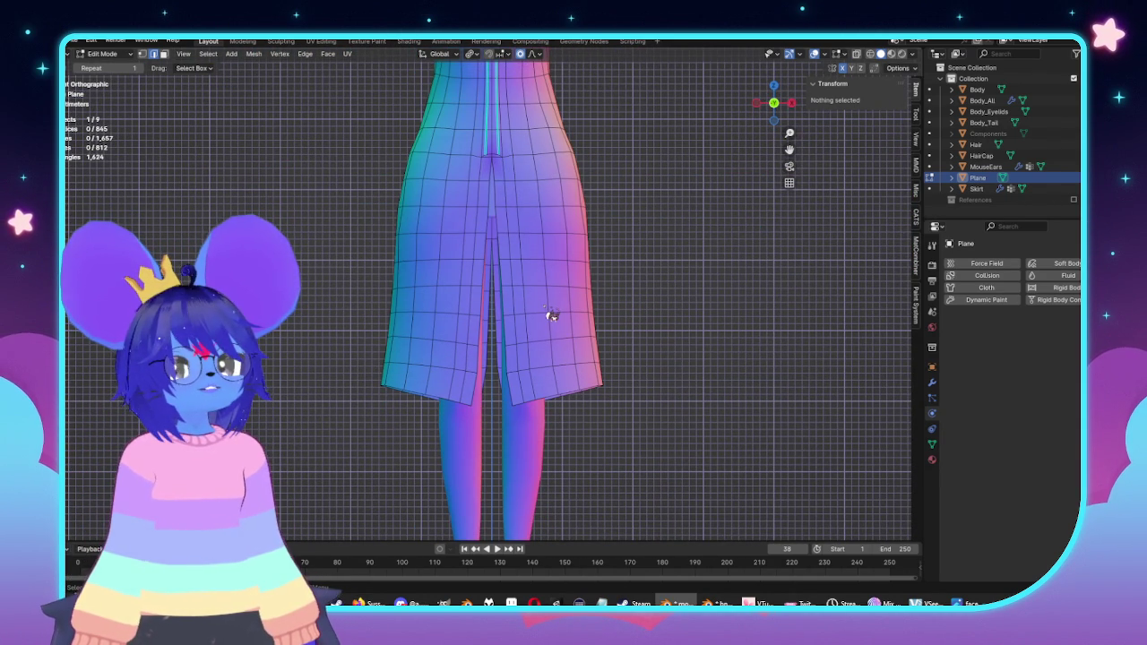
Step: Turn on X-ray, select the waist edge loop and narrow it along X
{"action": "scroll", "coordinate": [694, 328], "scroll_direction": "down", "scroll_amount": 2}
{"action": "scroll", "coordinate": [686, 418], "scroll_direction": "down", "scroll_amount": 2}
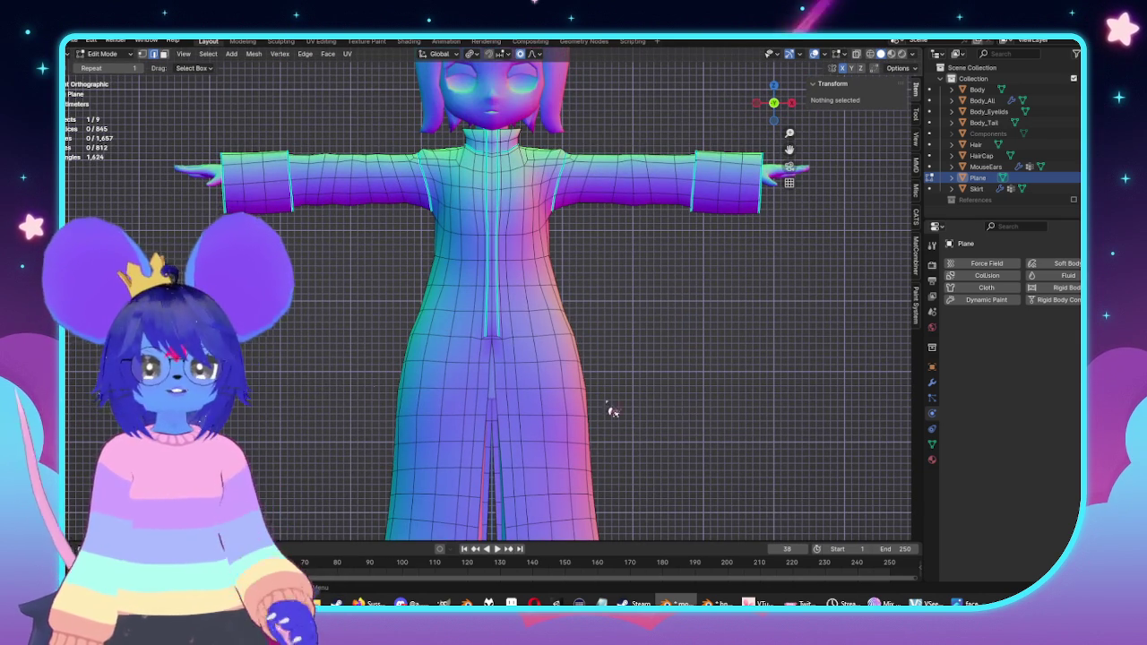
{"action": "scroll", "coordinate": [687, 417], "scroll_direction": "up", "scroll_amount": 3}
{"action": "left_click", "coordinate": [856, 53]}
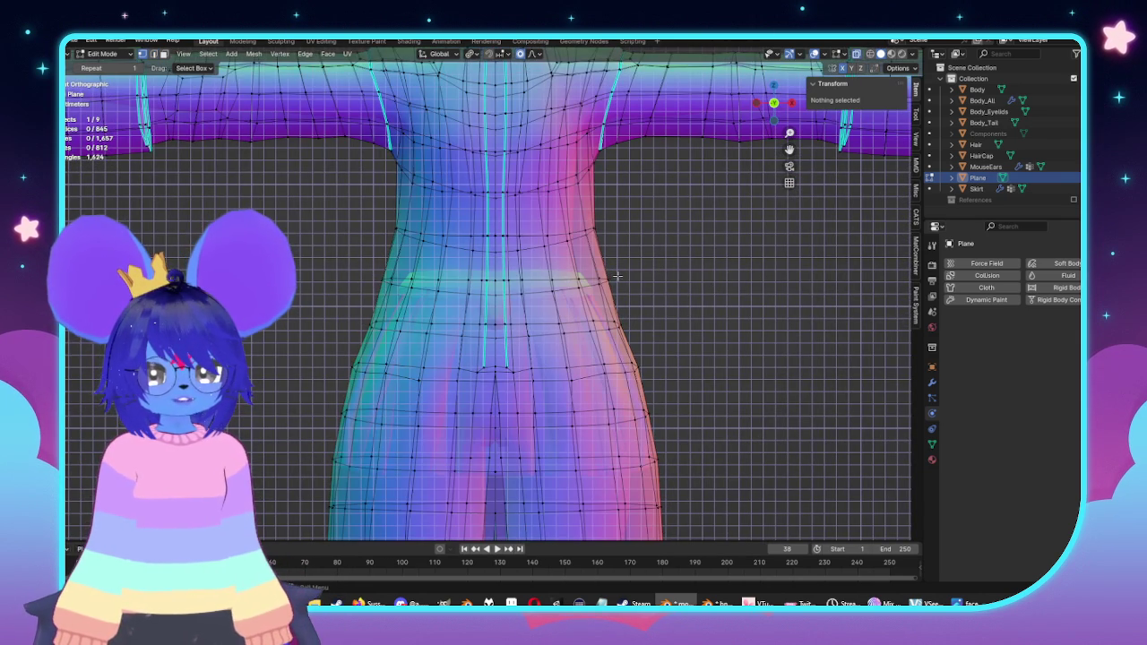
{"action": "left_click", "coordinate": [594, 281], "text": "alt"}
{"action": "key", "text": "alt+z"}
{"action": "key", "text": "g"}
{"action": "key", "text": "x"}
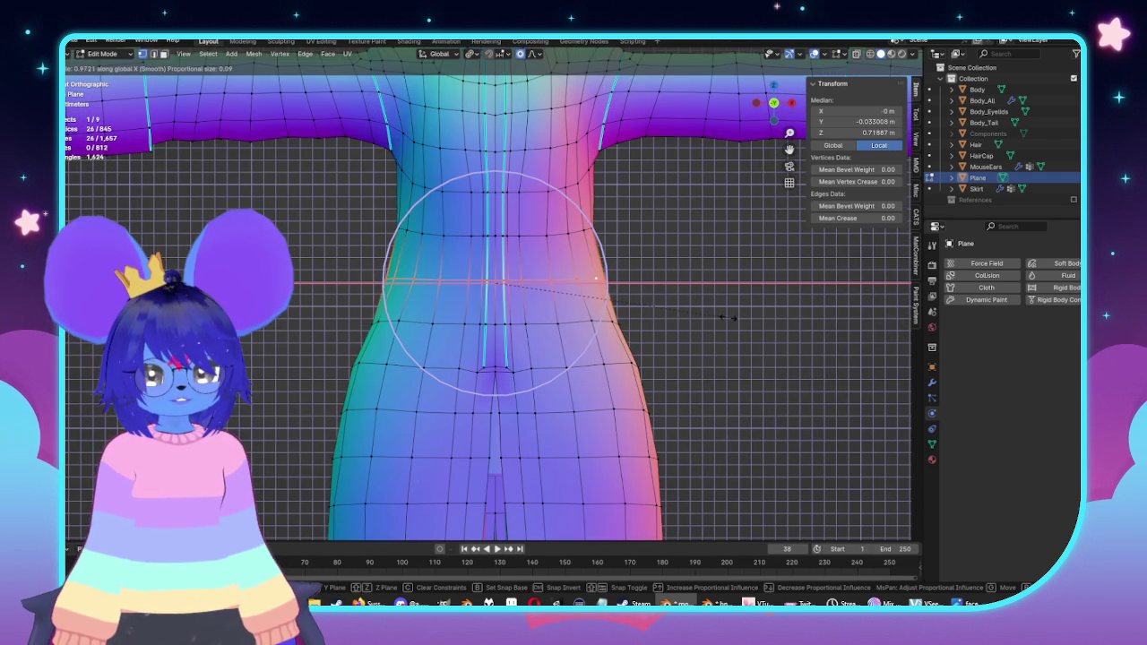
{"action": "left_click", "coordinate": [730, 316]}
{"action": "middle_click_drag", "start_coordinate": [730, 316], "coordinate": [660, 333]}
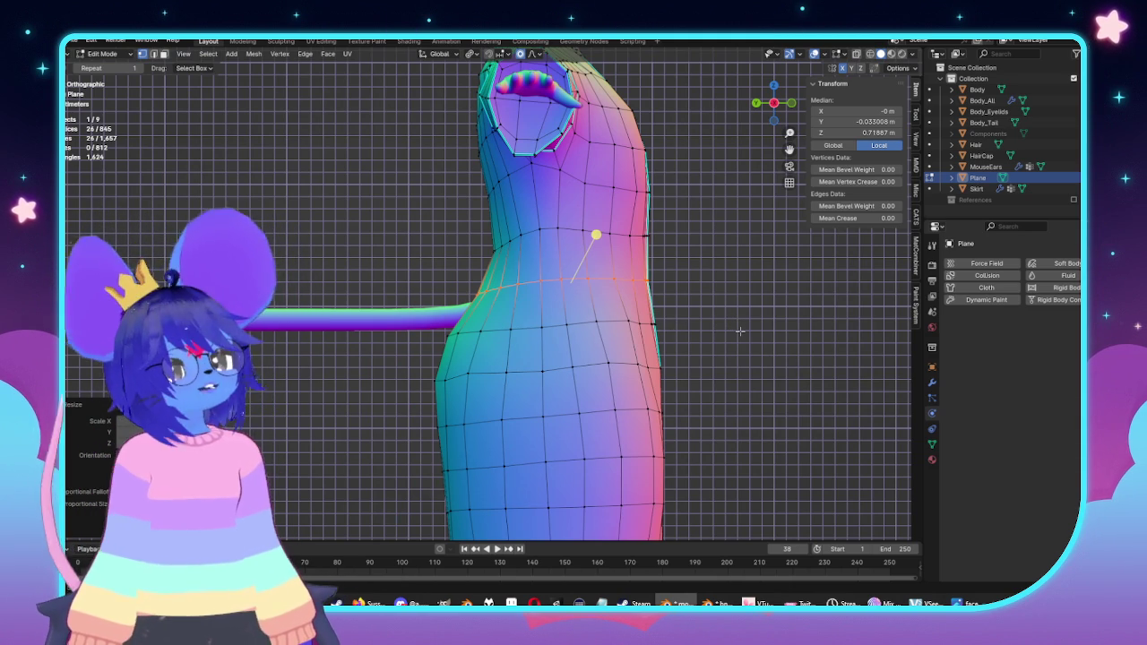
Step: From a straight front view, reselect the waist edge loop and zoom to it
{"action": "middle_click_drag", "start_coordinate": [731, 423], "coordinate": [632, 378]}
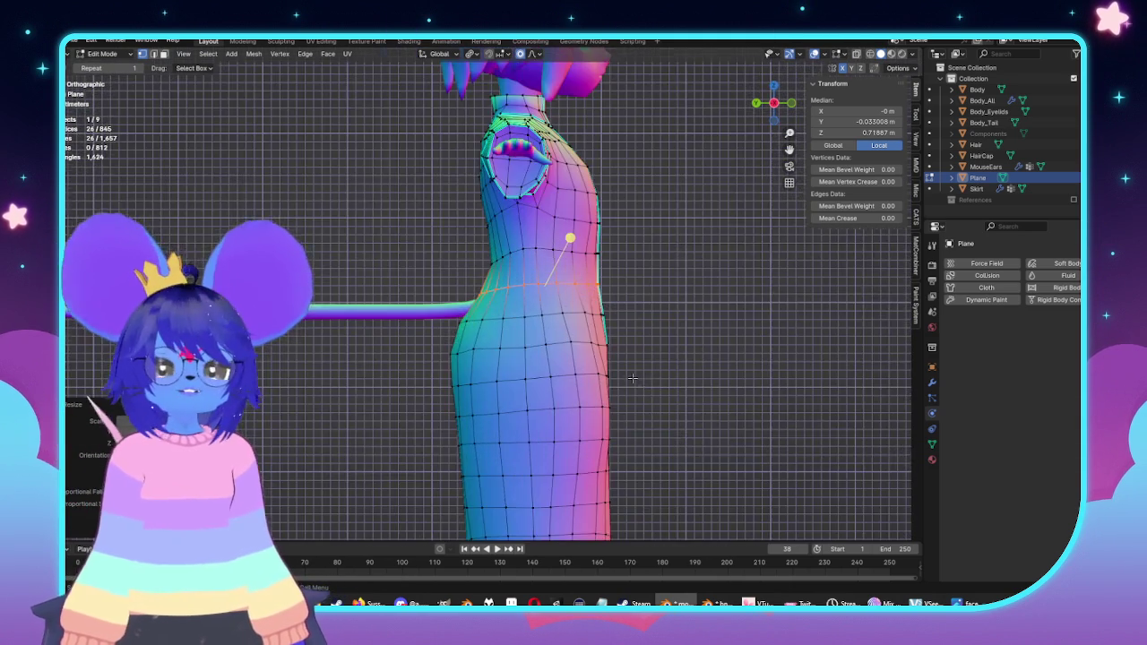
{"action": "key", "text": "KP_1"}
{"action": "key", "text": "alt+z"}
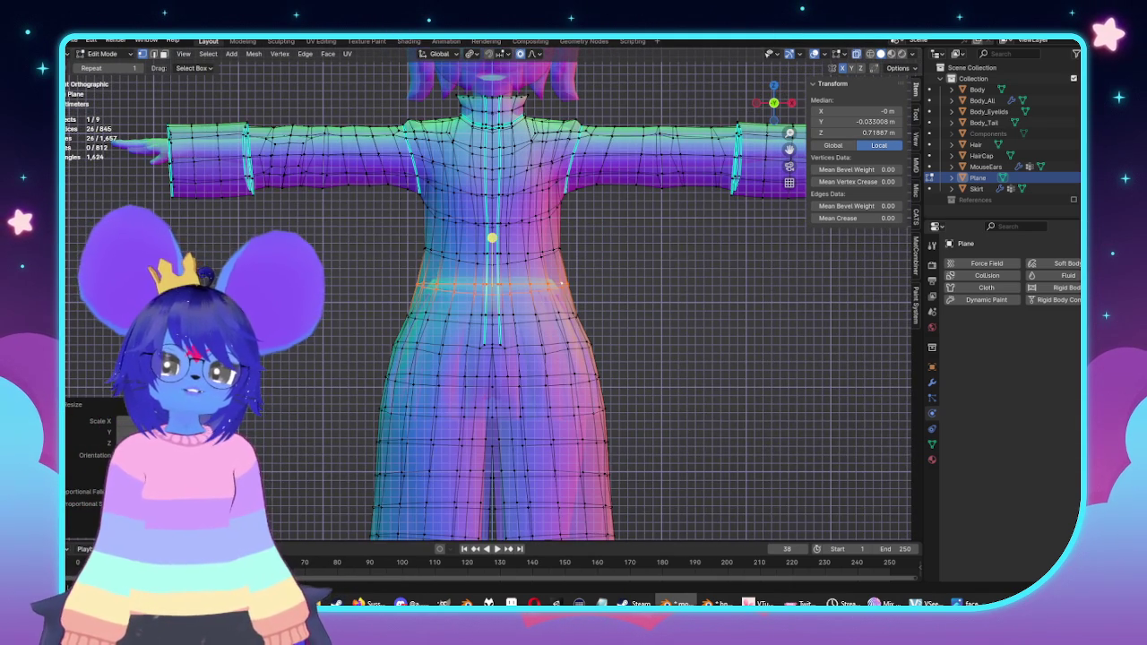
{"action": "key", "text": "alt+a"}
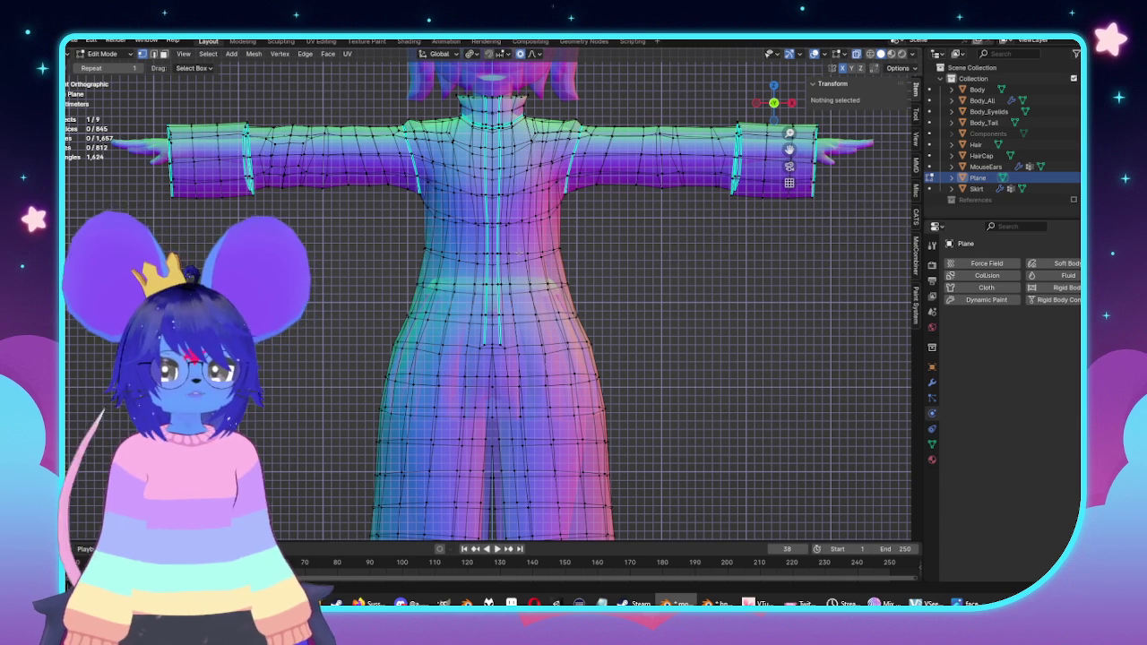
{"action": "left_click", "coordinate": [522, 253], "text": "alt"}
{"action": "key", "text": "alt+z"}
{"action": "key", "text": "KP_Decimal"}
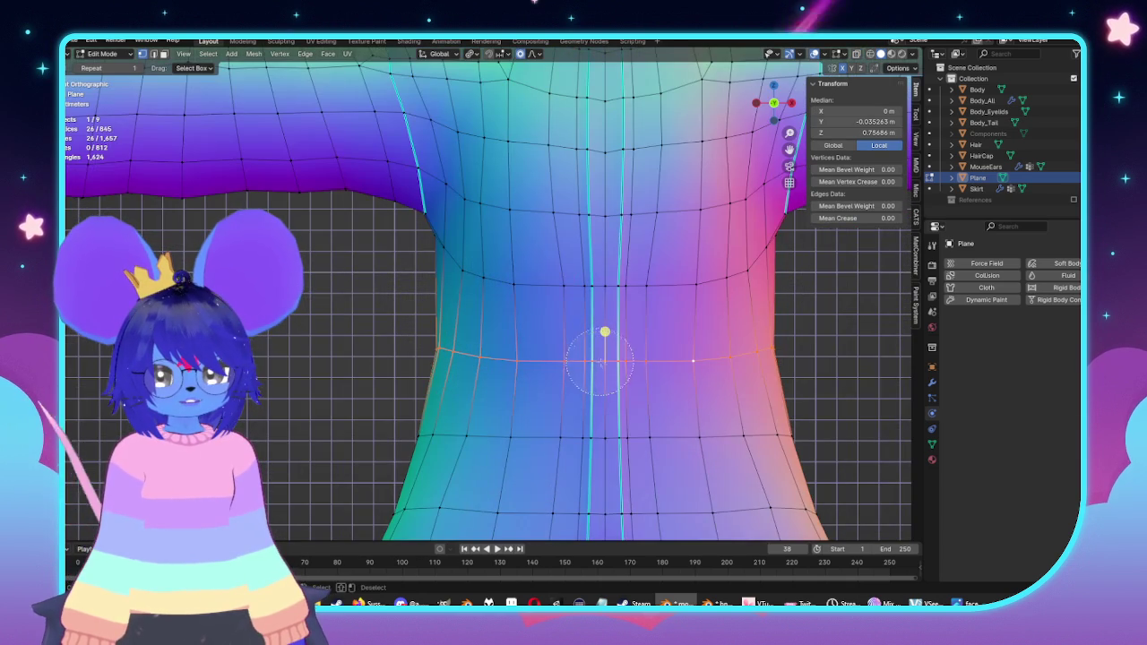
Step: Scale the waist loop to 0.9746 along X and return to Object Mode
{"action": "scroll", "coordinate": [659, 370], "scroll_direction": "down", "scroll_amount": 5}
{"action": "key", "text": "s"}
{"action": "key", "text": "x"}
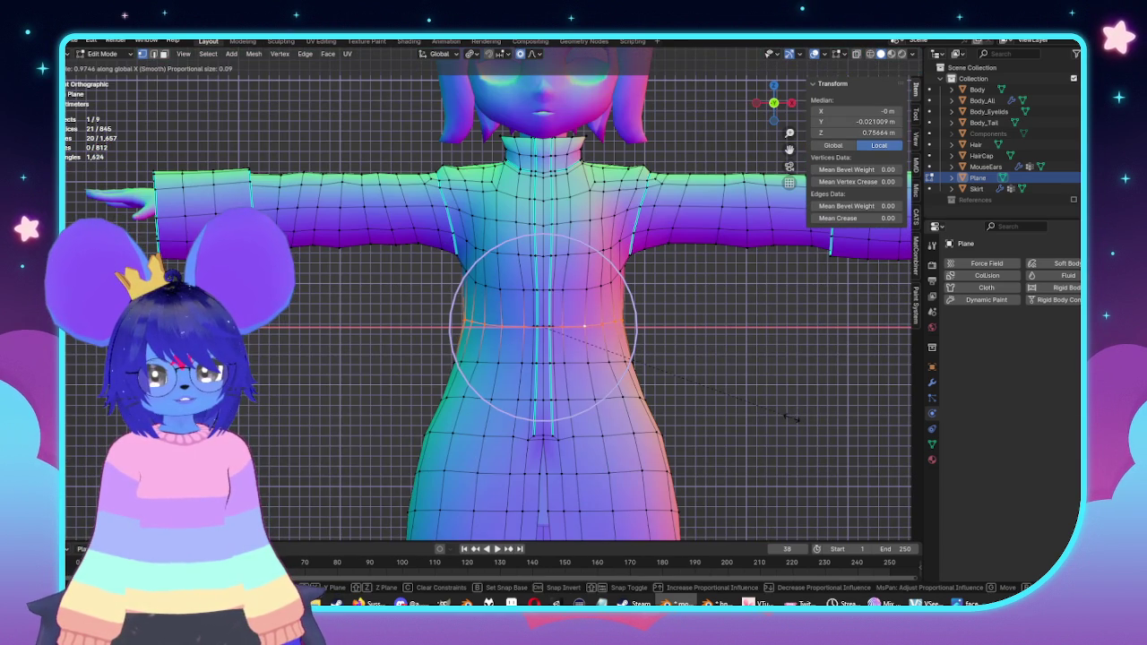
{"action": "scroll", "coordinate": [681, 386], "scroll_direction": "up", "scroll_amount": 2}
{"action": "left_click", "coordinate": [543, 295]}
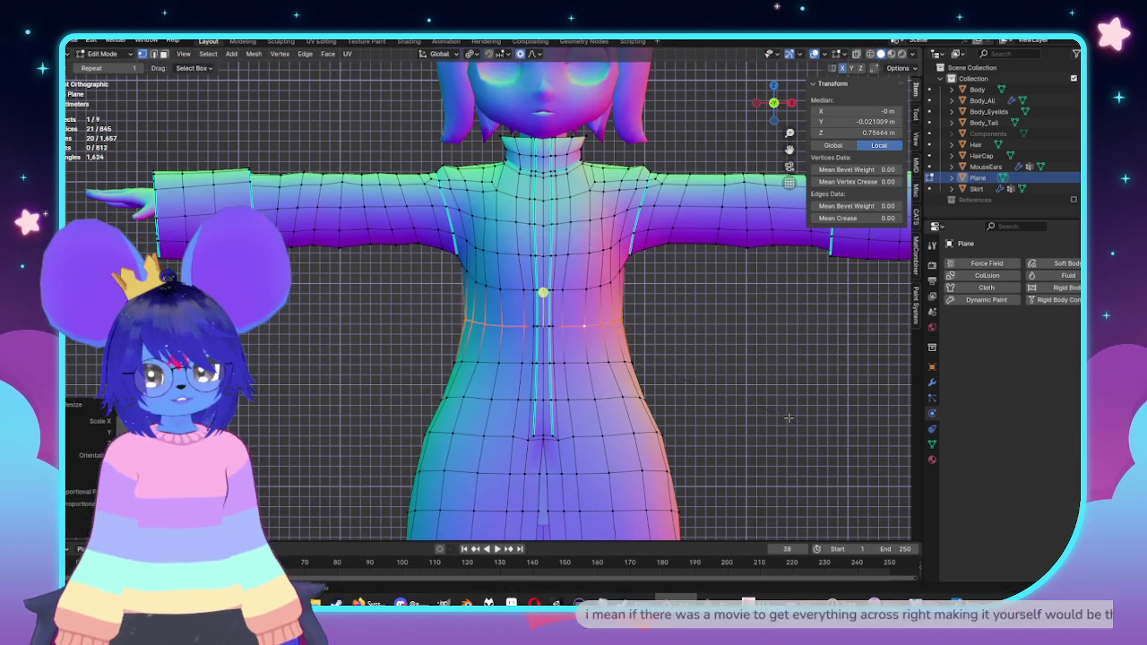
{"action": "key", "text": "Tab"}
{"action": "scroll", "coordinate": [517, 340], "scroll_direction": "down", "scroll_amount": 5}
{"action": "mouse_move", "coordinate": [518, 340]}
{"action": "middle_mouse_down"}
{"action": "mouse_move", "coordinate": [580, 377]}
{"action": "mouse_move", "coordinate": [472, 369]}
{"action": "middle_mouse_up"}
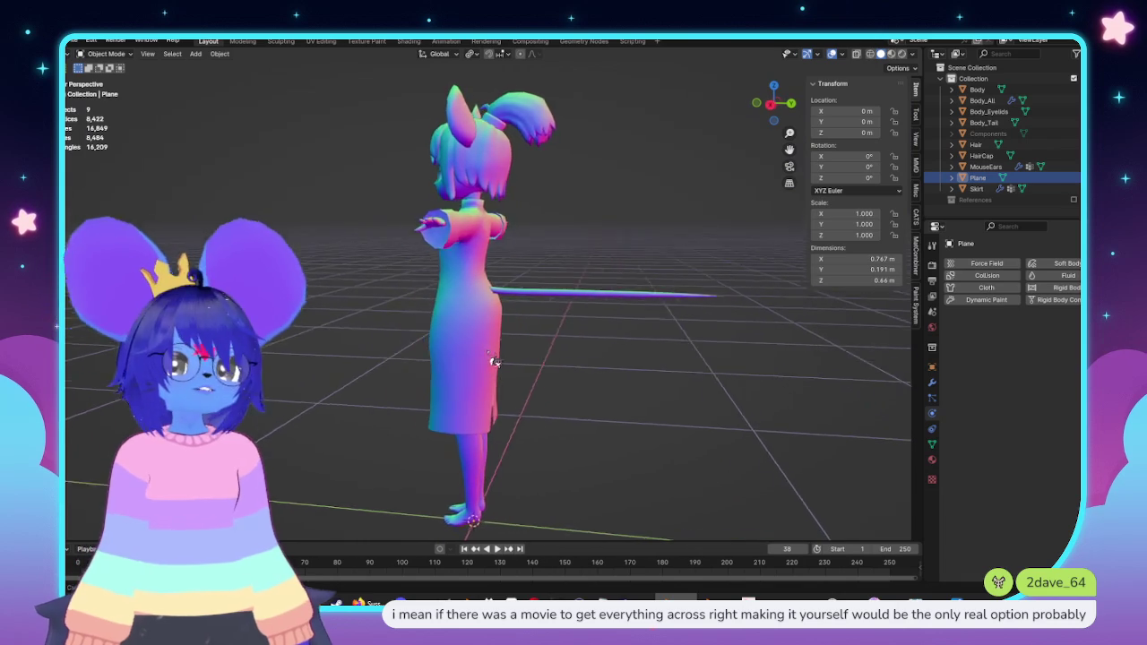
Step: Orbit around the character to inspect the narrowed coat from several angles
{"action": "key", "text": "Tab"}
{"action": "mouse_move", "coordinate": [472, 369]}
{"action": "middle_mouse_down"}
{"action": "mouse_move", "coordinate": [520, 340]}
{"action": "mouse_move", "coordinate": [604, 323]}
{"action": "mouse_move", "coordinate": [481, 326]}
{"action": "mouse_move", "coordinate": [561, 328]}
{"action": "mouse_move", "coordinate": [557, 305]}
{"action": "middle_mouse_up"}
{"action": "key", "text": "Tab"}
{"action": "scroll", "coordinate": [530, 328], "scroll_direction": "up", "scroll_amount": 4}
{"action": "middle_click_drag", "start_coordinate": [517, 256], "coordinate": [492, 208]}
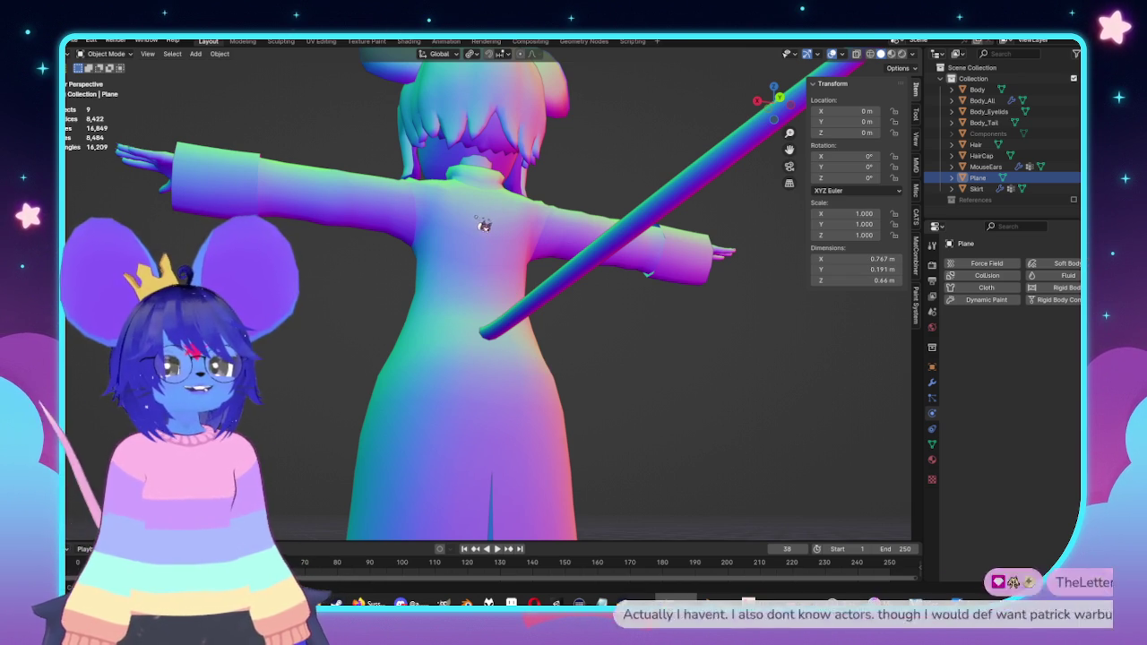
{"action": "middle_click_drag", "start_coordinate": [489, 226], "coordinate": [484, 239]}
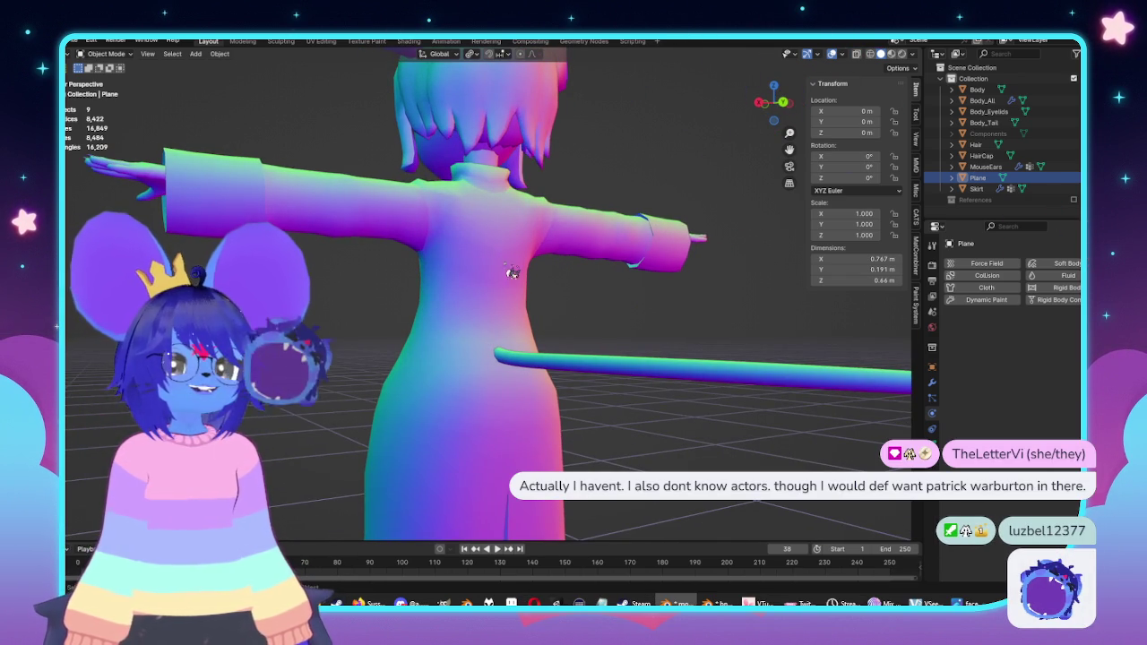
Step: In Edit Mode, select an edge path running down the coat's chest front
{"action": "key", "text": "Tab"}
{"action": "scroll", "coordinate": [529, 233], "scroll_direction": "up", "scroll_amount": 4}
{"action": "middle_click_drag", "start_coordinate": [486, 298], "coordinate": [436, 481]}
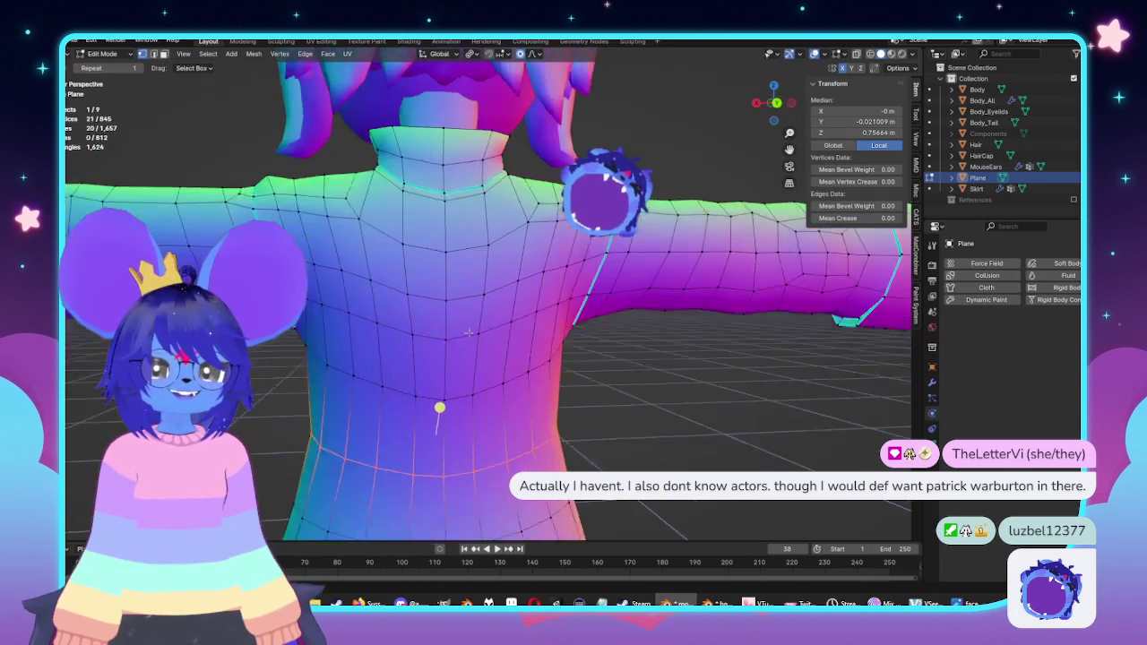
{"action": "left_click", "coordinate": [418, 228]}
{"action": "left_click", "coordinate": [426, 357], "text": "ctrl"}
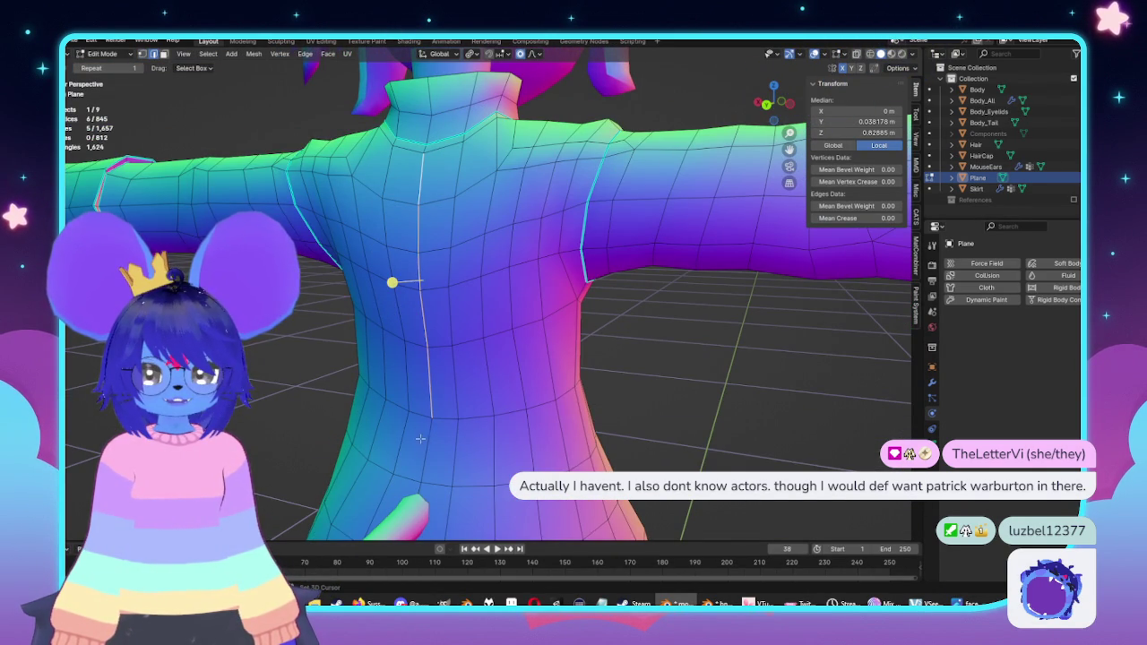
{"action": "mouse_move", "coordinate": [461, 418]}
{"action": "middle_mouse_down"}
{"action": "mouse_move", "coordinate": [351, 260]}
{"action": "mouse_move", "coordinate": [448, 269]}
{"action": "middle_mouse_up"}
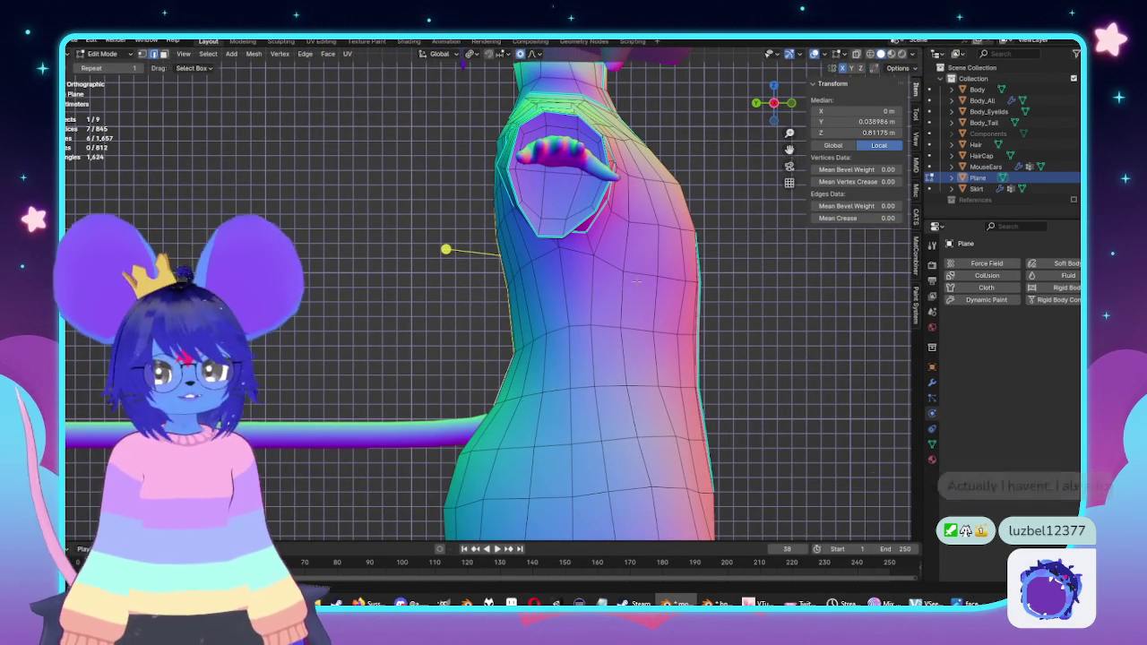
Step: Extrude the chest-front edges into a flap, adjust it along Z and Y, then extend it
{"action": "key", "text": "g"}
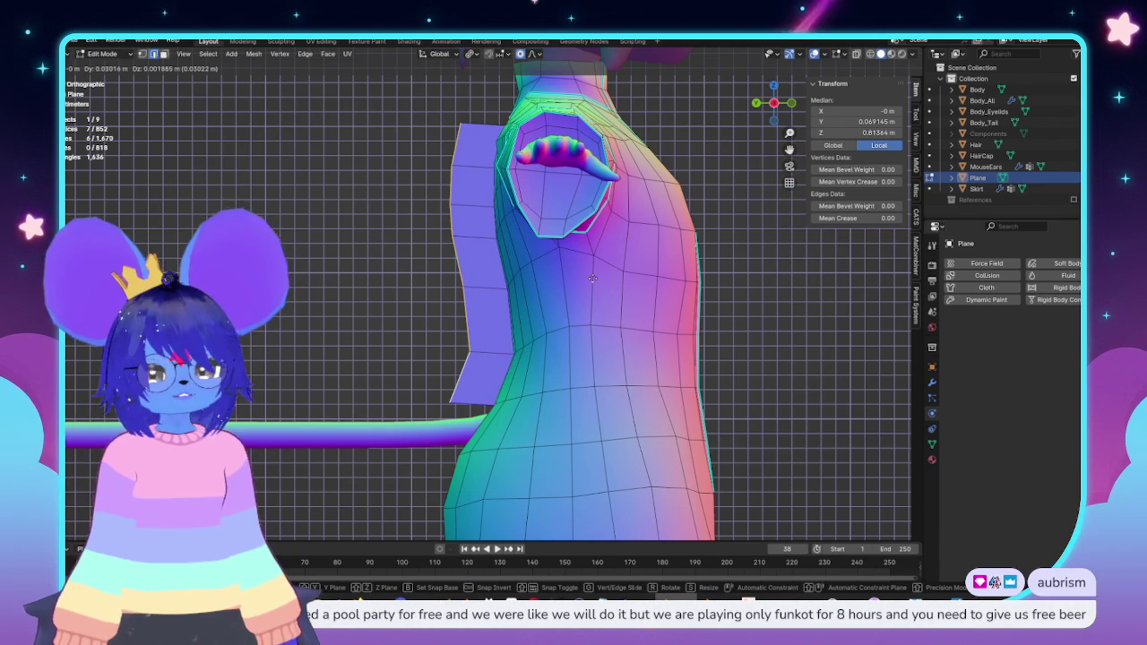
{"action": "left_click", "coordinate": [592, 278]}
{"action": "key", "text": "g"}
{"action": "key", "text": "z"}
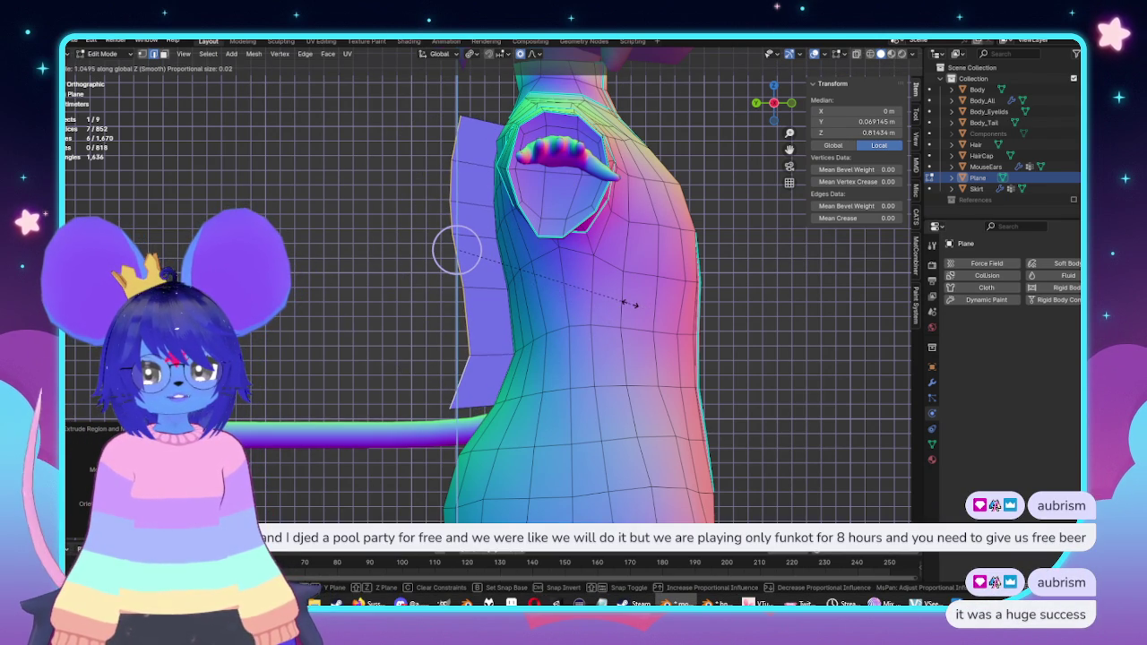
{"action": "left_click", "coordinate": [628, 304]}
{"action": "key", "text": "g"}
{"action": "key", "text": "y"}
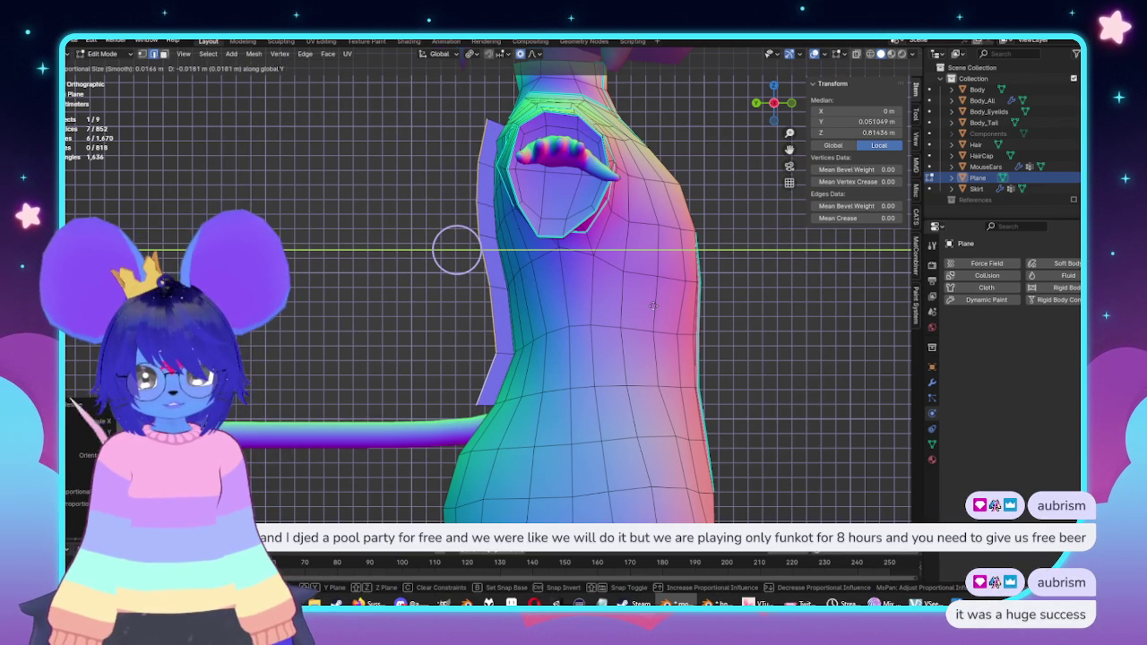
{"action": "left_click", "coordinate": [648, 307]}
{"action": "key", "text": "g"}
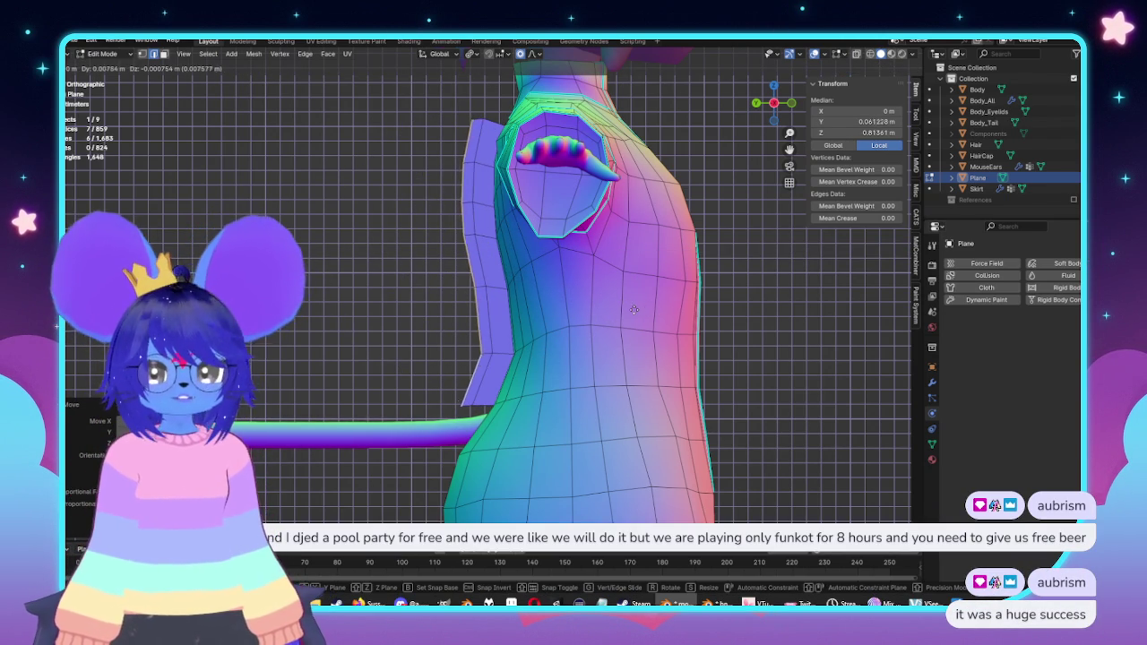
{"action": "left_click", "coordinate": [621, 312]}
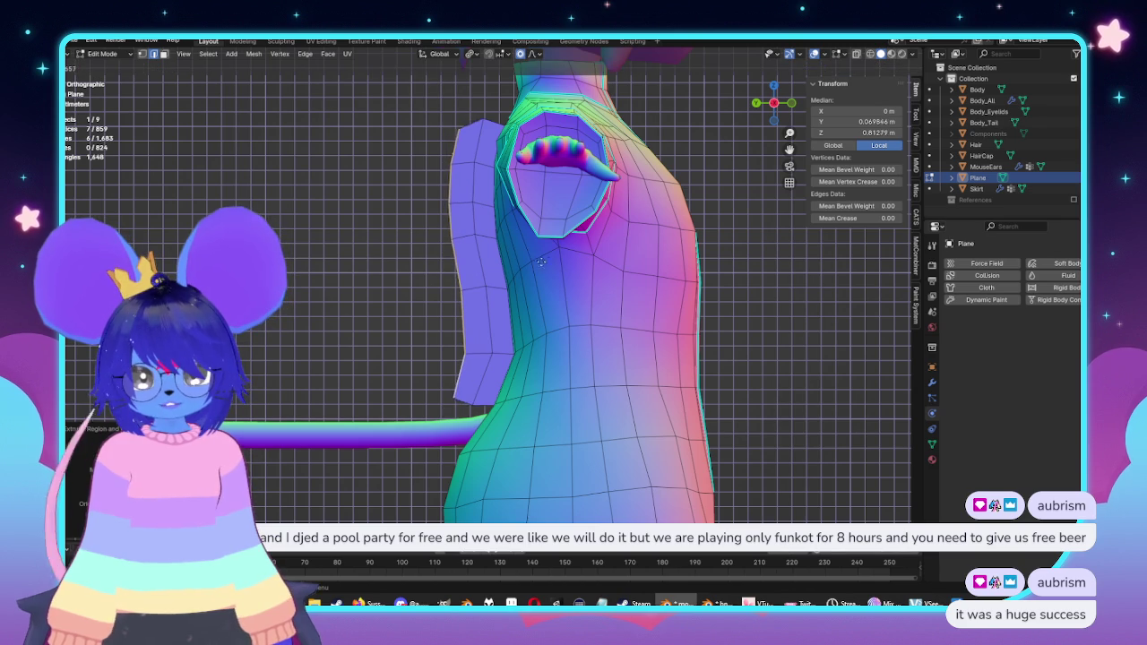
{"action": "mouse_move", "coordinate": [457, 262]}
{"action": "middle_mouse_down"}
{"action": "mouse_move", "coordinate": [673, 275]}
{"action": "mouse_move", "coordinate": [545, 371]}
{"action": "middle_mouse_up"}
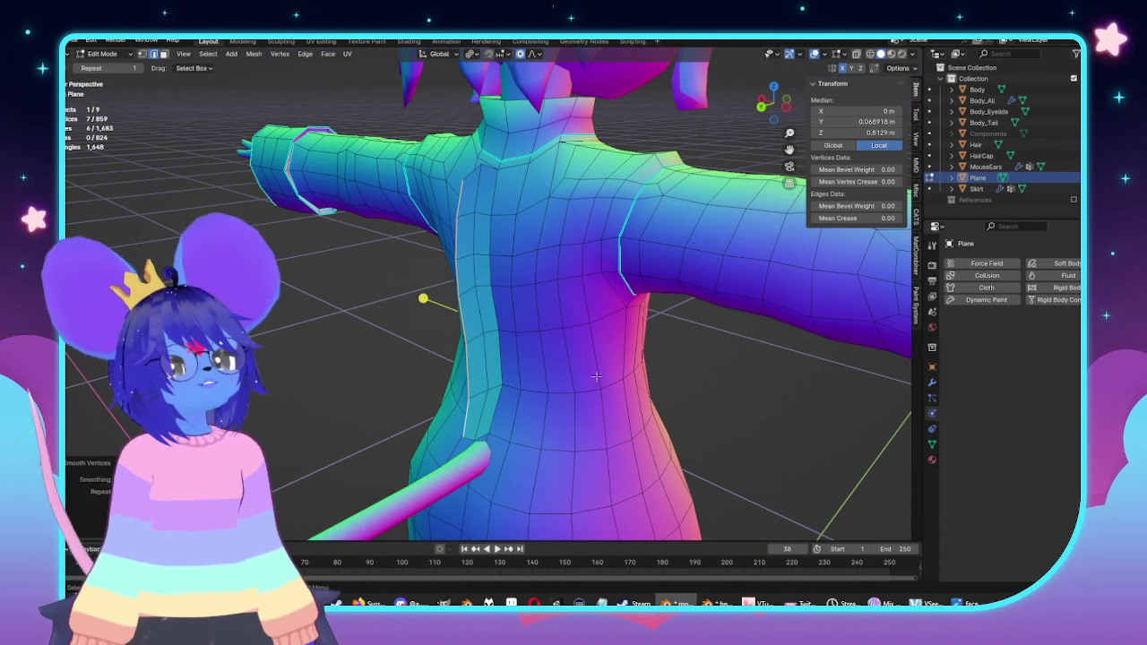
Step: Select the vertical face strip down the coat front and extrude it to thicken the placket
{"action": "middle_click_drag", "start_coordinate": [569, 410], "coordinate": [466, 198]}
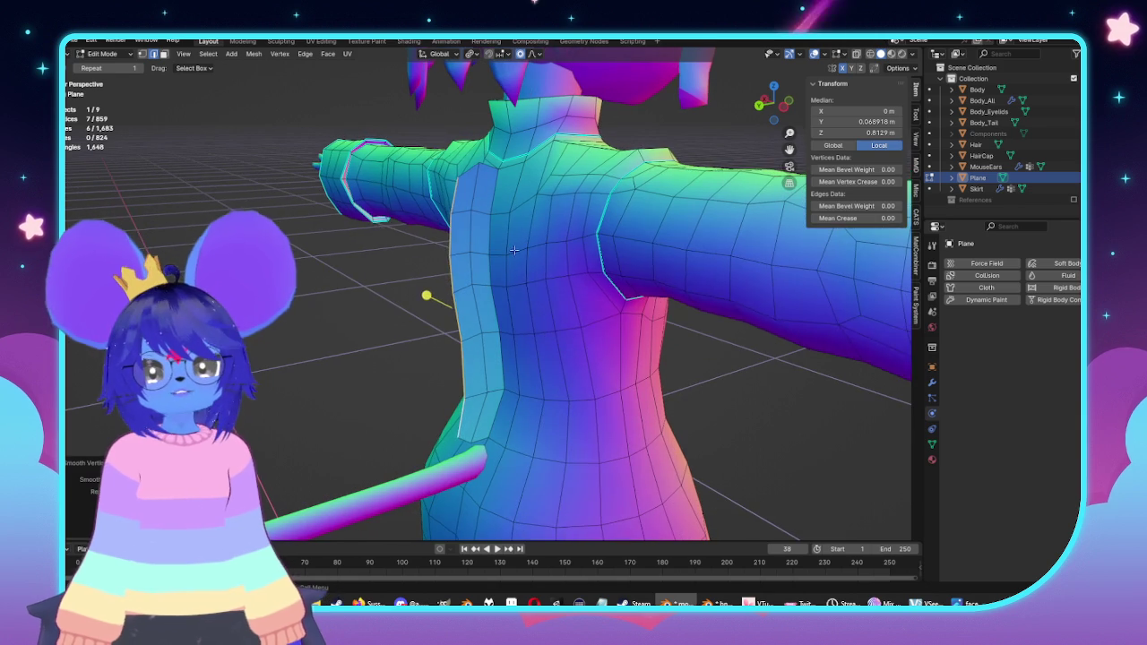
{"action": "key", "text": "alt+a"}
{"action": "left_click", "coordinate": [466, 198]}
{"action": "left_click", "coordinate": [401, 233]}
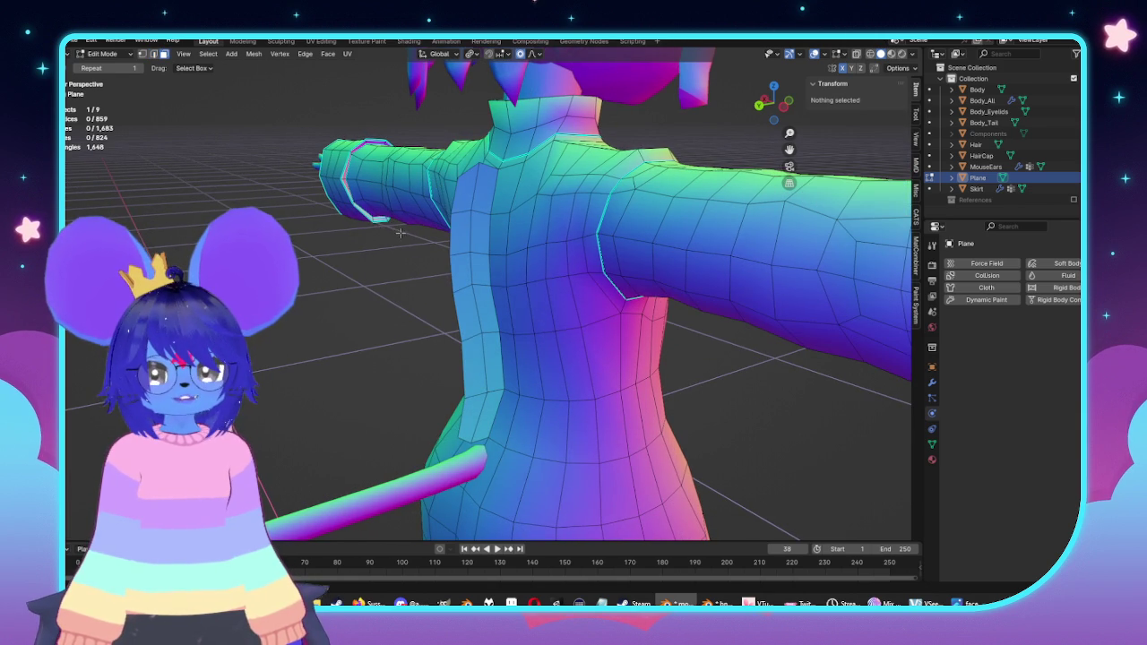
{"action": "left_click", "coordinate": [465, 217], "text": "alt"}
{"action": "middle_click_drag", "start_coordinate": [465, 217], "coordinate": [603, 337]}
{"action": "key", "text": "e"}
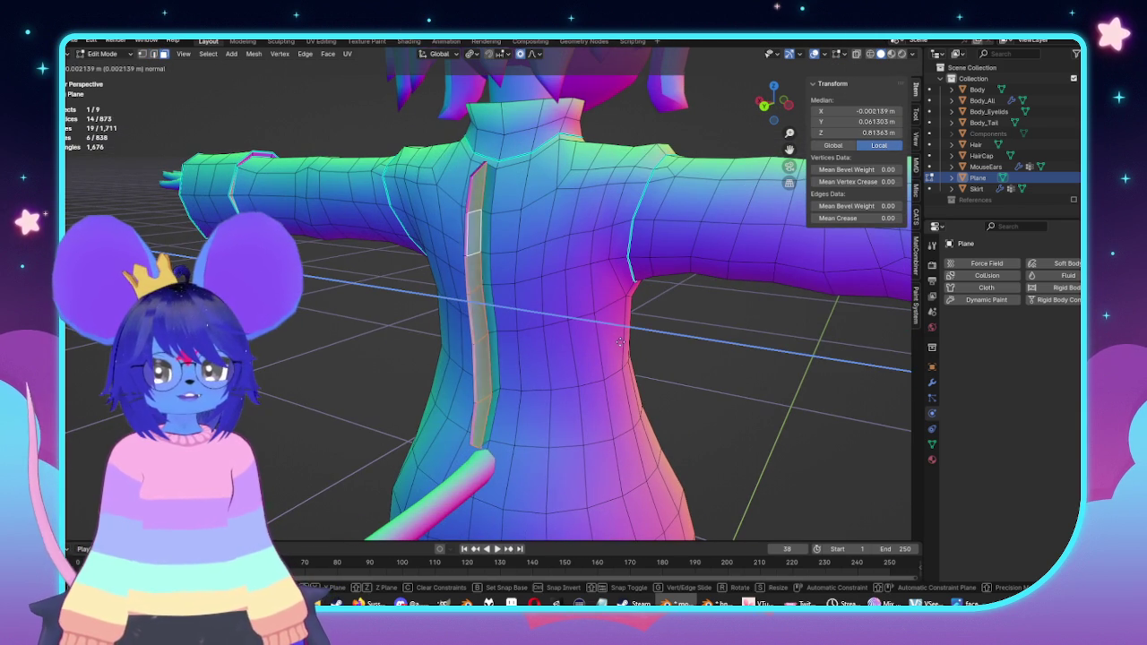
{"action": "left_click", "coordinate": [624, 344]}
{"action": "mouse_move", "coordinate": [624, 343]}
{"action": "middle_mouse_down"}
{"action": "mouse_move", "coordinate": [589, 295]}
{"action": "mouse_move", "coordinate": [687, 260]}
{"action": "mouse_move", "coordinate": [538, 161]}
{"action": "middle_mouse_up"}
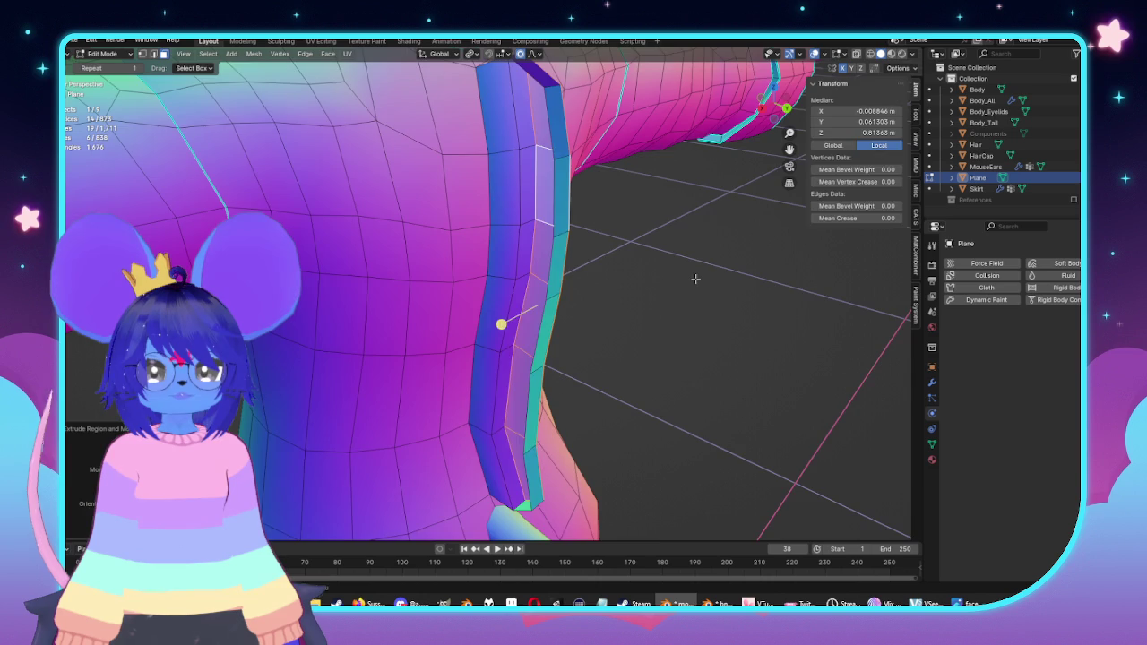
Step: Fill faces across the open side of the placket strip to close it
{"action": "left_click", "coordinate": [538, 296]}
{"action": "middle_click_drag", "start_coordinate": [538, 296], "coordinate": [489, 108]}
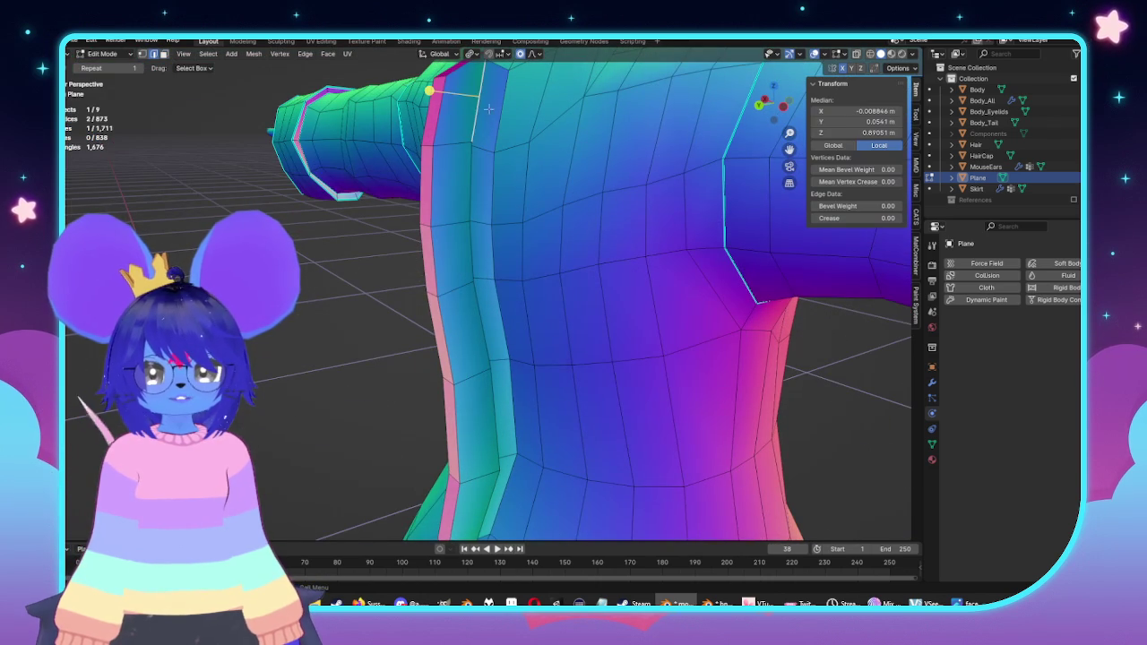
{"action": "key", "text": "f"}
{"action": "mouse_move", "coordinate": [504, 119]}
{"action": "middle_mouse_down"}
{"action": "mouse_move", "coordinate": [483, 210]}
{"action": "mouse_move", "coordinate": [531, 284]}
{"action": "mouse_move", "coordinate": [480, 262]}
{"action": "middle_mouse_up"}
{"action": "left_click", "coordinate": [494, 201], "text": "shift"}
{"action": "key", "text": "f"}
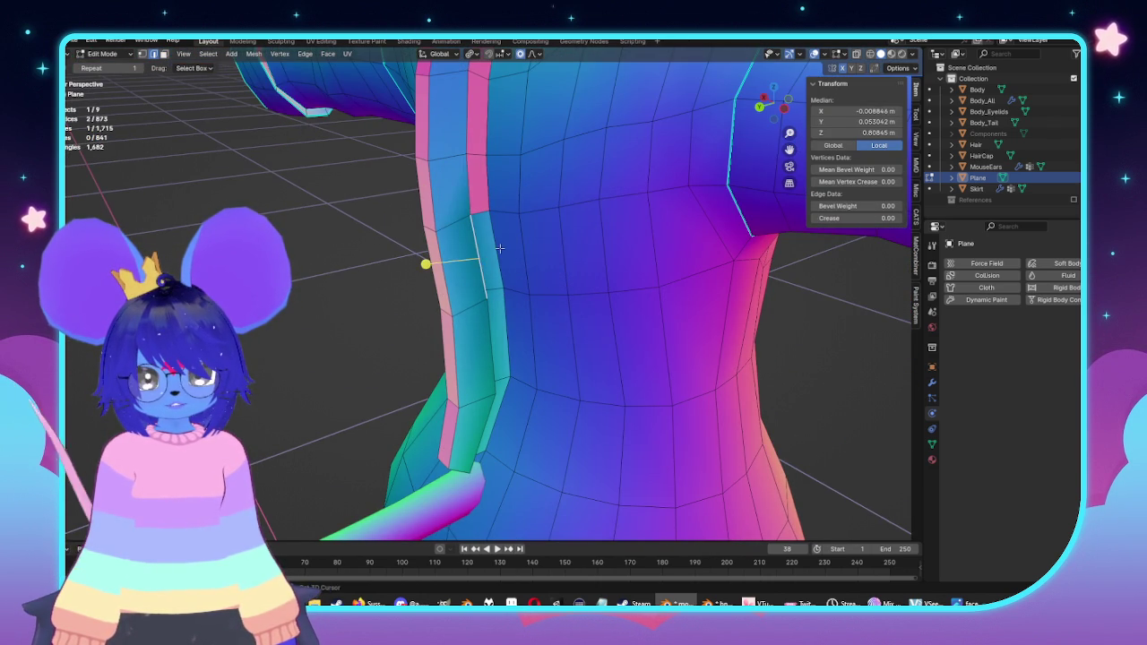
{"action": "key", "text": "f"}
{"action": "mouse_move", "coordinate": [505, 331]}
{"action": "middle_mouse_down"}
{"action": "mouse_move", "coordinate": [495, 340]}
{"action": "mouse_move", "coordinate": [538, 370]}
{"action": "mouse_move", "coordinate": [611, 374]}
{"action": "mouse_move", "coordinate": [538, 341]}
{"action": "middle_mouse_up"}
Step: Delete the stray edges along the placket strip
{"action": "scroll", "coordinate": [537, 341], "scroll_direction": "up", "scroll_amount": 3}
{"action": "left_click", "coordinate": [472, 395]}
{"action": "left_click", "coordinate": [479, 173], "text": "ctrl"}
{"action": "key", "text": "x"}
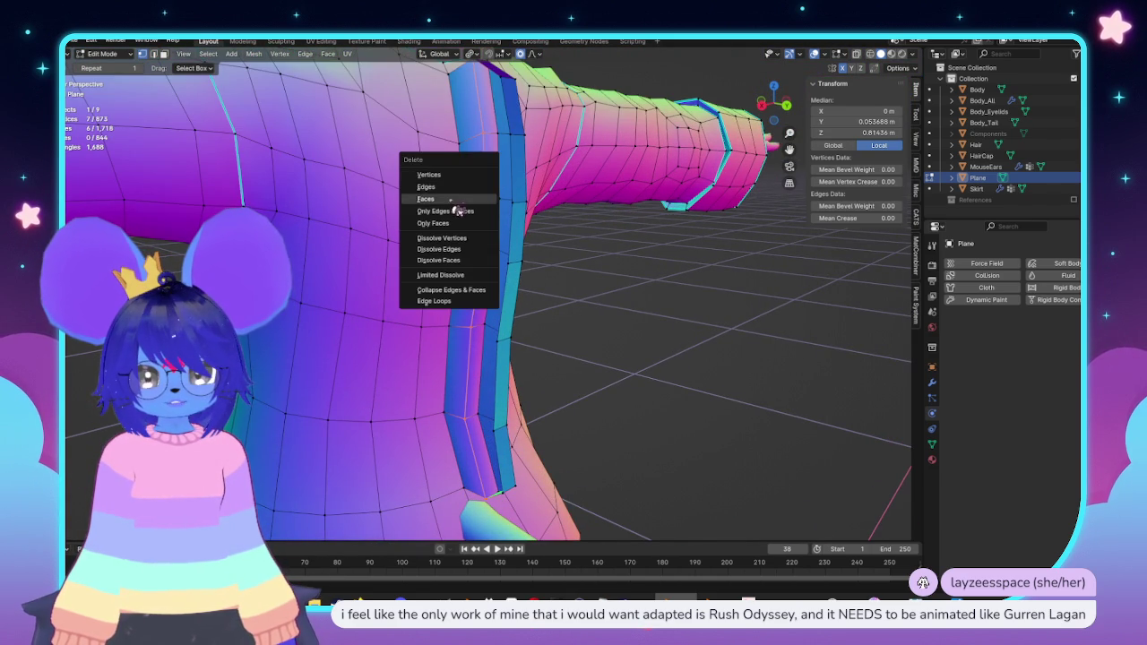
{"action": "key", "text": "Escape"}
{"action": "middle_click_drag", "start_coordinate": [537, 412], "coordinate": [550, 425]}
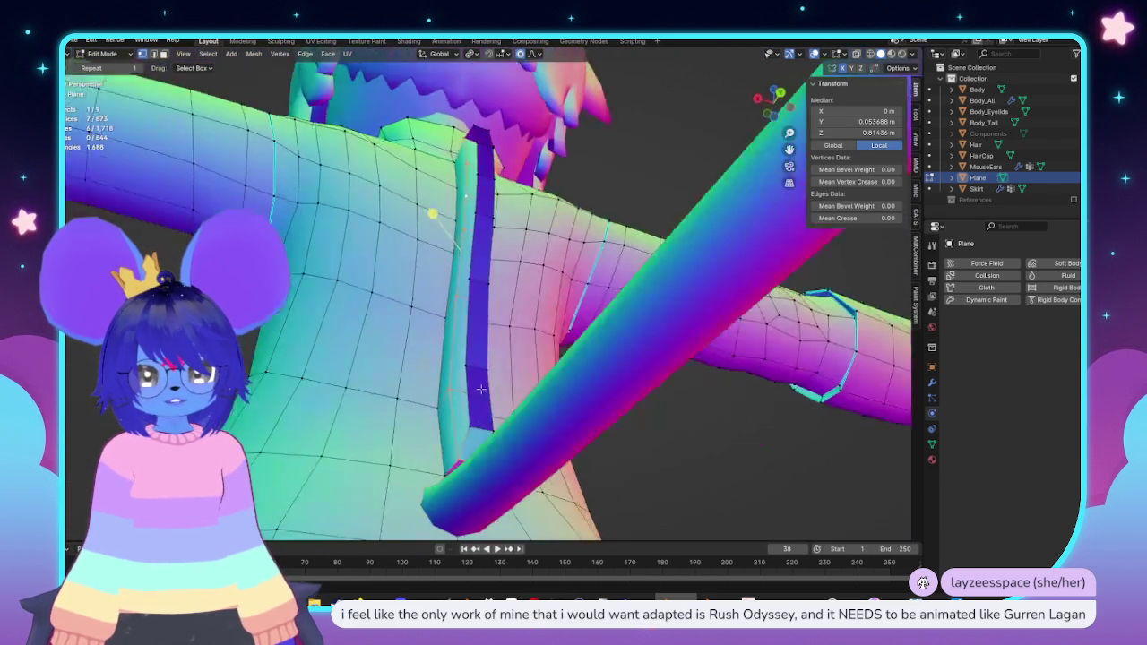
{"action": "key", "text": "x"}
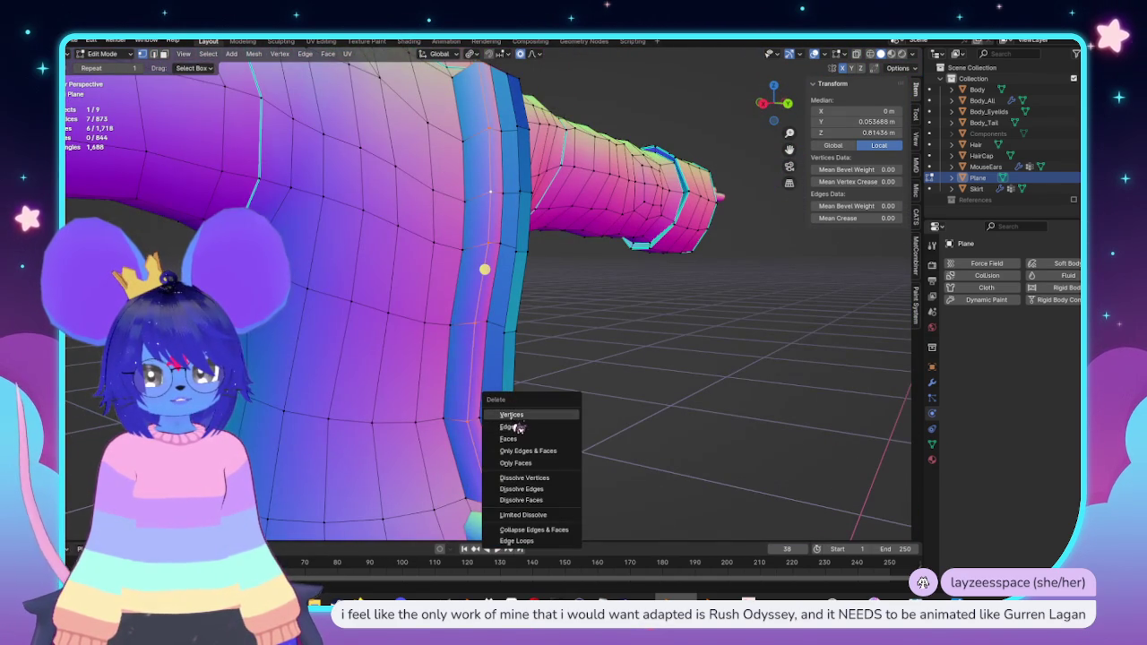
{"action": "left_click", "coordinate": [512, 427]}
Step: Select the strip's top edge and bottom vertices, then select the whole coat mesh
{"action": "middle_click_drag", "start_coordinate": [520, 430], "coordinate": [442, 217]}
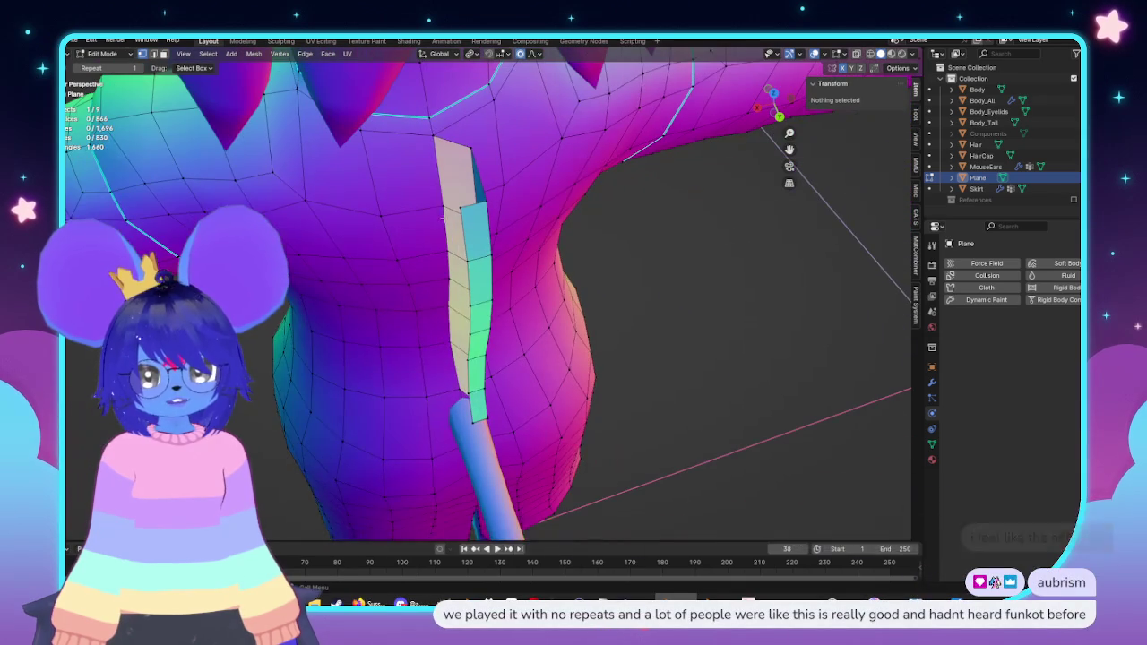
{"action": "middle_click_drag", "start_coordinate": [442, 217], "coordinate": [521, 158]}
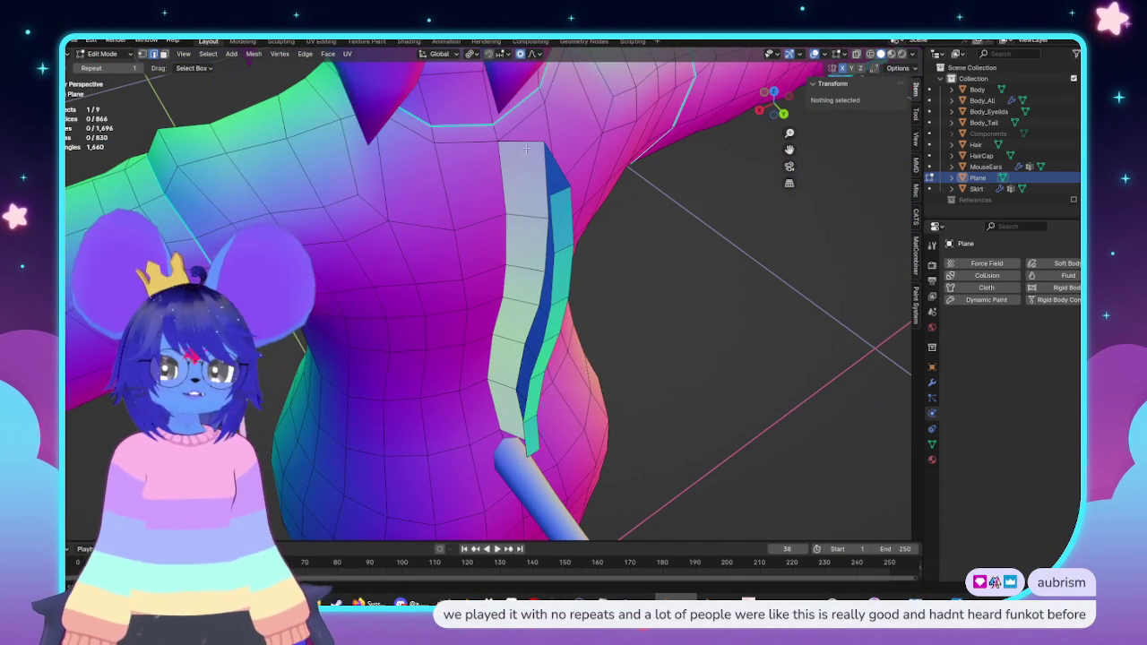
{"action": "left_click", "coordinate": [523, 140]}
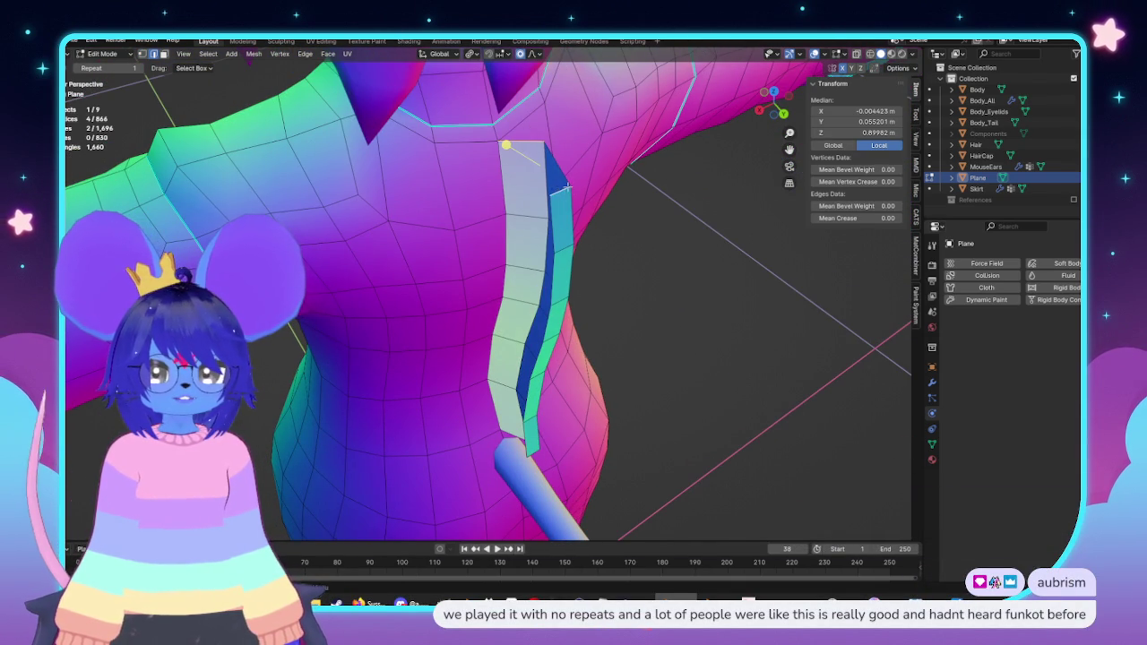
{"action": "middle_click_drag", "start_coordinate": [647, 383], "coordinate": [565, 322]}
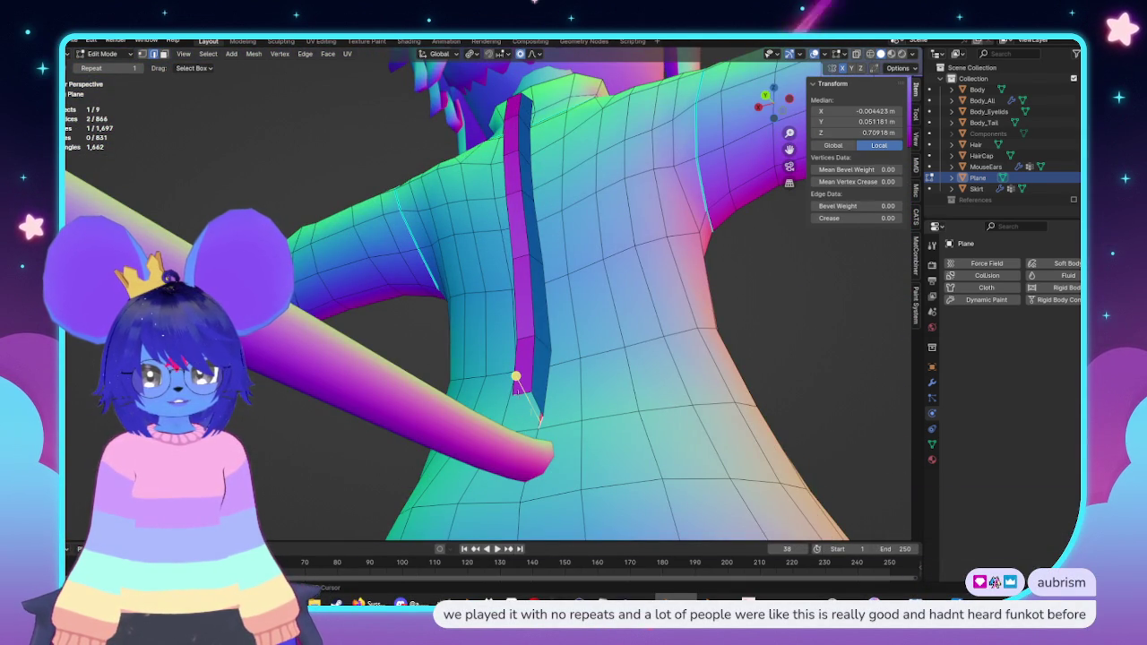
{"action": "left_click", "coordinate": [529, 394], "text": "shift"}
{"action": "middle_click_drag", "start_coordinate": [533, 398], "coordinate": [669, 373]}
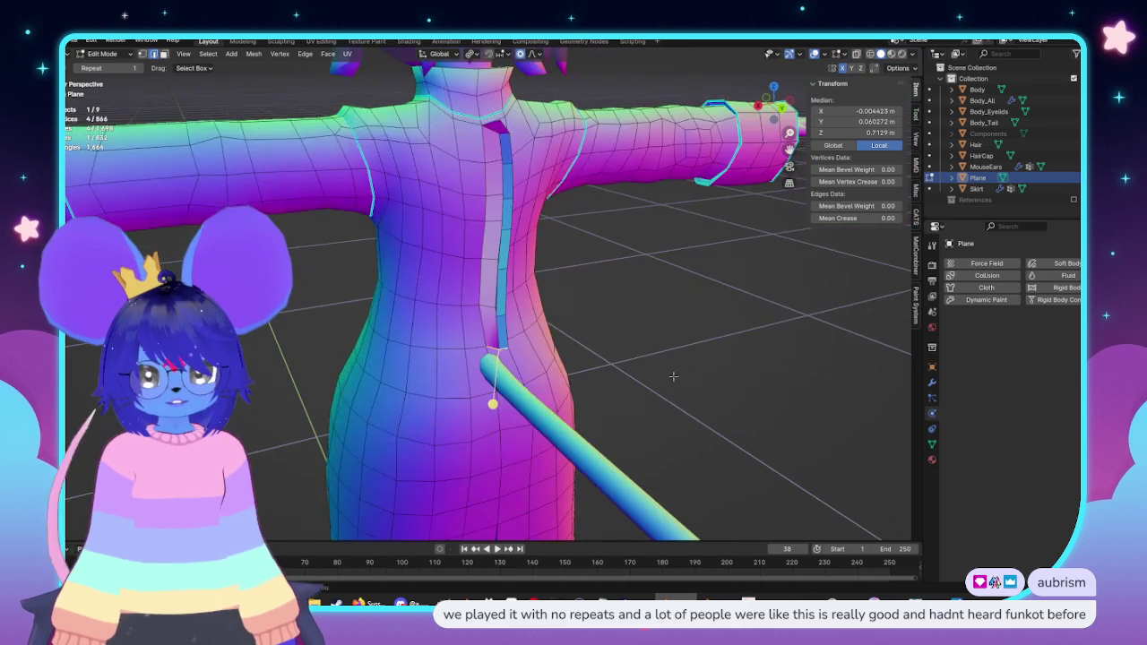
{"action": "key", "text": "a"}
{"action": "left_click", "coordinate": [255, 55]}
Step: Symmetrize the coat mesh across its center and check the result
{"action": "left_click", "coordinate": [256, 56]}
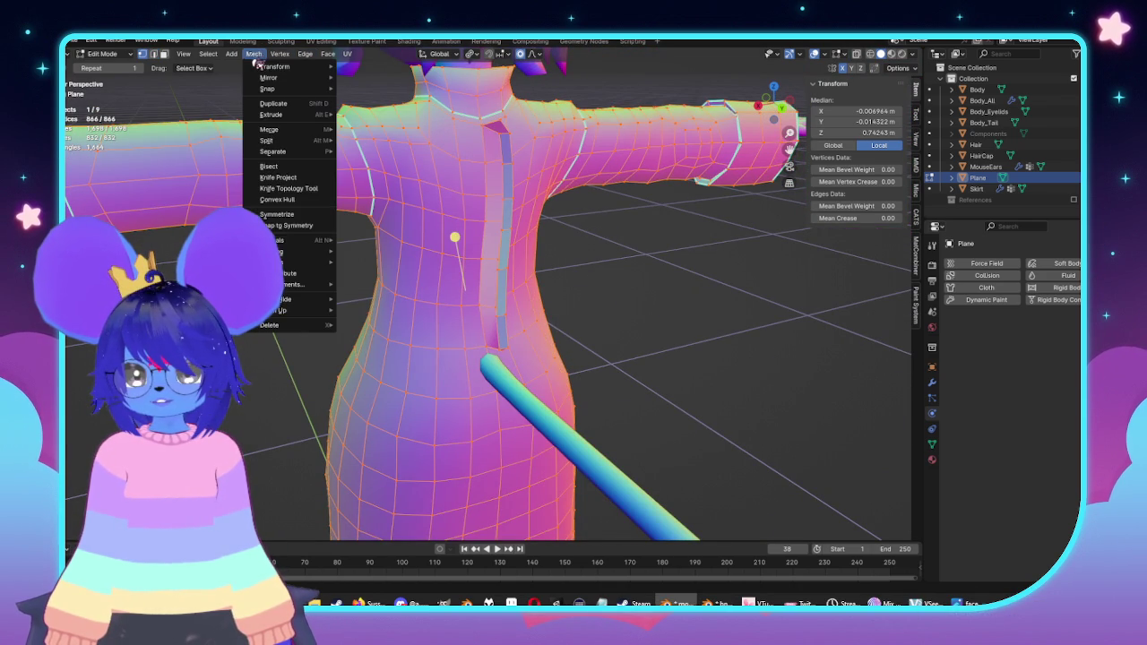
{"action": "left_click", "coordinate": [280, 226]}
{"action": "key", "text": "Tab"}
{"action": "mouse_move", "coordinate": [594, 307]}
{"action": "middle_mouse_down"}
{"action": "mouse_move", "coordinate": [517, 329]}
{"action": "mouse_move", "coordinate": [542, 320]}
{"action": "middle_mouse_up"}
{"action": "key", "text": "Tab"}
Step: Recalculate the coat's normals and inspect the shading around the neck and shoulders
{"action": "key", "text": "alt+n"}
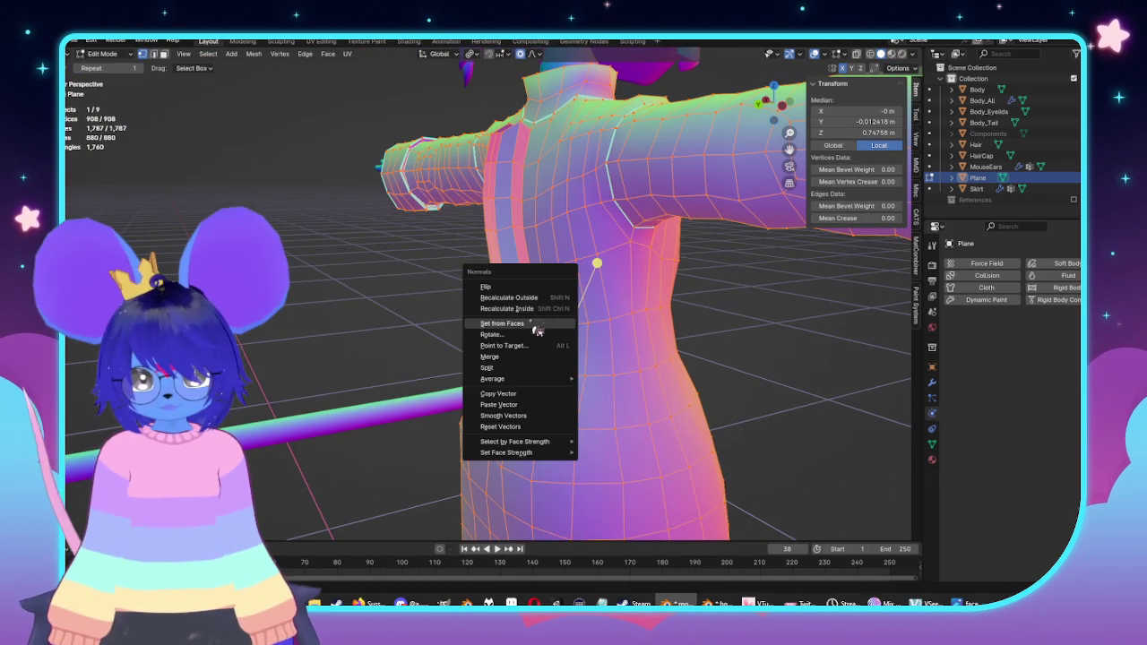
{"action": "left_click", "coordinate": [518, 300]}
{"action": "key", "text": "Tab"}
{"action": "middle_click_drag", "start_coordinate": [519, 304], "coordinate": [683, 317]}
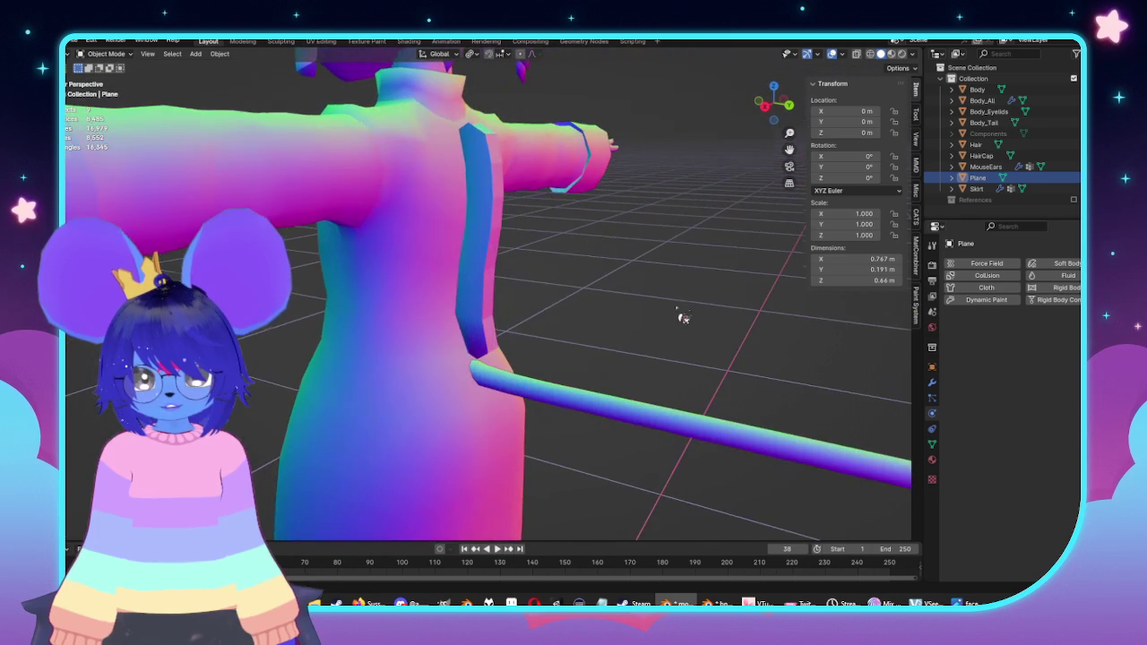
{"action": "middle_click_drag", "start_coordinate": [643, 230], "coordinate": [558, 248]}
{"action": "scroll", "coordinate": [583, 333], "scroll_direction": "up", "scroll_amount": 3}
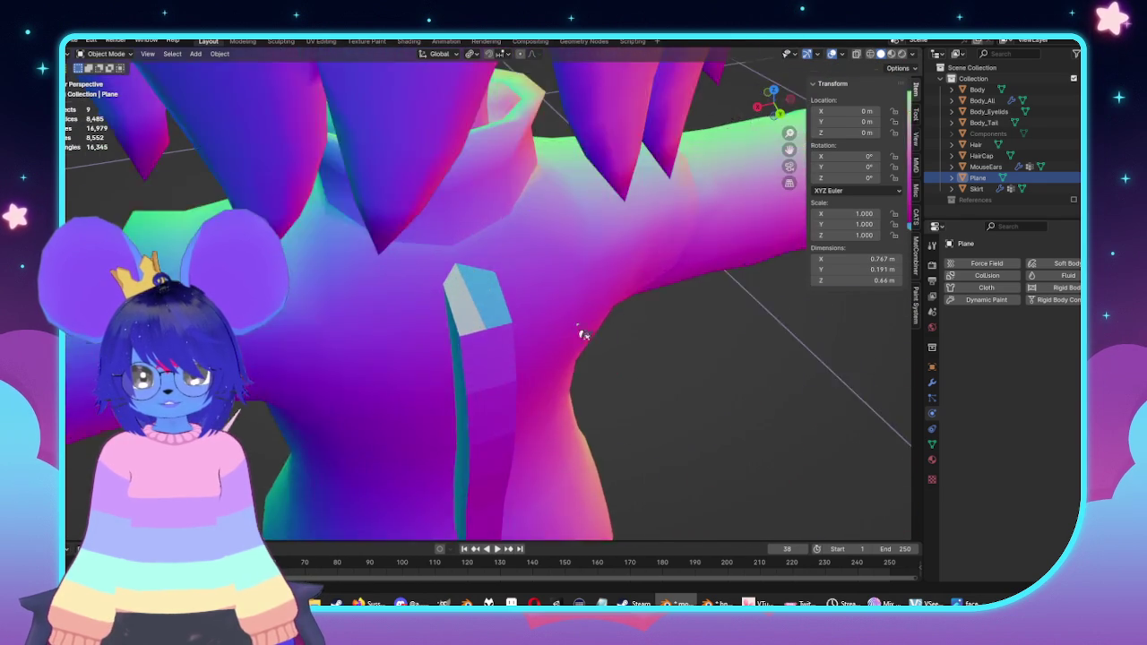
{"action": "key", "text": "Tab"}
{"action": "middle_click_drag", "start_coordinate": [513, 372], "coordinate": [584, 519]}
{"action": "key", "text": "Tab"}
Step: Apply Set from Faces normals and Shade Smooth by Angle to the coat
{"action": "right_click", "coordinate": [538, 277]}
{"action": "left_click", "coordinate": [550, 313]}
{"action": "right_click", "coordinate": [474, 285]}
{"action": "left_click", "coordinate": [500, 295]}
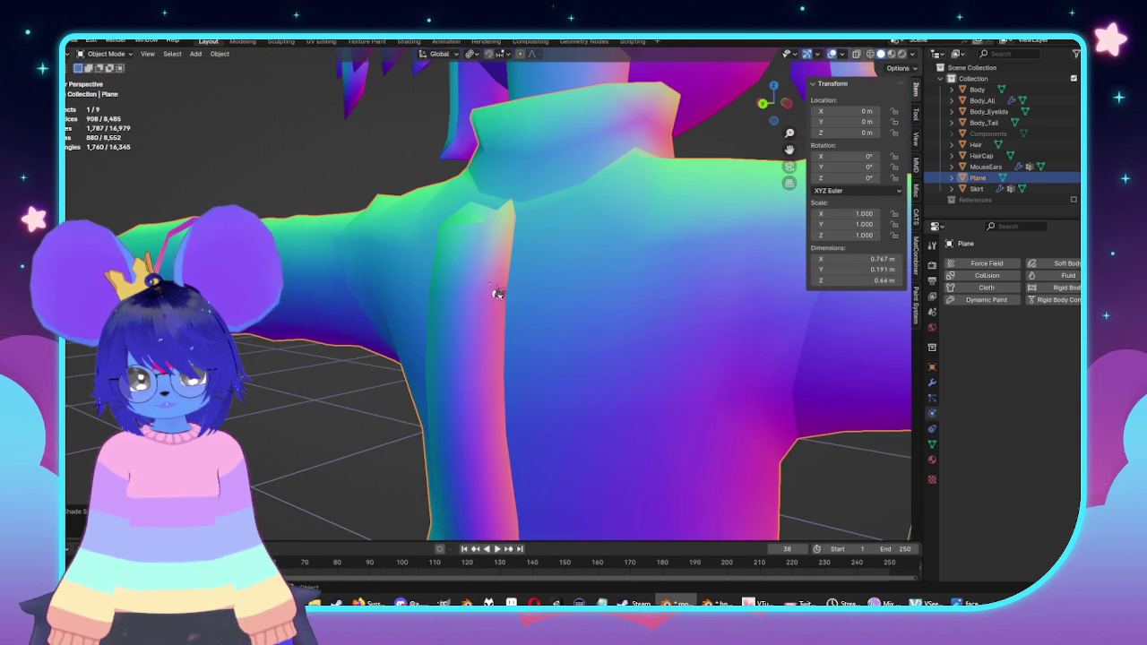
{"action": "middle_click_drag", "start_coordinate": [499, 295], "coordinate": [349, 381], "text": "alt"}
{"action": "key", "text": "Tab"}
{"action": "mouse_move", "coordinate": [444, 324]}
{"action": "middle_mouse_down"}
{"action": "mouse_move", "coordinate": [513, 347]}
{"action": "mouse_move", "coordinate": [527, 309]}
{"action": "middle_mouse_up"}
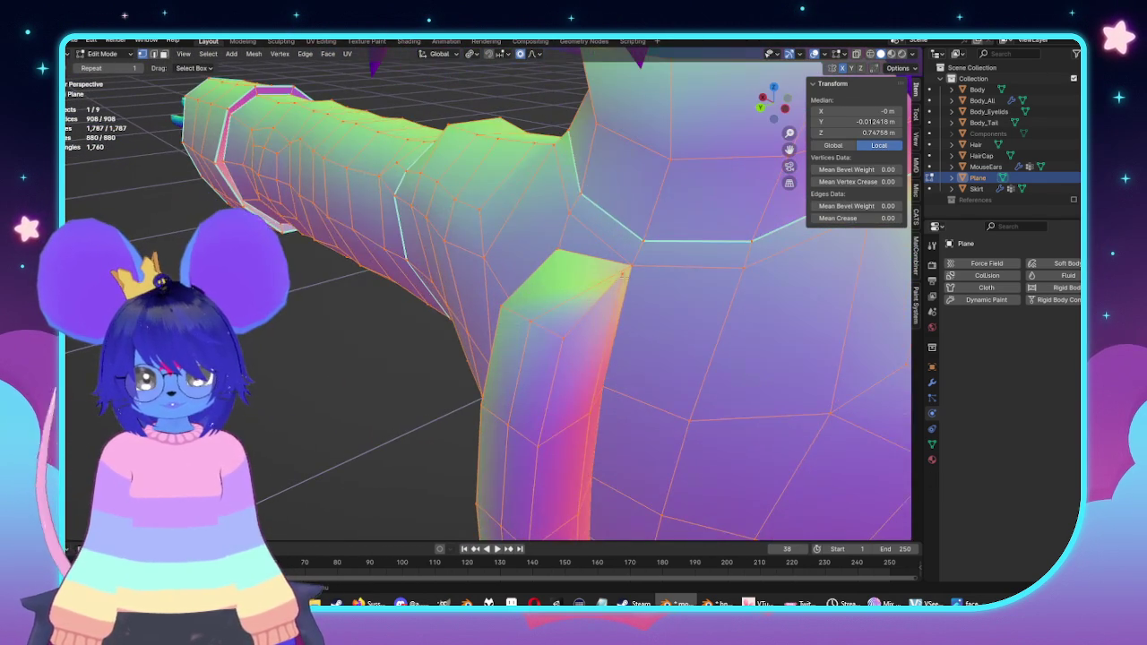
Step: Select an edge at the placket top and subdivide it
{"action": "left_click", "coordinate": [661, 233]}
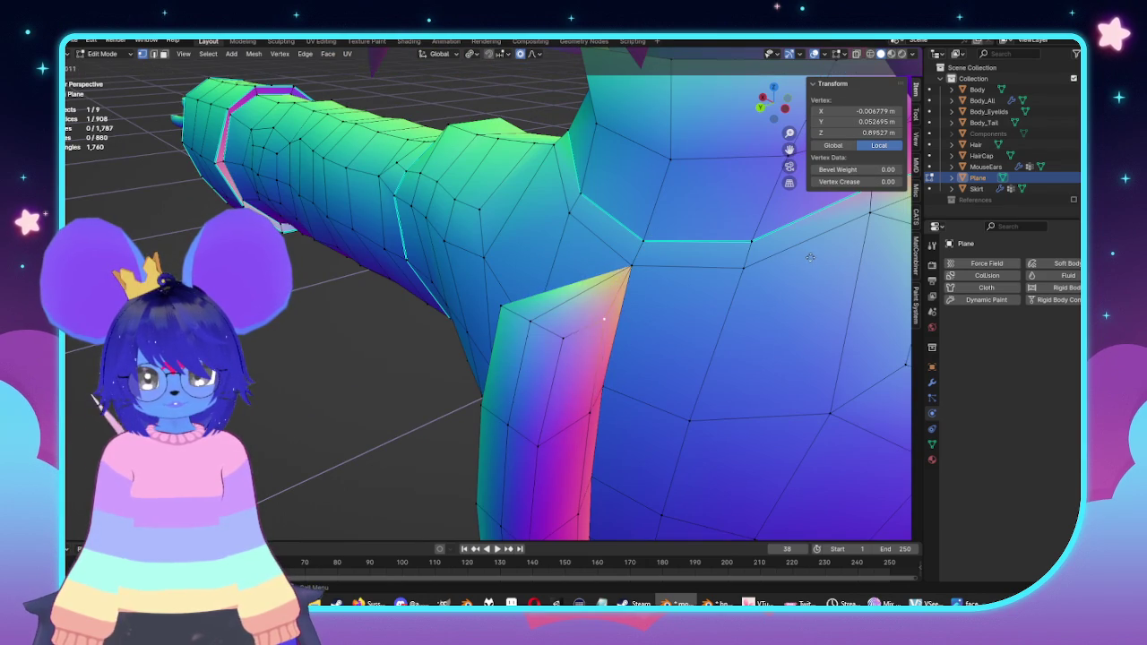
{"action": "mouse_move", "coordinate": [656, 237]}
{"action": "middle_mouse_down"}
{"action": "mouse_move", "coordinate": [590, 284]}
{"action": "mouse_move", "coordinate": [512, 260]}
{"action": "mouse_move", "coordinate": [518, 294]}
{"action": "middle_mouse_up"}
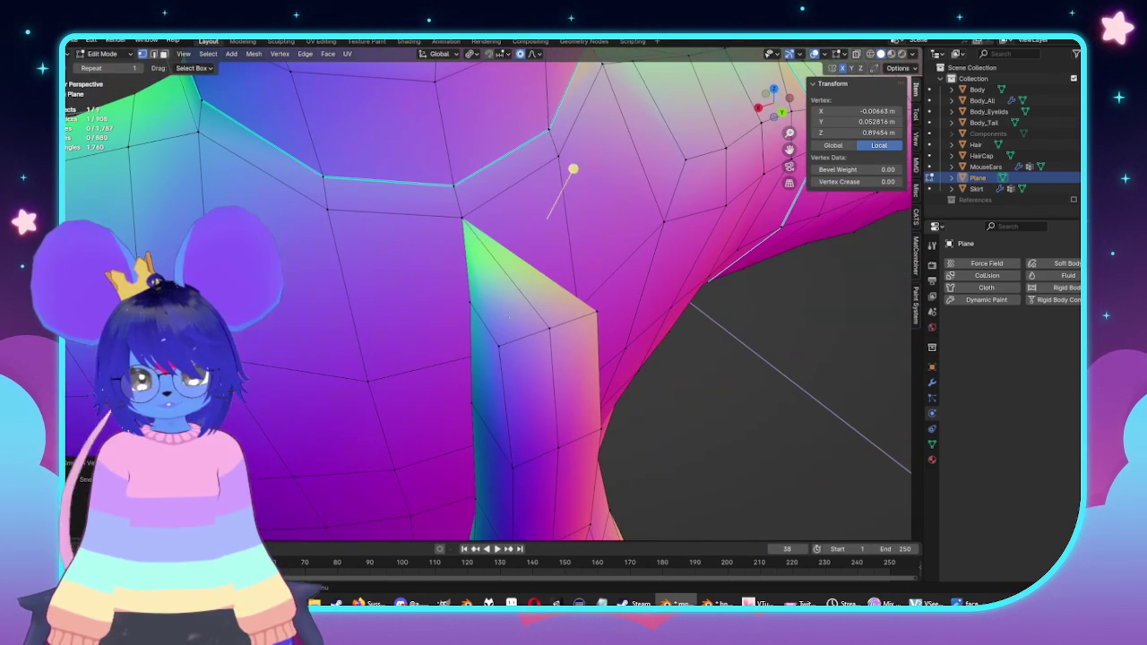
{"action": "left_click", "coordinate": [518, 294], "text": "shift"}
{"action": "key", "text": "ctrl+e"}
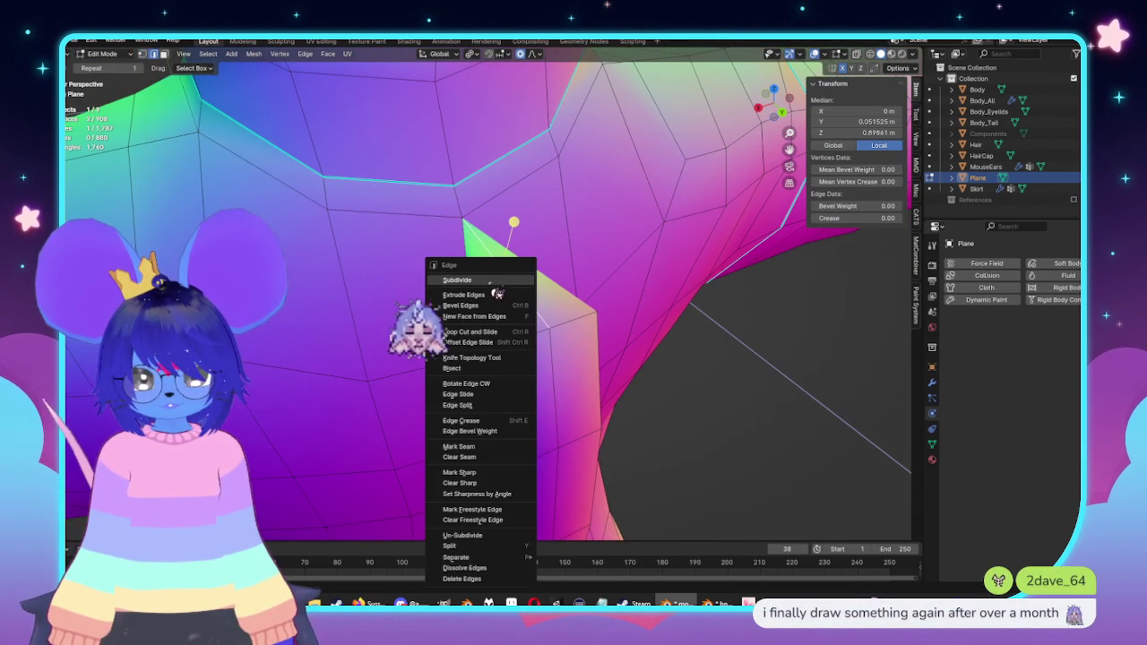
{"action": "left_click", "coordinate": [516, 281]}
{"action": "mouse_move", "coordinate": [517, 282]}
{"action": "middle_mouse_down"}
{"action": "mouse_move", "coordinate": [528, 326]}
{"action": "mouse_move", "coordinate": [537, 296]}
{"action": "middle_mouse_up"}
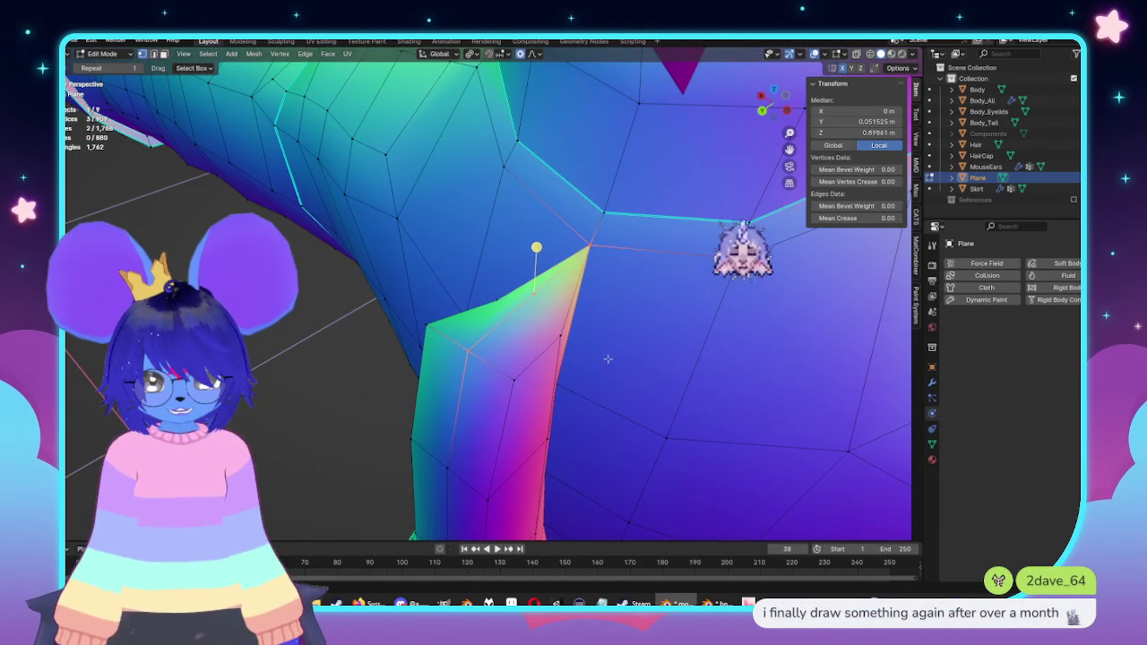
Step: Knife-cut a new edge from the subdivided point into the coat surface
{"action": "key", "text": "k"}
{"action": "left_click", "coordinate": [560, 335]}
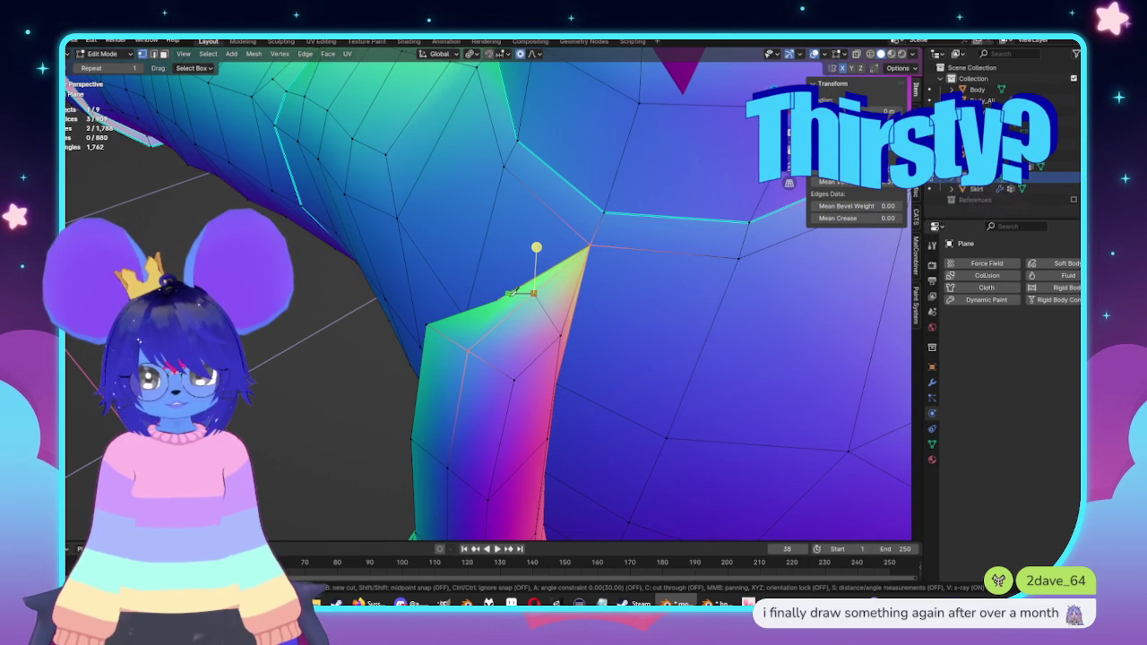
{"action": "key", "text": "Return"}
{"action": "mouse_move", "coordinate": [540, 290]}
{"action": "middle_mouse_down"}
{"action": "mouse_move", "coordinate": [523, 362]}
{"action": "mouse_move", "coordinate": [496, 153]}
{"action": "middle_mouse_up"}
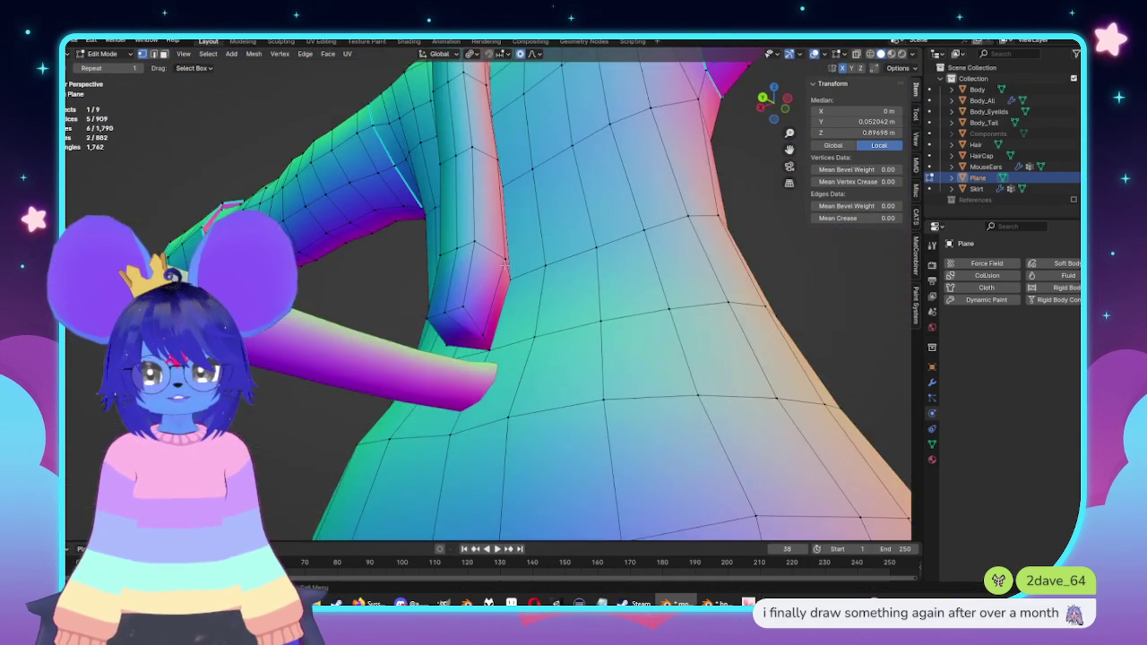
{"action": "middle_click_drag", "start_coordinate": [491, 154], "coordinate": [427, 375]}
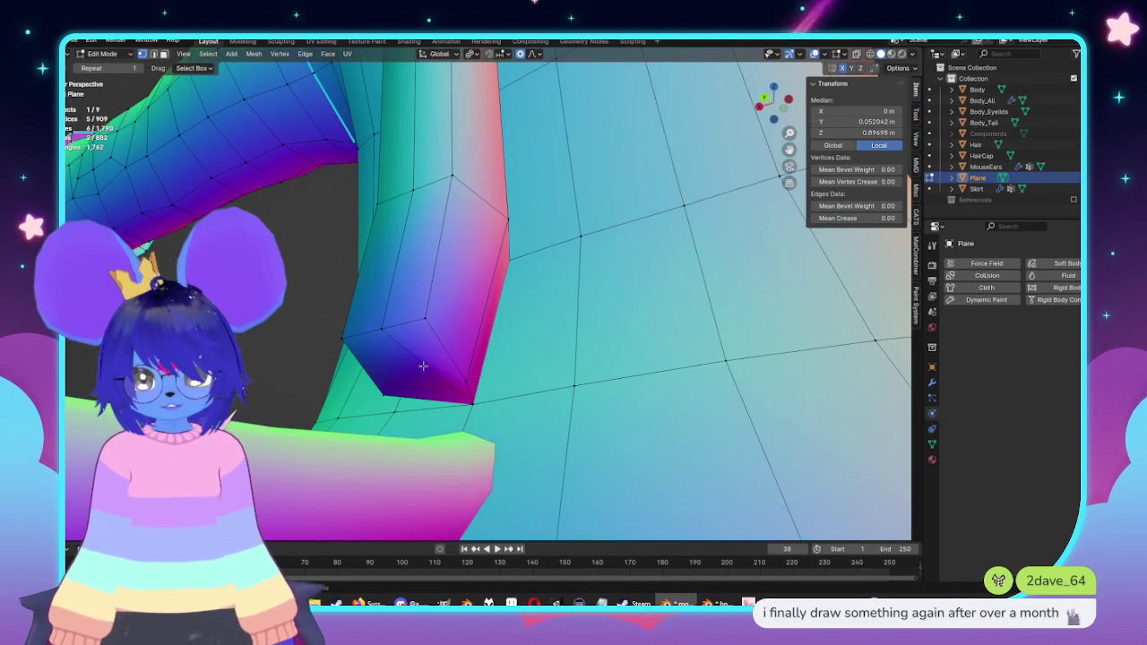
Step: Subdivide the placket's bottom edge and commit a cut tying it into the coat
{"action": "left_click", "coordinate": [423, 365]}
{"action": "right_click", "coordinate": [423, 366]}
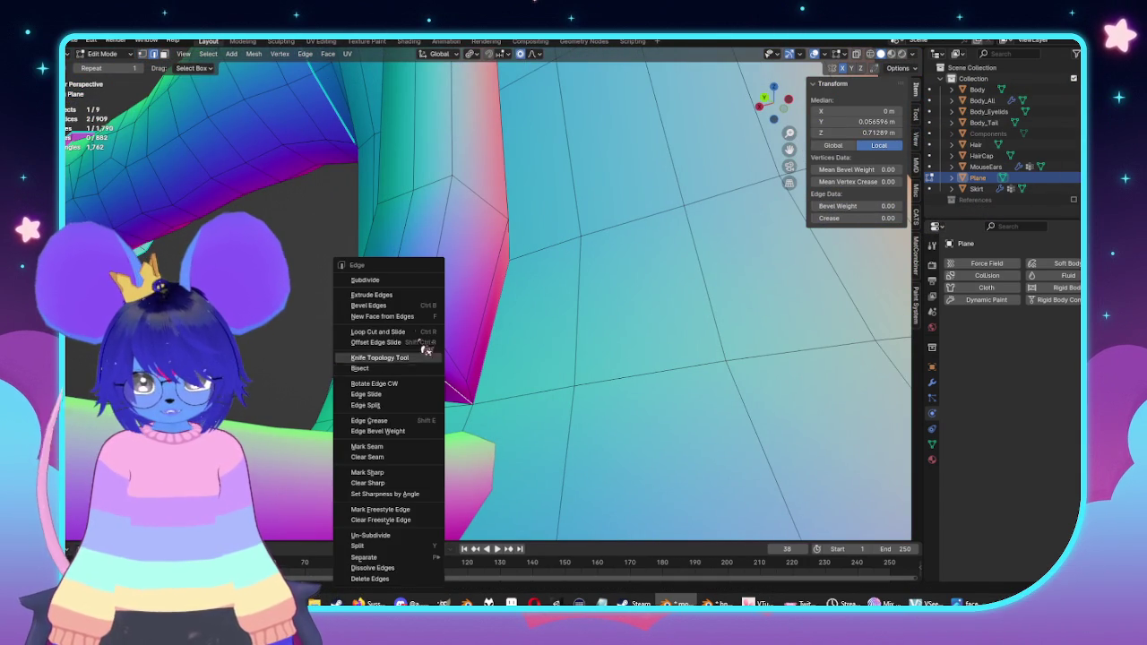
{"action": "left_click", "coordinate": [394, 281]}
{"action": "scroll", "coordinate": [454, 382], "scroll_direction": "down", "scroll_amount": 1}
{"action": "middle_click_drag", "start_coordinate": [456, 383], "coordinate": [502, 376]}
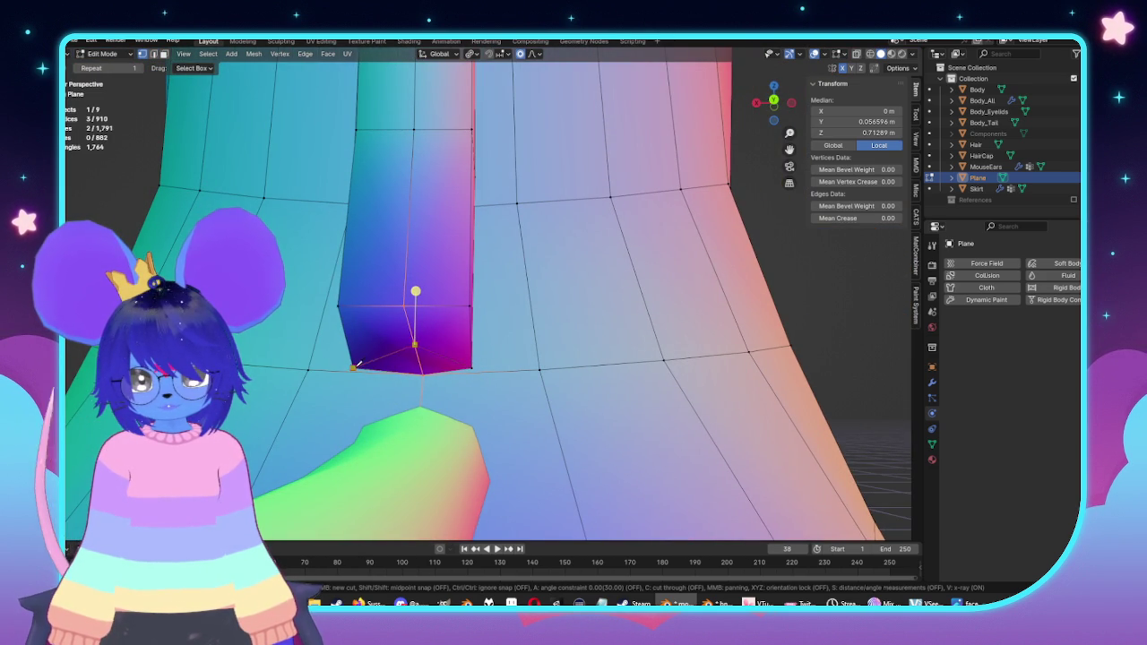
{"action": "key", "text": "Return"}
{"action": "left_click", "coordinate": [467, 362]}
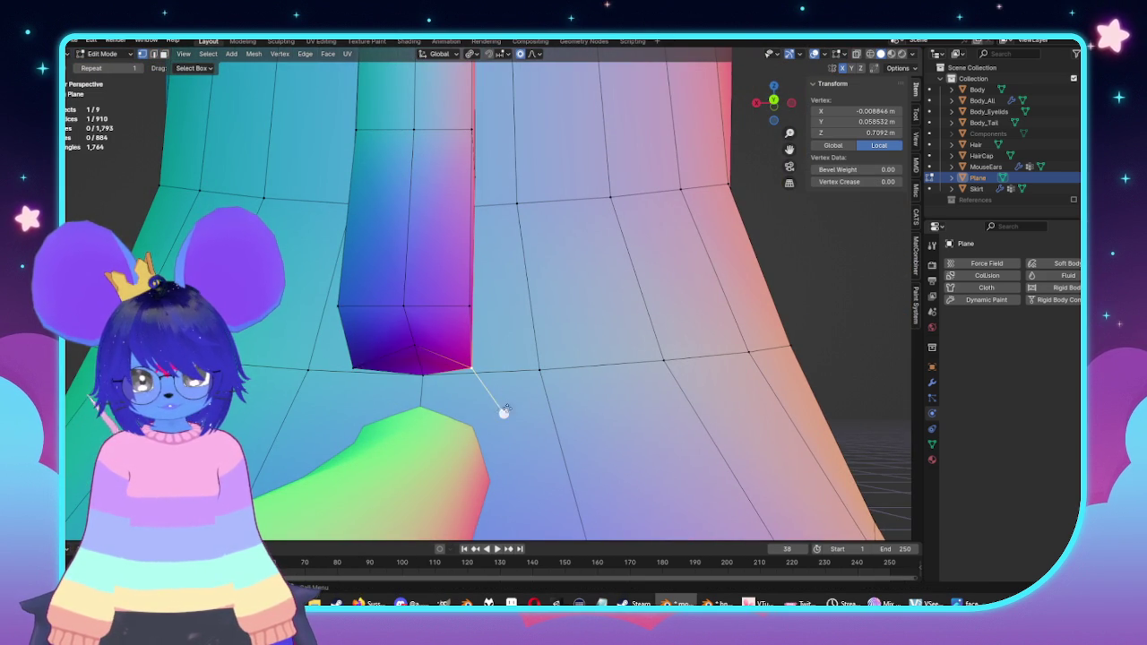
{"action": "mouse_move", "coordinate": [506, 411]}
{"action": "middle_mouse_down"}
{"action": "mouse_move", "coordinate": [469, 522]}
{"action": "mouse_move", "coordinate": [485, 155]}
{"action": "middle_mouse_up"}
{"action": "scroll", "coordinate": [469, 523], "scroll_direction": "down", "scroll_amount": 5}
{"action": "key", "text": "alt+a"}
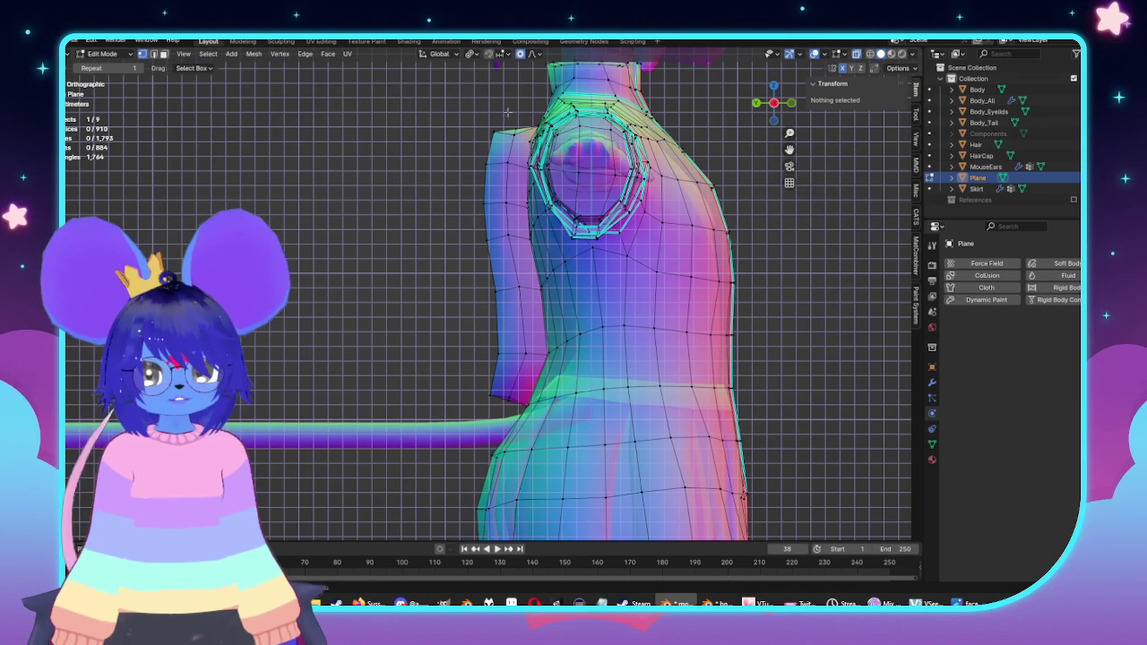
Step: Nudge individual placket front-edge vertices down with proportional falloff to follow the chest curve
{"action": "left_click_drag", "start_coordinate": [516, 170], "coordinate": [516, 222]}
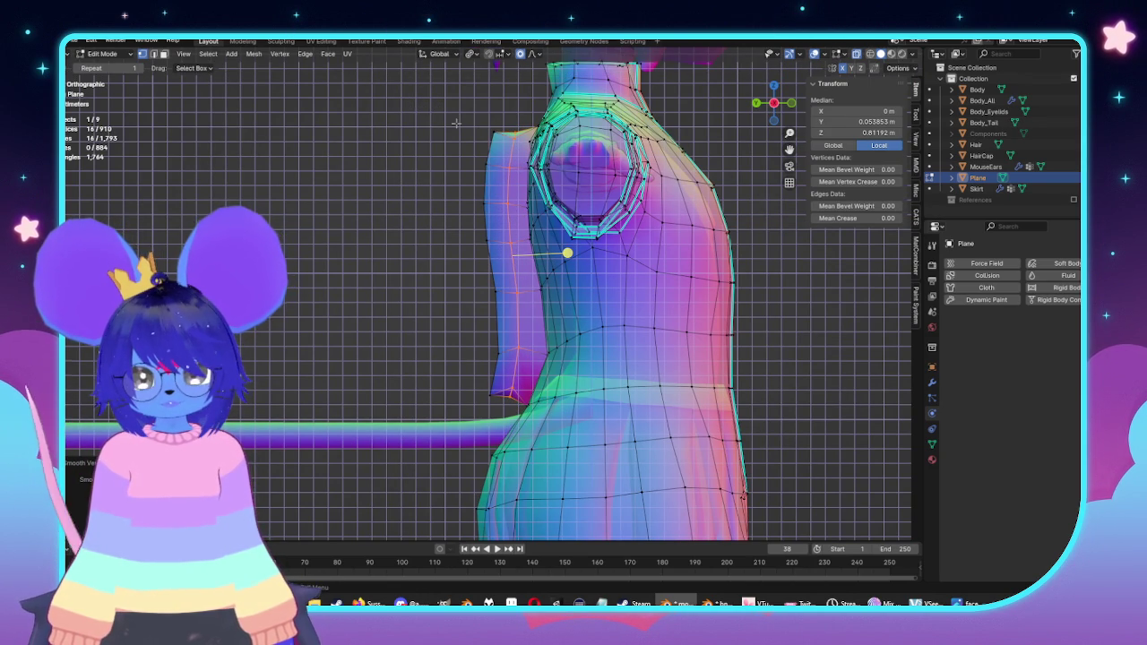
{"action": "left_click", "coordinate": [513, 155]}
{"action": "key", "text": "g"}
{"action": "left_click", "coordinate": [491, 301]}
{"action": "key", "text": "g"}
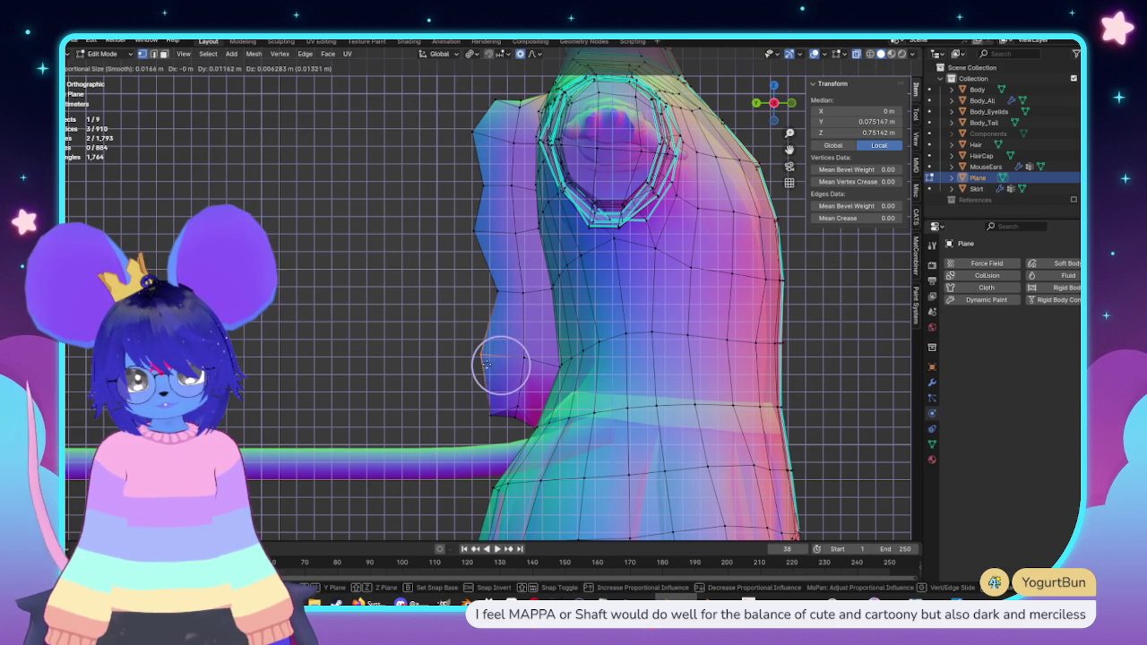
{"action": "left_click", "coordinate": [486, 363]}
{"action": "left_click", "coordinate": [489, 415]}
{"action": "key", "text": "g"}
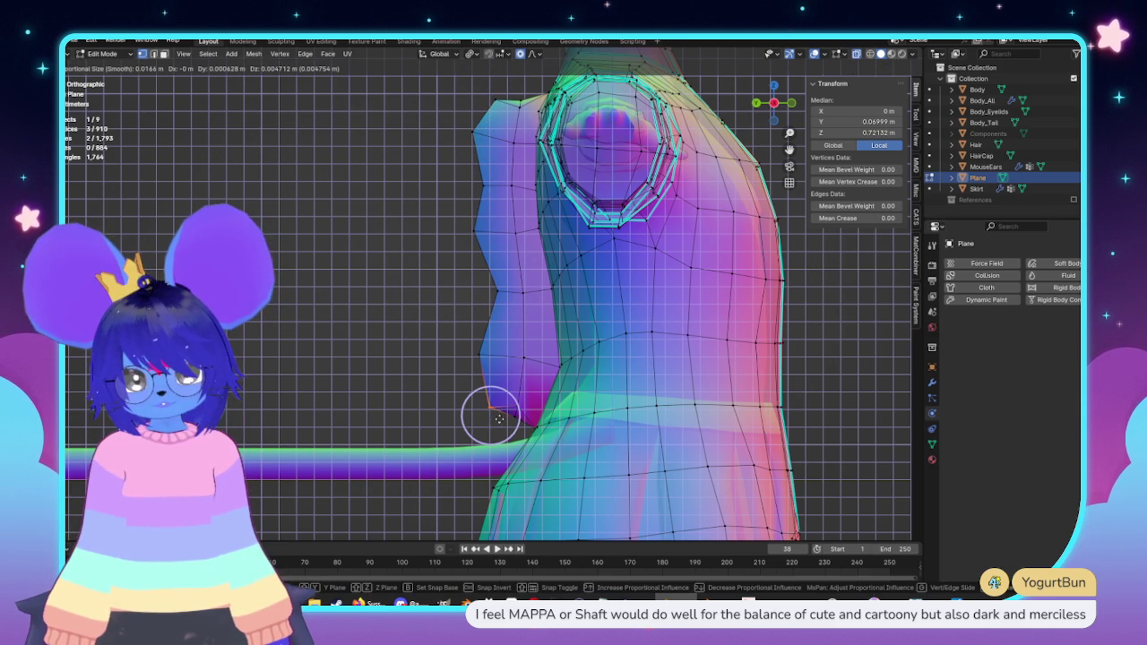
{"action": "left_click", "coordinate": [504, 433]}
Step: Shift the placket's front-edge vertices about 0.006 m along Y toward the chest
{"action": "mouse_move", "coordinate": [412, 79]}
{"action": "left_mouse_down"}
{"action": "mouse_move", "coordinate": [517, 426]}
{"action": "mouse_move", "coordinate": [531, 425]}
{"action": "left_mouse_up"}
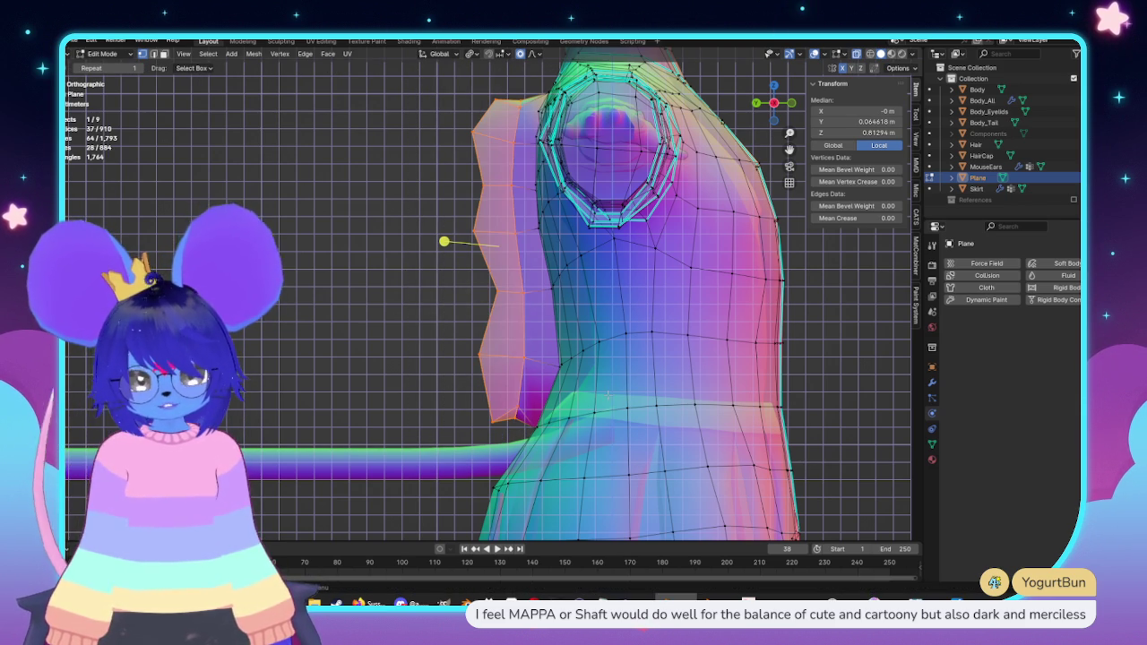
{"action": "key", "text": "g"}
{"action": "key", "text": "y"}
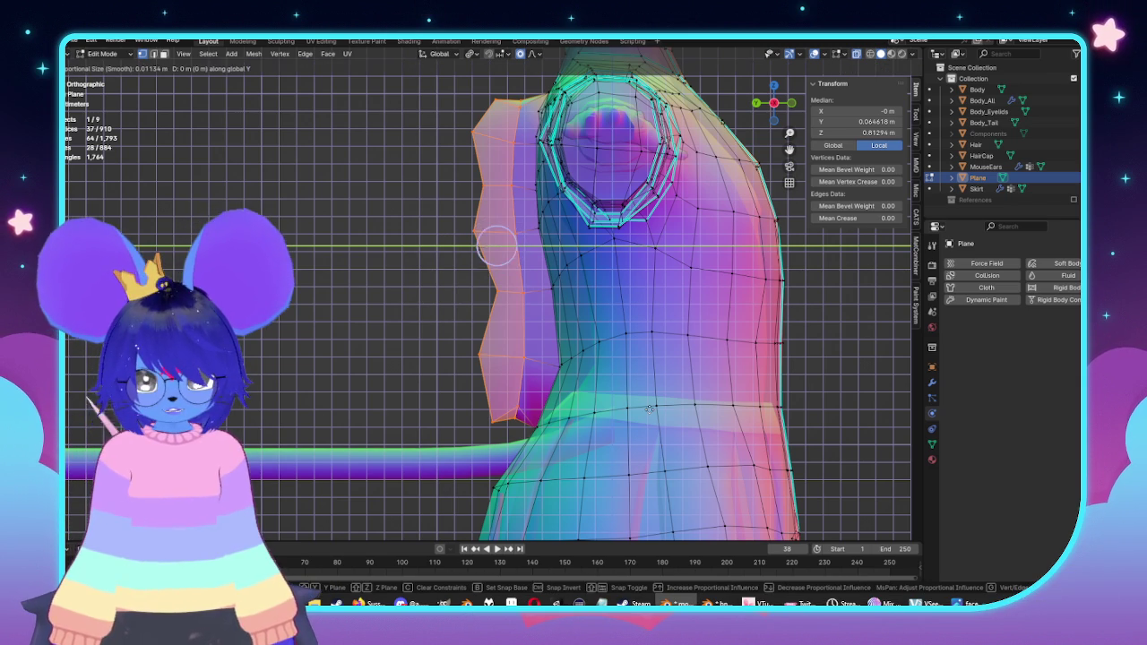
{"action": "left_click", "coordinate": [645, 384]}
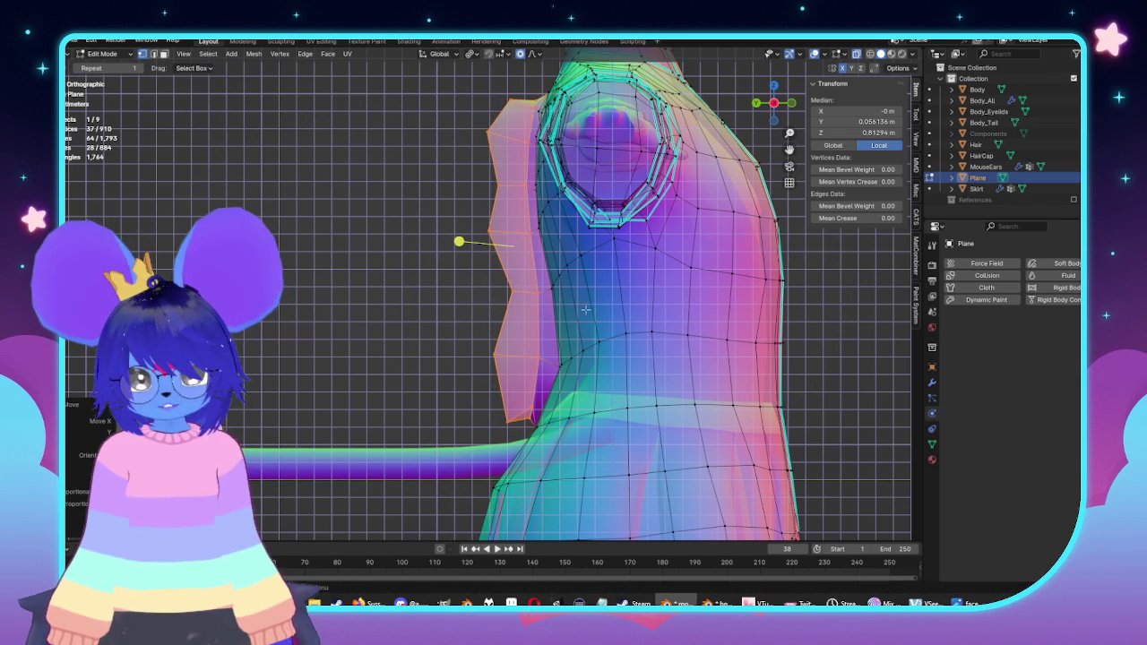
Step: Select and adjust the whole placket strip, then check the coat in perspective before resuming editing
{"action": "left_click_drag", "start_coordinate": [418, 87], "coordinate": [523, 438]}
{"action": "key", "text": "x"}
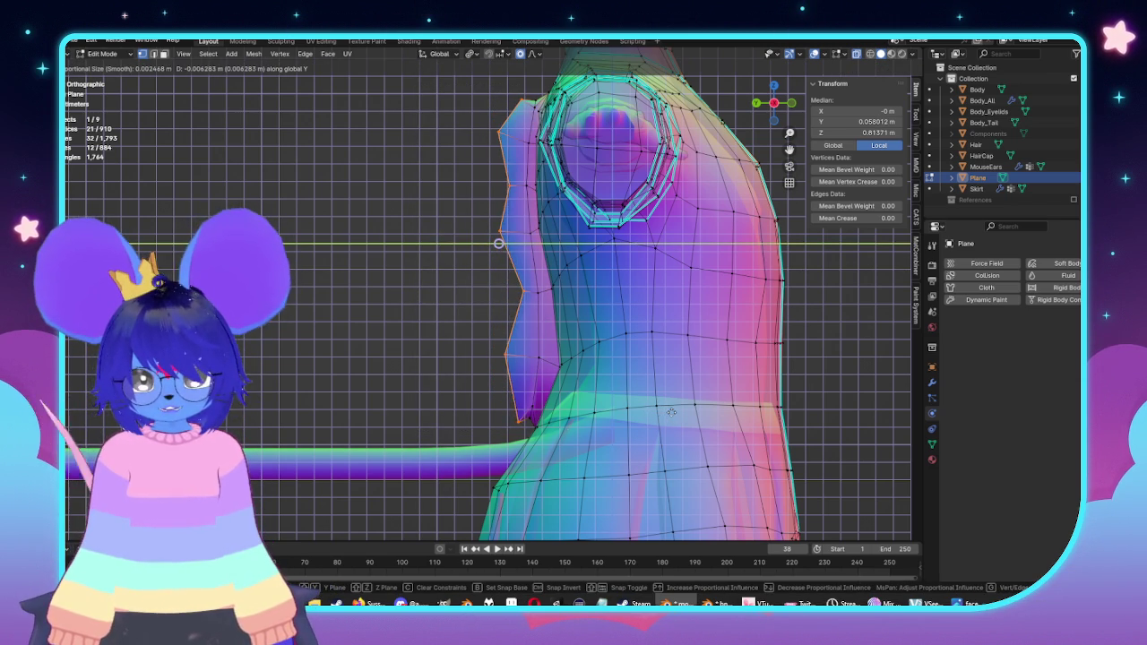
{"action": "key", "text": "Return"}
{"action": "key", "text": "Tab"}
{"action": "mouse_move", "coordinate": [617, 341]}
{"action": "middle_mouse_down"}
{"action": "mouse_move", "coordinate": [531, 334]}
{"action": "mouse_move", "coordinate": [474, 364]}
{"action": "mouse_move", "coordinate": [436, 317]}
{"action": "mouse_move", "coordinate": [529, 345]}
{"action": "middle_mouse_up"}
{"action": "key", "text": "Tab"}
{"action": "scroll", "coordinate": [531, 346], "scroll_direction": "up", "scroll_amount": 2}
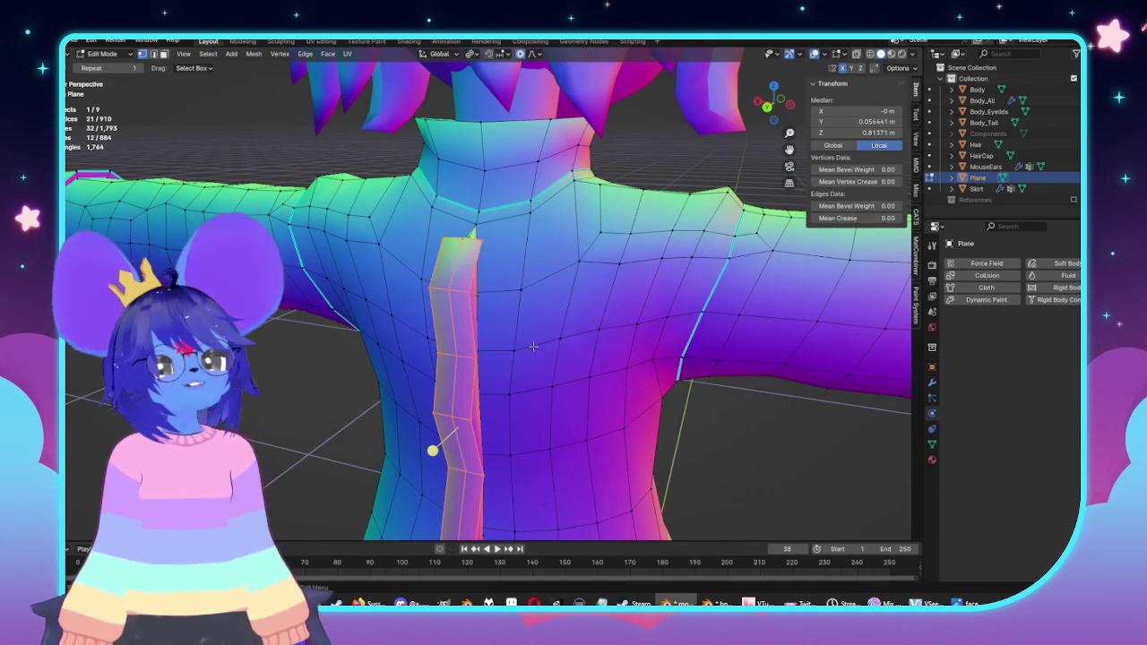
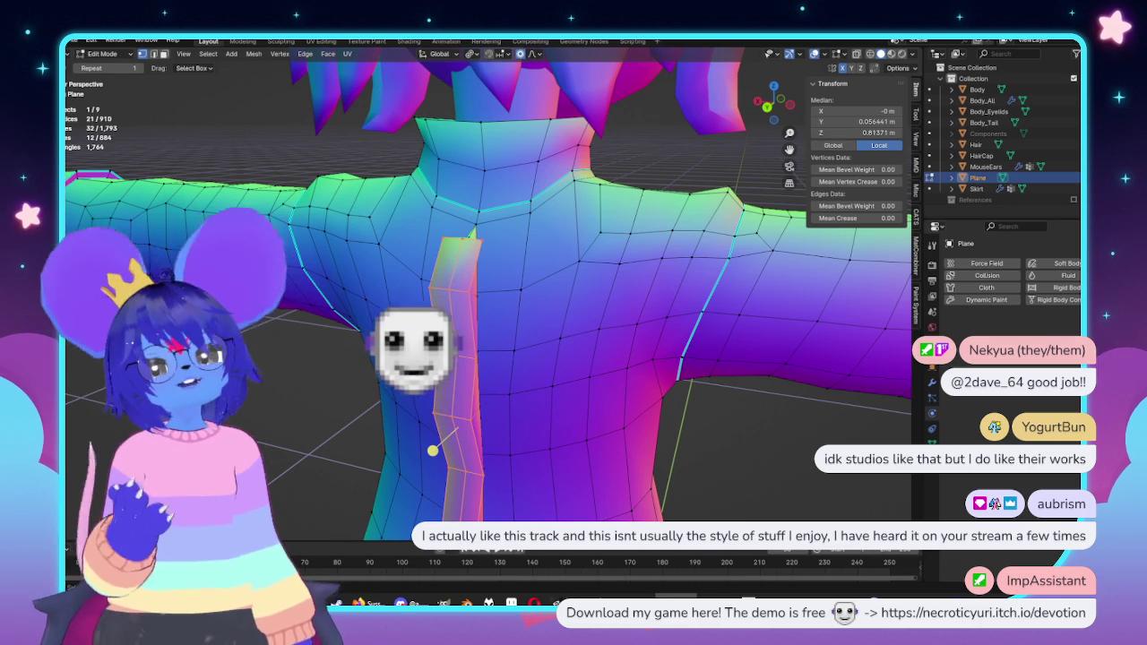
Step: Adjust the viewport overlay display and orbit around the model to inspect the chest strip
{"action": "mouse_move", "coordinate": [466, 358]}
{"action": "middle_mouse_down"}
{"action": "mouse_move", "coordinate": [491, 385]}
{"action": "mouse_move", "coordinate": [571, 300]}
{"action": "middle_mouse_up"}
{"action": "scroll", "coordinate": [577, 250], "scroll_direction": "up", "scroll_amount": 1}
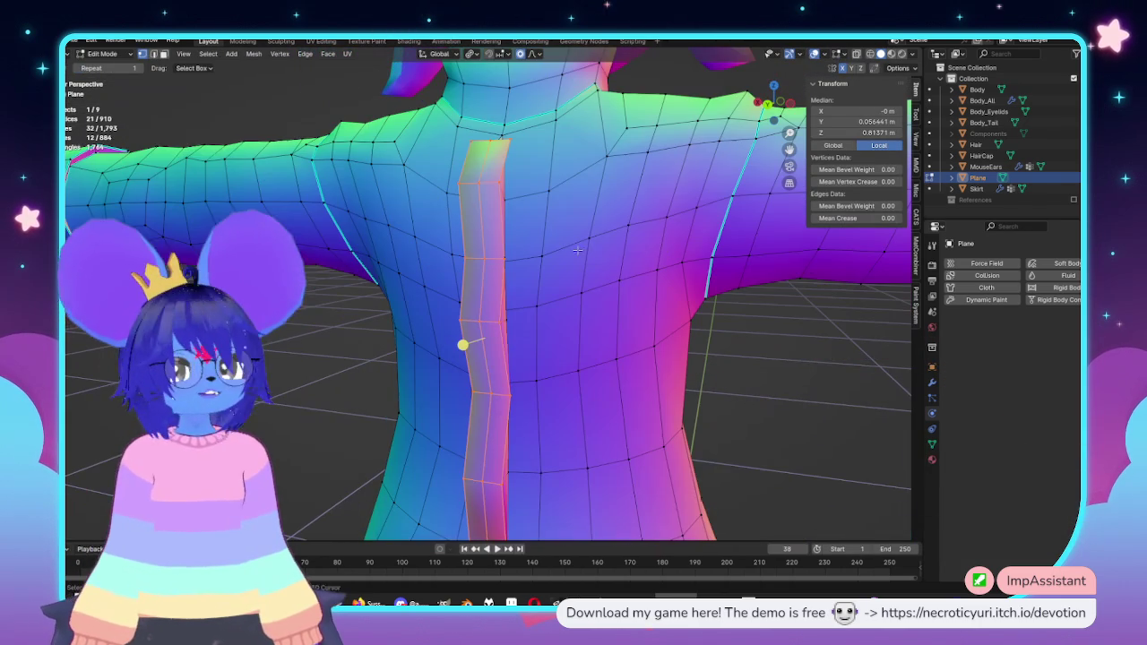
{"action": "left_click", "coordinate": [825, 56]}
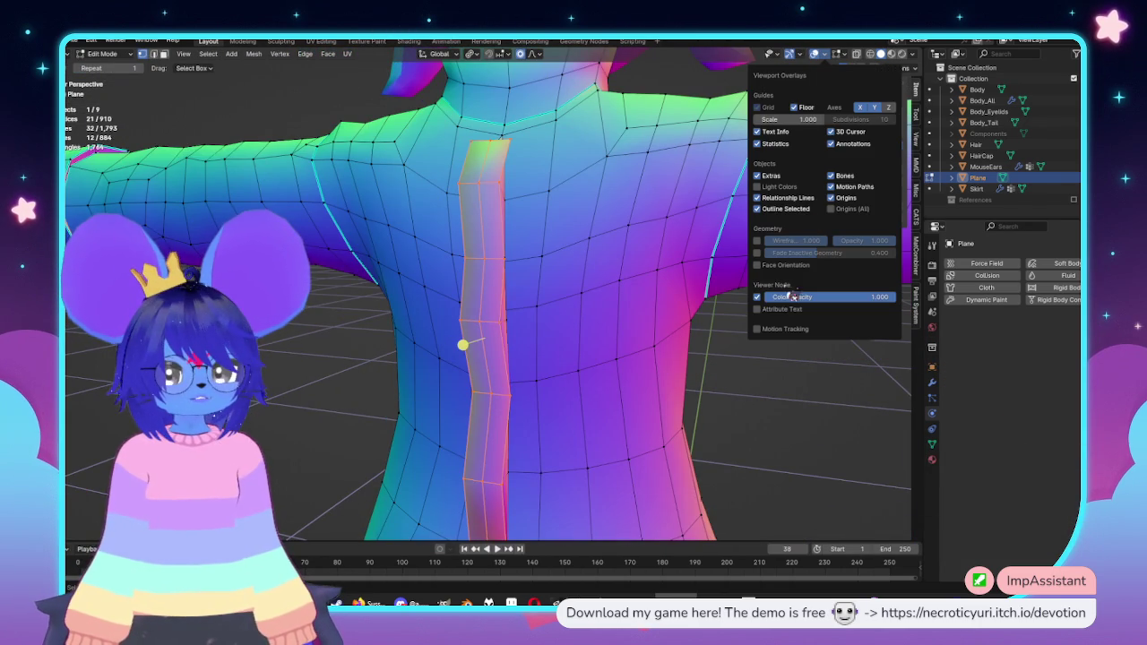
{"action": "left_click", "coordinate": [758, 296]}
{"action": "left_click", "coordinate": [757, 296]}
{"action": "key", "text": "n"}
{"action": "mouse_move", "coordinate": [555, 296]}
{"action": "middle_mouse_down"}
{"action": "mouse_move", "coordinate": [649, 251]}
{"action": "mouse_move", "coordinate": [582, 287]}
{"action": "mouse_move", "coordinate": [538, 377]}
{"action": "mouse_move", "coordinate": [562, 400]}
{"action": "mouse_move", "coordinate": [440, 384]}
{"action": "mouse_move", "coordinate": [440, 343]}
{"action": "mouse_move", "coordinate": [493, 367]}
{"action": "mouse_move", "coordinate": [474, 443]}
{"action": "middle_mouse_up"}
{"action": "key", "text": "Tab"}
{"action": "scroll", "coordinate": [440, 385], "scroll_direction": "up", "scroll_amount": 3}
Step: Grab the strip's end vertices to taper them to points, then check in front orthographic view
{"action": "key", "text": "Tab"}
{"action": "left_click", "coordinate": [464, 517]}
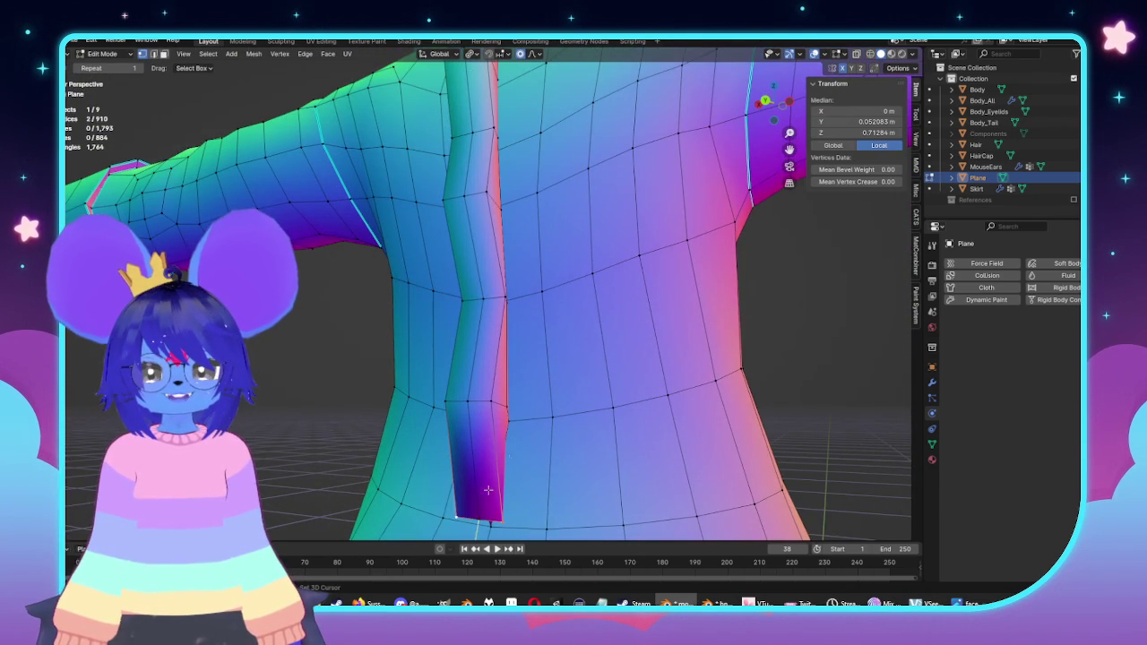
{"action": "middle_click_drag", "start_coordinate": [456, 512], "coordinate": [540, 447]}
{"action": "left_click", "coordinate": [541, 446], "text": "shift"}
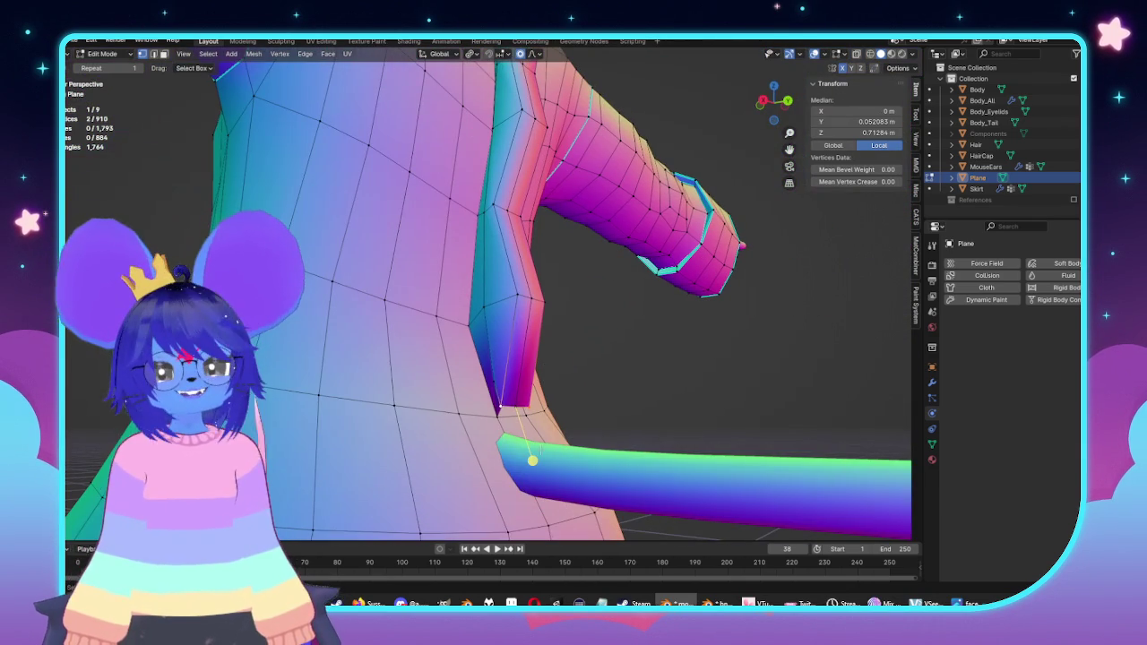
{"action": "key", "text": "g"}
{"action": "middle_click_drag", "start_coordinate": [640, 469], "coordinate": [524, 244]}
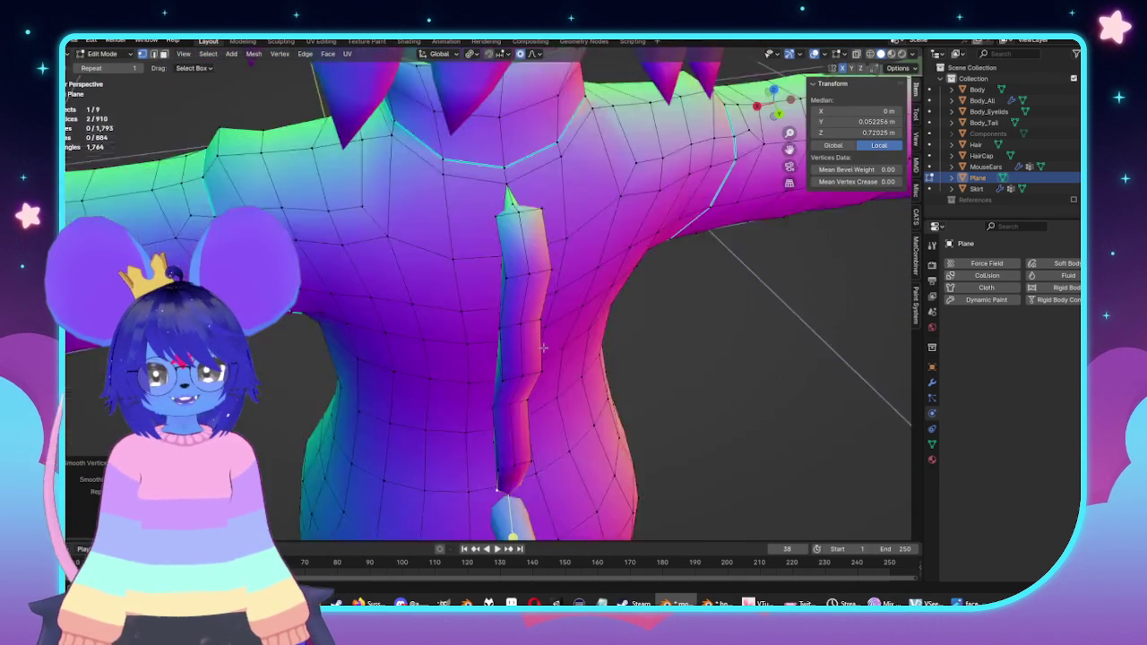
{"action": "middle_click_drag", "start_coordinate": [569, 247], "coordinate": [646, 128]}
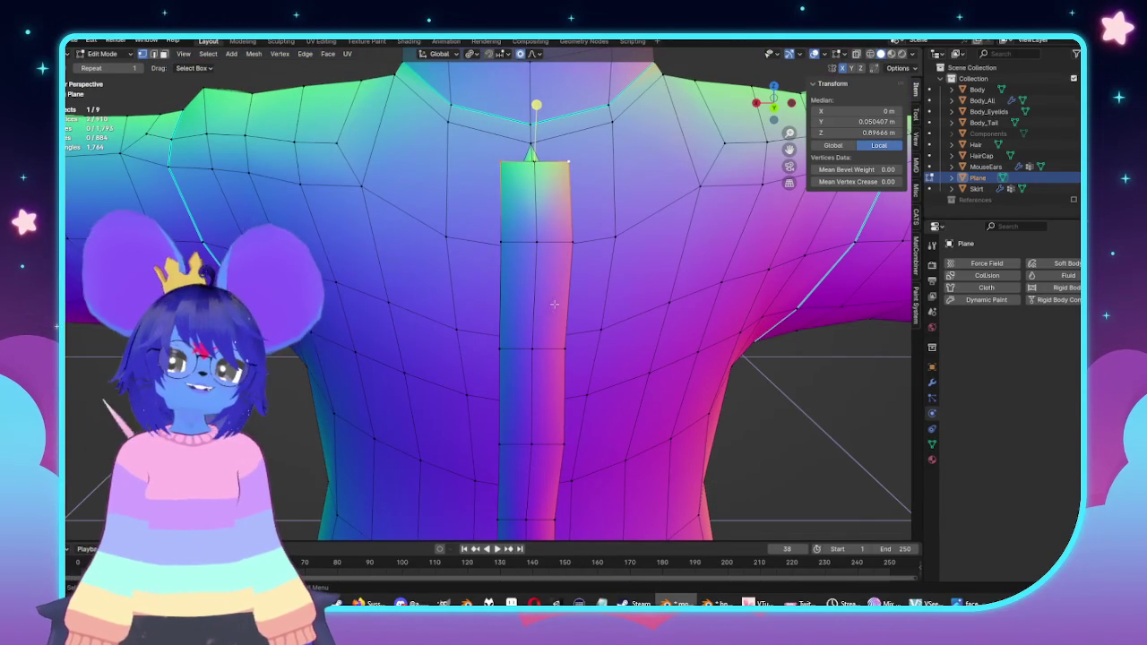
{"action": "scroll", "coordinate": [552, 189], "scroll_direction": "down", "scroll_amount": 3}
{"action": "mouse_move", "coordinate": [552, 189]}
{"action": "middle_mouse_down"}
{"action": "mouse_move", "coordinate": [581, 328]}
{"action": "mouse_move", "coordinate": [644, 301]}
{"action": "mouse_move", "coordinate": [570, 286]}
{"action": "middle_mouse_up"}
{"action": "key", "text": "Tab"}
{"action": "key", "text": "Tab"}
{"action": "key", "text": "KP_1"}
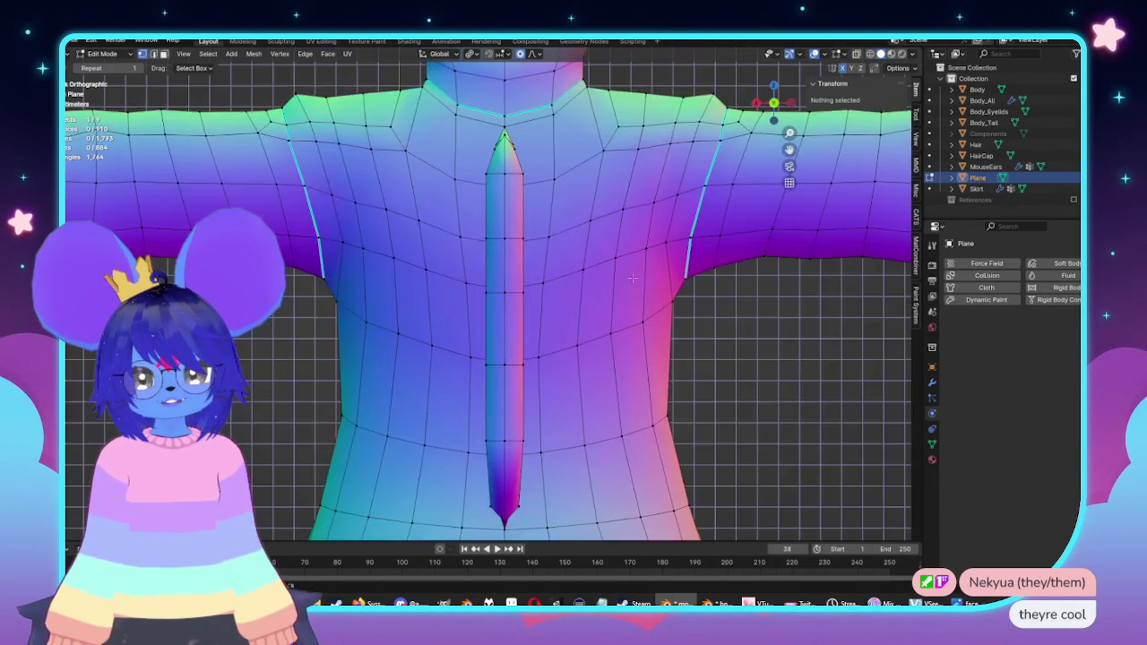
Step: In orthographic view, box-select the strip's edge vertices and trial scaling and moving them, undoing the results
{"action": "key", "text": "KP_7"}
{"action": "left_click_drag", "start_coordinate": [470, 248], "coordinate": [484, 257]}
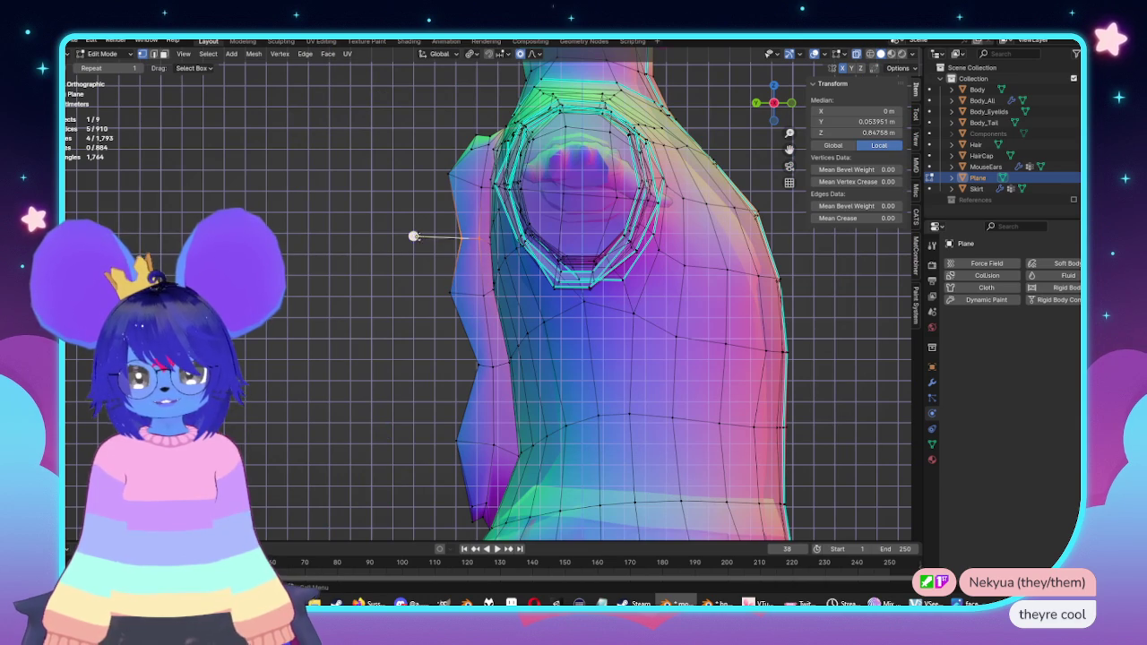
{"action": "key", "text": "KP_8"}
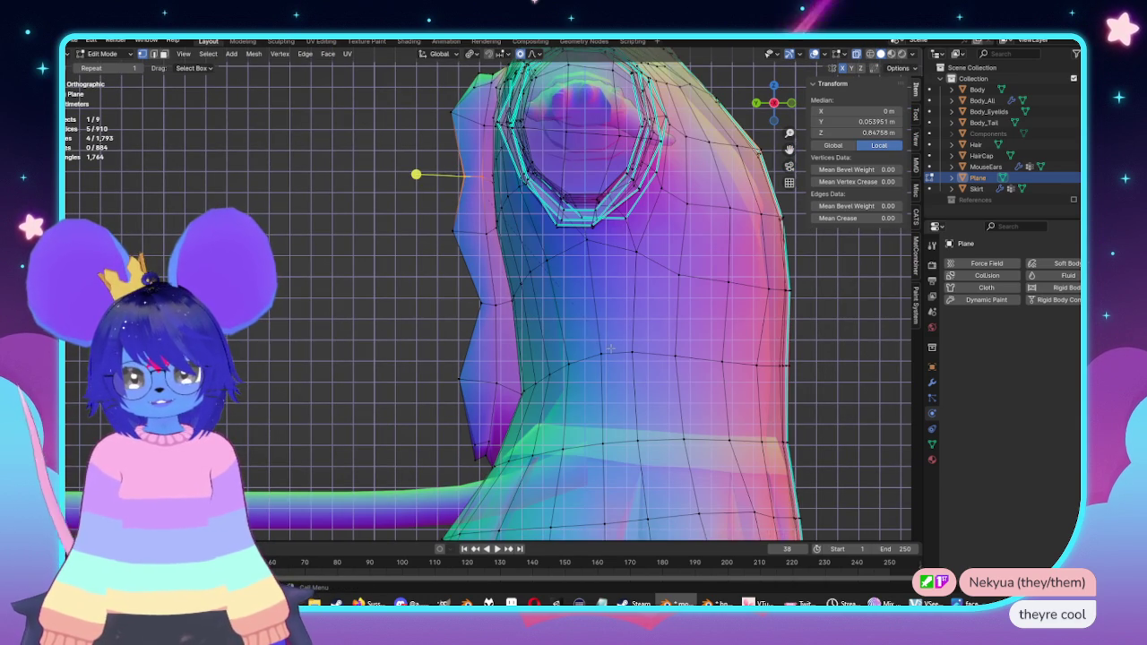
{"action": "key", "text": "s"}
{"action": "left_click", "coordinate": [571, 333]}
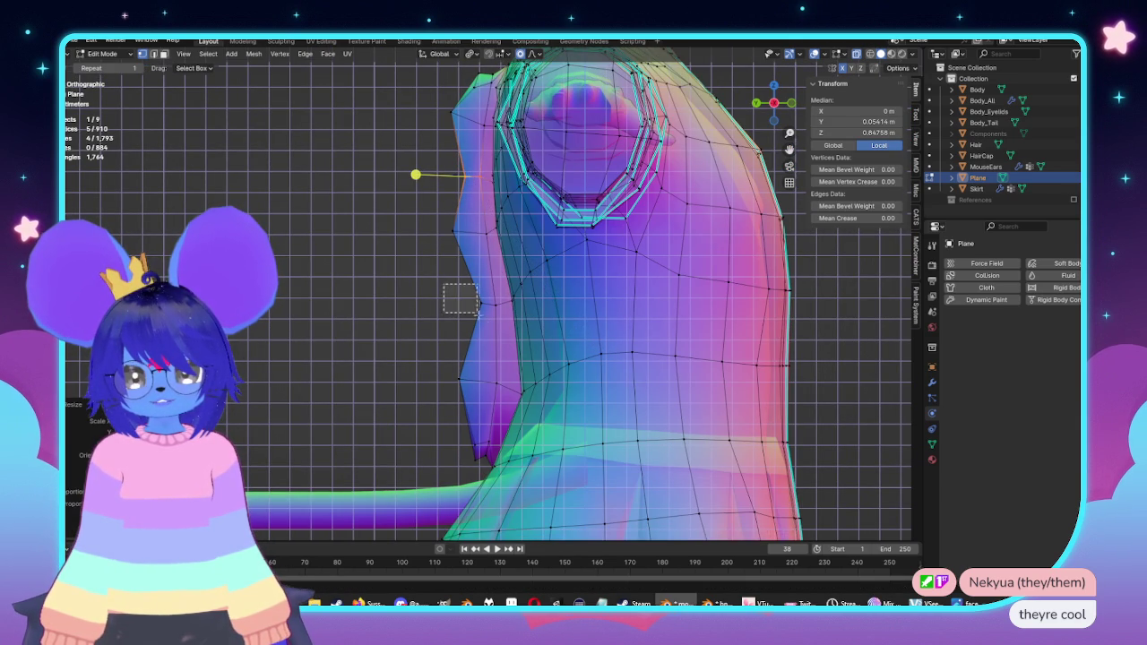
{"action": "key", "text": "ctrl+z"}
{"action": "key", "text": "s"}
{"action": "key", "text": "Escape"}
{"action": "key", "text": "g"}
{"action": "left_click", "coordinate": [507, 315]}
{"action": "key", "text": "ctrl+z"}
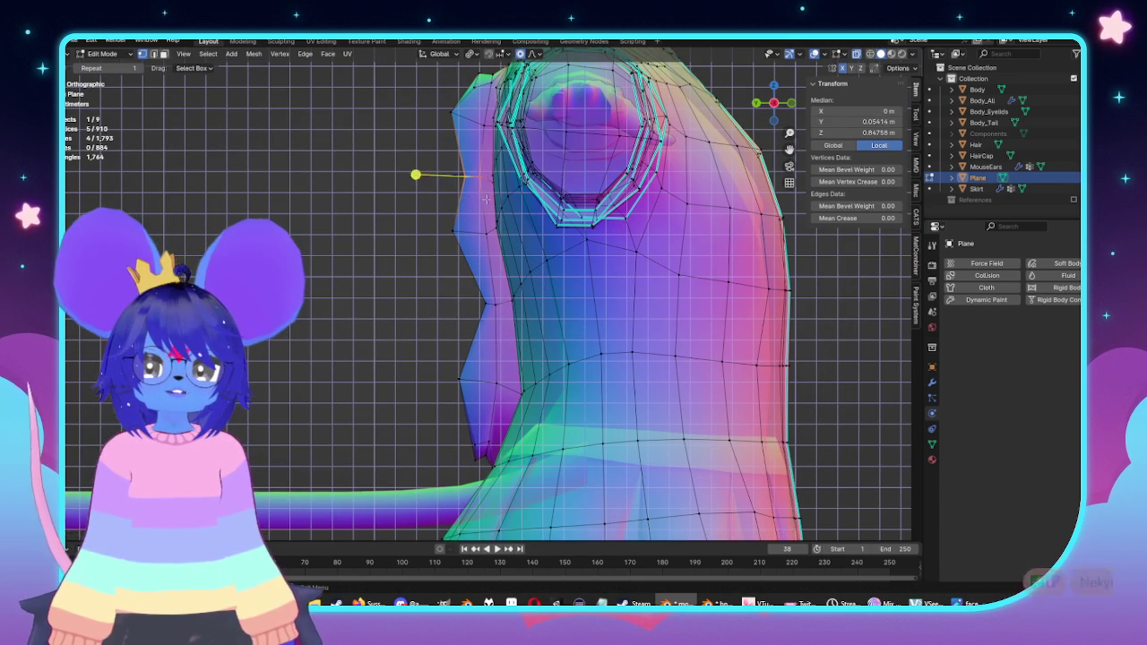
Step: Reposition the strip vertices, select the bottom tip and smooth the vertices
{"action": "middle_click_drag", "start_coordinate": [443, 64], "coordinate": [442, 151], "text": "shift"}
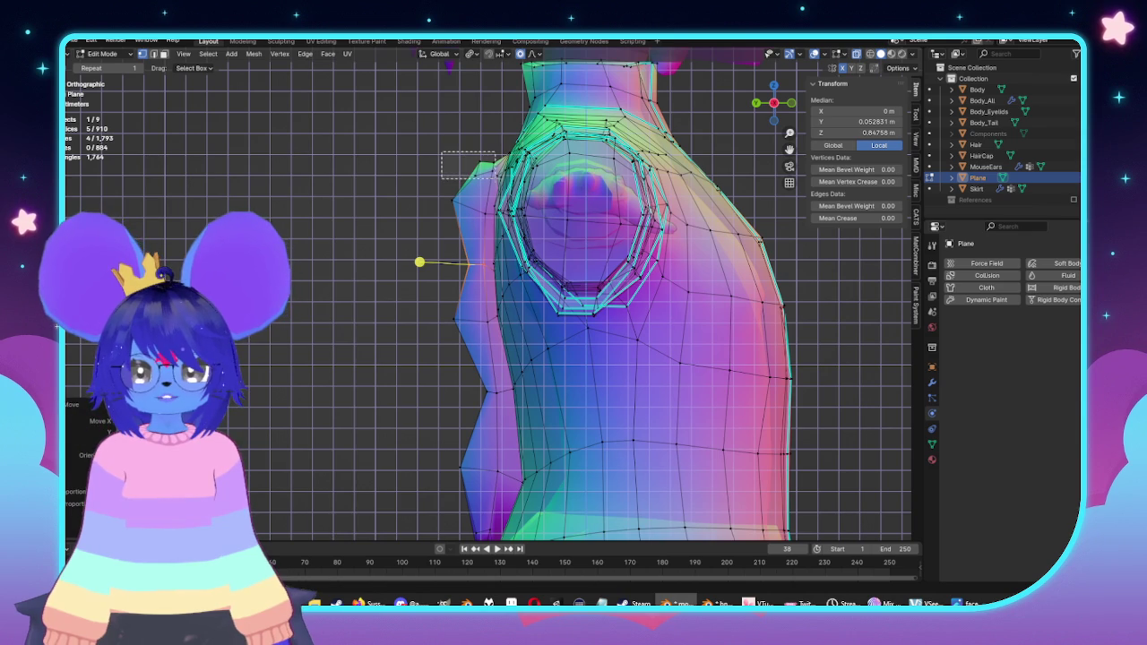
{"action": "key", "text": "ctrl+z"}
{"action": "key", "text": "g"}
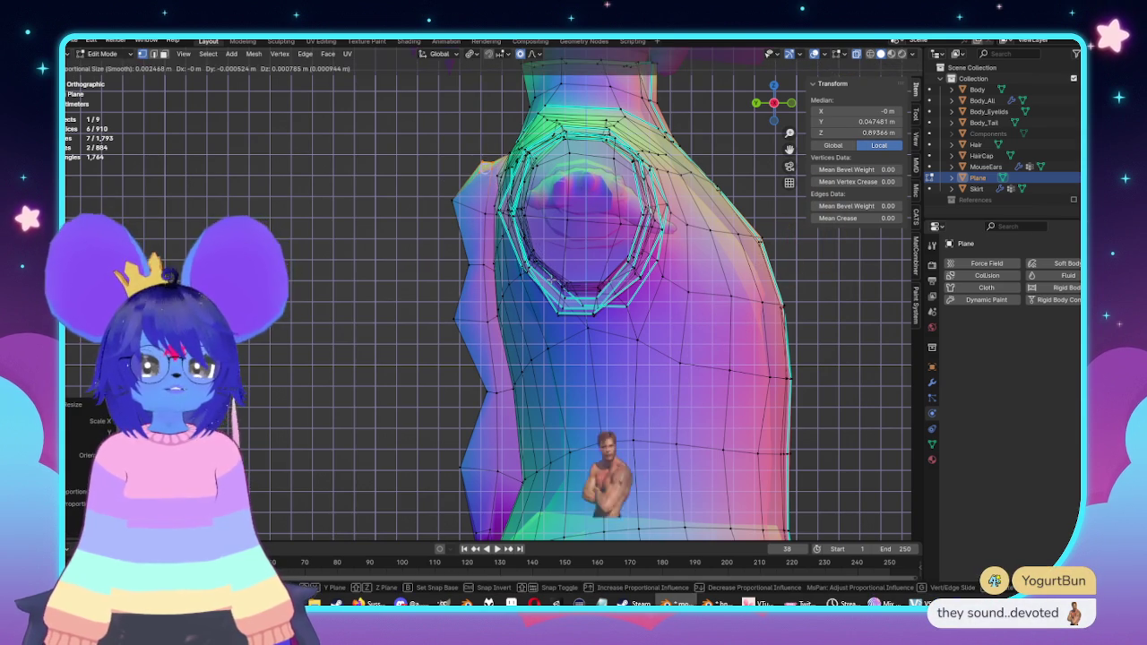
{"action": "left_click", "coordinate": [485, 165]}
{"action": "middle_click_drag", "start_coordinate": [487, 548], "coordinate": [488, 397], "text": "shift"}
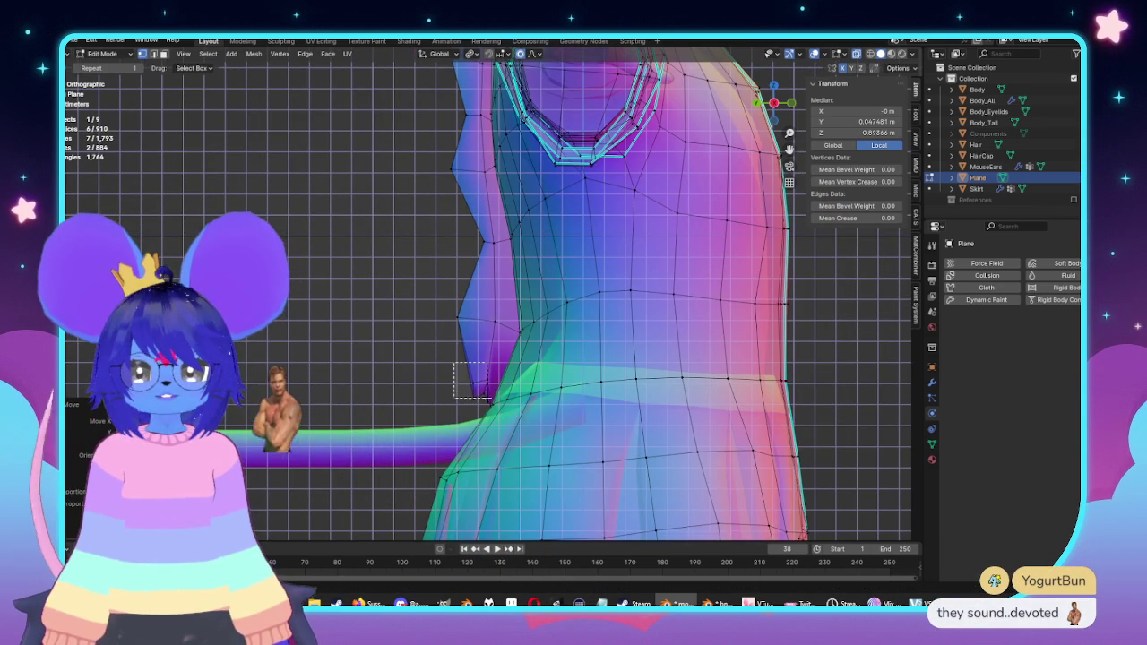
{"action": "left_click", "coordinate": [481, 391]}
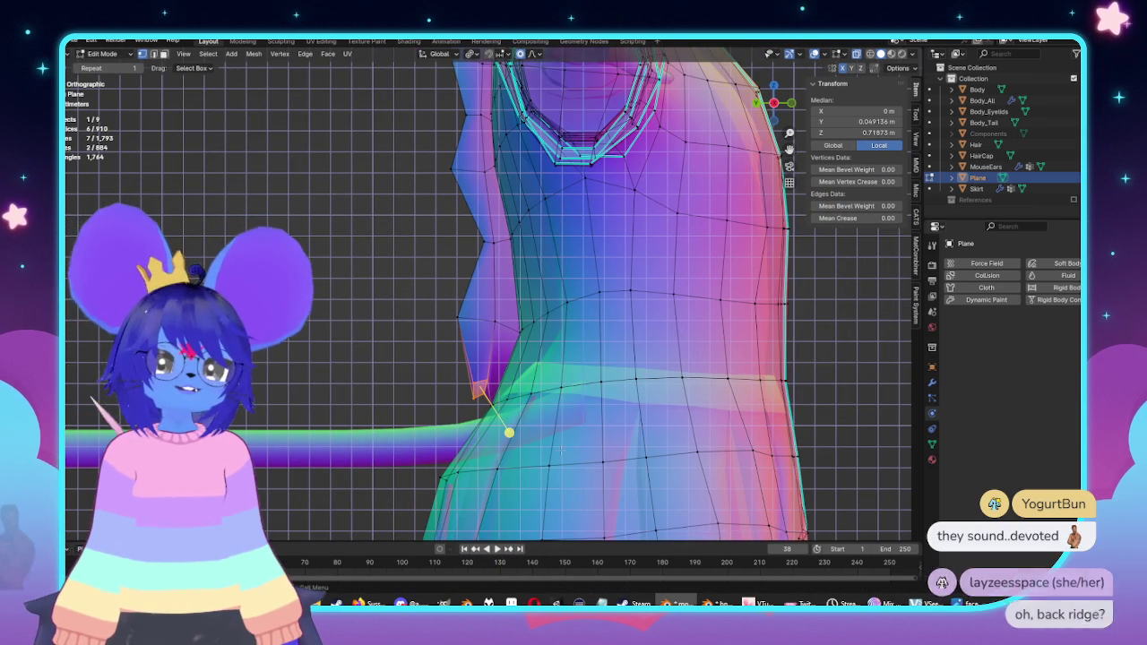
{"action": "key", "text": "ctrl+v"}
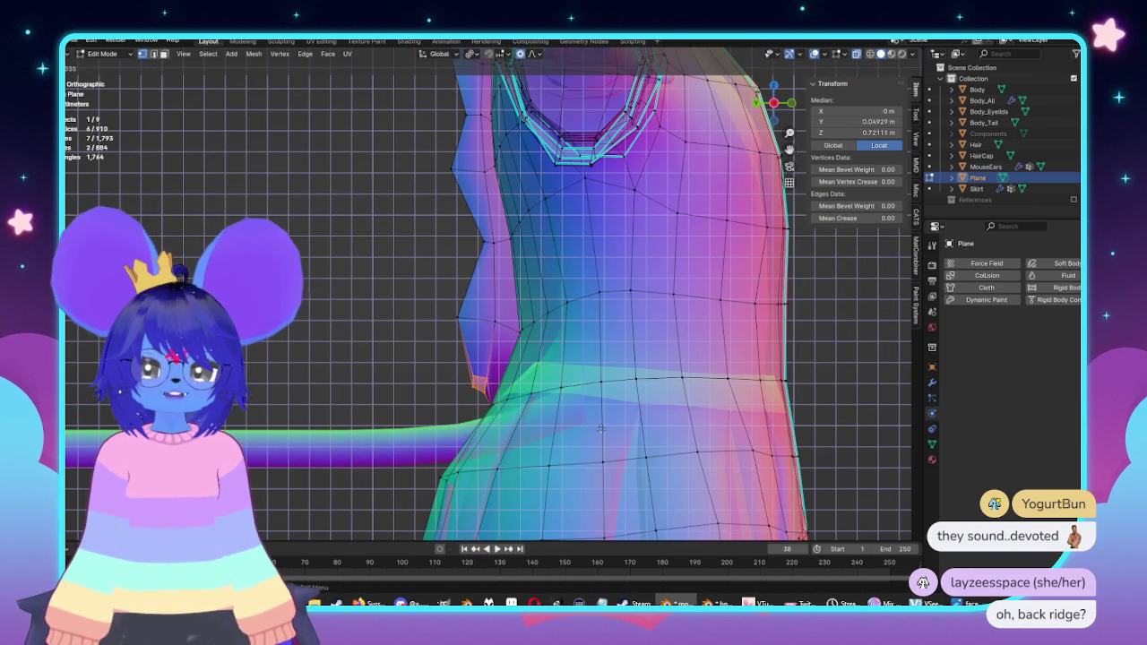
Step: Review the ridge strip by orbiting and in front and side orthographic views
{"action": "key", "text": "Tab"}
{"action": "scroll", "coordinate": [595, 439], "scroll_direction": "down", "scroll_amount": 3}
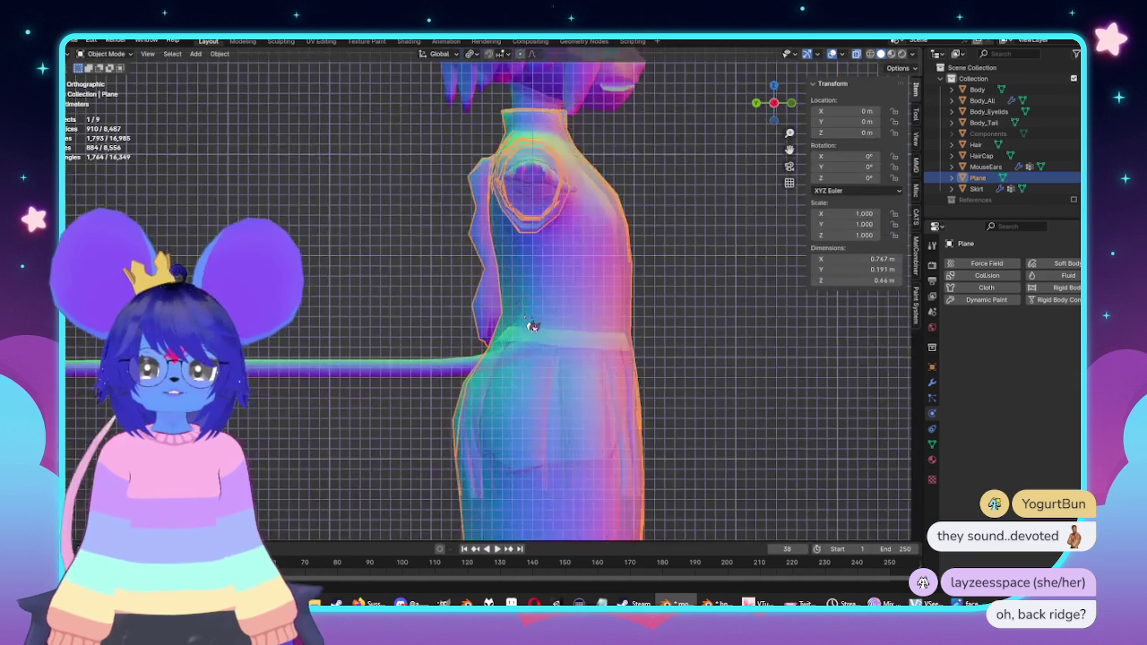
{"action": "middle_click_drag", "start_coordinate": [532, 325], "coordinate": [550, 332]}
{"action": "scroll", "coordinate": [541, 351], "scroll_direction": "up", "scroll_amount": 2}
{"action": "mouse_move", "coordinate": [645, 335]}
{"action": "middle_mouse_down"}
{"action": "mouse_move", "coordinate": [652, 376]}
{"action": "mouse_move", "coordinate": [635, 306]}
{"action": "mouse_move", "coordinate": [499, 295]}
{"action": "mouse_move", "coordinate": [495, 322]}
{"action": "middle_mouse_up"}
{"action": "scroll", "coordinate": [655, 404], "scroll_direction": "up", "scroll_amount": 2}
{"action": "key", "text": "Tab"}
{"action": "scroll", "coordinate": [492, 334], "scroll_direction": "up", "scroll_amount": 3}
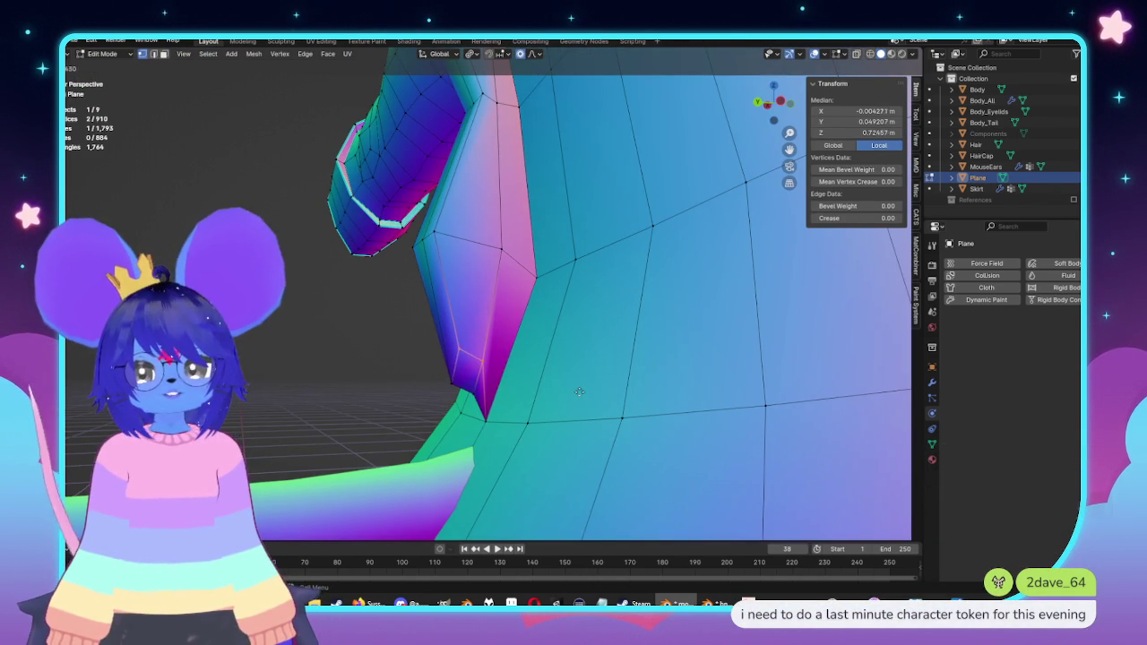
{"action": "scroll", "coordinate": [503, 385], "scroll_direction": "down", "scroll_amount": 3}
{"action": "key", "text": "Tab"}
{"action": "mouse_move", "coordinate": [512, 340]}
{"action": "middle_mouse_down"}
{"action": "mouse_move", "coordinate": [525, 236]}
{"action": "mouse_move", "coordinate": [657, 292]}
{"action": "middle_mouse_up"}
{"action": "scroll", "coordinate": [656, 291], "scroll_direction": "up", "scroll_amount": 2}
{"action": "key", "text": "KP_1"}
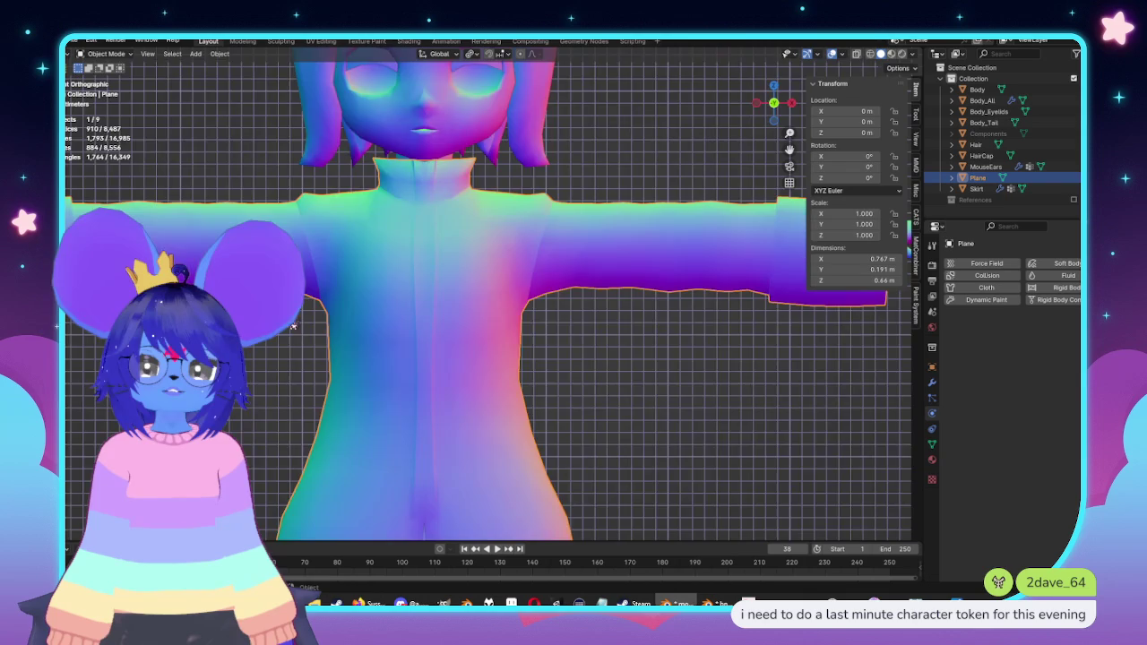
{"action": "key", "text": "ctrl+KP_3"}
{"action": "key", "text": "Tab"}
{"action": "scroll", "coordinate": [332, 296], "scroll_direction": "down", "scroll_amount": 5}
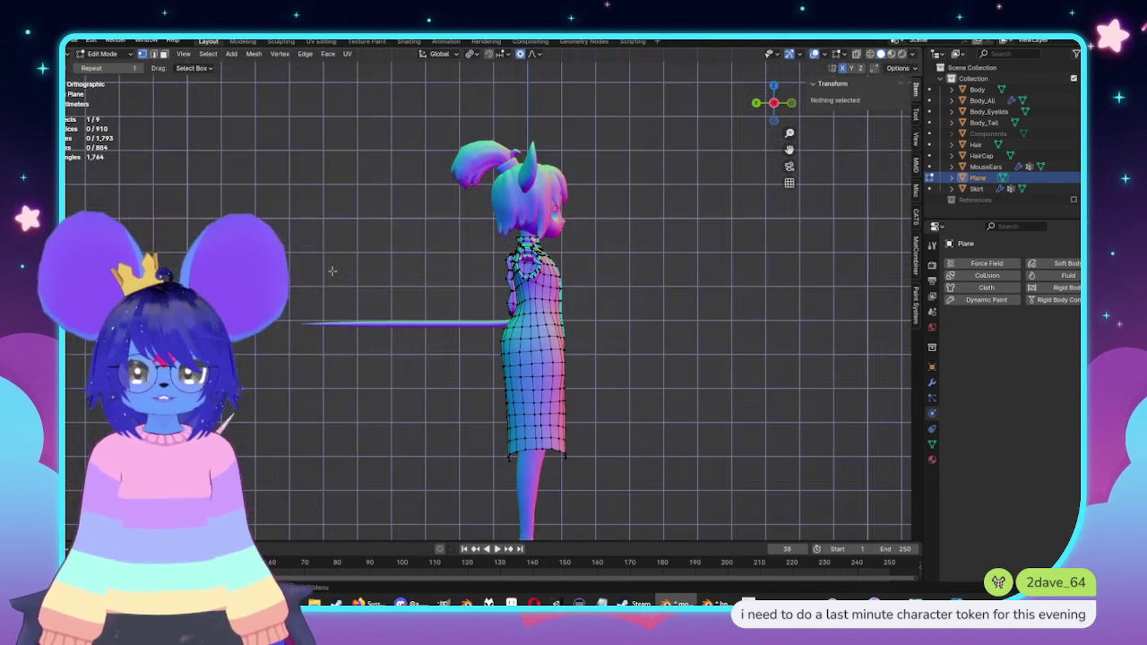
Step: Add a new plane to the mesh and rotate it 90° in back view
{"action": "key", "text": "shift+a"}
{"action": "left_click", "coordinate": [322, 272]}
{"action": "scroll", "coordinate": [502, 296], "scroll_direction": "down", "scroll_amount": 4}
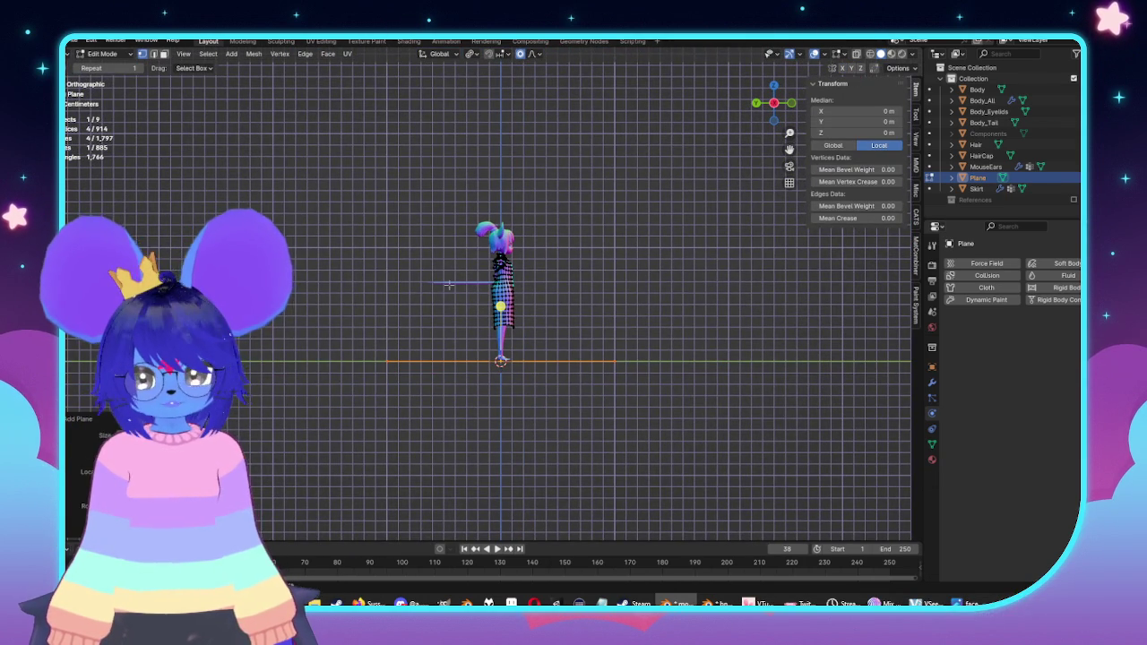
{"action": "key", "text": "ctrl+KP_1"}
{"action": "type", "text": "r90"}
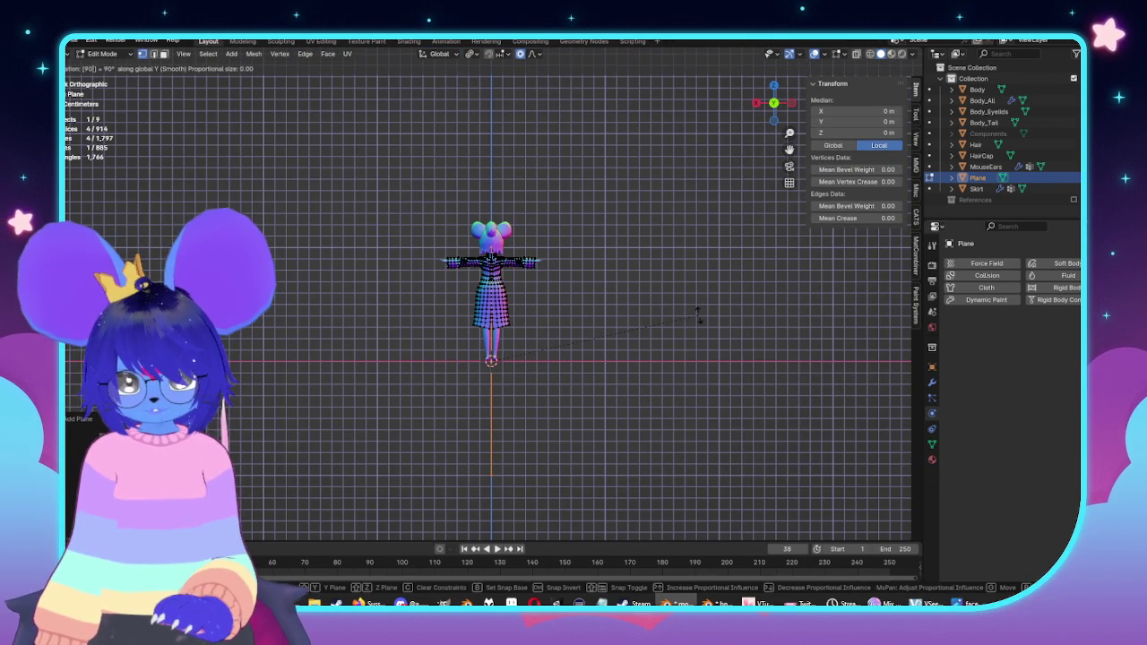
{"action": "key", "text": "Return"}
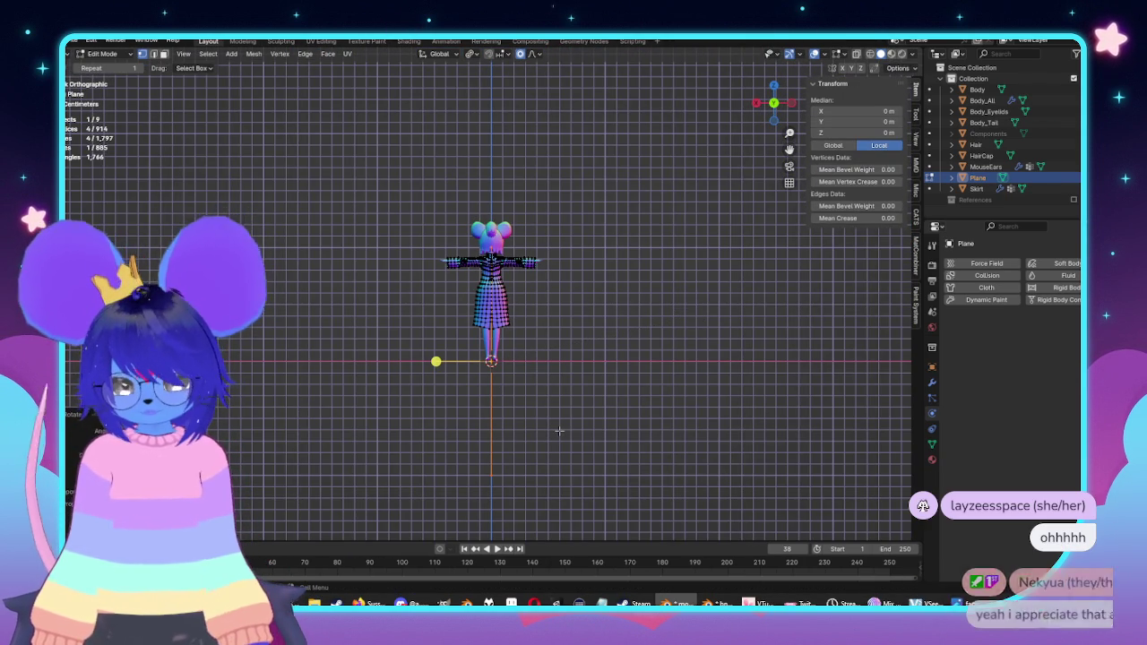
Step: Shrink the new plane to about half size and place it behind the shoulder
{"action": "key", "text": "g"}
{"action": "left_click", "coordinate": [677, 329]}
{"action": "key", "text": "ctrl+KP_3"}
{"action": "key", "text": "s"}
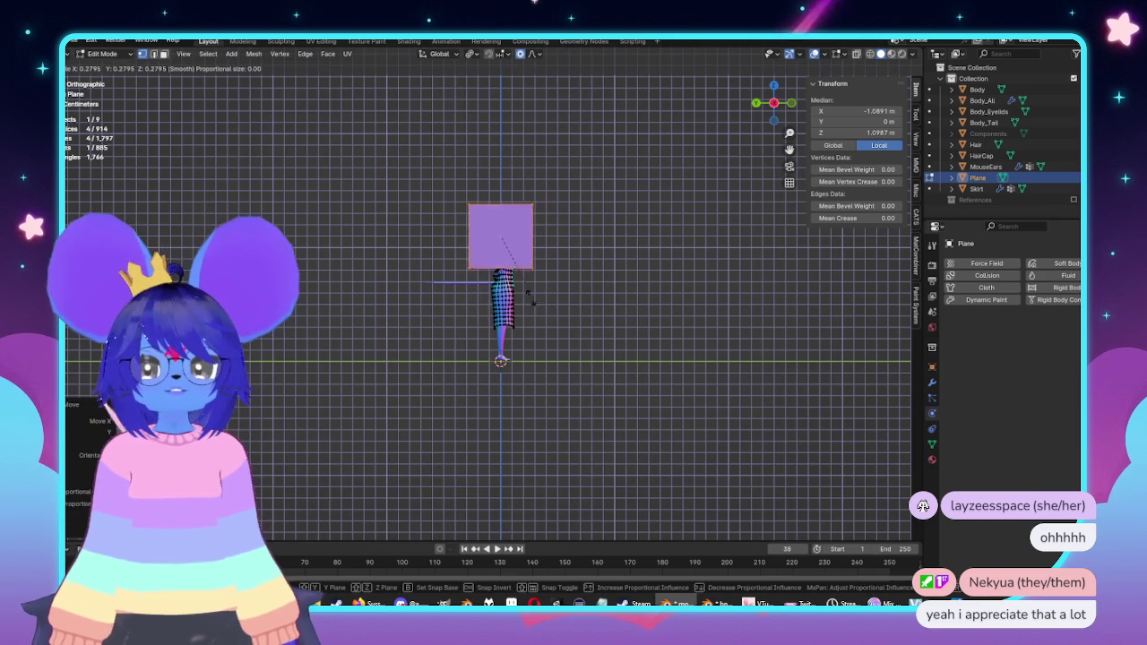
{"action": "left_click", "coordinate": [547, 252]}
{"action": "scroll", "coordinate": [546, 252], "scroll_direction": "up", "scroll_amount": 6}
{"action": "scroll", "coordinate": [546, 252], "scroll_direction": "up", "scroll_amount": 5}
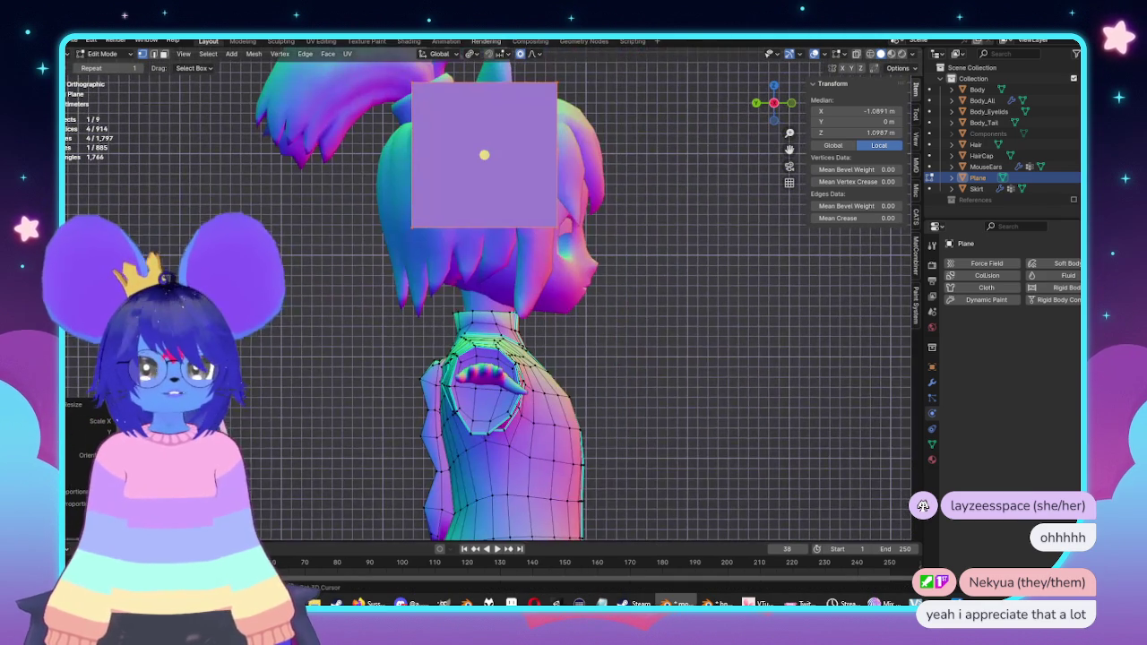
{"action": "key", "text": "s"}
{"action": "left_click", "coordinate": [561, 197]}
{"action": "key", "text": "g"}
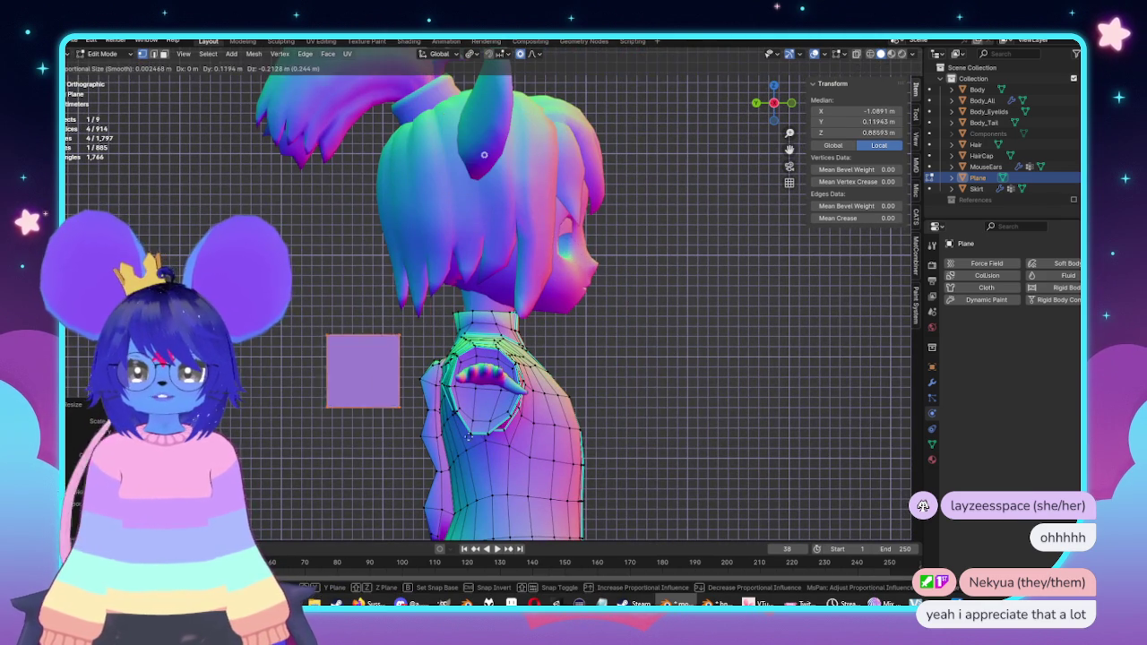
{"action": "left_click", "coordinate": [421, 428]}
{"action": "middle_click_drag", "start_coordinate": [421, 428], "coordinate": [507, 339], "text": "shift"}
{"action": "scroll", "coordinate": [506, 339], "scroll_direction": "up", "scroll_amount": 5}
{"action": "mouse_move", "coordinate": [690, 149]}
{"action": "middle_mouse_down", "text": "shift"}
{"action": "mouse_move", "coordinate": [552, 328]}
{"action": "mouse_move", "coordinate": [530, 327]}
{"action": "middle_mouse_up", "text": "shift"}
Step: Slide the plane's right edge along Y to make the plane narrower
{"action": "left_click", "coordinate": [618, 363]}
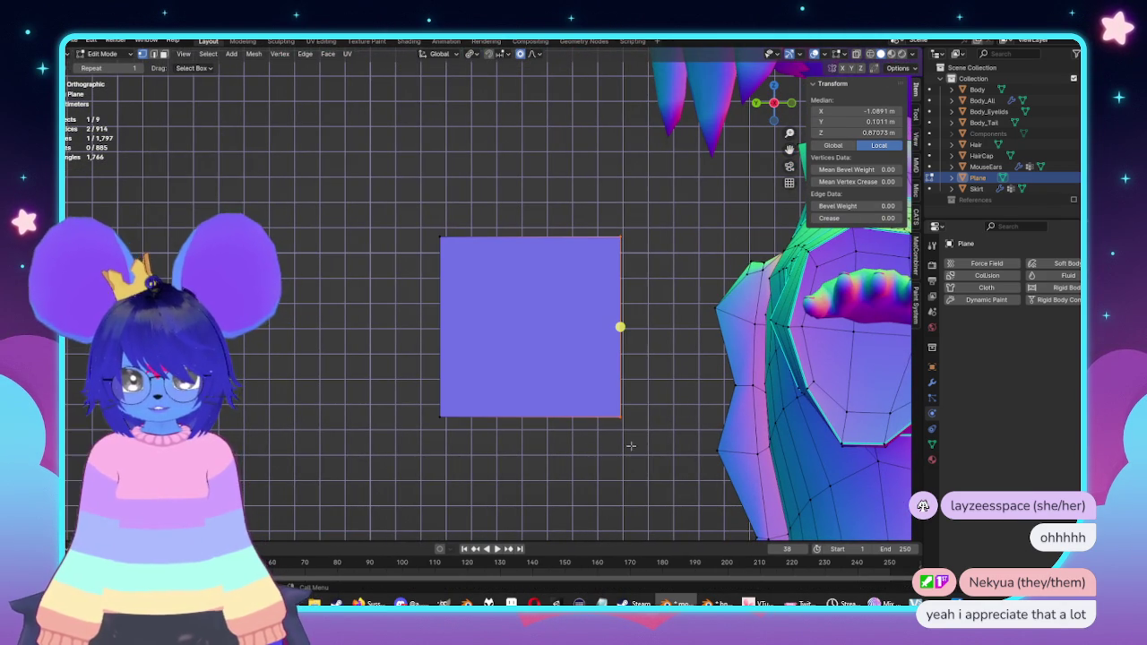
{"action": "key", "text": "g"}
{"action": "key", "text": "y"}
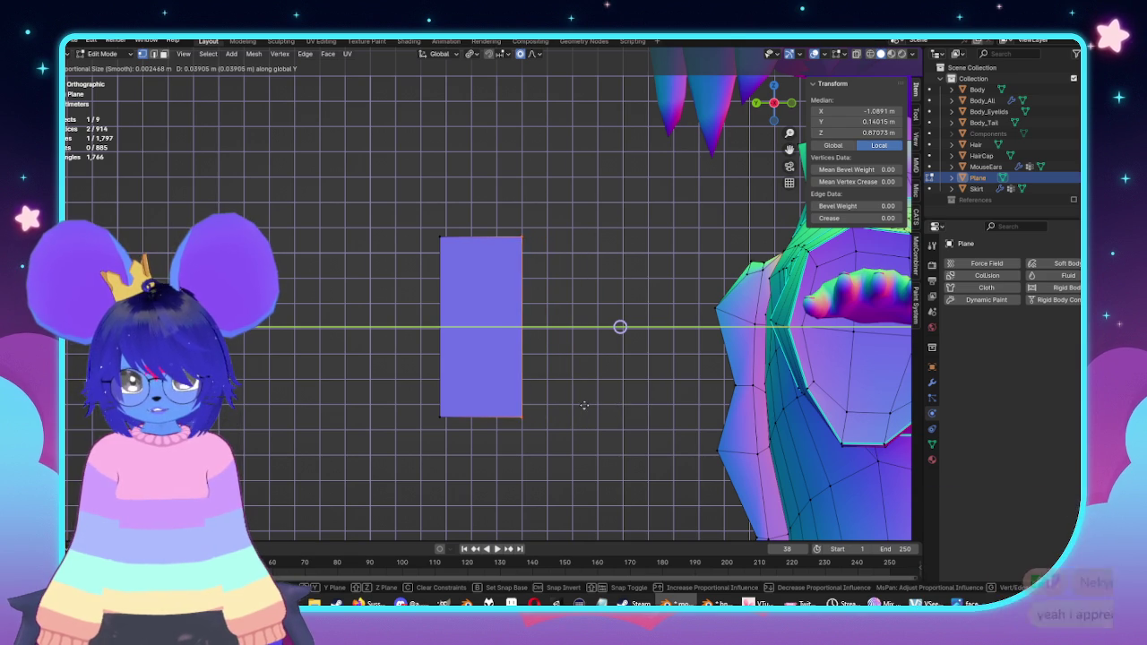
{"action": "left_click", "coordinate": [587, 404]}
{"action": "left_click", "coordinate": [482, 237]}
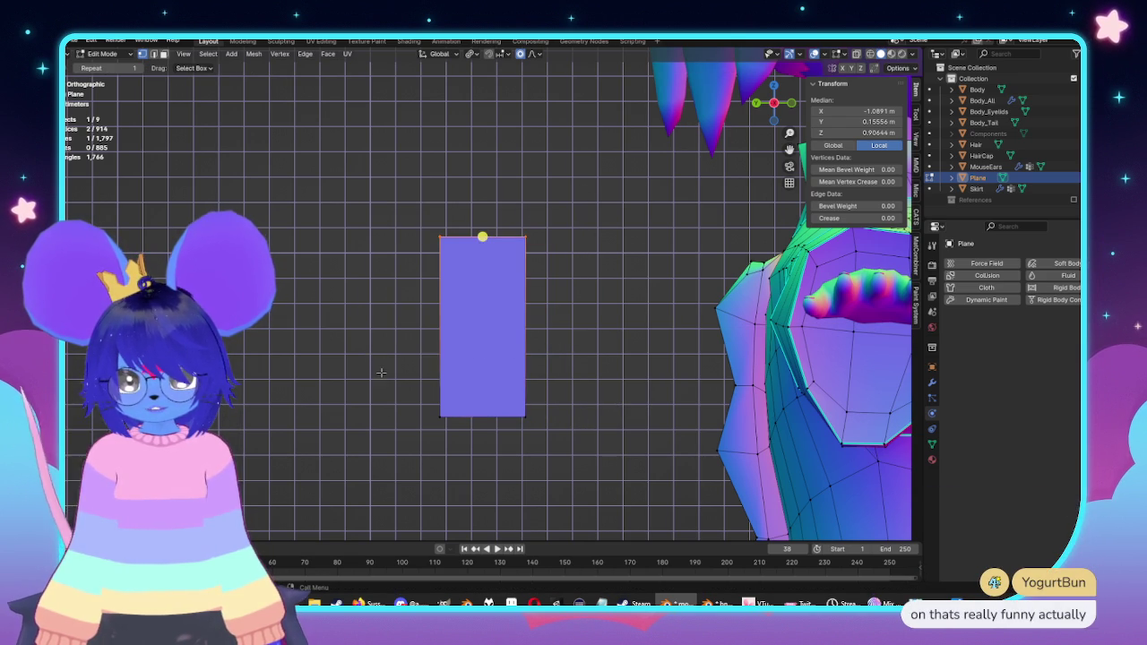
Step: Shrink the whole plane and settle it beside the body
{"action": "key", "text": "a"}
{"action": "key", "text": "s"}
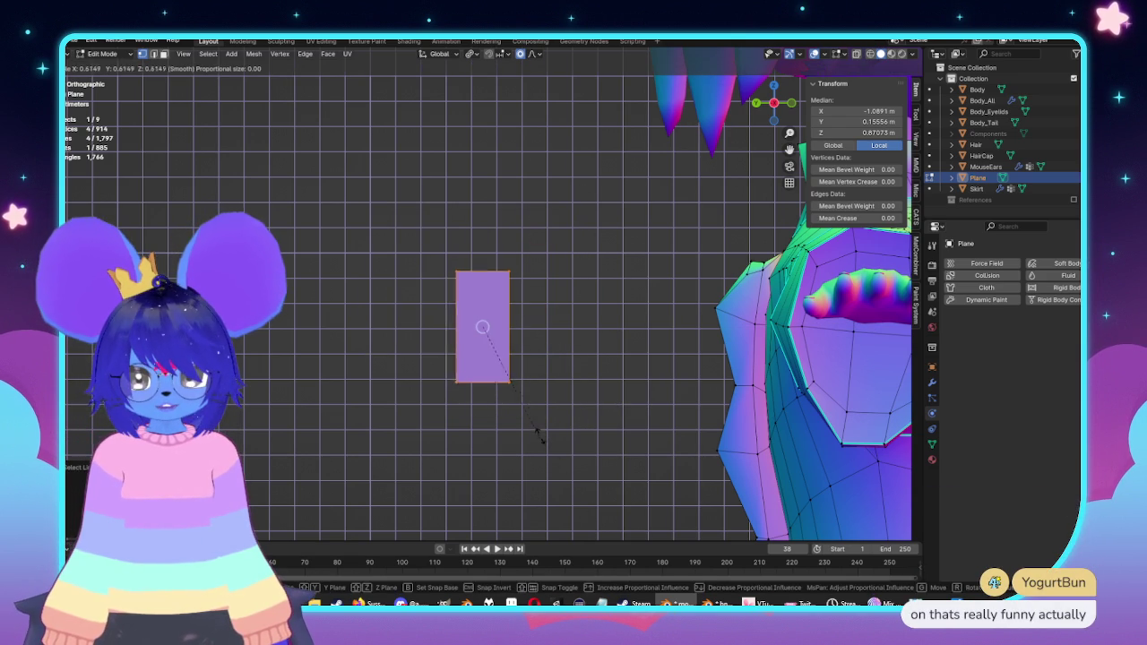
{"action": "key", "text": "g"}
{"action": "left_click", "coordinate": [614, 395]}
{"action": "scroll", "coordinate": [614, 394], "scroll_direction": "up", "scroll_amount": 4}
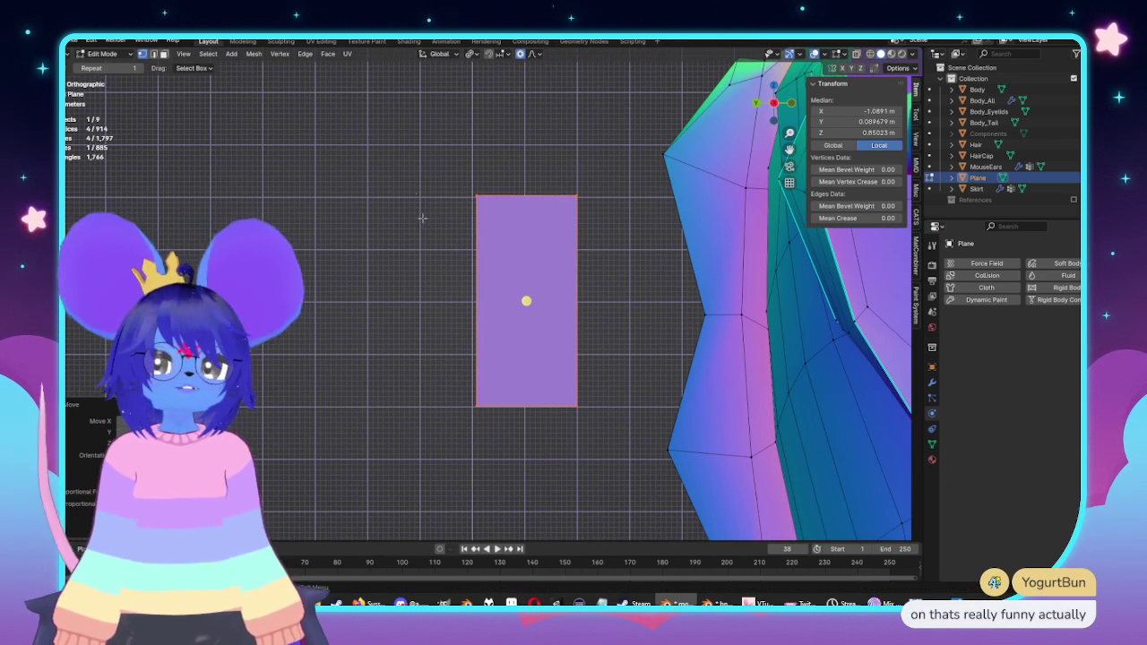
{"action": "middle_click_drag", "start_coordinate": [435, 302], "coordinate": [494, 290], "text": "shift"}
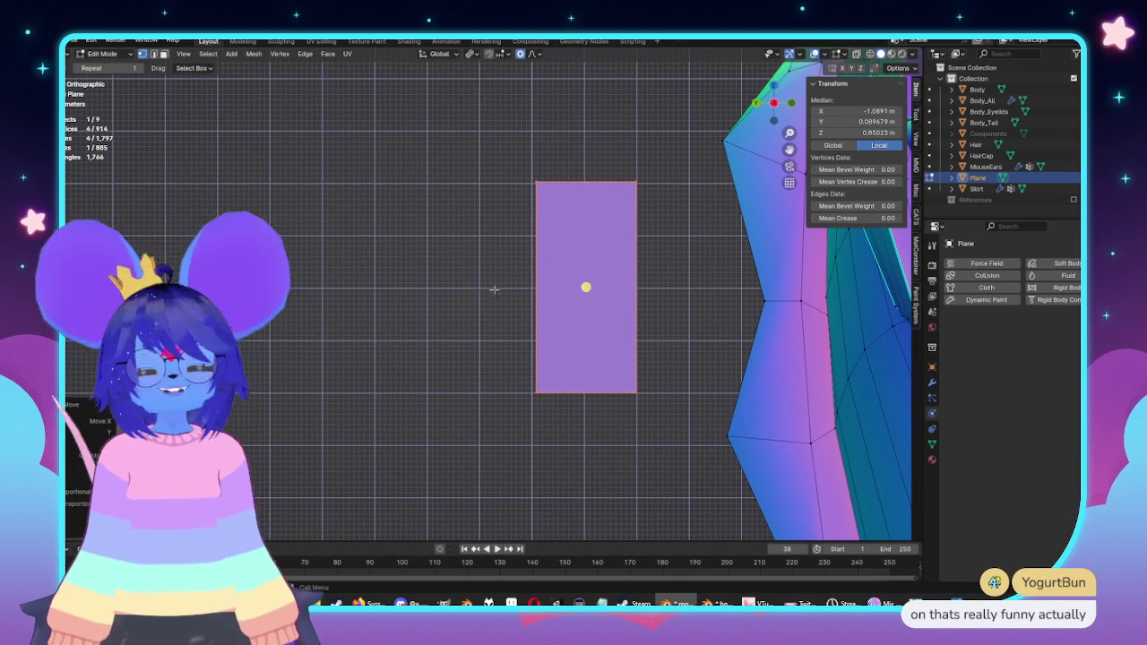
Step: Extrude a narrow strip from the plane's right edge along the Y axis
{"action": "left_click", "coordinate": [636, 287]}
{"action": "key", "text": "e"}
{"action": "key", "text": "y"}
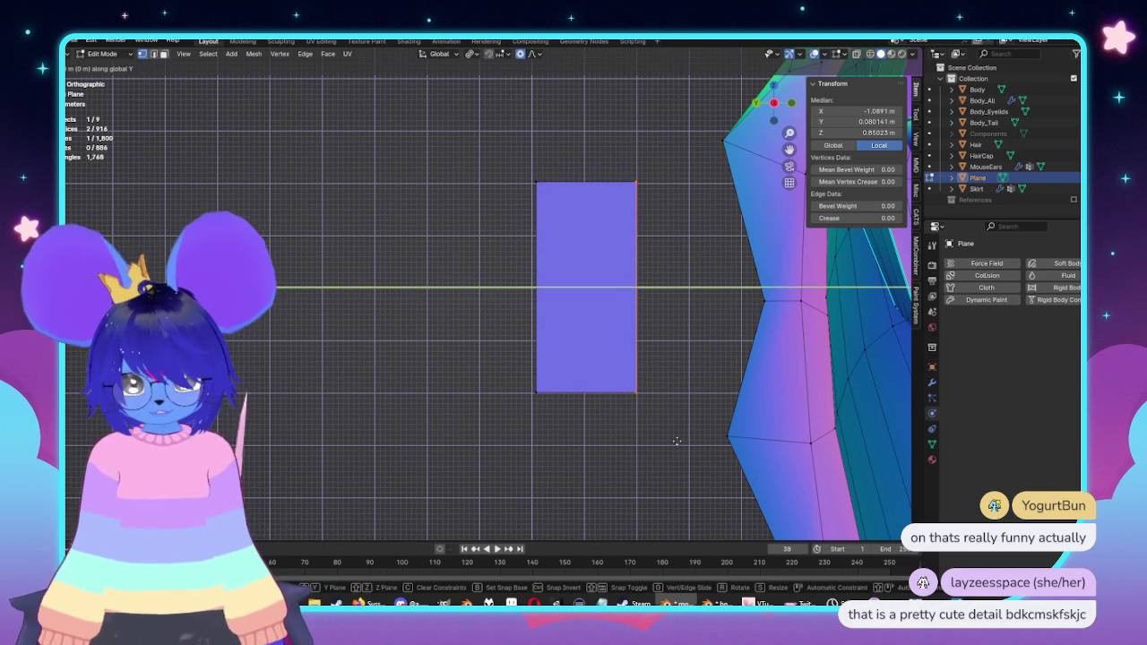
{"action": "left_click", "coordinate": [695, 448]}
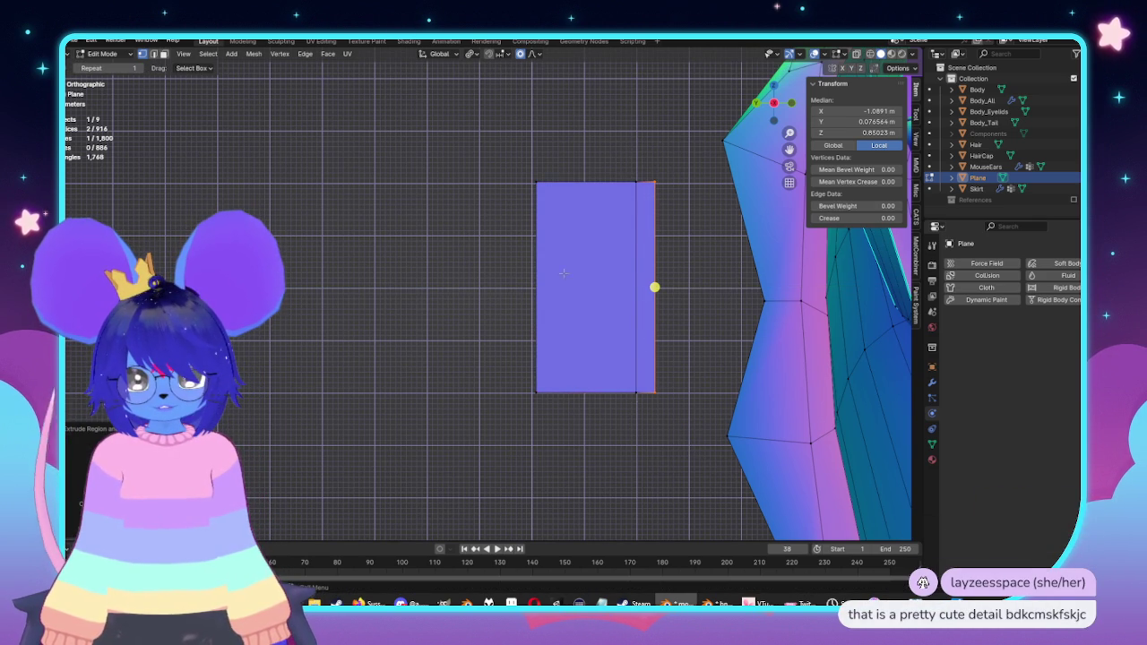
{"action": "left_click_drag", "start_coordinate": [508, 181], "coordinate": [552, 442]}
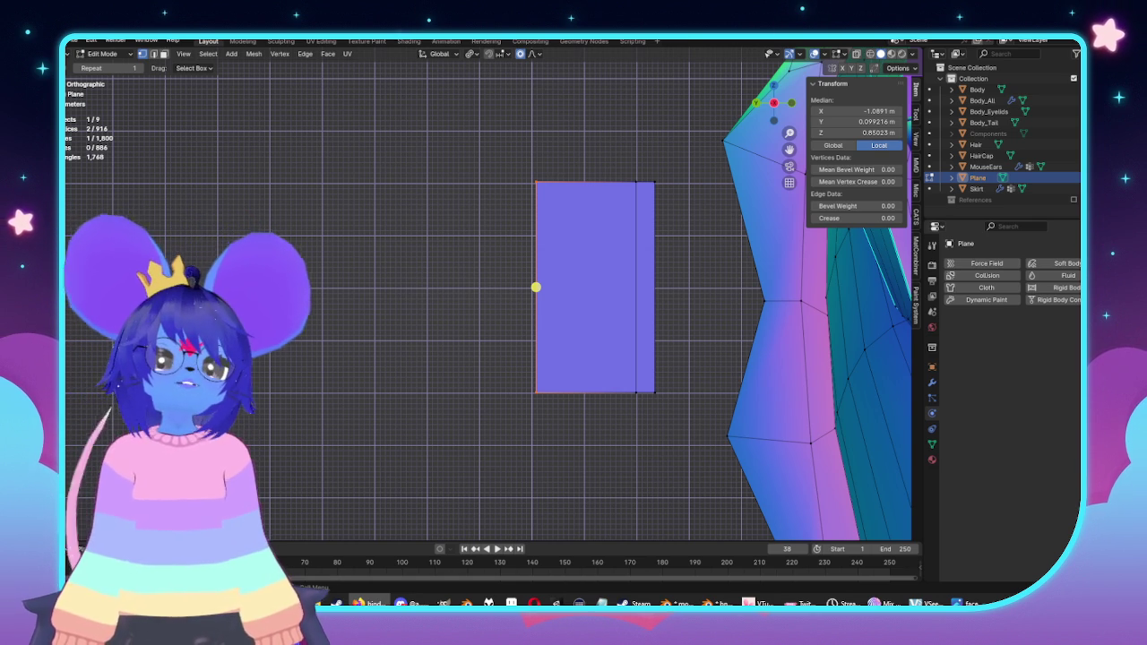
Step: Switch to the browser showing Google Images results for 'binder clip'
{"action": "key", "text": "alt+Tab"}
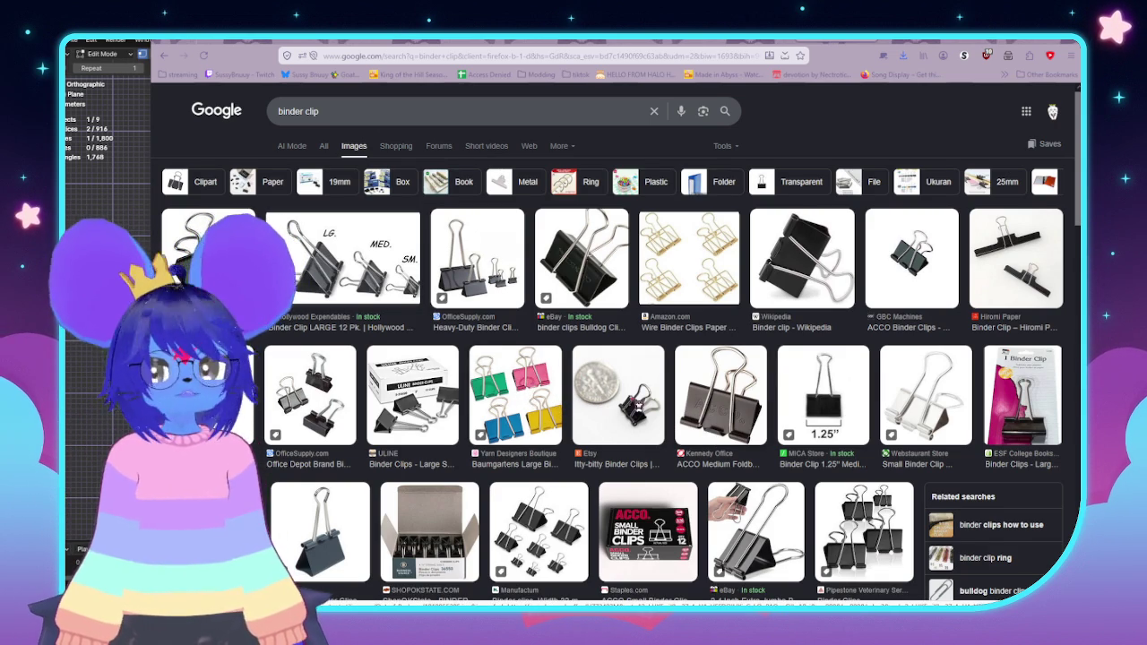
Step: Scroll the results, preview the Freepik binder clip image, then return to Blender
{"action": "scroll", "coordinate": [639, 407], "scroll_direction": "down", "scroll_amount": 3}
{"action": "scroll", "coordinate": [678, 326], "scroll_direction": "down", "scroll_amount": 2}
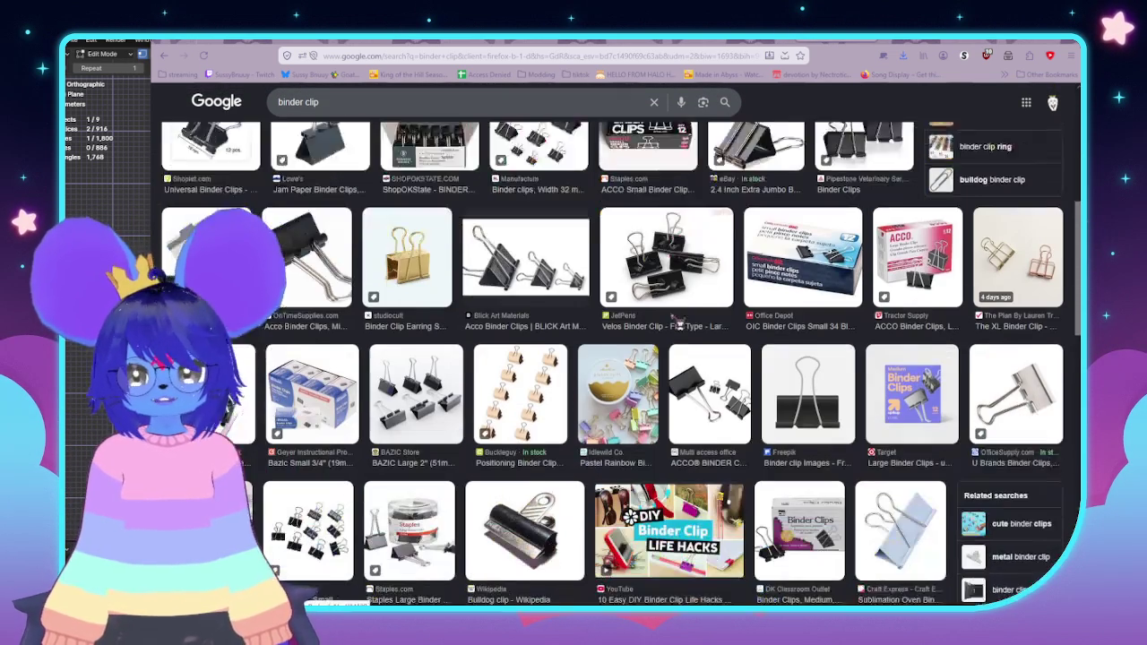
{"action": "scroll", "coordinate": [717, 358], "scroll_direction": "down", "scroll_amount": 1}
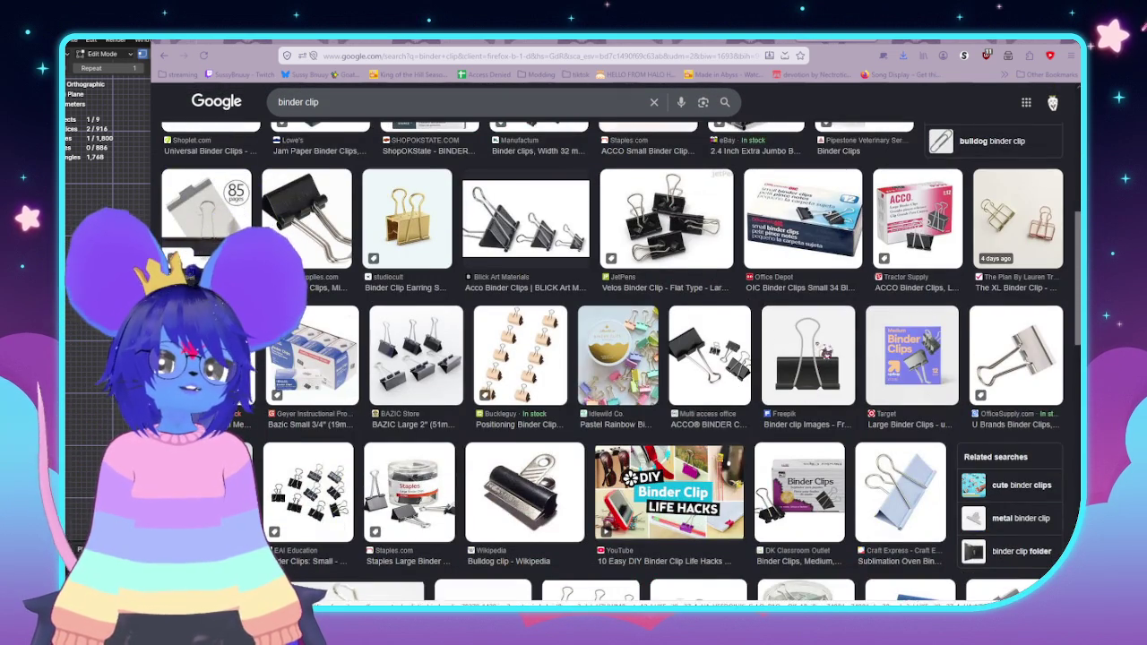
{"action": "left_click", "coordinate": [824, 353]}
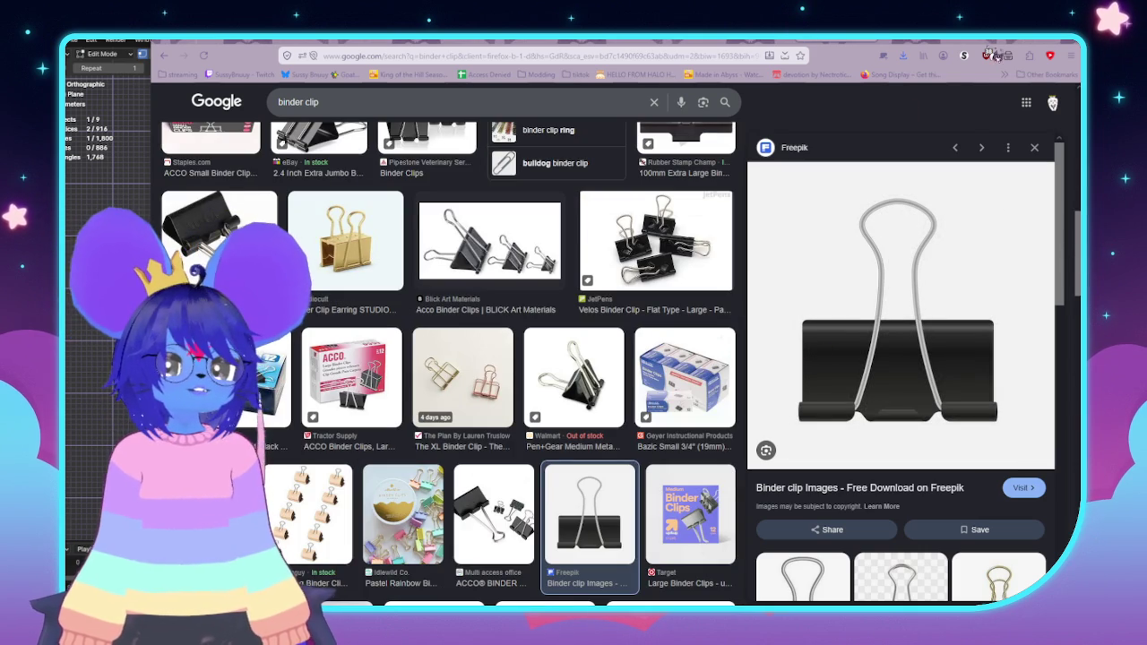
{"action": "key", "text": "alt+Tab"}
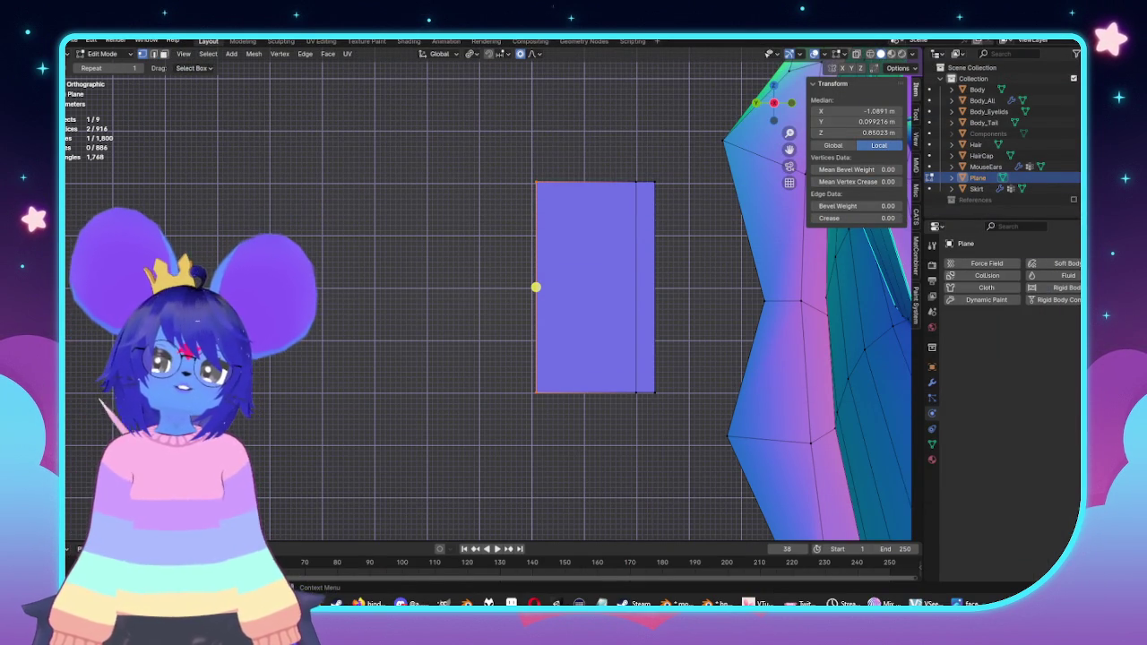
Step: In back orthographic view, shift the seam vertices along X twice to straighten them
{"action": "middle_click_drag", "start_coordinate": [696, 387], "coordinate": [600, 229]}
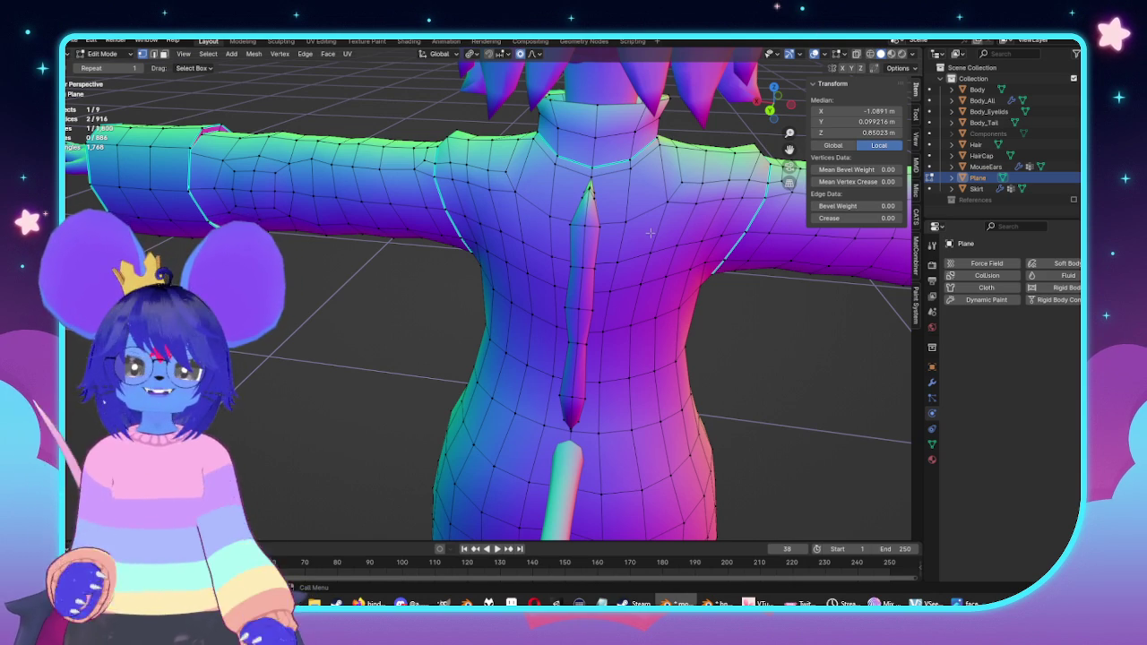
{"action": "middle_click_drag", "start_coordinate": [649, 233], "coordinate": [628, 248]}
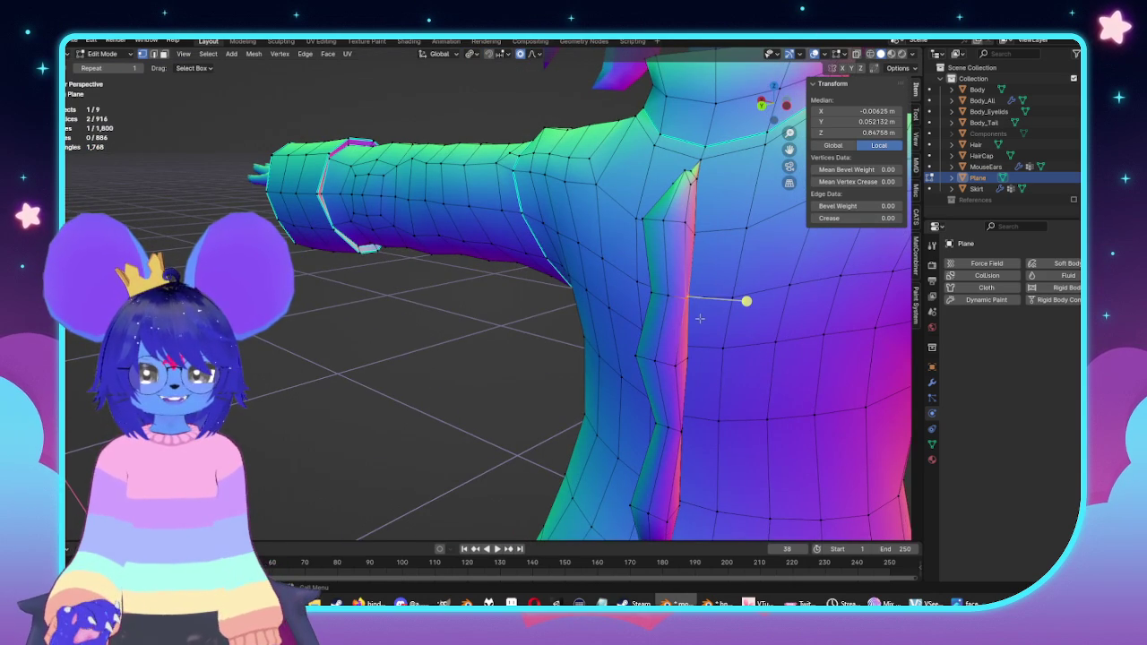
{"action": "mouse_move", "coordinate": [659, 307]}
{"action": "middle_mouse_down"}
{"action": "mouse_move", "coordinate": [643, 312]}
{"action": "mouse_move", "coordinate": [817, 348]}
{"action": "middle_mouse_up"}
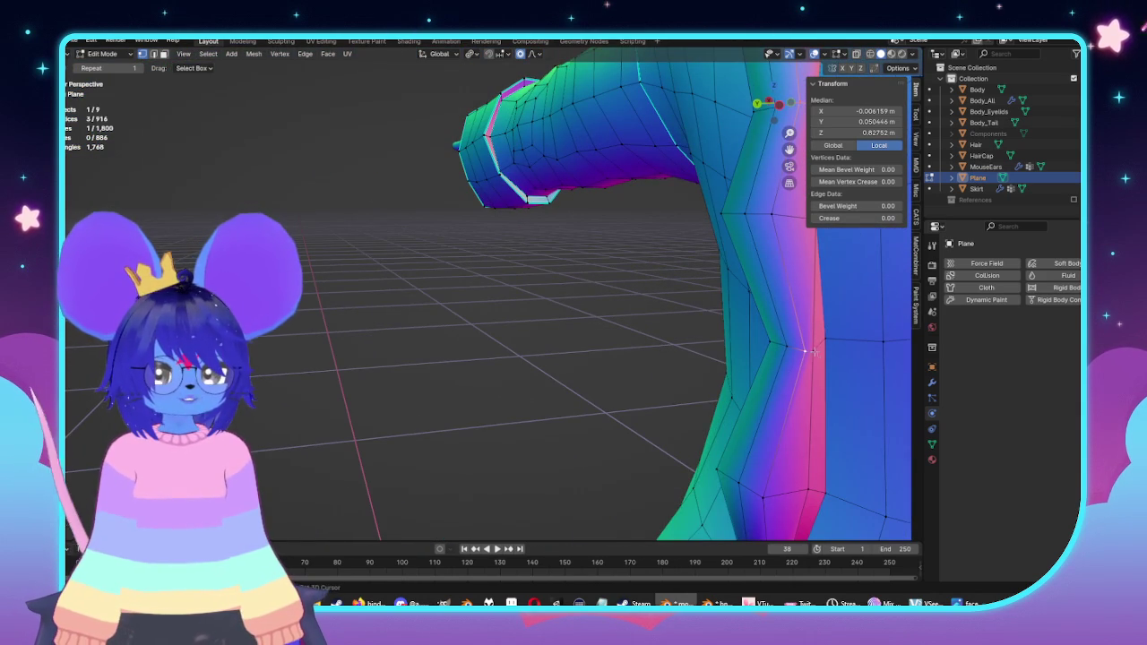
{"action": "key", "text": "ctrl+KP_1"}
{"action": "scroll", "coordinate": [641, 281], "scroll_direction": "down", "scroll_amount": 4}
{"action": "scroll", "coordinate": [641, 281], "scroll_direction": "down", "scroll_amount": 2}
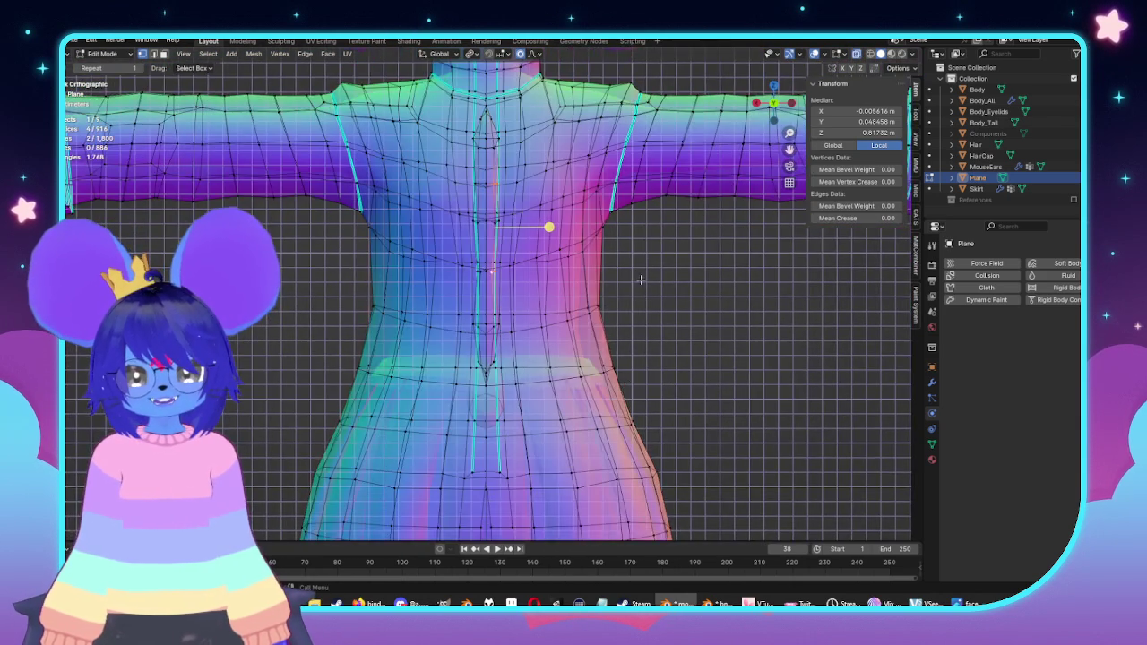
{"action": "scroll", "coordinate": [641, 281], "scroll_direction": "up", "scroll_amount": 3}
{"action": "scroll", "coordinate": [640, 280], "scroll_direction": "up", "scroll_amount": 4}
{"action": "key", "text": "g"}
{"action": "key", "text": "x"}
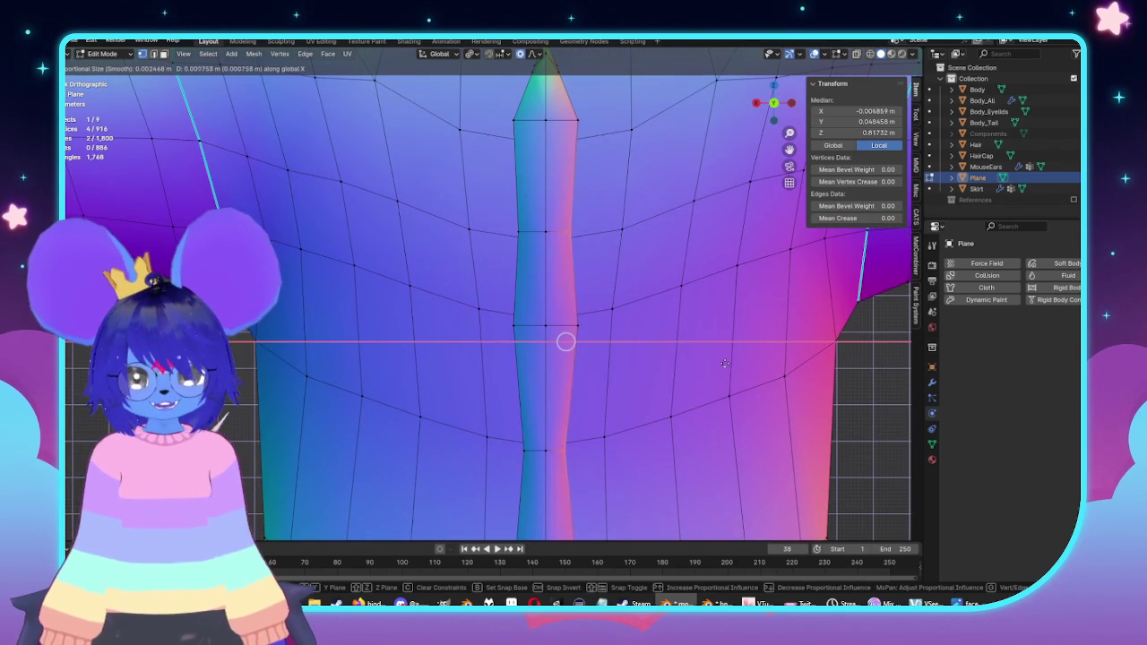
{"action": "left_click", "coordinate": [718, 363]}
{"action": "scroll", "coordinate": [715, 345], "scroll_direction": "down", "scroll_amount": 4}
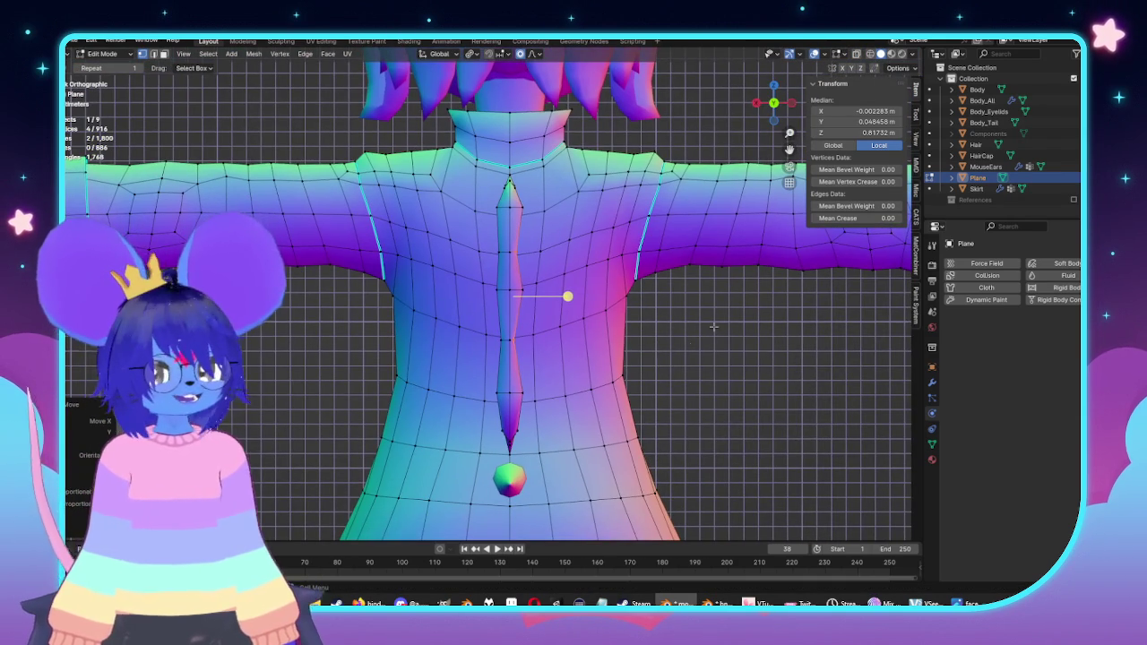
{"action": "scroll", "coordinate": [766, 303], "scroll_direction": "up", "scroll_amount": 3}
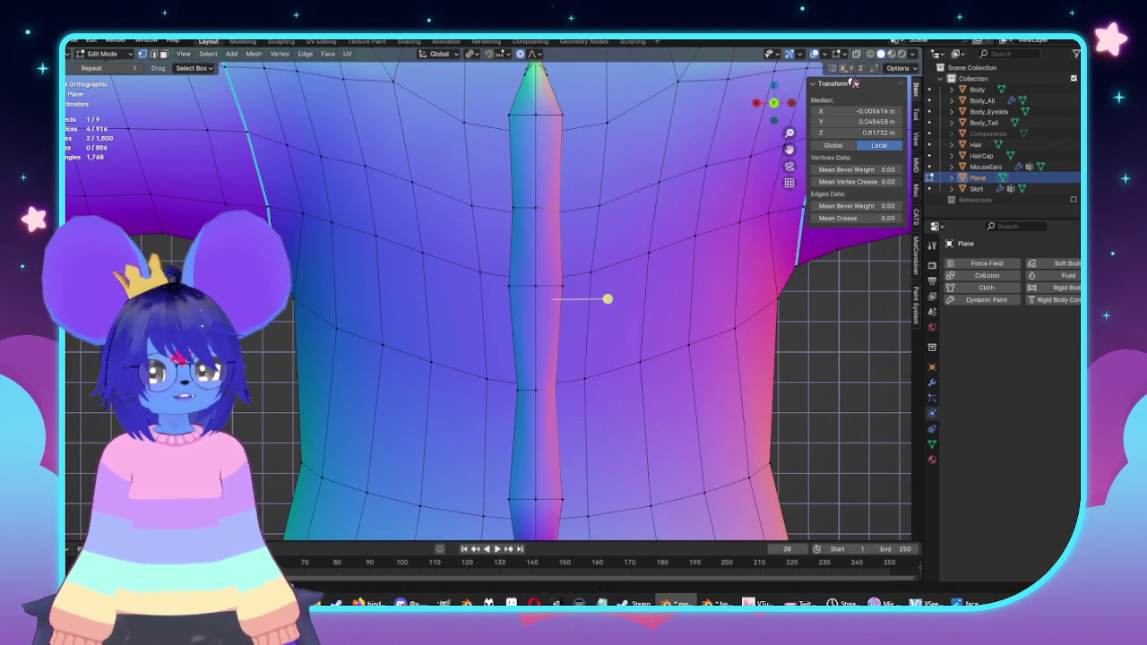
{"action": "key", "text": "g"}
{"action": "key", "text": "x"}
{"action": "left_click", "coordinate": [792, 336]}
{"action": "scroll", "coordinate": [589, 297], "scroll_direction": "down", "scroll_amount": 3}
Step: Check the model in Object Mode, then switch to side orthographic view and clear the mesh selection
{"action": "key", "text": "Tab"}
{"action": "mouse_move", "coordinate": [589, 296]}
{"action": "middle_mouse_down"}
{"action": "mouse_move", "coordinate": [640, 338]}
{"action": "mouse_move", "coordinate": [584, 332]}
{"action": "mouse_move", "coordinate": [640, 320]}
{"action": "mouse_move", "coordinate": [615, 320]}
{"action": "middle_mouse_up"}
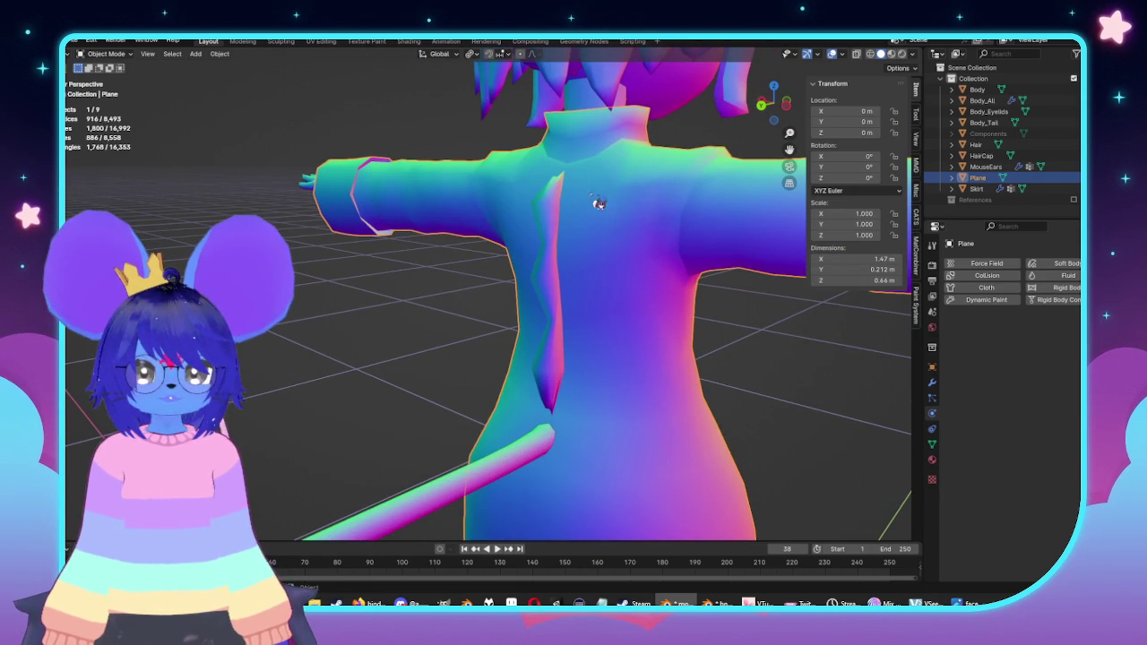
{"action": "key", "text": "Tab"}
{"action": "key", "text": "KP_3"}
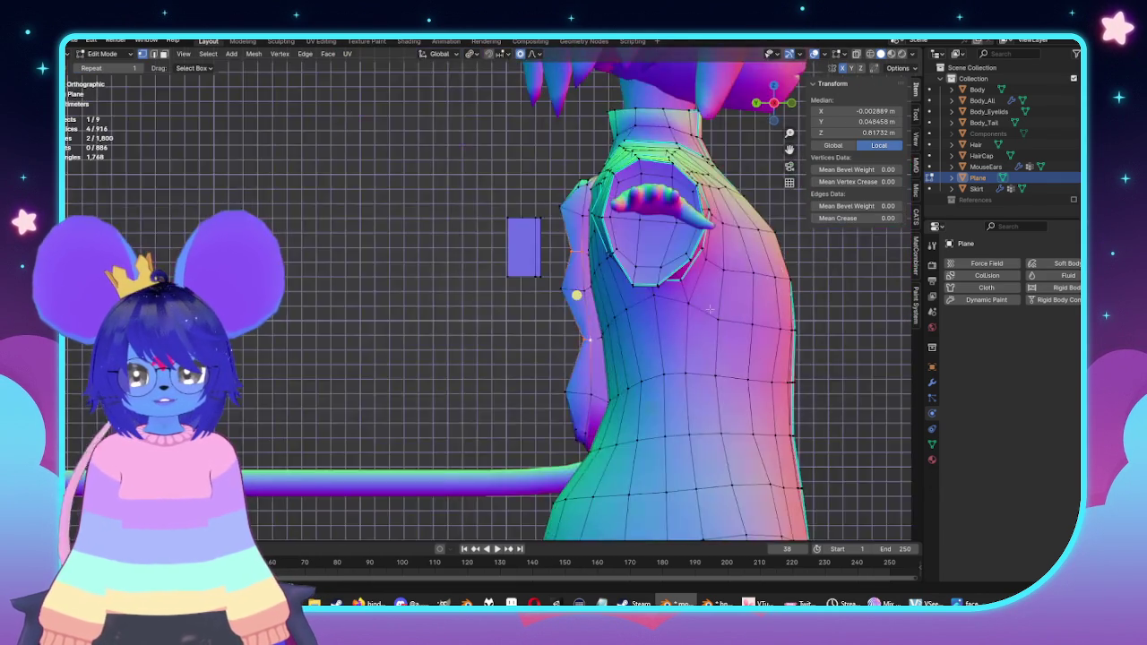
{"action": "left_click", "coordinate": [414, 283]}
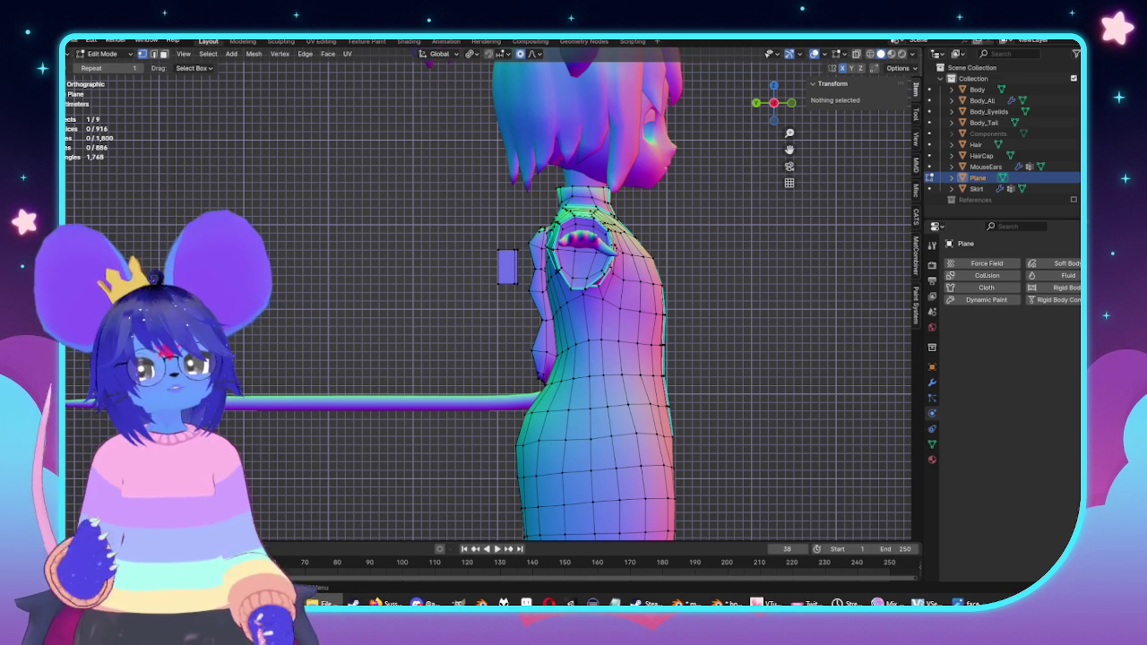
Step: Drag the binder clip picture into the side view as reference image Empty.006
{"action": "scroll", "coordinate": [372, 254], "scroll_direction": "down", "scroll_amount": 2}
{"action": "scroll", "coordinate": [372, 254], "scroll_direction": "down", "scroll_amount": 3}
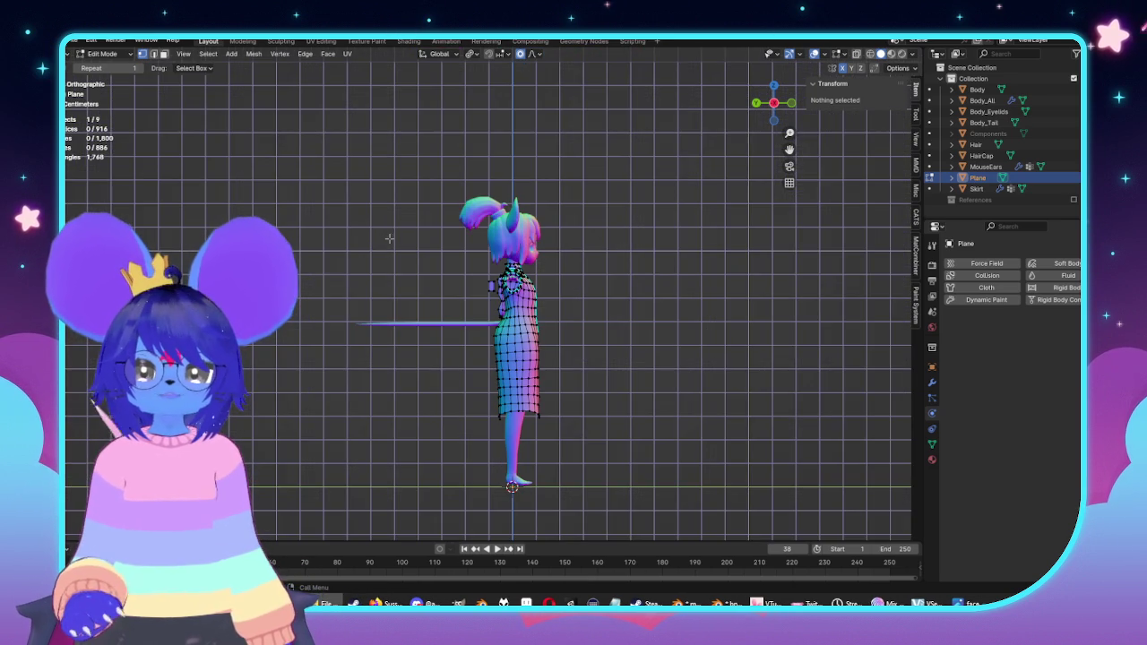
{"action": "middle_click_drag", "start_coordinate": [577, 254], "coordinate": [622, 235], "text": "shift"}
{"action": "key", "text": "Tab"}
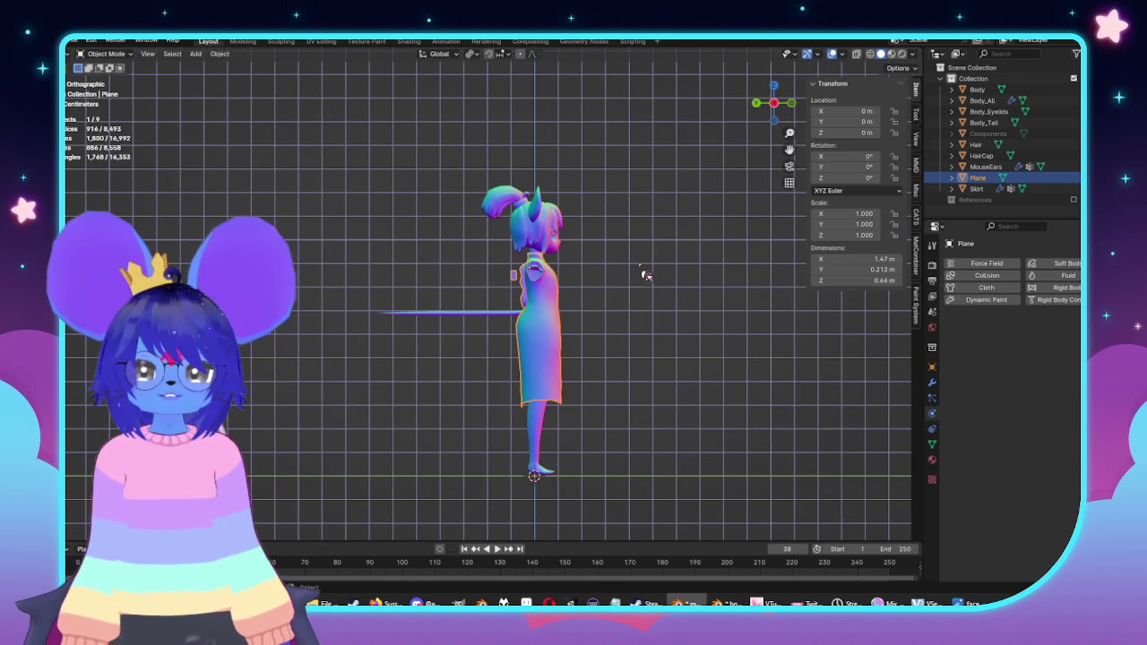
{"action": "left_click", "coordinate": [646, 275]}
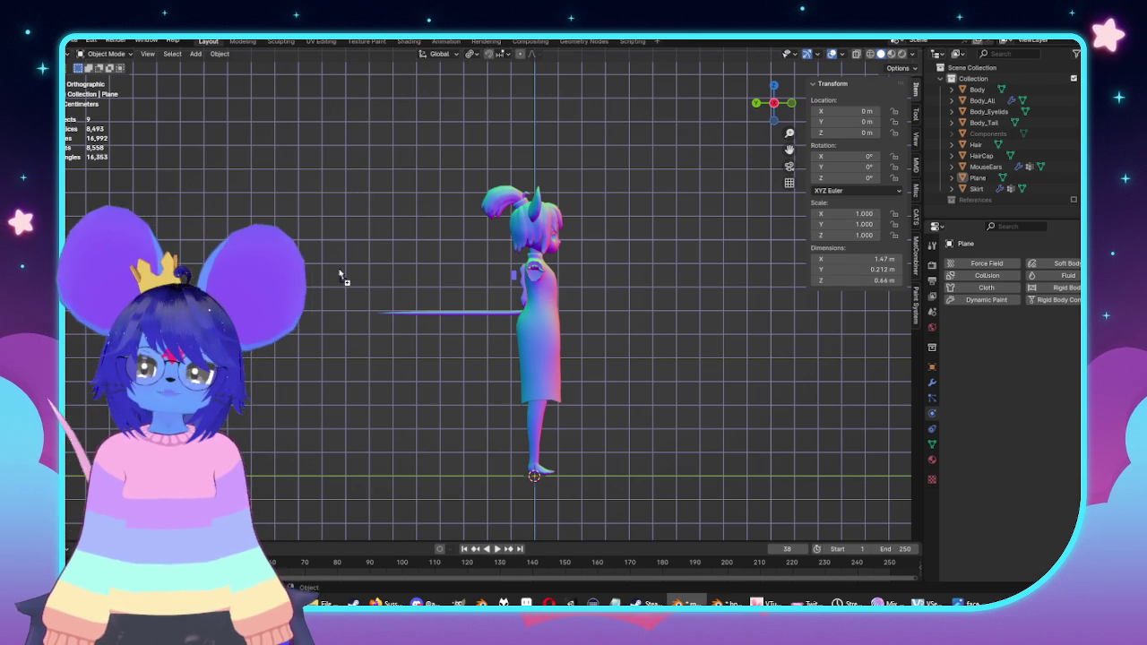
{"action": "left_click_drag", "start_coordinate": [340, 274], "coordinate": [337, 265]}
{"action": "scroll", "coordinate": [329, 253], "scroll_direction": "down", "scroll_amount": 6}
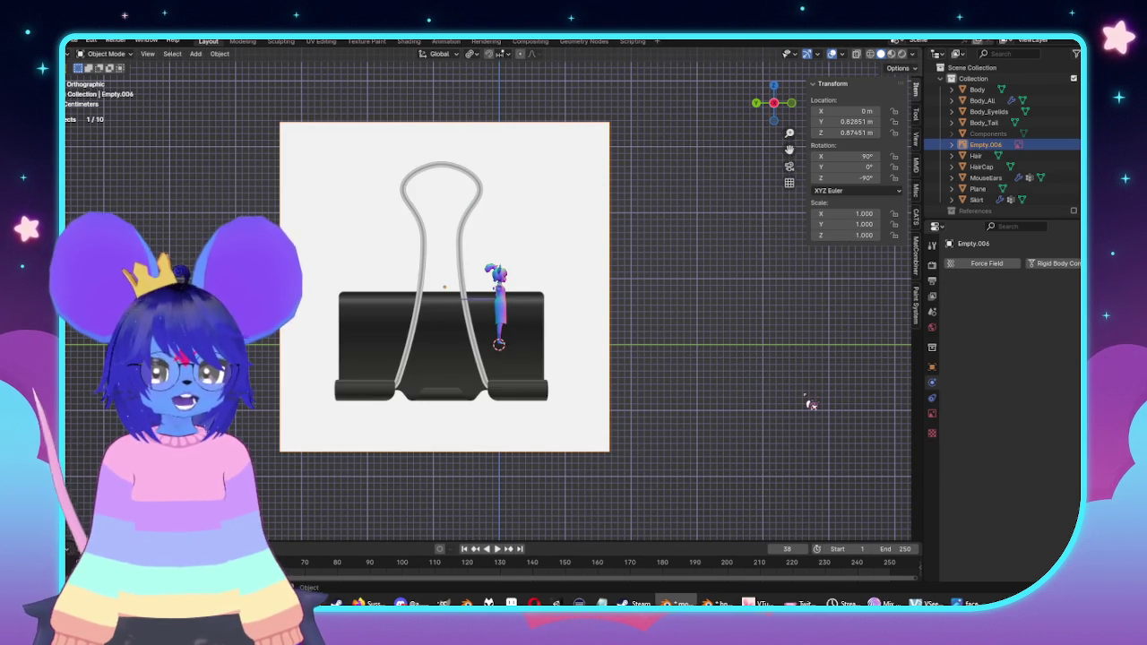
Step: Rotate the binder clip reference image -90 degrees and shrink it
{"action": "type", "text": "r-90"}
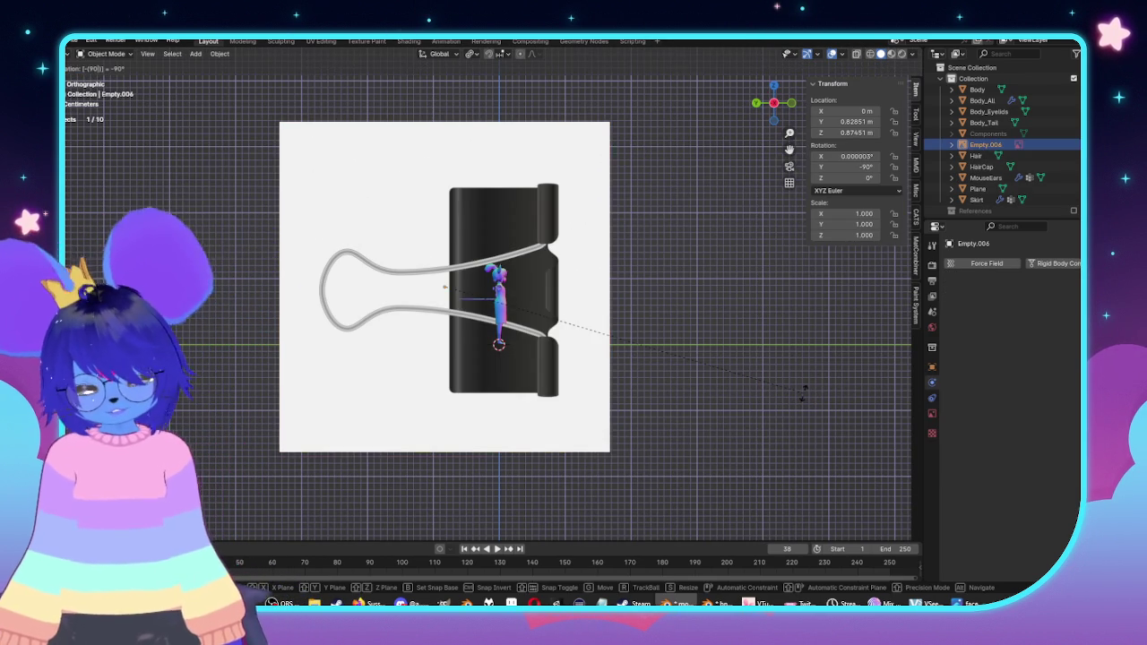
{"action": "key", "text": "Return"}
{"action": "key", "text": "s"}
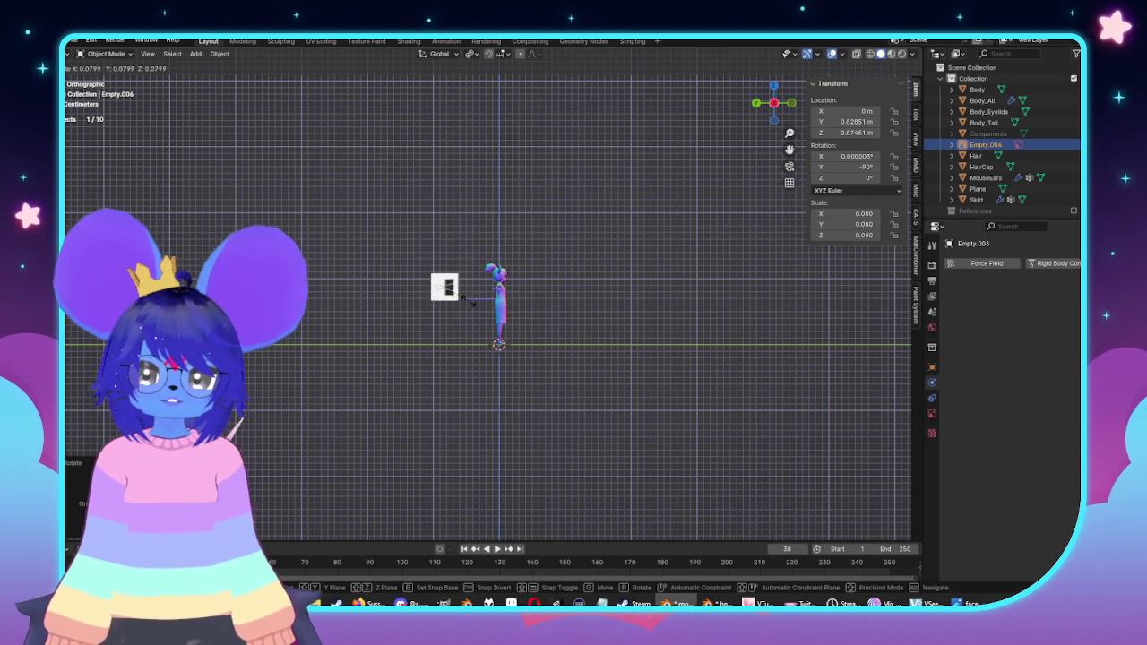
{"action": "left_click", "coordinate": [465, 297]}
{"action": "scroll", "coordinate": [470, 300], "scroll_direction": "up", "scroll_amount": 5}
{"action": "scroll", "coordinate": [471, 300], "scroll_direction": "up", "scroll_amount": 4}
Step: Move the reference image beside the character and shrink it further
{"action": "key", "text": "g"}
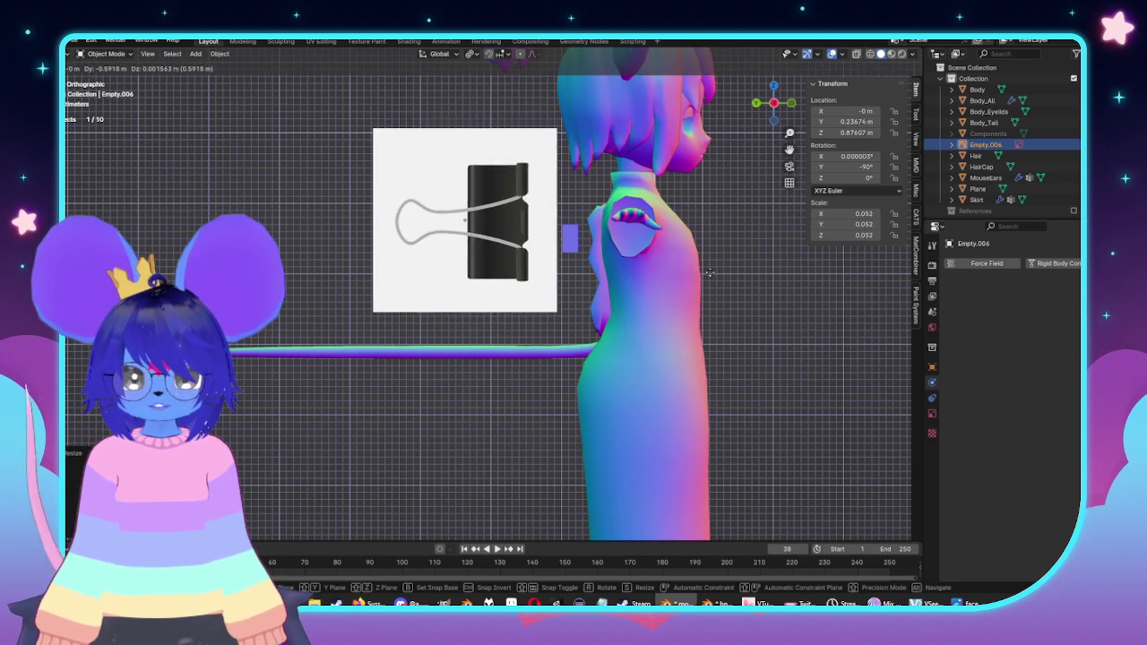
{"action": "left_click", "coordinate": [747, 412]}
{"action": "key", "text": "s"}
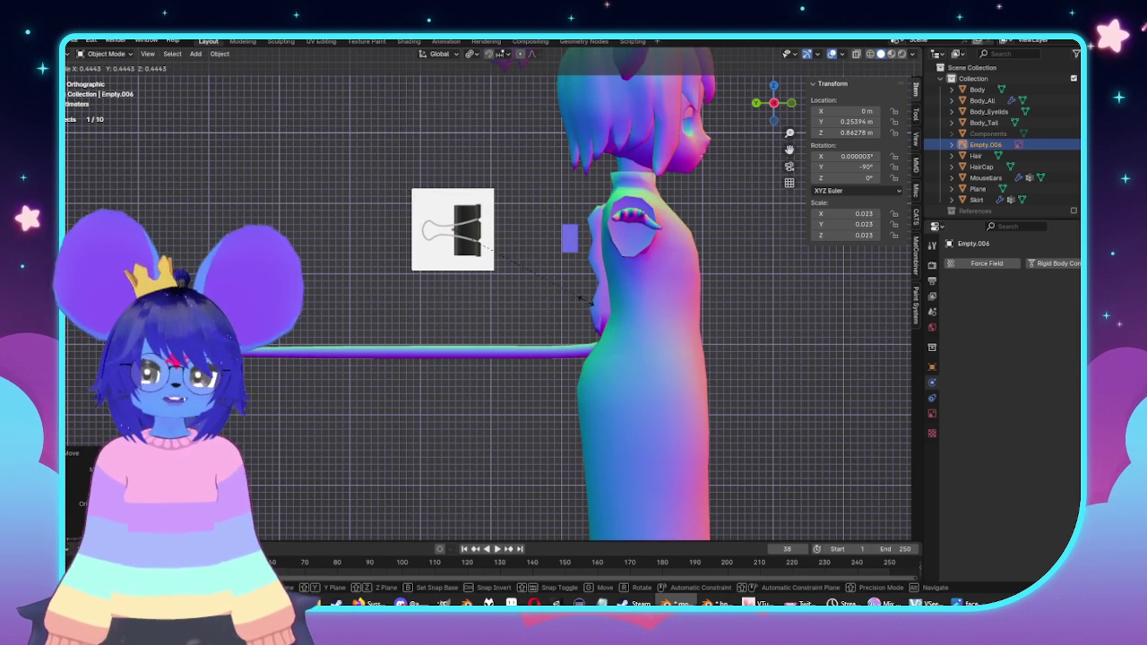
{"action": "scroll", "coordinate": [578, 269], "scroll_direction": "up", "scroll_amount": 5}
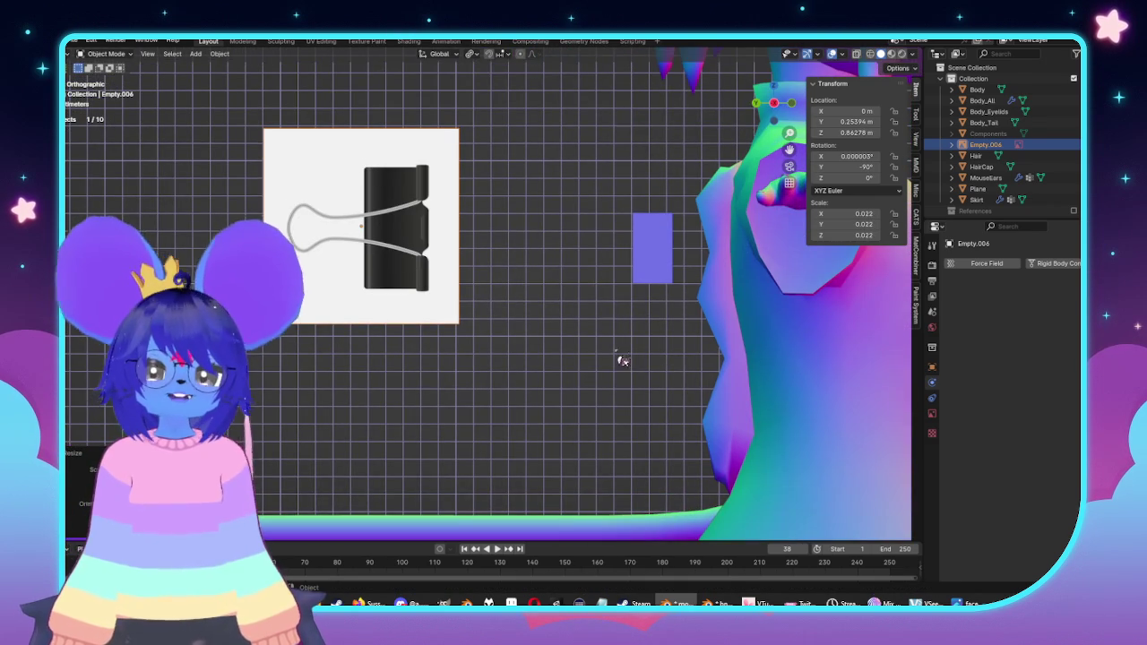
{"action": "left_click", "coordinate": [573, 331]}
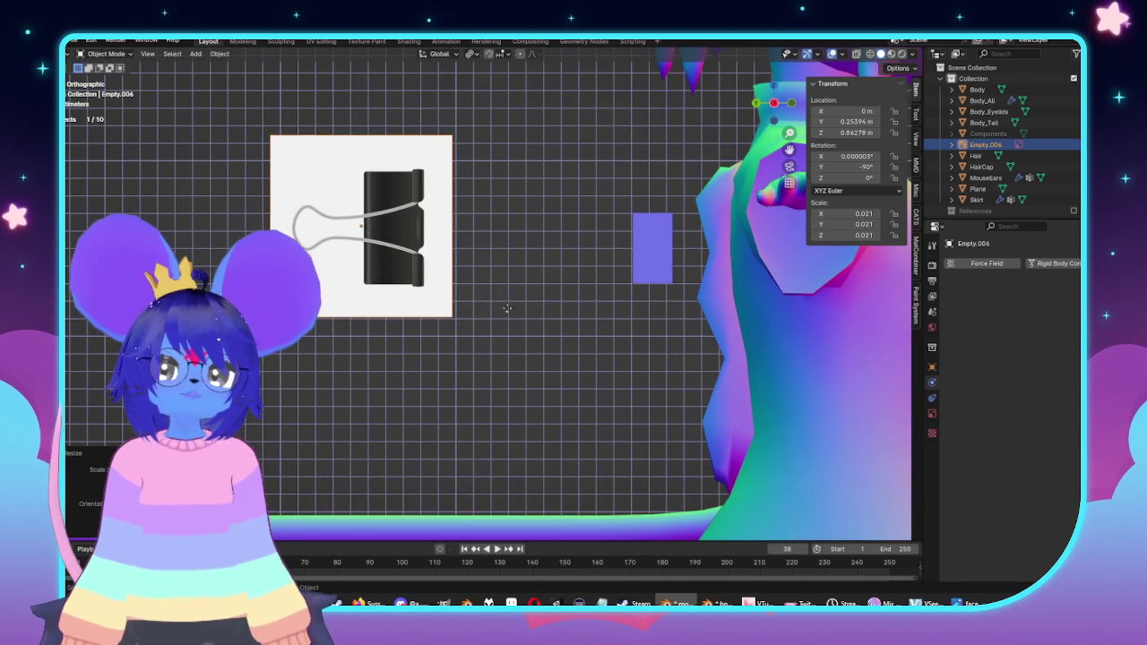
Step: Reposition the reference image and orbit to a straight rear view of the character
{"action": "key", "text": "g"}
{"action": "left_click", "coordinate": [661, 328]}
{"action": "mouse_move", "coordinate": [662, 328]}
{"action": "middle_mouse_down"}
{"action": "mouse_move", "coordinate": [632, 304]}
{"action": "mouse_move", "coordinate": [718, 312]}
{"action": "middle_mouse_up"}
{"action": "scroll", "coordinate": [633, 305], "scroll_direction": "down", "scroll_amount": 3}
{"action": "mouse_move", "coordinate": [804, 347]}
{"action": "middle_mouse_down"}
{"action": "mouse_move", "coordinate": [681, 326]}
{"action": "mouse_move", "coordinate": [767, 338]}
{"action": "middle_mouse_up"}
Step: Slide the reference image along X beside the character, then select the Plane
{"action": "key", "text": "g"}
{"action": "key", "text": "x"}
{"action": "left_click", "coordinate": [520, 334]}
{"action": "left_click", "coordinate": [876, 332]}
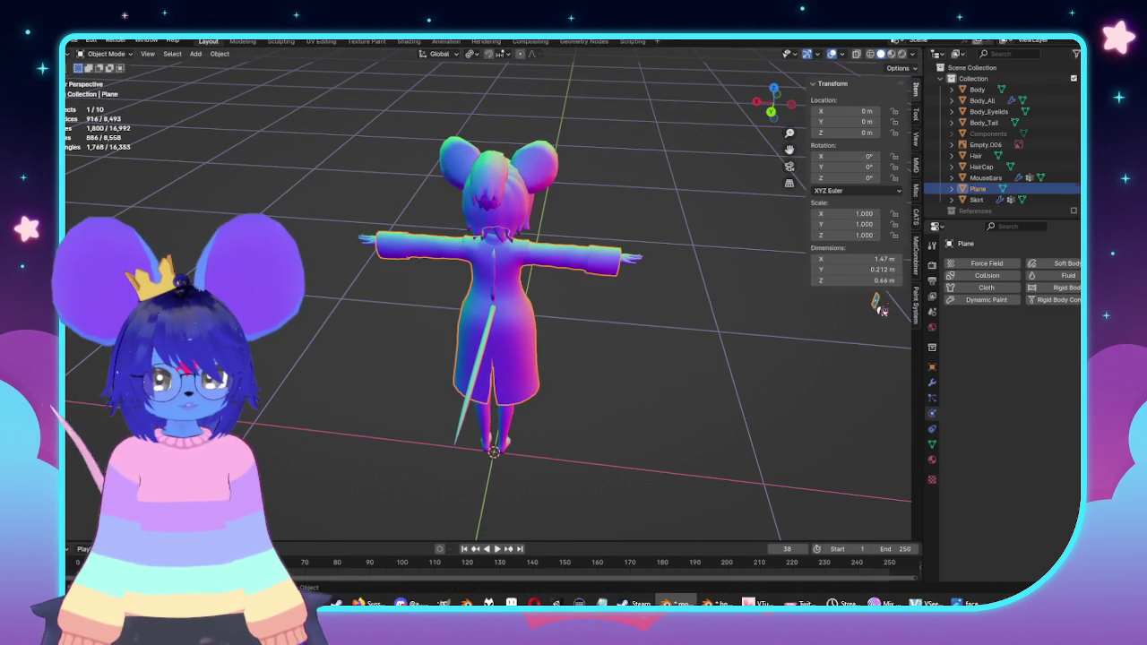
Step: In Edit Mode, move the Plane's selected vertices along Y and X from the back view
{"action": "key", "text": "Tab"}
{"action": "key", "text": "KP_3"}
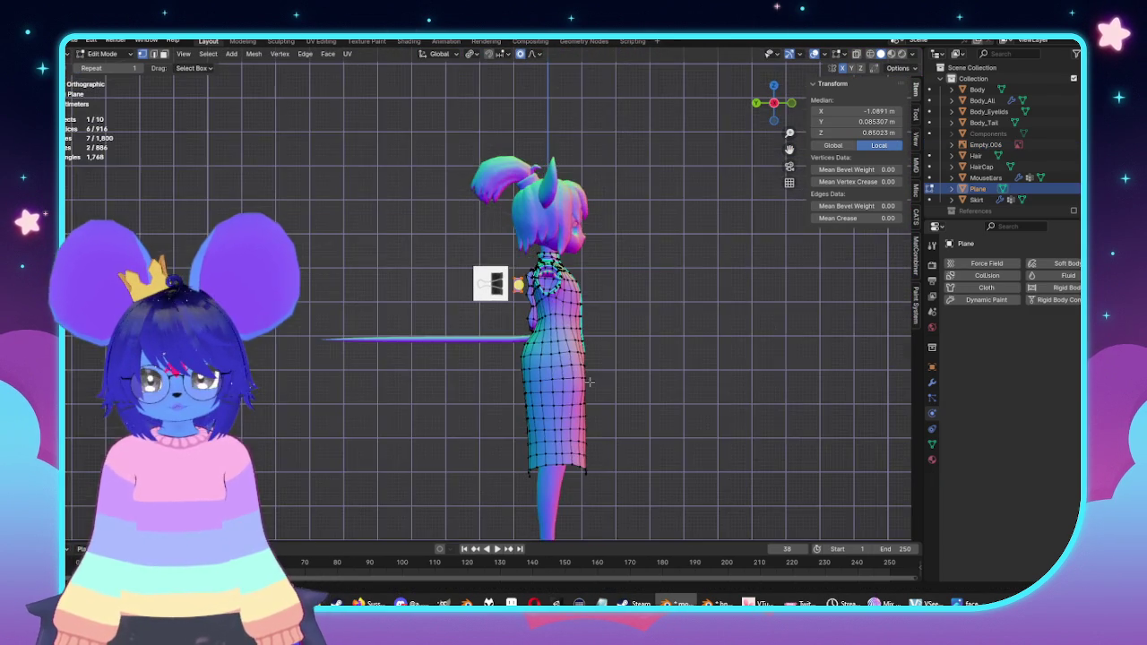
{"action": "key", "text": "KP_Decimal"}
{"action": "key", "text": "ctrl+KP_1"}
{"action": "key", "text": "g"}
{"action": "key", "text": "y"}
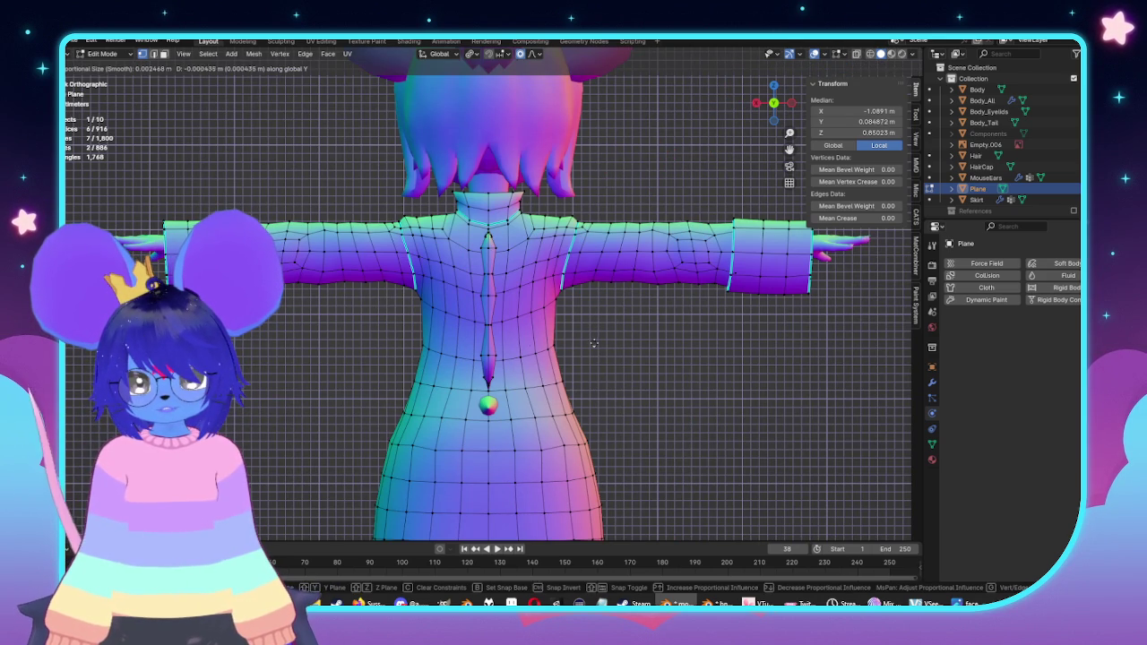
{"action": "middle_click_drag", "start_coordinate": [594, 343], "coordinate": [728, 335]}
{"action": "key", "text": "x"}
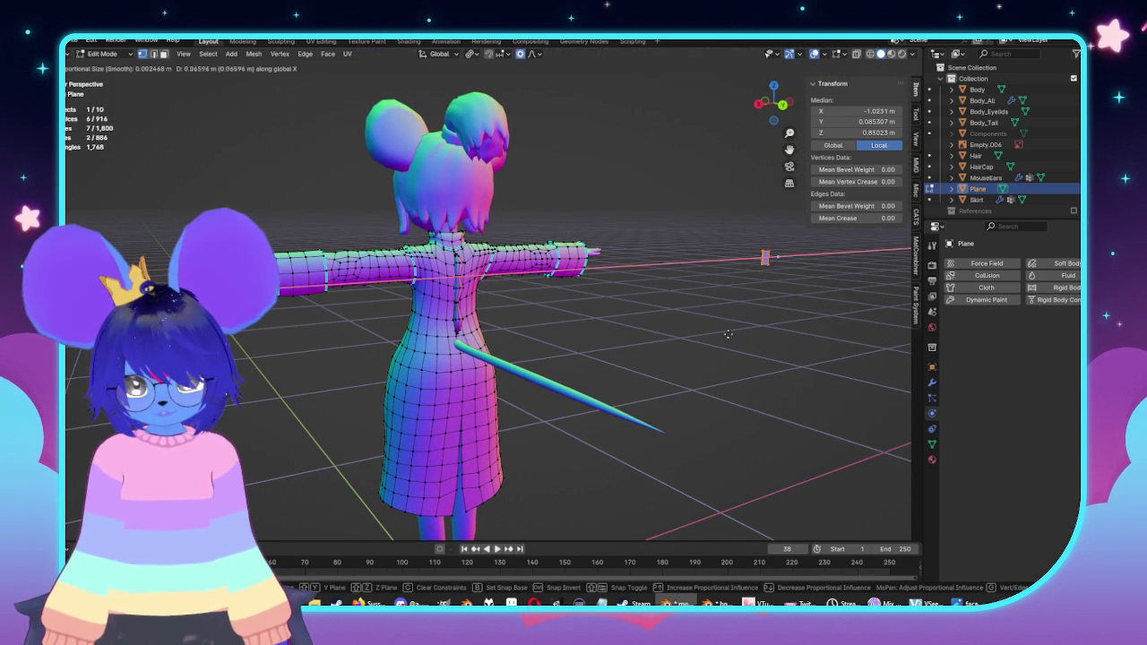
{"action": "key", "text": "Return"}
Step: Back in Object Mode, shrink the binder clip reference image to 0.017 scale
{"action": "key", "text": "KP_3"}
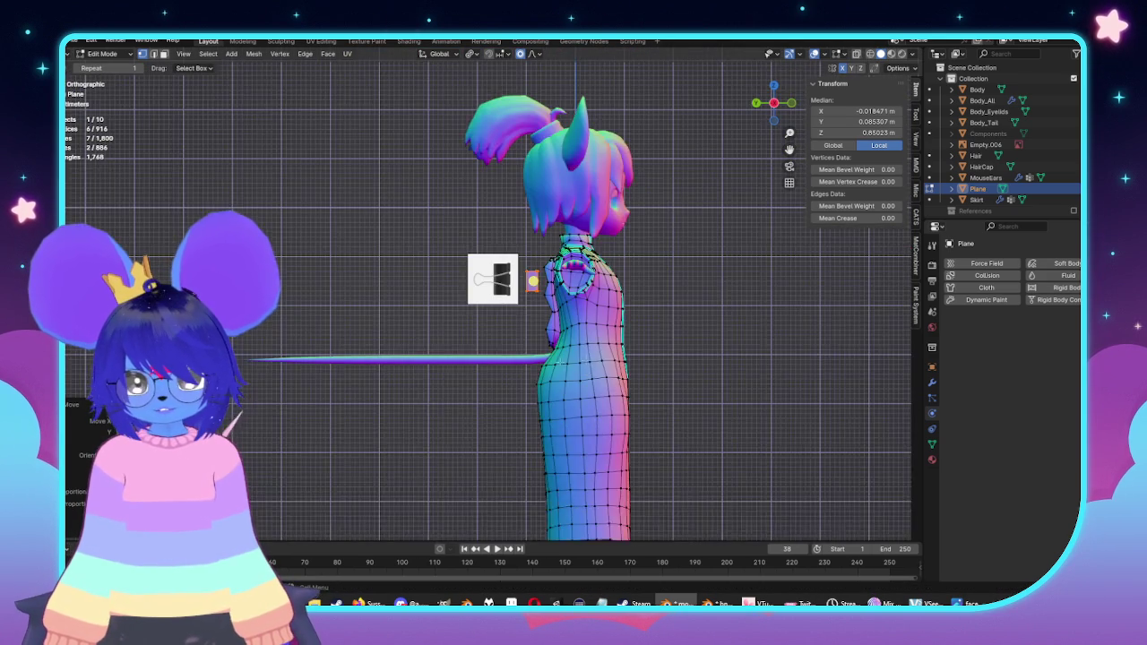
{"action": "key", "text": "KP_Decimal"}
{"action": "scroll", "coordinate": [368, 441], "scroll_direction": "down", "scroll_amount": 2}
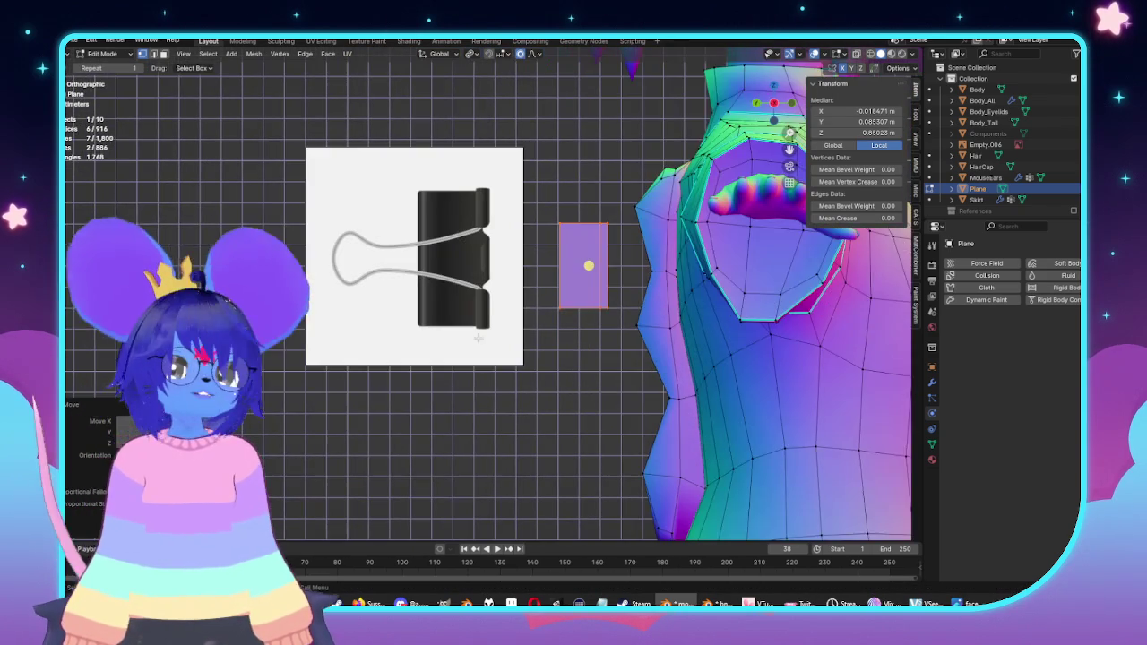
{"action": "key", "text": "Tab"}
{"action": "left_click", "coordinate": [414, 257]}
{"action": "key", "text": "s"}
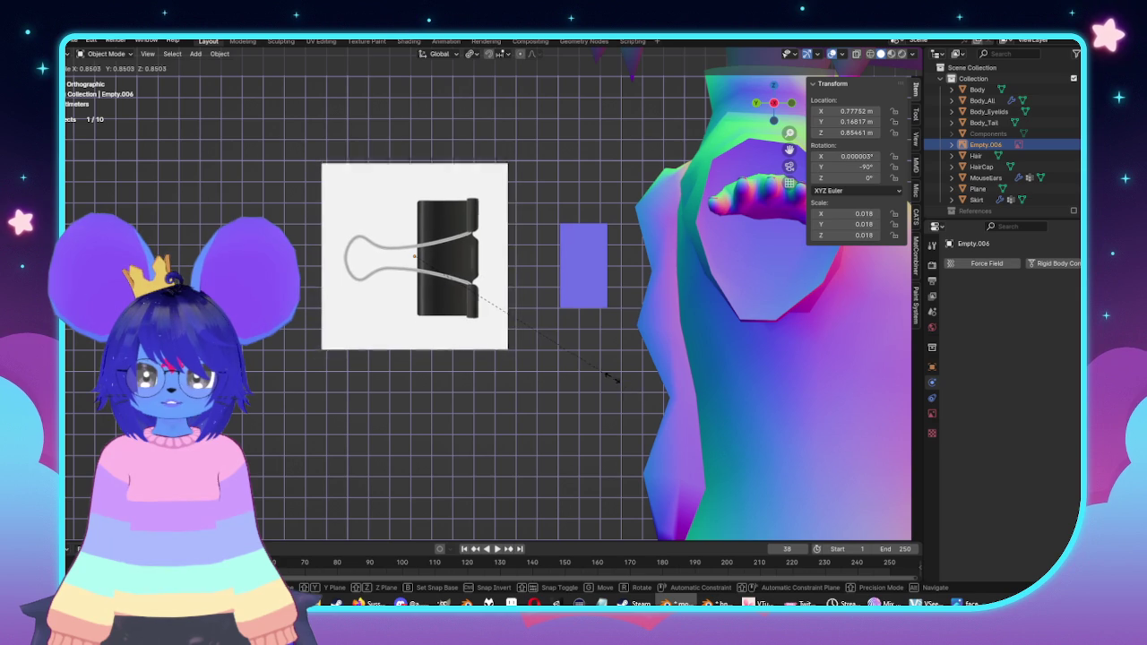
{"action": "left_click", "coordinate": [582, 274]}
Step: Select the Plane, re-enter Edit Mode and pan to the clip to move it there
{"action": "left_click", "coordinate": [582, 274]}
{"action": "key", "text": "Tab"}
{"action": "scroll", "coordinate": [568, 326], "scroll_direction": "up", "scroll_amount": 2}
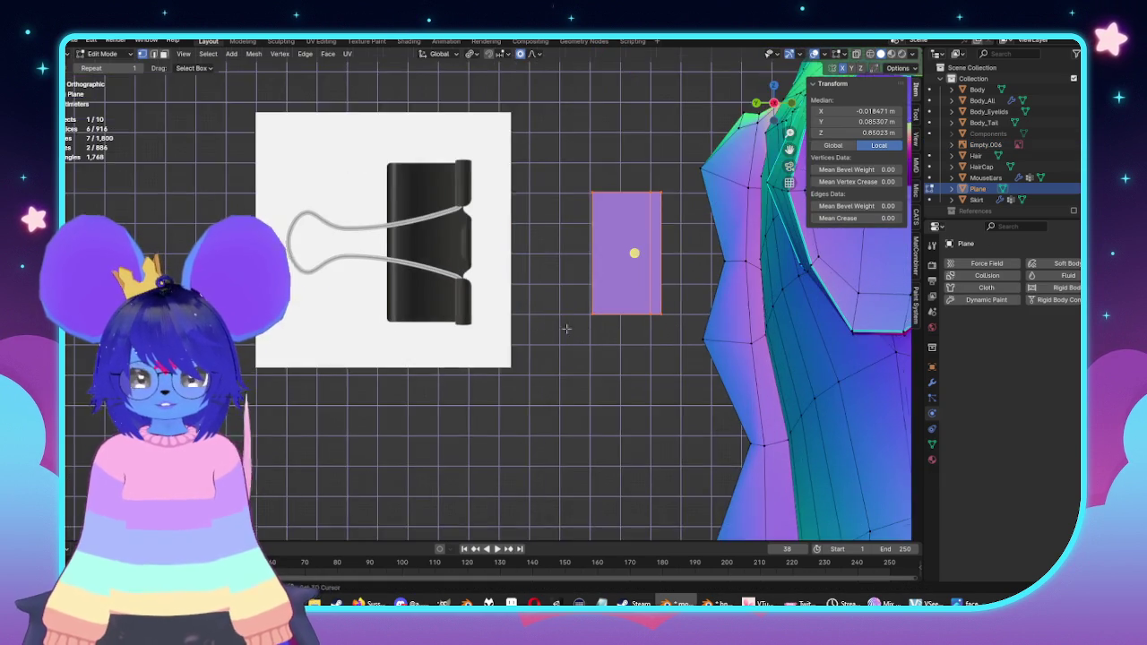
{"action": "middle_click_drag", "start_coordinate": [568, 325], "coordinate": [627, 325], "text": "shift"}
{"action": "key", "text": "g"}
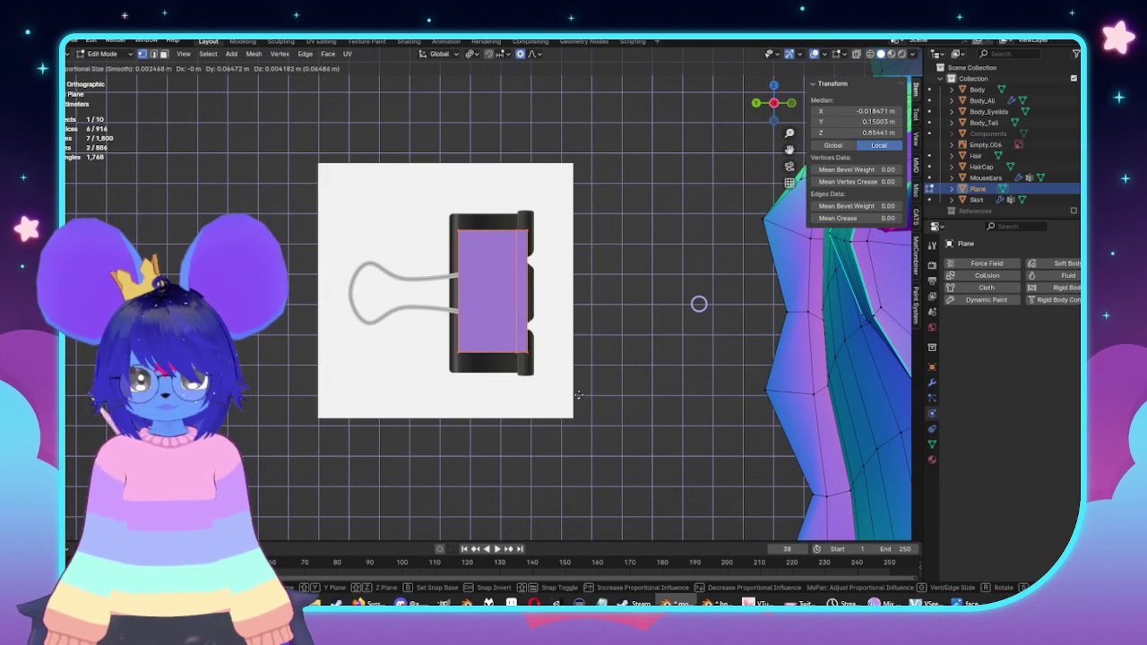
Step: Drop the plane onto the clip body, enlarge it and nudge it slightly right
{"action": "left_click", "coordinate": [579, 394]}
{"action": "key", "text": "s"}
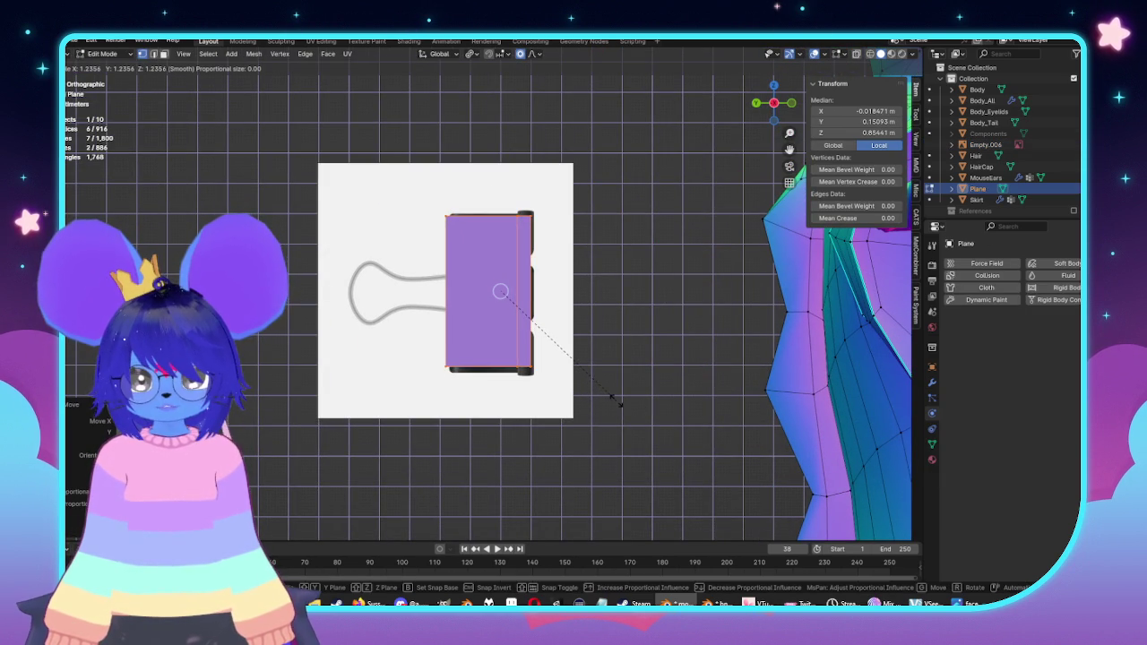
{"action": "left_click", "coordinate": [627, 408]}
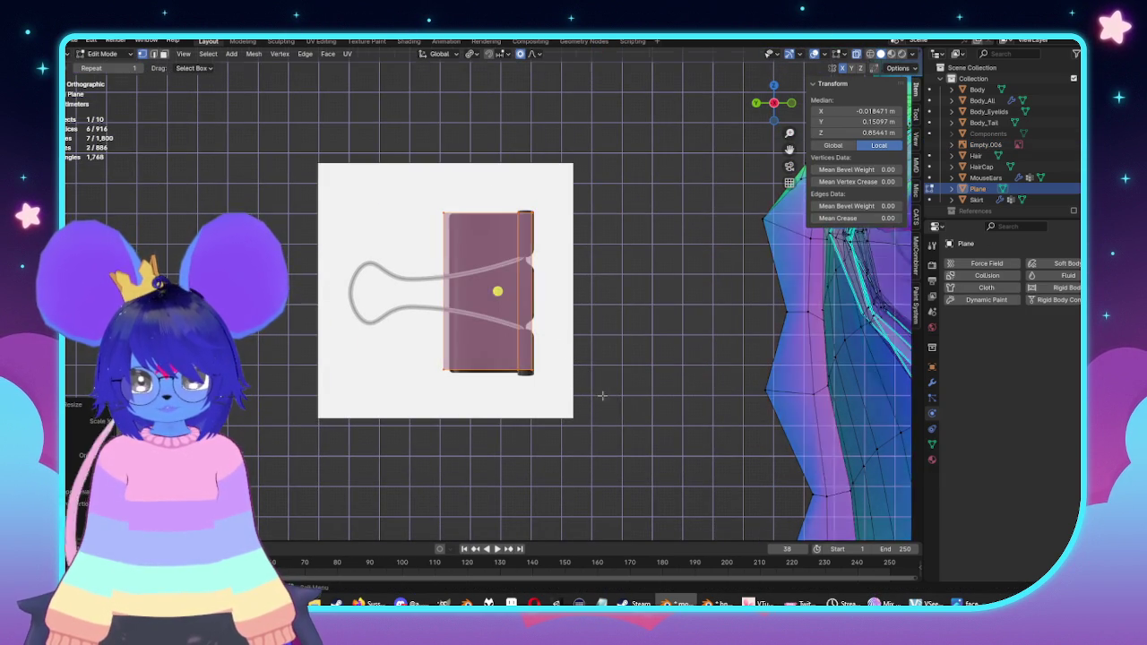
{"action": "scroll", "coordinate": [645, 399], "scroll_direction": "up", "scroll_amount": 2}
{"action": "key", "text": "g"}
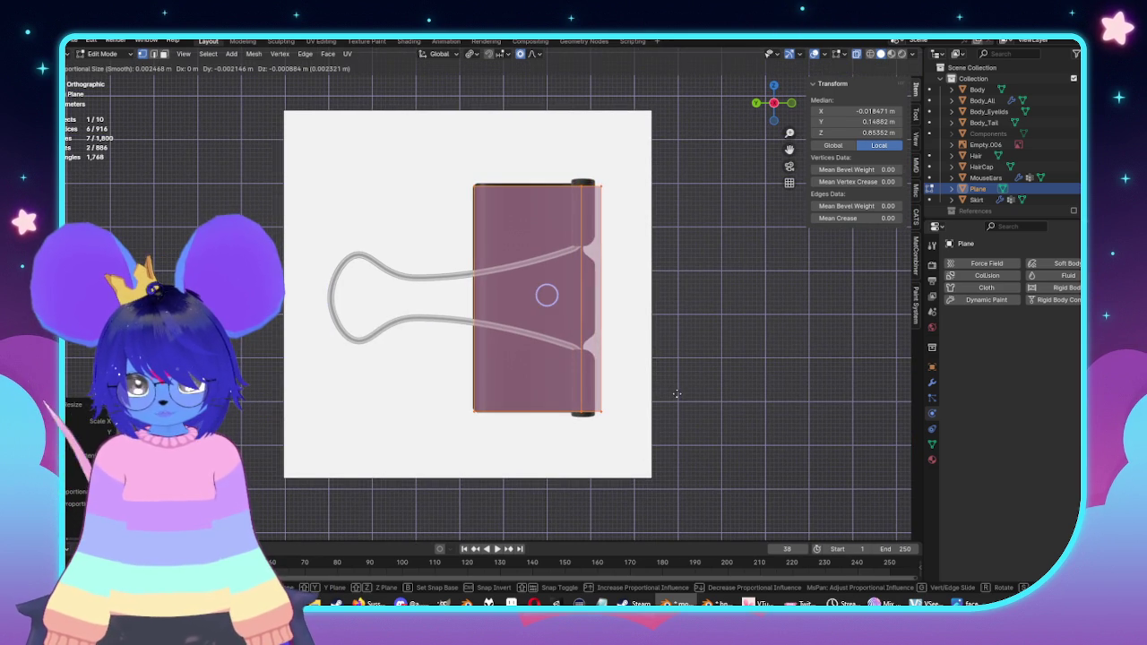
{"action": "left_click", "coordinate": [676, 391]}
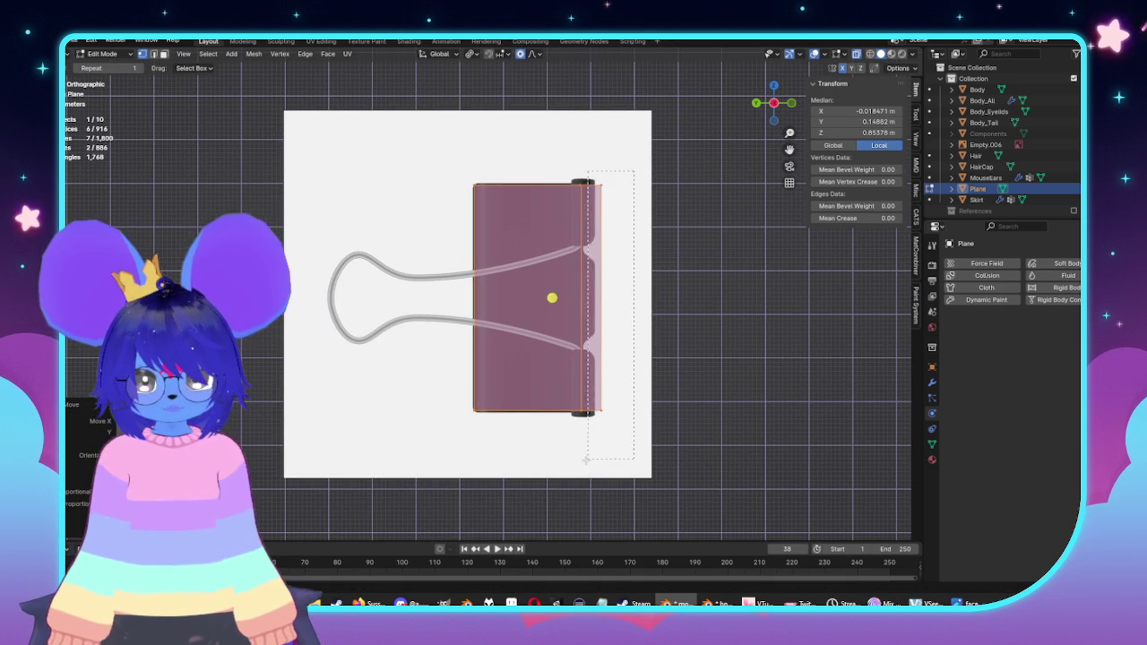
Step: Move the plane's right edge strip along Y to the clip's rolled edge
{"action": "left_click_drag", "start_coordinate": [587, 458], "coordinate": [591, 453]}
{"action": "key", "text": "g"}
{"action": "key", "text": "y"}
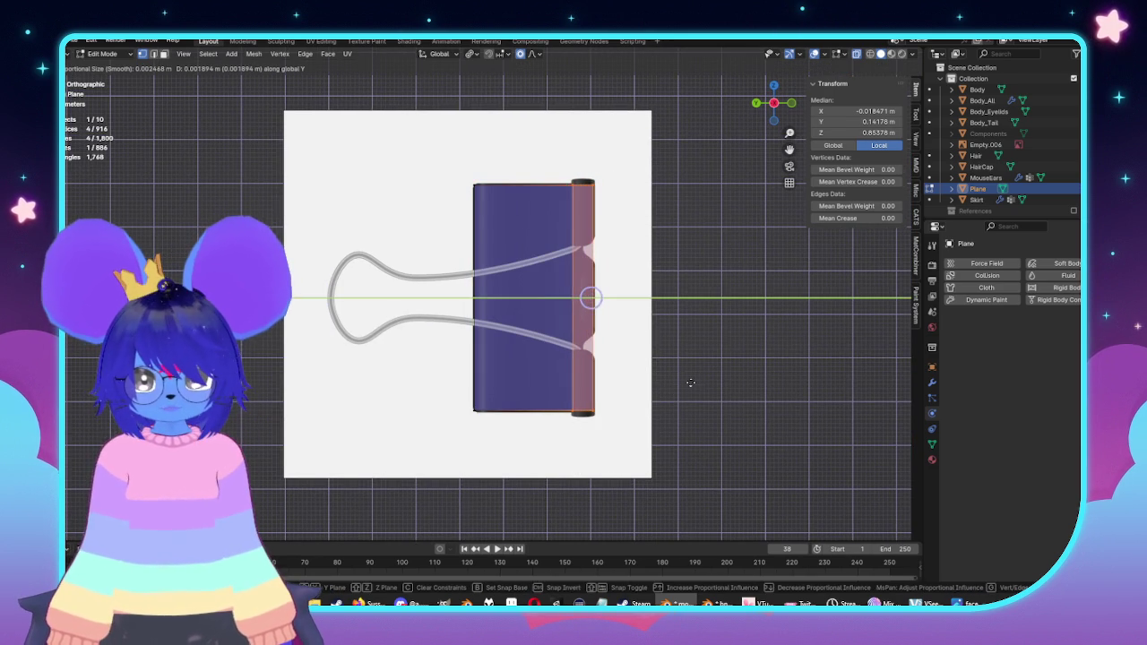
{"action": "left_click", "coordinate": [690, 382]}
Step: Slide the plane's outer right edge along Y so it reaches the clip's hinge
{"action": "scroll", "coordinate": [681, 377], "scroll_direction": "up", "scroll_amount": 1}
{"action": "left_click_drag", "start_coordinate": [577, 134], "coordinate": [600, 457]}
{"action": "left_click", "coordinate": [620, 446]}
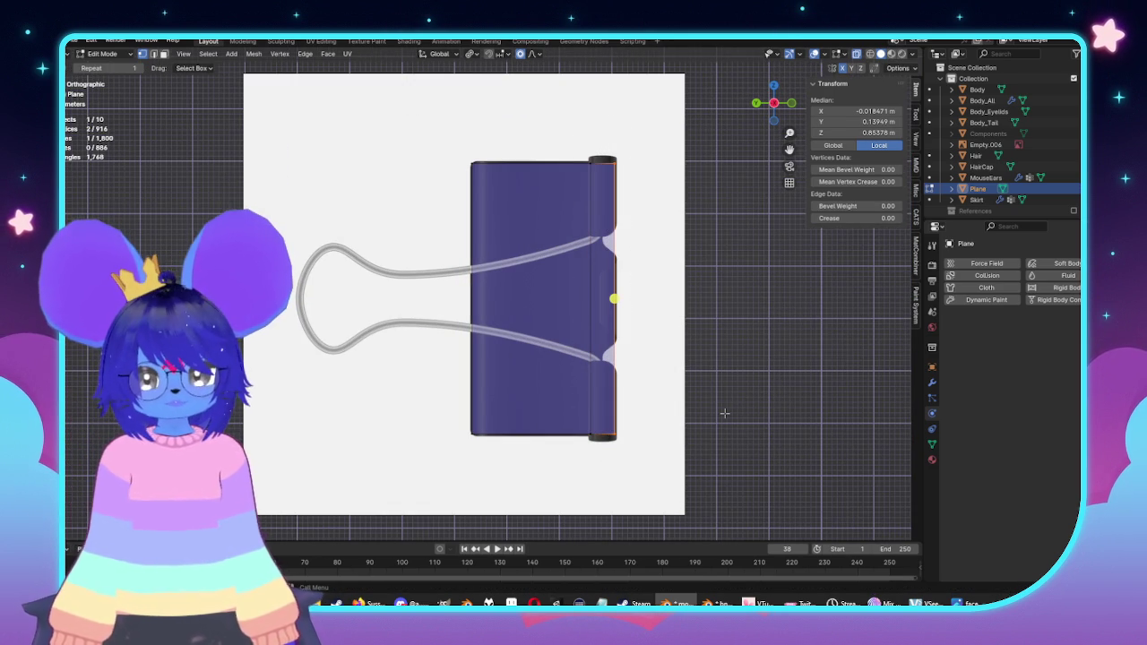
{"action": "key", "text": "g"}
{"action": "key", "text": "y"}
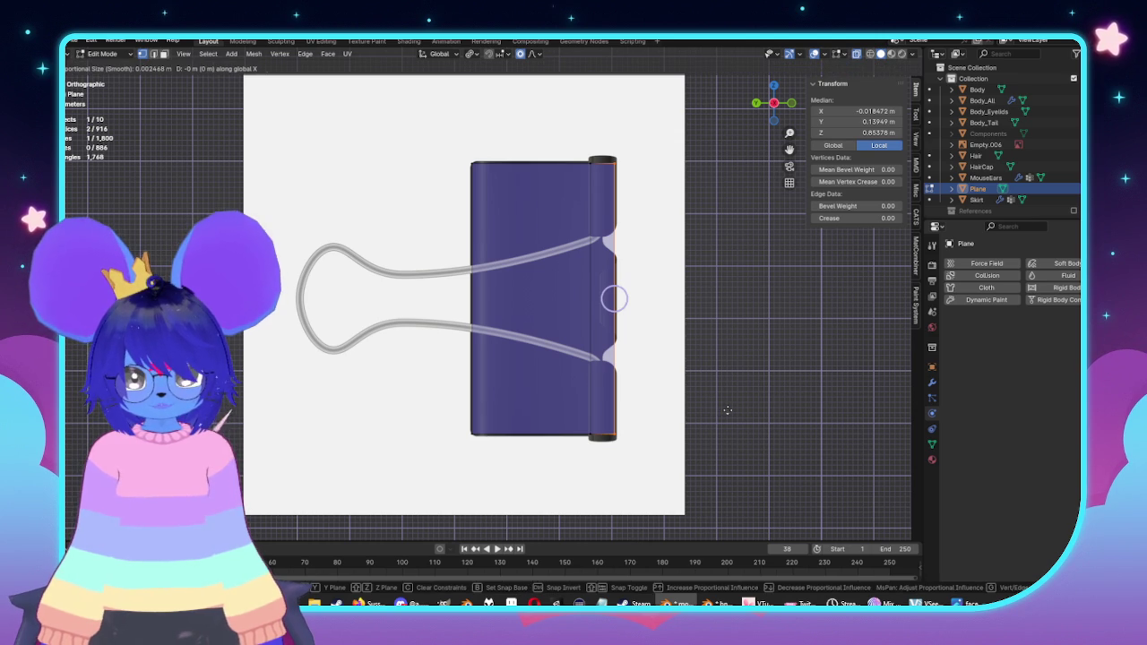
{"action": "key", "text": "y"}
{"action": "left_click", "coordinate": [728, 410]}
Step: Add six evenly spaced horizontal loop cuts across the plane
{"action": "scroll", "coordinate": [590, 278], "scroll_direction": "up", "scroll_amount": 1}
{"action": "left_click", "coordinate": [590, 278]}
{"action": "scroll", "coordinate": [627, 269], "scroll_direction": "up", "scroll_amount": 2}
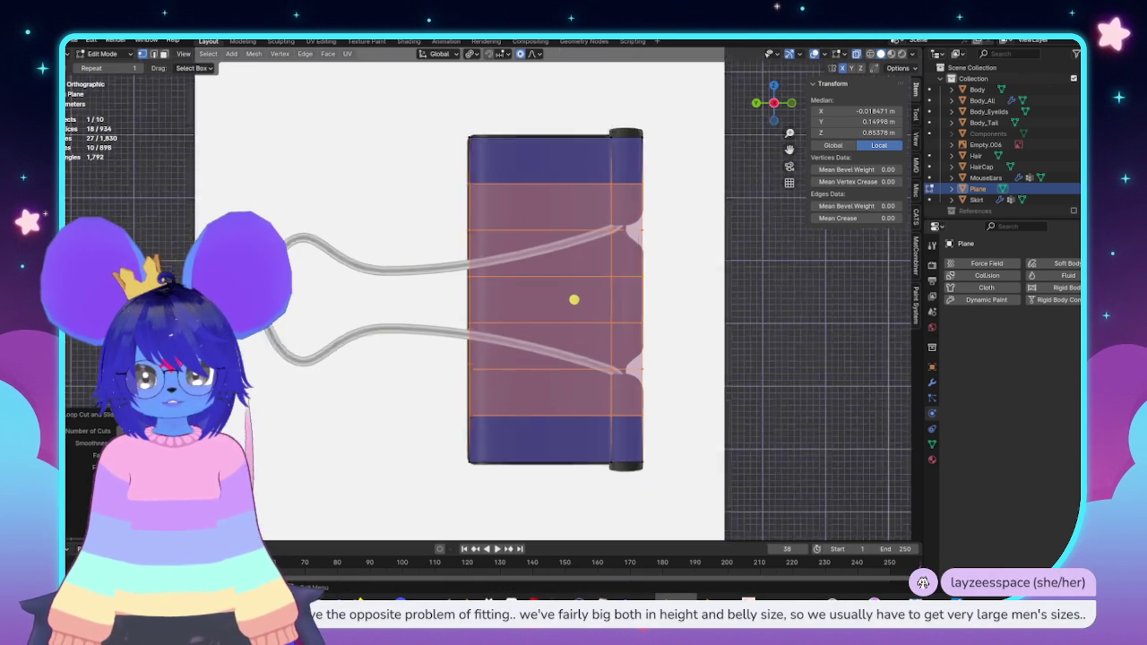
{"action": "right_click", "coordinate": [677, 242]}
{"action": "middle_click_drag", "start_coordinate": [677, 242], "coordinate": [671, 249]}
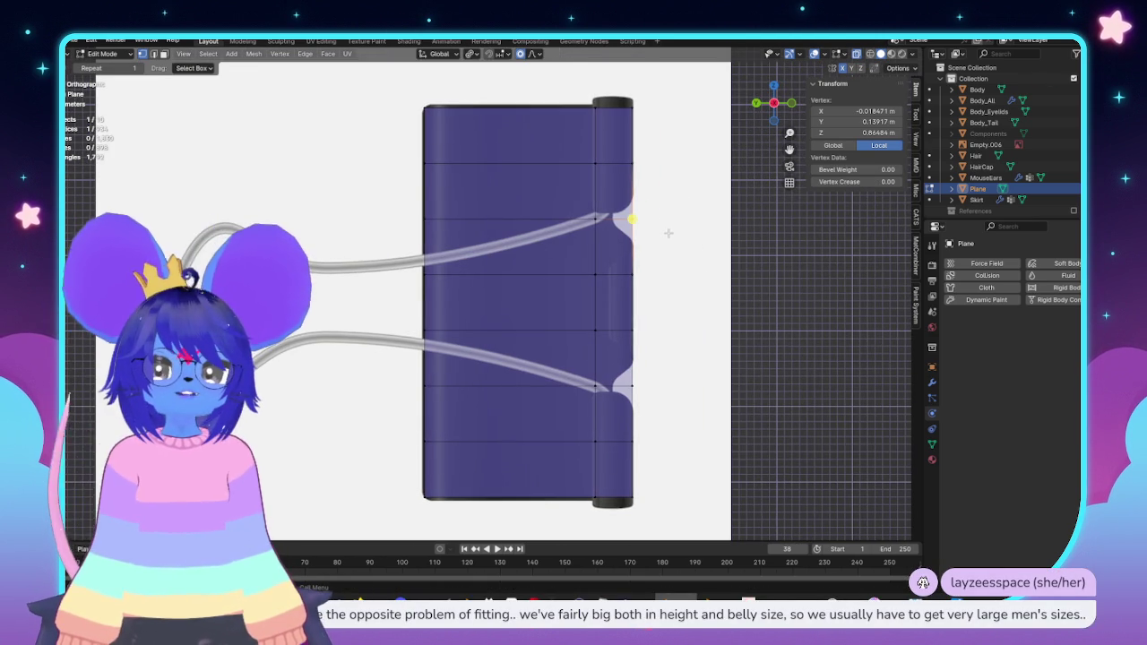
{"action": "scroll", "coordinate": [672, 242], "scroll_direction": "down", "scroll_amount": 1}
Step: Select two horizontal edge loops and scale their spacing along Z
{"action": "left_click_drag", "start_coordinate": [640, 116], "coordinate": [565, 244]}
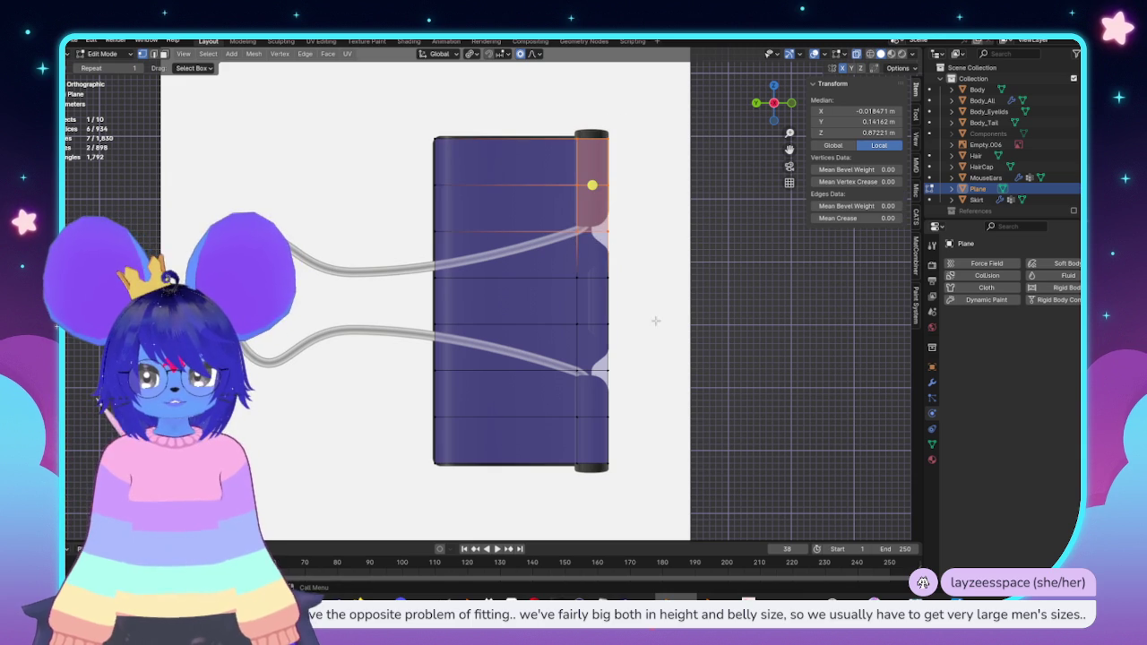
{"action": "left_click", "coordinate": [463, 229], "text": "alt"}
{"action": "scroll", "coordinate": [671, 293], "scroll_direction": "up", "scroll_amount": 1}
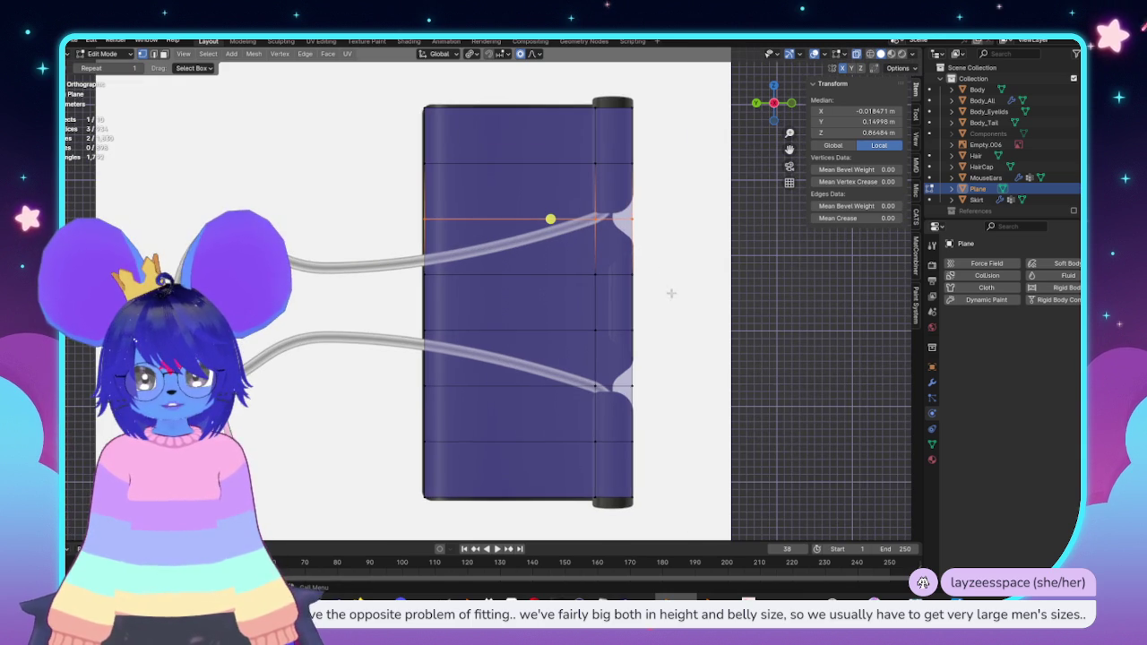
{"action": "left_click", "coordinate": [620, 386], "text": "alt+shift"}
{"action": "key", "text": "g"}
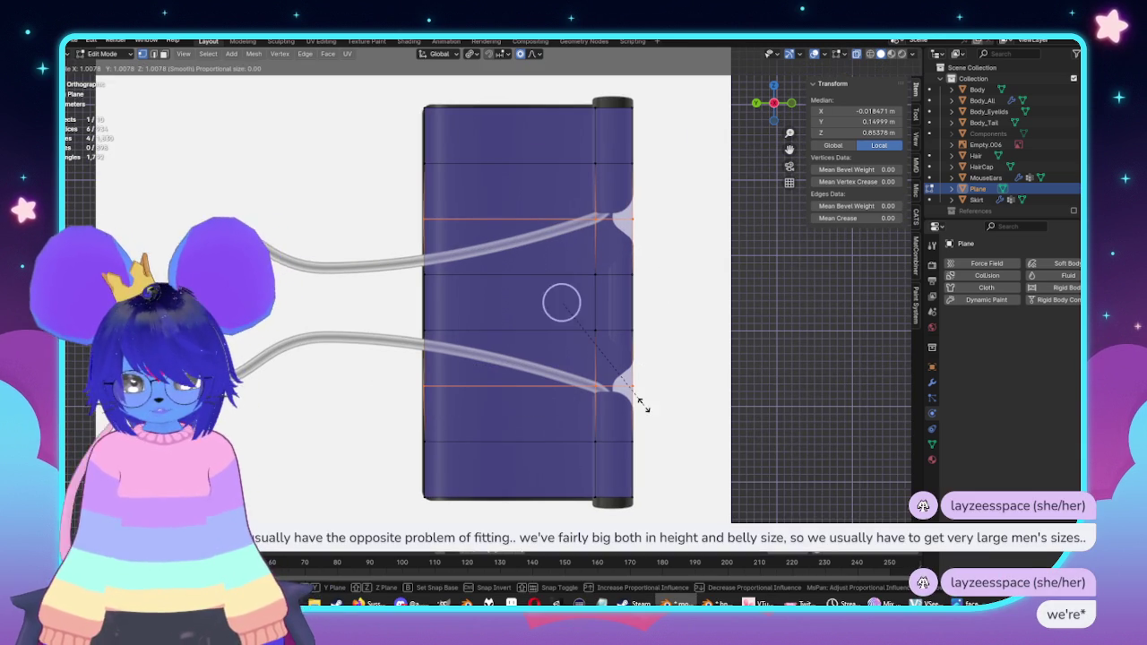
{"action": "key", "text": "z"}
{"action": "right_click", "coordinate": [655, 431]}
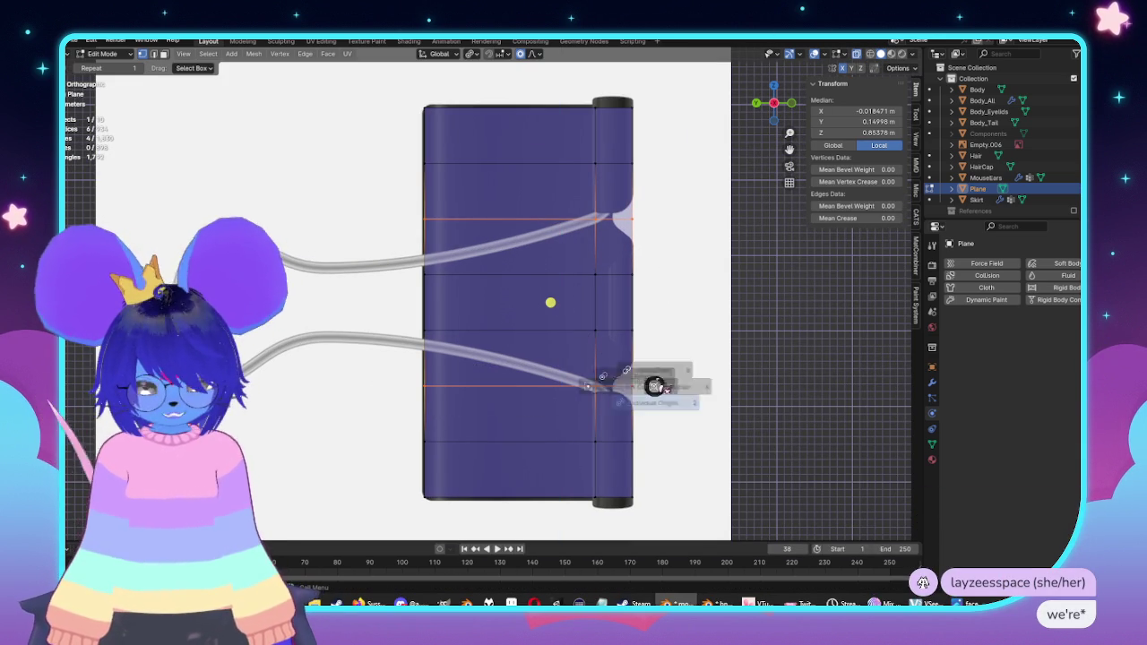
{"action": "key", "text": "z"}
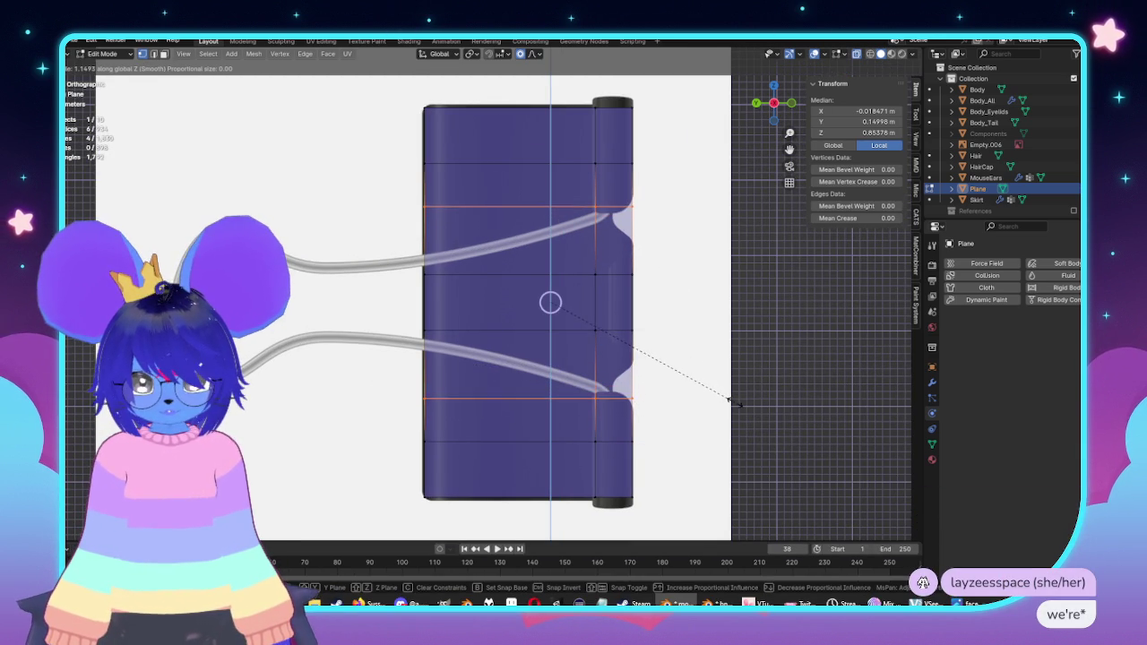
{"action": "left_click", "coordinate": [751, 414]}
Step: Add two more loop cuts and scale them apart along Z near the wire handles
{"action": "key", "text": "ctrl+r"}
{"action": "left_click", "coordinate": [582, 365]}
{"action": "key", "text": "ctrl+r"}
{"action": "left_click", "coordinate": [590, 229]}
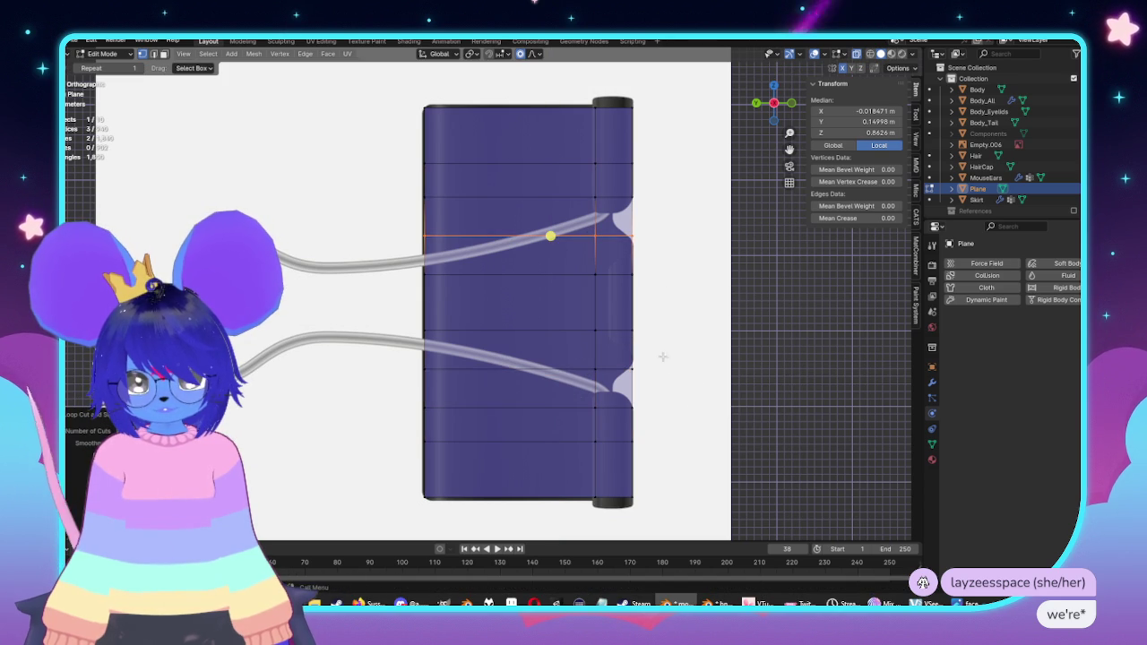
{"action": "left_click", "coordinate": [560, 363], "text": "alt+shift"}
{"action": "key", "text": "s"}
{"action": "key", "text": "z"}
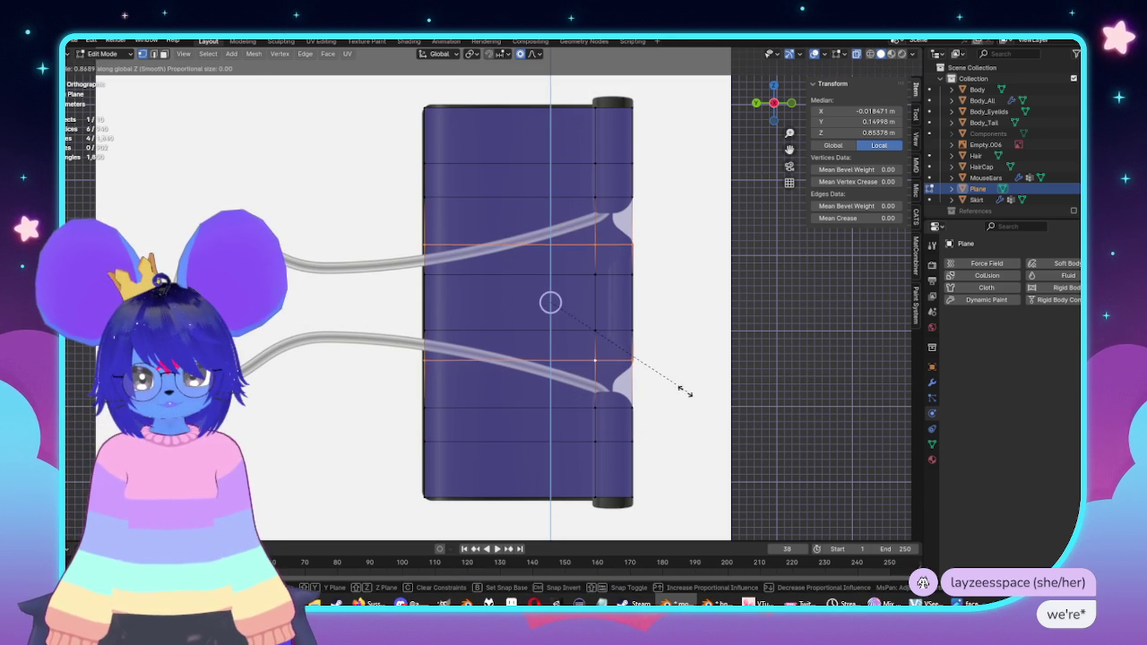
{"action": "left_click", "coordinate": [681, 388]}
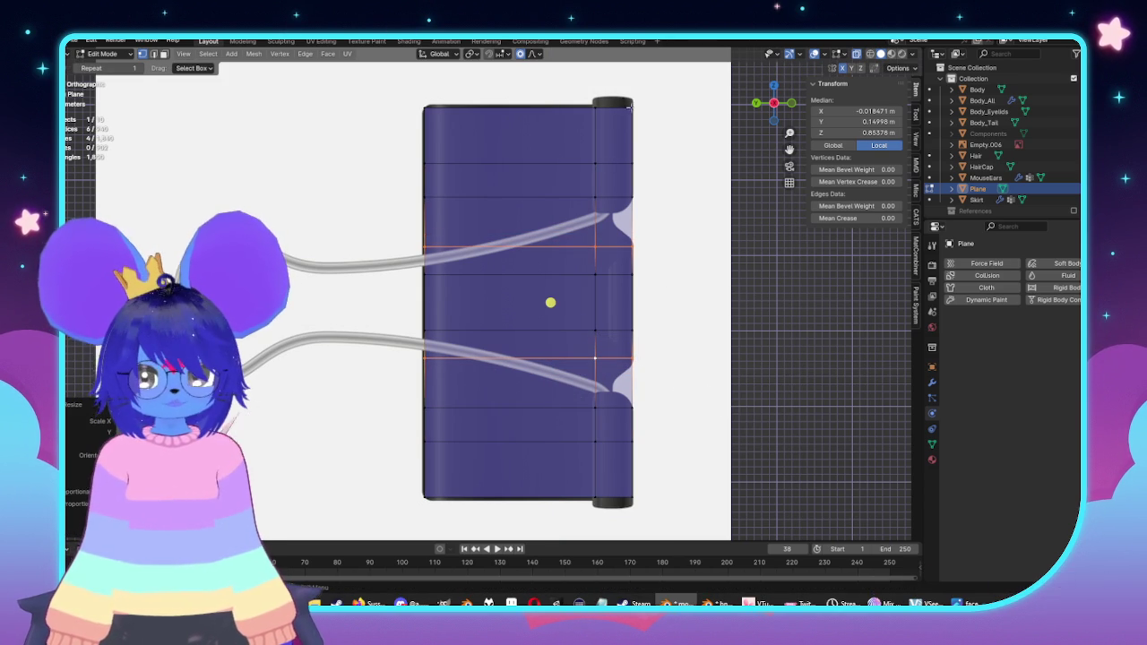
Step: Select the top-right face block plus four more right-column faces for the notches
{"action": "left_click_drag", "start_coordinate": [652, 99], "coordinate": [583, 208]}
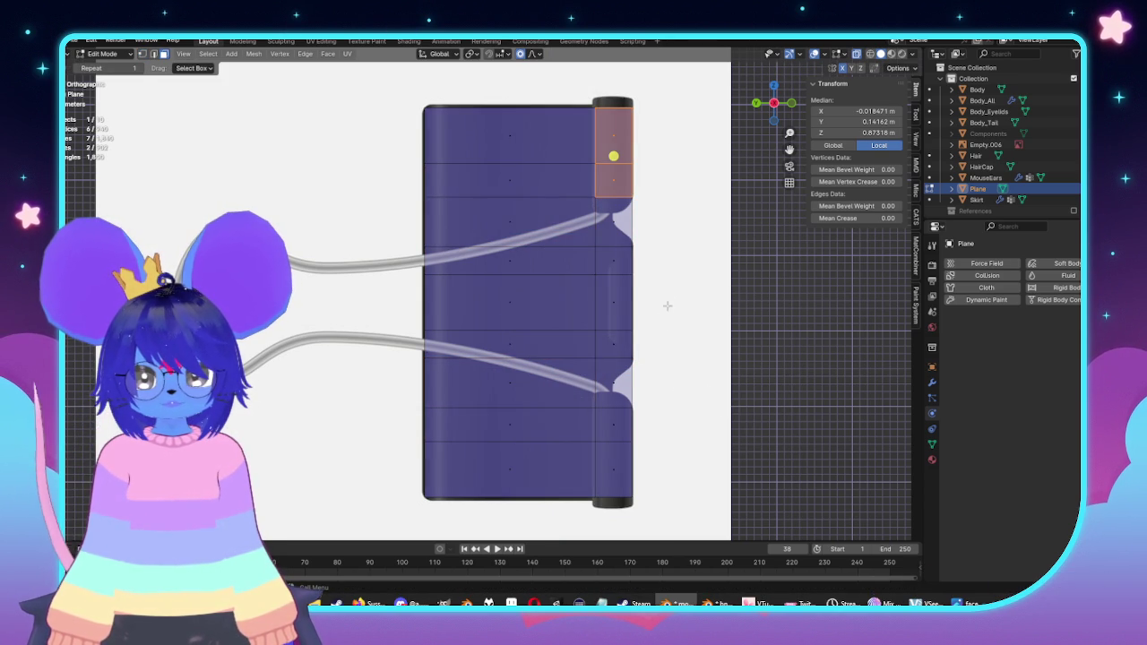
{"action": "left_click", "coordinate": [616, 301], "text": "shift"}
{"action": "left_click", "coordinate": [614, 260], "text": "shift"}
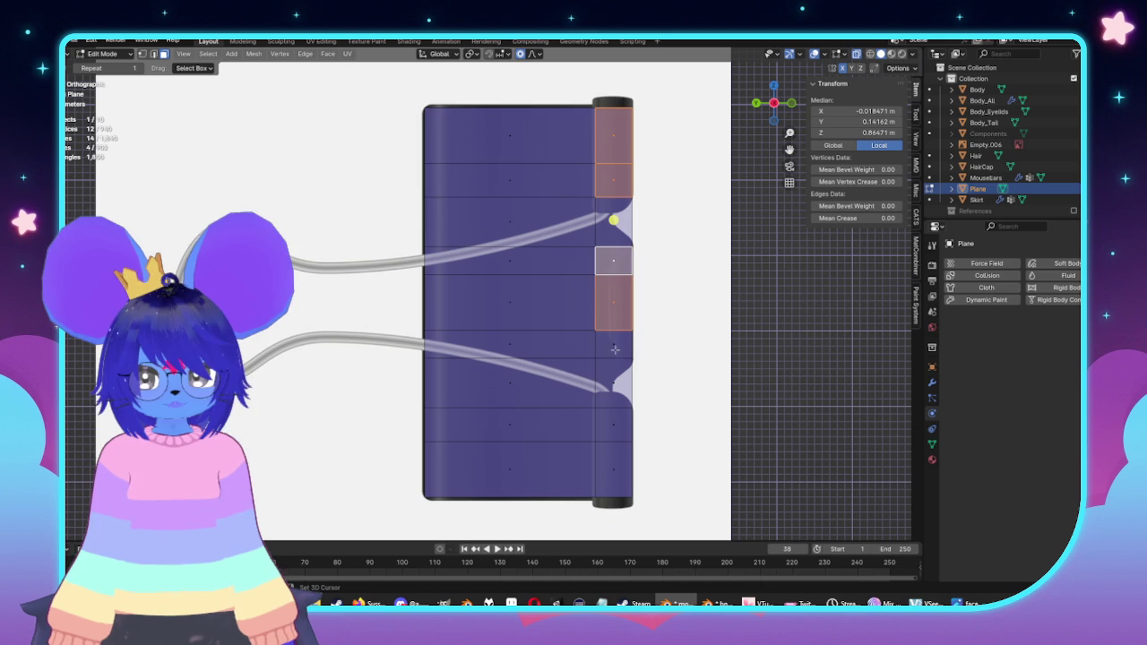
{"action": "left_click", "coordinate": [613, 345], "text": "shift"}
{"action": "left_click", "coordinate": [616, 421], "text": "shift"}
Step: Add the last lower face and push the notch faces out along Y into thick tabs
{"action": "left_click", "coordinate": [616, 475], "text": "shift"}
{"action": "mouse_move", "coordinate": [616, 475]}
{"action": "middle_mouse_down"}
{"action": "mouse_move", "coordinate": [567, 417]}
{"action": "mouse_move", "coordinate": [604, 425]}
{"action": "middle_mouse_up"}
{"action": "key", "text": "g"}
{"action": "key", "text": "y"}
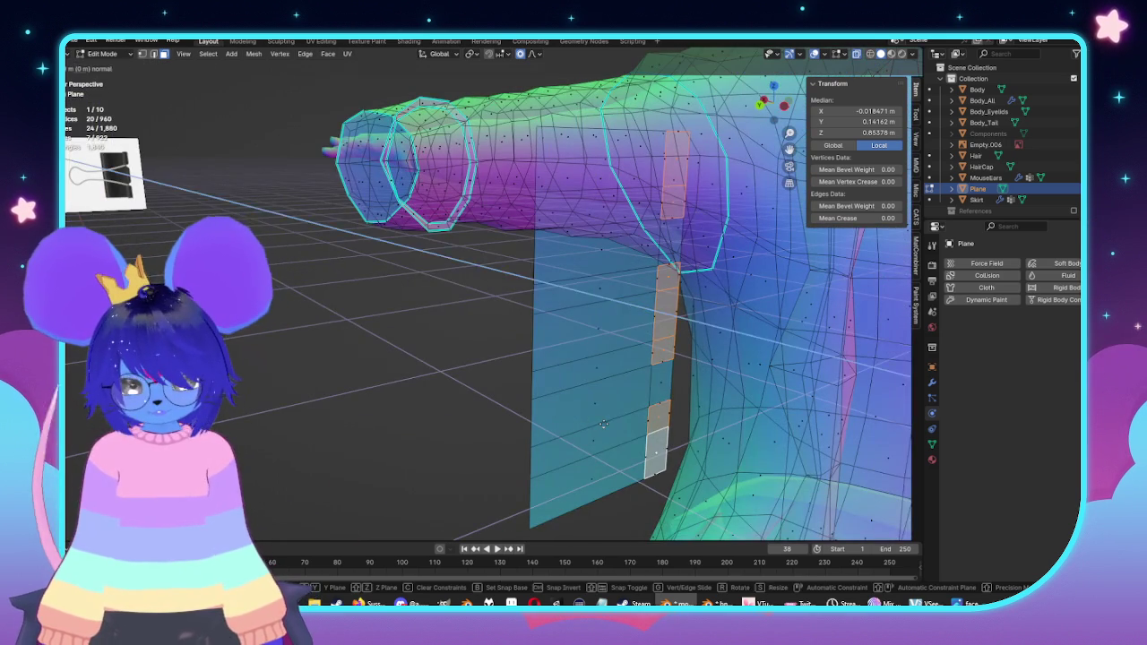
{"action": "left_click", "coordinate": [623, 426]}
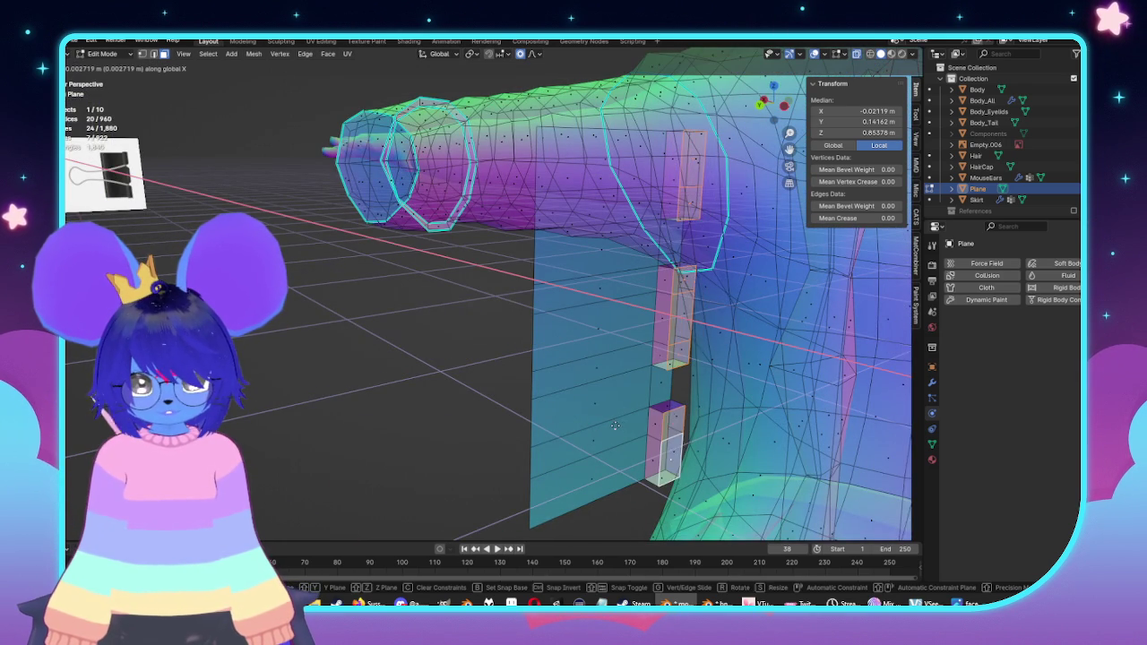
{"action": "key", "text": "alt+z"}
Step: Cap the tabs' open edges with filled faces
{"action": "mouse_move", "coordinate": [622, 427]}
{"action": "middle_mouse_down"}
{"action": "mouse_move", "coordinate": [620, 356]}
{"action": "mouse_move", "coordinate": [601, 330]}
{"action": "mouse_move", "coordinate": [538, 322]}
{"action": "middle_mouse_up"}
{"action": "left_click", "coordinate": [483, 215]}
{"action": "mouse_move", "coordinate": [489, 269]}
{"action": "middle_mouse_down"}
{"action": "mouse_move", "coordinate": [500, 328]}
{"action": "mouse_move", "coordinate": [538, 260]}
{"action": "middle_mouse_up"}
{"action": "key", "text": "f"}
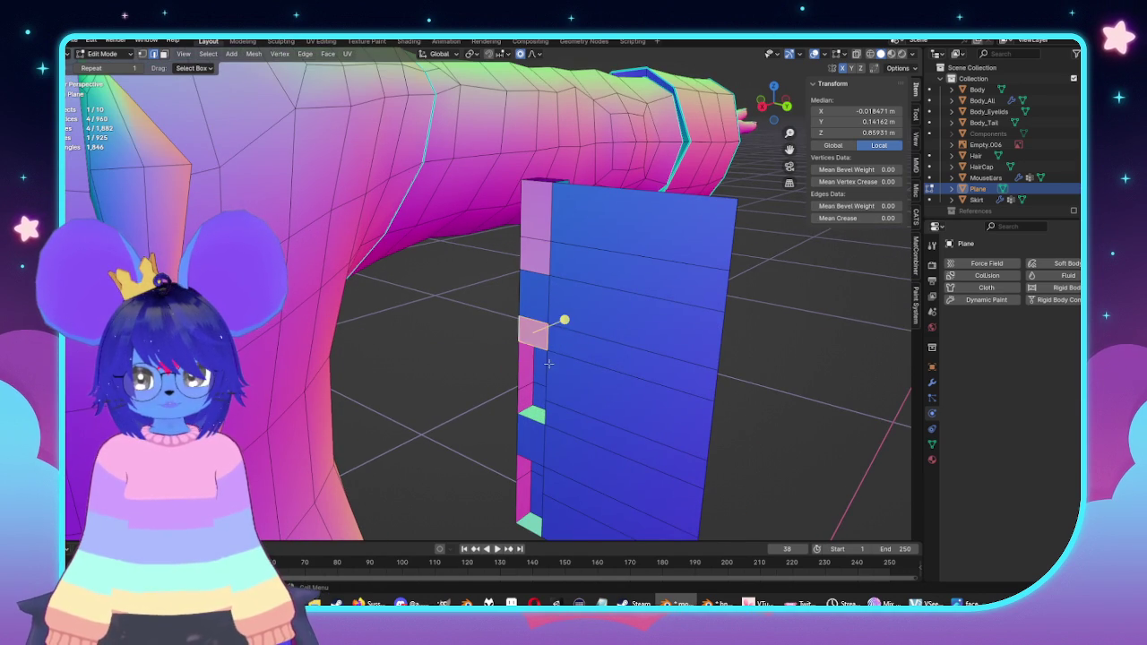
{"action": "key", "text": "f"}
{"action": "middle_click_drag", "start_coordinate": [537, 386], "coordinate": [540, 285]}
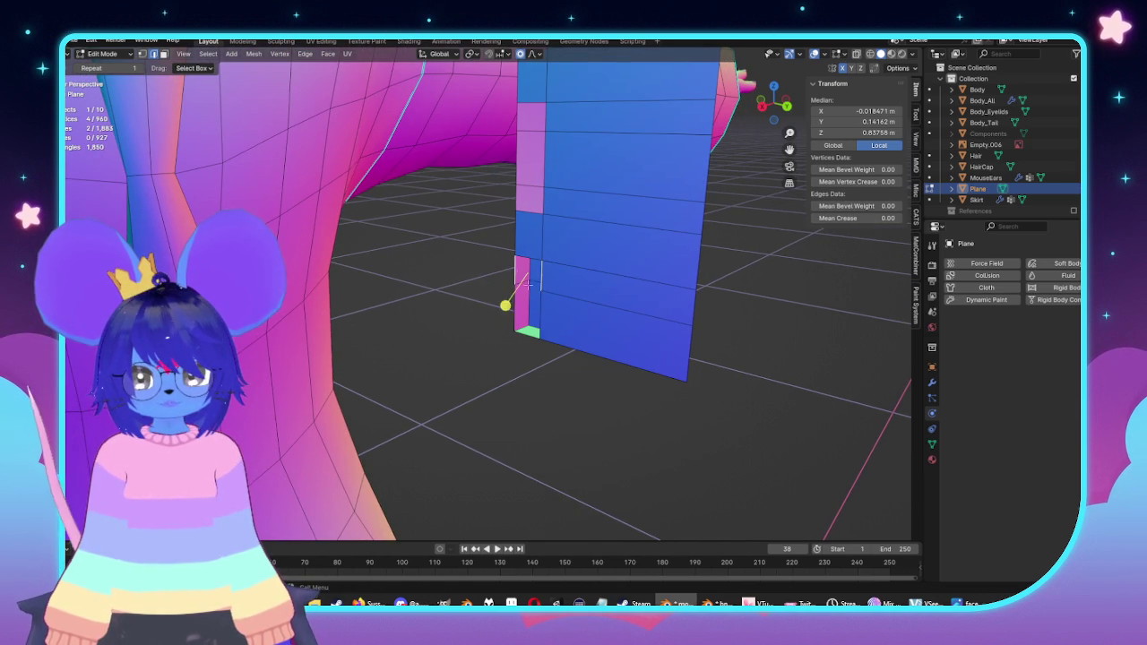
{"action": "key", "text": "f"}
{"action": "mouse_move", "coordinate": [546, 309]}
{"action": "middle_mouse_down"}
{"action": "mouse_move", "coordinate": [651, 259]}
{"action": "mouse_move", "coordinate": [618, 287]}
{"action": "middle_mouse_up"}
{"action": "scroll", "coordinate": [627, 269], "scroll_direction": "up", "scroll_amount": 3}
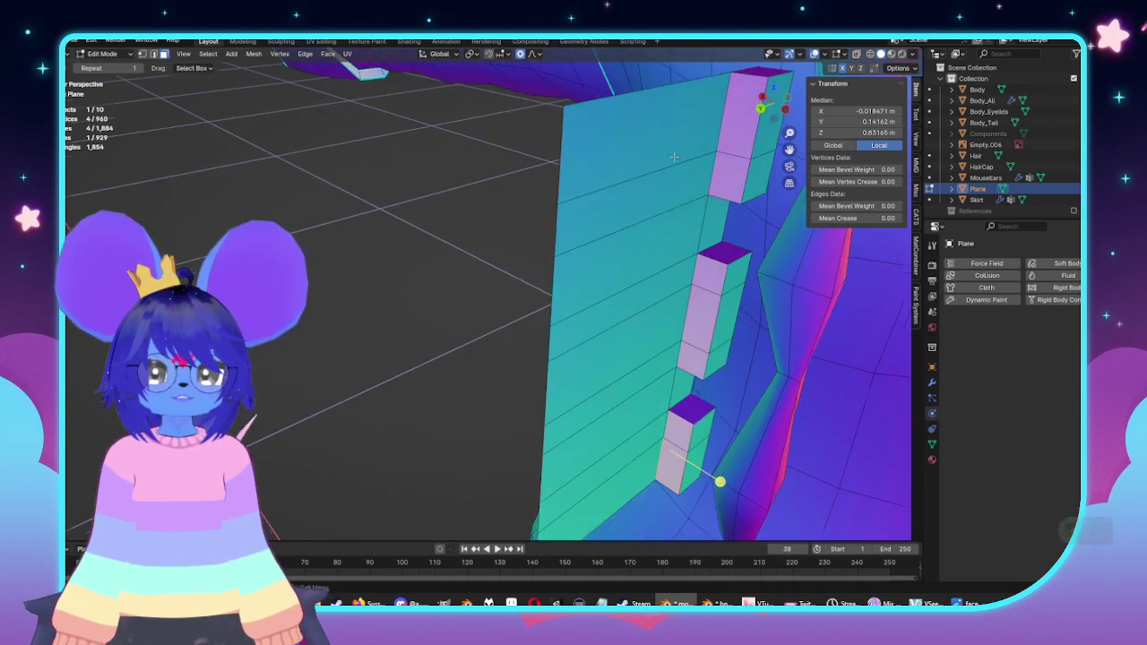
Step: Clear the selection and pick a run of tab faces along the strip
{"action": "key", "text": "alt+a"}
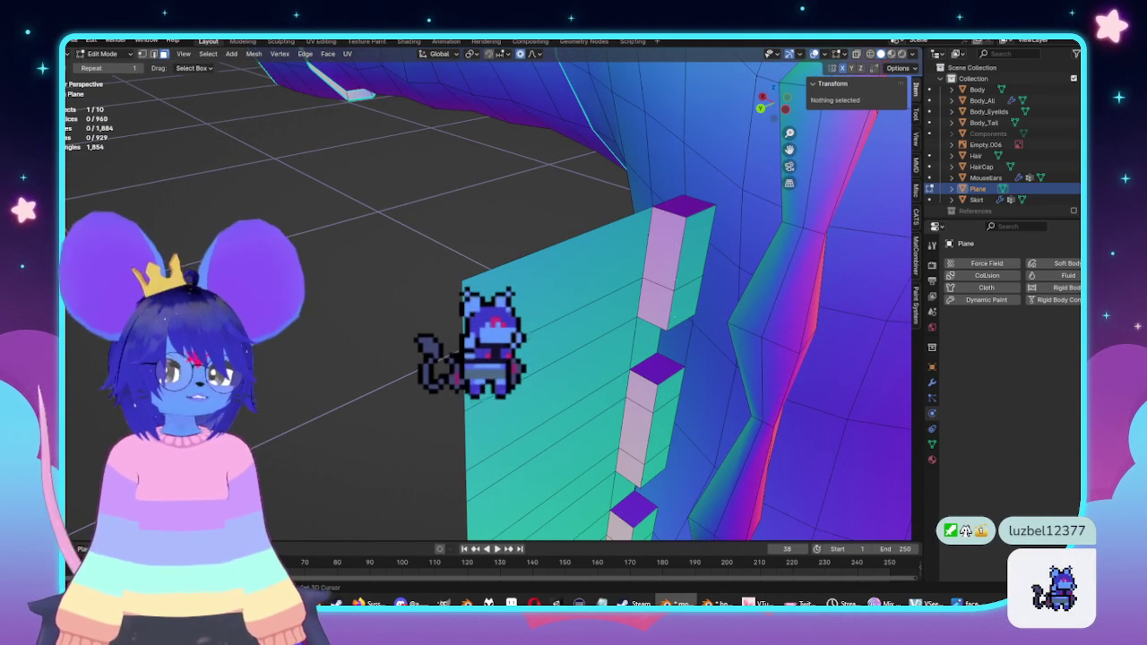
{"action": "left_click", "coordinate": [656, 303], "text": "alt"}
{"action": "mouse_move", "coordinate": [691, 259]}
{"action": "middle_mouse_down"}
{"action": "mouse_move", "coordinate": [673, 131]}
{"action": "mouse_move", "coordinate": [639, 190]}
{"action": "mouse_move", "coordinate": [634, 294]}
{"action": "middle_mouse_up"}
{"action": "left_click", "coordinate": [635, 294], "text": "alt+shift"}
{"action": "left_click", "coordinate": [631, 301], "text": "shift"}
{"action": "left_click", "coordinate": [627, 327], "text": "shift"}
{"action": "left_click", "coordinate": [623, 349], "text": "shift"}
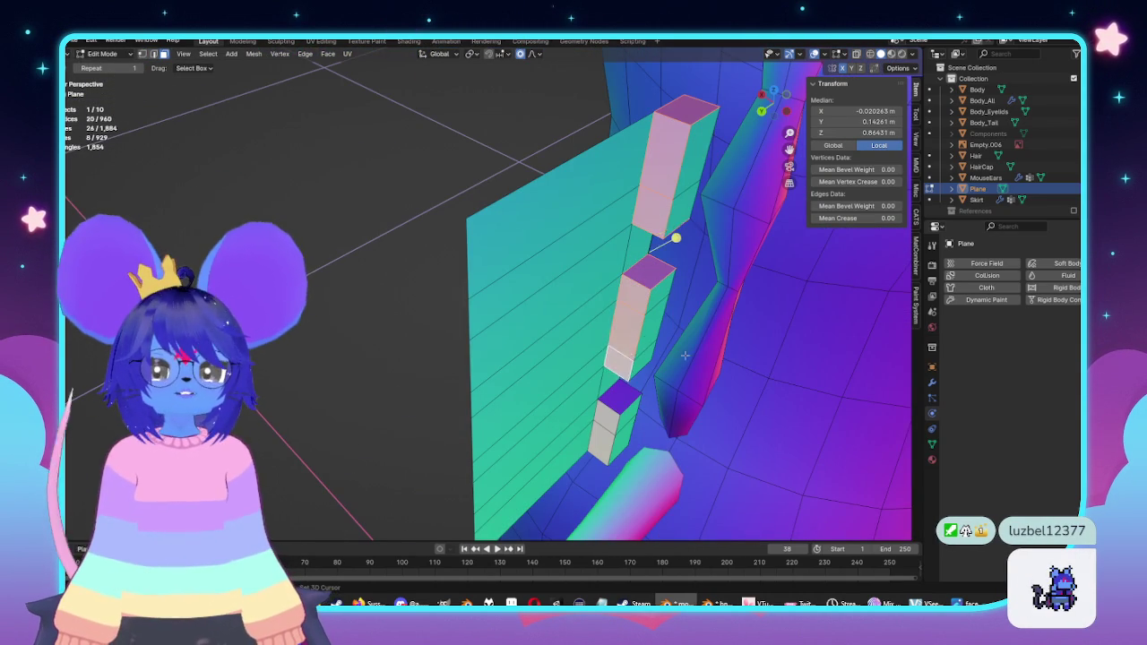
Step: In top view, box-select all faces of the small tab strip instead
{"action": "key", "text": "KP_1"}
{"action": "key", "text": "ctrl+KP_1"}
{"action": "key", "text": "KP_7"}
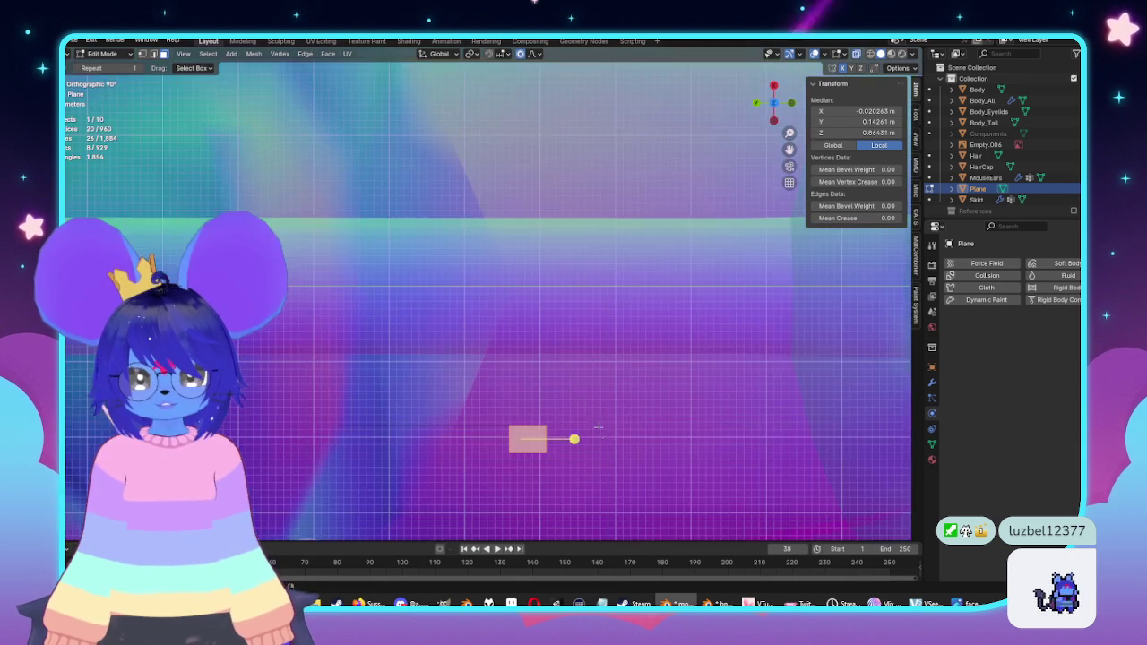
{"action": "scroll", "coordinate": [583, 265], "scroll_direction": "up", "scroll_amount": 5}
{"action": "key", "text": "alt+a"}
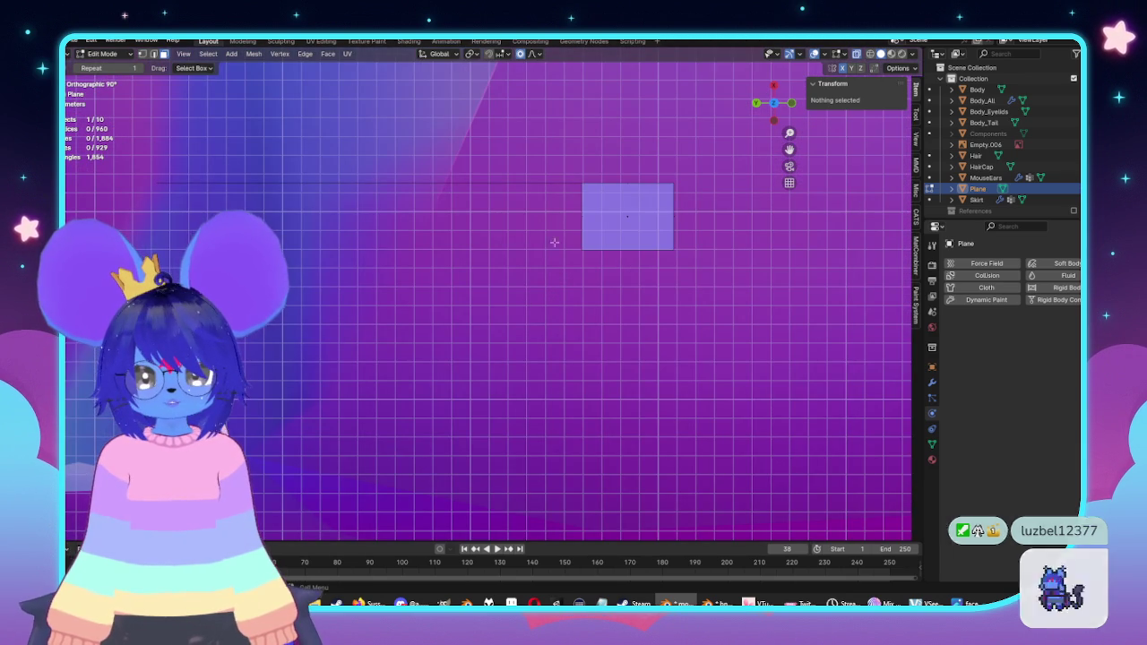
{"action": "left_click_drag", "start_coordinate": [543, 202], "coordinate": [663, 231]}
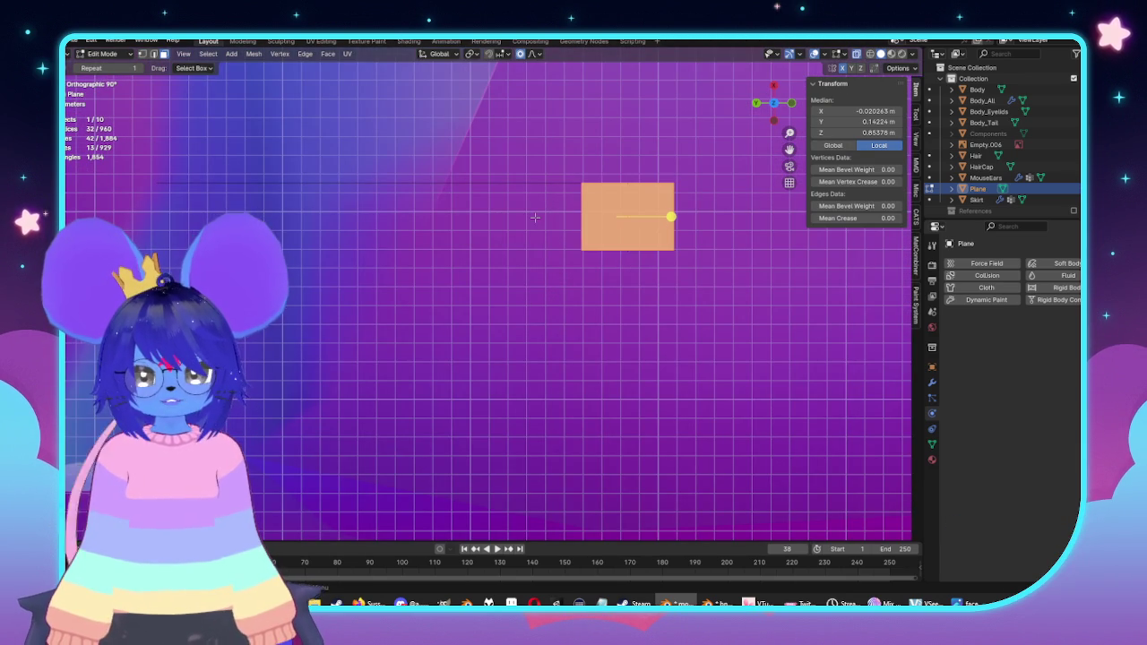
Step: Delete the strip's 13 leftover faces with Only Faces, keeping their edges
{"action": "key", "text": "x"}
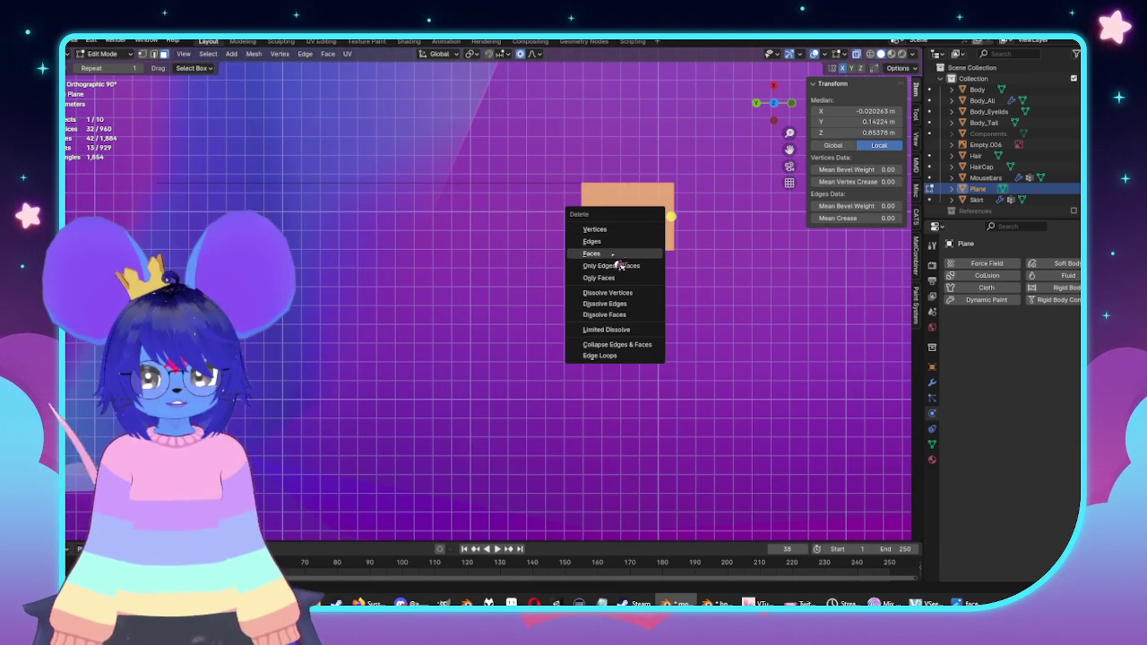
{"action": "left_click", "coordinate": [599, 277]}
{"action": "key", "text": "ctrl+z"}
{"action": "key", "text": "x"}
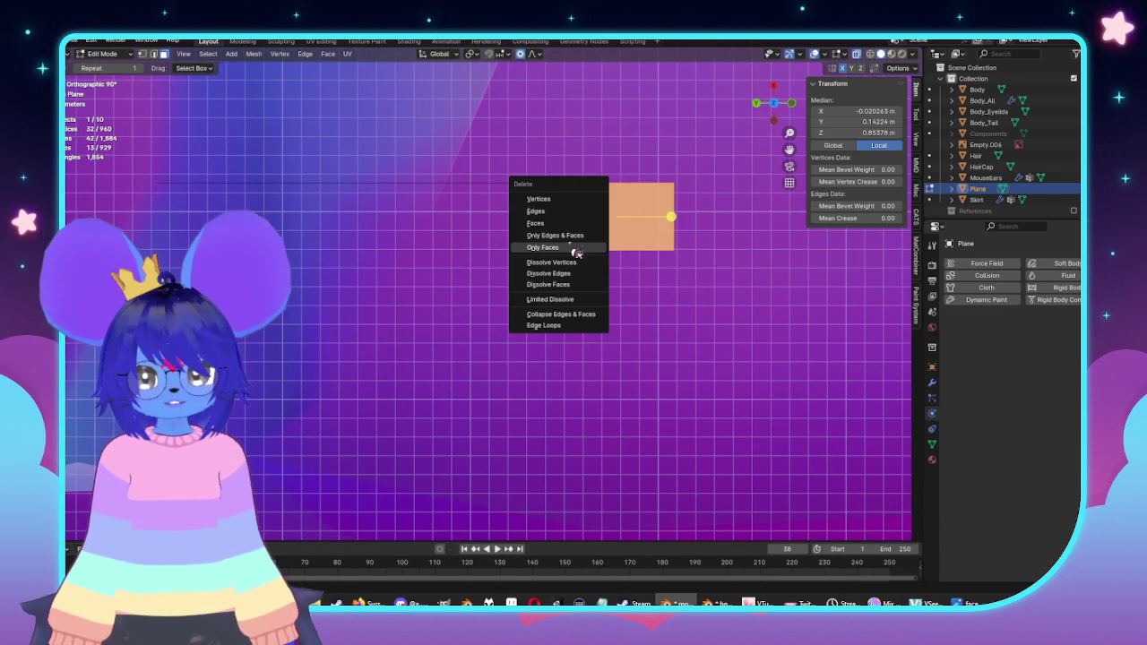
{"action": "left_click", "coordinate": [556, 235]}
{"action": "mouse_move", "coordinate": [556, 234]}
{"action": "middle_mouse_down"}
{"action": "mouse_move", "coordinate": [728, 274]}
{"action": "mouse_move", "coordinate": [642, 267]}
{"action": "middle_mouse_up"}
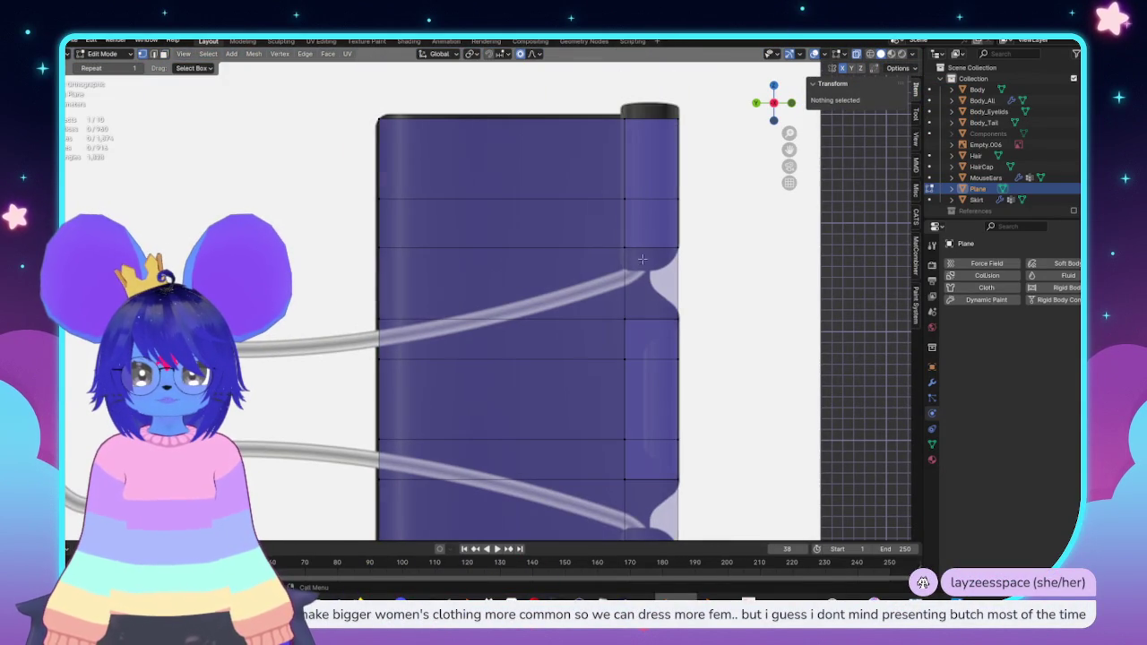
Step: Select four vertices at the top of the clip's right strip column
{"action": "left_click", "coordinate": [625, 240]}
{"action": "middle_click_drag", "start_coordinate": [625, 240], "coordinate": [599, 244]}
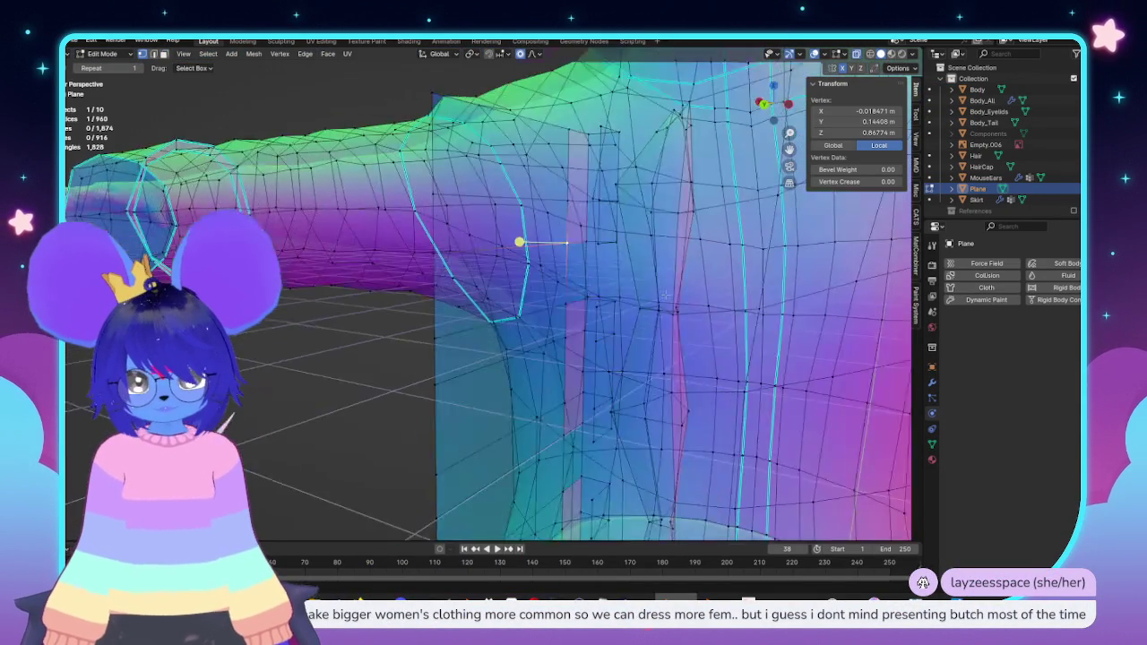
{"action": "left_click", "coordinate": [590, 135], "text": "shift"}
{"action": "key", "text": "KP_3"}
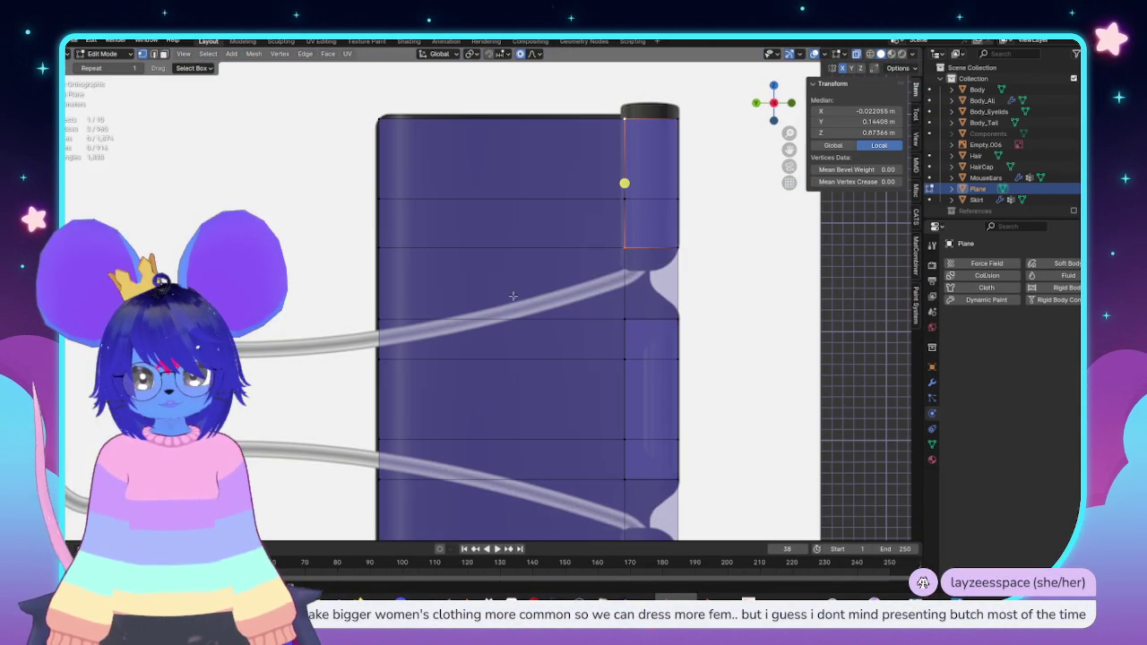
{"action": "middle_click_drag", "start_coordinate": [640, 183], "coordinate": [670, 154]}
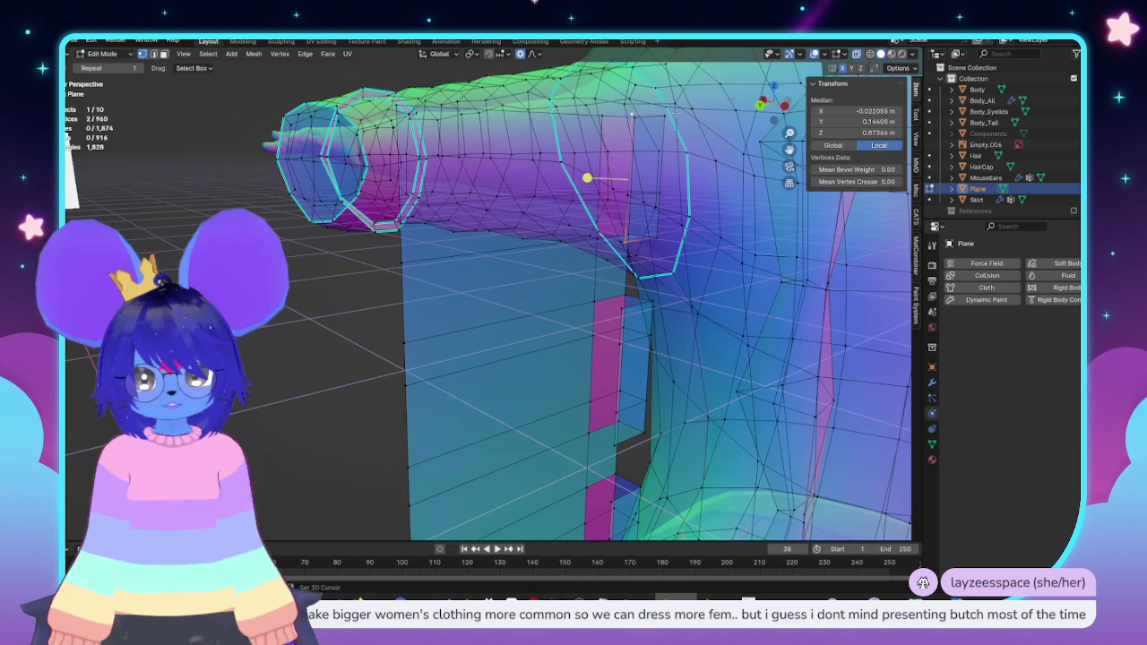
{"action": "left_click", "coordinate": [670, 154], "text": "shift"}
{"action": "left_click", "coordinate": [661, 236], "text": "shift"}
{"action": "key", "text": "KP_3"}
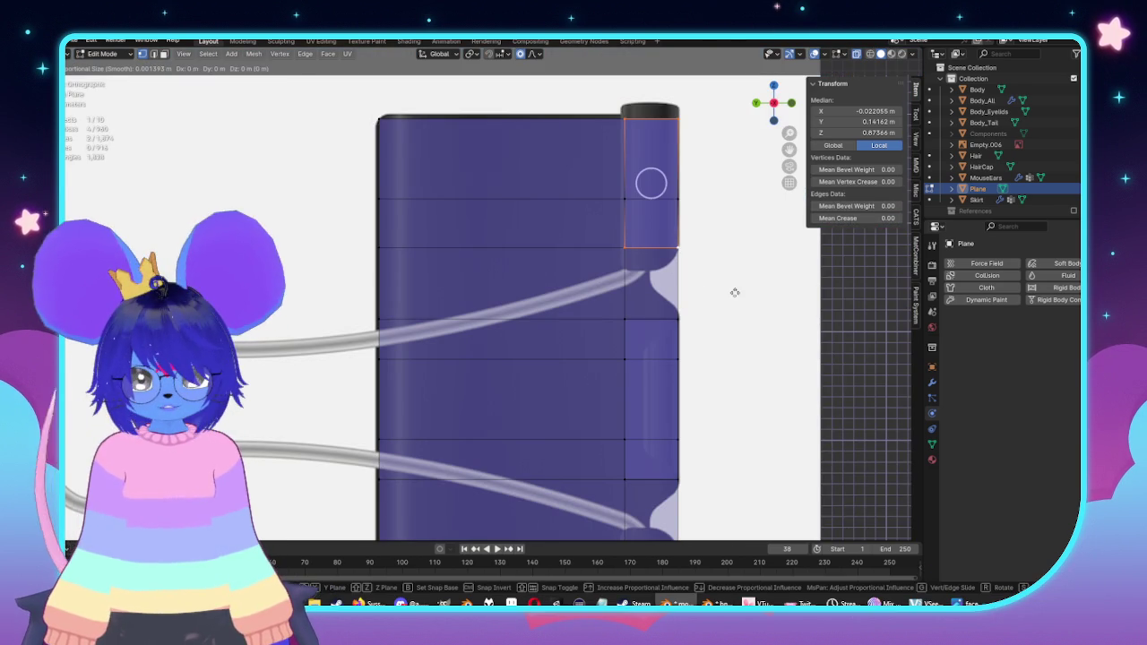
Step: Scale the selected strip vertices vertically along Z
{"action": "key", "text": "s"}
{"action": "key", "text": "z"}
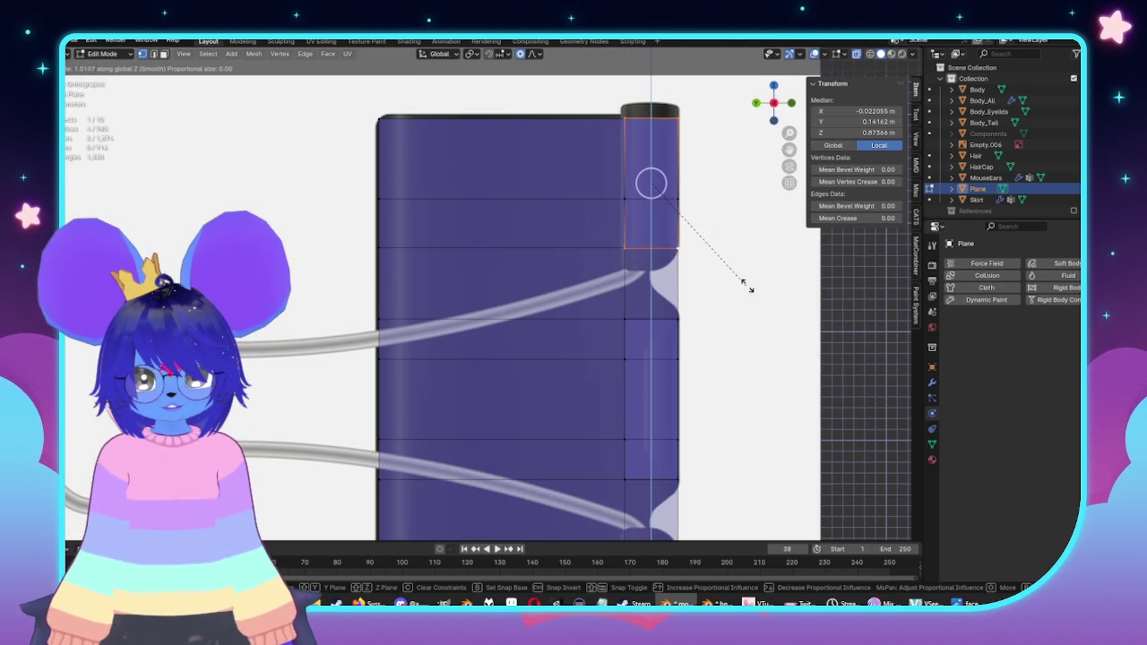
{"action": "left_click", "coordinate": [773, 294]}
{"action": "scroll", "coordinate": [696, 326], "scroll_direction": "down", "scroll_amount": 2}
{"action": "middle_click_drag", "start_coordinate": [658, 326], "coordinate": [633, 245], "text": "shift"}
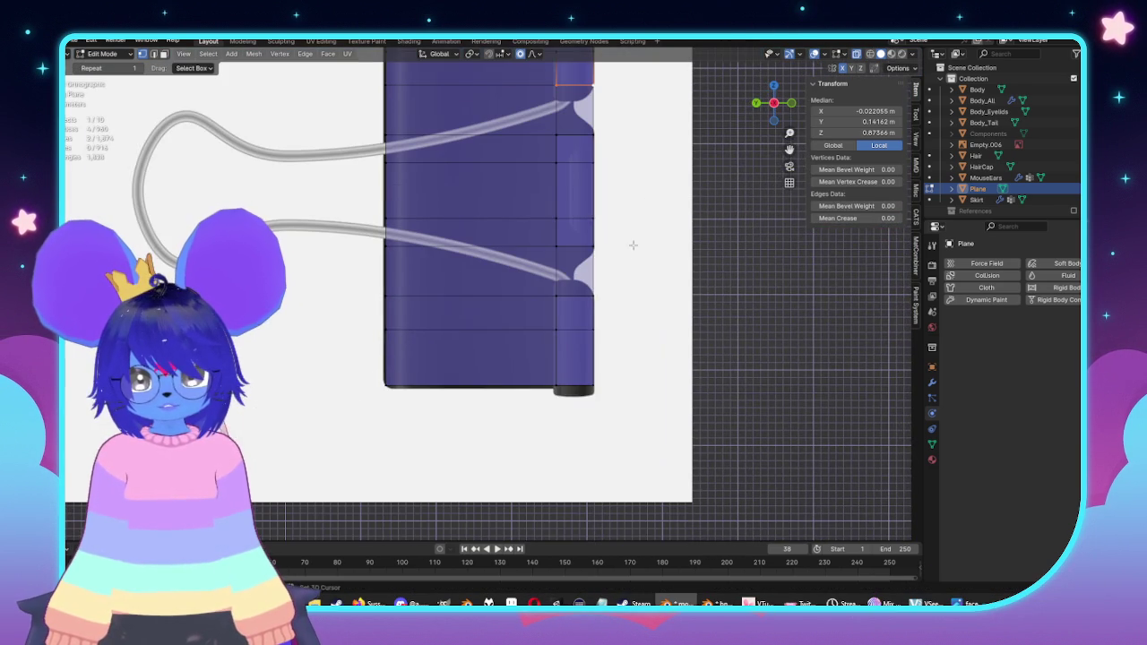
{"action": "middle_click_drag", "start_coordinate": [599, 294], "coordinate": [615, 241]}
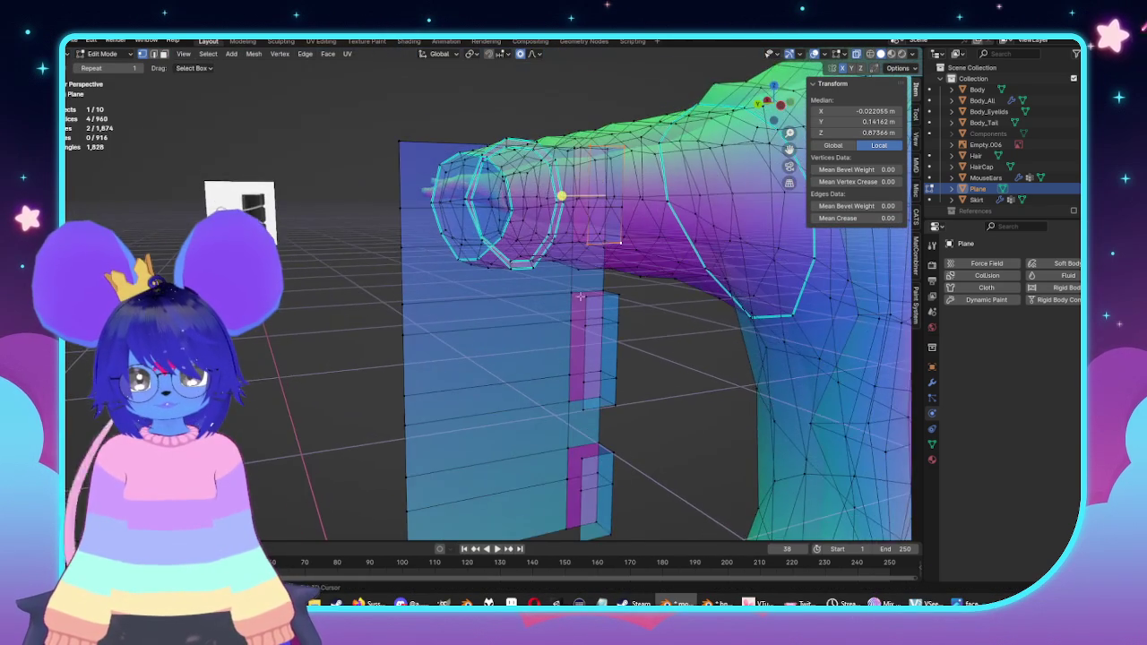
Step: With X-ray off, select two tab faces on the right strip
{"action": "key", "text": "alt+z"}
{"action": "left_click", "coordinate": [606, 195]}
{"action": "left_click", "coordinate": [569, 193]}
{"action": "middle_click_drag", "start_coordinate": [569, 194], "coordinate": [563, 331]}
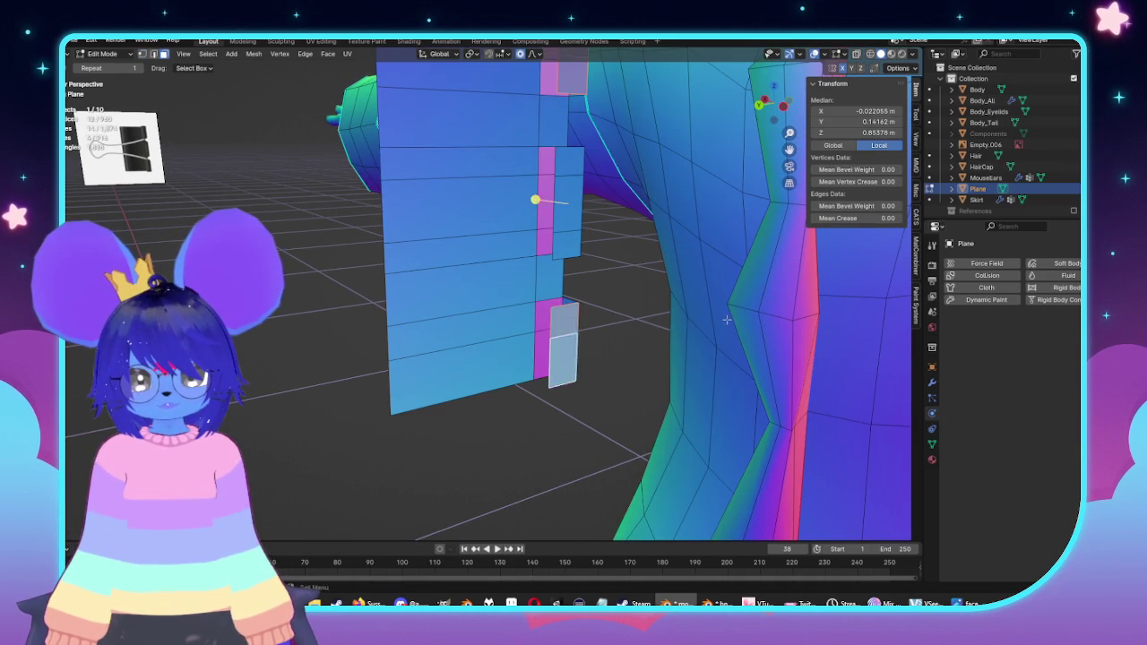
{"action": "key", "text": "KP_1"}
{"action": "key", "text": "alt+z"}
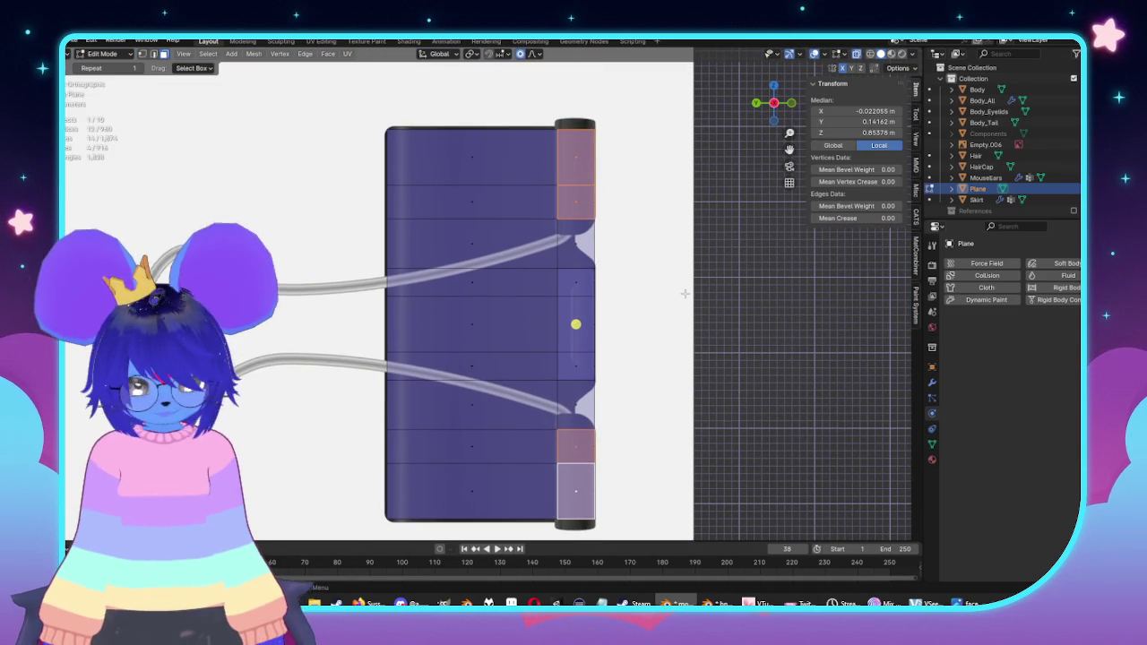
Step: Pivot on individual origins and move the tab faces along Z
{"action": "key", "text": "period"}
{"action": "left_click", "coordinate": [683, 359]}
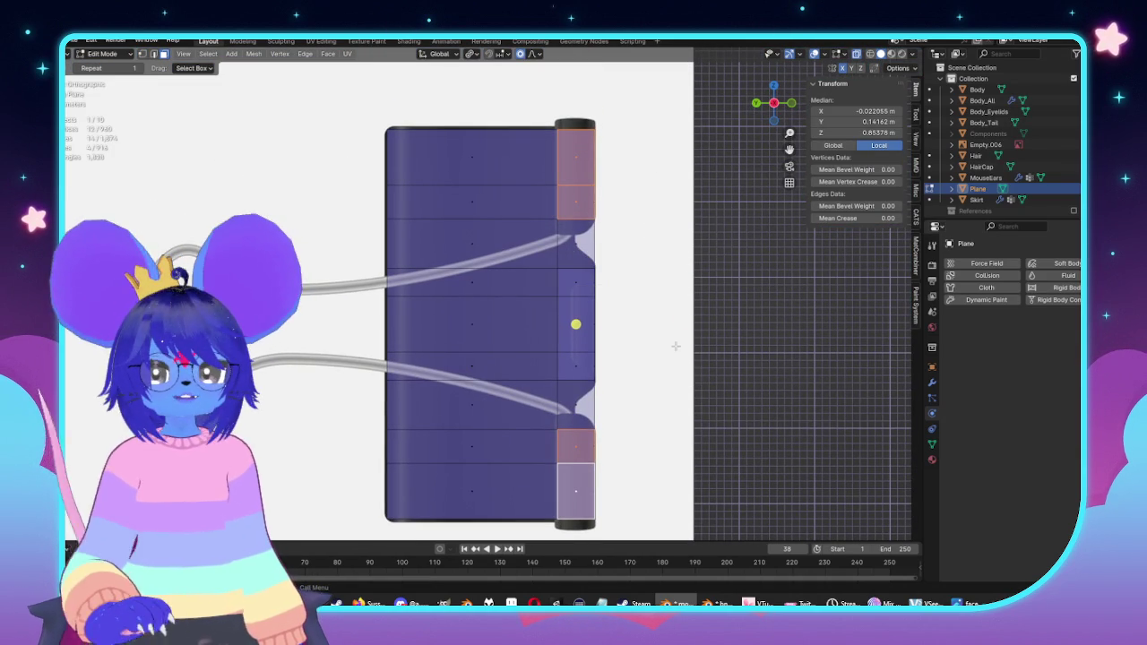
{"action": "key", "text": "g"}
{"action": "key", "text": "z"}
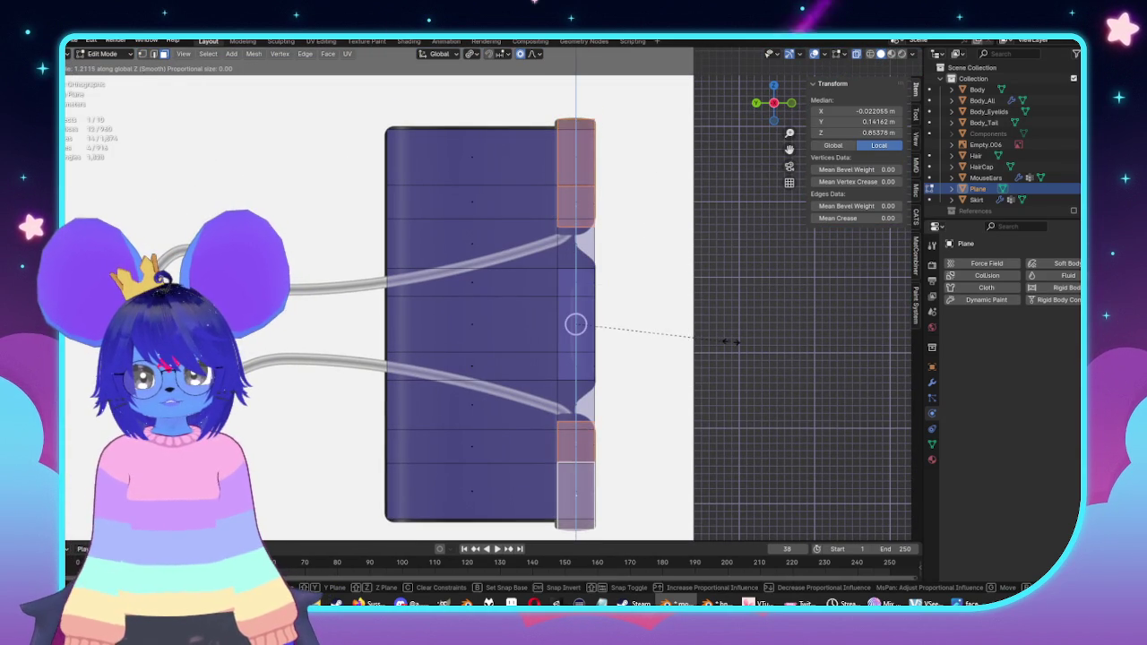
{"action": "left_click", "coordinate": [730, 344]}
Step: Try further Z moves and resizes with a different pivot, cancelling each
{"action": "key", "text": "g"}
{"action": "key", "text": "z"}
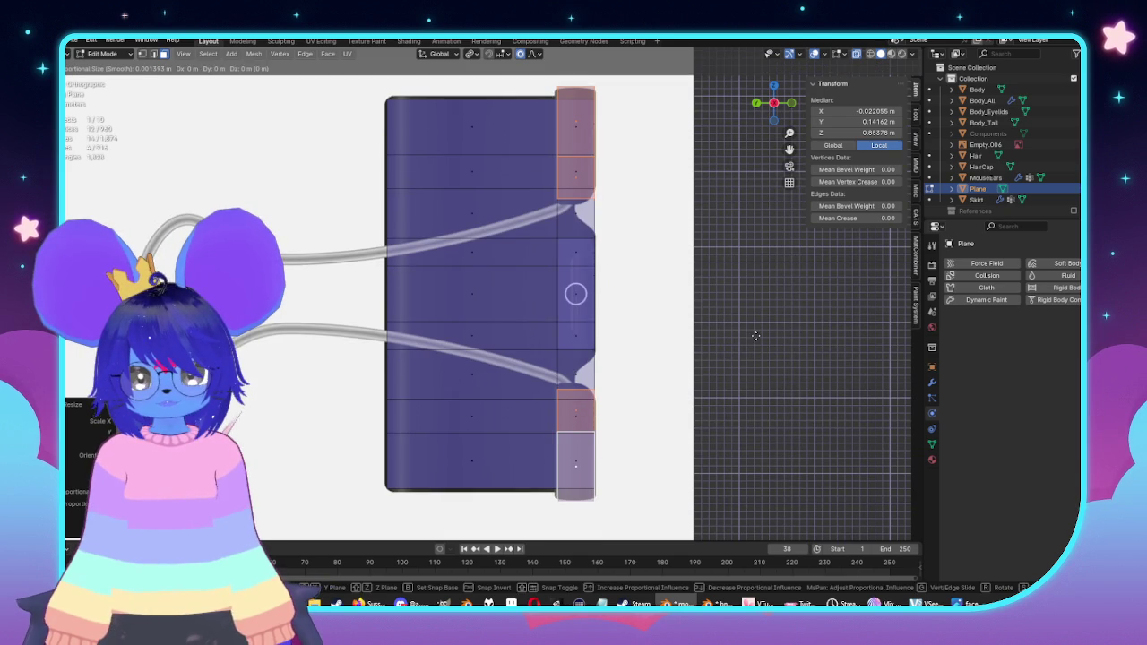
{"action": "right_click", "coordinate": [750, 332]}
{"action": "key", "text": "s"}
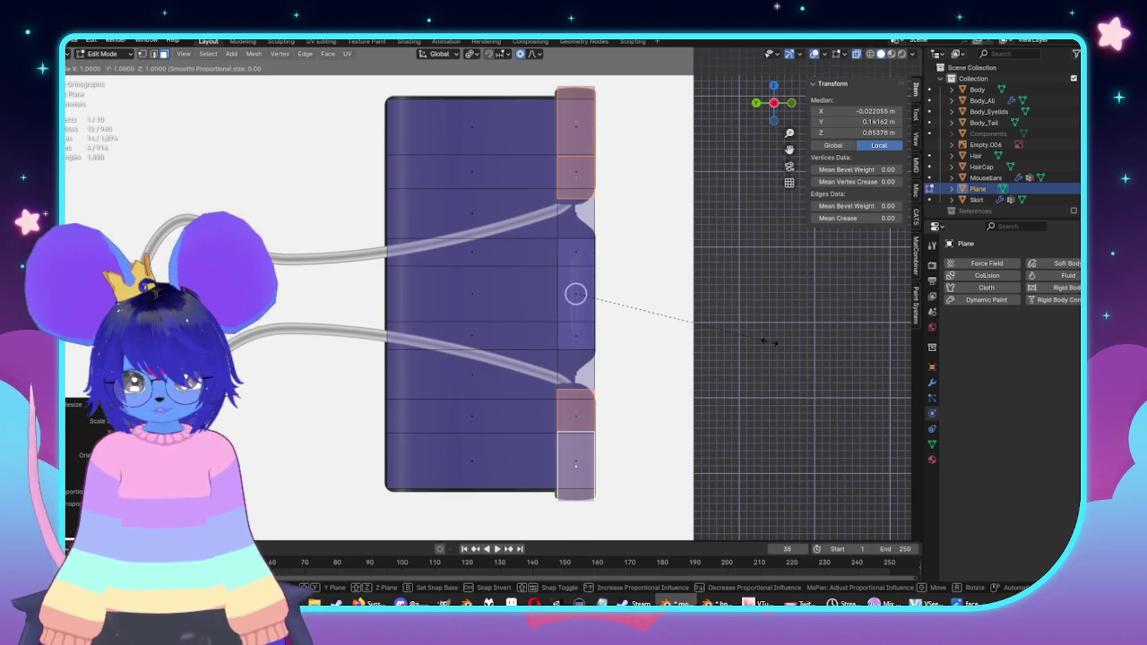
{"action": "right_click", "coordinate": [754, 337]}
{"action": "key", "text": "period"}
{"action": "left_click", "coordinate": [776, 358]}
{"action": "key", "text": "s"}
{"action": "key", "text": "z"}
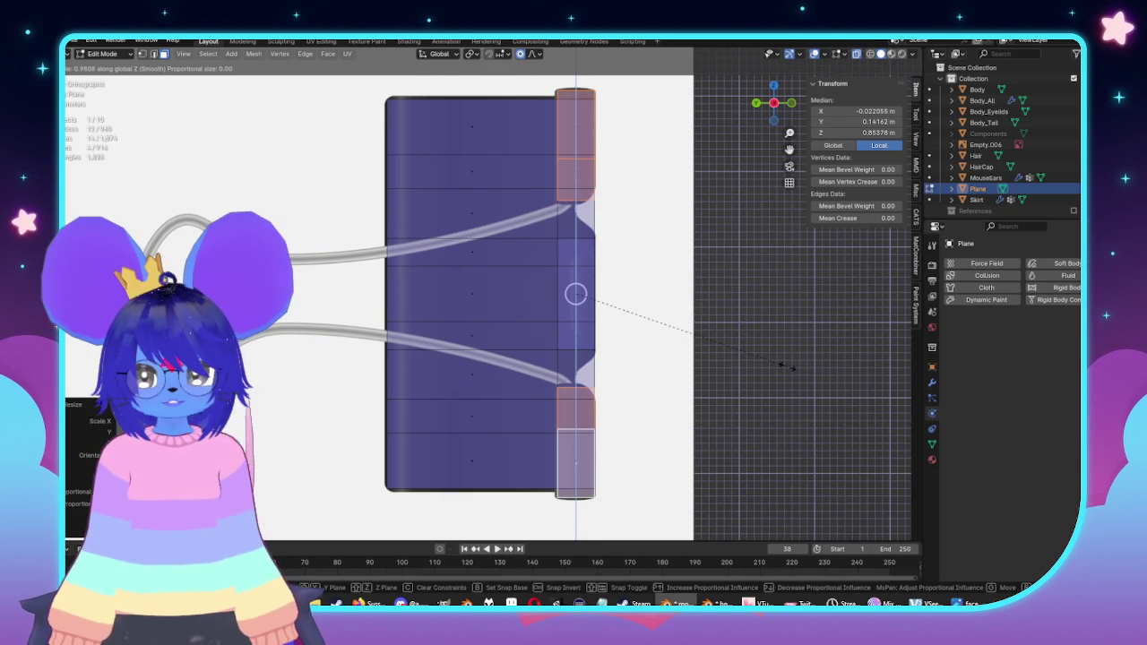
{"action": "right_click", "coordinate": [784, 366]}
Step: Restore the individual-origins pivot, abandon one more scale, and return to solid view
{"action": "key", "text": "period"}
{"action": "left_click", "coordinate": [798, 444]}
{"action": "key", "text": "s"}
{"action": "right_click", "coordinate": [750, 371]}
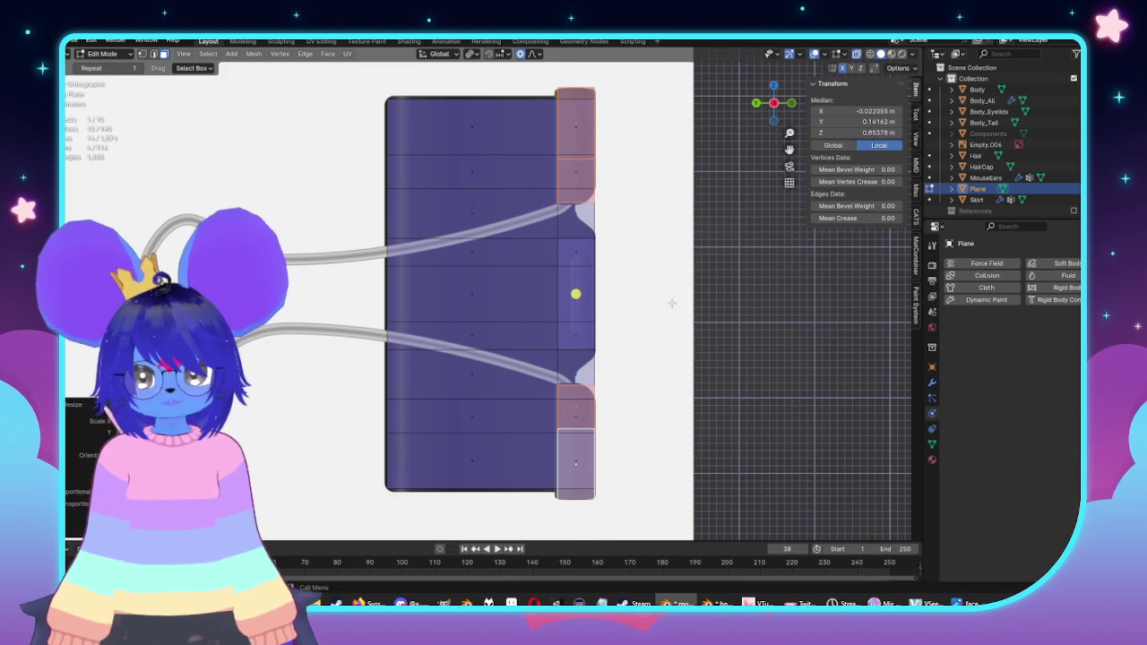
{"action": "key", "text": "alt+z"}
{"action": "key", "text": "alt+z"}
{"action": "key", "text": "alt+z"}
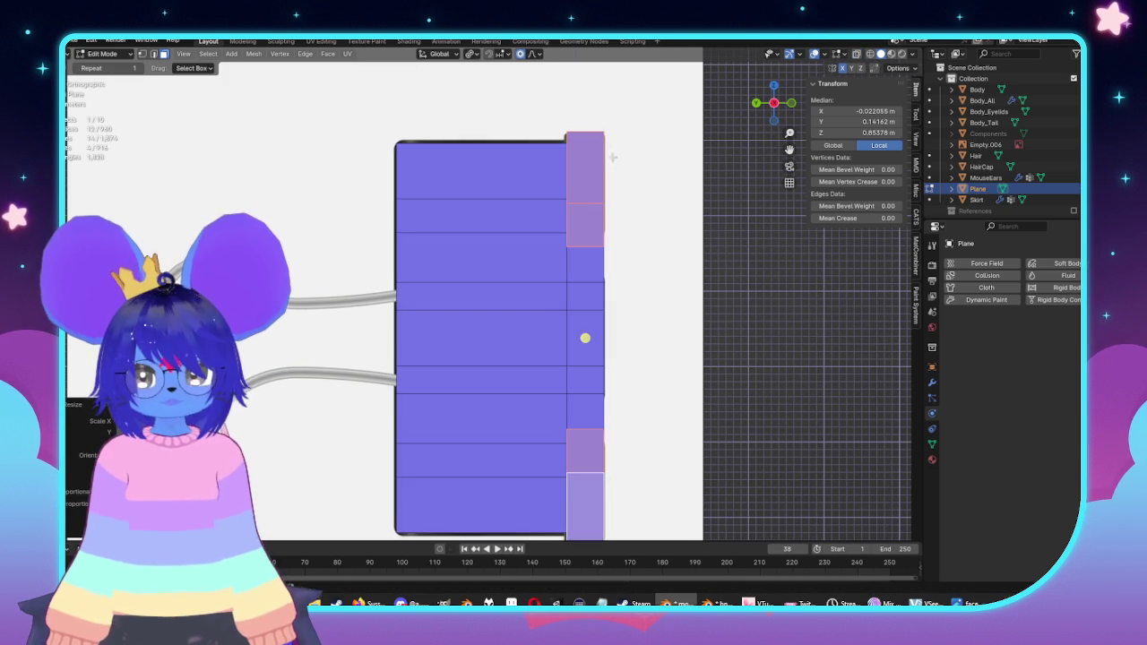
Step: Place a loop cut on the right strip, then undo twice
{"action": "key", "text": "ctrl+r"}
{"action": "left_click", "coordinate": [592, 369]}
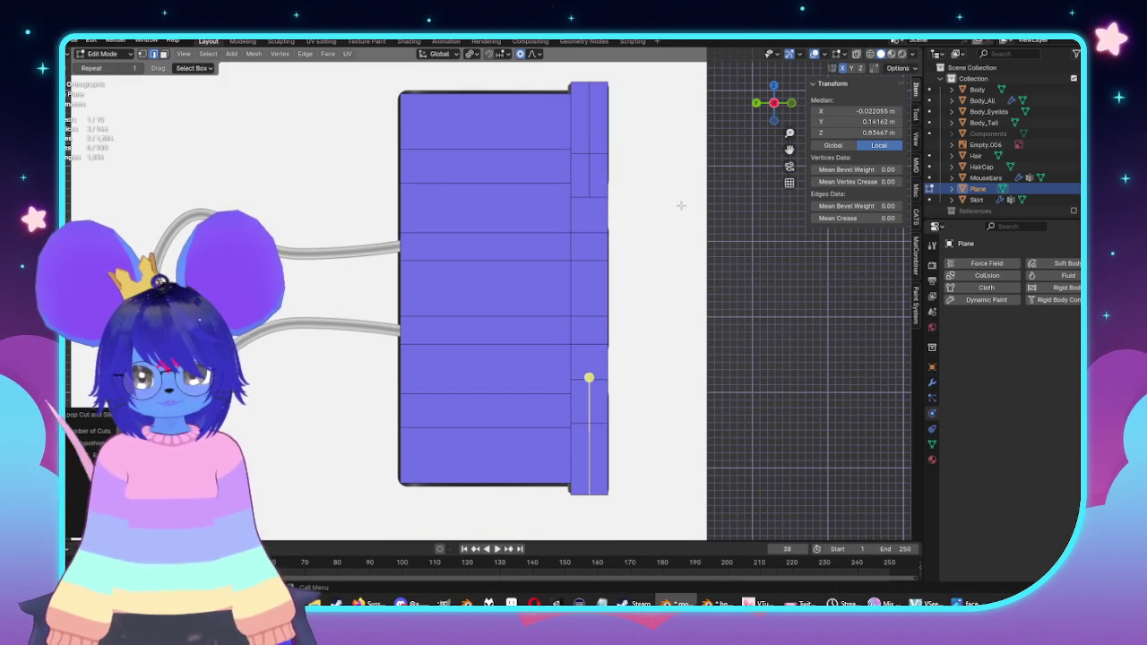
{"action": "key", "text": "ctrl+z"}
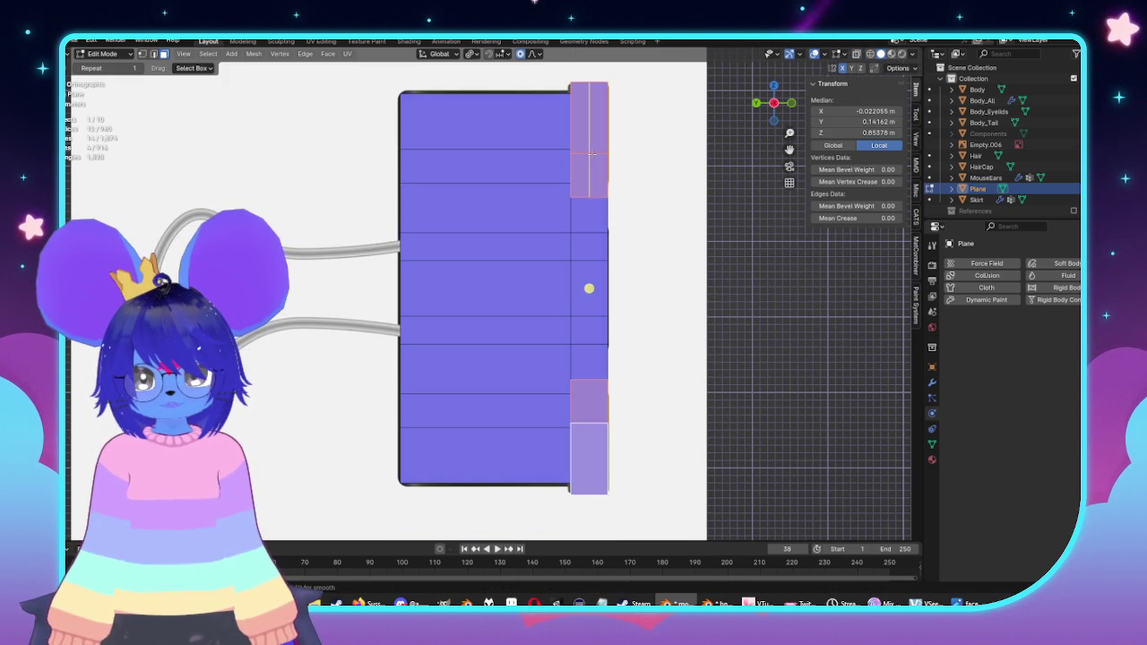
{"action": "key", "text": "ctrl+z"}
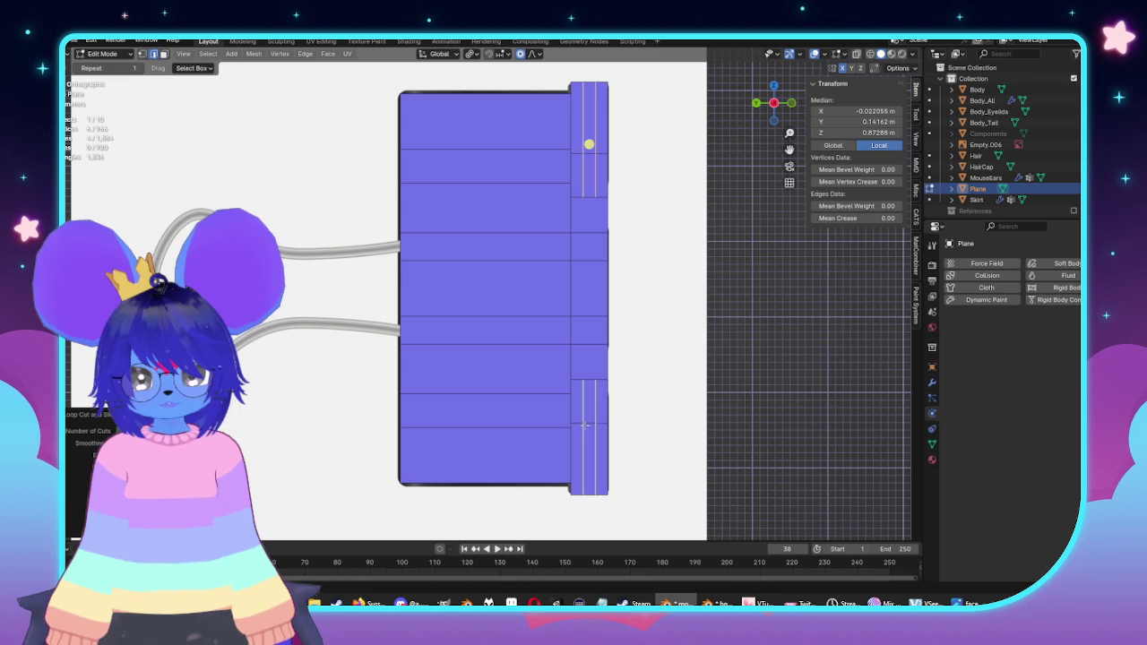
{"action": "key", "text": "alt+z"}
{"action": "key", "text": "alt+z"}
Step: Scale the strip's top and bottom edges along Y around the median point
{"action": "left_click", "coordinate": [596, 140]}
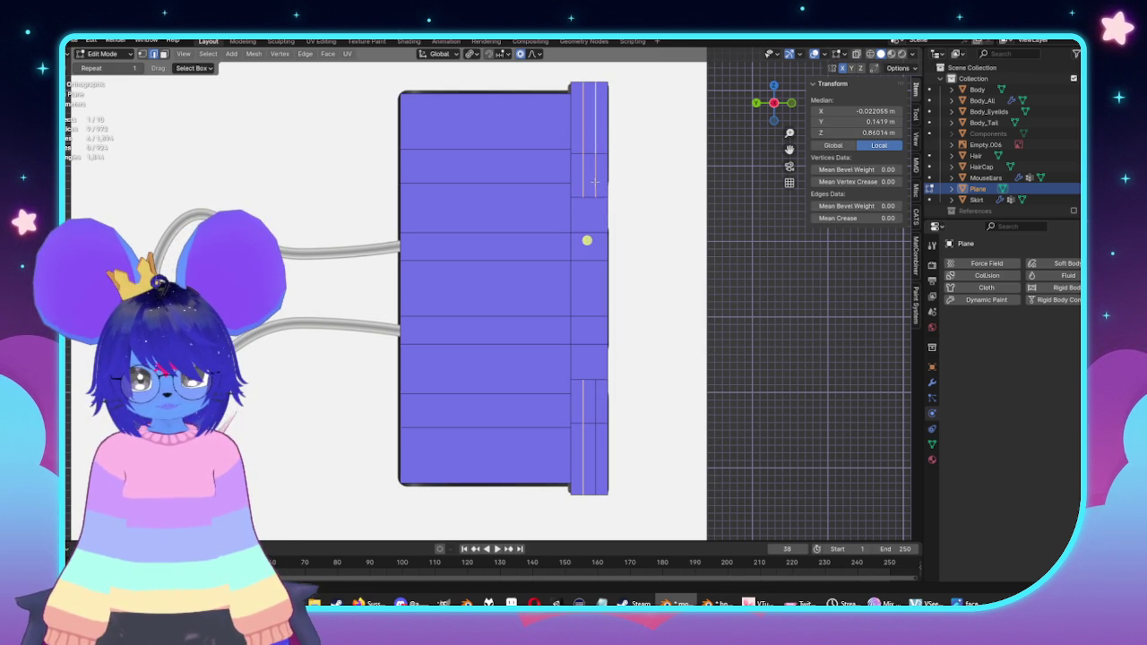
{"action": "left_click", "coordinate": [600, 406], "text": "shift"}
{"action": "key", "text": "alt+z"}
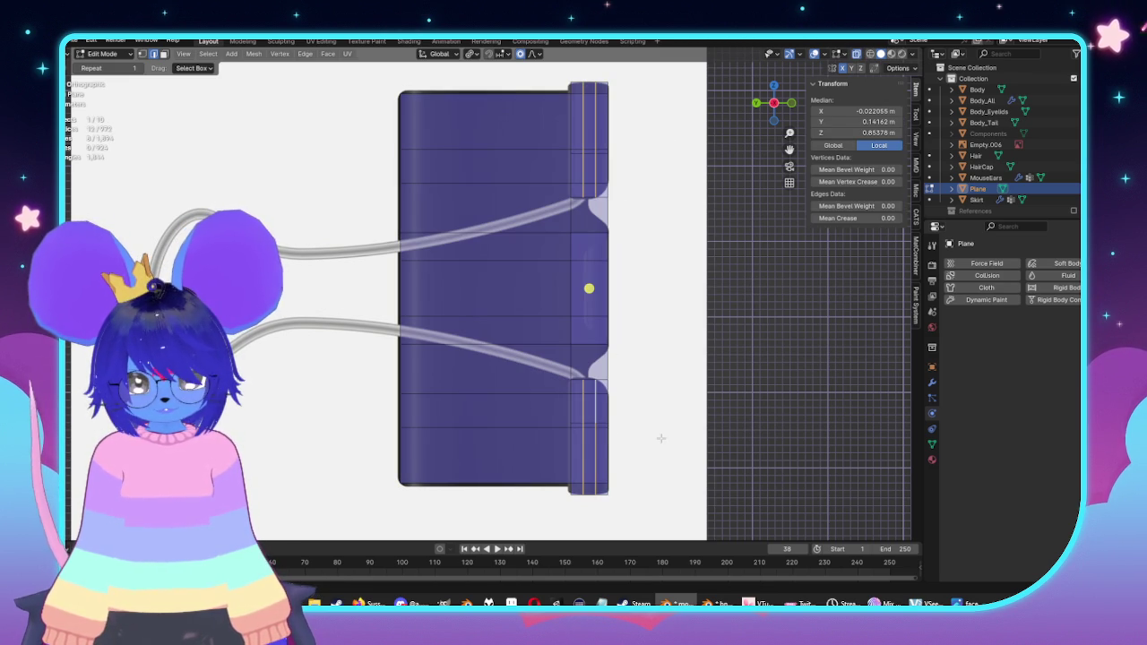
{"action": "key", "text": "period"}
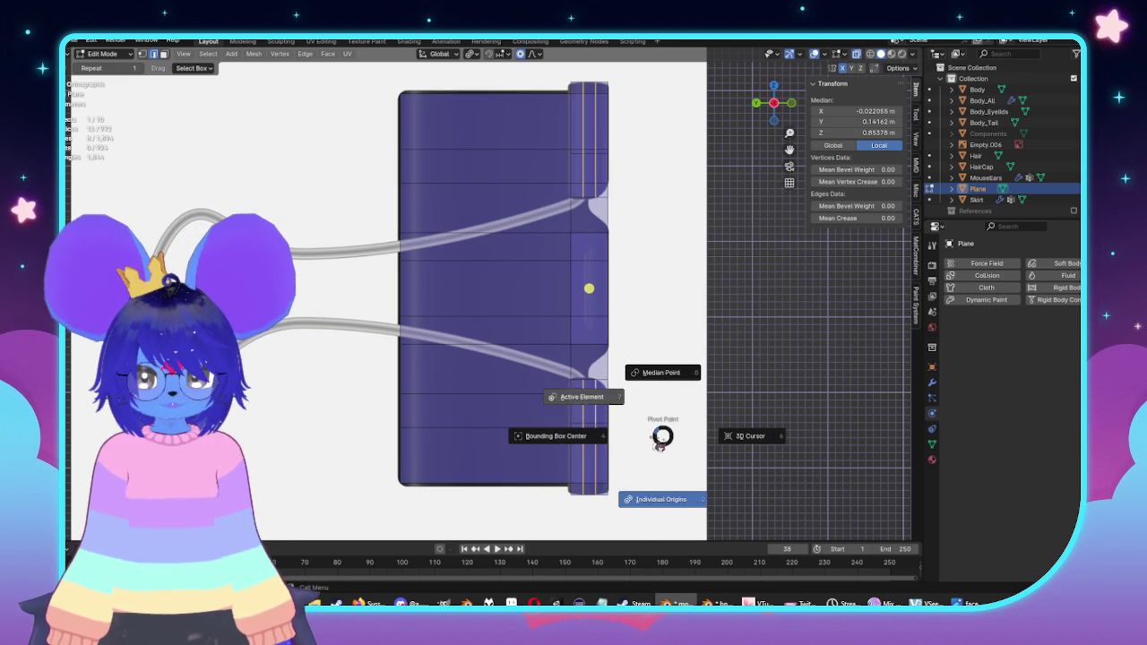
{"action": "left_click", "coordinate": [645, 373]}
{"action": "key", "text": "s"}
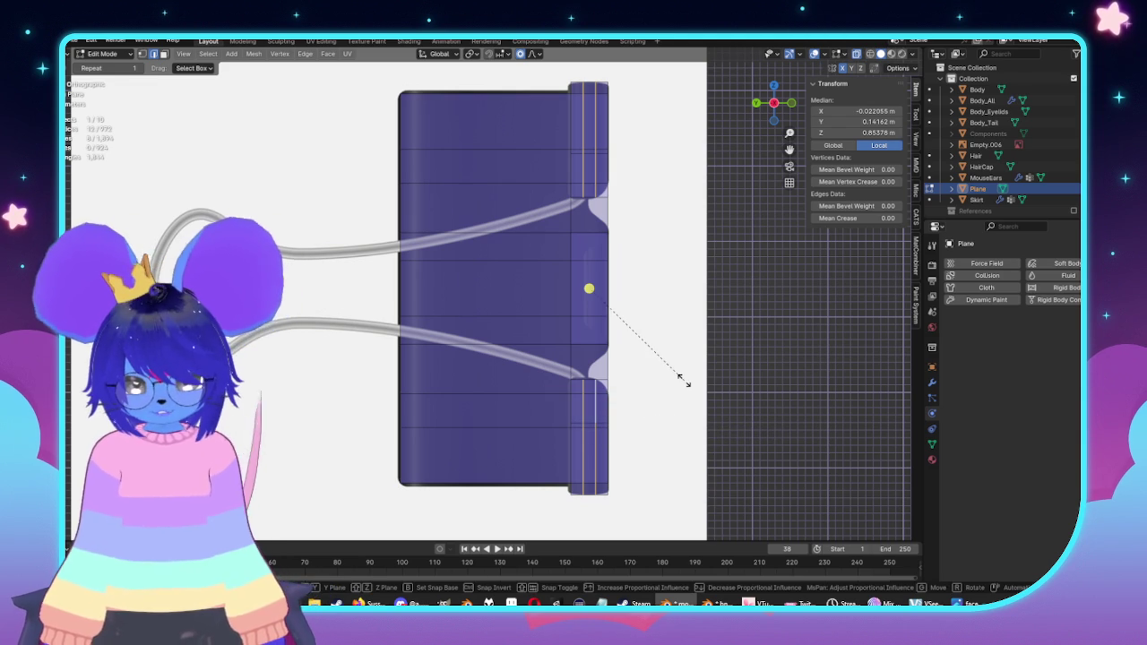
{"action": "key", "text": "y"}
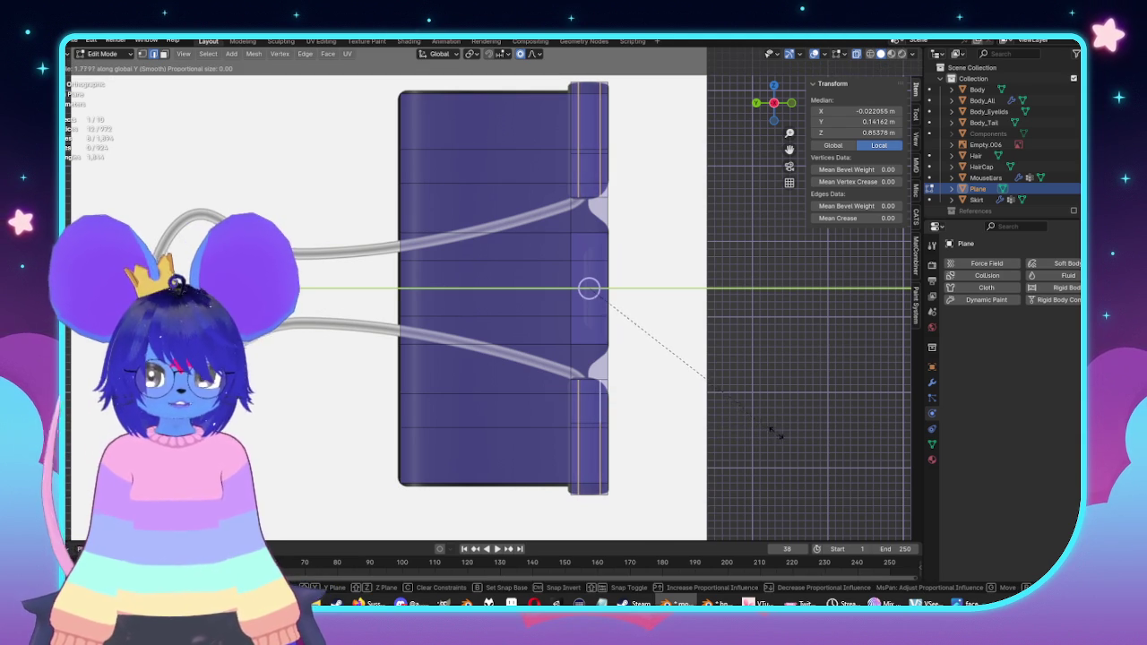
{"action": "left_click", "coordinate": [779, 434]}
Step: Select two vertices at the strip's top corner and check them against the reference
{"action": "left_click", "coordinate": [622, 136]}
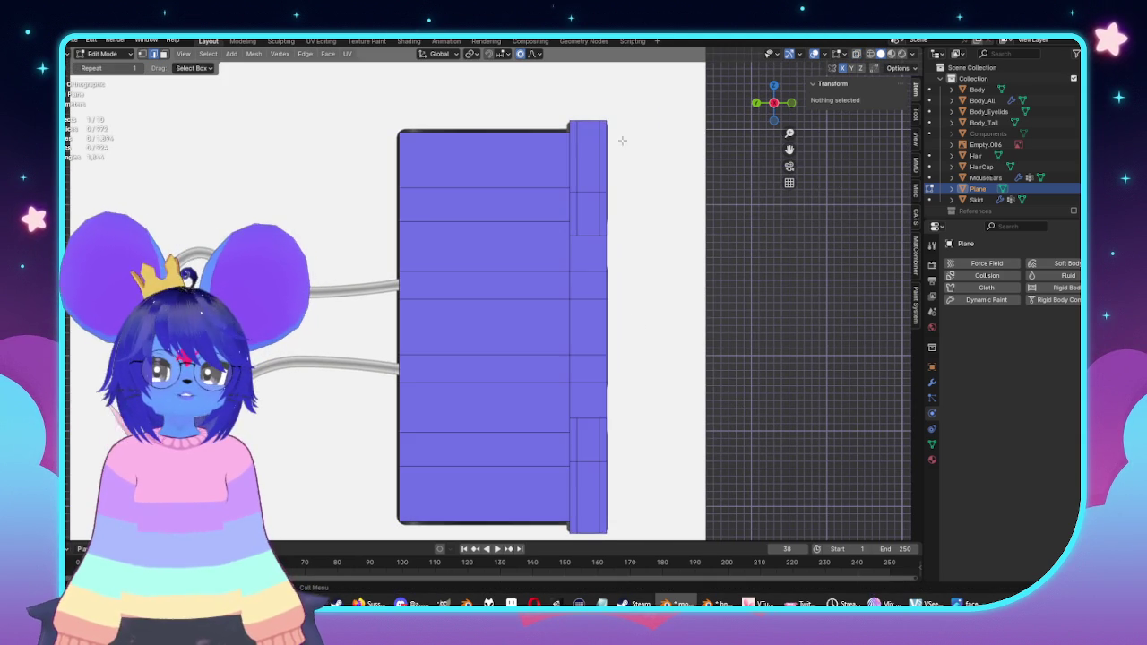
{"action": "left_click", "coordinate": [571, 154]}
{"action": "left_click", "coordinate": [568, 212], "text": "shift"}
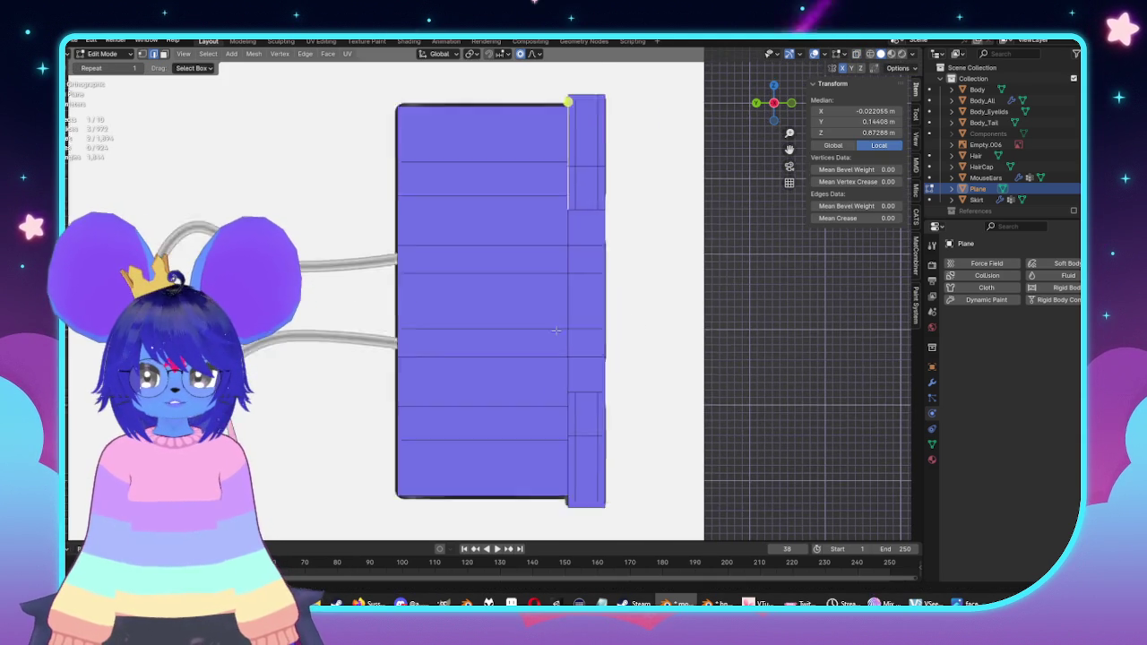
{"action": "scroll", "coordinate": [571, 286], "scroll_direction": "down", "scroll_amount": 3, "text": "shift"}
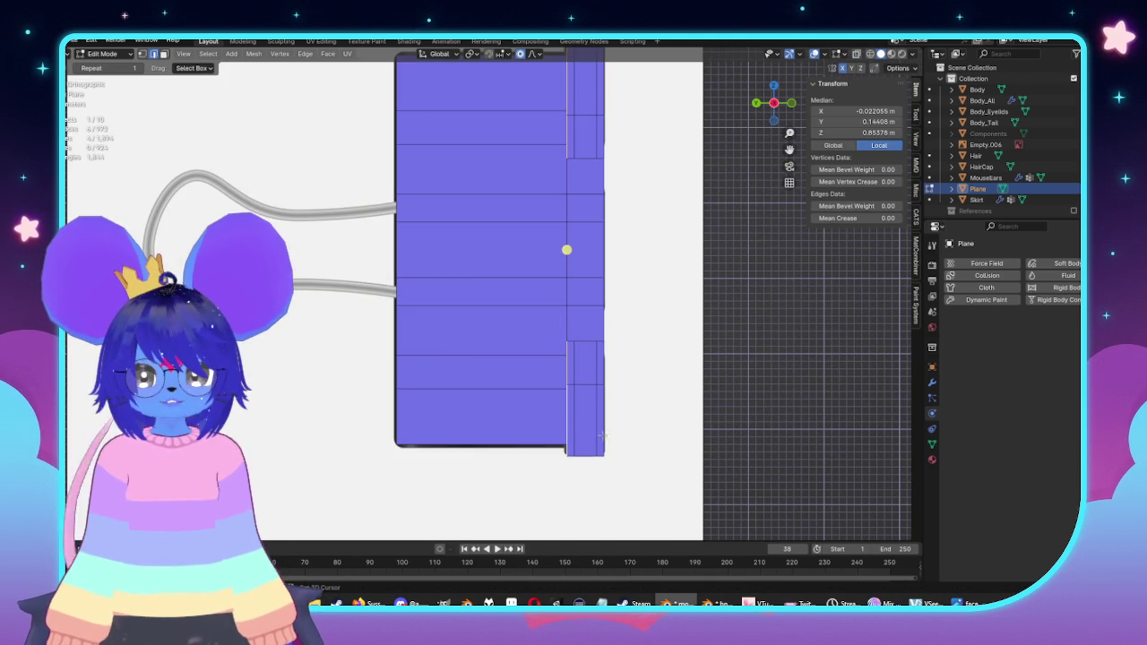
{"action": "scroll", "coordinate": [626, 221], "scroll_direction": "up", "scroll_amount": 5, "text": "shift"}
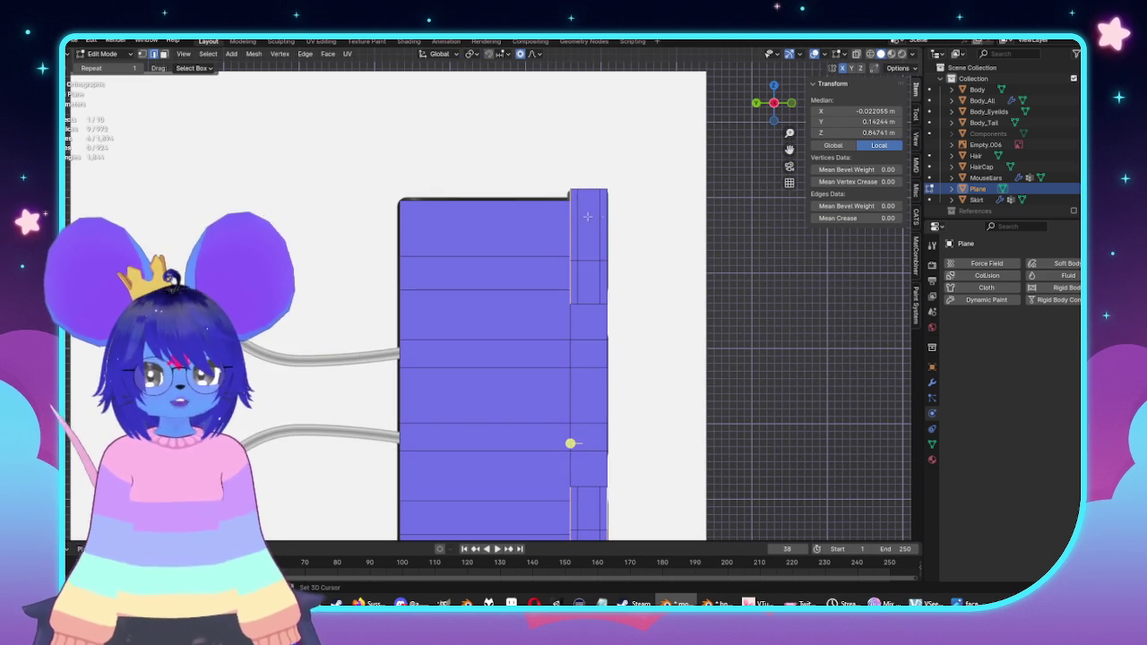
{"action": "key", "text": "alt+z"}
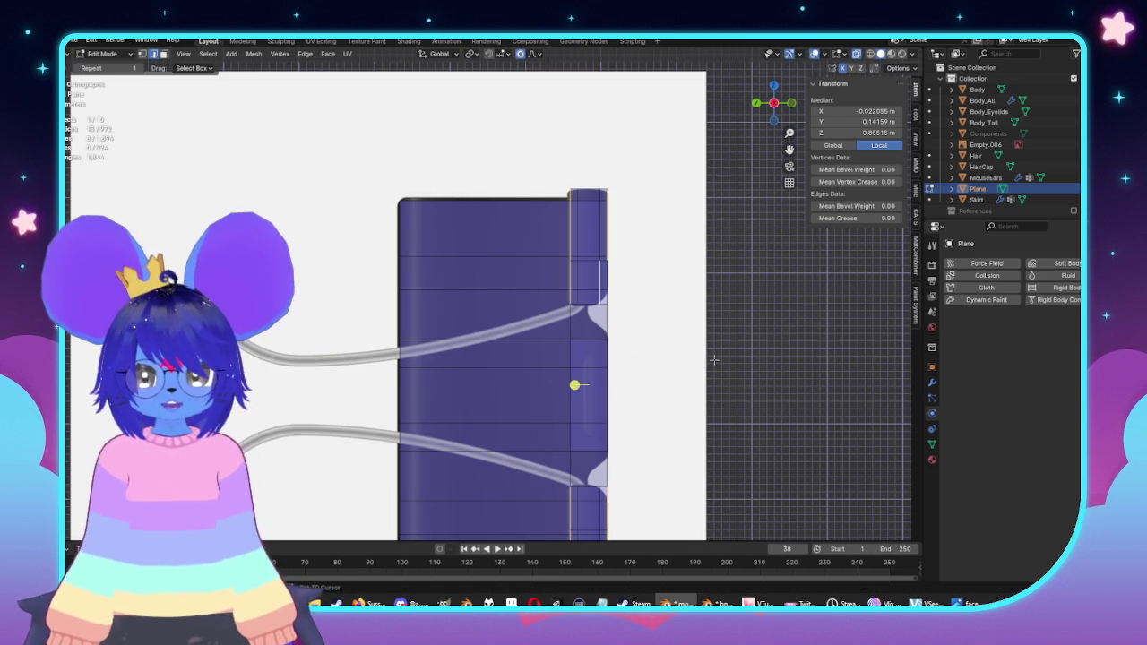
{"action": "scroll", "coordinate": [740, 361], "scroll_direction": "down", "scroll_amount": 1, "text": "shift"}
{"action": "key", "text": "alt+z"}
{"action": "key", "text": "alt+z"}
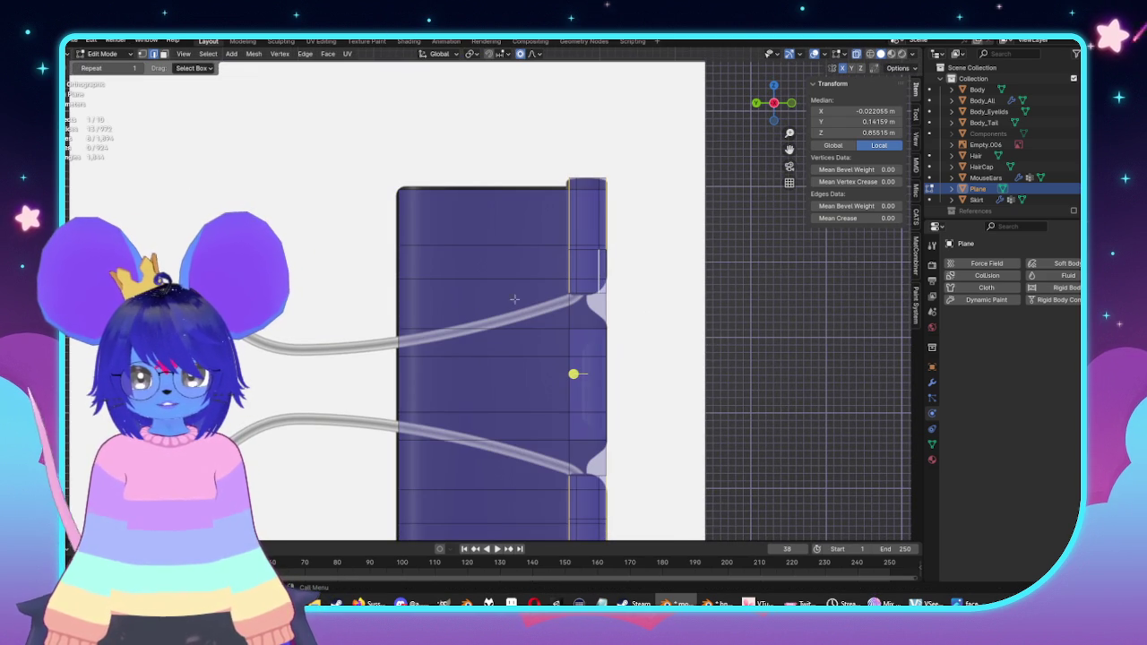
{"action": "left_click", "coordinate": [415, 306]}
Step: Slide the new loop to the upper wire and slide its meeting vertex
{"action": "middle_click_drag", "start_coordinate": [643, 392], "coordinate": [634, 285], "text": "shift"}
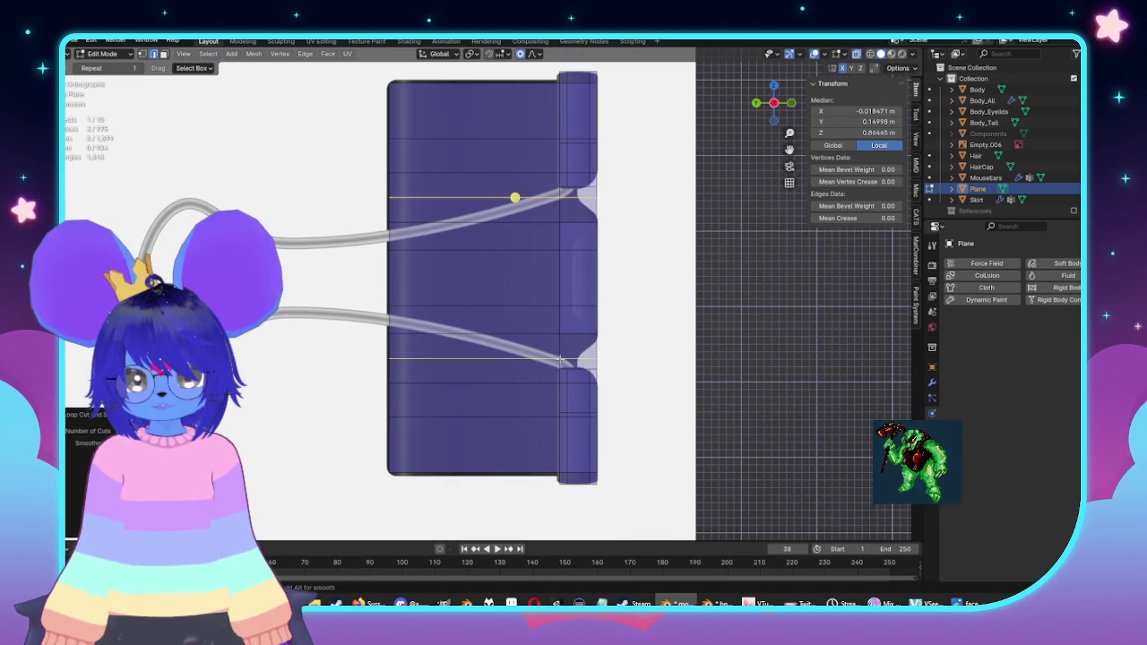
{"action": "left_click", "coordinate": [608, 195]}
{"action": "key", "text": "g"}
{"action": "key", "text": "g"}
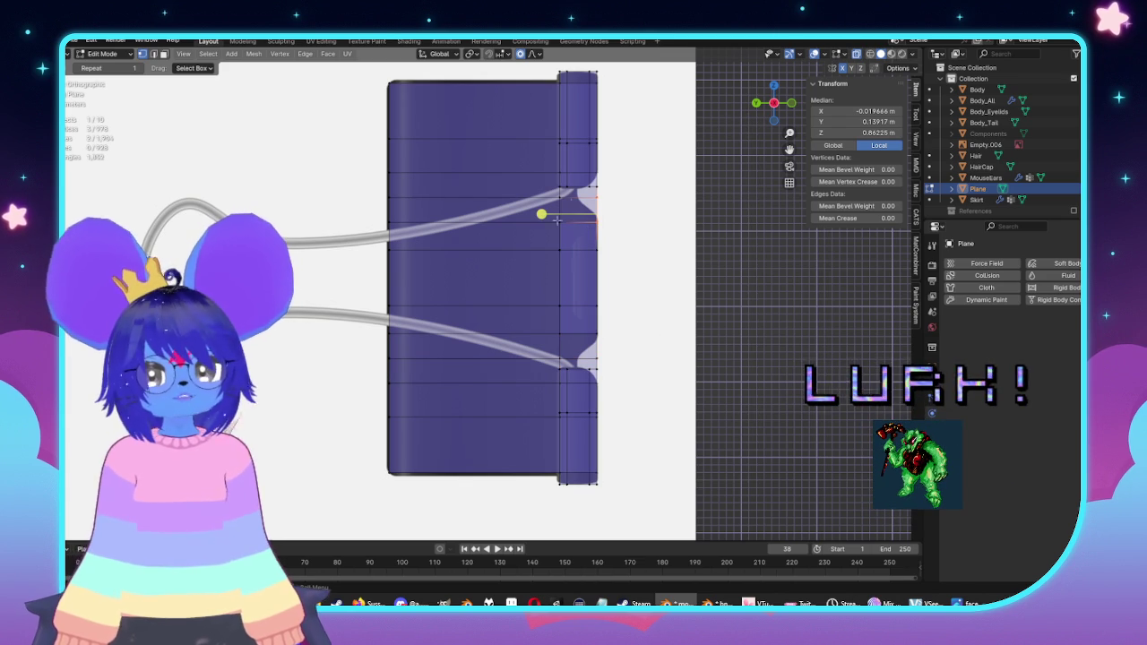
{"action": "left_click", "coordinate": [609, 196]}
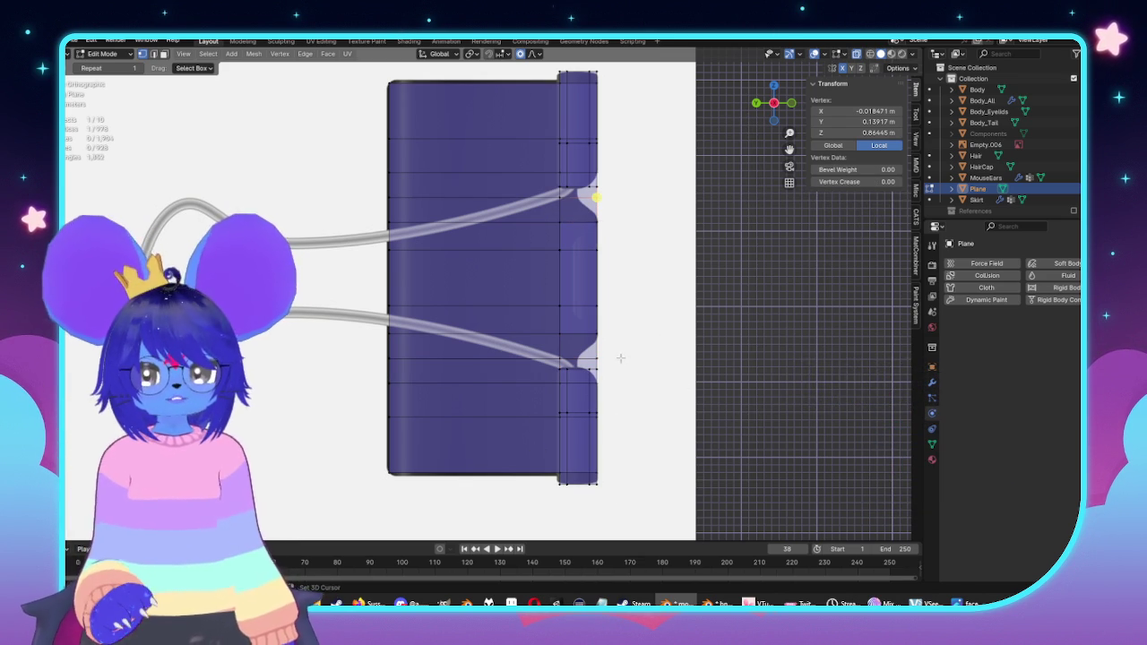
Step: Move the vertex inward along Y with proportional falloff to carve the notch
{"action": "key", "text": "g"}
{"action": "key", "text": "x"}
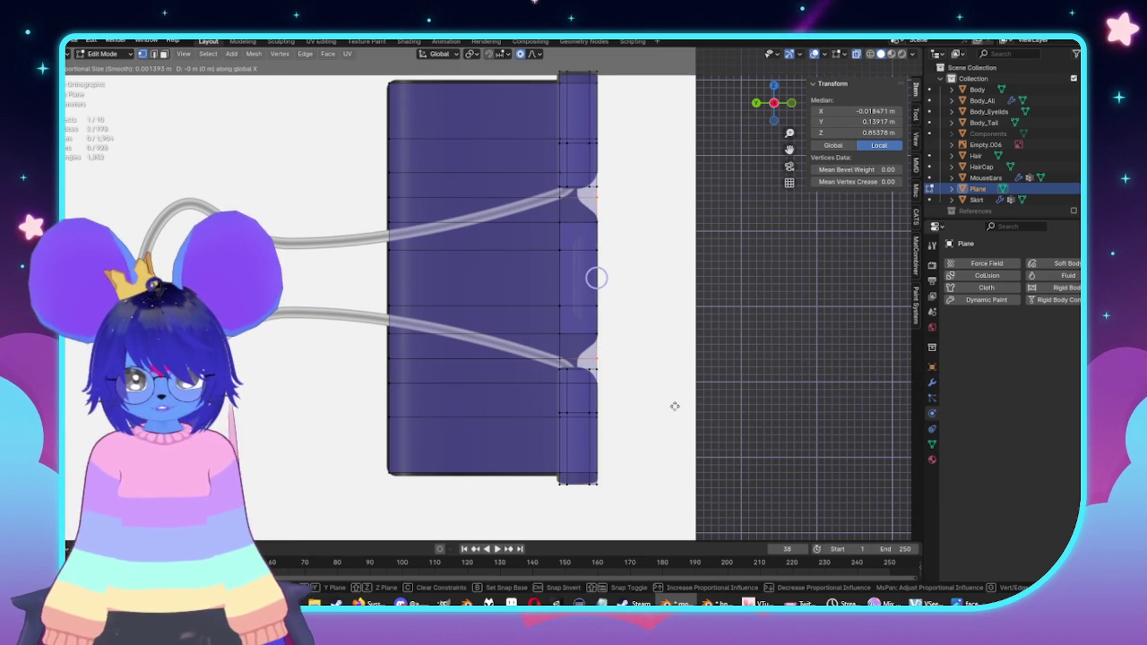
{"action": "key", "text": "y"}
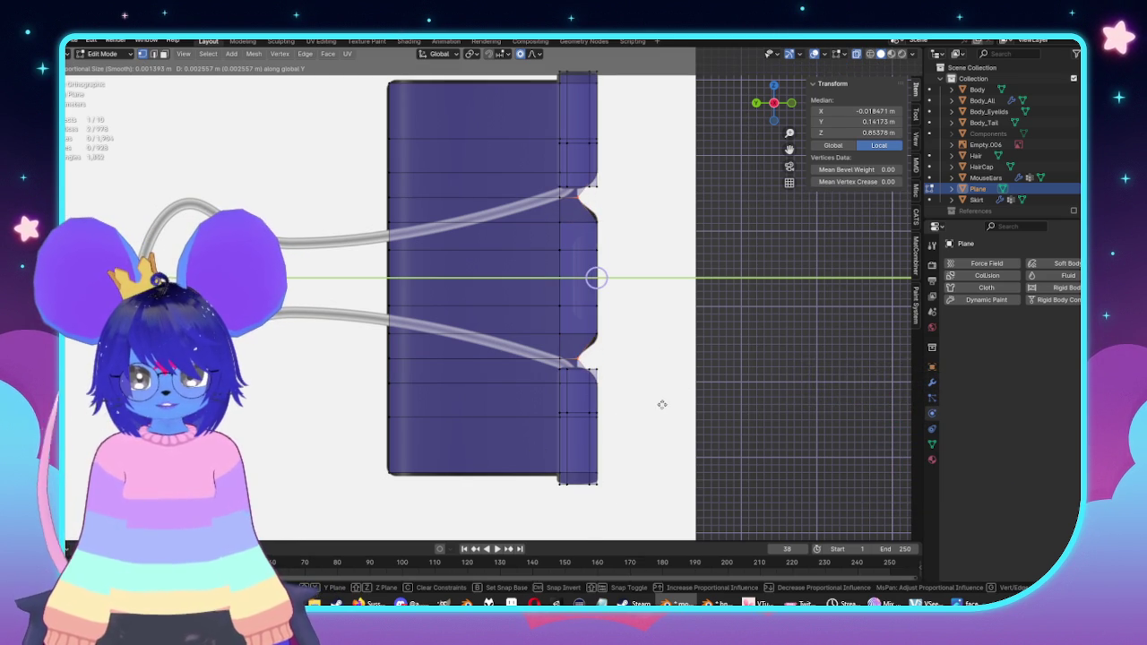
{"action": "left_click", "coordinate": [661, 404]}
{"action": "left_click", "coordinate": [600, 167]}
{"action": "key", "text": "alt+z"}
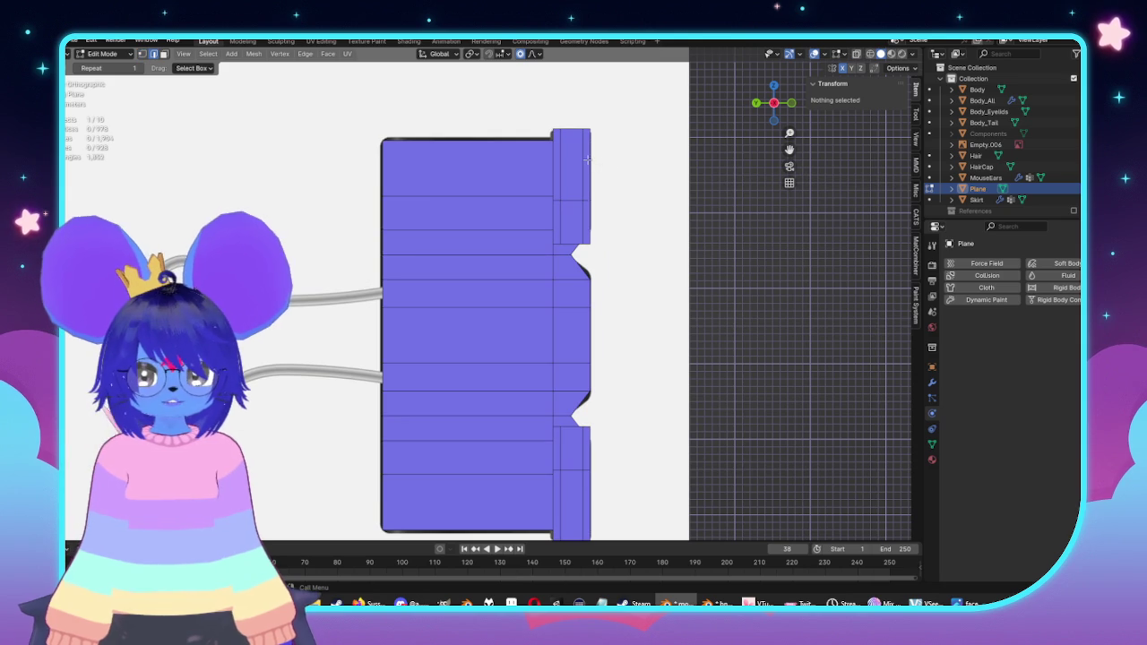
Step: Scale the strip's right-hand edge
{"action": "left_click", "coordinate": [587, 160]}
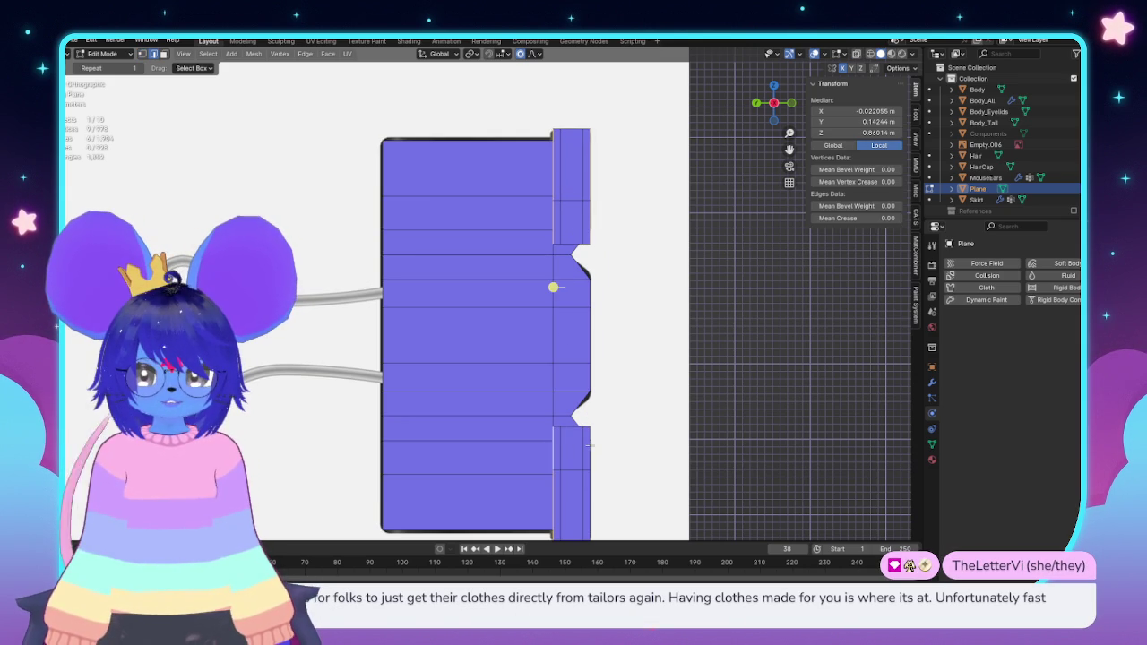
{"action": "key", "text": "alt+z"}
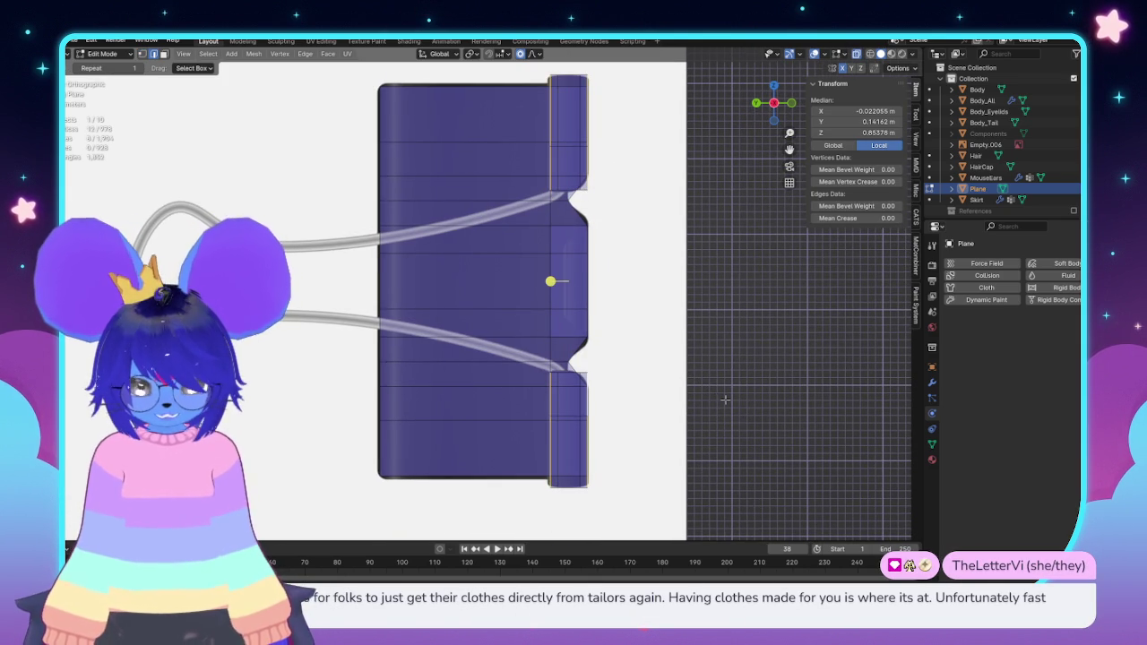
{"action": "key", "text": "shift+o"}
{"action": "key", "text": "s"}
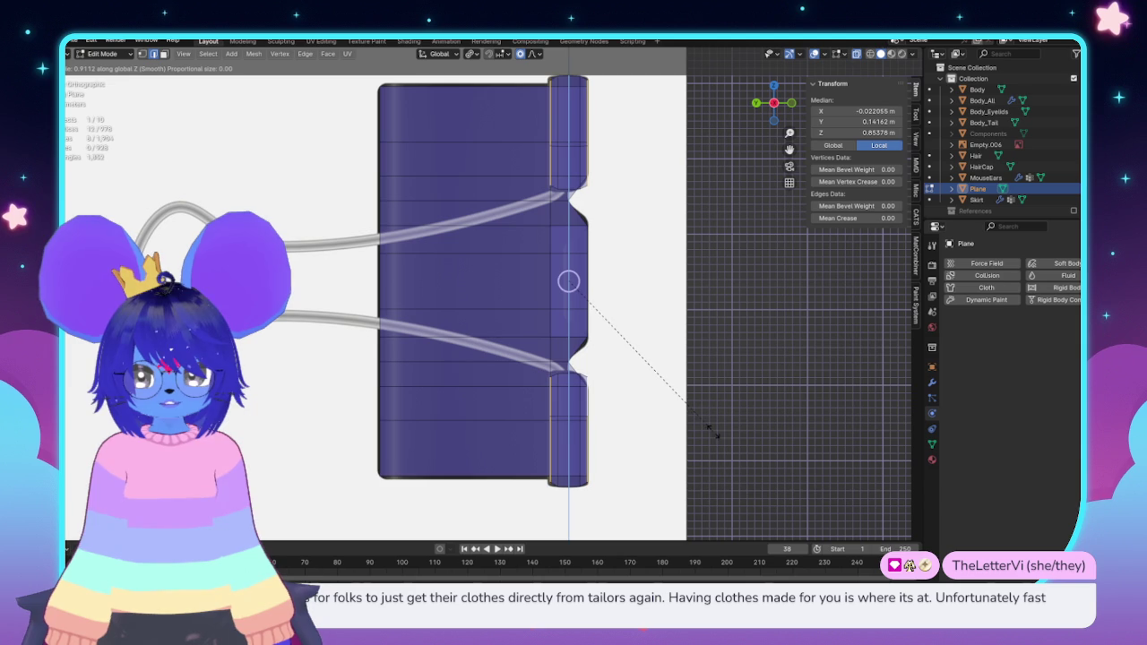
{"action": "left_click", "coordinate": [707, 433]}
Step: Check the notched clip in Object Mode from the front orthographic view
{"action": "key", "text": "alt+z"}
{"action": "scroll", "coordinate": [591, 341], "scroll_direction": "down", "scroll_amount": 3}
{"action": "key", "text": "Tab"}
{"action": "mouse_move", "coordinate": [592, 341]}
{"action": "middle_mouse_down"}
{"action": "mouse_move", "coordinate": [704, 381]}
{"action": "mouse_move", "coordinate": [675, 349]}
{"action": "middle_mouse_up"}
{"action": "key", "text": "KP_1"}
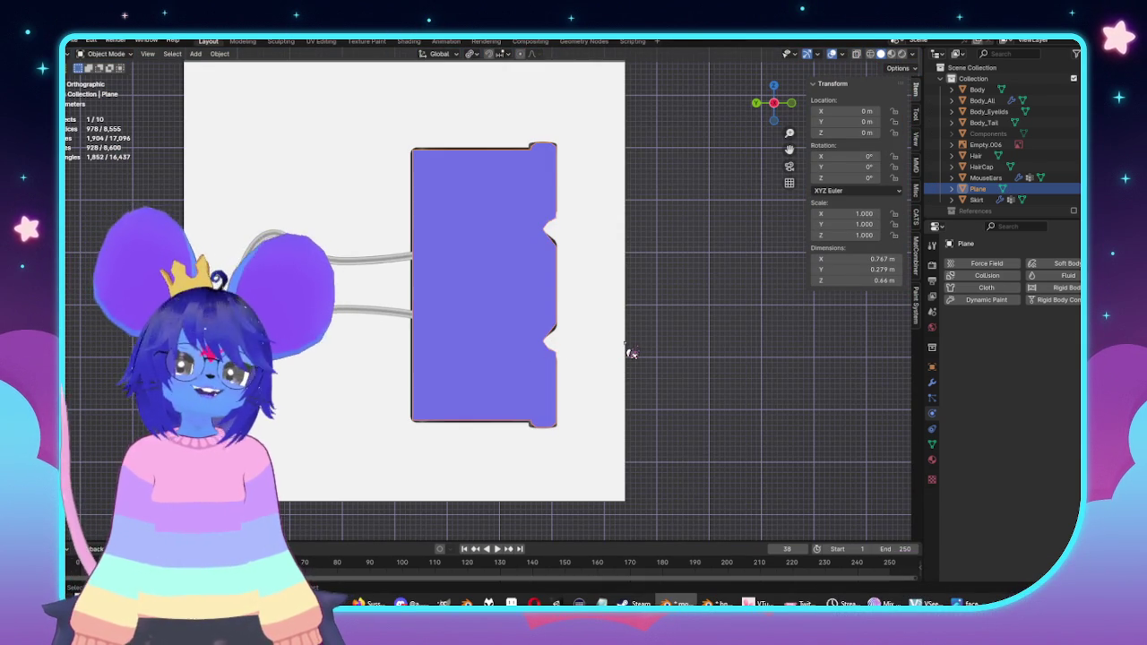
{"action": "key", "text": "Tab"}
{"action": "scroll", "coordinate": [555, 296], "scroll_direction": "up", "scroll_amount": 4}
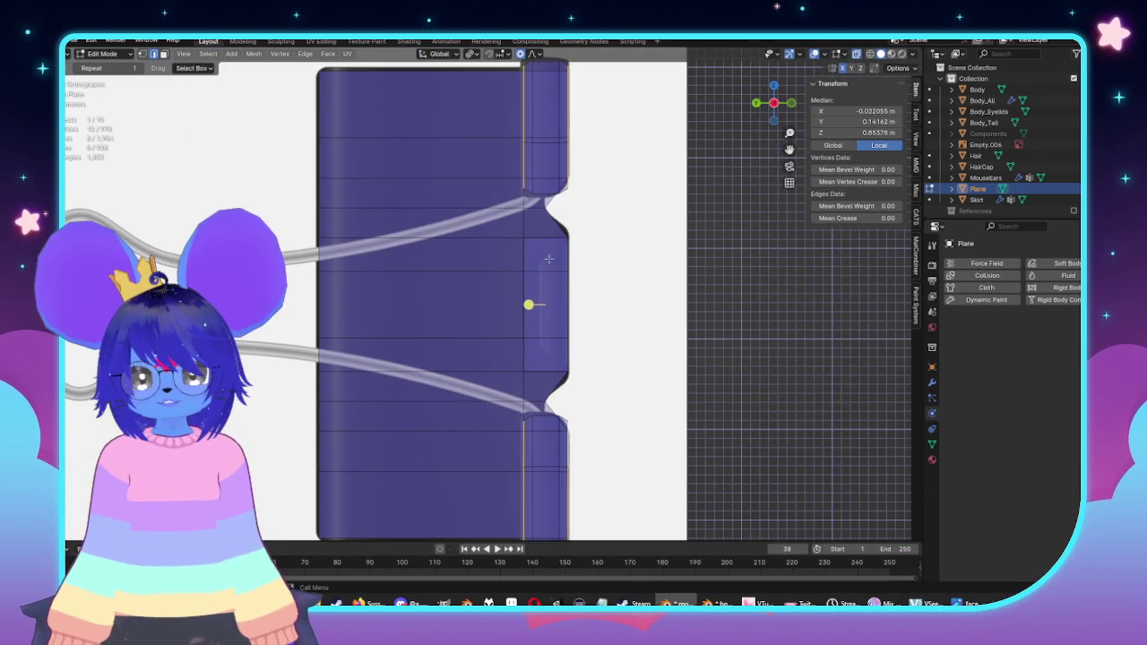
Step: Select the edge beside the middle notch on the middle tab
{"action": "key", "text": "3"}
{"action": "left_click", "coordinate": [548, 298]}
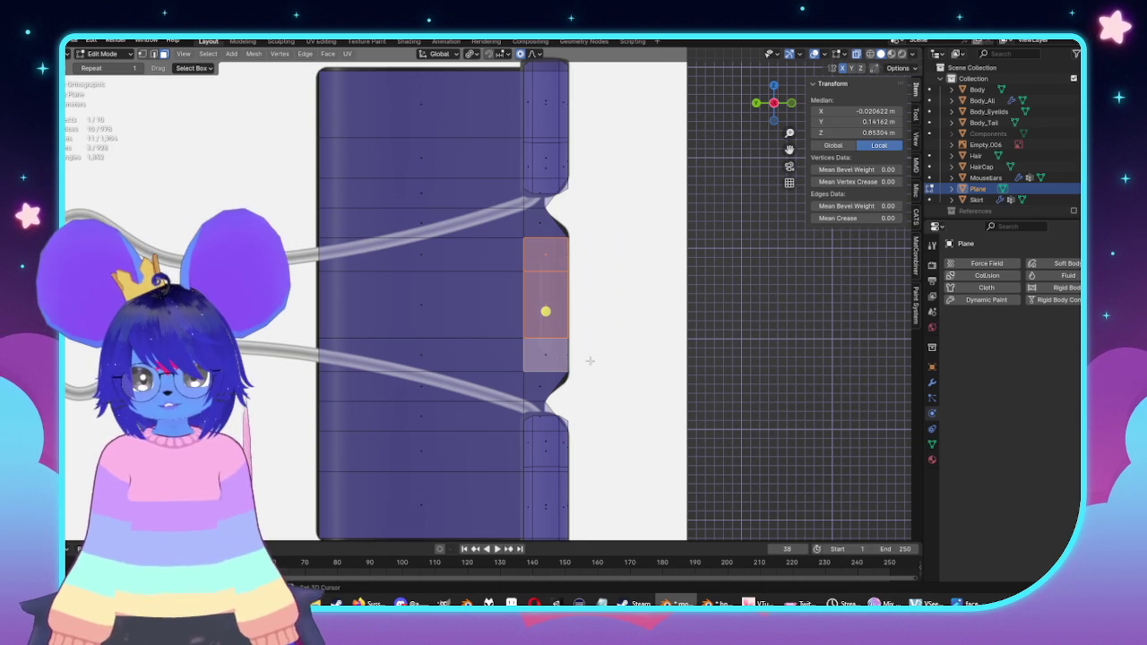
{"action": "key", "text": "alt+z"}
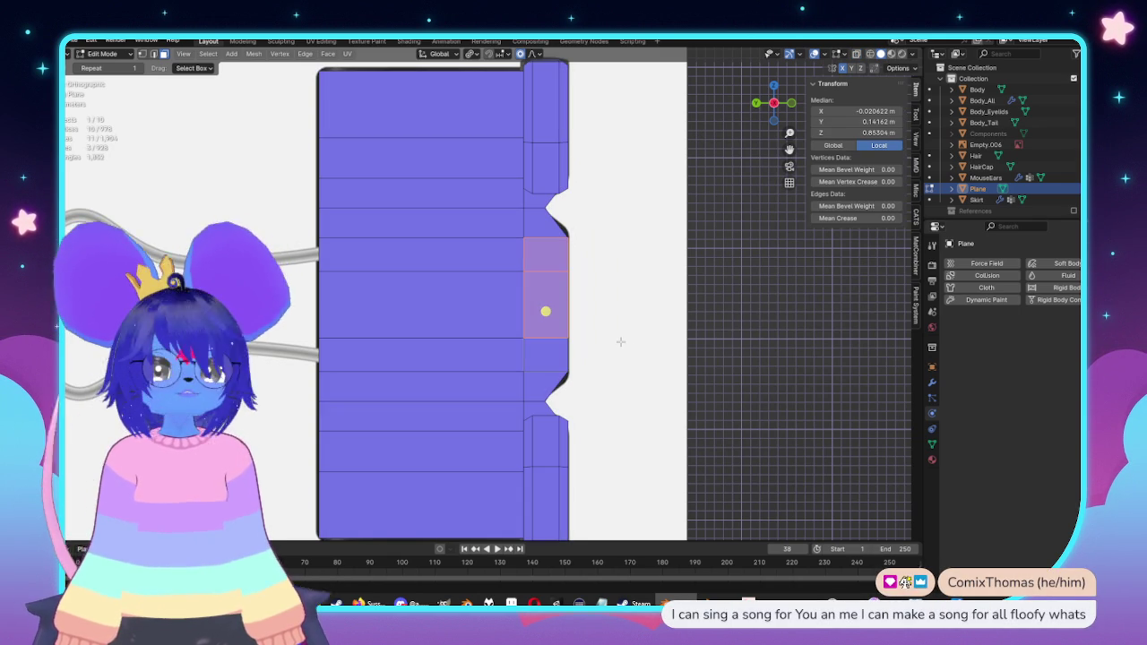
{"action": "key", "text": "alt+z"}
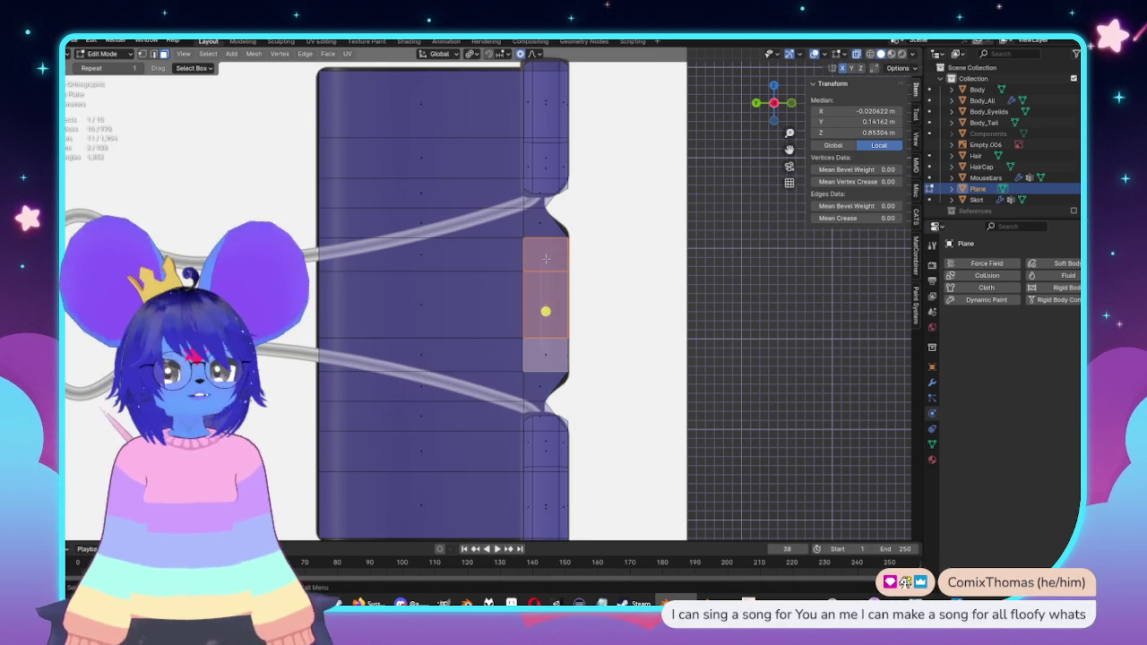
{"action": "key", "text": "alt+z"}
{"action": "middle_click_drag", "start_coordinate": [555, 258], "coordinate": [542, 307]}
{"action": "key", "text": "2"}
{"action": "left_click", "coordinate": [533, 255]}
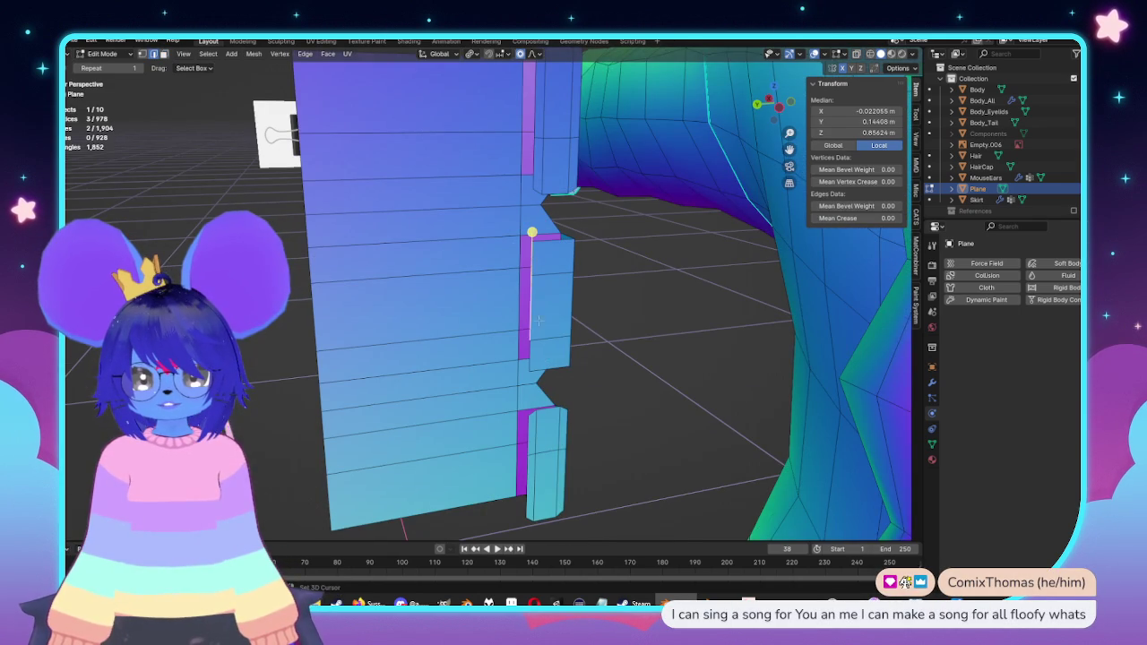
{"action": "key", "text": "KP_1"}
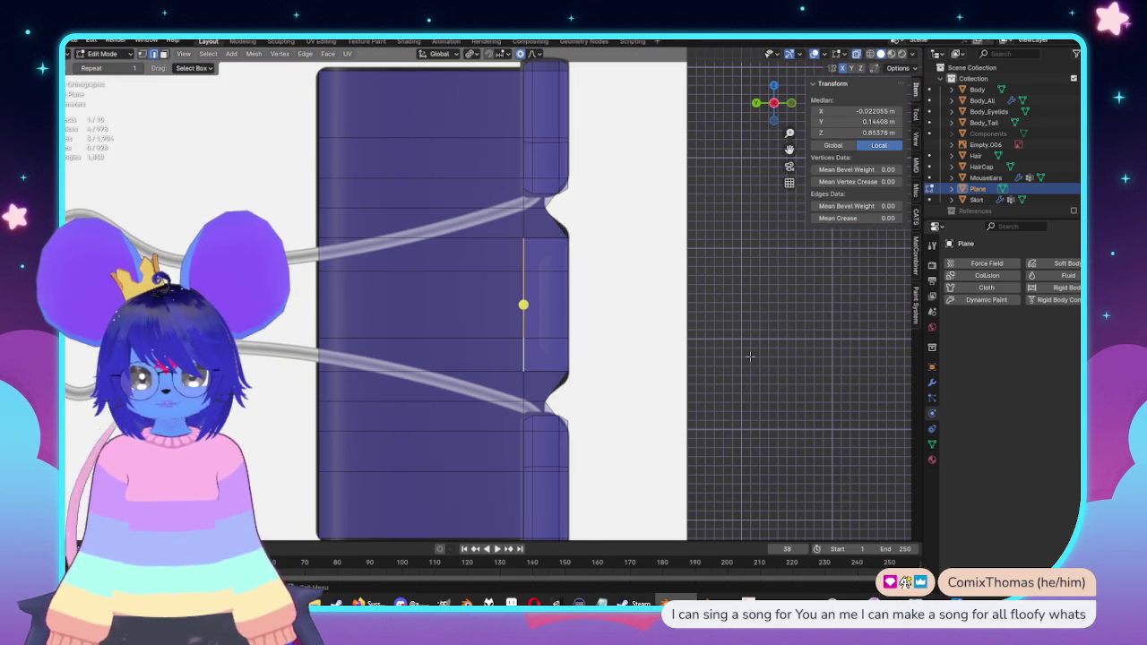
Step: Edge-slide the middle tab's inner edge
{"action": "key", "text": "g"}
{"action": "key", "text": "g"}
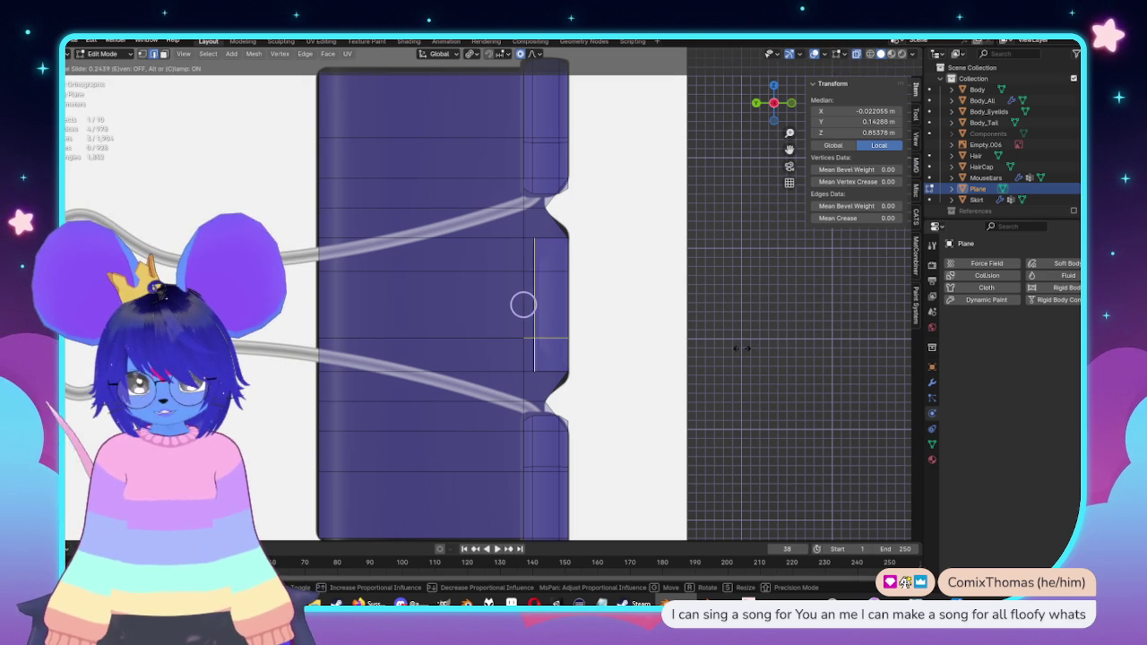
{"action": "left_click", "coordinate": [747, 348]}
{"action": "key", "text": "g"}
{"action": "key", "text": "z"}
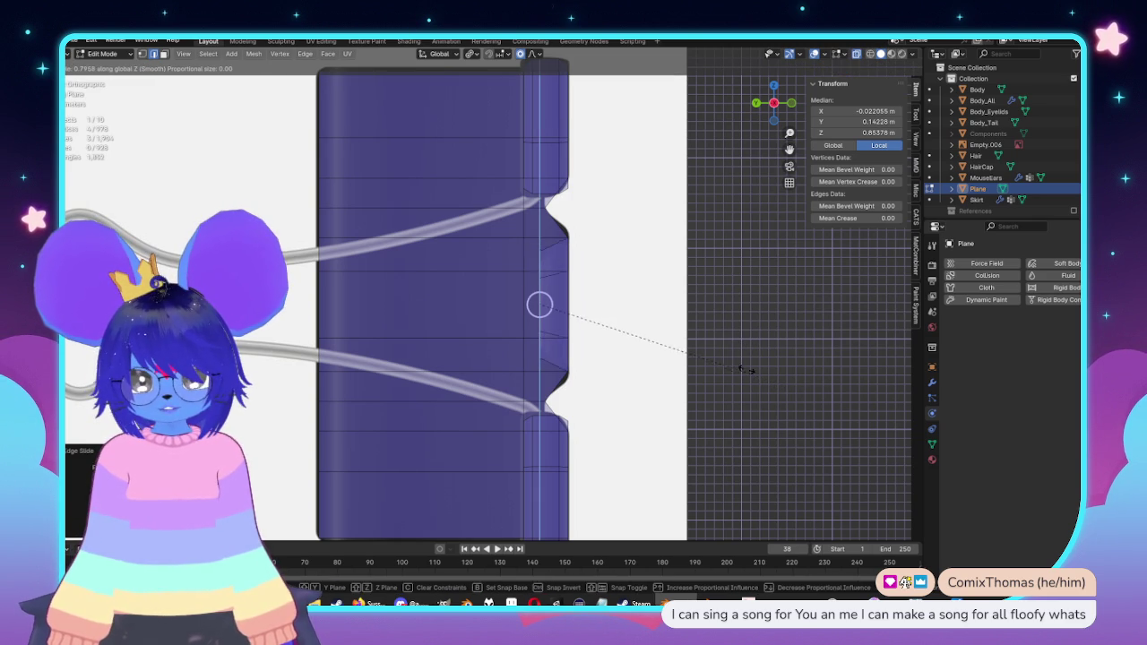
{"action": "key", "text": "Escape"}
Step: Inspect the middle tab against the reference from the side view and in perspective
{"action": "scroll", "coordinate": [730, 360], "scroll_direction": "down", "scroll_amount": 5}
{"action": "key", "text": "Tab"}
{"action": "mouse_move", "coordinate": [512, 299]}
{"action": "middle_mouse_down"}
{"action": "mouse_move", "coordinate": [567, 307]}
{"action": "mouse_move", "coordinate": [538, 281]}
{"action": "mouse_move", "coordinate": [583, 300]}
{"action": "middle_mouse_up"}
{"action": "key", "text": "alt+z"}
{"action": "key", "text": "KP_3"}
{"action": "scroll", "coordinate": [717, 292], "scroll_direction": "up", "scroll_amount": 3}
{"action": "key", "text": "Tab"}
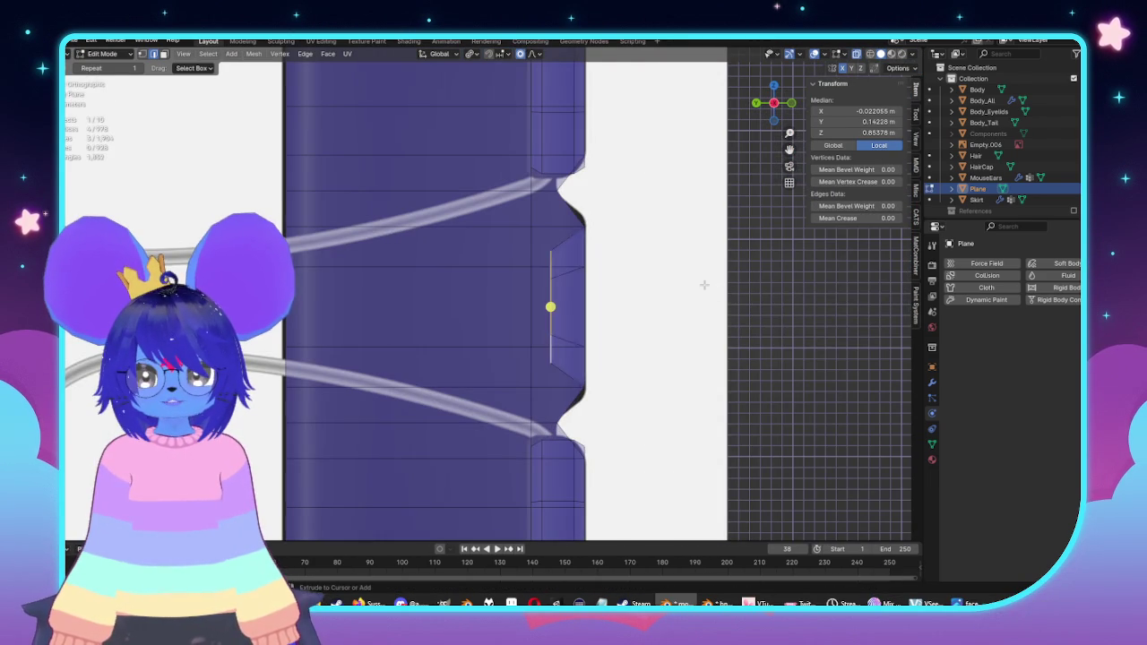
{"action": "key", "text": "h"}
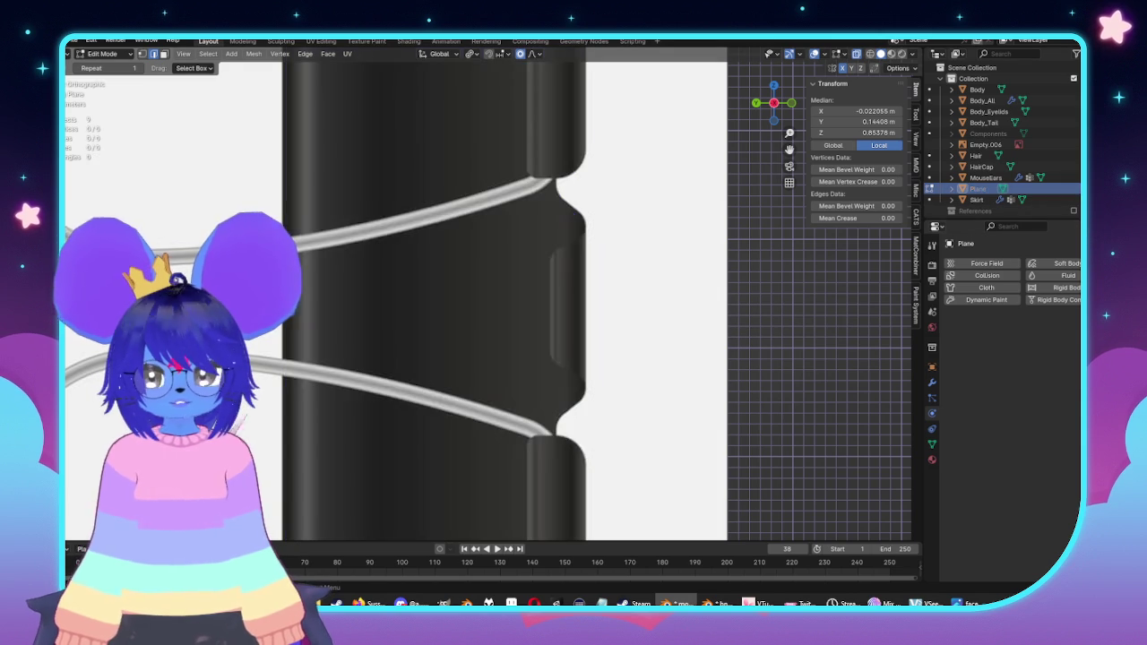
{"action": "key", "text": "alt+h"}
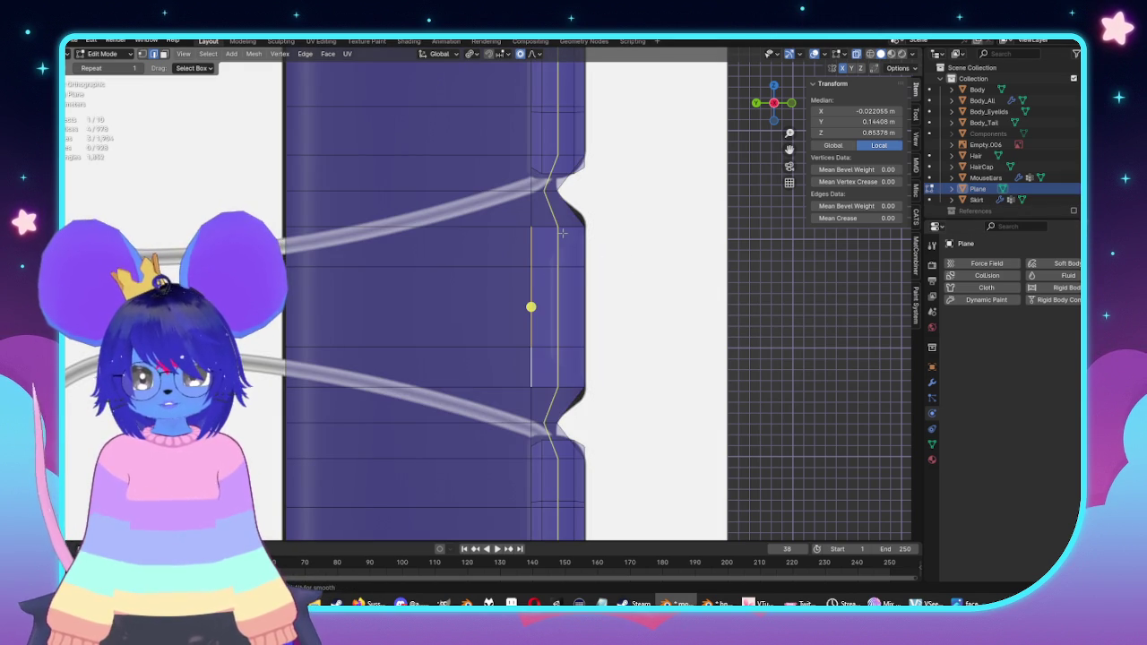
{"action": "middle_click_drag", "start_coordinate": [698, 255], "coordinate": [666, 307]}
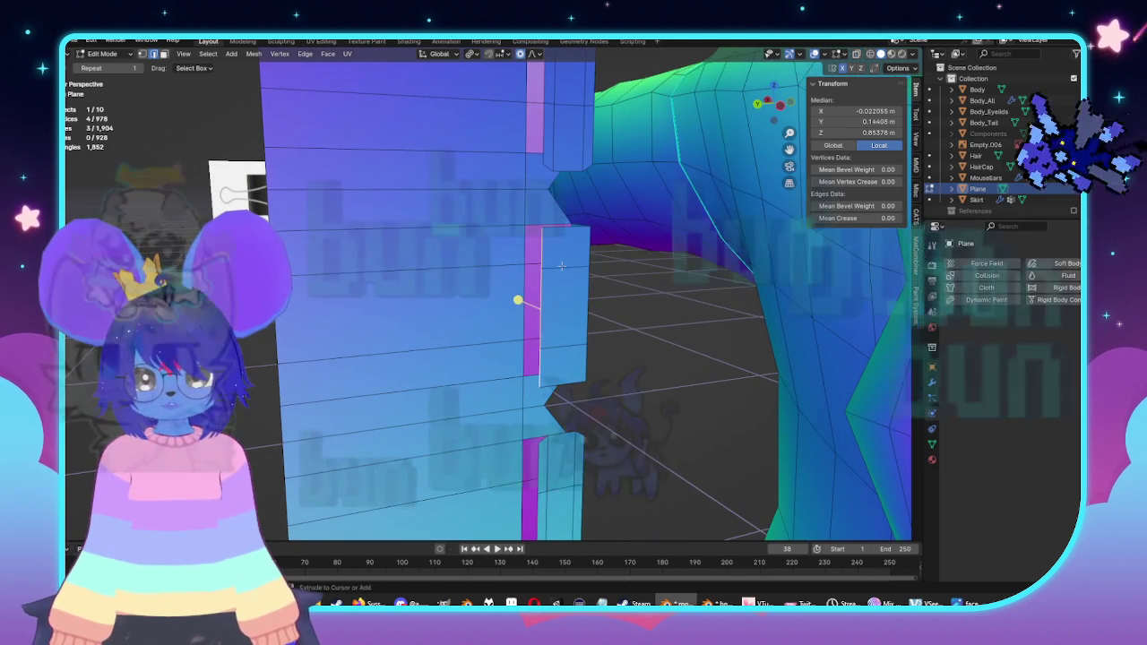
{"action": "key", "text": "KP_3"}
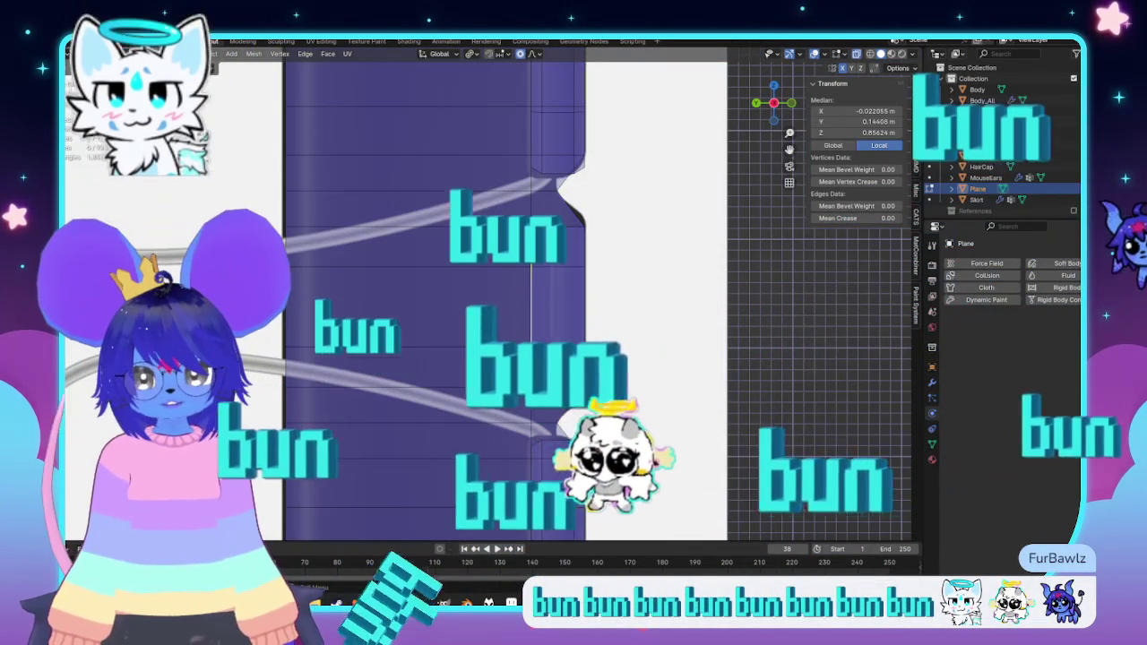
{"action": "middle_click_drag", "start_coordinate": [613, 284], "coordinate": [547, 369]}
{"action": "key", "text": "KP_3"}
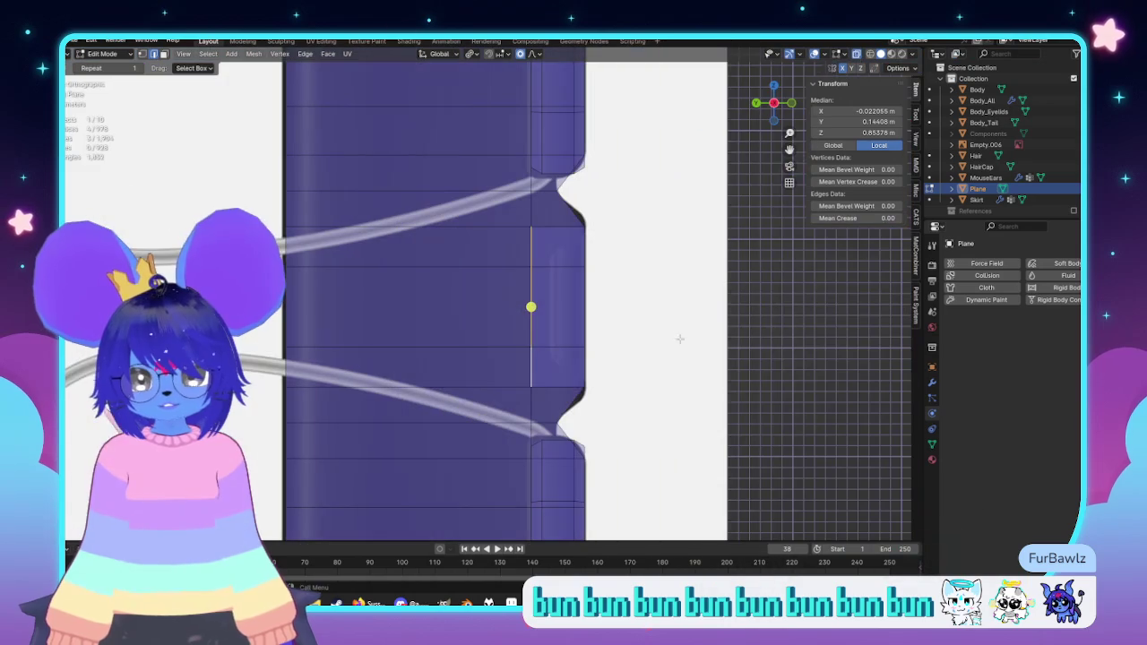
Step: Shift the selected vertex slightly along Y
{"action": "key", "text": "g"}
{"action": "key", "text": "Escape"}
{"action": "key", "text": "g"}
{"action": "key", "text": "y"}
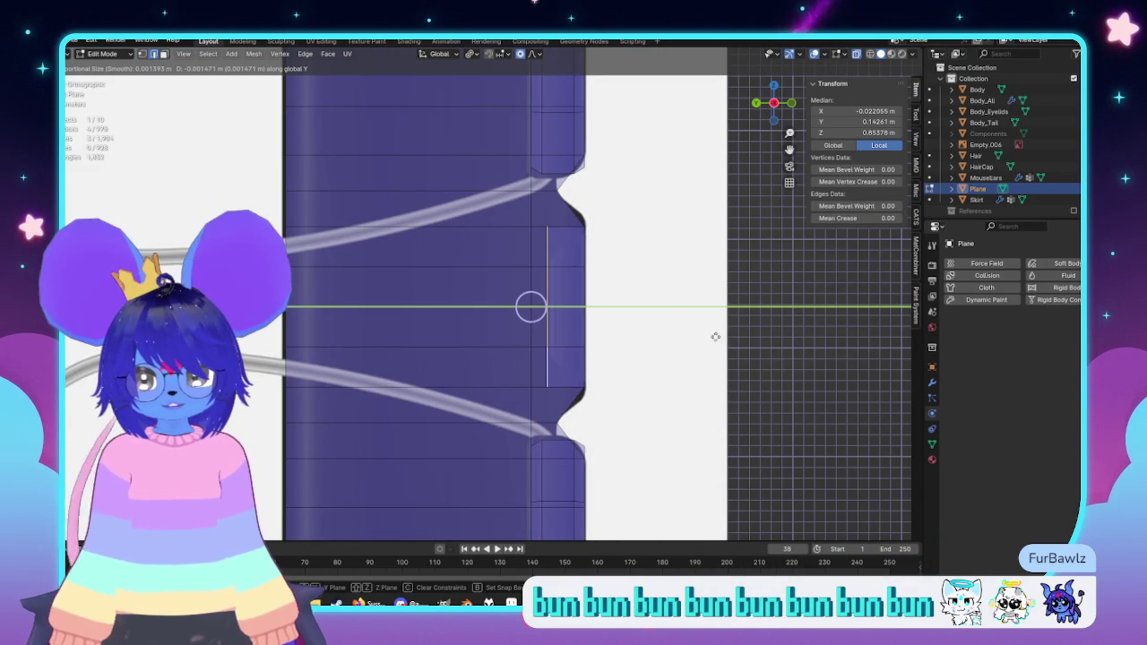
{"action": "left_click", "coordinate": [715, 337]}
Step: Extrude the tab edge into a thin strip and reposition its vertex
{"action": "middle_click_drag", "start_coordinate": [709, 329], "coordinate": [570, 231]}
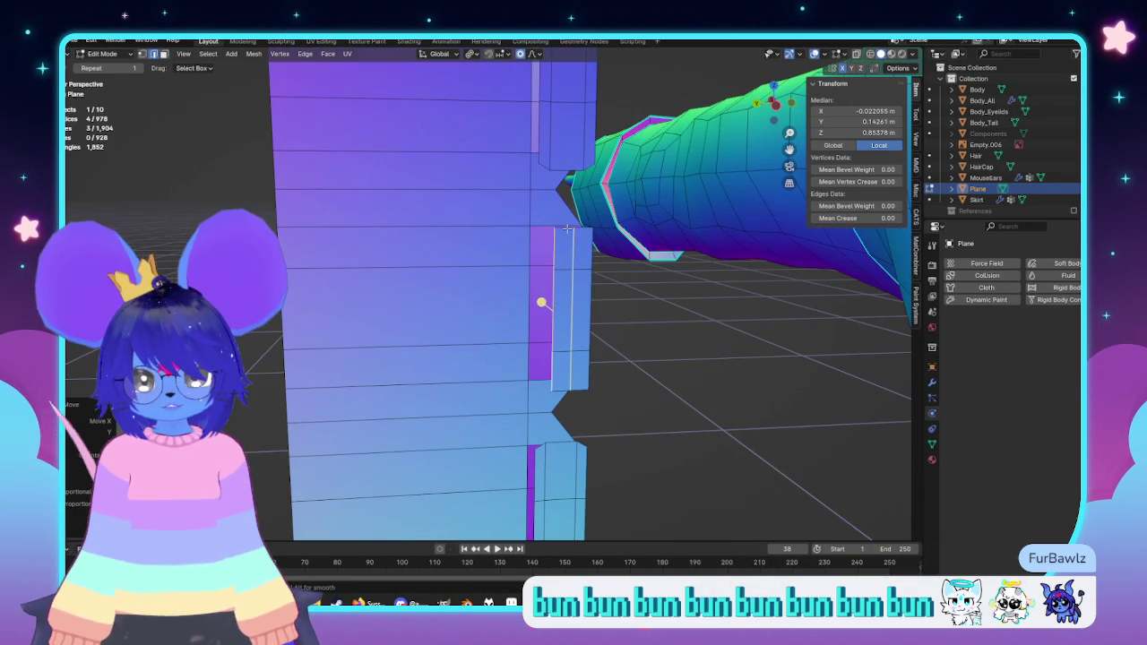
{"action": "key", "text": "e"}
{"action": "right_click", "coordinate": [562, 302]}
{"action": "key", "text": "alt+a"}
{"action": "left_click", "coordinate": [563, 302]}
{"action": "key", "text": "KP_Decimal"}
{"action": "key", "text": "KP_3"}
{"action": "key", "text": "g"}
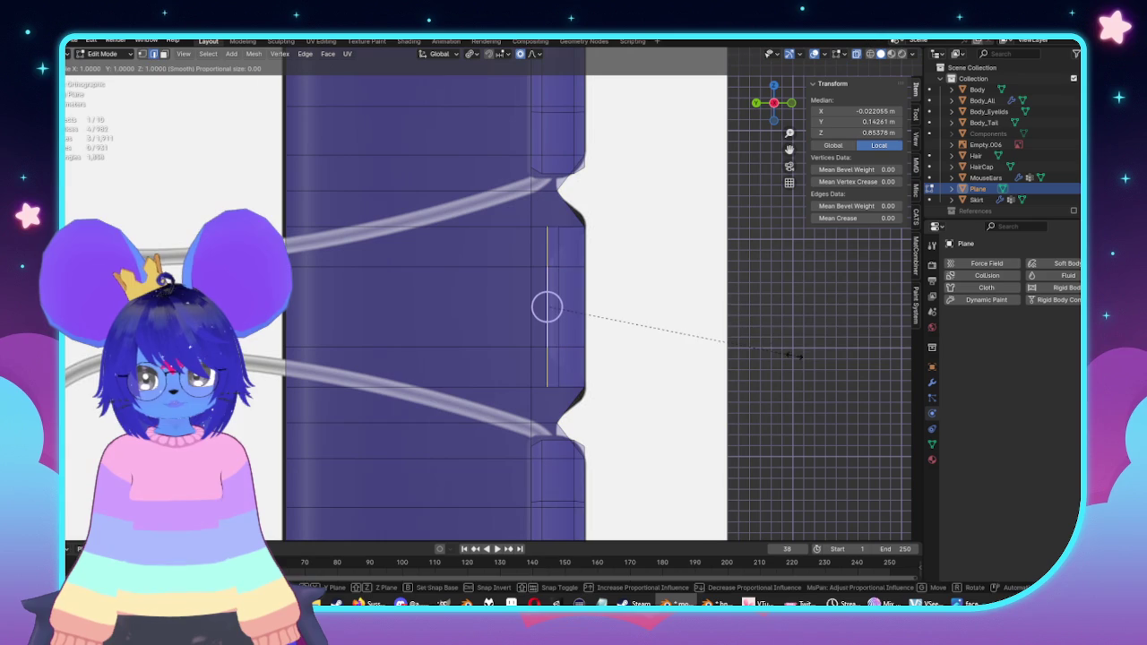
{"action": "left_click", "coordinate": [717, 313]}
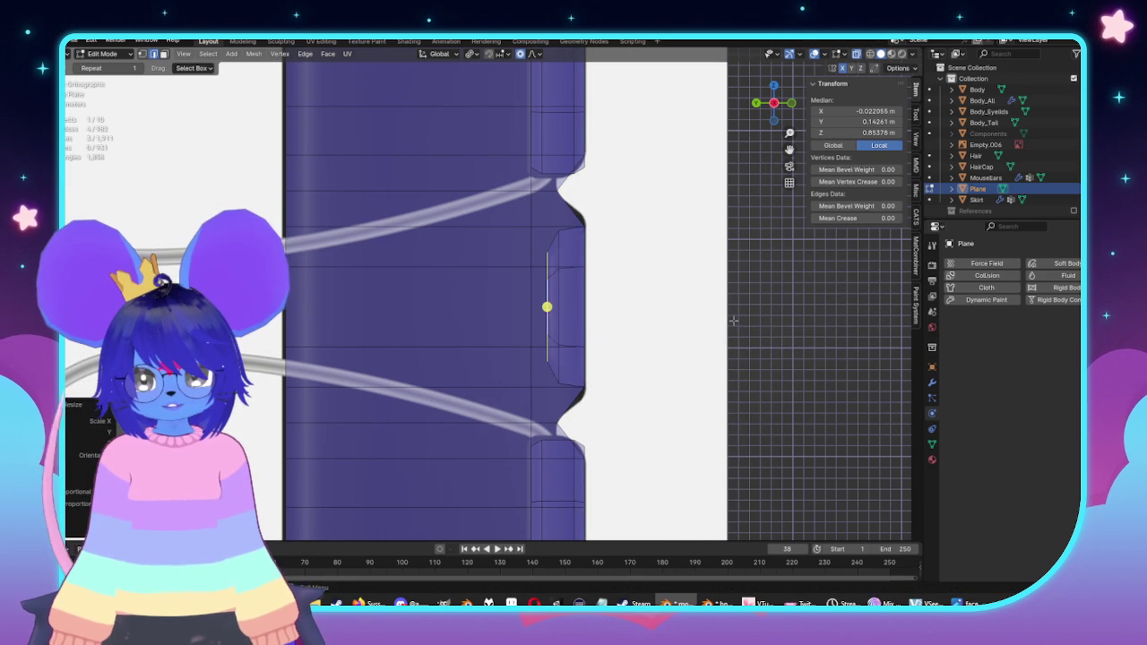
Step: Scale the new strip vertically along Z and return to Object Mode
{"action": "key", "text": "s"}
{"action": "key", "text": "z"}
{"action": "left_click", "coordinate": [681, 358]}
{"action": "scroll", "coordinate": [563, 287], "scroll_direction": "down", "scroll_amount": 3}
{"action": "key", "text": "Tab"}
{"action": "mouse_move", "coordinate": [562, 287]}
{"action": "middle_mouse_down"}
{"action": "mouse_move", "coordinate": [559, 299]}
{"action": "mouse_move", "coordinate": [597, 307]}
{"action": "mouse_move", "coordinate": [536, 308]}
{"action": "middle_mouse_up"}
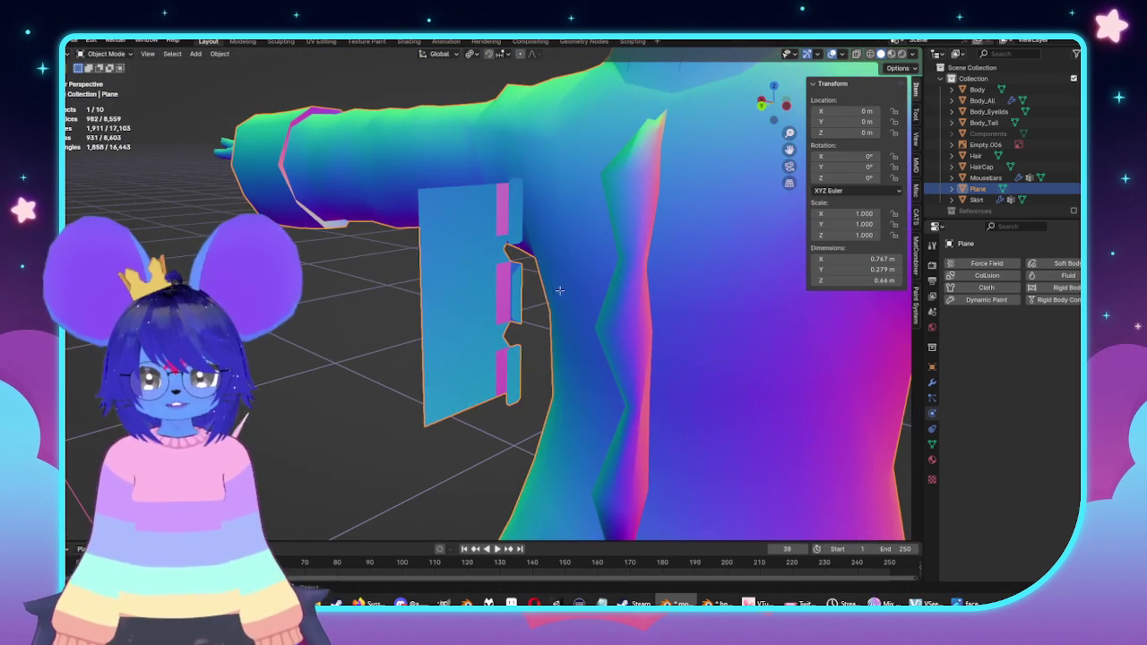
Step: Recalculate the binder-clip plane's normals outside with the whole mesh selected
{"action": "key", "text": "Tab"}
{"action": "key", "text": "a"}
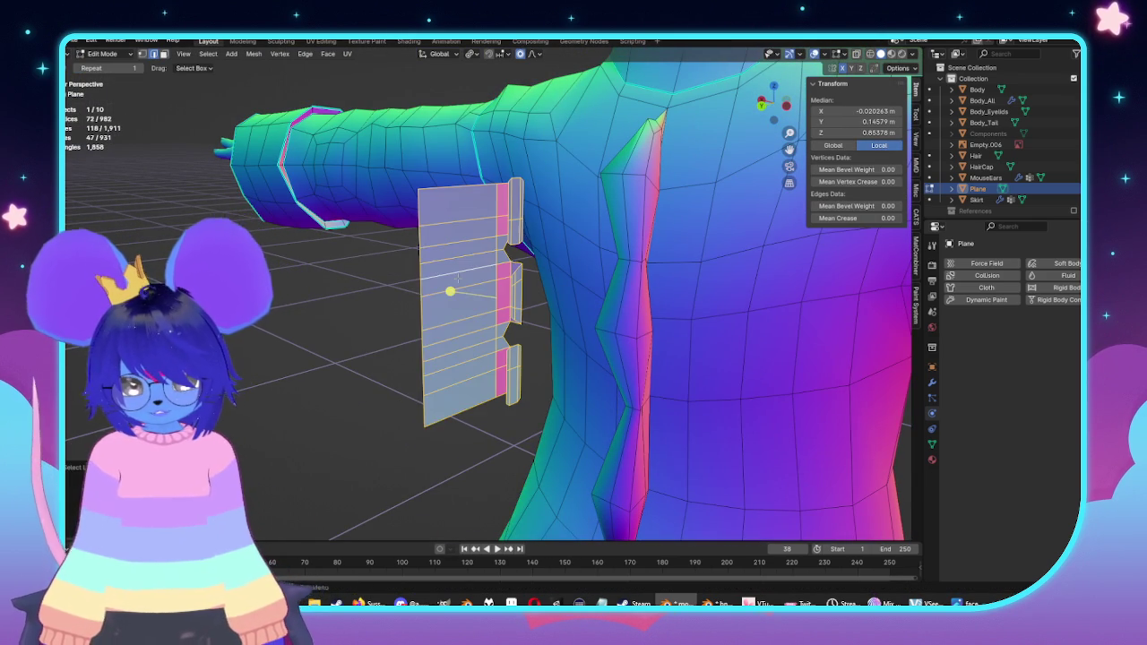
{"action": "key", "text": "alt+n"}
{"action": "left_click", "coordinate": [448, 280]}
{"action": "mouse_move", "coordinate": [526, 310]}
{"action": "middle_mouse_down"}
{"action": "mouse_move", "coordinate": [534, 332]}
{"action": "mouse_move", "coordinate": [536, 314]}
{"action": "mouse_move", "coordinate": [650, 342]}
{"action": "middle_mouse_up"}
Step: Extrude the plane's faces and scale the new geometry to give it thickness
{"action": "key", "text": "e"}
{"action": "key", "text": "s"}
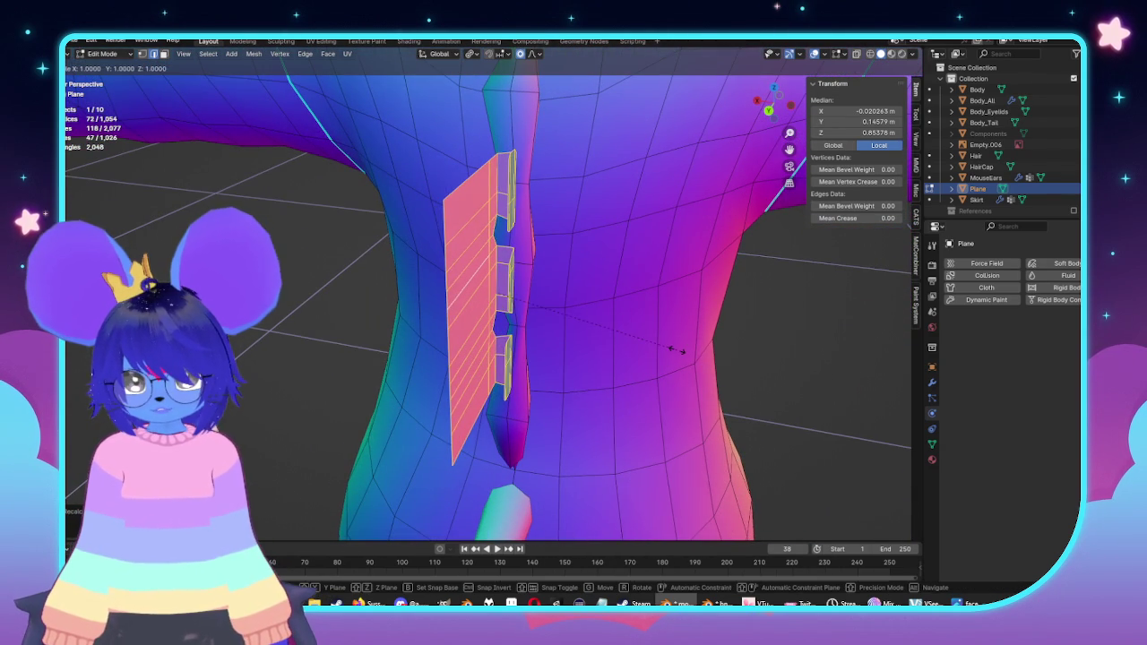
{"action": "left_click", "coordinate": [668, 349]}
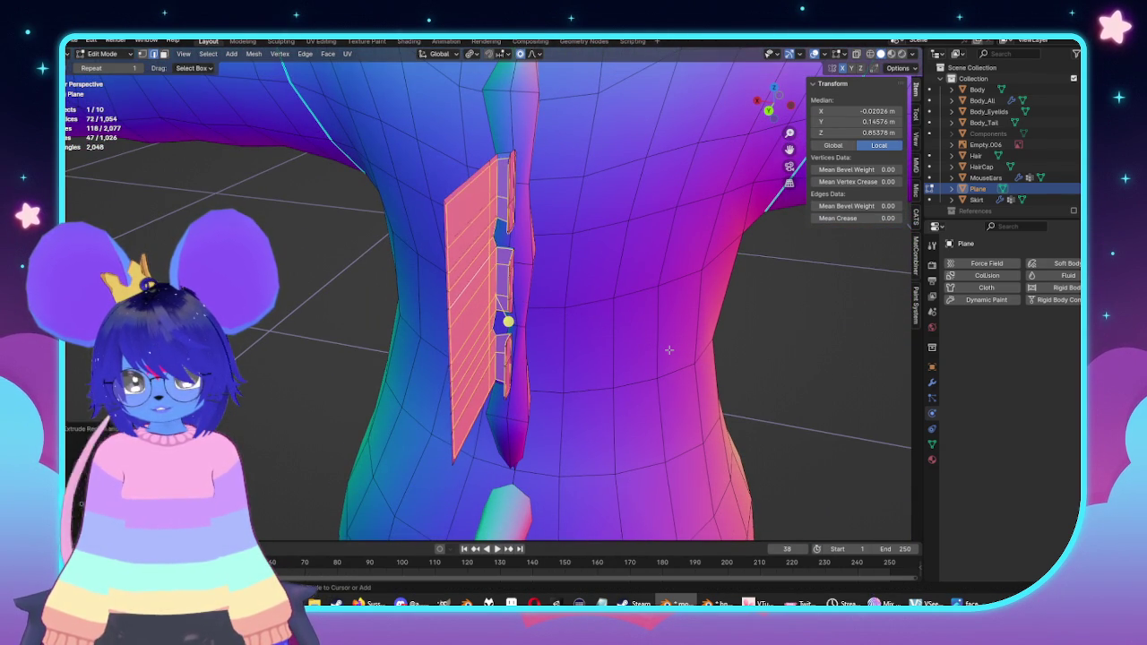
{"action": "key", "text": "Tab"}
{"action": "mouse_move", "coordinate": [627, 349]}
{"action": "middle_mouse_down"}
{"action": "mouse_move", "coordinate": [581, 355]}
{"action": "mouse_move", "coordinate": [595, 349]}
{"action": "mouse_move", "coordinate": [554, 324]}
{"action": "middle_mouse_up"}
Step: Select the pink strip's faces and the whole linked plane, facing the clip reference
{"action": "key", "text": "Tab"}
{"action": "left_click", "coordinate": [507, 202]}
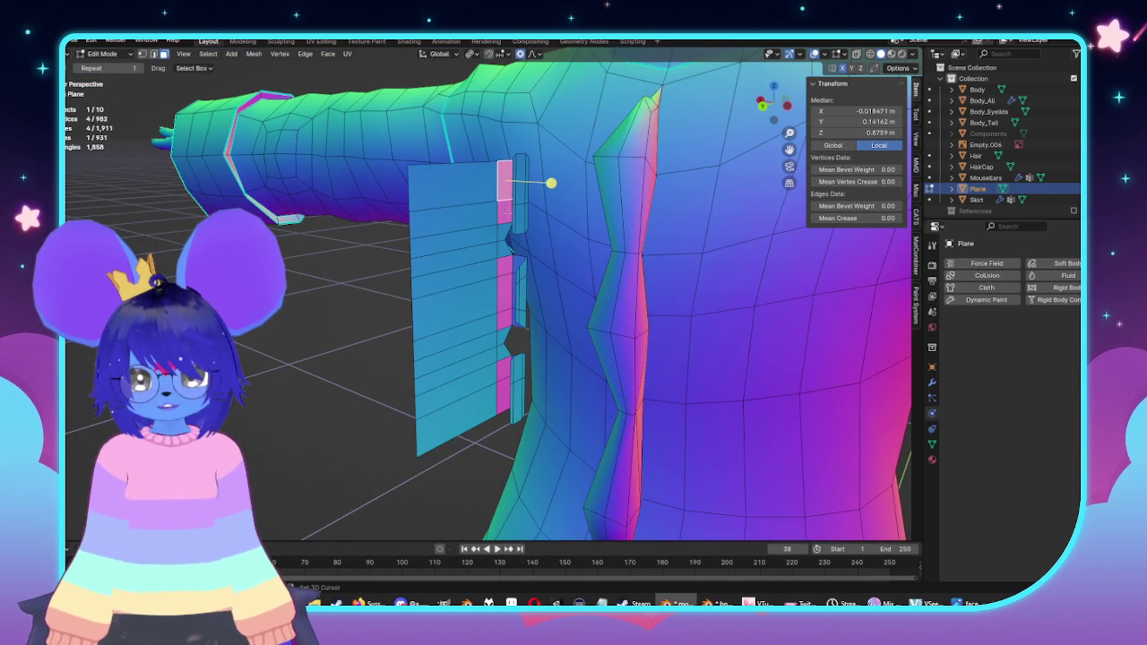
{"action": "left_click", "coordinate": [504, 295], "text": "shift"}
{"action": "middle_click_drag", "start_coordinate": [504, 295], "coordinate": [494, 333]}
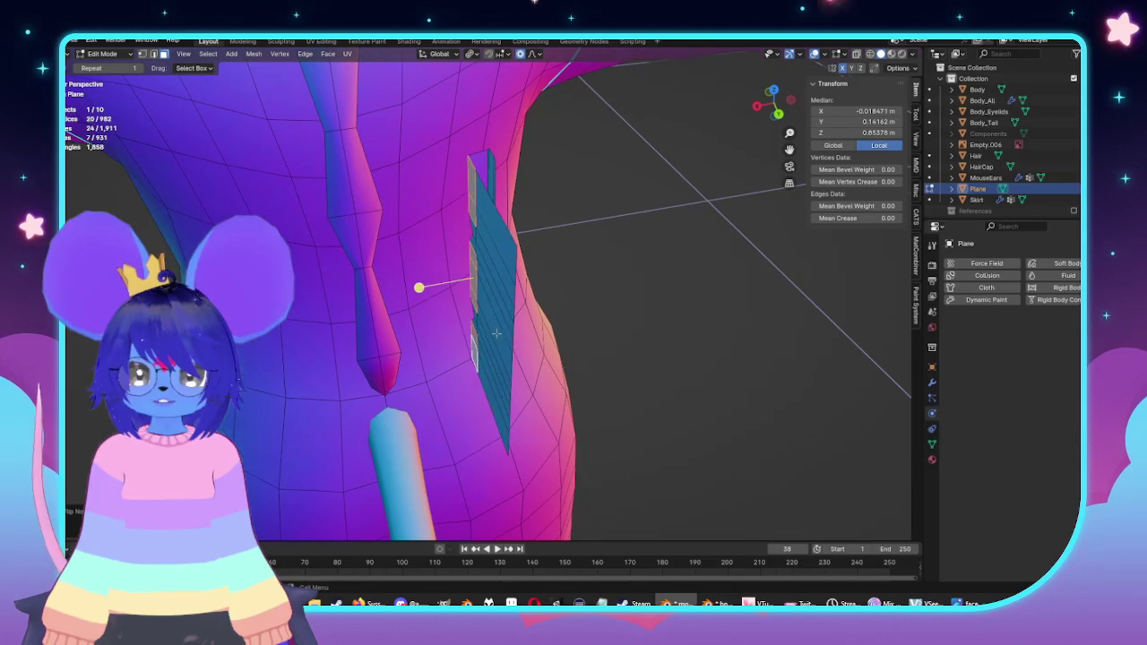
{"action": "key", "text": "ctrl+l"}
{"action": "mouse_move", "coordinate": [612, 328]}
{"action": "middle_mouse_down"}
{"action": "mouse_move", "coordinate": [507, 311]}
{"action": "mouse_move", "coordinate": [716, 274]}
{"action": "middle_mouse_up"}
{"action": "middle_click_drag", "start_coordinate": [596, 275], "coordinate": [321, 253]}
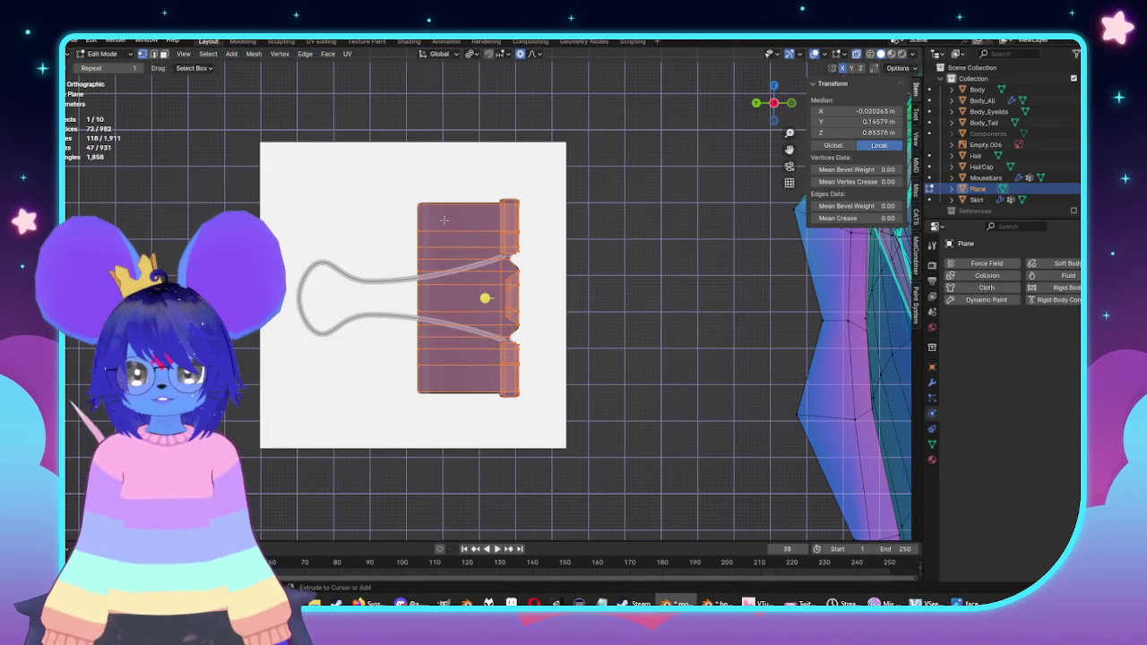
Step: Place a loop cut across the plane and select the wire's starting vertex
{"action": "left_click", "coordinate": [440, 219]}
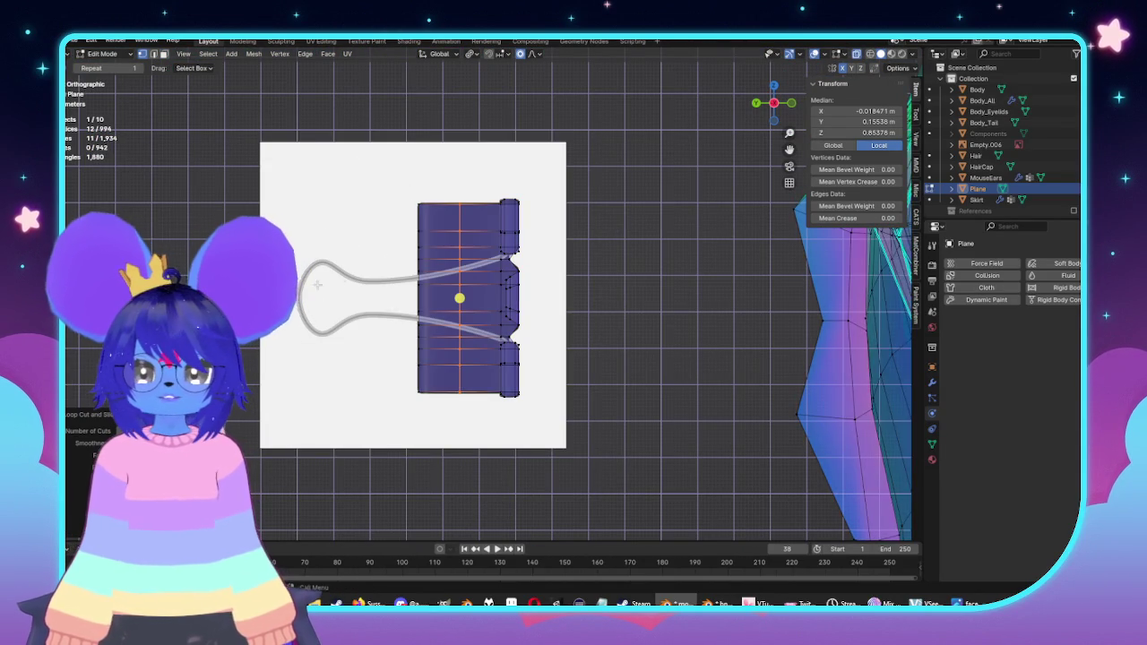
{"action": "middle_click_drag", "start_coordinate": [260, 325], "coordinate": [305, 324], "text": "shift"}
{"action": "left_click", "coordinate": [412, 267]}
{"action": "scroll", "coordinate": [411, 267], "scroll_direction": "up", "scroll_amount": 2}
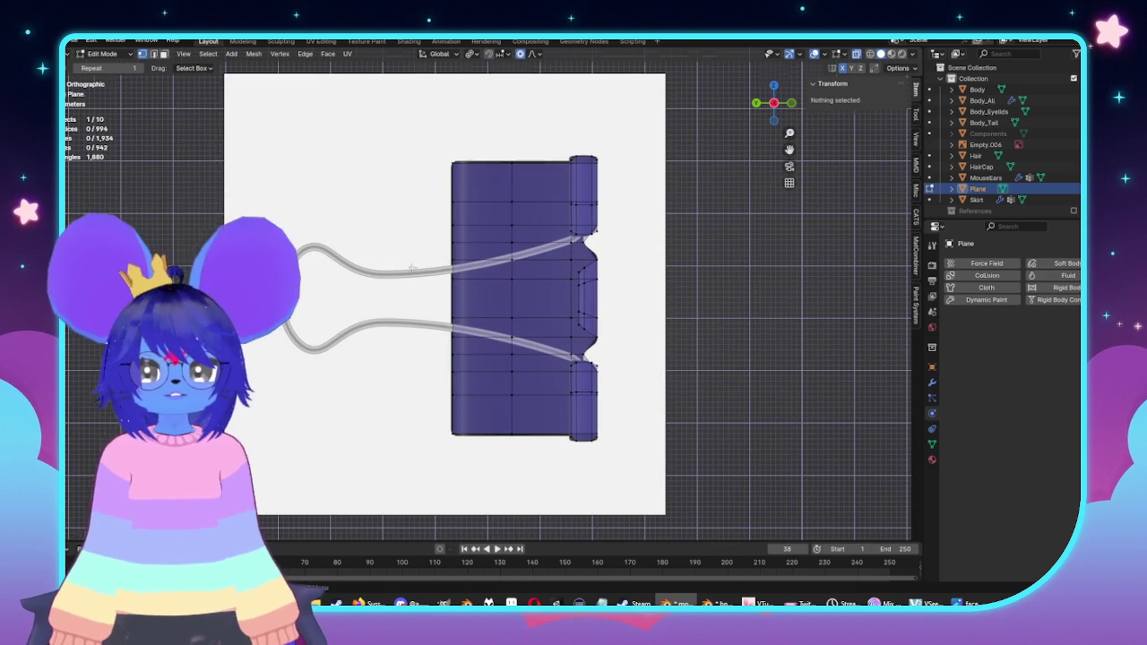
{"action": "left_click", "coordinate": [508, 258]}
{"action": "middle_click_drag", "start_coordinate": [608, 312], "coordinate": [692, 313], "text": "shift"}
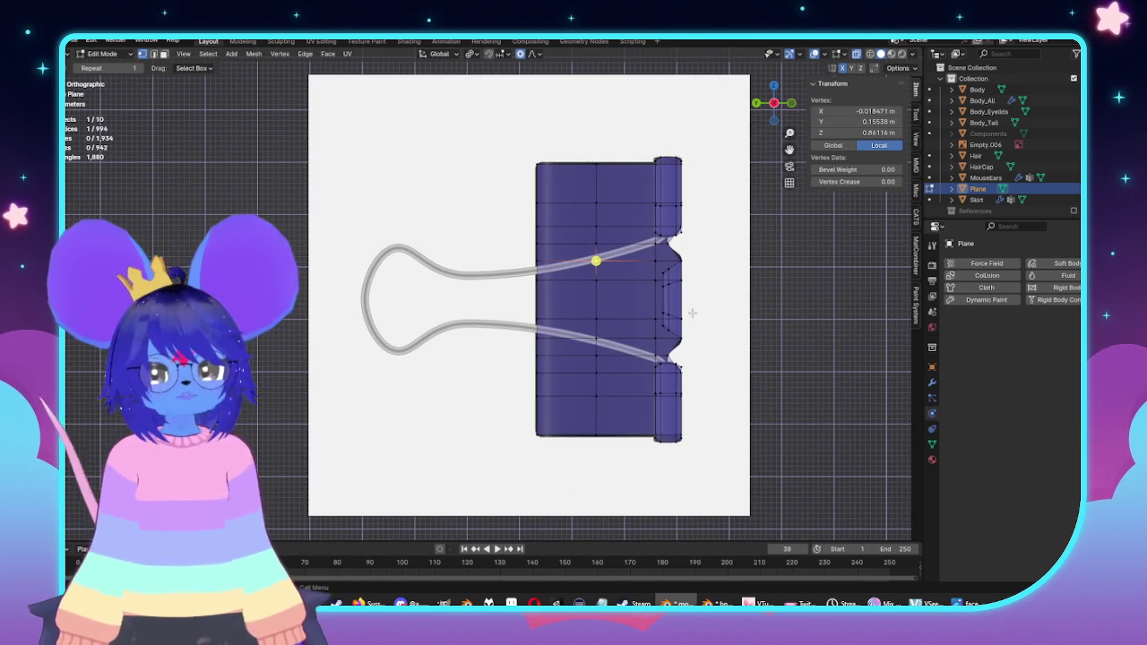
Step: Extrude two vertices along the wire to its bend, the second locked to Y
{"action": "key", "text": "e"}
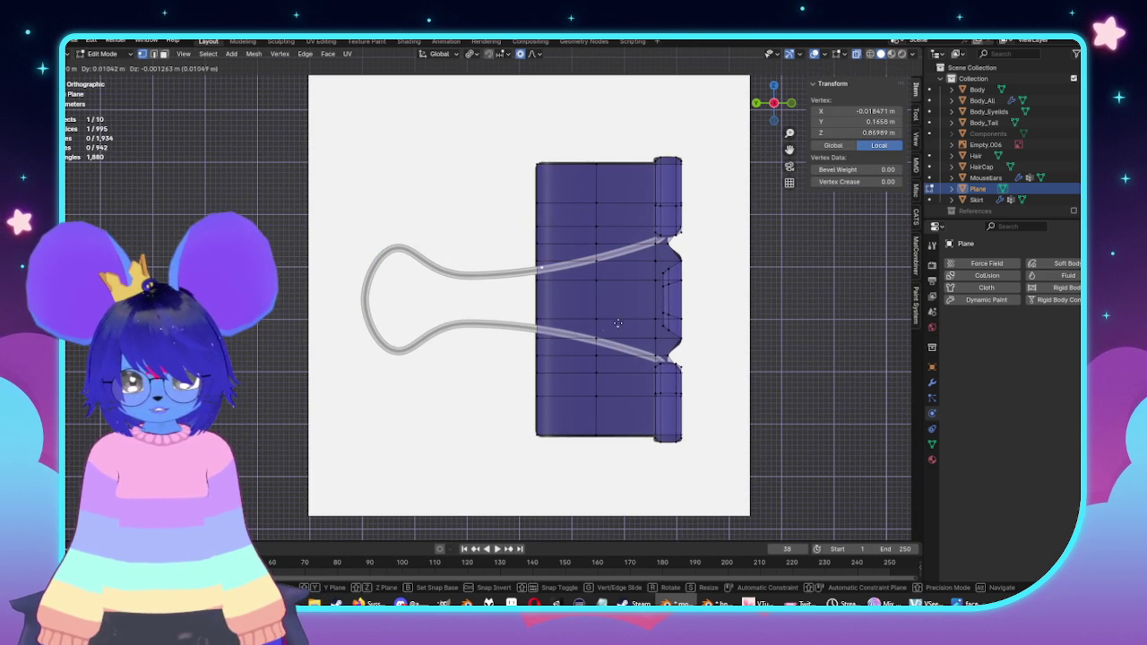
{"action": "left_click", "coordinate": [466, 351]}
{"action": "scroll", "coordinate": [466, 350], "scroll_direction": "up", "scroll_amount": 6}
{"action": "mouse_move", "coordinate": [384, 310]}
{"action": "middle_mouse_down", "text": "shift"}
{"action": "mouse_move", "coordinate": [730, 310]}
{"action": "mouse_move", "coordinate": [695, 304]}
{"action": "middle_mouse_up", "text": "shift"}
{"action": "scroll", "coordinate": [753, 314], "scroll_direction": "up", "scroll_amount": 1}
{"action": "key", "text": "e"}
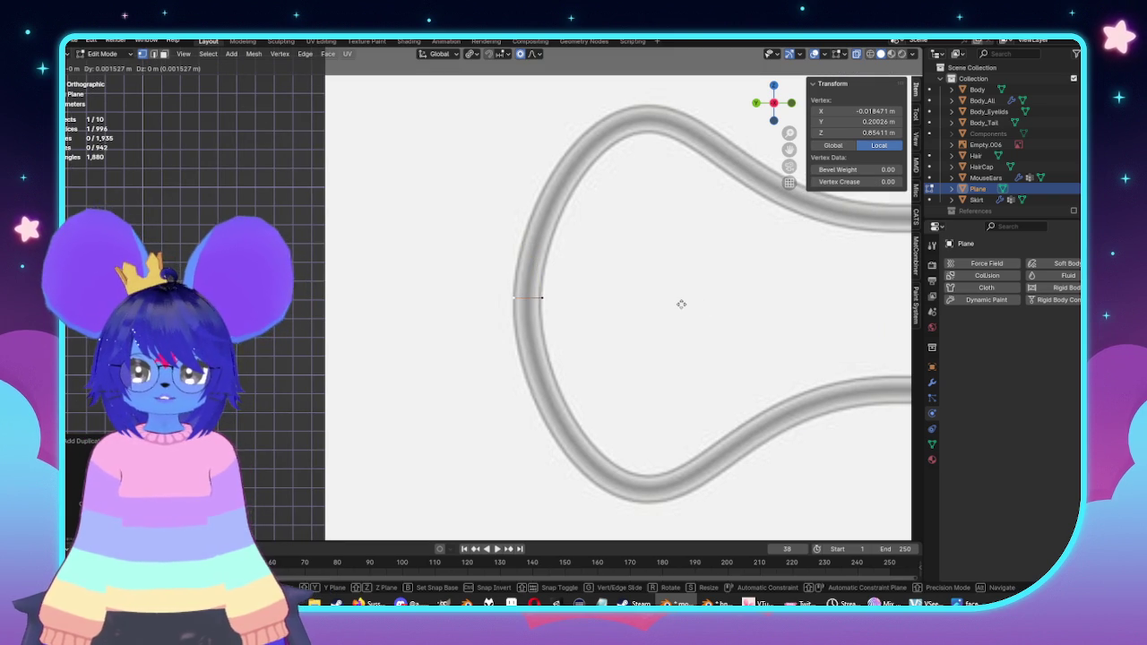
{"action": "key", "text": "y"}
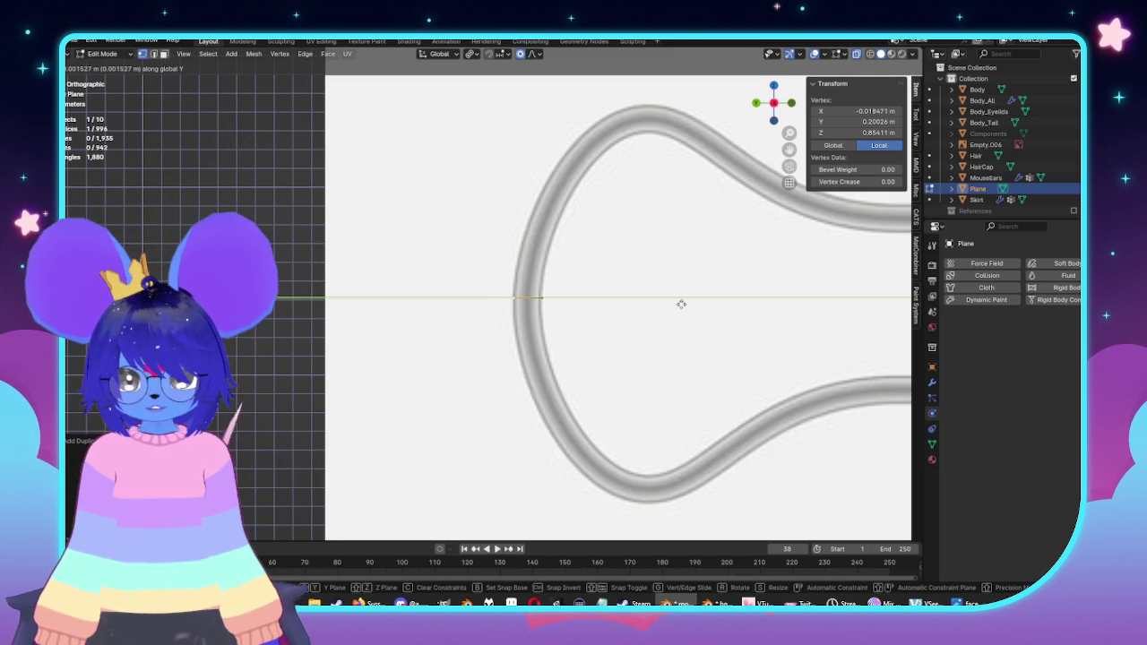
{"action": "left_click", "coordinate": [681, 304]}
Step: Move and rotate the strip's end edge to follow the reference loop's curve
{"action": "middle_click_drag", "start_coordinate": [615, 299], "coordinate": [468, 300], "text": "shift"}
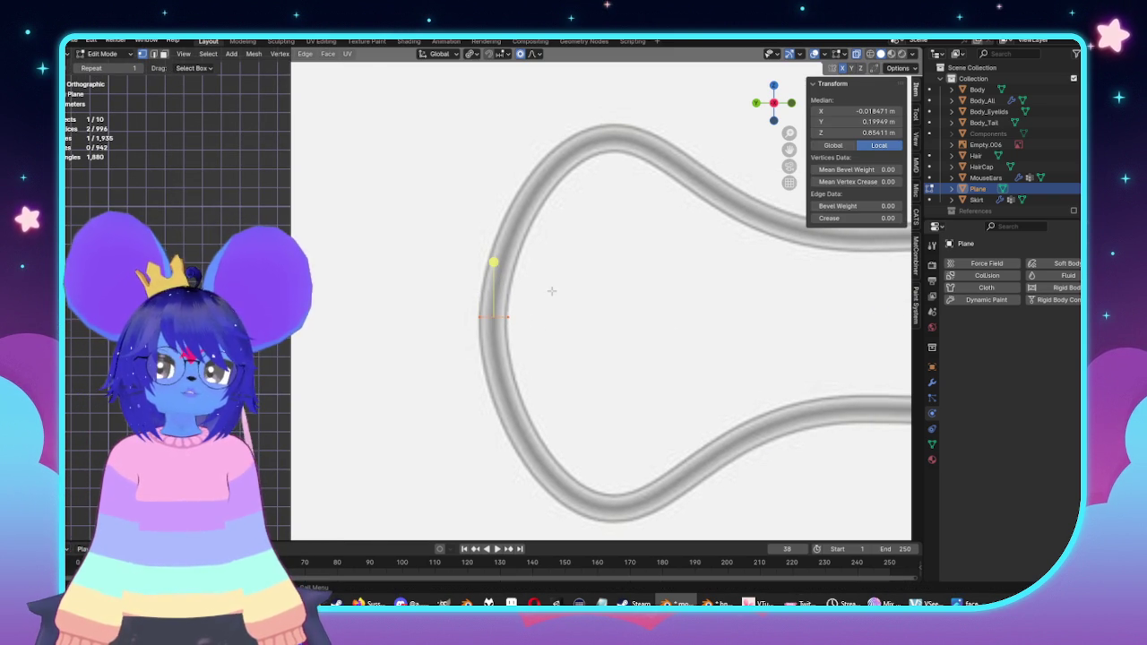
{"action": "scroll", "coordinate": [552, 291], "scroll_direction": "down", "scroll_amount": 2}
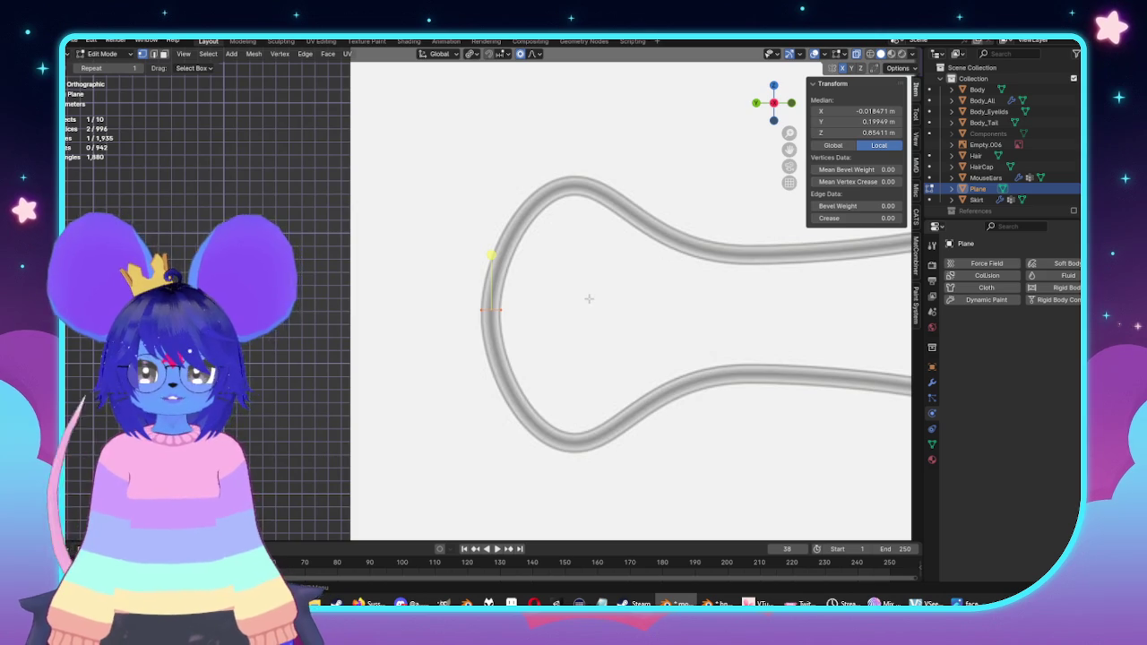
{"action": "scroll", "coordinate": [589, 298], "scroll_direction": "down", "scroll_amount": 2}
{"action": "scroll", "coordinate": [588, 298], "scroll_direction": "up", "scroll_amount": 1}
{"action": "key", "text": "g"}
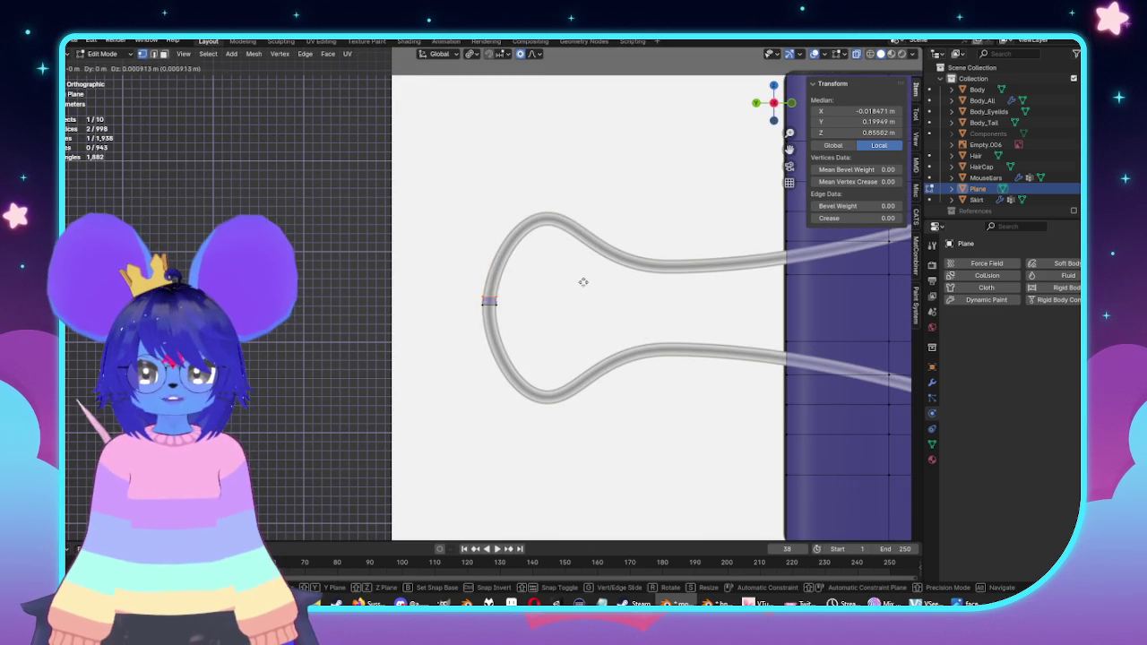
{"action": "left_click", "coordinate": [593, 246]}
{"action": "key", "text": "r"}
{"action": "left_click", "coordinate": [594, 302]}
Step: Extrude a segment around the bend, rotate it to match, and resize its end along Y
{"action": "key", "text": "e"}
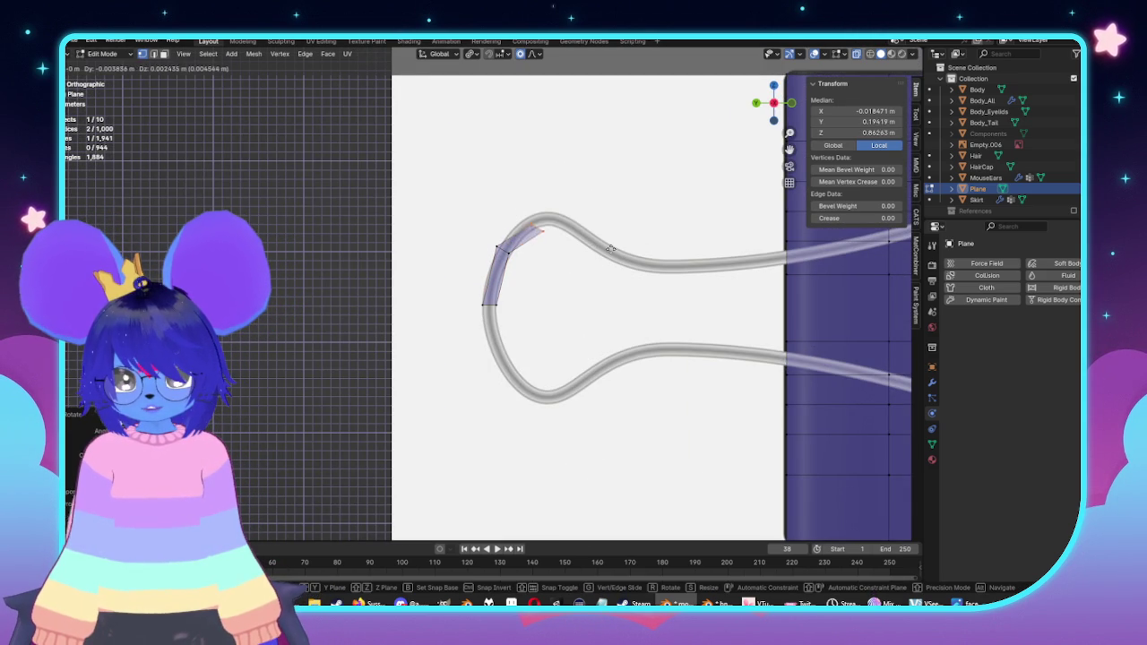
{"action": "left_click", "coordinate": [614, 241]}
{"action": "key", "text": "r"}
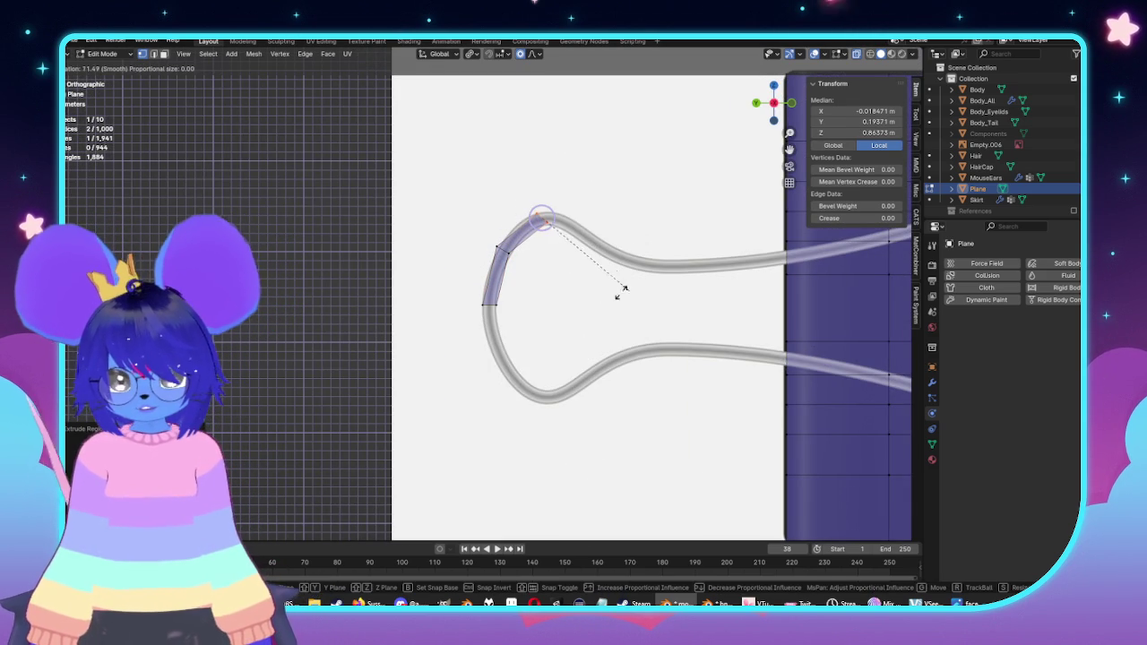
{"action": "left_click", "coordinate": [550, 303]}
{"action": "scroll", "coordinate": [576, 300], "scroll_direction": "up", "scroll_amount": 3}
{"action": "key", "text": "s"}
{"action": "key", "text": "y"}
{"action": "left_click", "coordinate": [584, 317]}
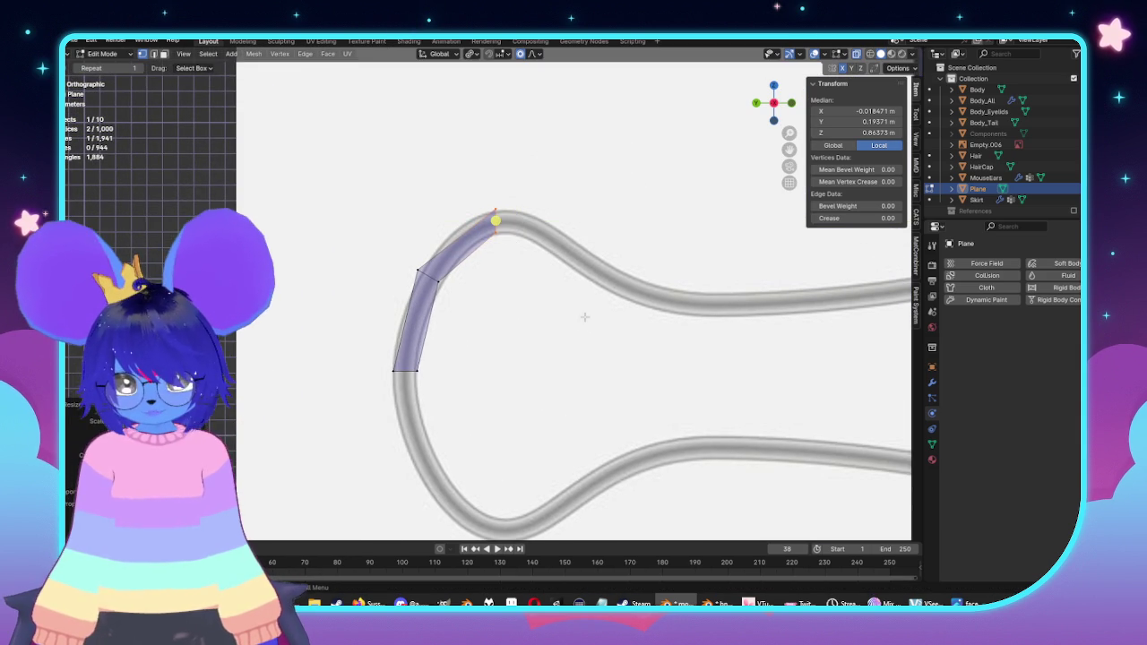
Step: Extrude segments up to the top of the loop and along its top arm
{"action": "key", "text": "e"}
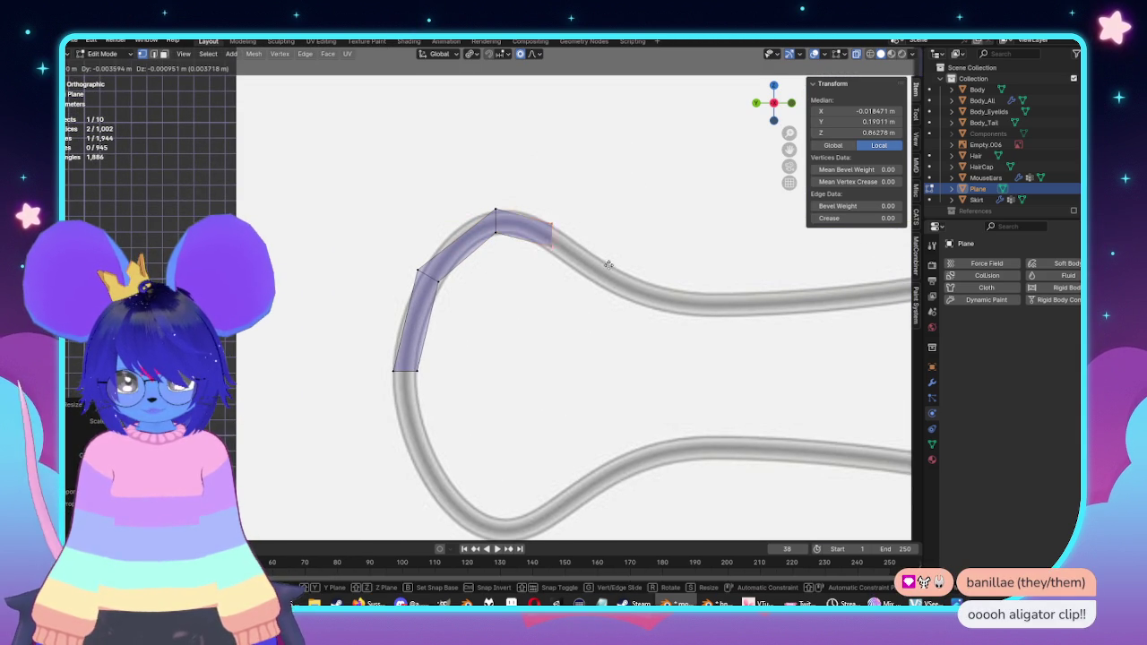
{"action": "left_click", "coordinate": [615, 274]}
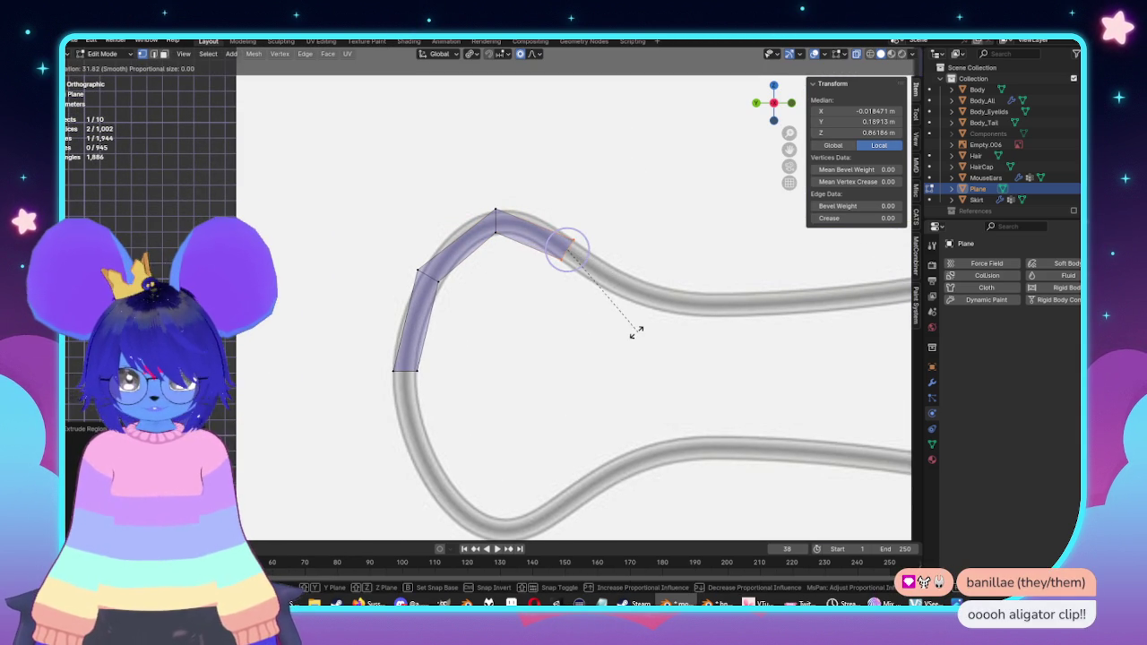
{"action": "key", "text": "e"}
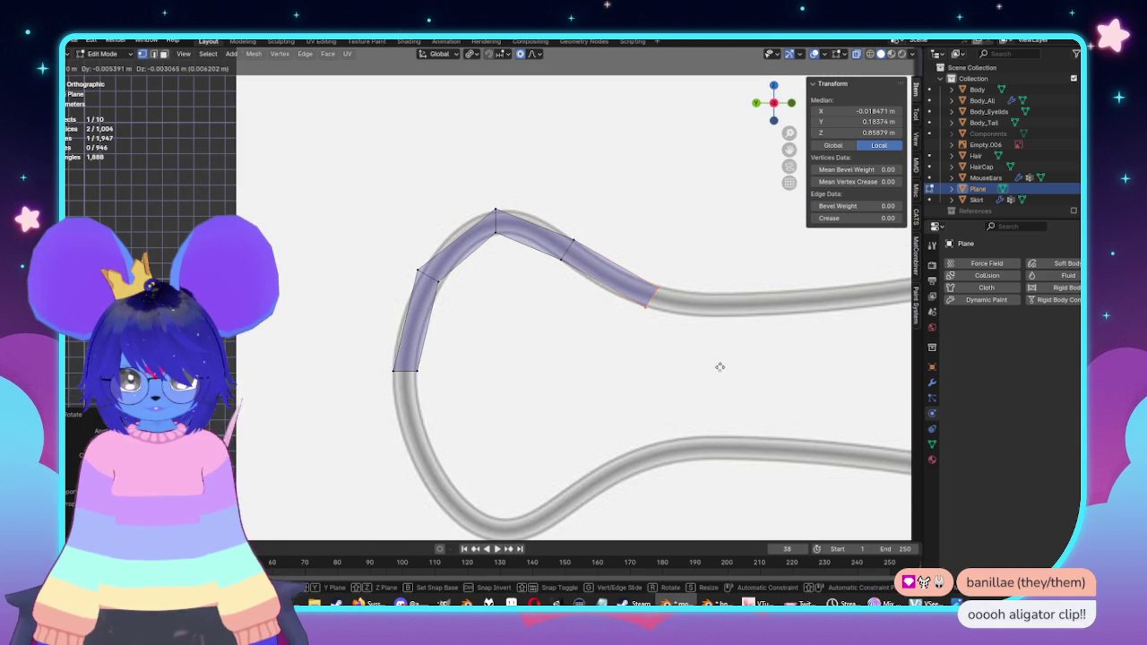
{"action": "left_click", "coordinate": [721, 367]}
{"action": "key", "text": "e"}
{"action": "key", "text": "Escape"}
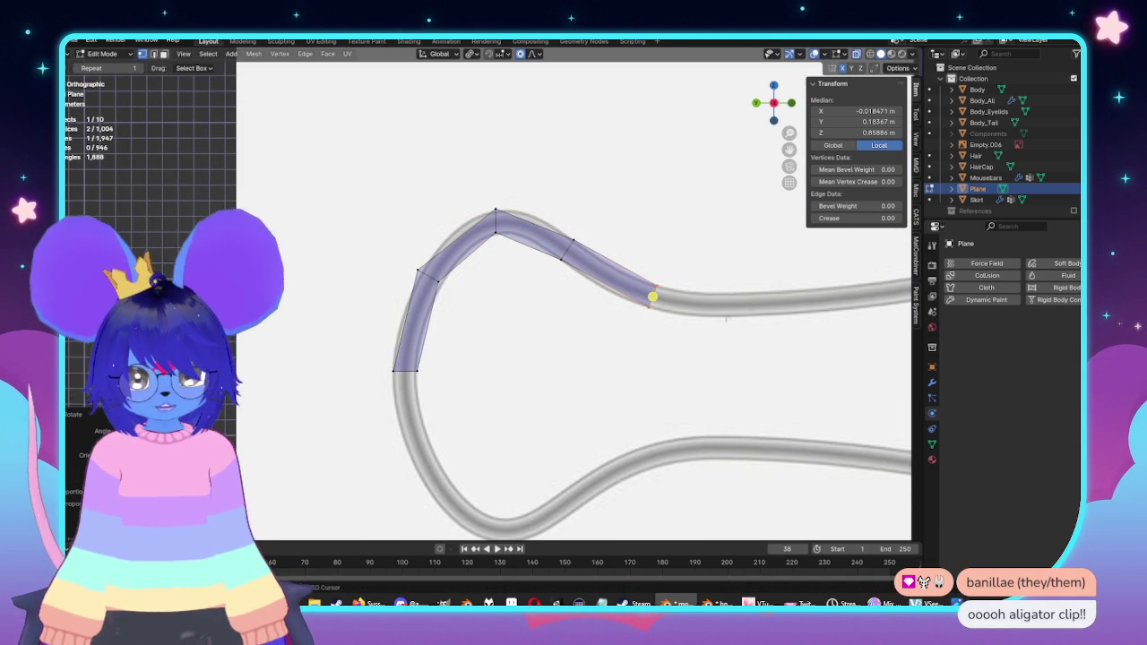
{"action": "middle_click_drag", "start_coordinate": [743, 318], "coordinate": [532, 313], "text": "shift"}
{"action": "key", "text": "e"}
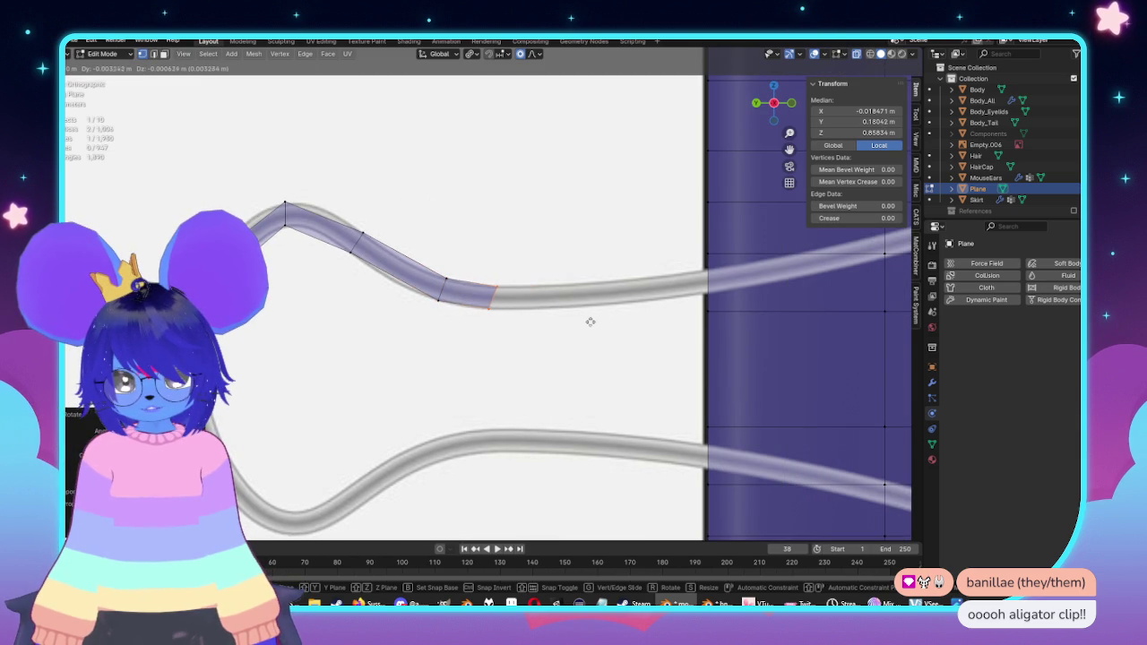
{"action": "left_click", "coordinate": [590, 323]}
Step: Slide the end vertex along its edge and move the strip's end along Y toward the plane
{"action": "key", "text": "g"}
{"action": "key", "text": "g"}
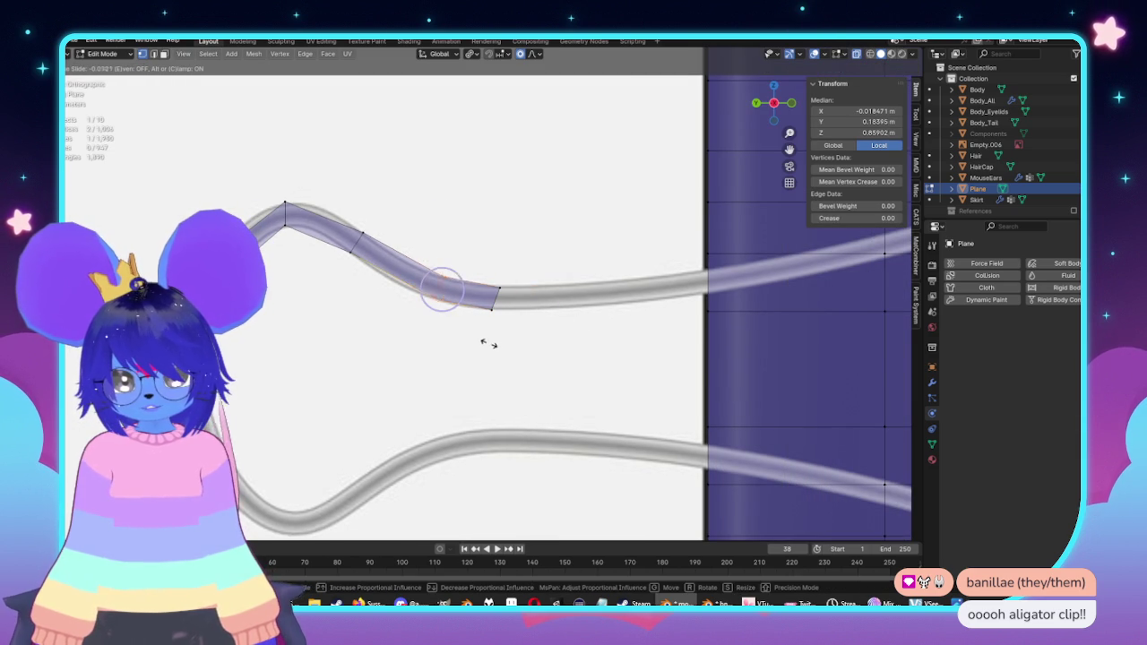
{"action": "left_click", "coordinate": [475, 338]}
{"action": "key", "text": "g"}
{"action": "key", "text": "g"}
{"action": "left_click", "coordinate": [476, 266]}
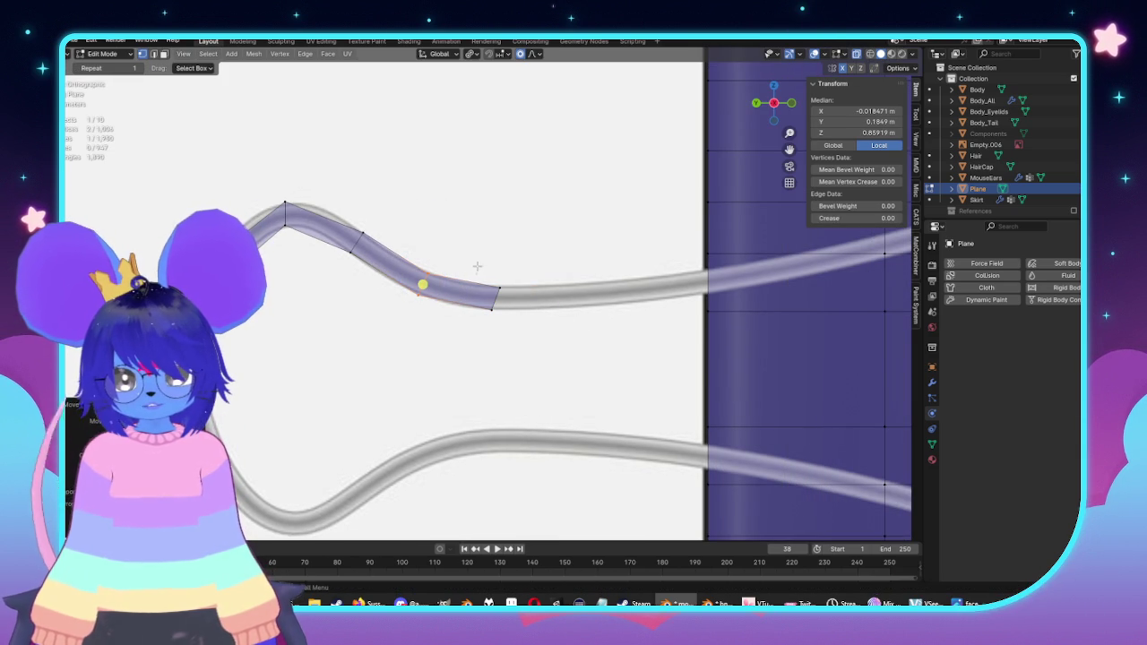
{"action": "key", "text": "g"}
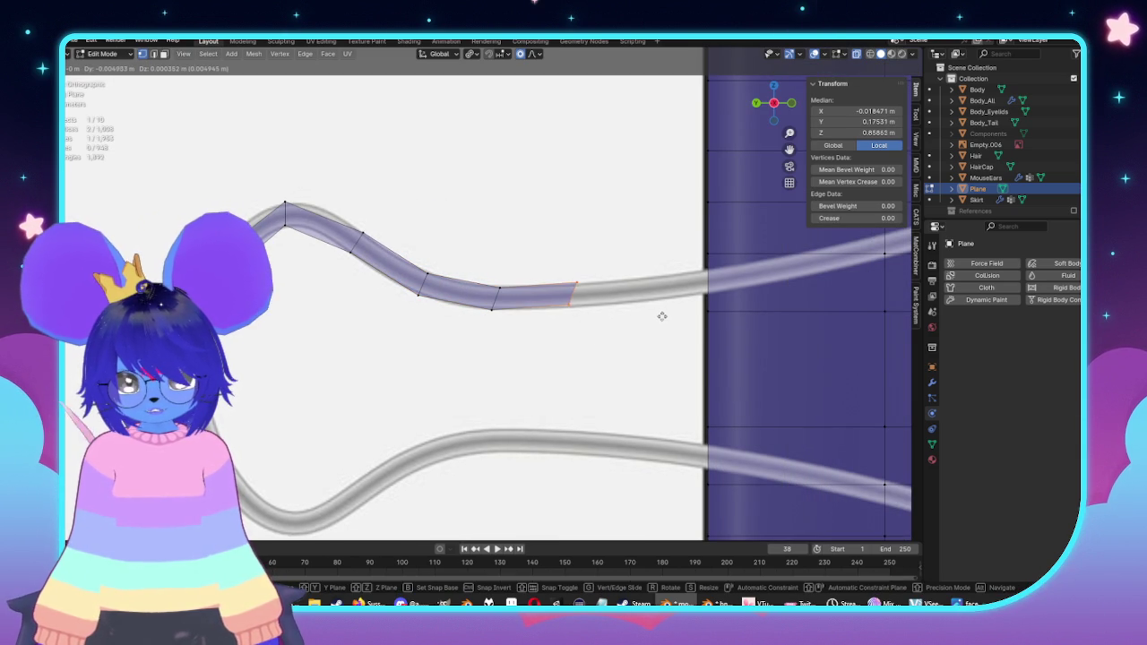
{"action": "key", "text": "y"}
{"action": "key", "text": "0"}
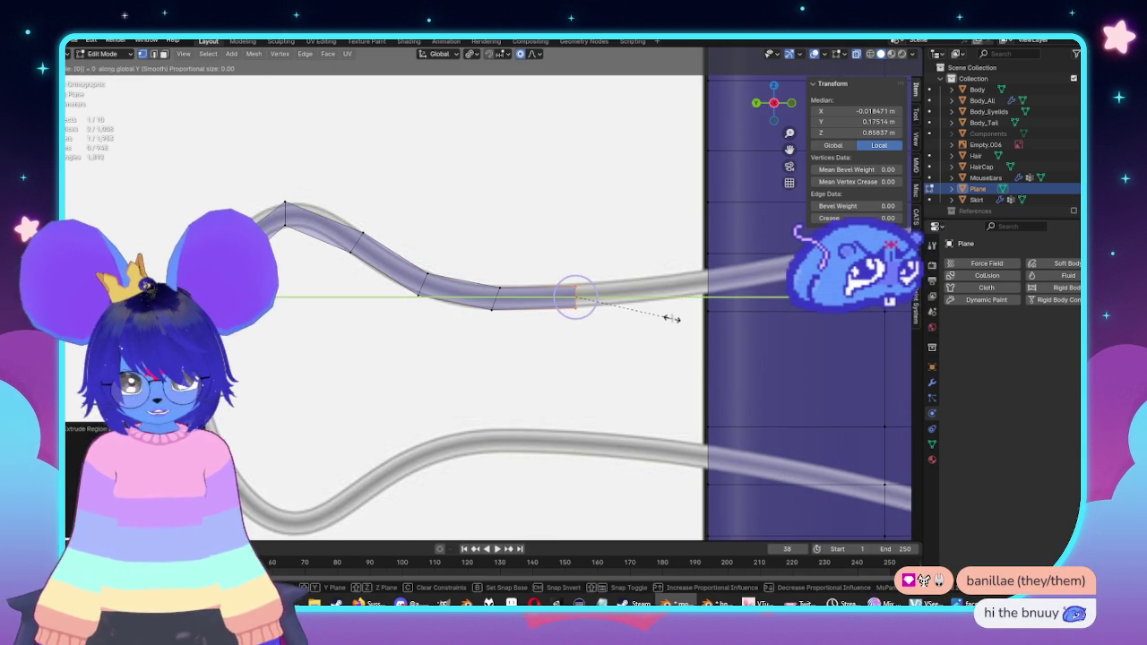
{"action": "key", "text": "Return"}
Step: Reposition and rotate the strip's end, then extrude one more segment toward the plane
{"action": "middle_click_drag", "start_coordinate": [672, 318], "coordinate": [529, 358], "text": "shift"}
{"action": "key", "text": "g"}
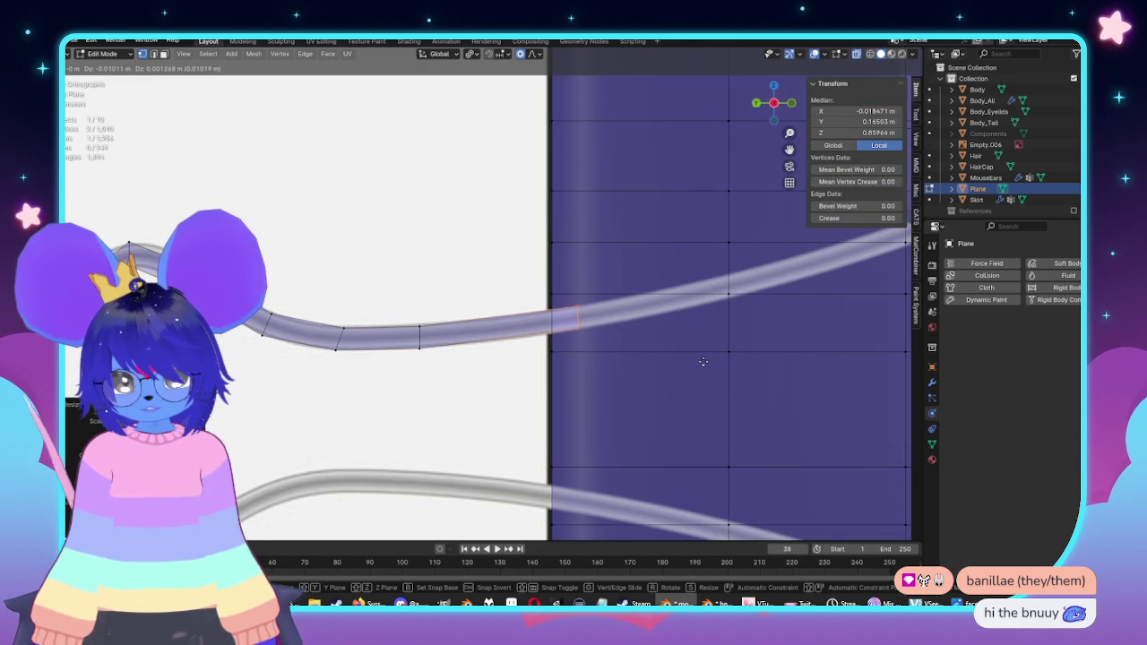
{"action": "left_click", "coordinate": [704, 362]}
{"action": "middle_click_drag", "start_coordinate": [703, 361], "coordinate": [551, 397], "text": "shift"}
{"action": "key", "text": "r"}
{"action": "left_click", "coordinate": [612, 384]}
{"action": "key", "text": "e"}
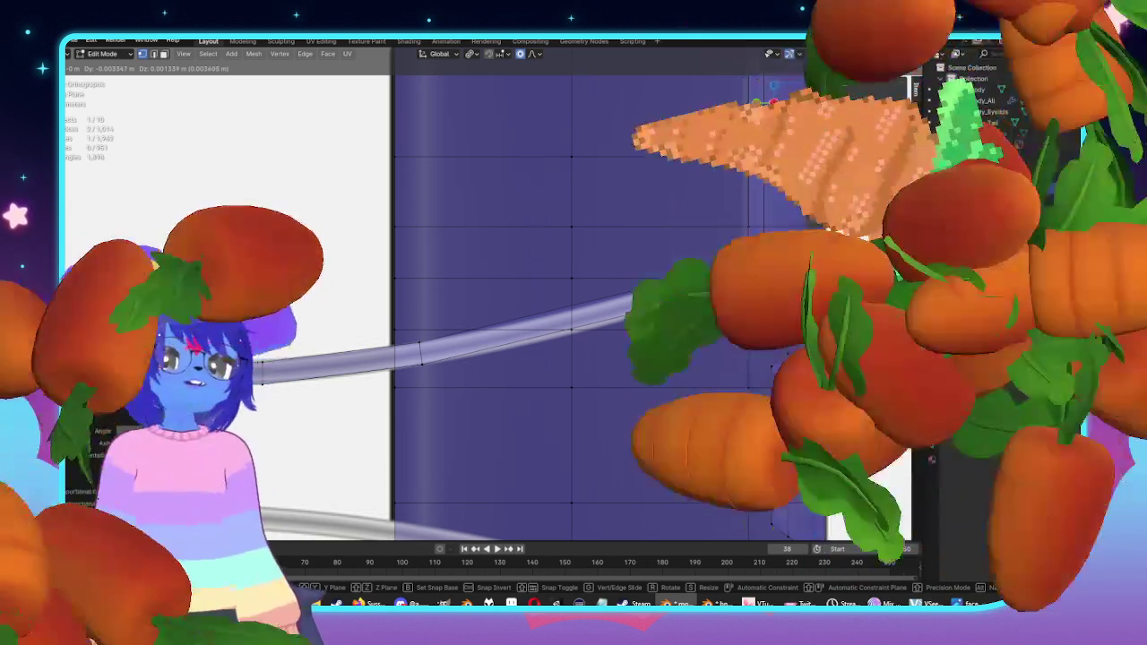
{"action": "key", "text": "Return"}
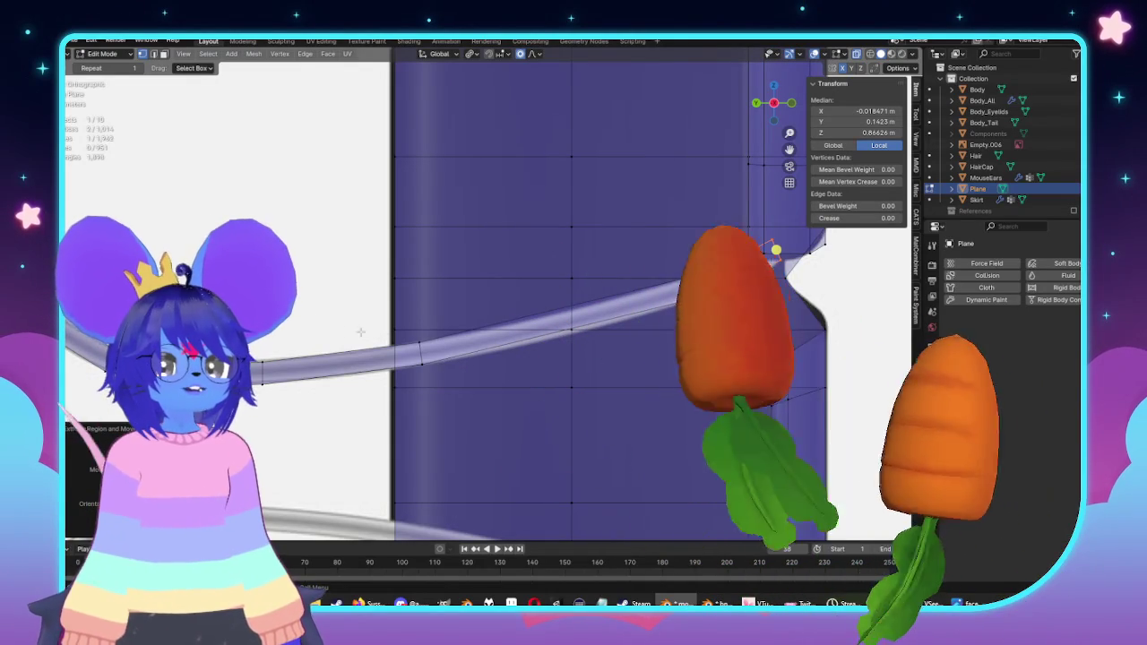
Step: Zoom to inspect the strip and start an edge loop cut across it
{"action": "scroll", "coordinate": [404, 296], "scroll_direction": "down", "scroll_amount": 2}
{"action": "scroll", "coordinate": [457, 278], "scroll_direction": "down", "scroll_amount": 2}
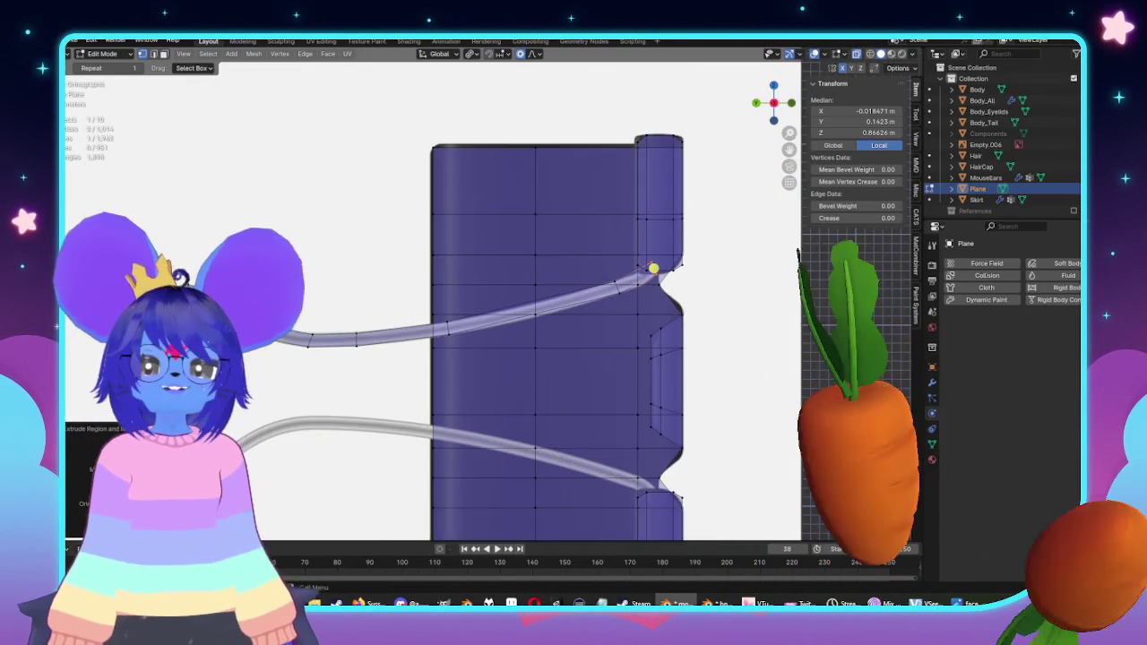
{"action": "scroll", "coordinate": [516, 262], "scroll_direction": "down", "scroll_amount": 2}
{"action": "scroll", "coordinate": [516, 262], "scroll_direction": "up", "scroll_amount": 3}
{"action": "scroll", "coordinate": [556, 269], "scroll_direction": "up", "scroll_amount": 3}
{"action": "key", "text": "ctrl+r"}
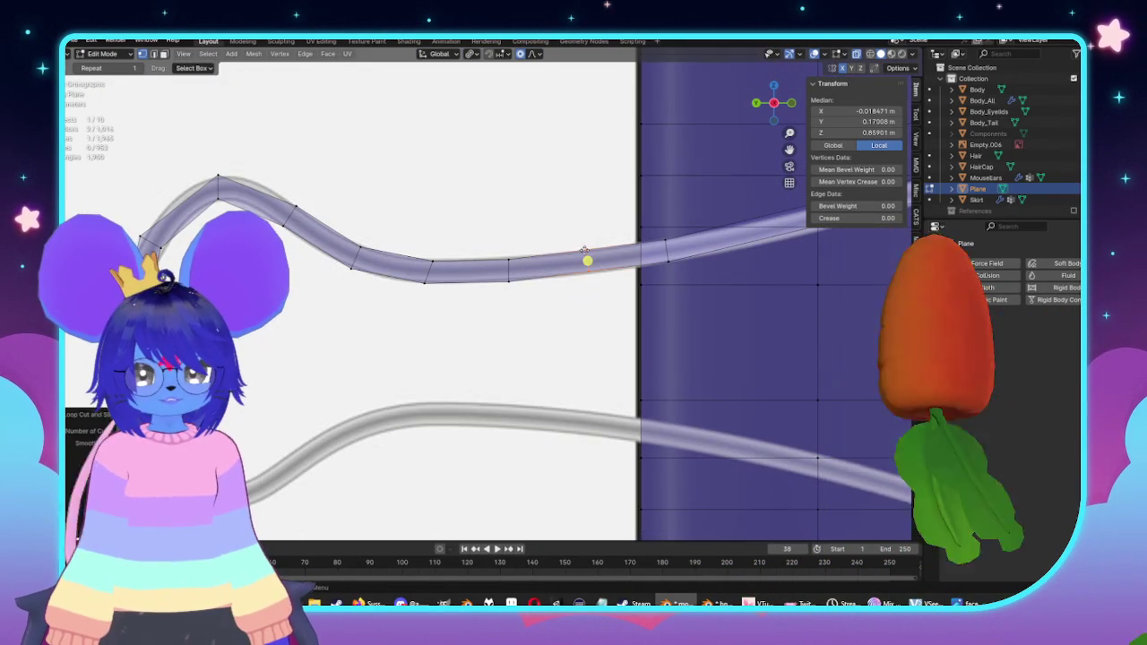
Step: Place the new edge loop on the strip and move a top edge to fit the curve
{"action": "left_click", "coordinate": [537, 274]}
{"action": "middle_click_drag", "start_coordinate": [559, 327], "coordinate": [538, 332], "text": "shift"}
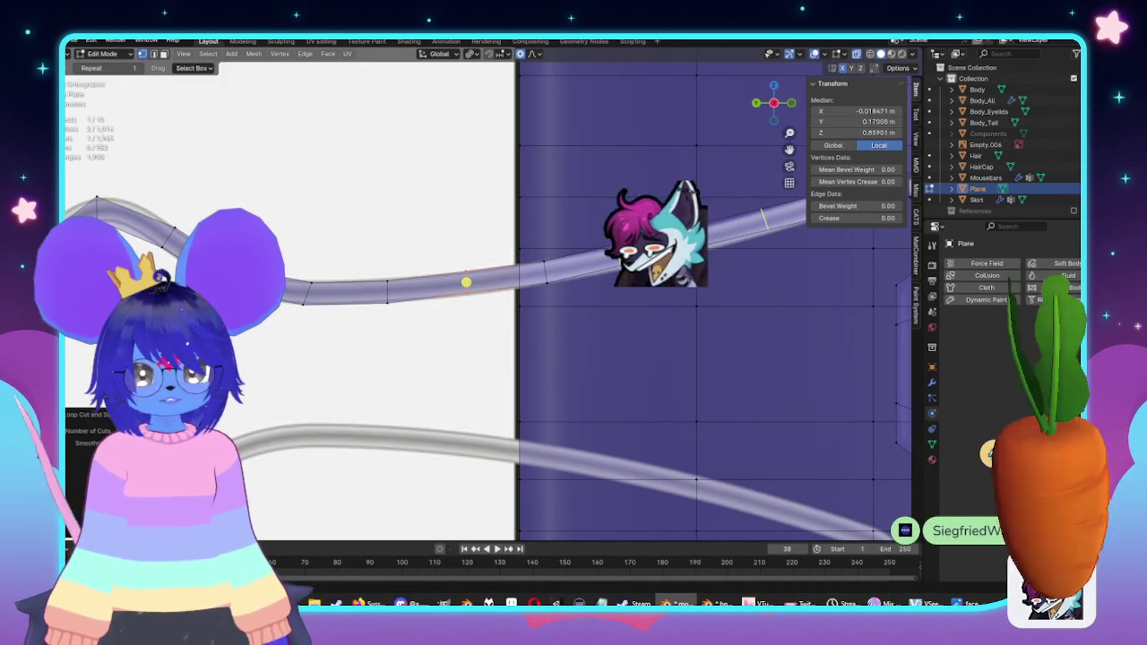
{"action": "scroll", "coordinate": [466, 282], "scroll_direction": "down", "scroll_amount": 2}
{"action": "scroll", "coordinate": [430, 233], "scroll_direction": "down", "scroll_amount": 3}
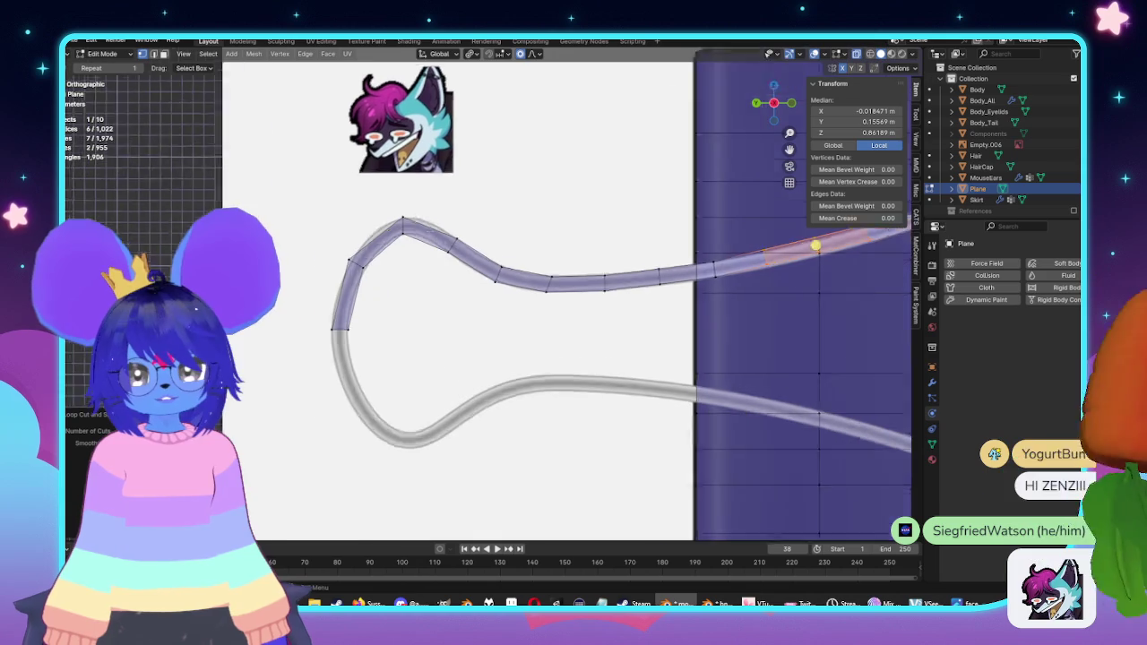
{"action": "left_click", "coordinate": [394, 195]}
{"action": "scroll", "coordinate": [538, 242], "scroll_direction": "up", "scroll_amount": 2}
{"action": "scroll", "coordinate": [609, 233], "scroll_direction": "up", "scroll_amount": 2}
{"action": "key", "text": "g"}
{"action": "left_click", "coordinate": [619, 264]}
Step: Add a centred loop cut on the top arm and move its vertex onto the reference curve
{"action": "left_click_drag", "start_coordinate": [534, 162], "coordinate": [571, 220]}
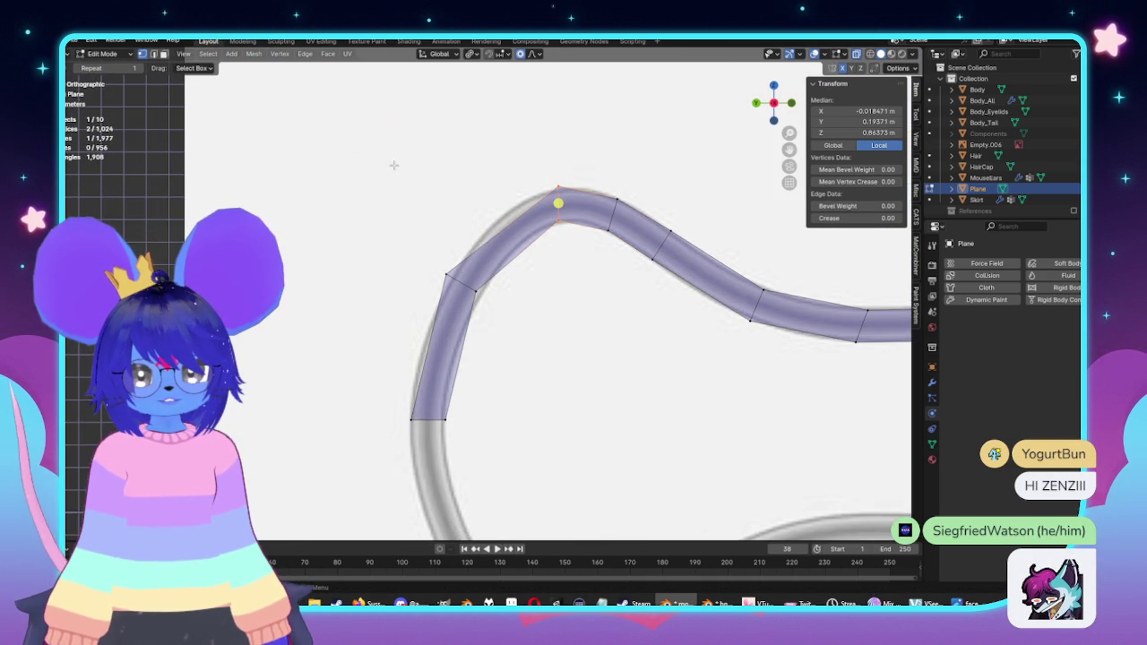
{"action": "left_click", "coordinate": [506, 235]}
{"action": "right_click", "coordinate": [508, 240]}
{"action": "key", "text": "g"}
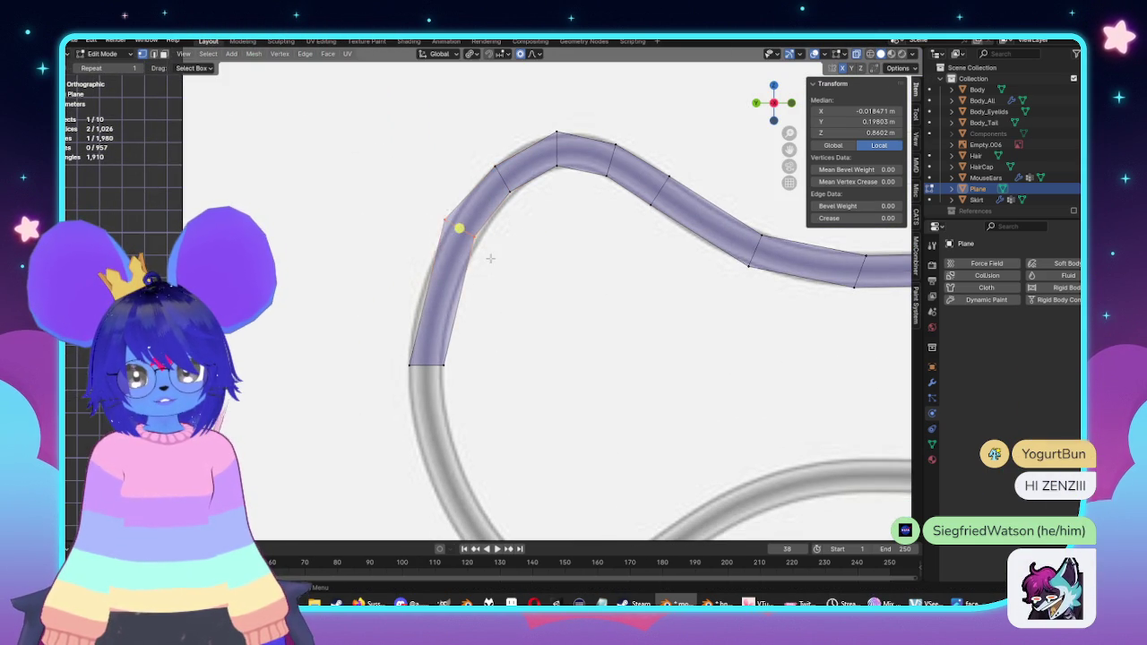
{"action": "left_click", "coordinate": [494, 264]}
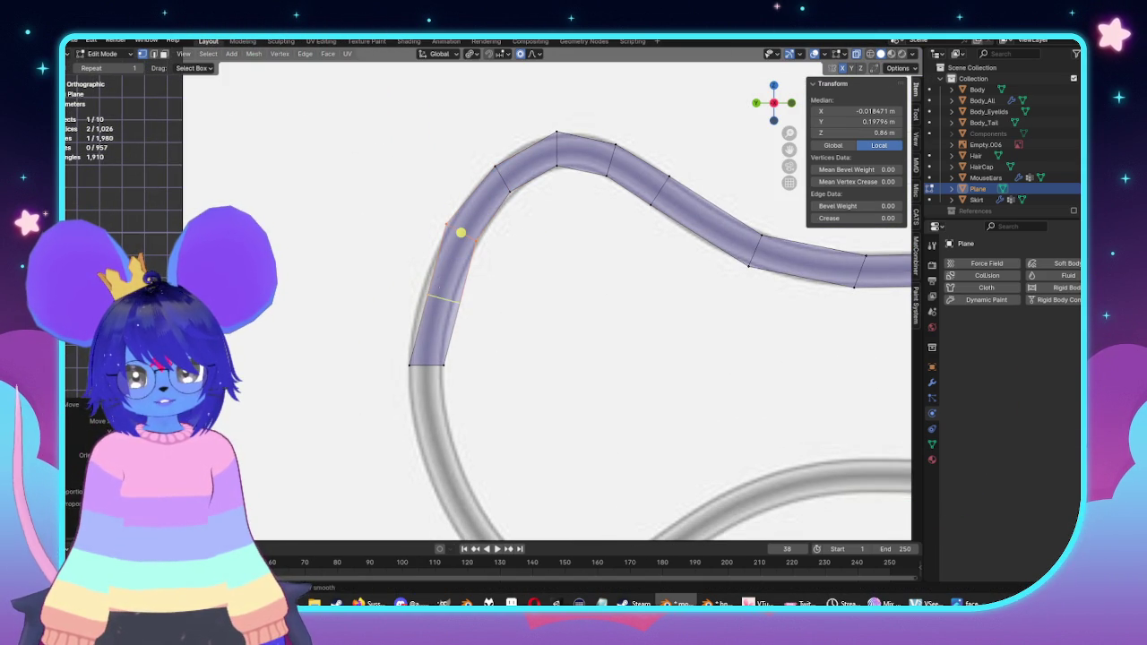
{"action": "key", "text": "g"}
{"action": "left_click", "coordinate": [538, 332]}
Step: Nudge the strip's vertices onto the curve toward the notch with smooth falloff
{"action": "scroll", "coordinate": [541, 323], "scroll_direction": "down", "scroll_amount": 3}
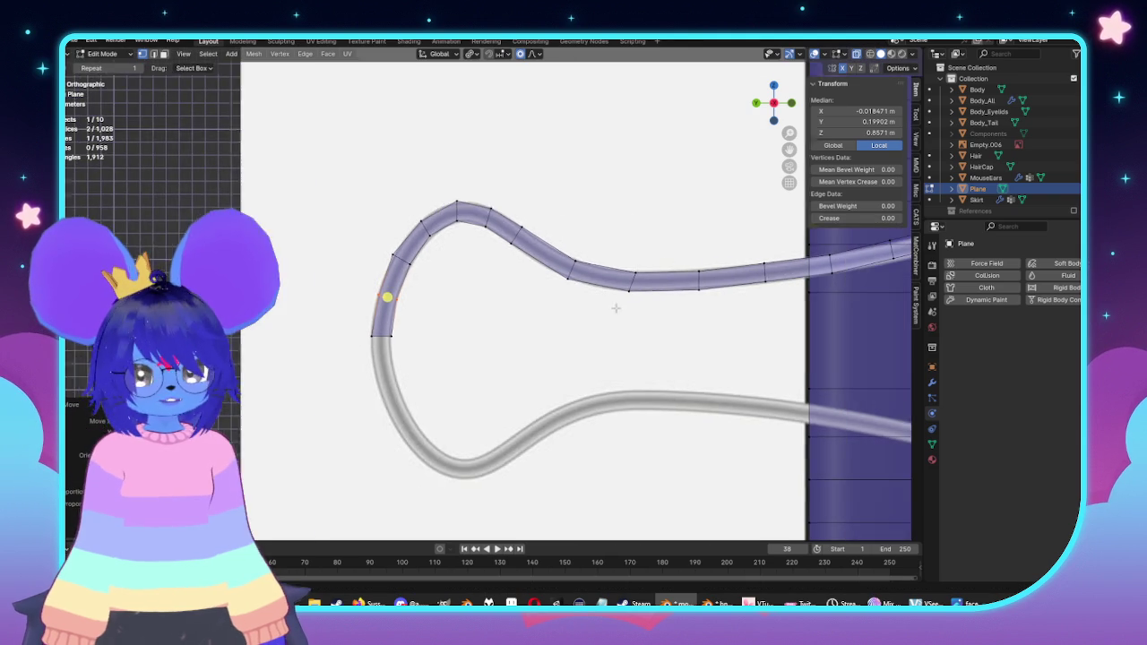
{"action": "middle_click_drag", "start_coordinate": [544, 313], "coordinate": [582, 286], "text": "shift"}
{"action": "scroll", "coordinate": [610, 261], "scroll_direction": "up", "scroll_amount": 5}
{"action": "key", "text": "g"}
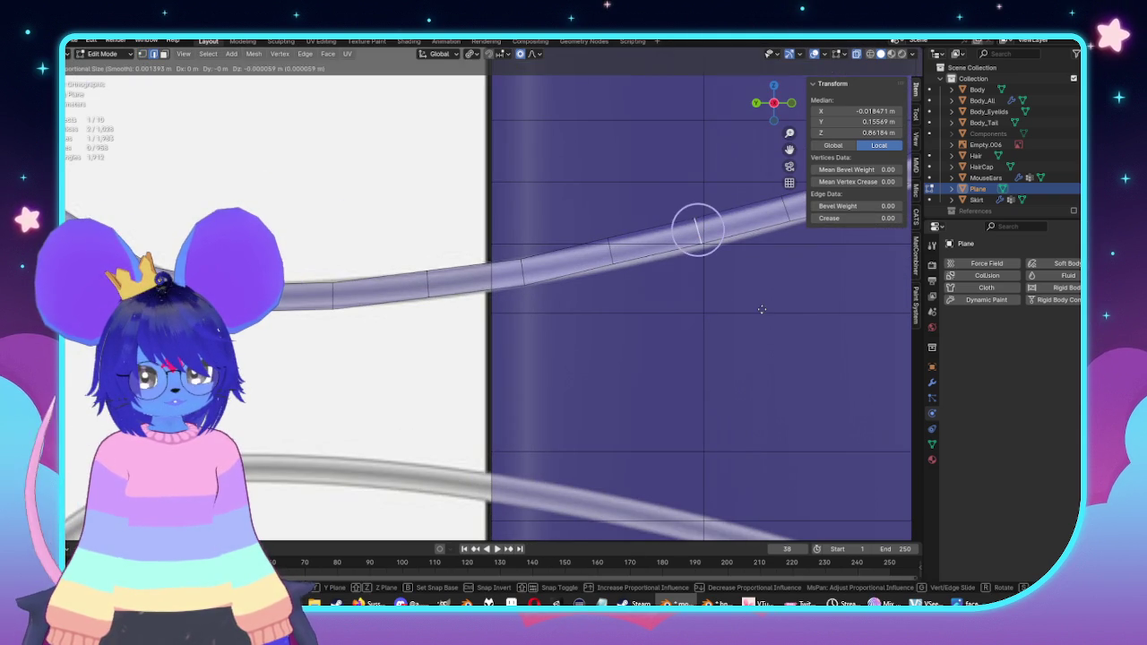
{"action": "left_click", "coordinate": [763, 311]}
{"action": "key", "text": "g"}
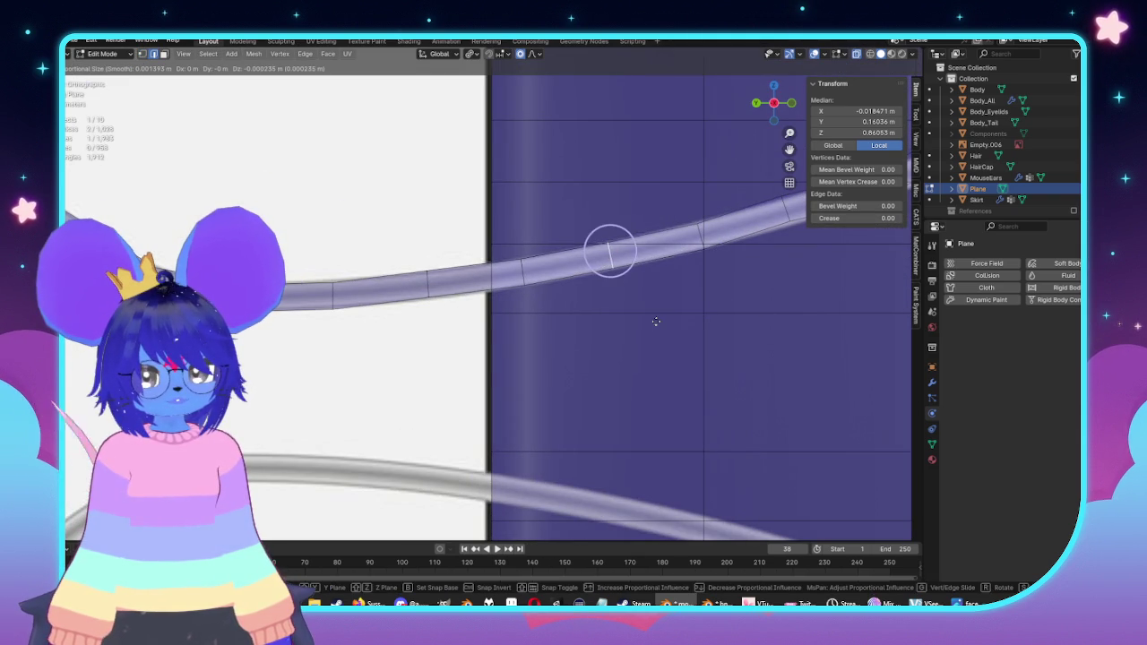
{"action": "left_click", "coordinate": [656, 323]}
{"action": "middle_click_drag", "start_coordinate": [774, 312], "coordinate": [641, 356], "text": "shift"}
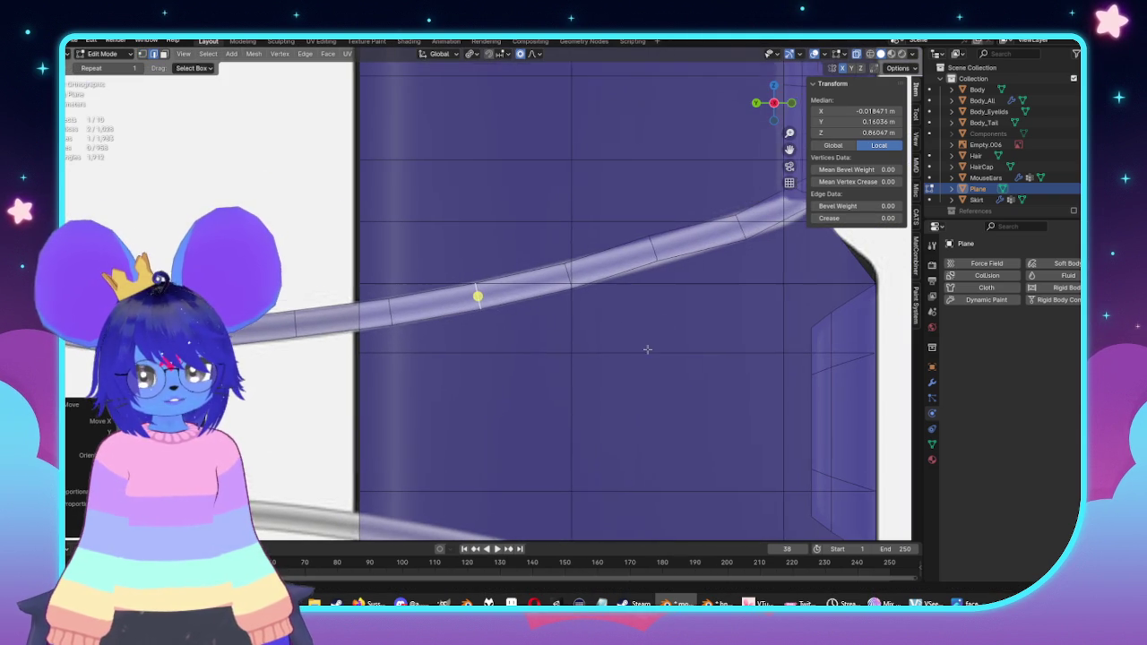
{"action": "key", "text": "g"}
{"action": "left_click", "coordinate": [707, 323]}
{"action": "middle_click_drag", "start_coordinate": [707, 323], "coordinate": [611, 337], "text": "shift"}
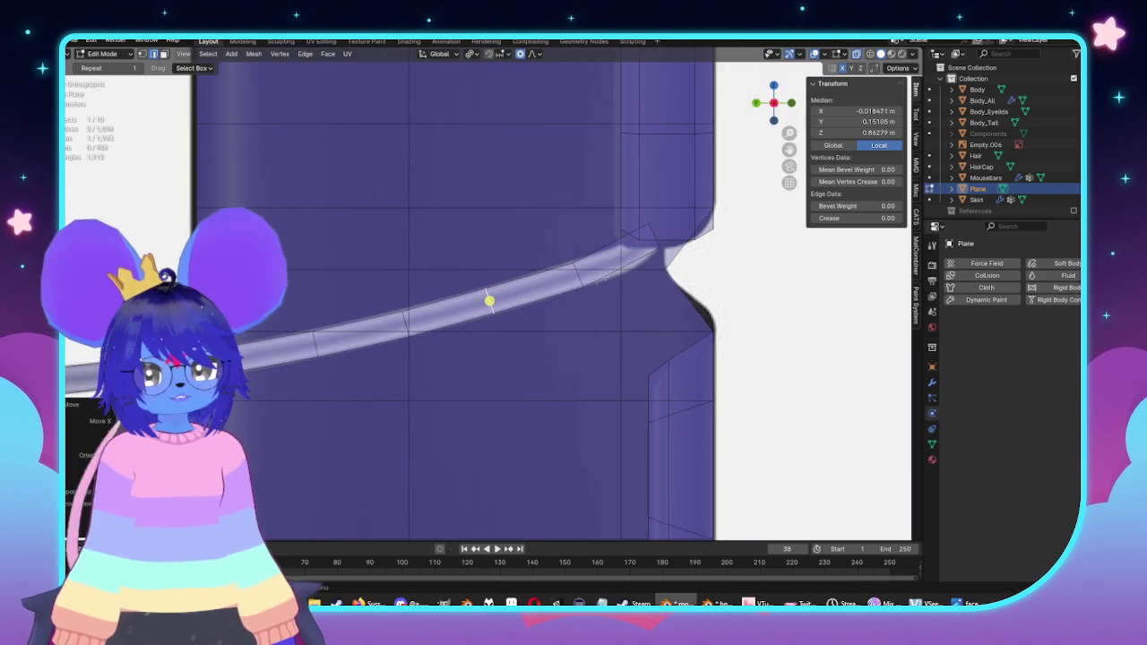
Step: Move and rotate the strip's end into the clip's upper notch, checking it in perspective
{"action": "key", "text": "g"}
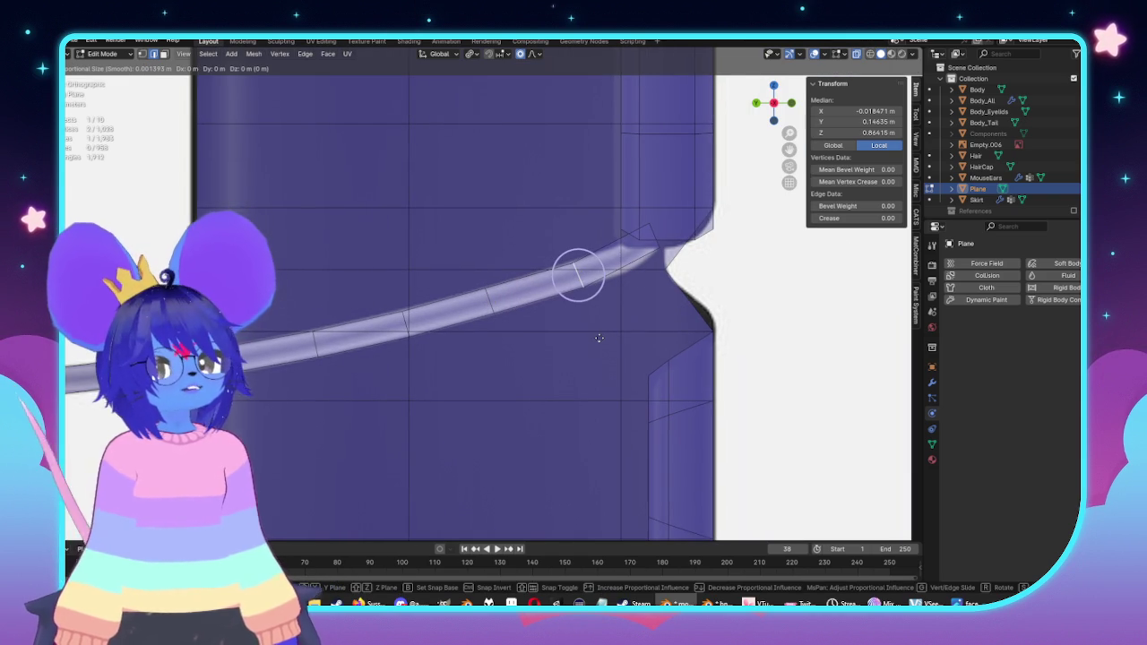
{"action": "left_click", "coordinate": [598, 337]}
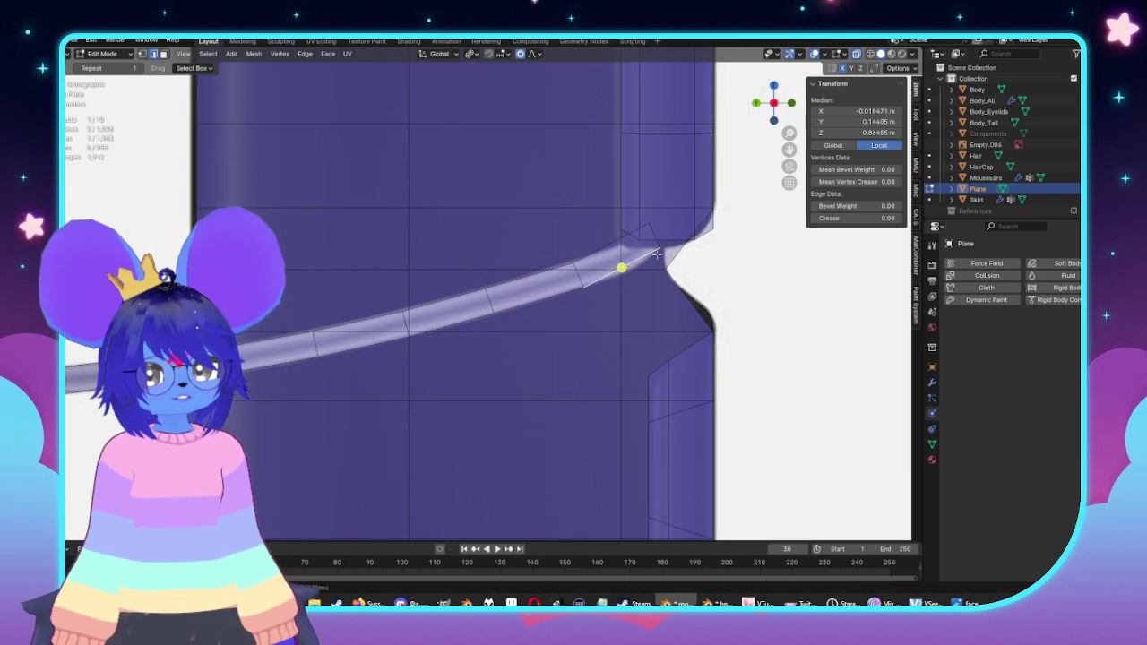
{"action": "key", "text": "g"}
{"action": "left_click", "coordinate": [643, 243]}
{"action": "key", "text": "r"}
{"action": "left_click", "coordinate": [748, 269]}
{"action": "key", "text": "g"}
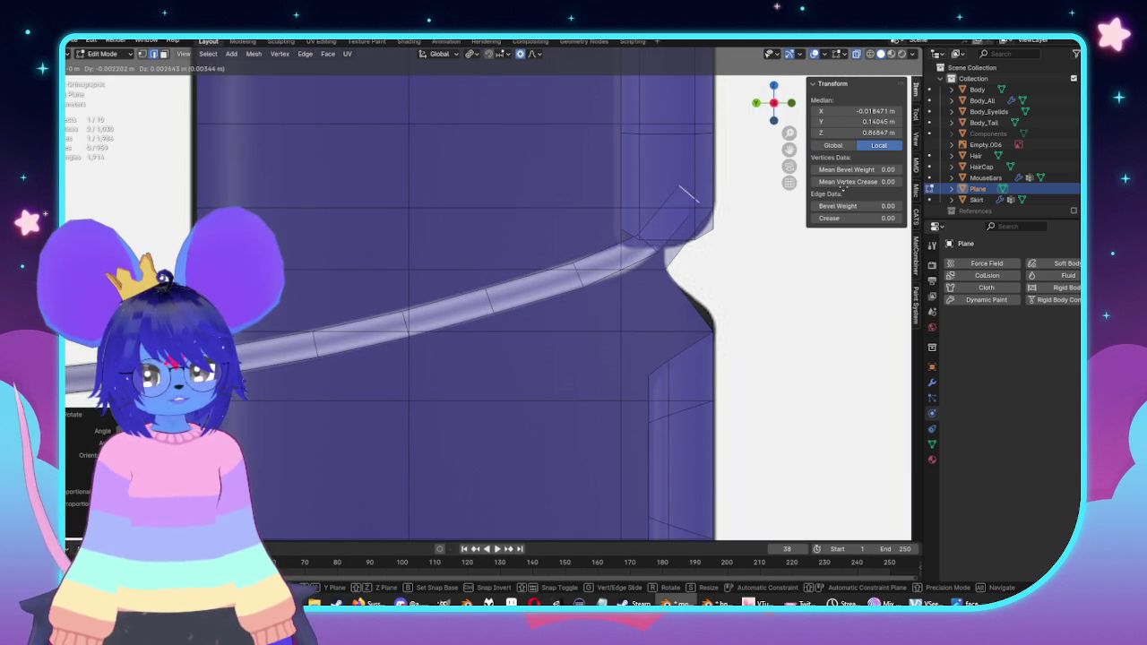
{"action": "left_click", "coordinate": [842, 186]}
{"action": "scroll", "coordinate": [471, 253], "scroll_direction": "down", "scroll_amount": 4}
{"action": "scroll", "coordinate": [471, 252], "scroll_direction": "down", "scroll_amount": 2}
{"action": "scroll", "coordinate": [470, 253], "scroll_direction": "up", "scroll_amount": 2}
{"action": "middle_click_drag", "start_coordinate": [470, 253], "coordinate": [427, 268]}
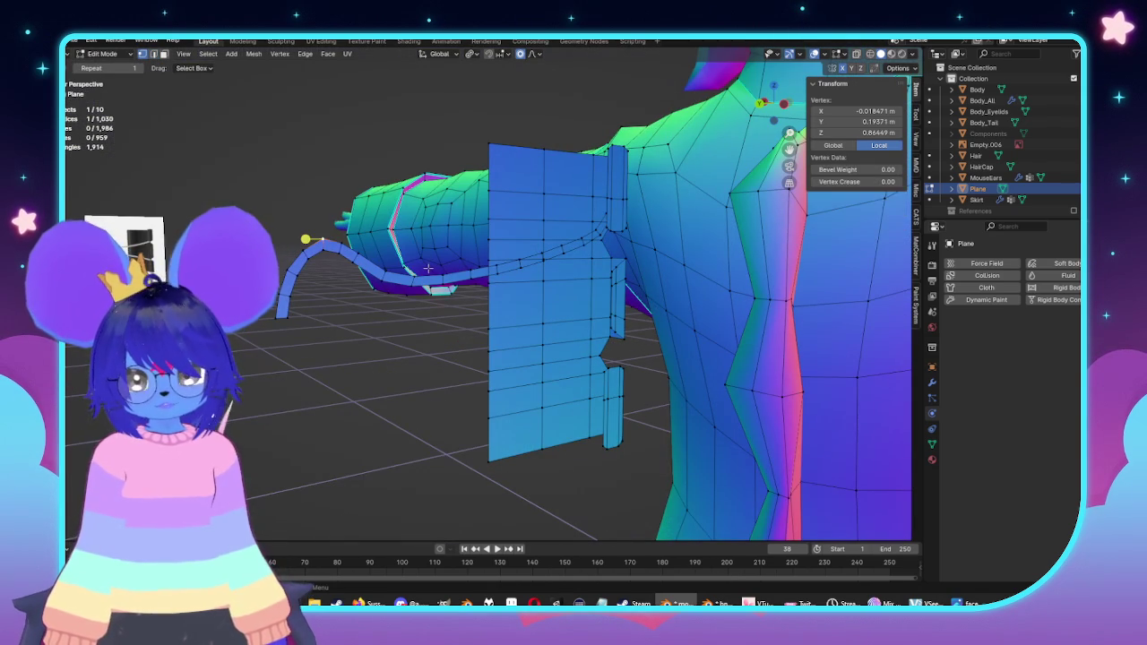
Step: Shift the whole wire strip along Y and snap to a side view
{"action": "key", "text": "ctrl+l"}
{"action": "key", "text": "g"}
{"action": "key", "text": "y"}
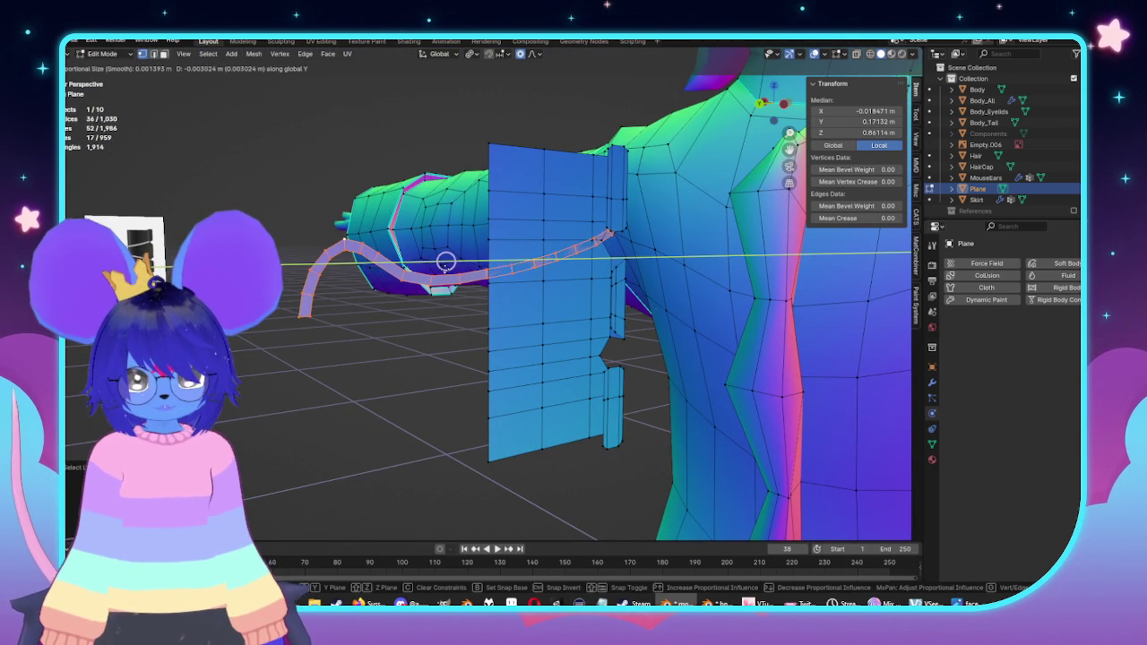
{"action": "middle_click_drag", "start_coordinate": [445, 262], "coordinate": [422, 261]}
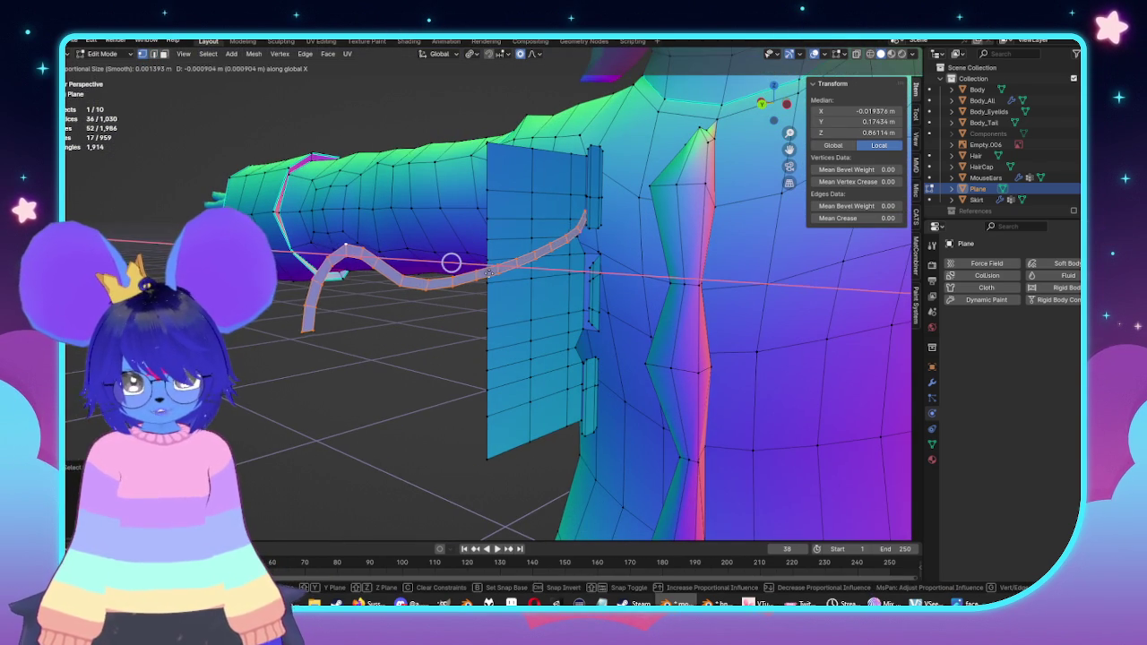
{"action": "left_click", "coordinate": [420, 261]}
{"action": "key", "text": "ctrl+KP_3"}
Step: Add a loop cut along the strip and extrude the whole strip into a thicker band
{"action": "key", "text": "ctrl+r"}
{"action": "left_click", "coordinate": [421, 267]}
{"action": "mouse_move", "coordinate": [421, 267]}
{"action": "middle_mouse_down"}
{"action": "mouse_move", "coordinate": [408, 352]}
{"action": "mouse_move", "coordinate": [457, 367]}
{"action": "middle_mouse_up"}
{"action": "key", "text": "ctrl+l"}
{"action": "key", "text": "e"}
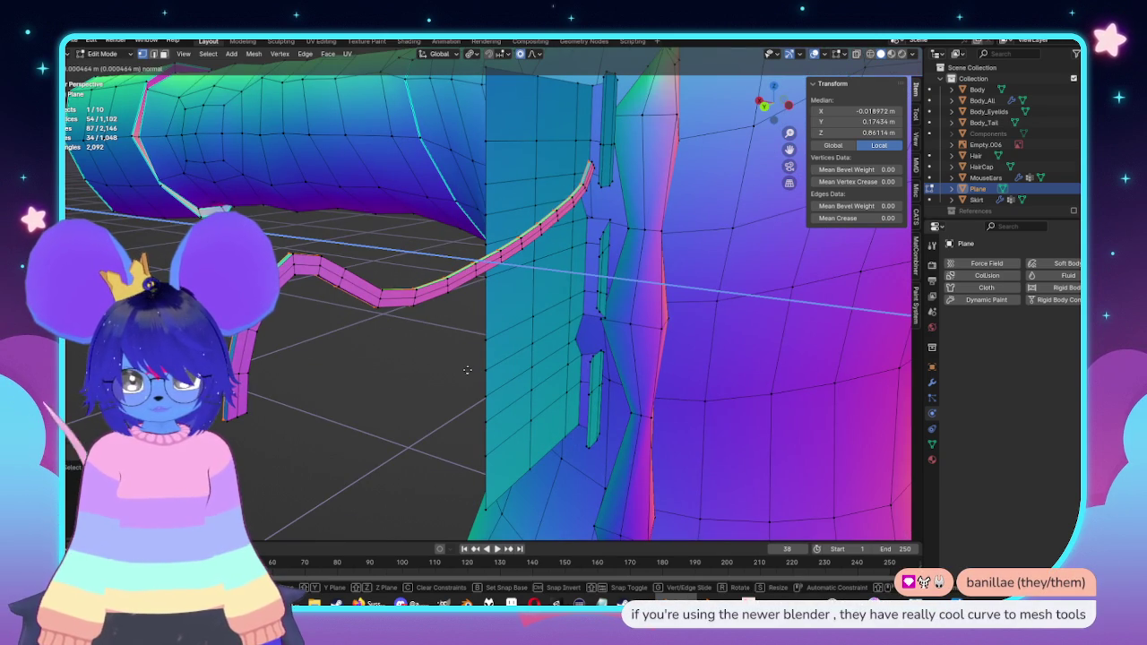
{"action": "left_click", "coordinate": [461, 370]}
{"action": "middle_click_drag", "start_coordinate": [399, 248], "coordinate": [430, 242]}
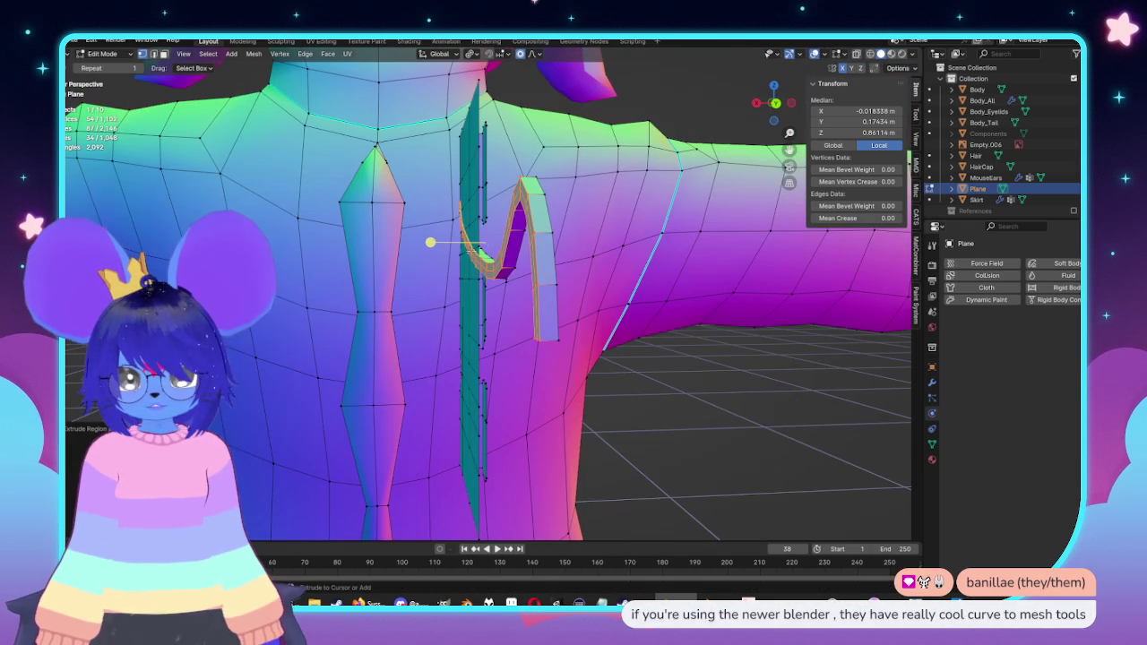
Step: Add another loop cut along the thickened strip and select several of its edge loops
{"action": "key", "text": "ctrl+r"}
{"action": "left_click", "coordinate": [538, 269]}
{"action": "mouse_move", "coordinate": [537, 269]}
{"action": "middle_mouse_down"}
{"action": "mouse_move", "coordinate": [735, 406]}
{"action": "mouse_move", "coordinate": [627, 296]}
{"action": "mouse_move", "coordinate": [446, 334]}
{"action": "middle_mouse_up"}
{"action": "left_click", "coordinate": [412, 260], "text": "alt+shift"}
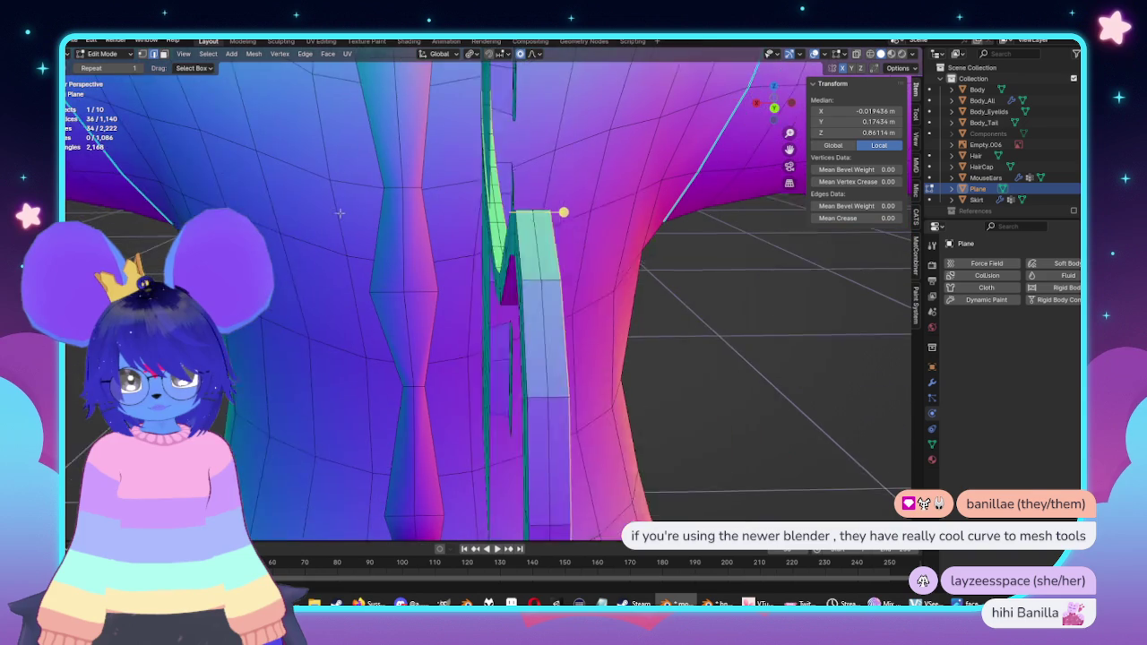
{"action": "middle_click_drag", "start_coordinate": [412, 260], "coordinate": [538, 296]}
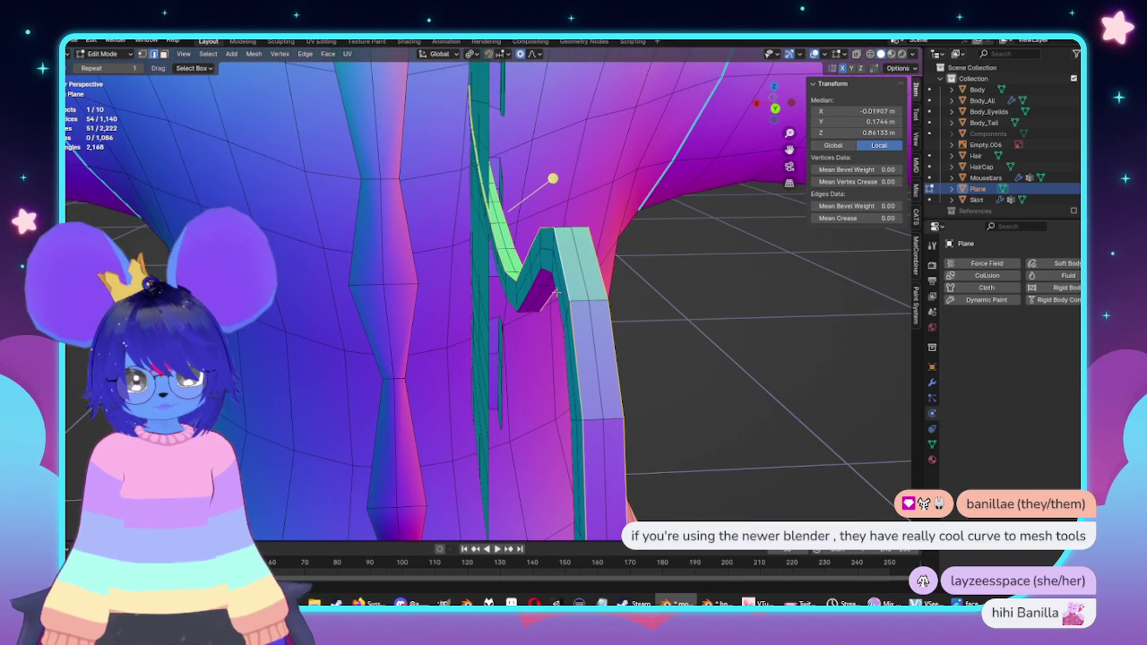
{"action": "left_click", "coordinate": [554, 294], "text": "alt+shift"}
{"action": "middle_click_drag", "start_coordinate": [554, 294], "coordinate": [558, 326]}
Step: Clear the mesh selection and bring the strip's curved loop into view
{"action": "left_click", "coordinate": [558, 326]}
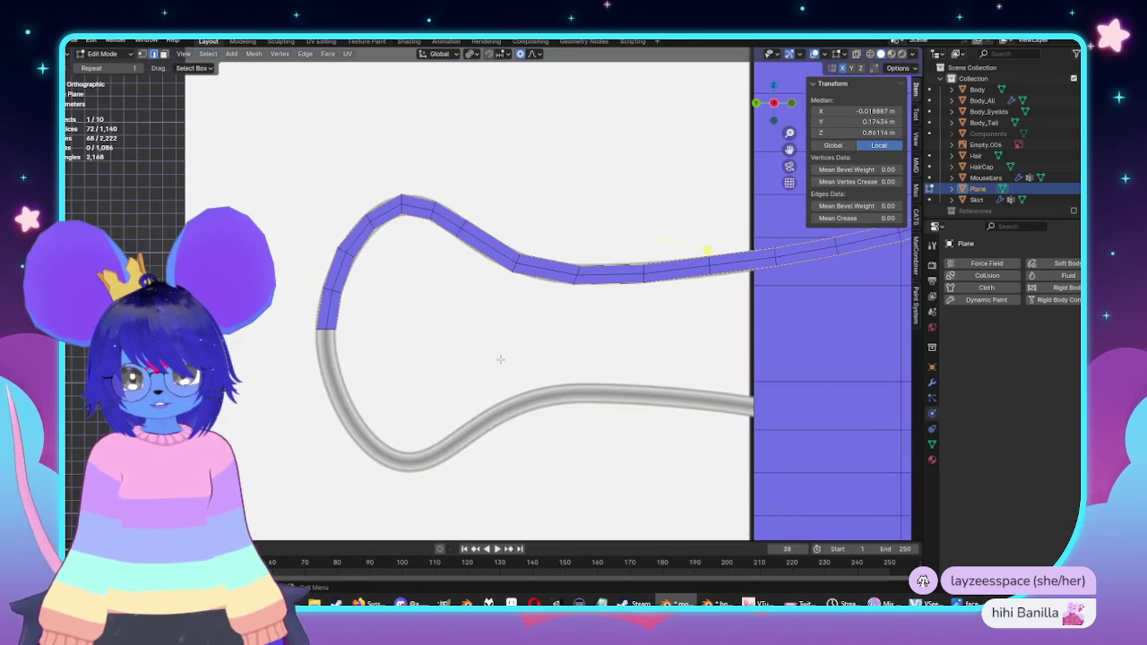
{"action": "scroll", "coordinate": [313, 346], "scroll_direction": "up", "scroll_amount": 3}
{"action": "middle_click_drag", "start_coordinate": [313, 346], "coordinate": [353, 333], "text": "shift"}
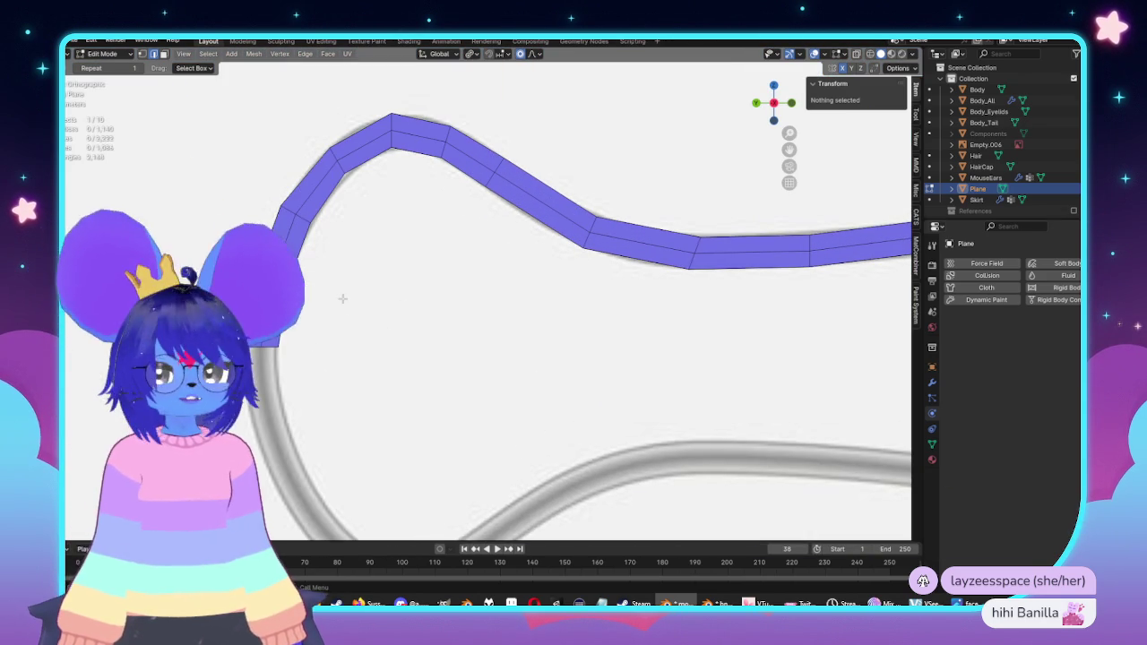
{"action": "scroll", "coordinate": [327, 320], "scroll_direction": "down", "scroll_amount": 2}
{"action": "left_click", "coordinate": [464, 263]}
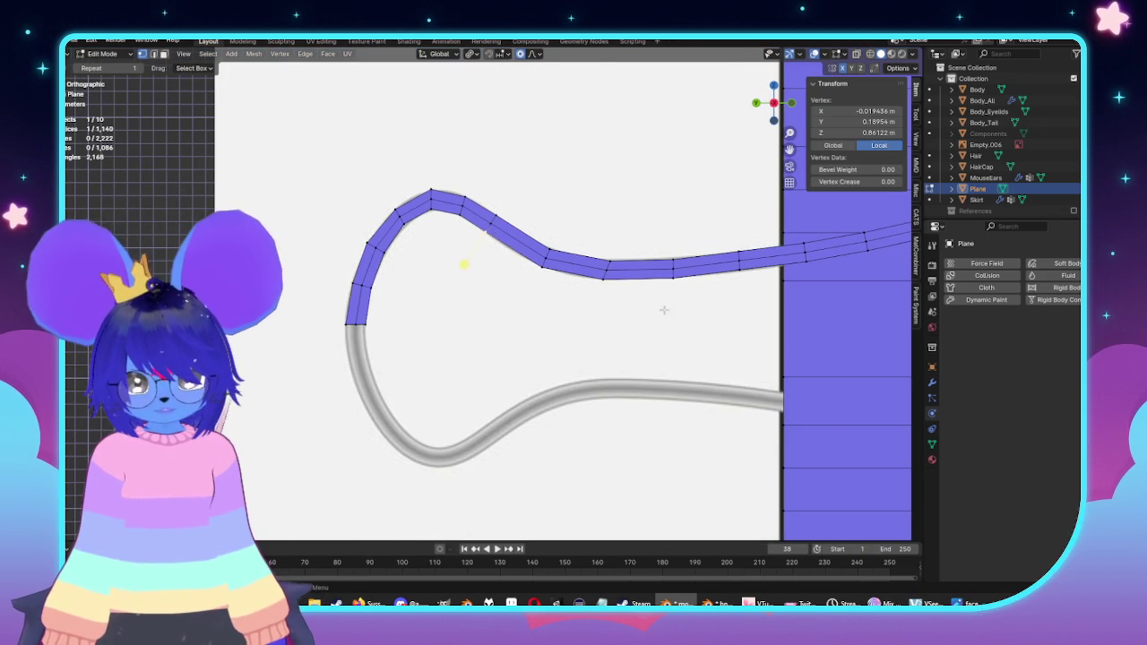
{"action": "left_click", "coordinate": [521, 311]}
{"action": "scroll", "coordinate": [521, 312], "scroll_direction": "up", "scroll_amount": 2}
Step: Try selecting several edges along the strip's upper section, then clear the selection
{"action": "left_click", "coordinate": [448, 161]}
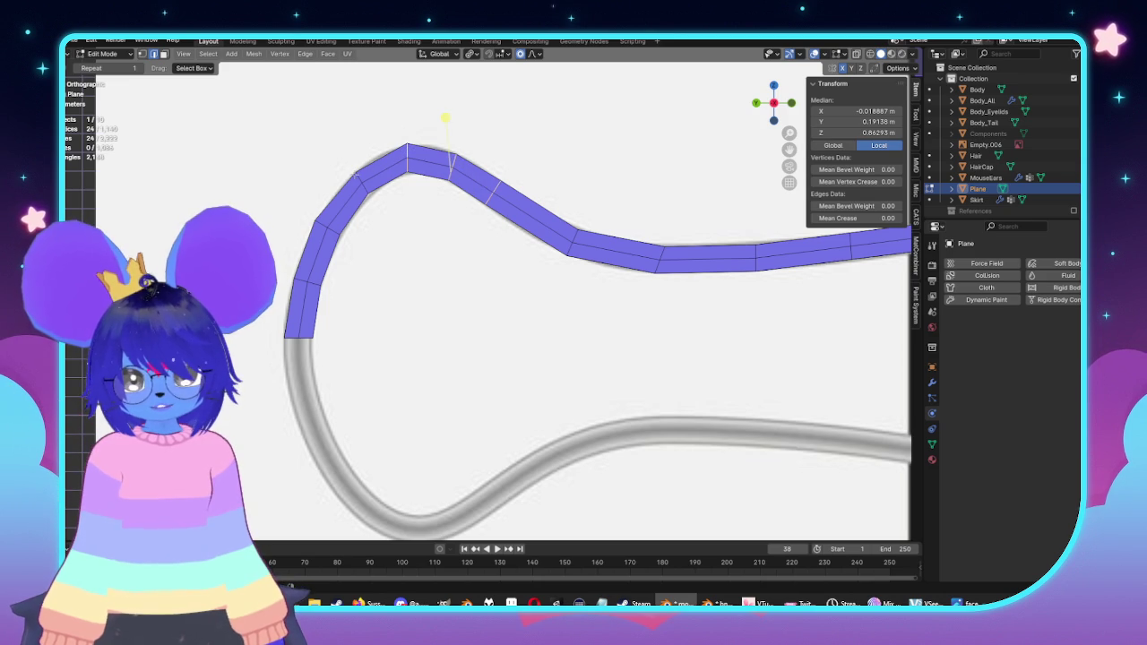
{"action": "left_click", "coordinate": [398, 132], "text": "shift"}
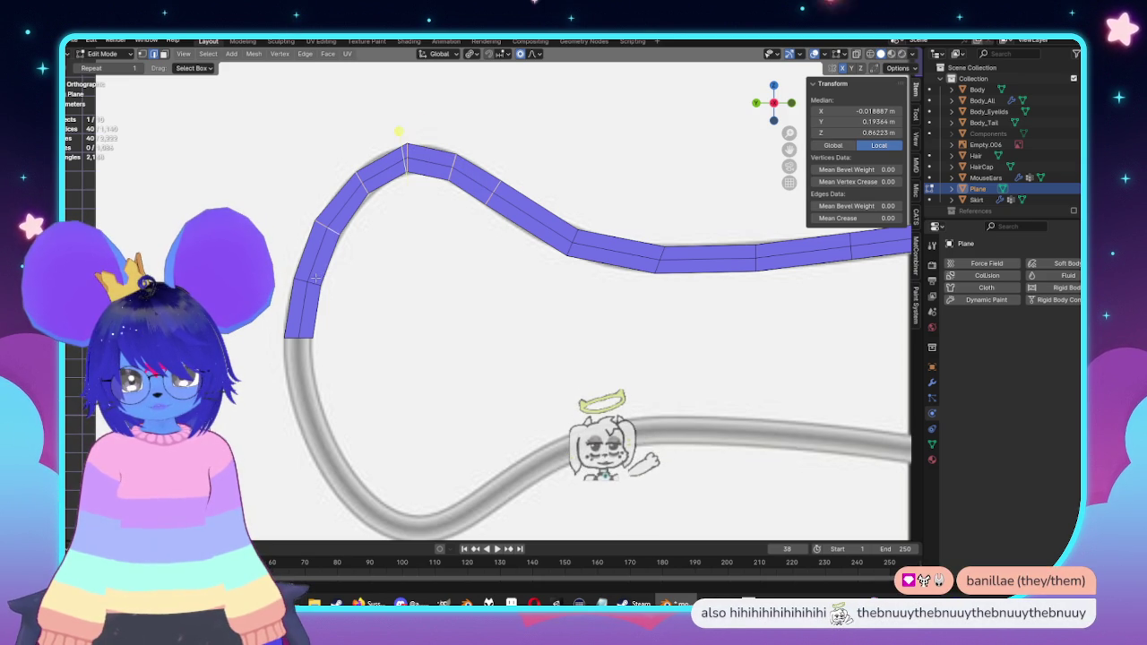
{"action": "middle_click_drag", "start_coordinate": [398, 132], "coordinate": [231, 141]}
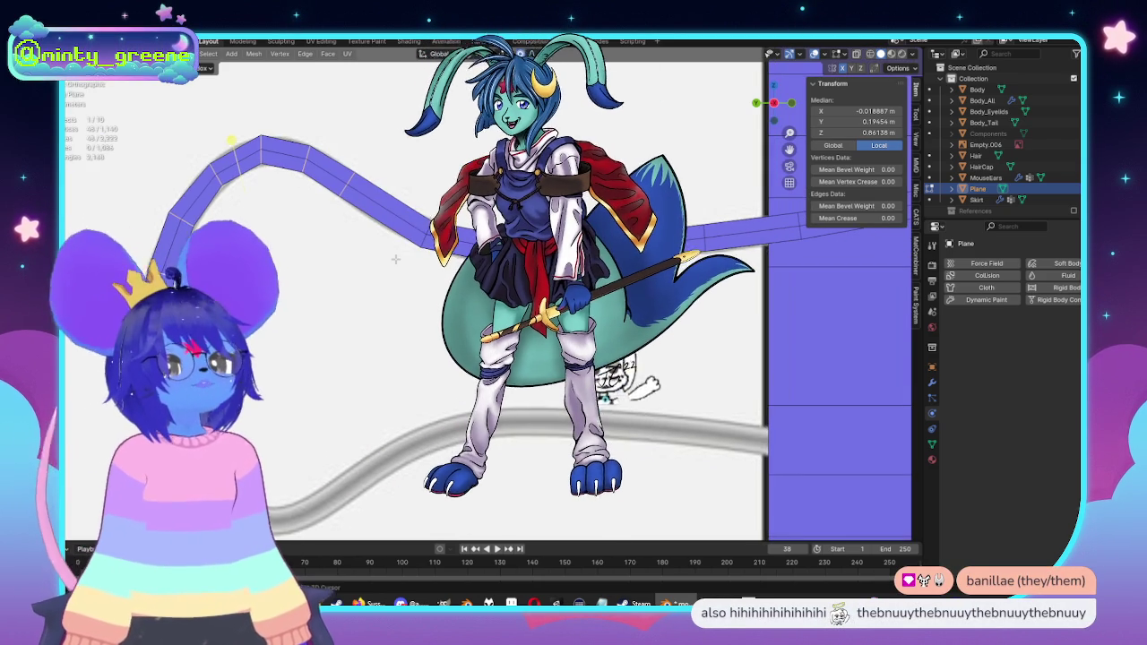
{"action": "left_click", "coordinate": [231, 141], "text": "shift"}
{"action": "left_click", "coordinate": [251, 148], "text": "shift"}
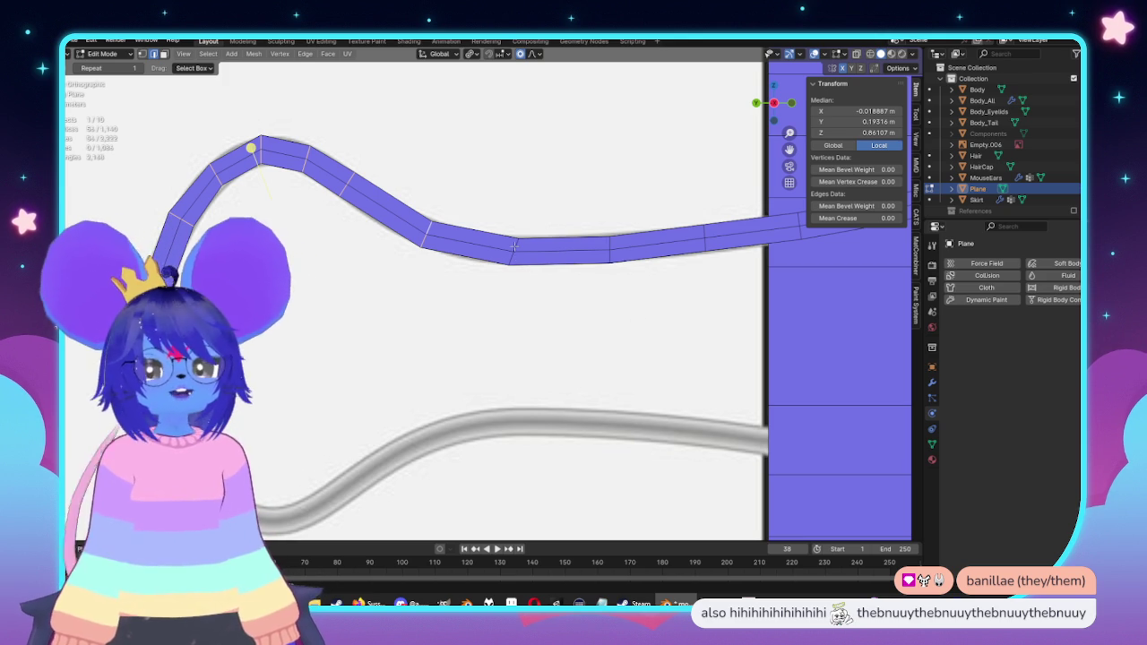
{"action": "left_click", "coordinate": [515, 290]}
Step: Rotate a middle-section edge and nudge an upper-bend edge to follow the reference curve
{"action": "left_click", "coordinate": [516, 243]}
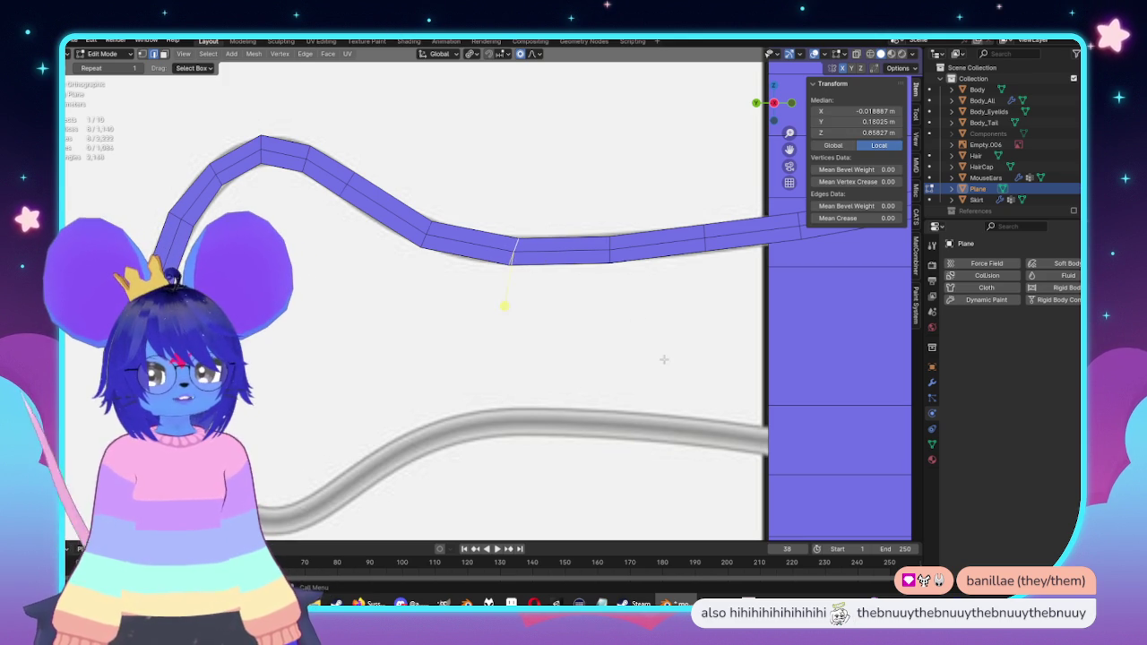
{"action": "key", "text": "r"}
{"action": "left_click", "coordinate": [666, 324]}
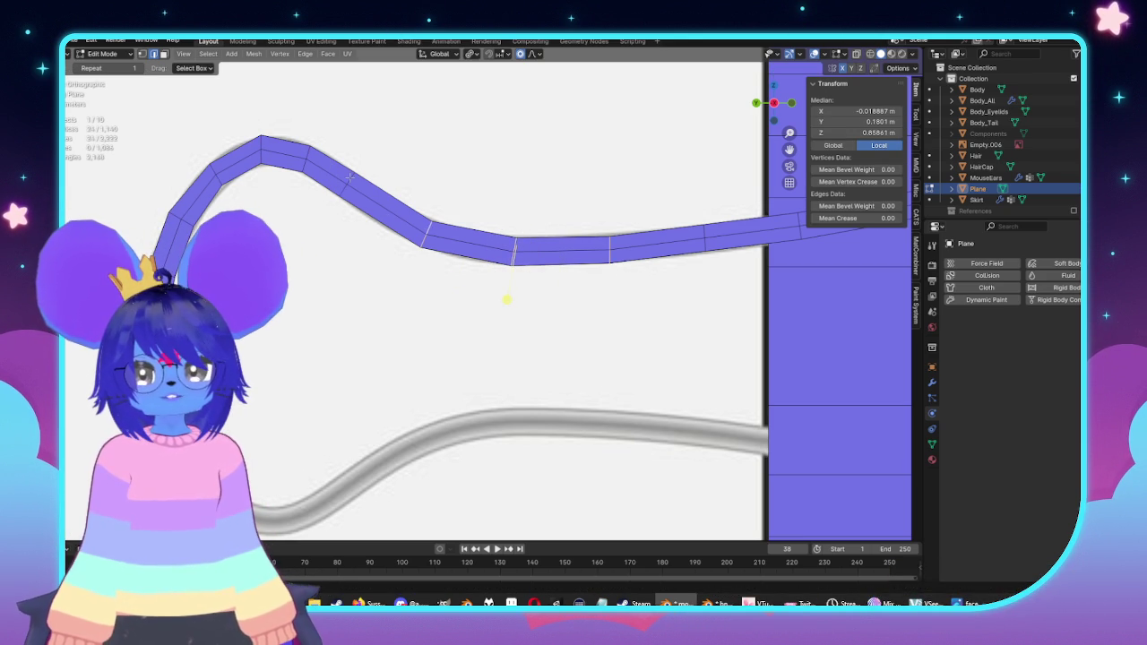
{"action": "left_click", "coordinate": [302, 153]}
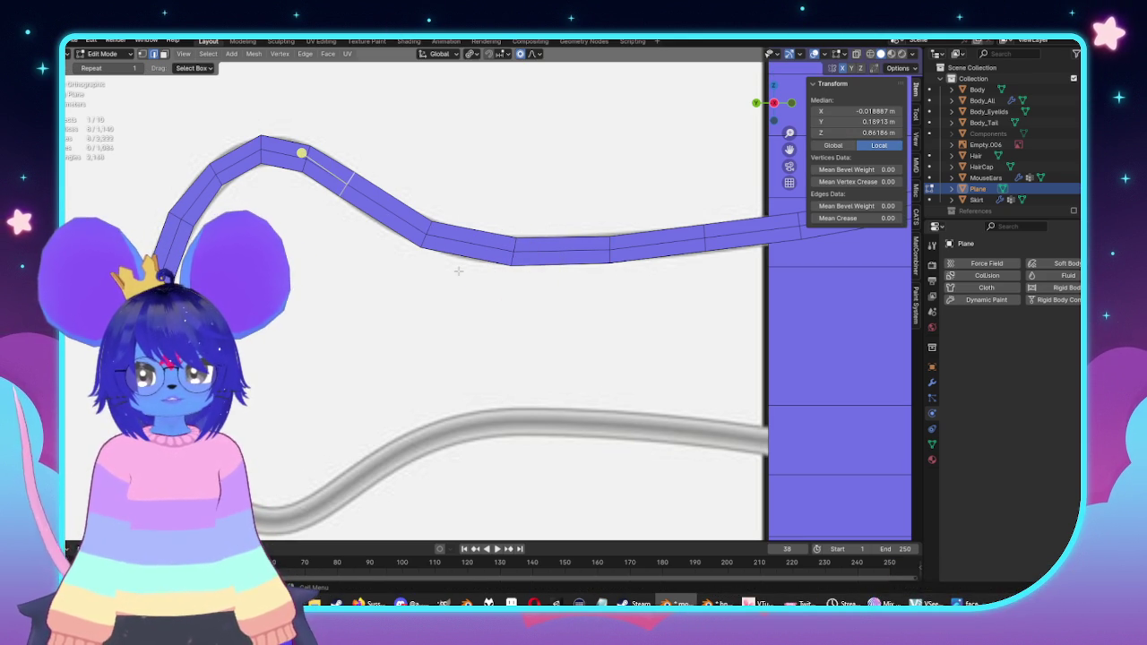
{"action": "key", "text": "g"}
{"action": "left_click", "coordinate": [477, 284]}
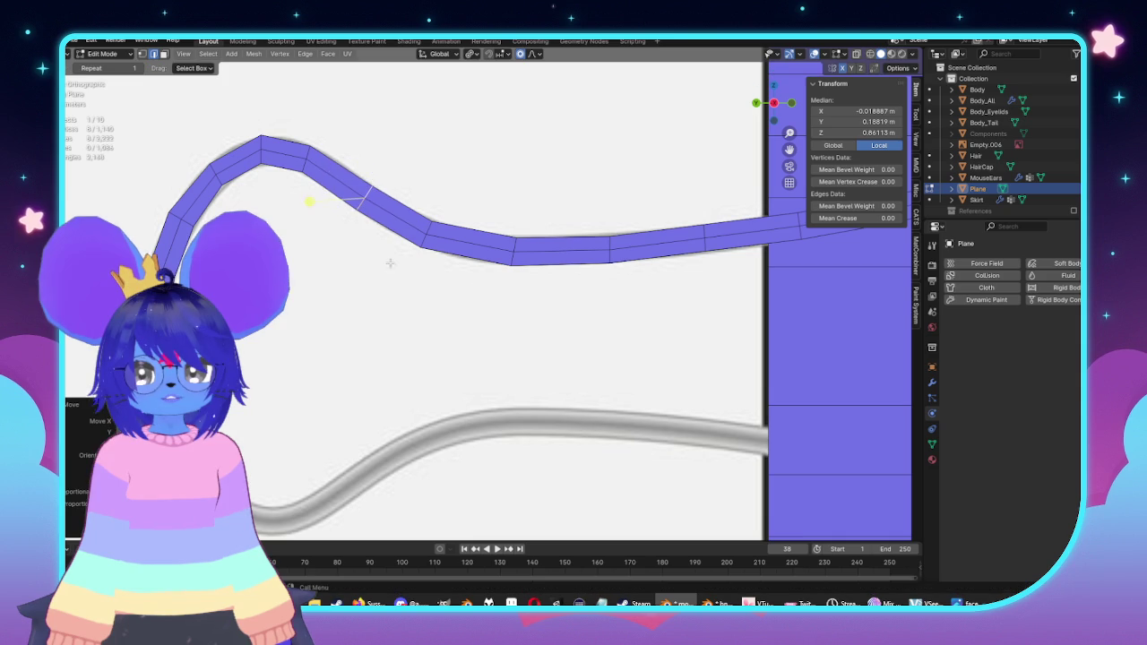
Step: Shift the neighbouring top-bend edge slightly and select the next edge along the bend
{"action": "left_click", "coordinate": [315, 154]}
{"action": "key", "text": "g"}
{"action": "left_click", "coordinate": [403, 130]}
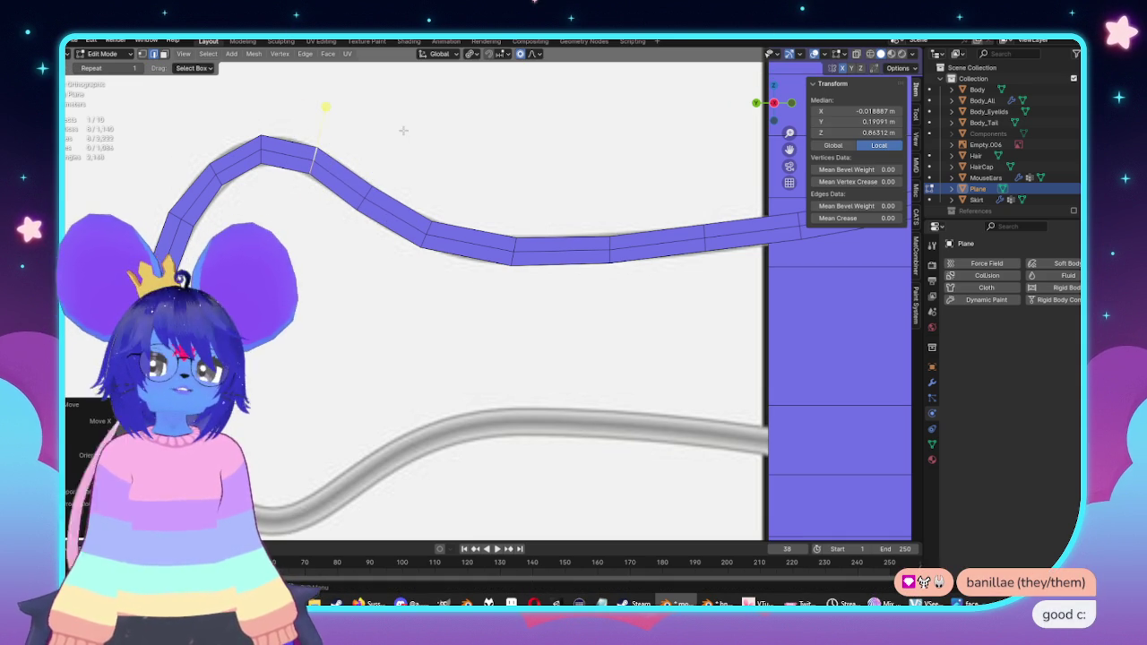
{"action": "left_click", "coordinate": [263, 143]}
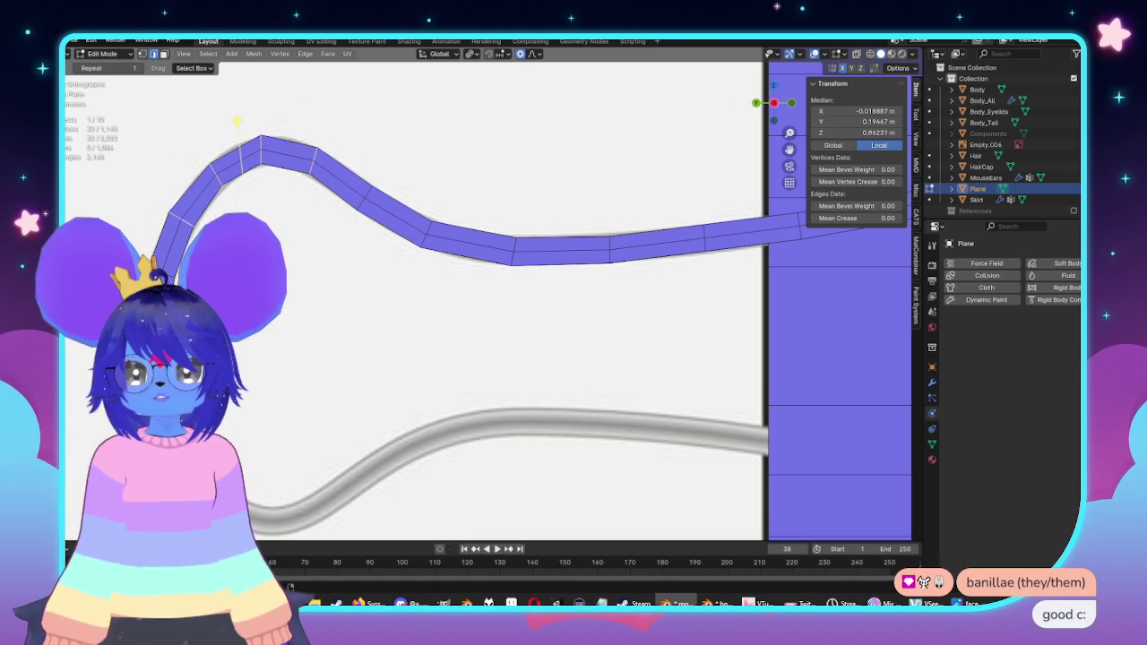
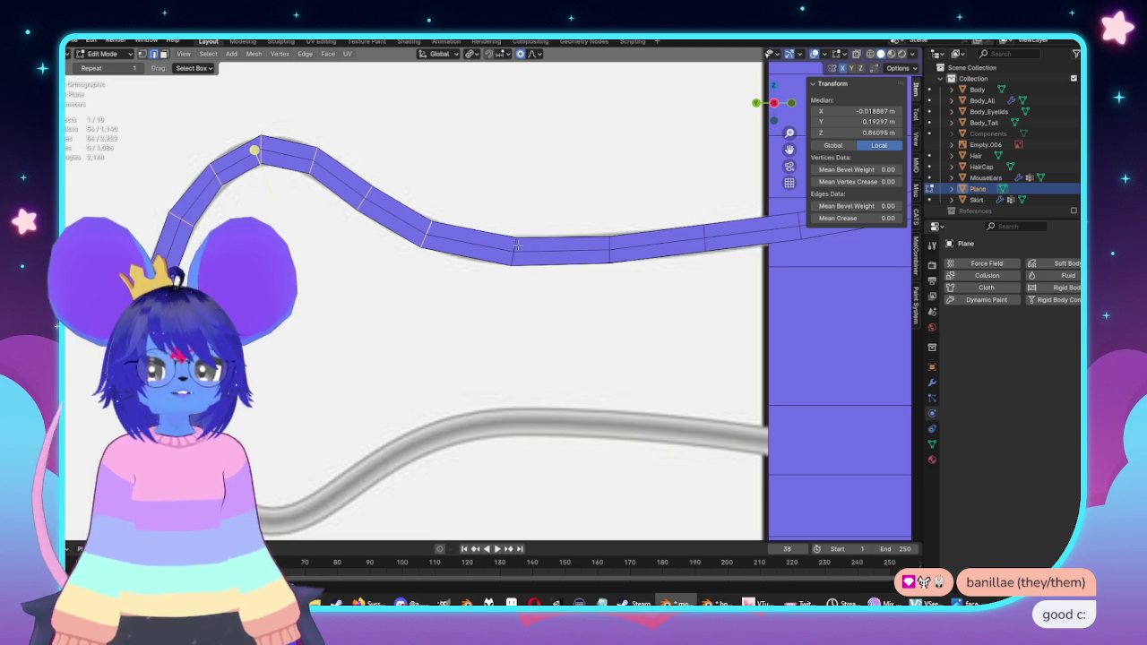
Step: Toggle X-ray and apply Smooth Vertices to the curved strip where it meets the coat panel
{"action": "middle_click_drag", "start_coordinate": [518, 245], "coordinate": [448, 235], "text": "shift"}
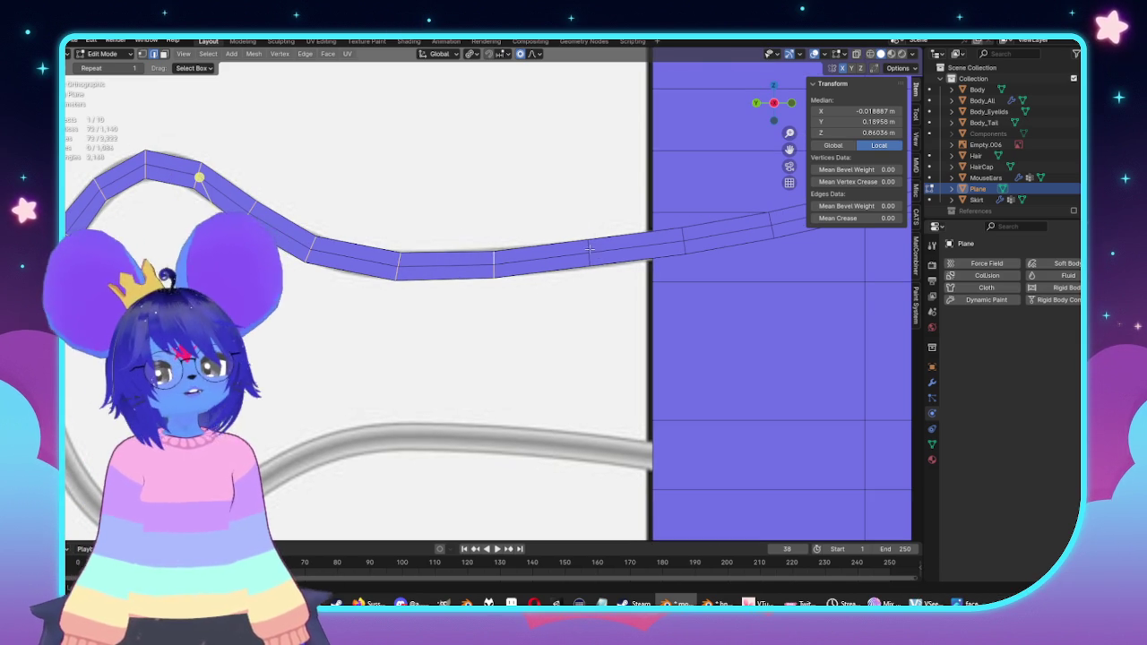
{"action": "middle_click_drag", "start_coordinate": [587, 245], "coordinate": [562, 256], "text": "shift"}
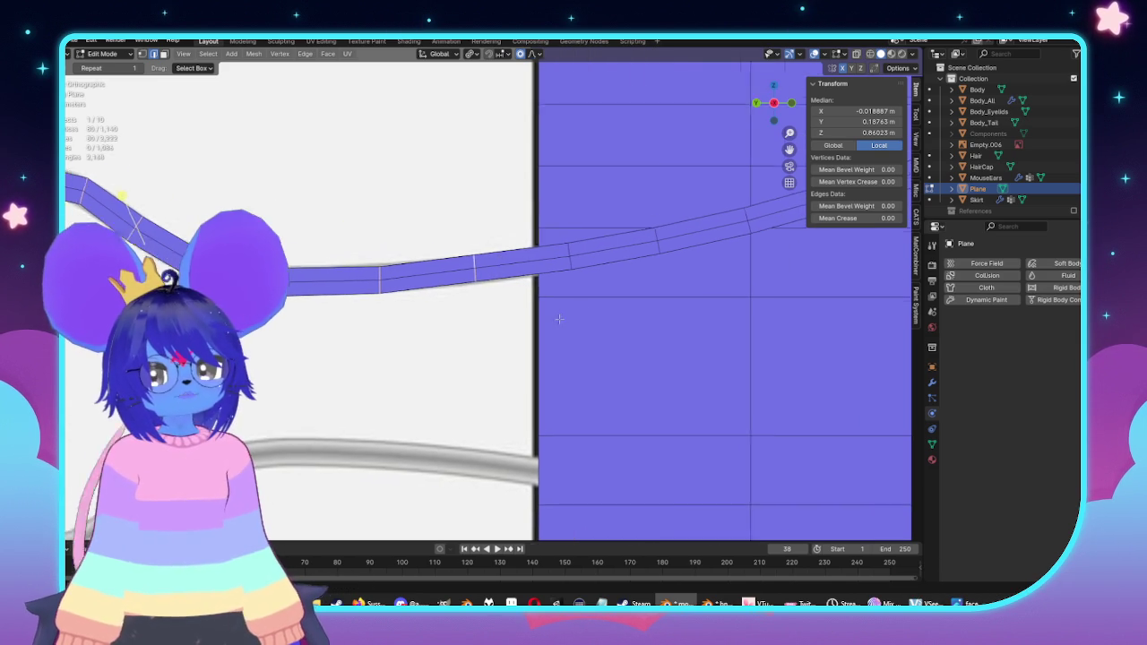
{"action": "middle_click_drag", "start_coordinate": [685, 252], "coordinate": [550, 277], "text": "shift"}
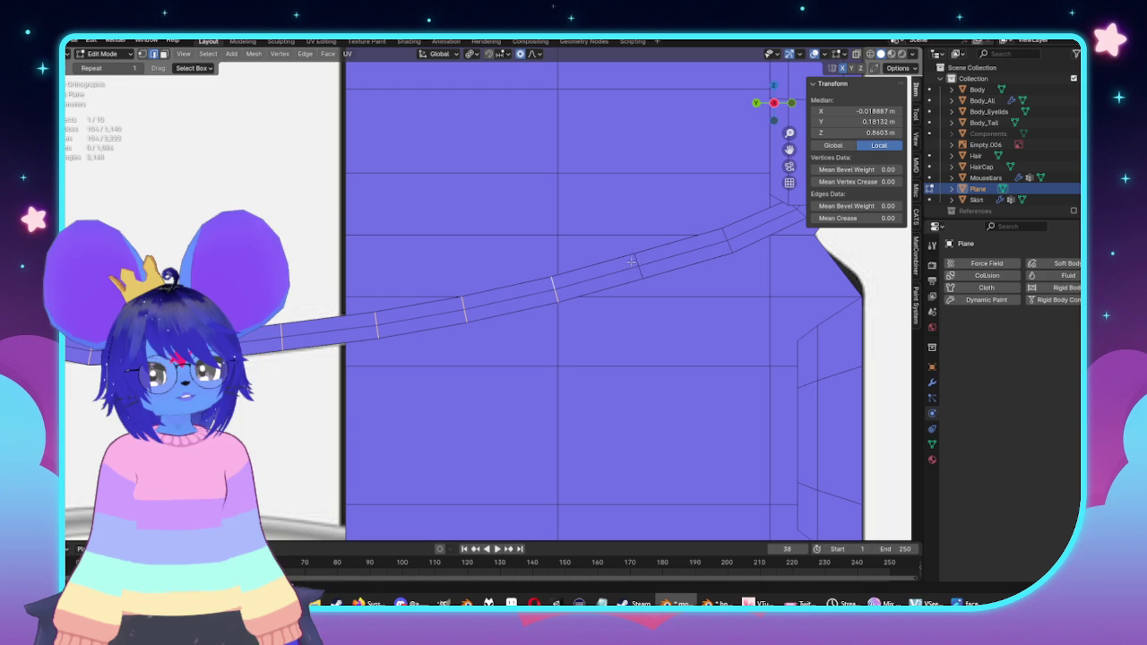
{"action": "middle_click_drag", "start_coordinate": [723, 233], "coordinate": [627, 262], "text": "shift"}
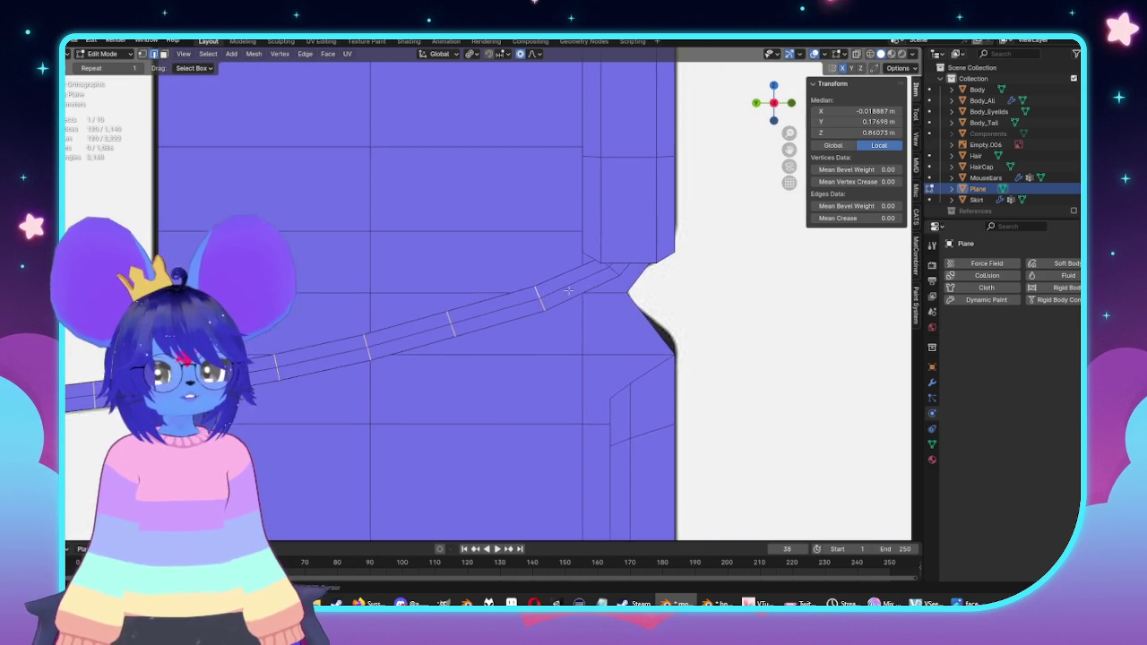
{"action": "key", "text": "alt+z"}
{"action": "key", "text": "alt+z"}
{"action": "scroll", "coordinate": [616, 267], "scroll_direction": "down", "scroll_amount": 2}
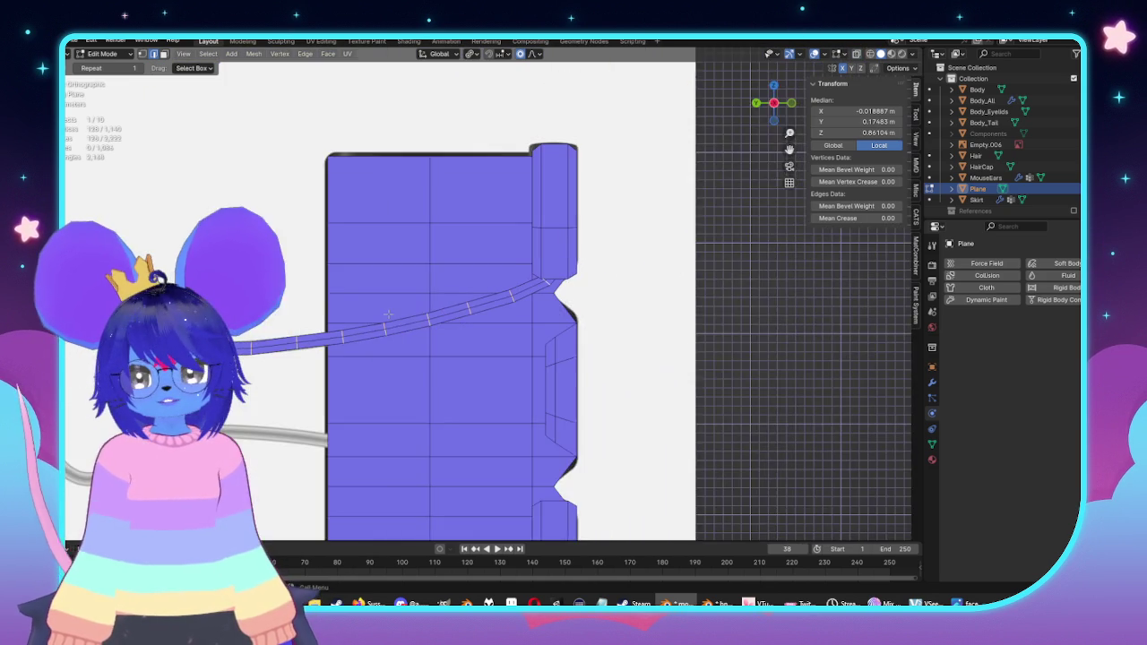
{"action": "scroll", "coordinate": [617, 267], "scroll_direction": "down", "scroll_amount": 2}
{"action": "left_click", "coordinate": [349, 251]}
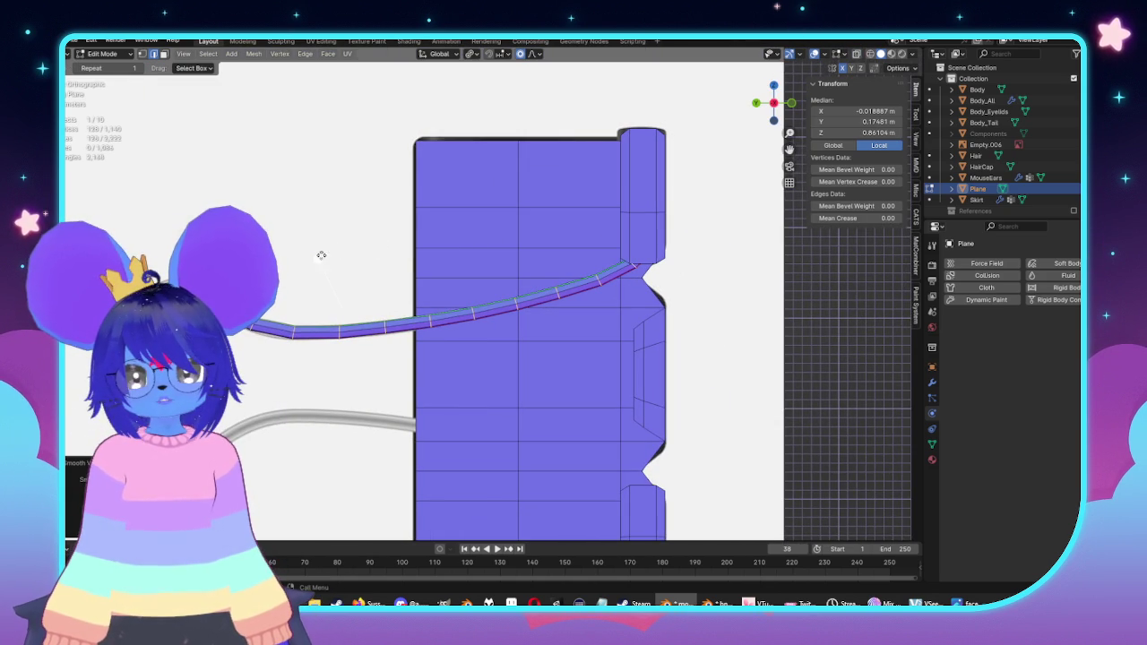
{"action": "left_click", "coordinate": [440, 265]}
{"action": "middle_click_drag", "start_coordinate": [322, 262], "coordinate": [443, 240], "text": "shift"}
{"action": "scroll", "coordinate": [556, 224], "scroll_direction": "up", "scroll_amount": 3}
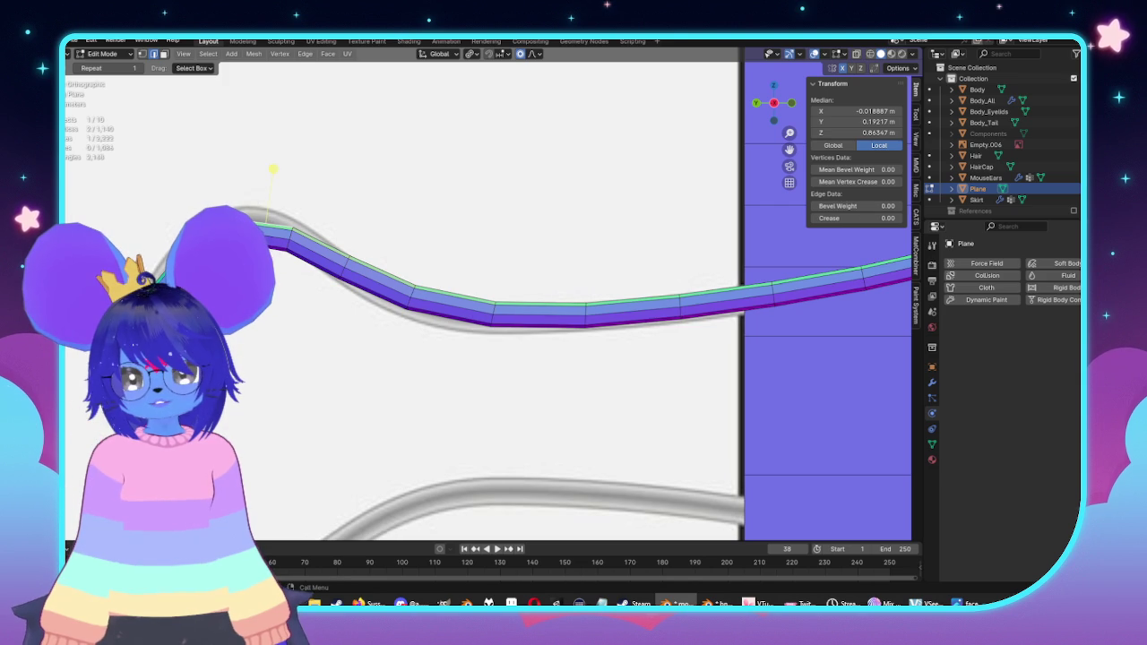
Step: Bend an edge on the strip's curve using a resized proportional-editing falloff
{"action": "key", "text": "alt+z"}
{"action": "left_click", "coordinate": [273, 168]}
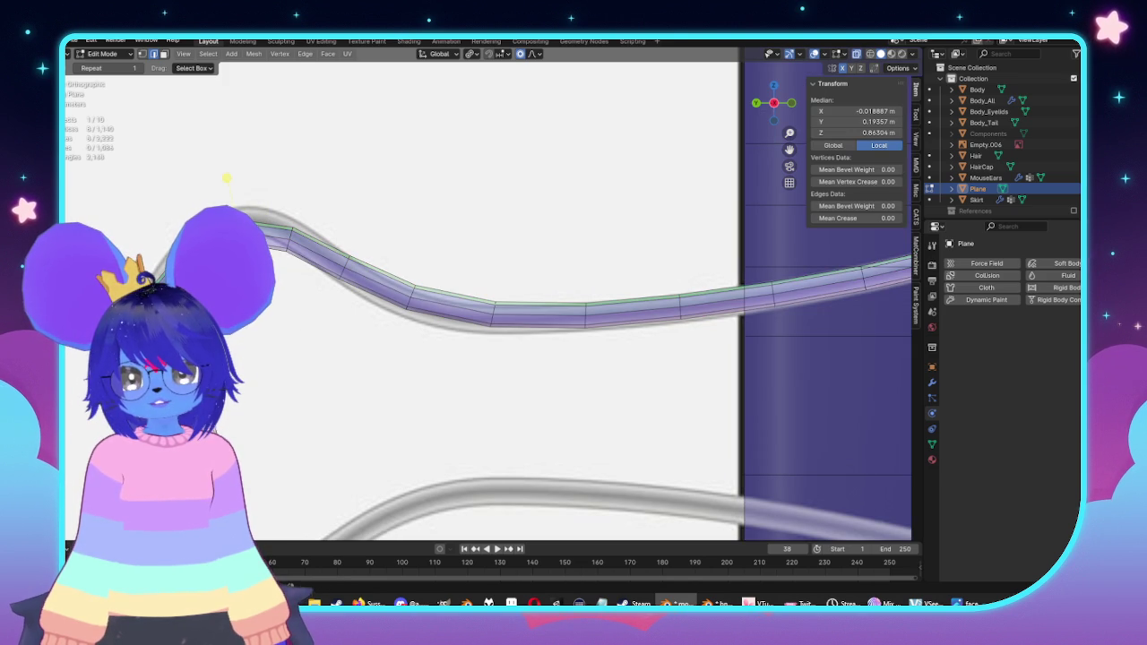
{"action": "key", "text": "g"}
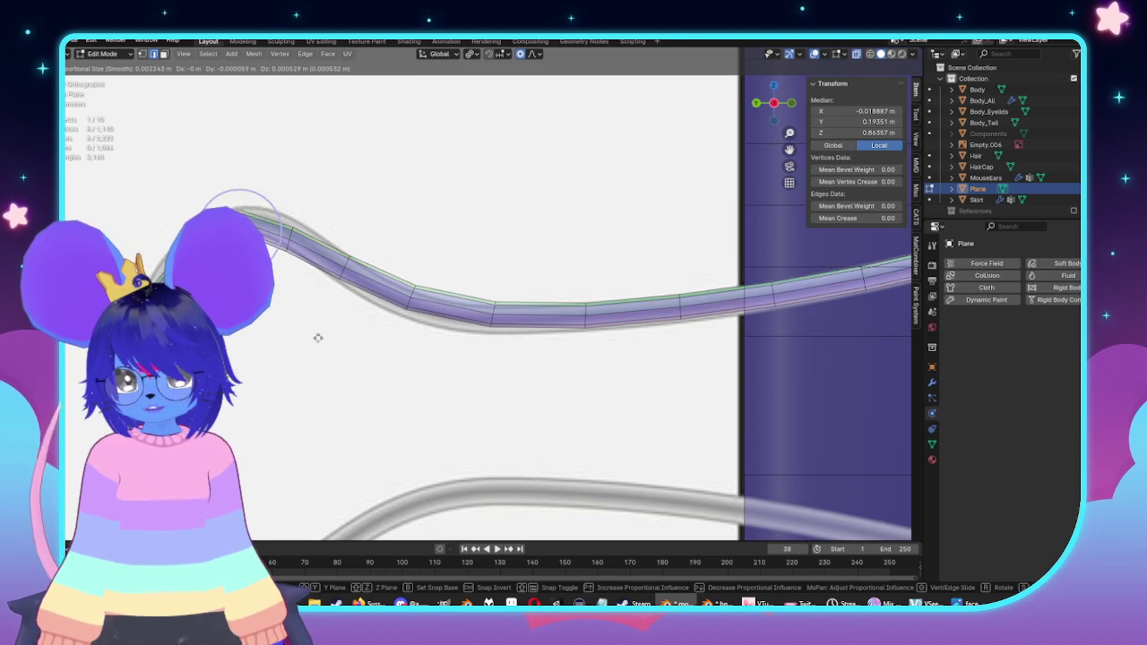
{"action": "scroll", "coordinate": [313, 332], "scroll_direction": "down", "scroll_amount": 3}
{"action": "scroll", "coordinate": [314, 334], "scroll_direction": "down", "scroll_amount": 3}
{"action": "scroll", "coordinate": [317, 335], "scroll_direction": "down", "scroll_amount": 2}
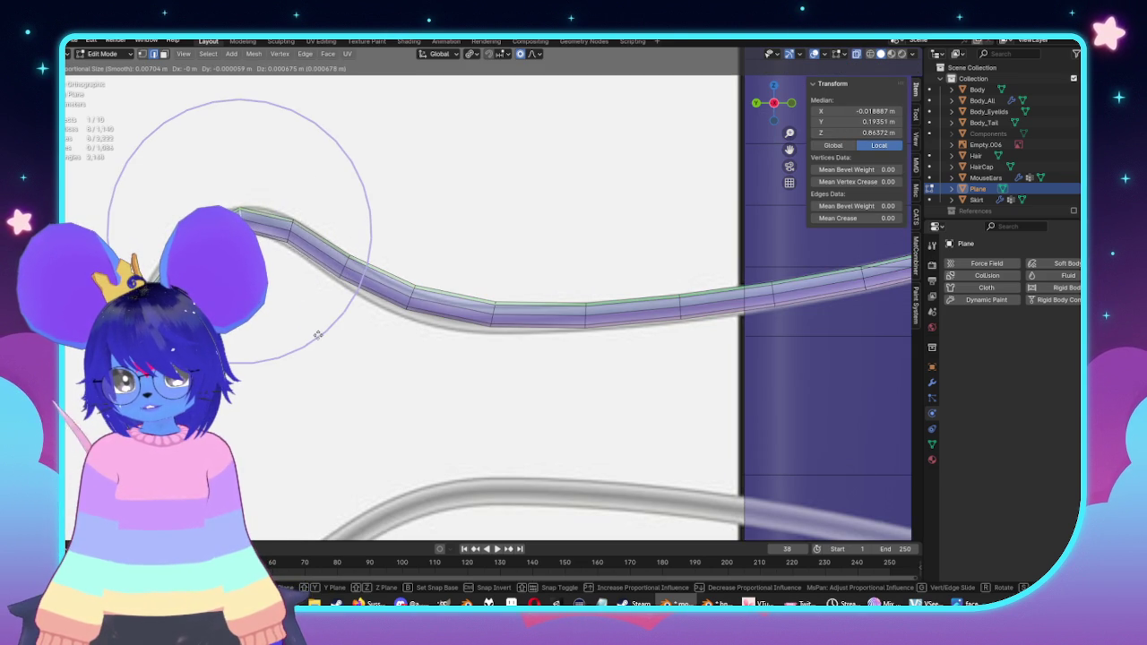
{"action": "left_click", "coordinate": [313, 334]}
Step: Shift a vertex on the strip's lower edge leftward to follow the guide curve
{"action": "key", "text": "alt+a"}
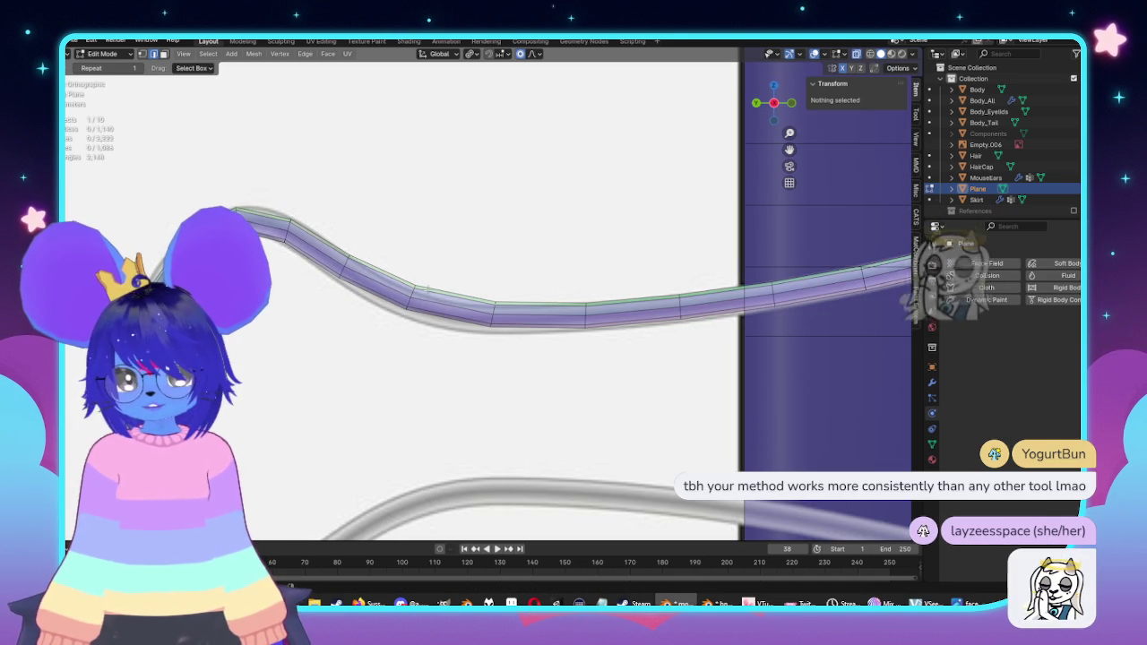
{"action": "left_click", "coordinate": [408, 303]}
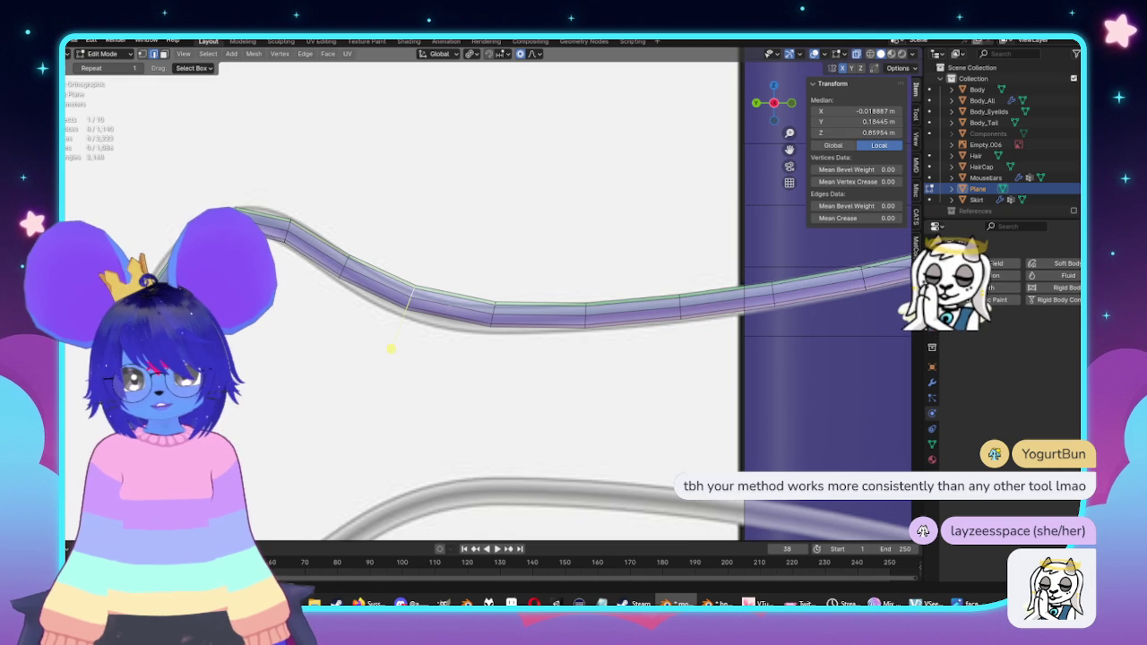
{"action": "key", "text": "g"}
{"action": "left_click", "coordinate": [592, 377]}
{"action": "right_click", "coordinate": [585, 370], "text": "ctrl"}
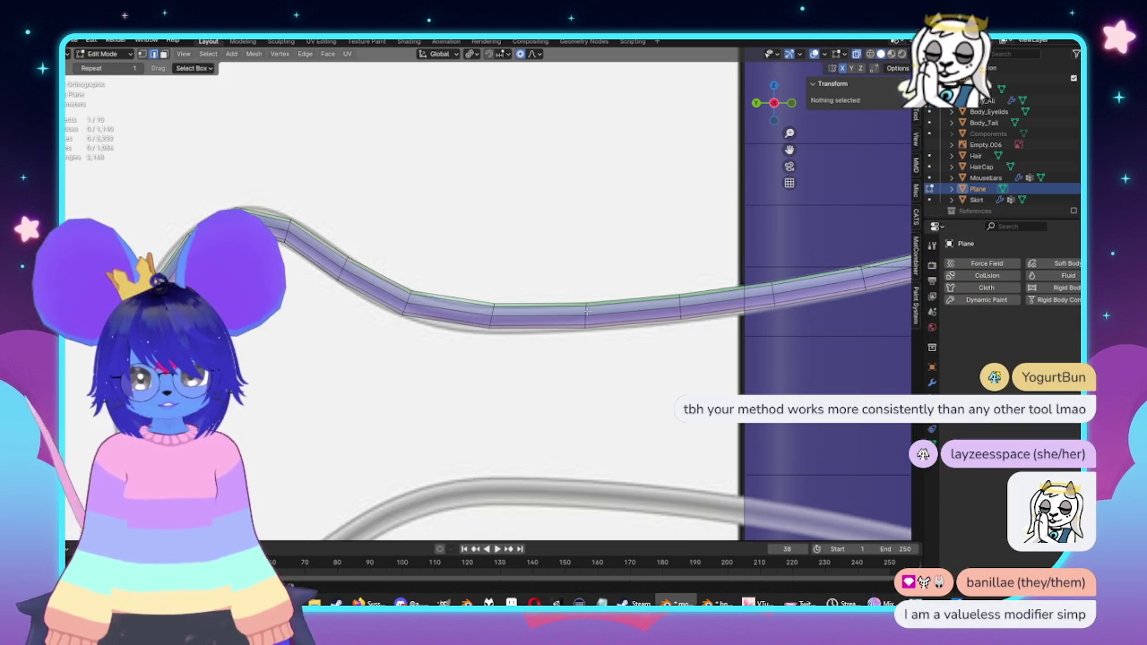
{"action": "key", "text": "g"}
{"action": "left_click", "coordinate": [594, 386]}
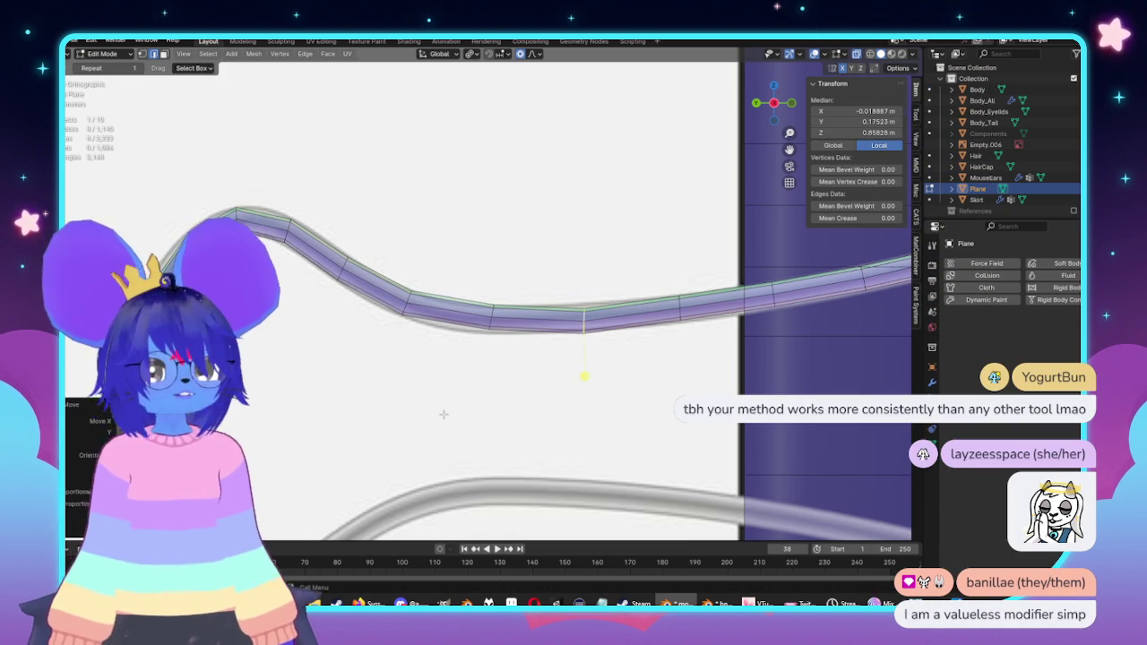
{"action": "key", "text": "g"}
{"action": "left_click", "coordinate": [345, 409]}
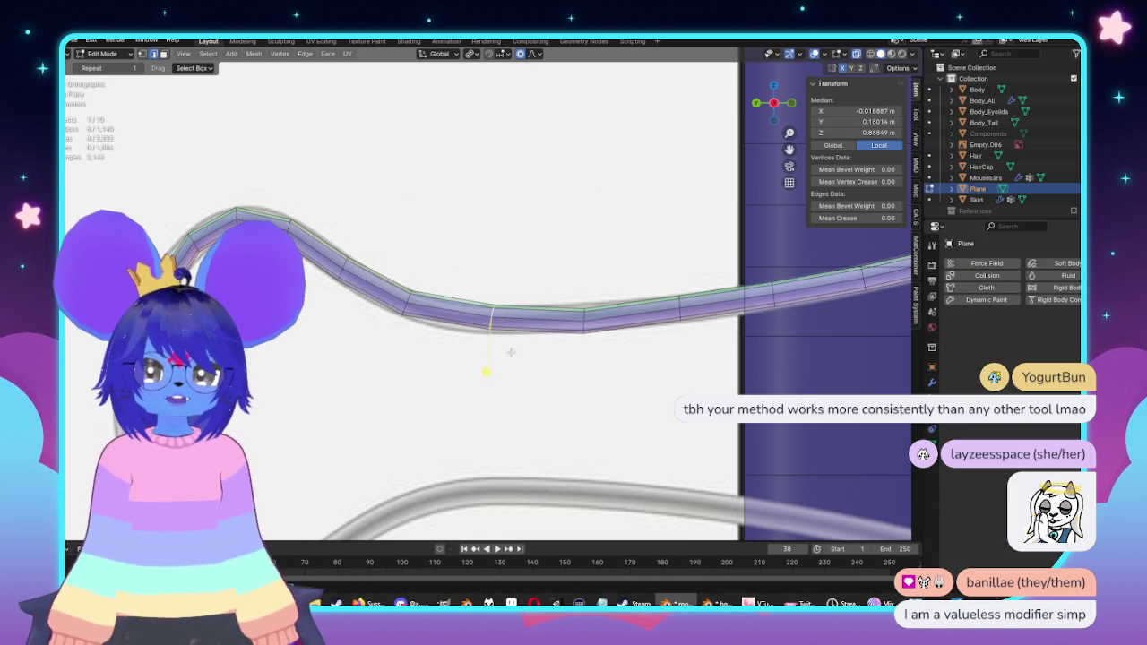
{"action": "key", "text": "g"}
{"action": "left_click", "coordinate": [525, 389]}
{"action": "middle_click_drag", "start_coordinate": [525, 389], "coordinate": [525, 423]}
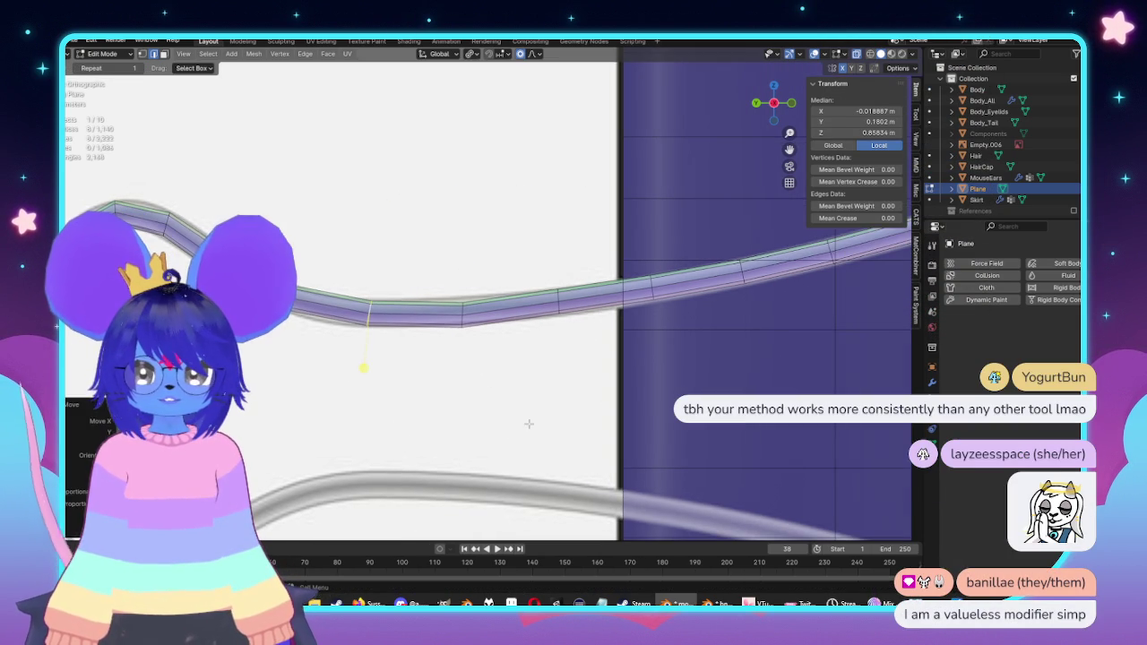
Step: Reshape the strip's curve by moving one vertex with proportional falloff
{"action": "key", "text": "alt+a"}
{"action": "left_click", "coordinate": [463, 312]}
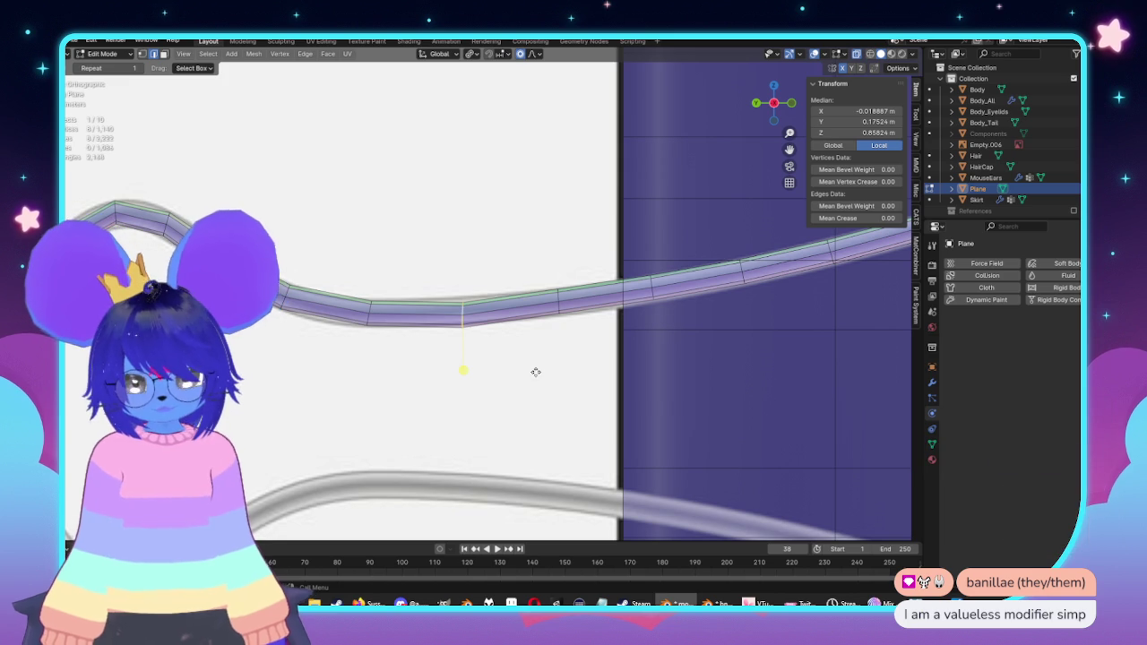
{"action": "key", "text": "g"}
{"action": "left_click", "coordinate": [534, 369]}
{"action": "middle_click_drag", "start_coordinate": [529, 365], "coordinate": [539, 292]}
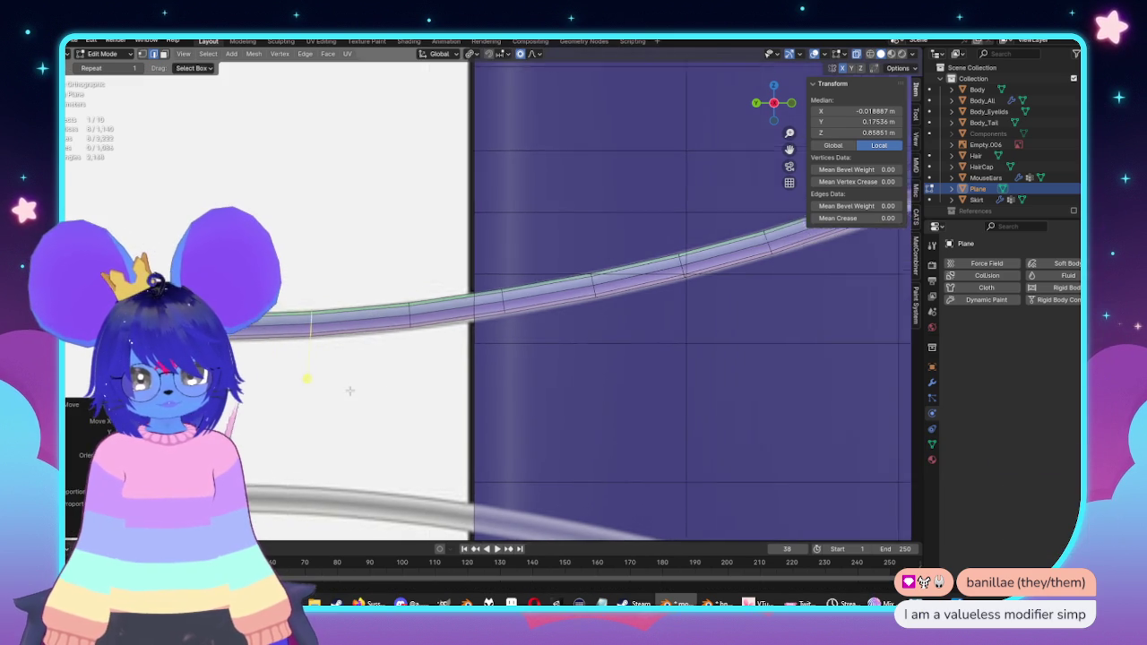
Step: Move the strip's end vertex to a new position using soft falloff
{"action": "key", "text": "alt+a"}
{"action": "scroll", "coordinate": [478, 244], "scroll_direction": "up", "scroll_amount": 3}
{"action": "left_click", "coordinate": [480, 239]}
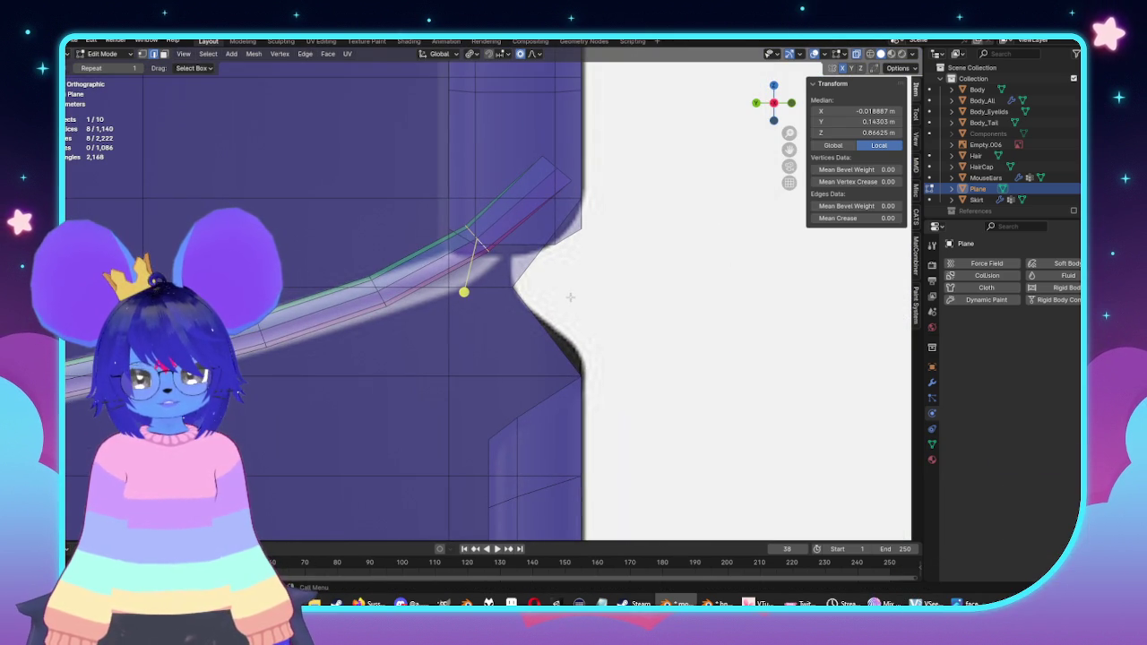
{"action": "key", "text": "g"}
{"action": "left_click", "coordinate": [572, 303]}
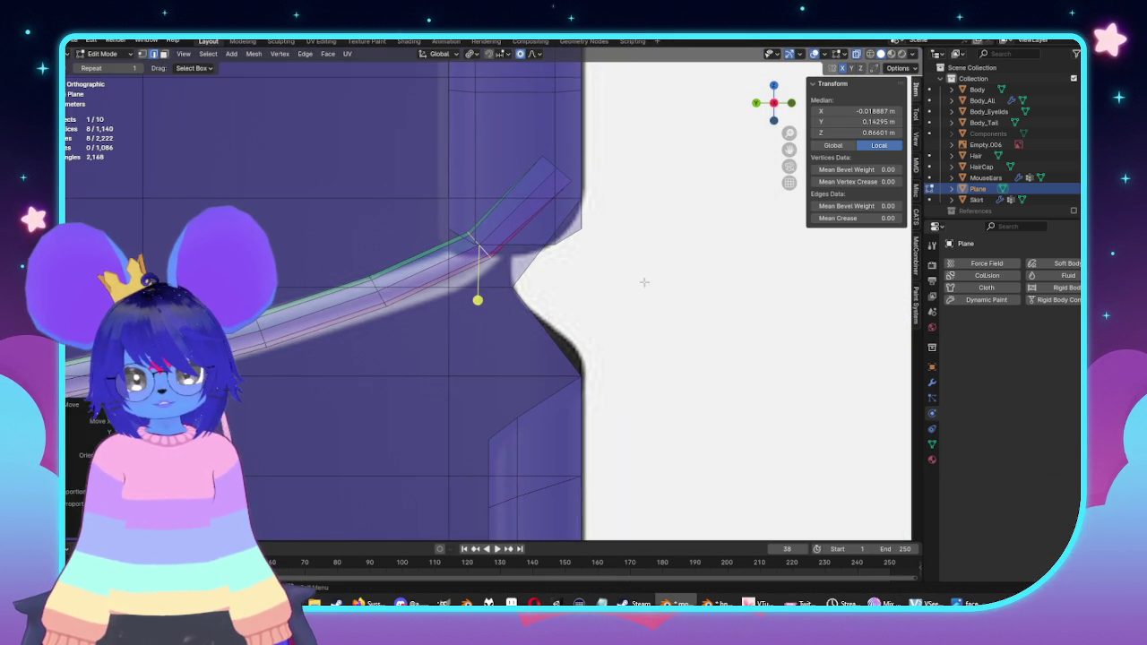
Step: Adjust a vertex near the strip's end slightly with soft falloff
{"action": "key", "text": "alt+a"}
{"action": "left_click", "coordinate": [402, 336]}
{"action": "key", "text": "g"}
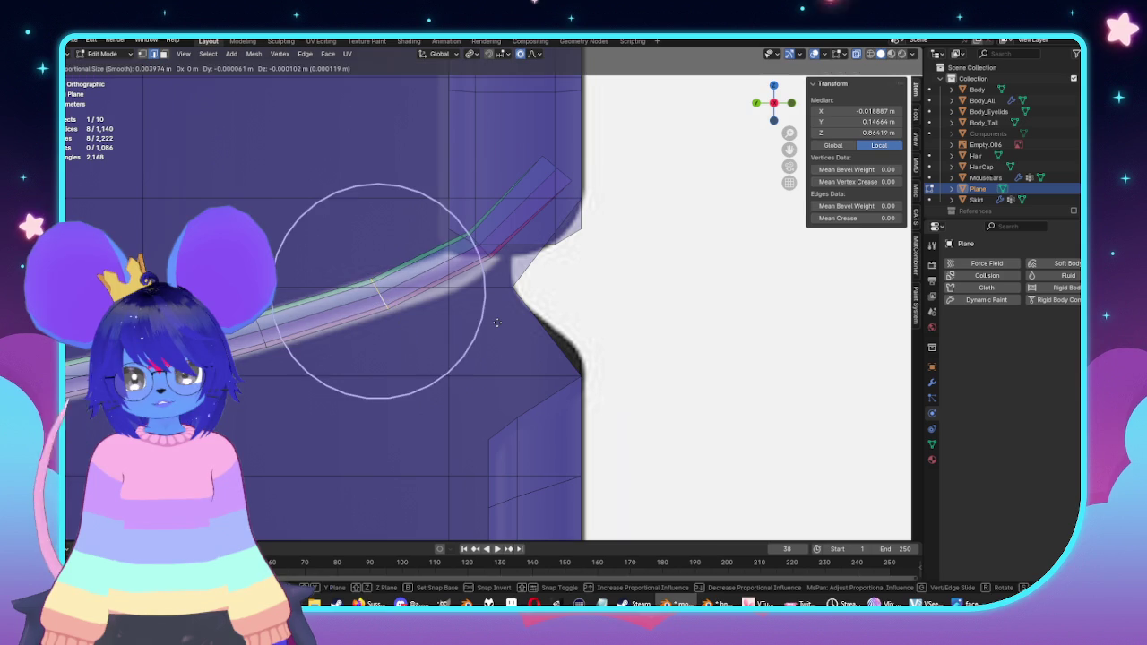
{"action": "left_click", "coordinate": [403, 340]}
{"action": "scroll", "coordinate": [448, 344], "scroll_direction": "down", "scroll_amount": 2}
{"action": "scroll", "coordinate": [448, 343], "scroll_direction": "down", "scroll_amount": 3}
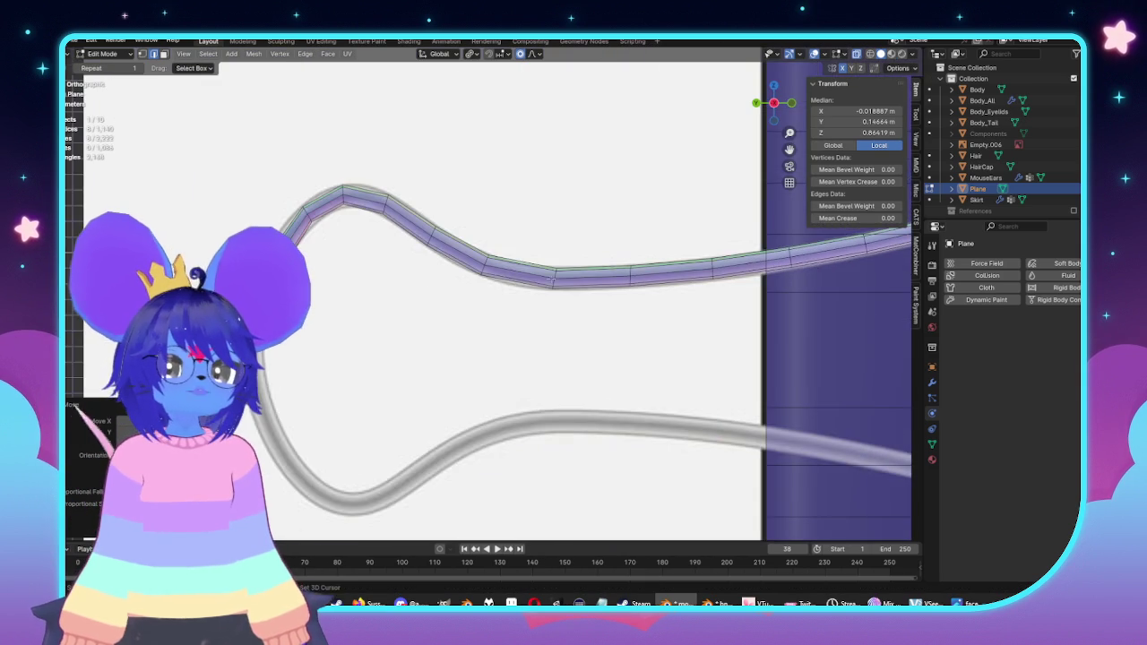
{"action": "middle_click_drag", "start_coordinate": [414, 274], "coordinate": [501, 323]}
{"action": "scroll", "coordinate": [466, 296], "scroll_direction": "up", "scroll_amount": 3}
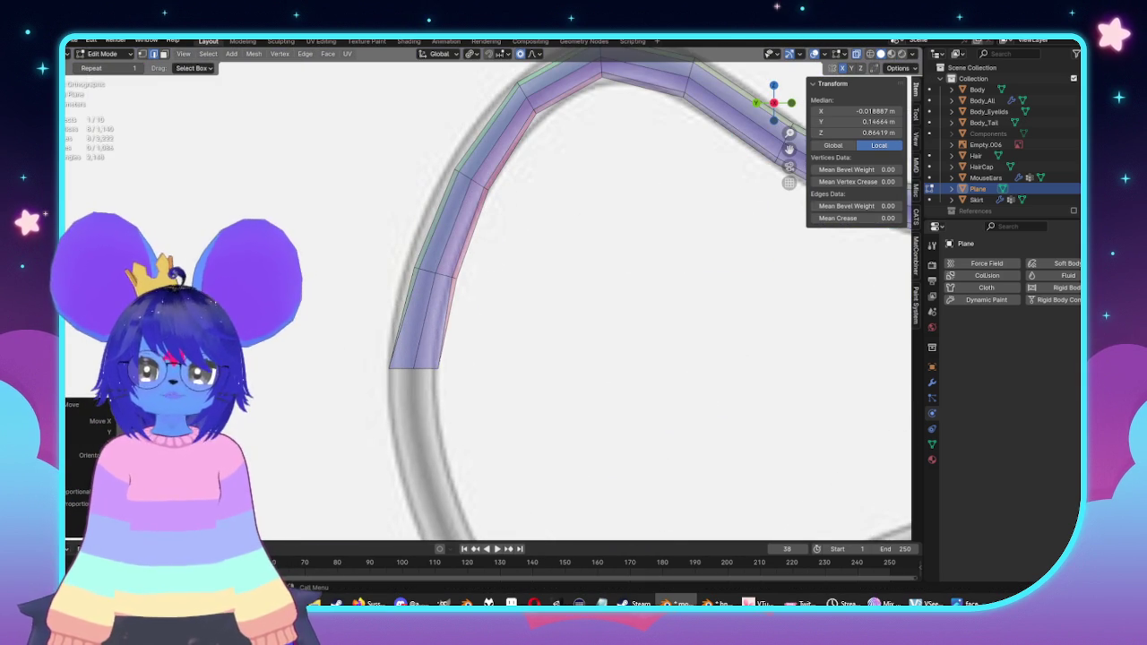
Step: Bend the loop at the strip's far end by moving its side edges with falloff
{"action": "key", "text": "alt+a"}
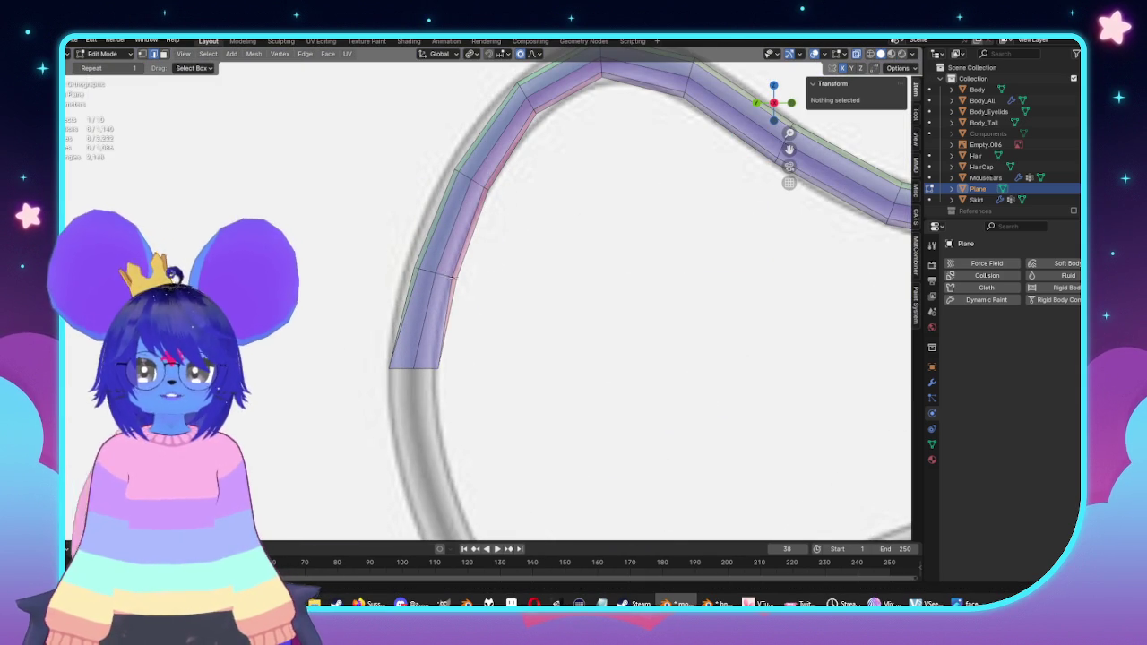
{"action": "left_click", "coordinate": [445, 277]}
{"action": "key", "text": "g"}
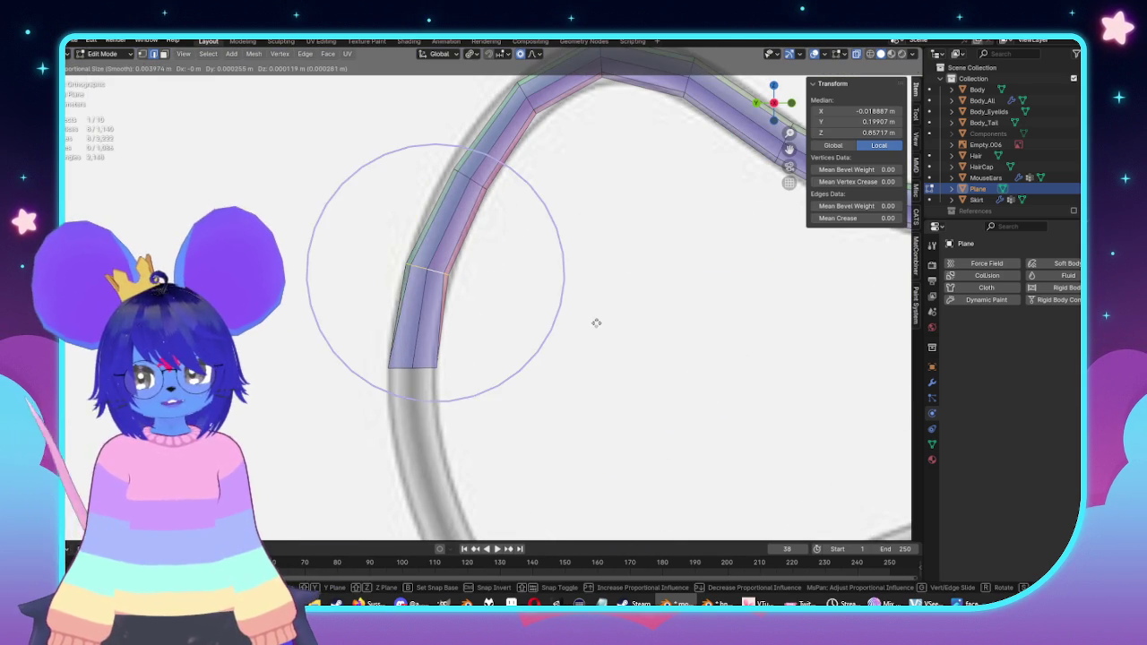
{"action": "left_click", "coordinate": [596, 323]}
{"action": "middle_click_drag", "start_coordinate": [411, 227], "coordinate": [398, 308], "text": "shift"}
{"action": "left_click", "coordinate": [284, 197]}
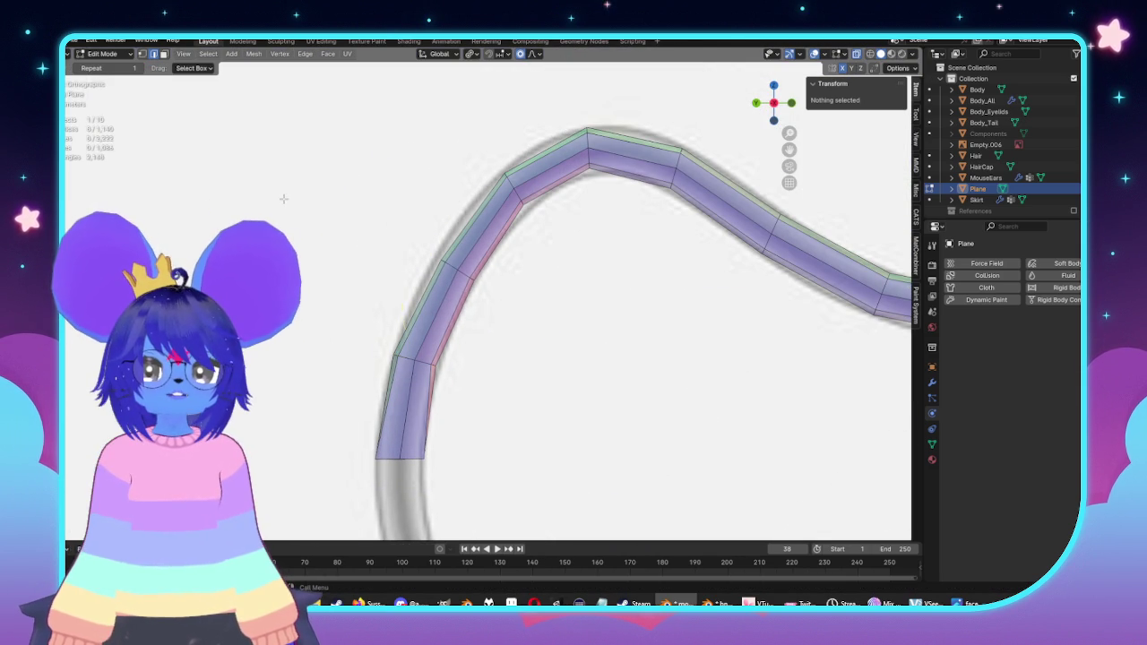
{"action": "left_click", "coordinate": [460, 272]}
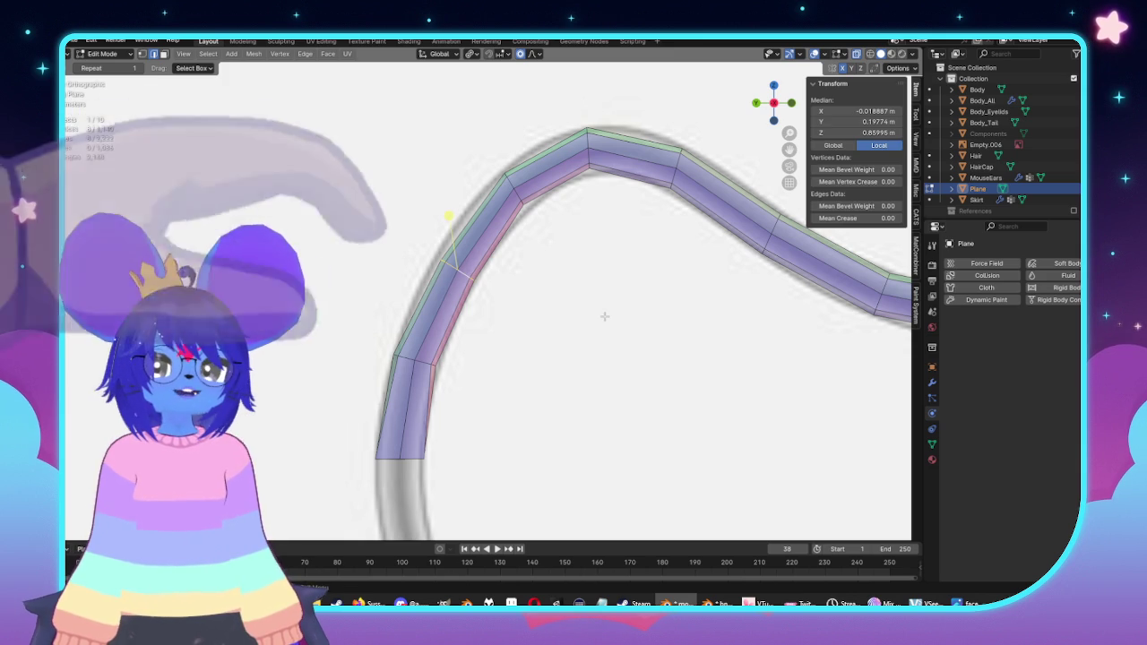
{"action": "key", "text": "g"}
{"action": "left_click", "coordinate": [601, 313]}
{"action": "mouse_move", "coordinate": [596, 313]}
{"action": "middle_mouse_down"}
{"action": "mouse_move", "coordinate": [511, 288]}
{"action": "mouse_move", "coordinate": [607, 313]}
{"action": "middle_mouse_up"}
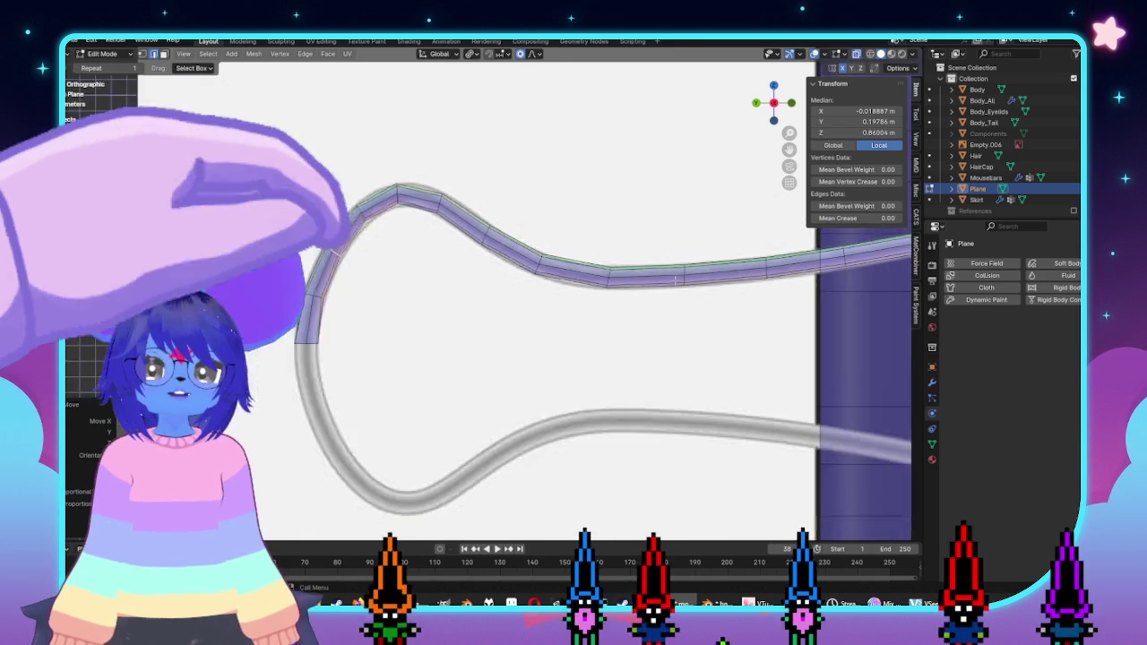
Step: Flip the lower handle wire 180° around Y and move it down along Z
{"action": "key", "text": "l"}
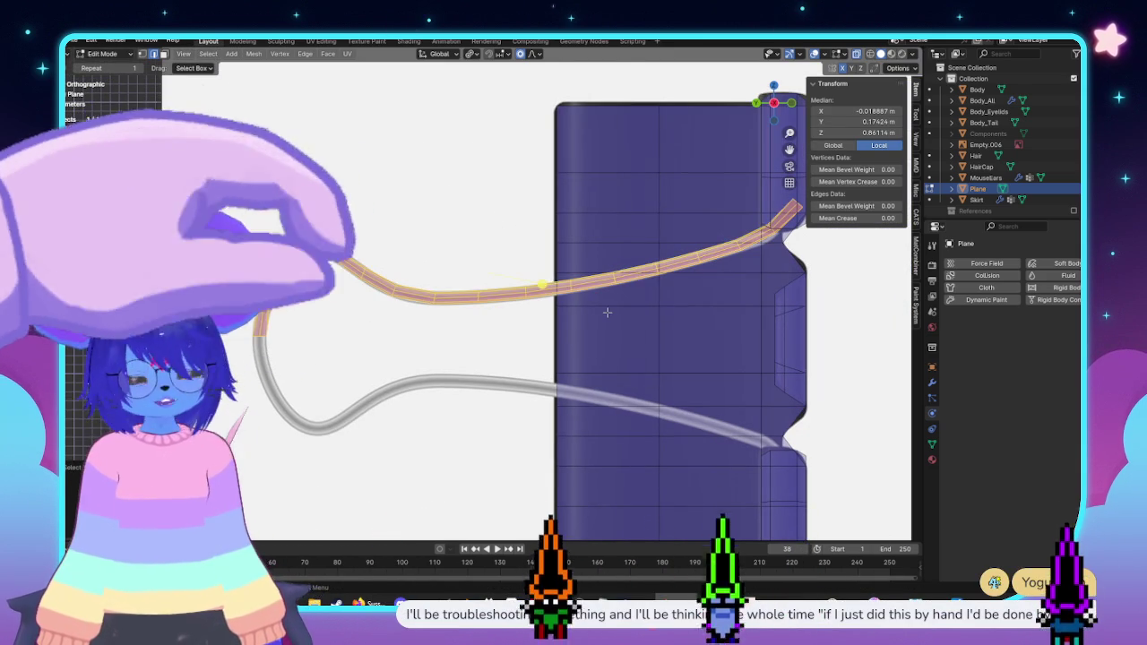
{"action": "middle_click_drag", "start_coordinate": [615, 274], "coordinate": [657, 235], "text": "shift"}
{"action": "key", "text": "g"}
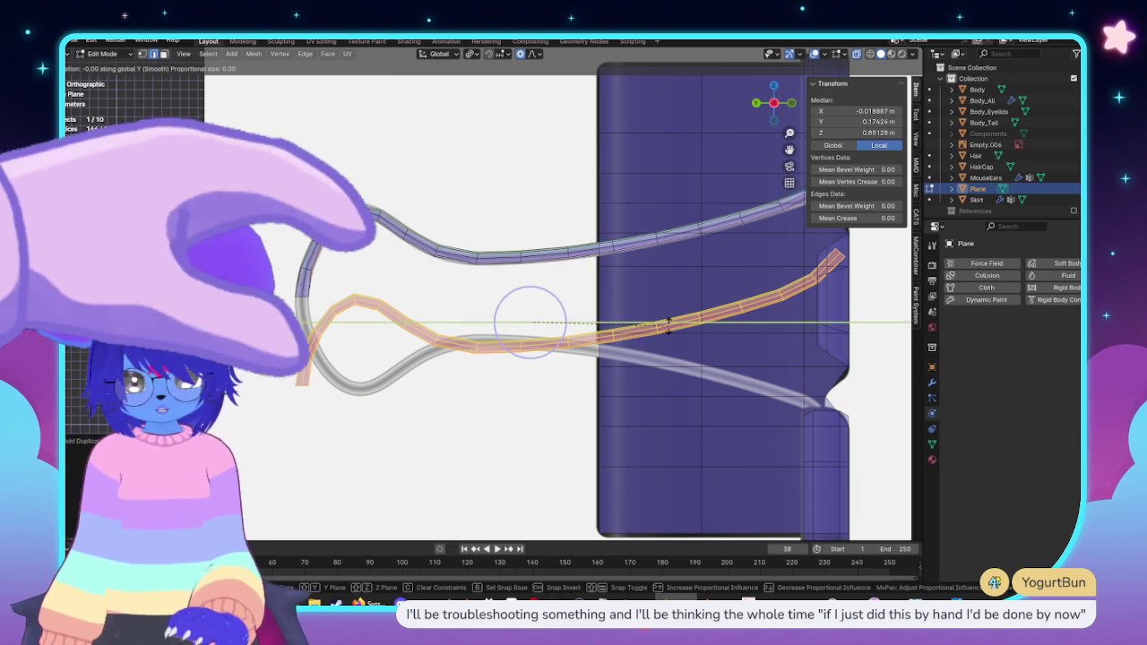
{"action": "type", "text": "y180"}
{"action": "key", "text": "Return"}
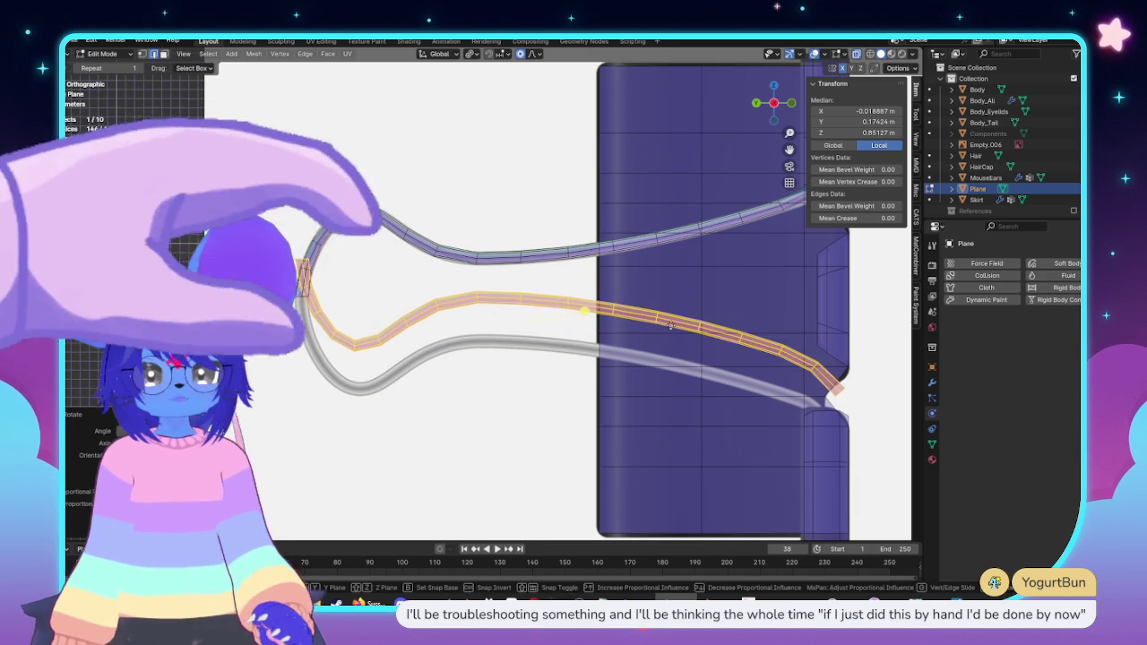
{"action": "key", "text": "g"}
{"action": "key", "text": "z"}
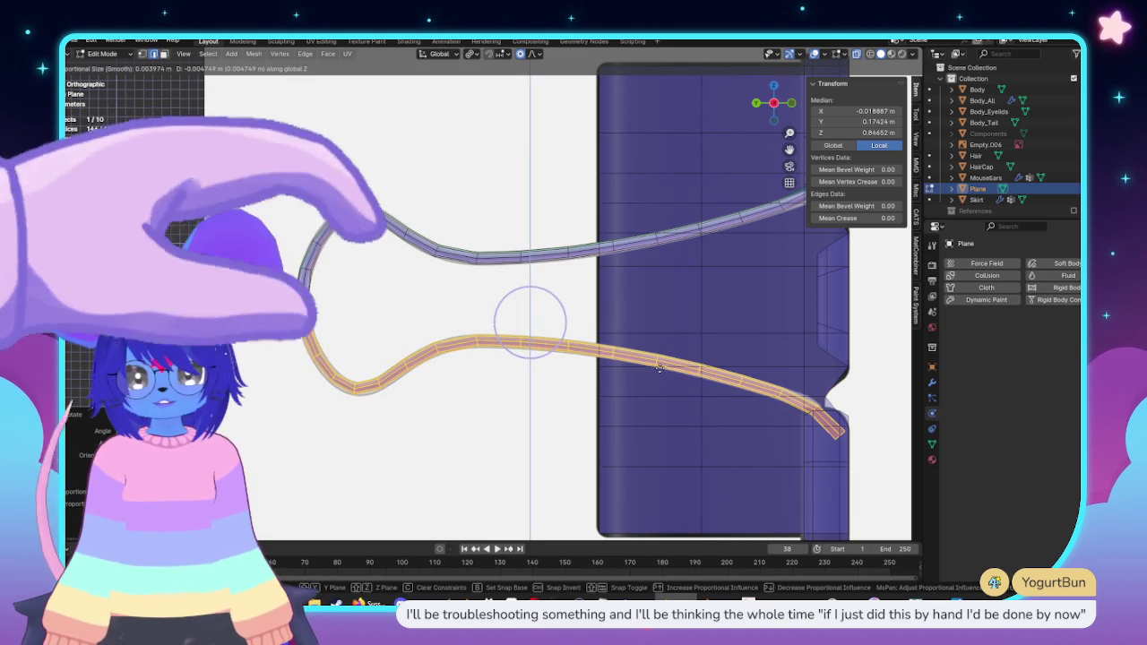
{"action": "left_click", "coordinate": [658, 368]}
Step: In X-ray, box-select the joining ring at the loop's left end and rescale it
{"action": "scroll", "coordinate": [389, 328], "scroll_direction": "up", "scroll_amount": 3}
{"action": "middle_click_drag", "start_coordinate": [389, 327], "coordinate": [439, 319]}
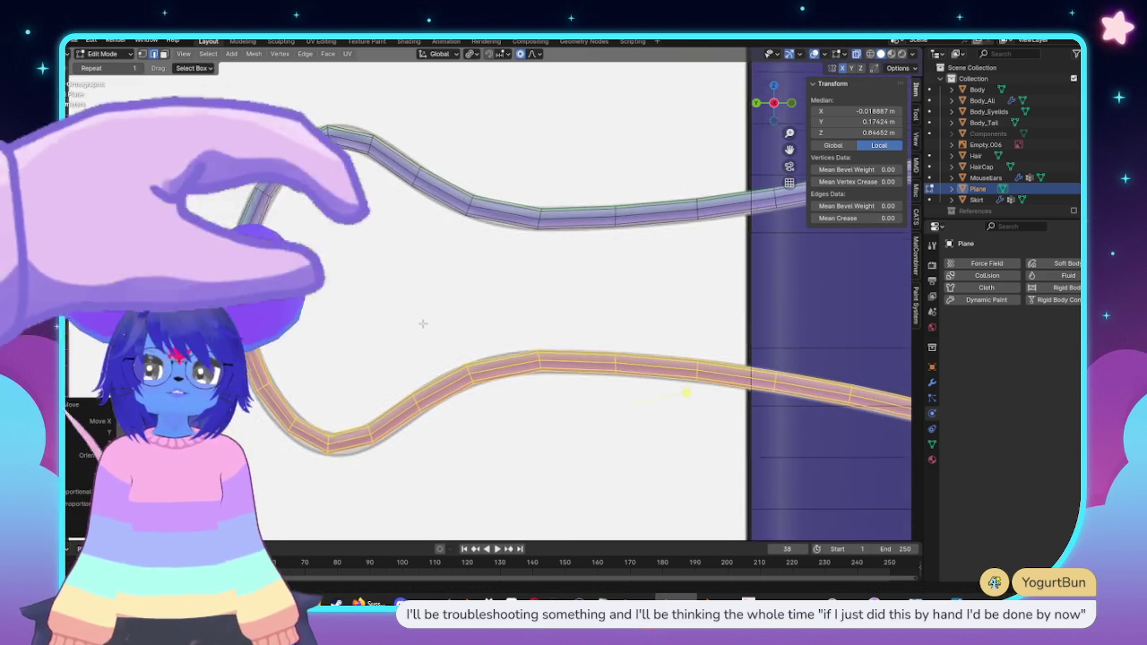
{"action": "key", "text": "Home"}
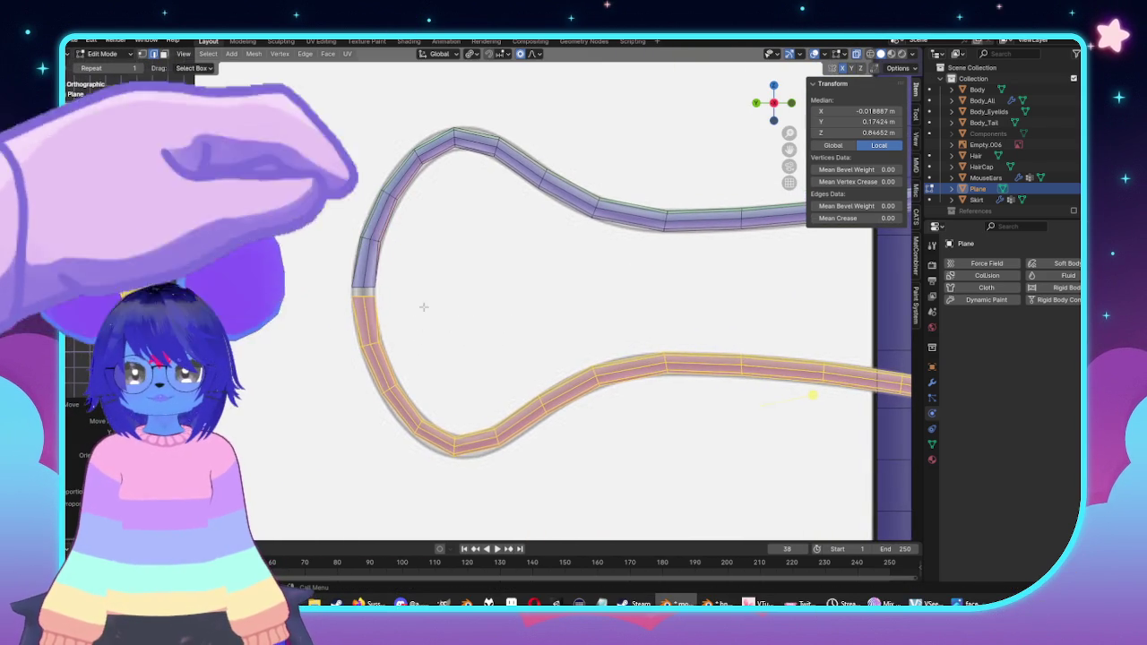
{"action": "left_click", "coordinate": [400, 296]}
{"action": "scroll", "coordinate": [399, 296], "scroll_direction": "up", "scroll_amount": 2}
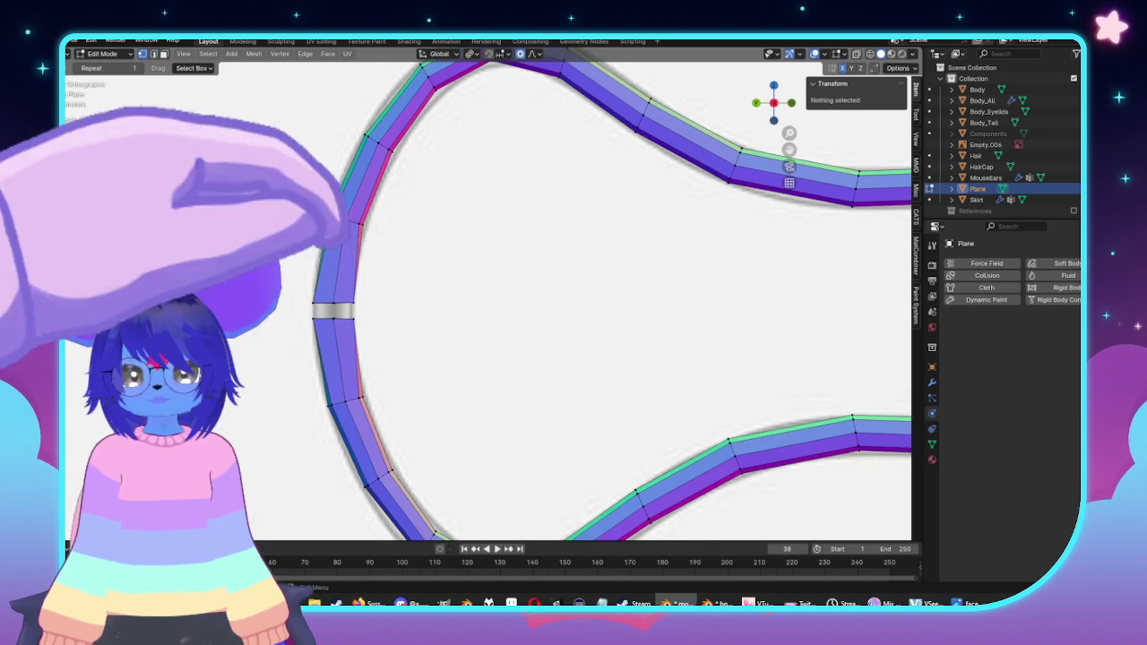
{"action": "key", "text": "alt+z"}
{"action": "left_click_drag", "start_coordinate": [320, 267], "coordinate": [387, 310]}
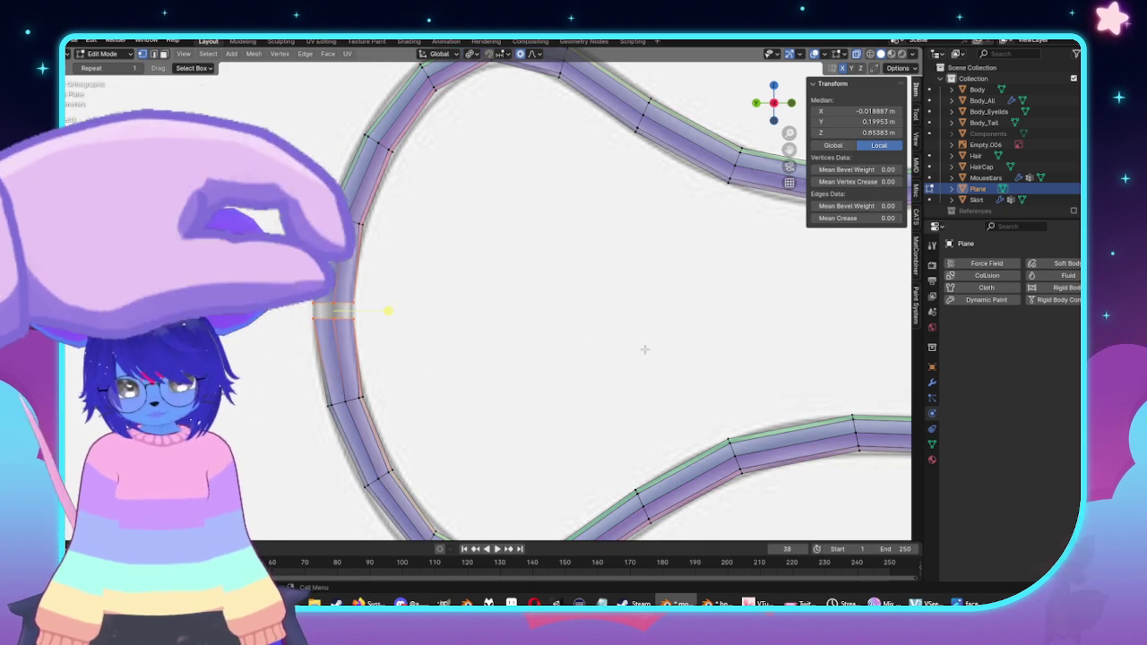
{"action": "key", "text": "s"}
{"action": "left_click", "coordinate": [552, 360]}
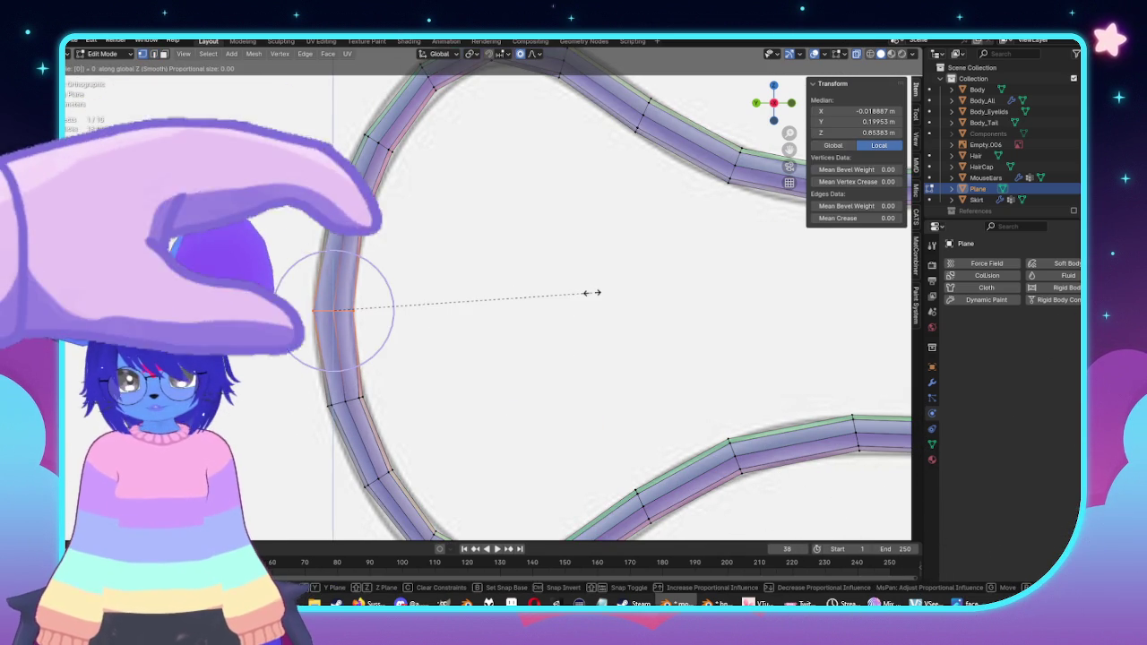
{"action": "left_click", "coordinate": [591, 292]}
{"action": "key", "text": "KP_Decimal"}
{"action": "middle_click_drag", "start_coordinate": [381, 277], "coordinate": [438, 380]}
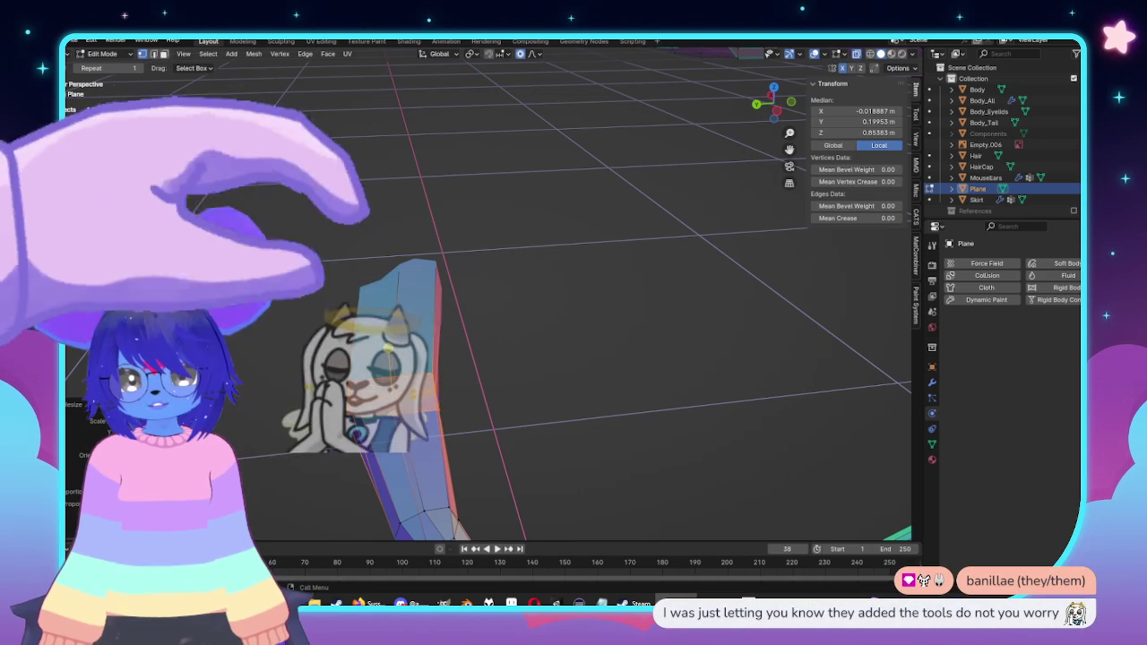
Step: Select the linked wire loop in top view and merge by distance, removing 8 duplicate vertices
{"action": "left_click", "coordinate": [430, 394]}
{"action": "key", "text": "x"}
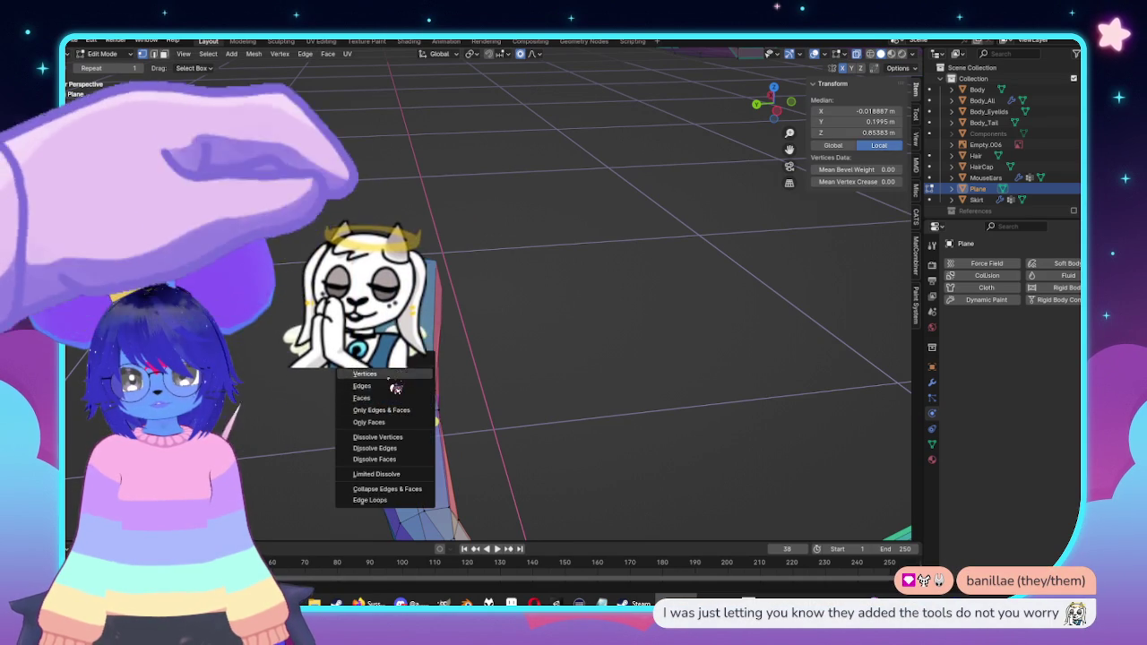
{"action": "left_click", "coordinate": [424, 408]}
{"action": "key", "text": "KP_7"}
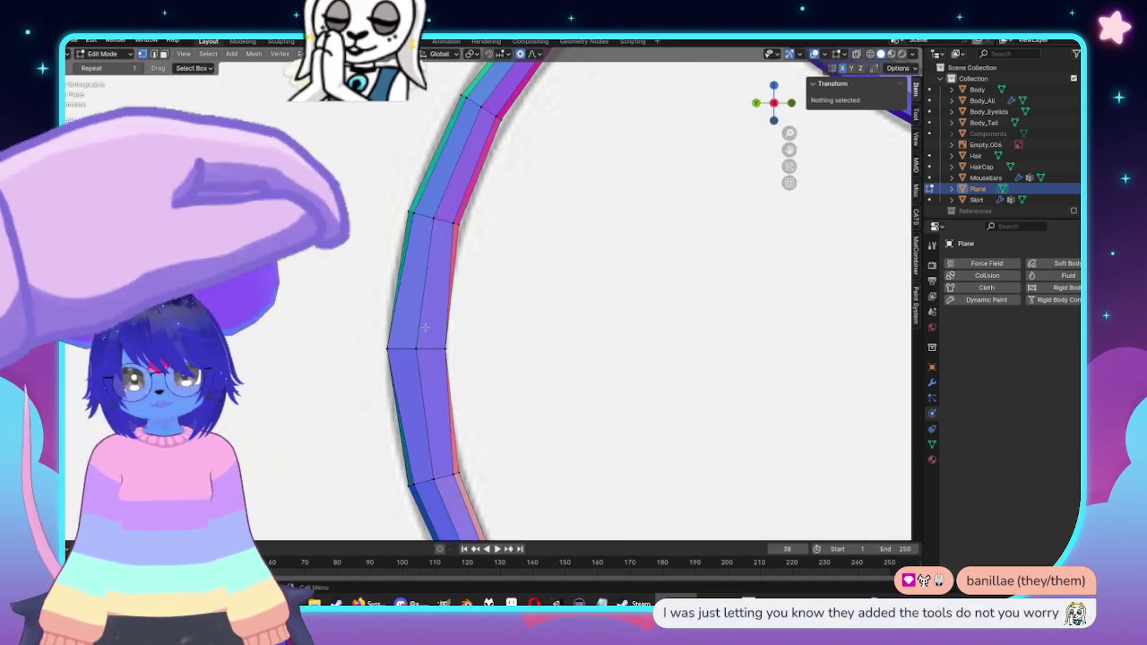
{"action": "left_click", "coordinate": [496, 334]}
{"action": "key", "text": "ctrl+l"}
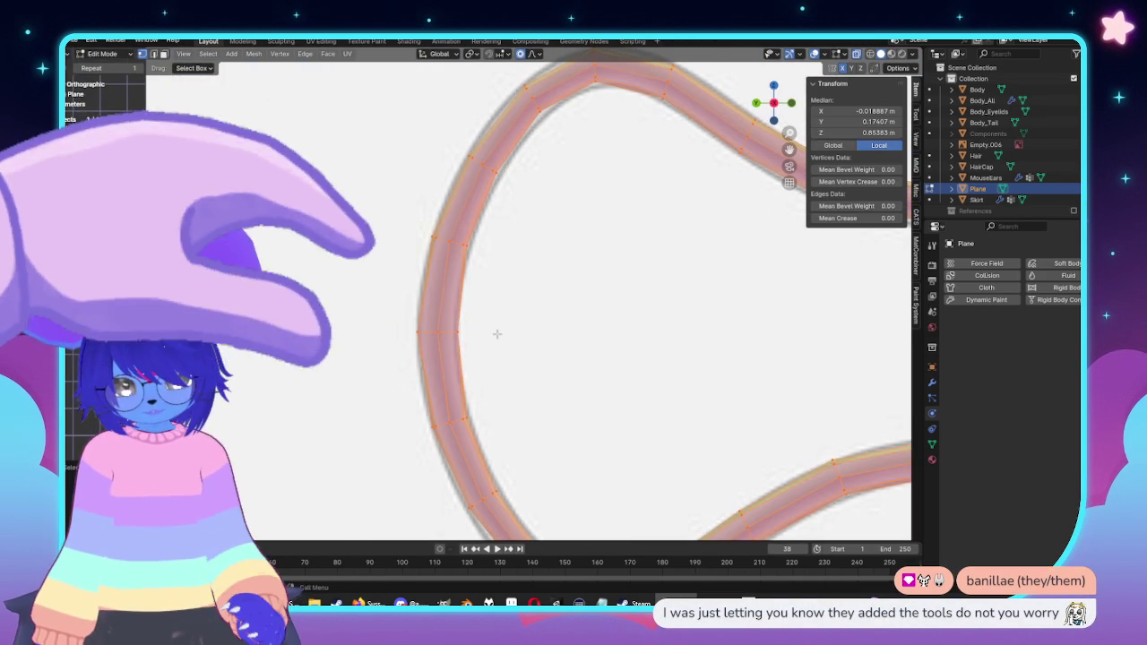
{"action": "key", "text": "m"}
{"action": "left_click", "coordinate": [475, 375]}
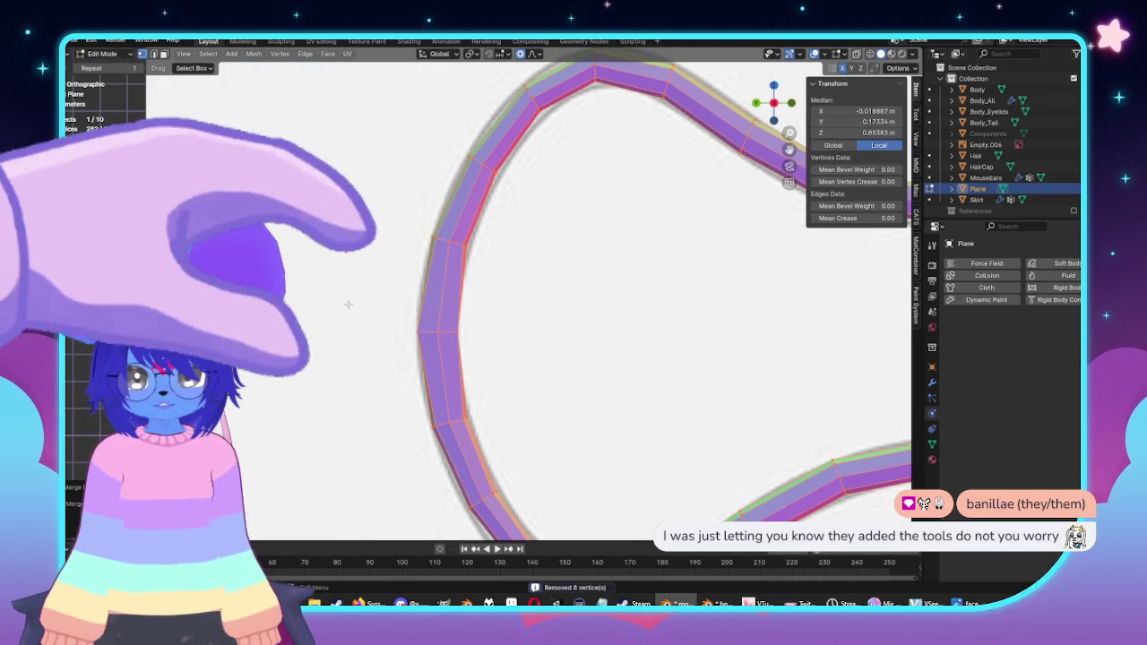
Step: Bend out the loop's left-end edge along Y with proportional falloff
{"action": "left_click_drag", "start_coordinate": [512, 350], "coordinate": [513, 349]}
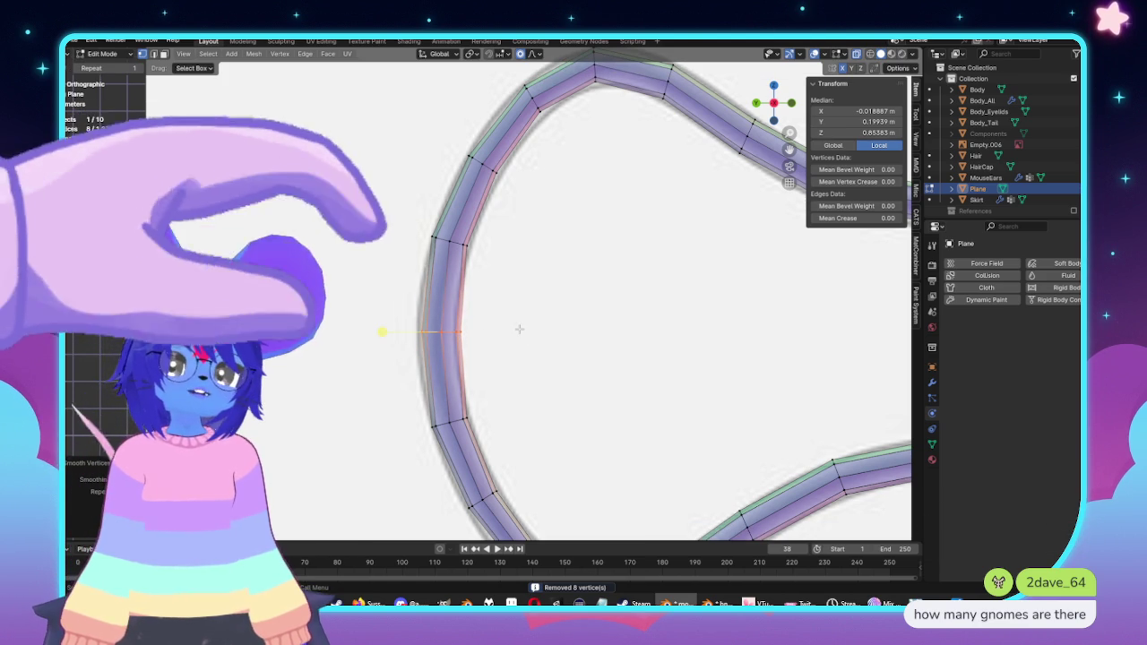
{"action": "key", "text": "g"}
{"action": "left_click", "coordinate": [525, 331]}
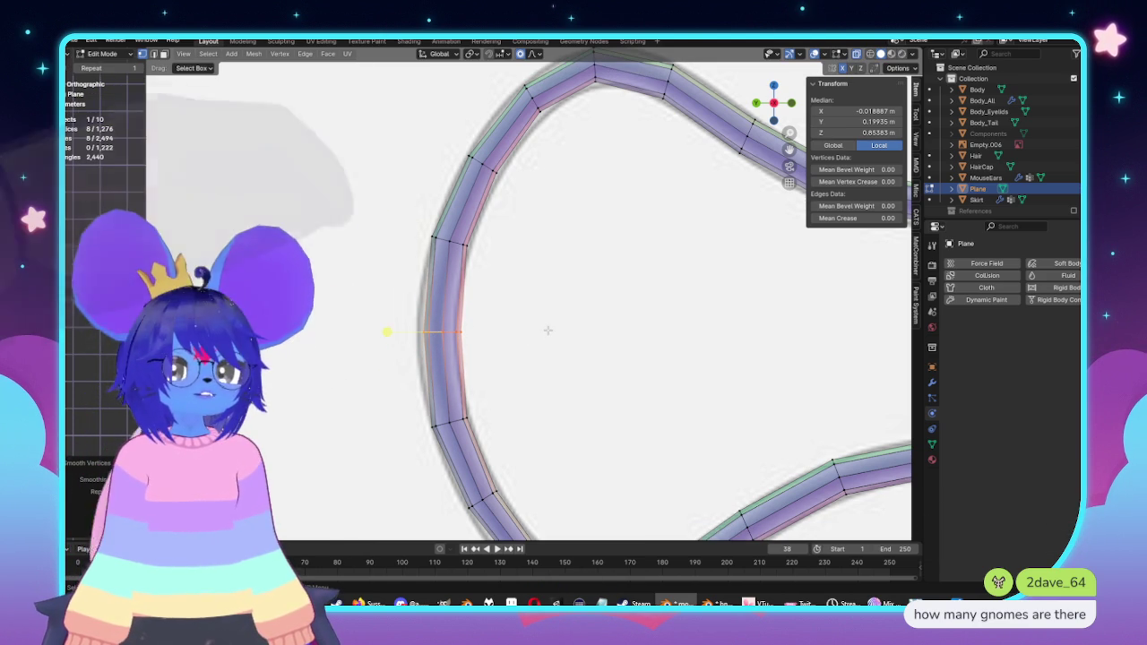
{"action": "key", "text": "g"}
{"action": "key", "text": "y"}
{"action": "scroll", "coordinate": [540, 329], "scroll_direction": "down", "scroll_amount": 3}
{"action": "left_click", "coordinate": [540, 329]}
{"action": "scroll", "coordinate": [540, 329], "scroll_direction": "down", "scroll_amount": 5}
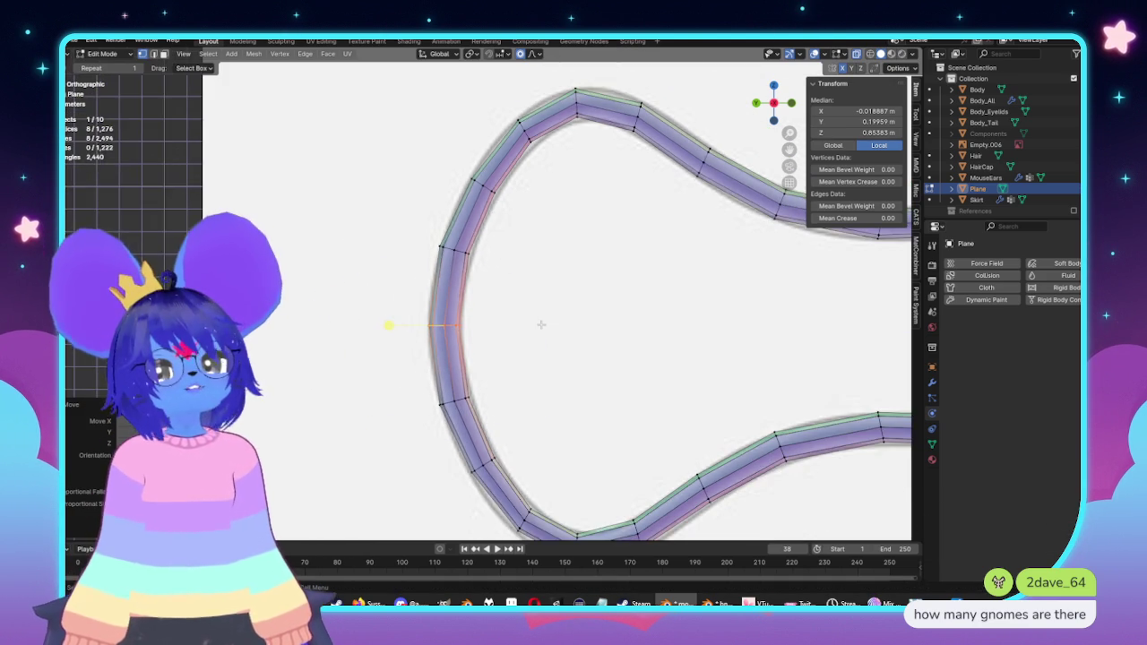
Step: Reshape the loop's top curve and slide its peak vertex along the wire
{"action": "middle_click_drag", "start_coordinate": [455, 328], "coordinate": [473, 308]}
{"action": "scroll", "coordinate": [484, 269], "scroll_direction": "up", "scroll_amount": 4}
{"action": "middle_click_drag", "start_coordinate": [494, 240], "coordinate": [530, 311]}
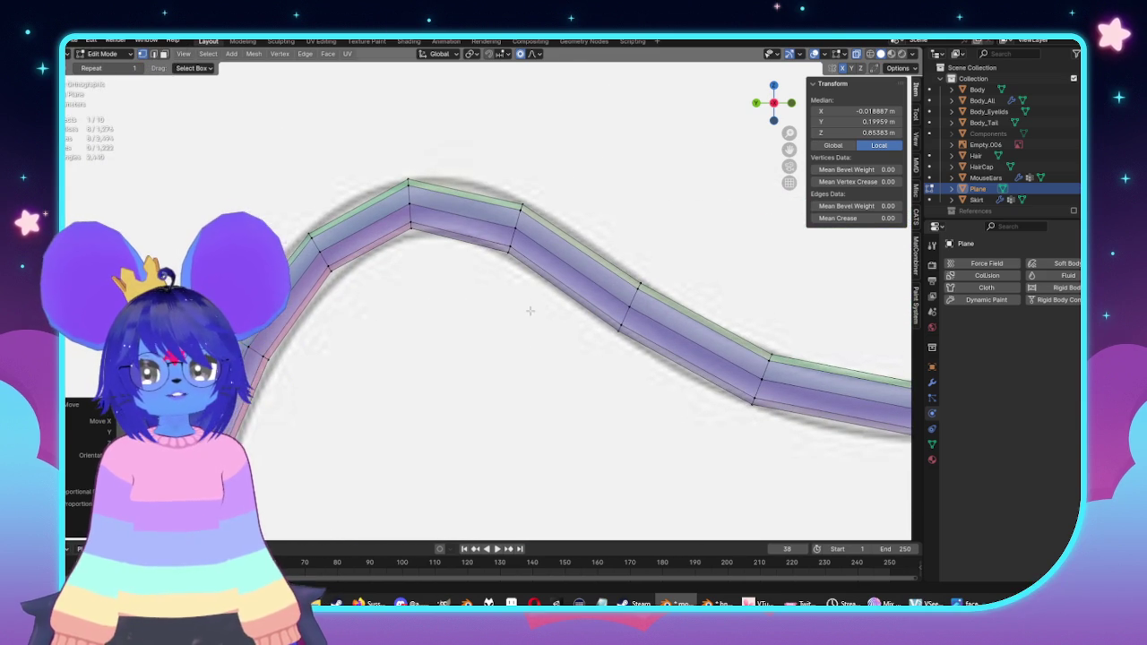
{"action": "left_click", "coordinate": [520, 173]}
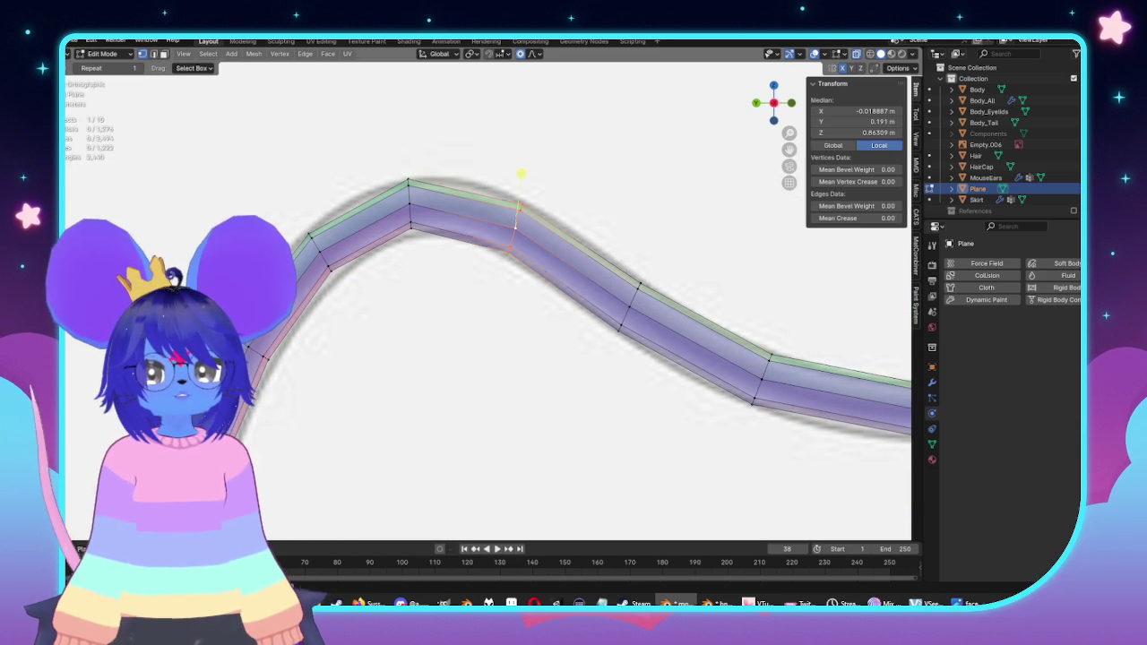
{"action": "key", "text": "g"}
{"action": "left_click", "coordinate": [565, 335]}
{"action": "left_click", "coordinate": [431, 270]}
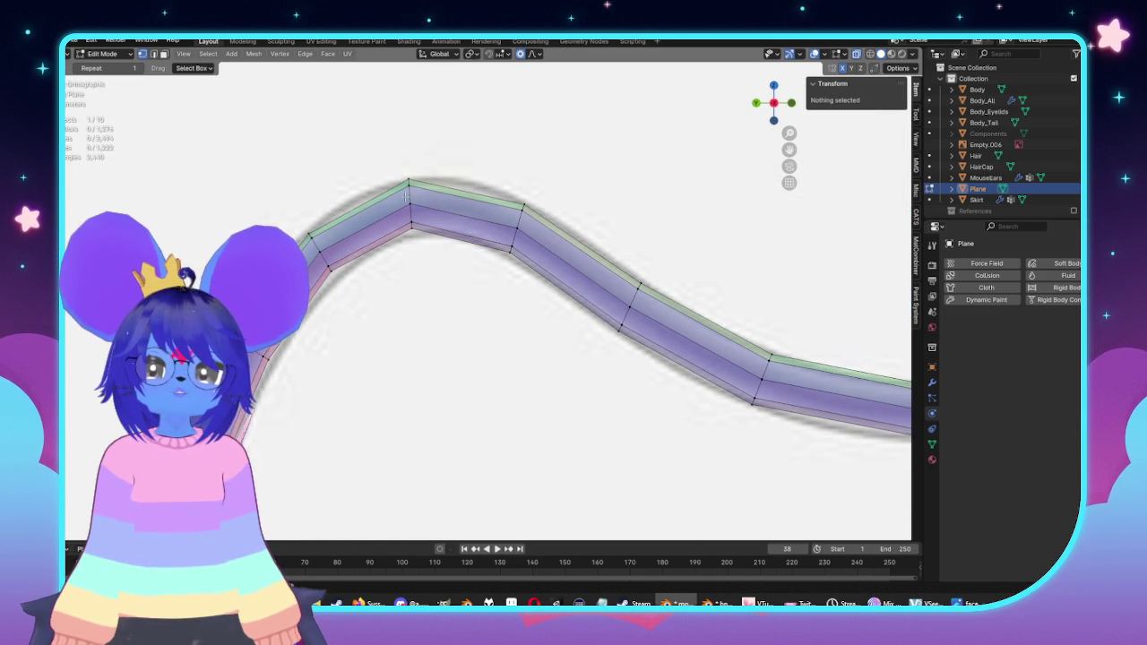
{"action": "left_click", "coordinate": [408, 195]}
{"action": "key", "text": "g"}
{"action": "key", "text": "g"}
{"action": "left_click", "coordinate": [522, 334]}
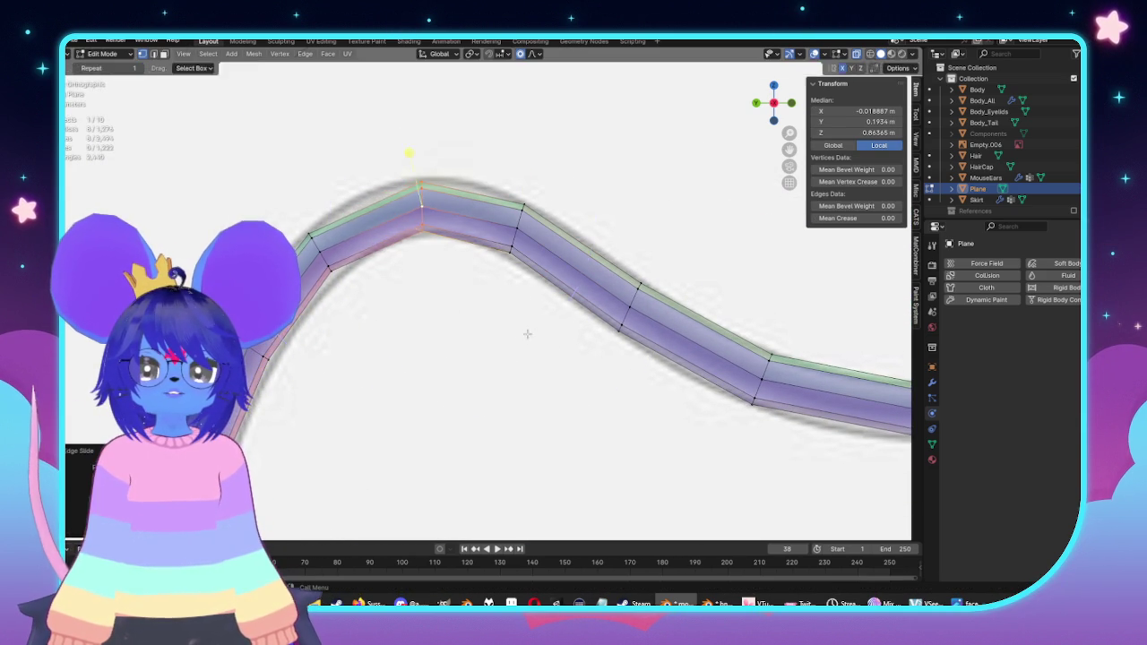
{"action": "scroll", "coordinate": [523, 334], "scroll_direction": "down", "scroll_amount": 4}
Step: Edge-slide the top corner vertices along the wire to tighten the corner bends
{"action": "key", "text": "Tab"}
{"action": "scroll", "coordinate": [520, 334], "scroll_direction": "up", "scroll_amount": 2}
{"action": "scroll", "coordinate": [520, 334], "scroll_direction": "up", "scroll_amount": 2}
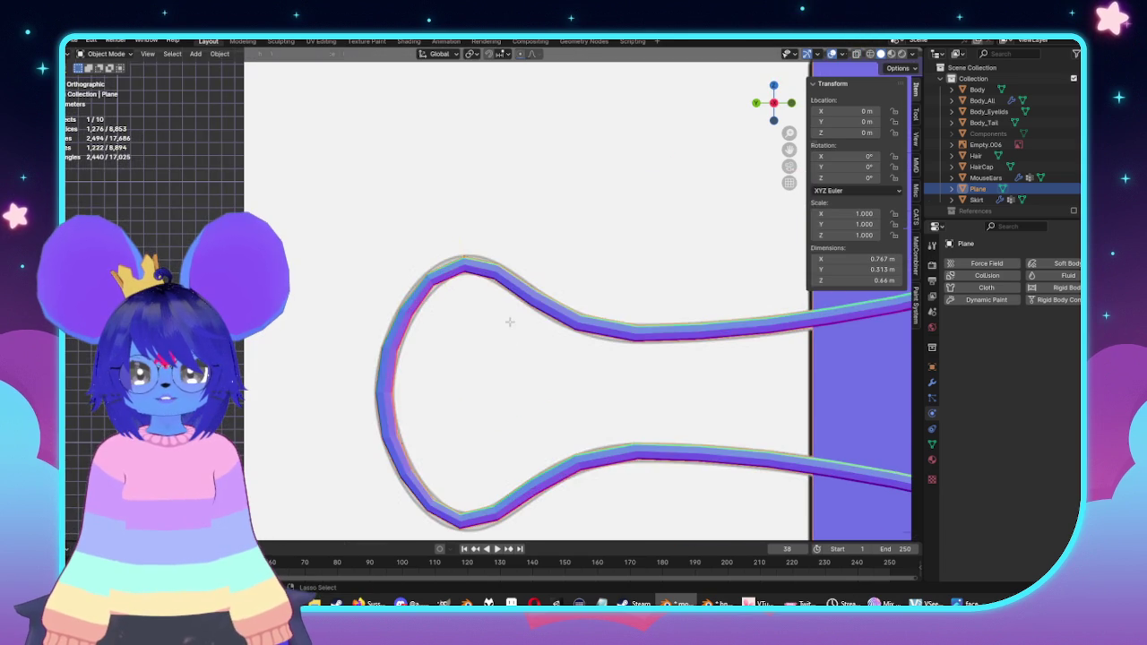
{"action": "key", "text": "Tab"}
{"action": "scroll", "coordinate": [513, 323], "scroll_direction": "up", "scroll_amount": 1}
{"action": "scroll", "coordinate": [512, 323], "scroll_direction": "up", "scroll_amount": 1}
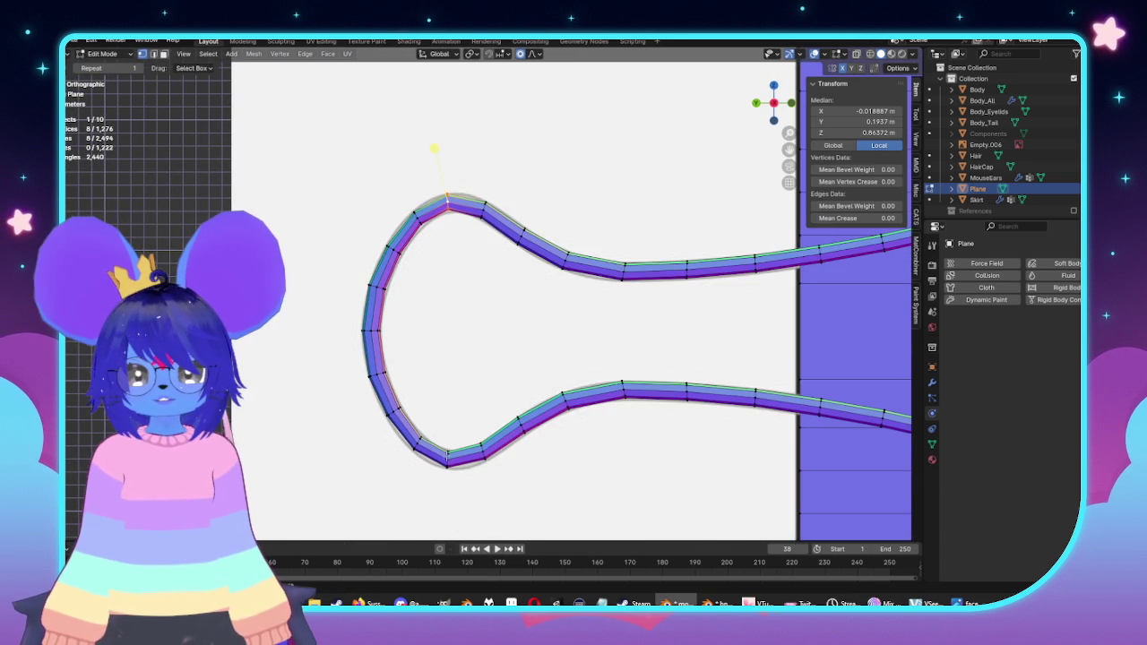
{"action": "key", "text": "g"}
{"action": "key", "text": "g"}
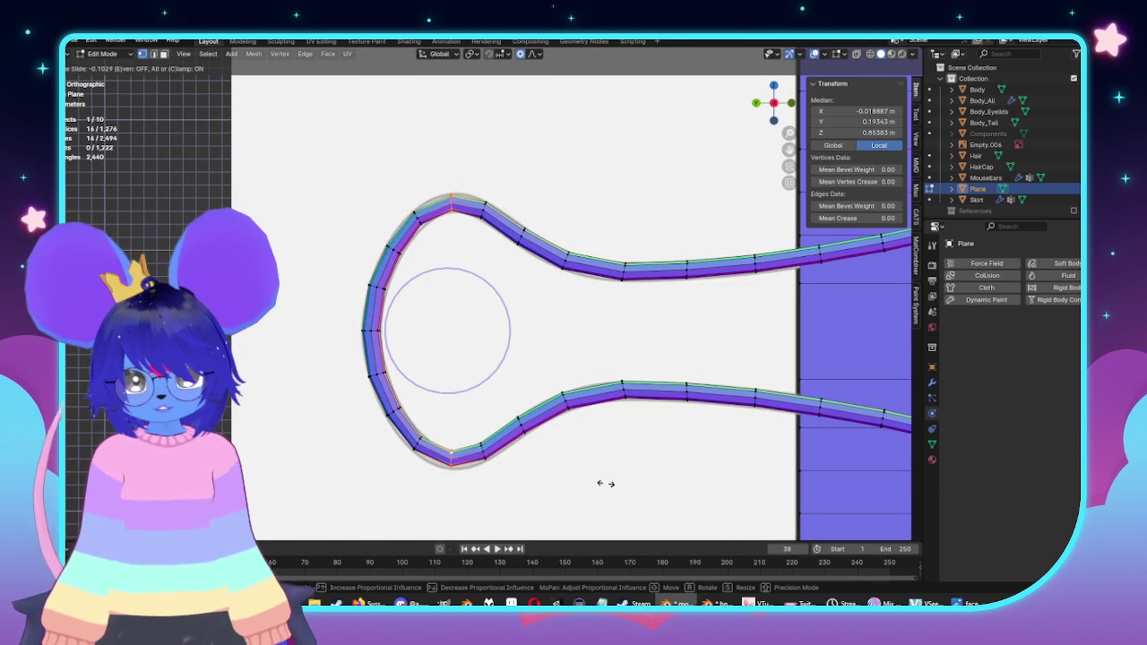
{"action": "left_click", "coordinate": [605, 483]}
{"action": "left_click", "coordinate": [459, 318]}
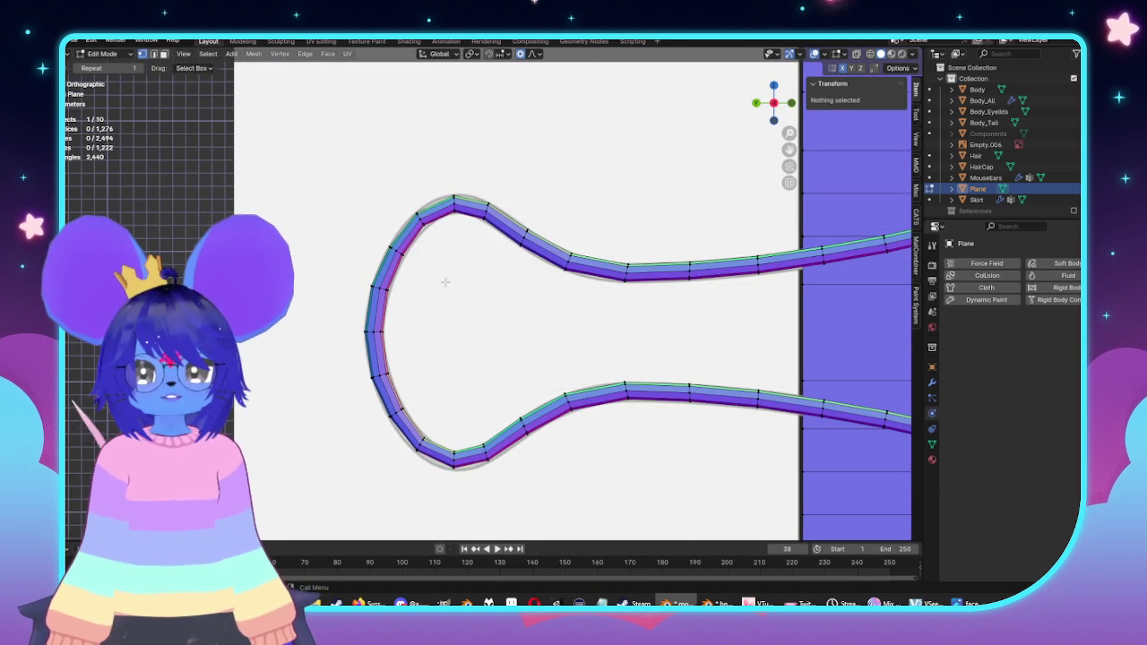
Step: Return to Object Mode and apply a Shade option to the binder clip
{"action": "scroll", "coordinate": [466, 305], "scroll_direction": "up", "scroll_amount": 3}
{"action": "scroll", "coordinate": [561, 269], "scroll_direction": "down", "scroll_amount": 3}
{"action": "key", "text": "Tab"}
{"action": "scroll", "coordinate": [561, 269], "scroll_direction": "down", "scroll_amount": 2}
{"action": "right_click", "coordinate": [561, 296]}
{"action": "left_click", "coordinate": [554, 289]}
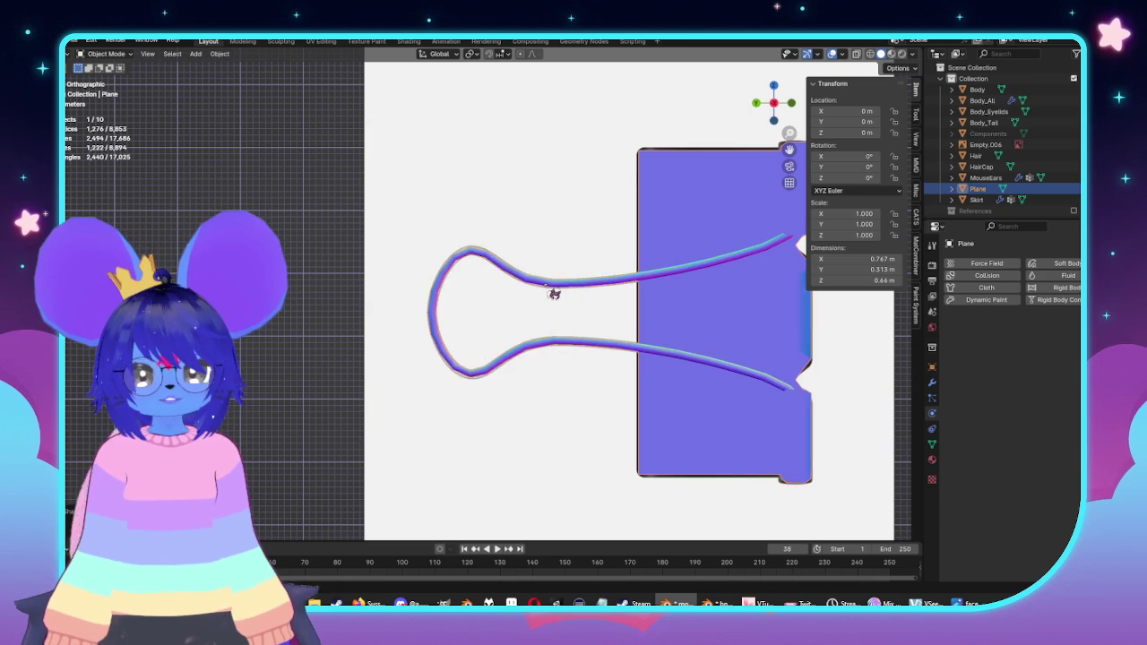
Step: In Edit Mode, select the linked wire strand and move it with falloff
{"action": "scroll", "coordinate": [556, 289], "scroll_direction": "down", "scroll_amount": 3}
{"action": "scroll", "coordinate": [541, 296], "scroll_direction": "up", "scroll_amount": 2}
{"action": "mouse_move", "coordinate": [541, 296]}
{"action": "middle_mouse_down"}
{"action": "mouse_move", "coordinate": [683, 323]}
{"action": "mouse_move", "coordinate": [707, 313]}
{"action": "mouse_move", "coordinate": [543, 332]}
{"action": "middle_mouse_up"}
{"action": "key", "text": "Tab"}
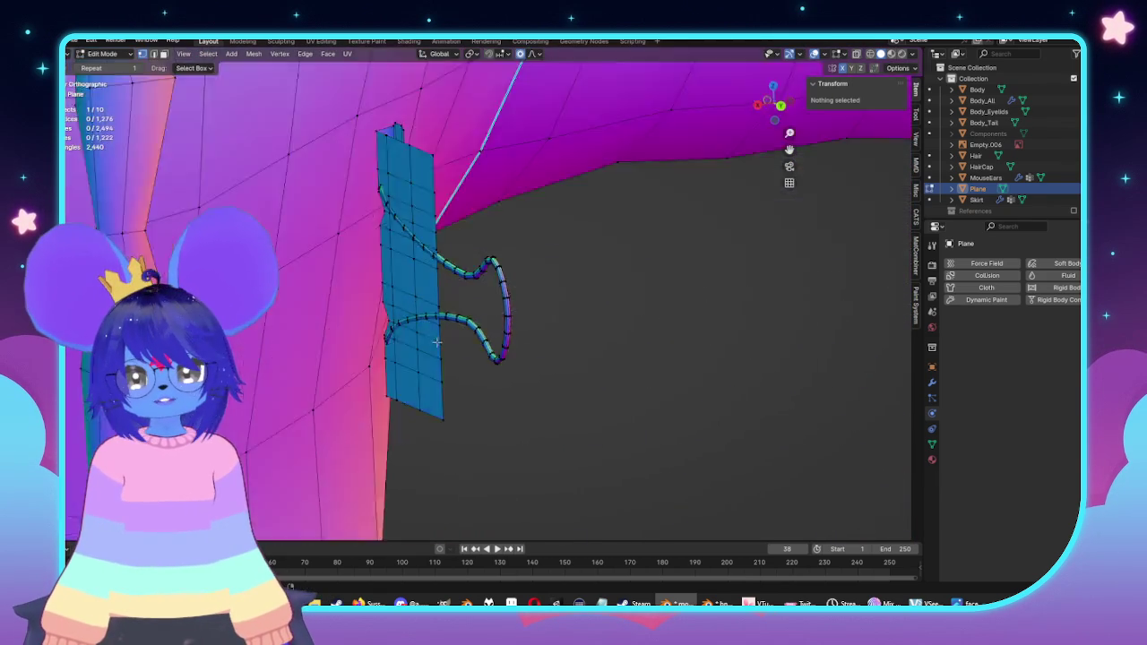
{"action": "key", "text": "KP_1"}
{"action": "left_click", "coordinate": [484, 254]}
{"action": "middle_click_drag", "start_coordinate": [484, 253], "coordinate": [659, 326]}
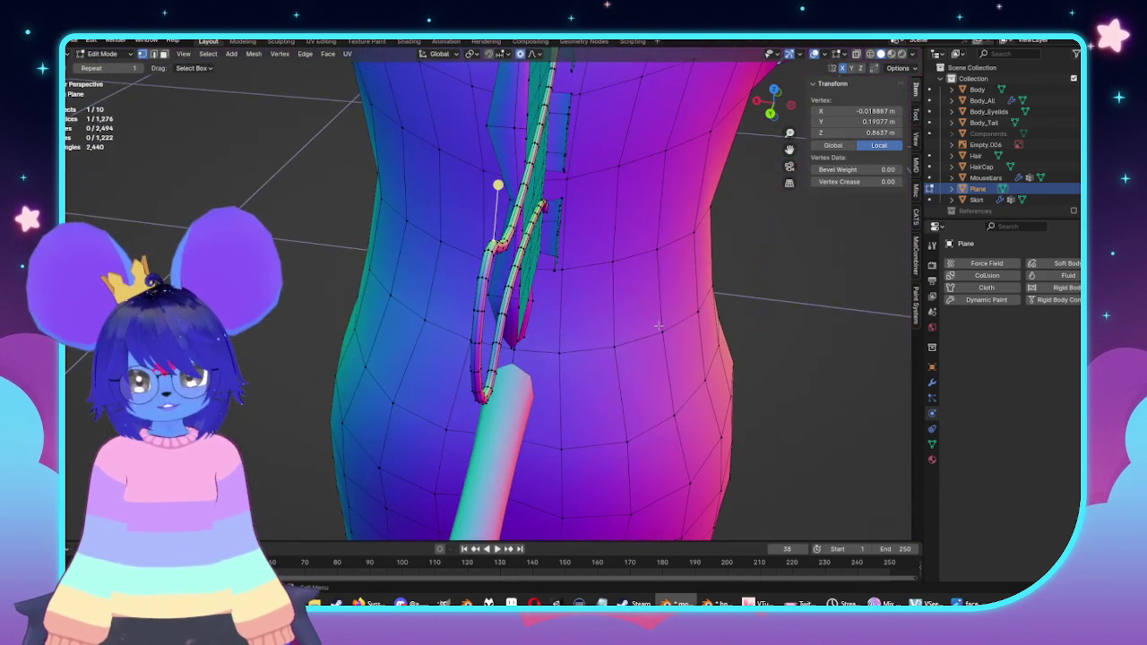
{"action": "key", "text": "ctrl+l"}
{"action": "key", "text": "g"}
{"action": "key", "text": "y"}
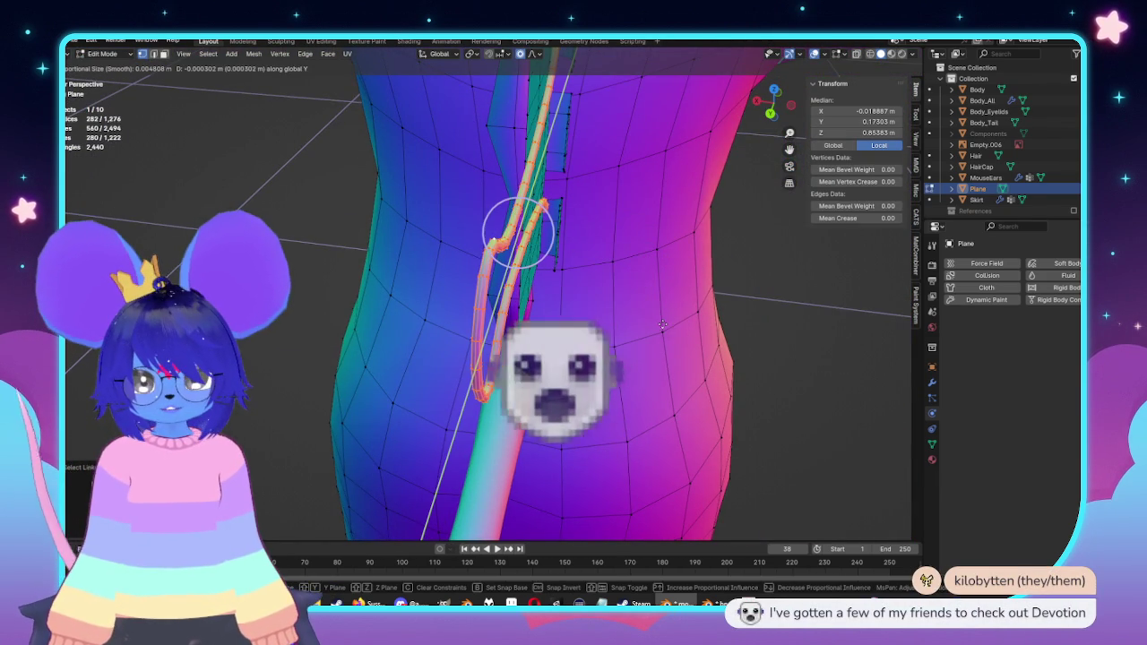
{"action": "key", "text": "y"}
{"action": "key", "text": "y"}
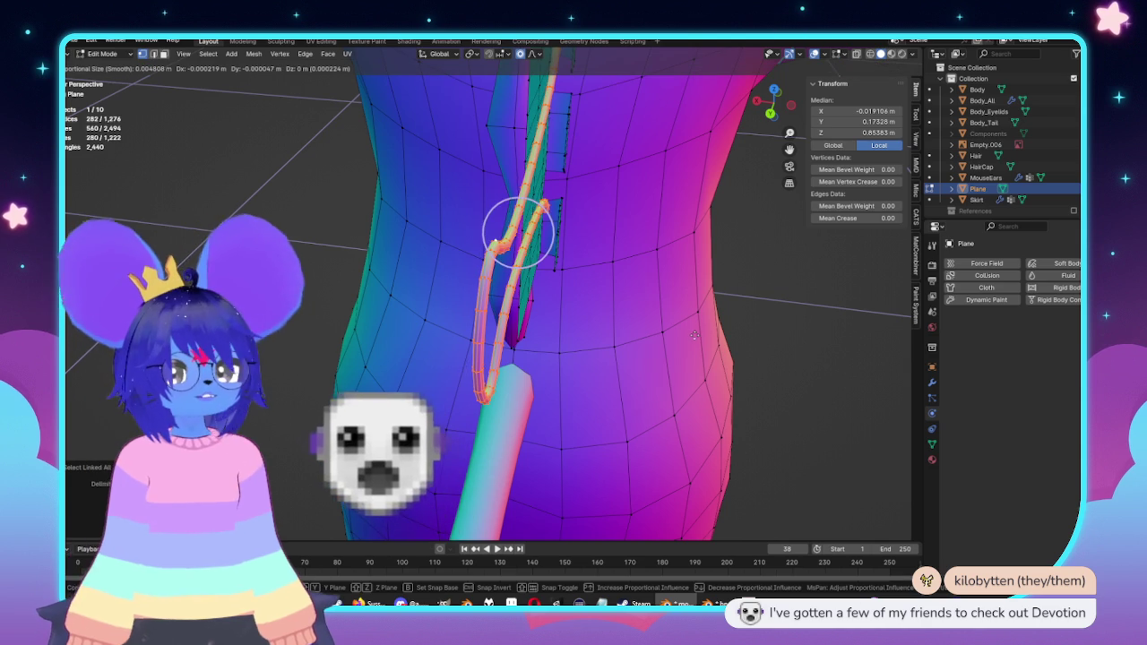
{"action": "left_click", "coordinate": [695, 335]}
Step: Re-enter Edit Mode on the clip plane in numpad side view with X-ray enabled
{"action": "key", "text": "Tab"}
{"action": "mouse_move", "coordinate": [695, 335]}
{"action": "middle_mouse_down"}
{"action": "mouse_move", "coordinate": [417, 274]}
{"action": "mouse_move", "coordinate": [423, 283]}
{"action": "middle_mouse_up"}
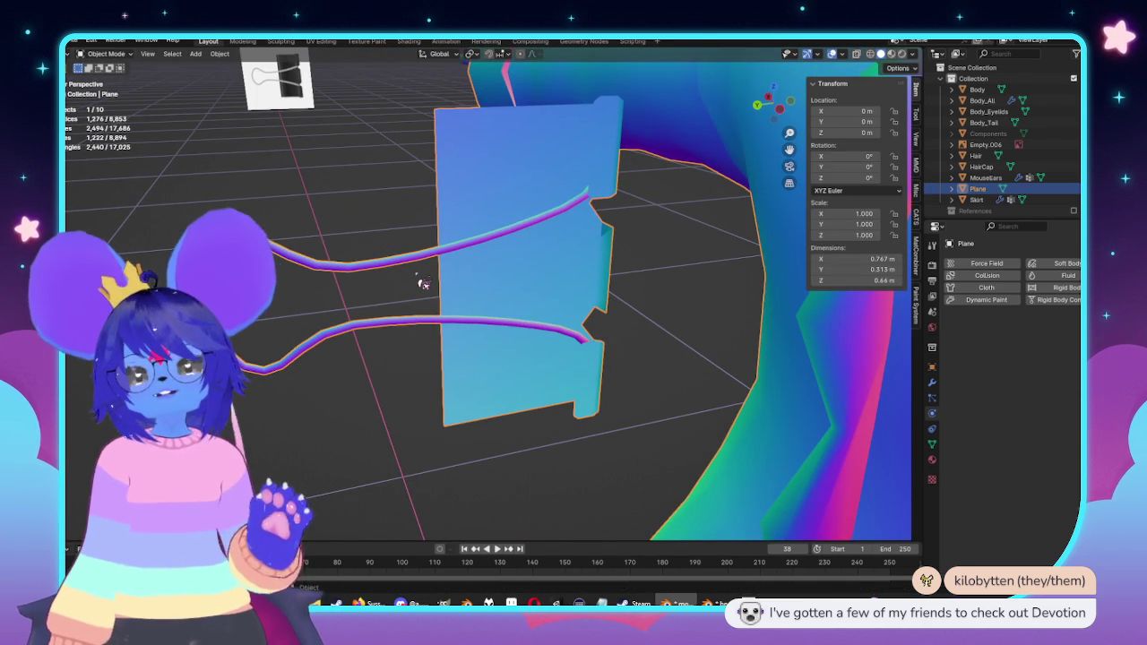
{"action": "mouse_move", "coordinate": [423, 284]}
{"action": "middle_mouse_down"}
{"action": "mouse_move", "coordinate": [446, 256]}
{"action": "mouse_move", "coordinate": [545, 265]}
{"action": "middle_mouse_up"}
{"action": "key", "text": "Tab"}
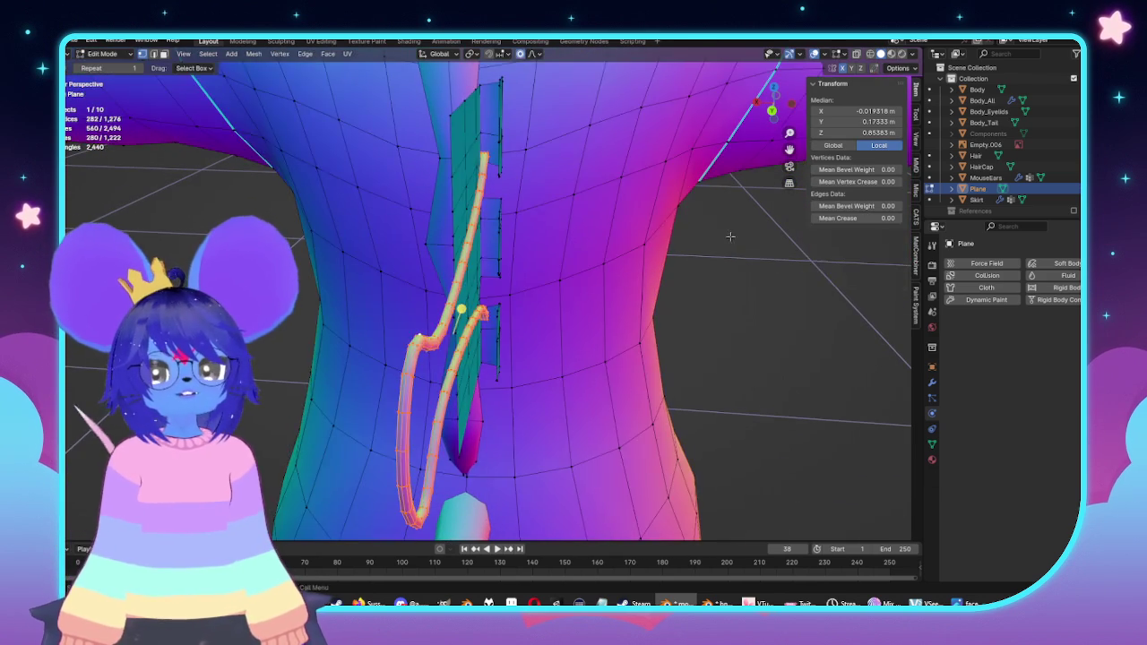
{"action": "key", "text": "KP_3"}
{"action": "key", "text": "alt+z"}
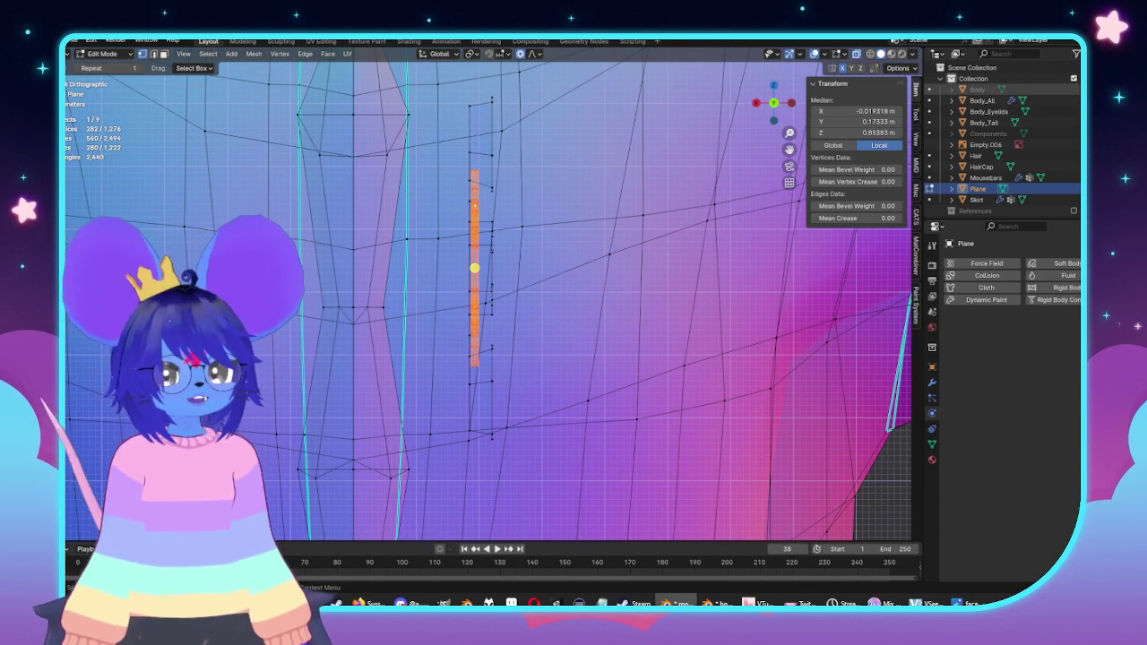
Step: Toggle Body_All's visibility and clear the vertex selection, keeping see-through shading on
{"action": "left_click", "coordinate": [930, 100]}
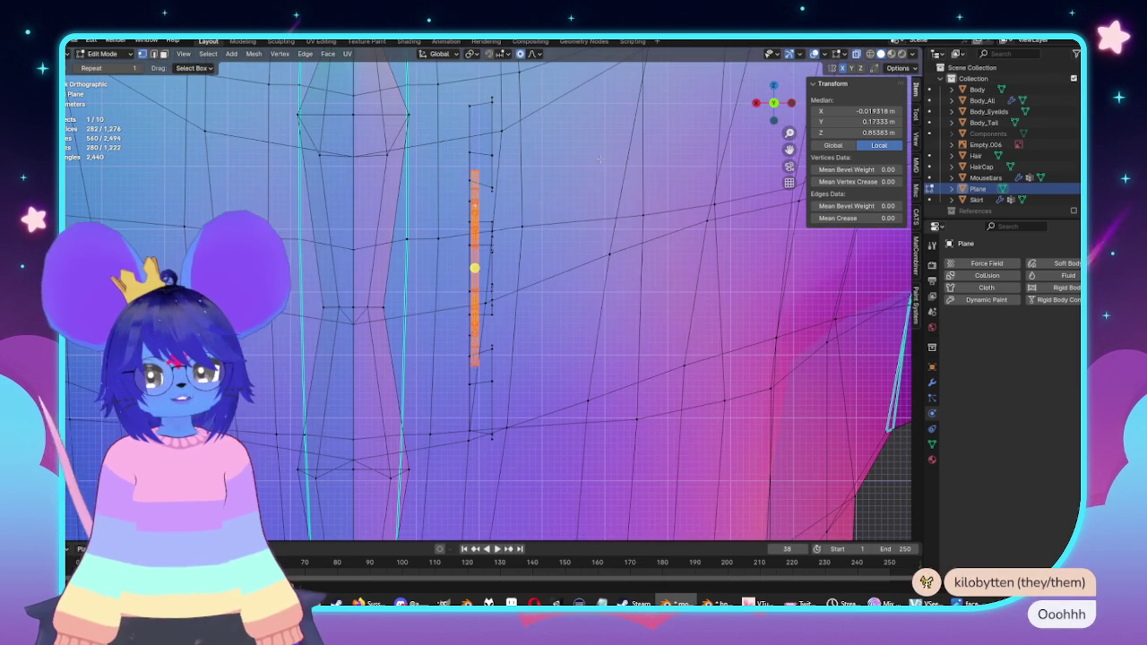
{"action": "left_click", "coordinate": [675, 209]}
{"action": "key", "text": "alt+z"}
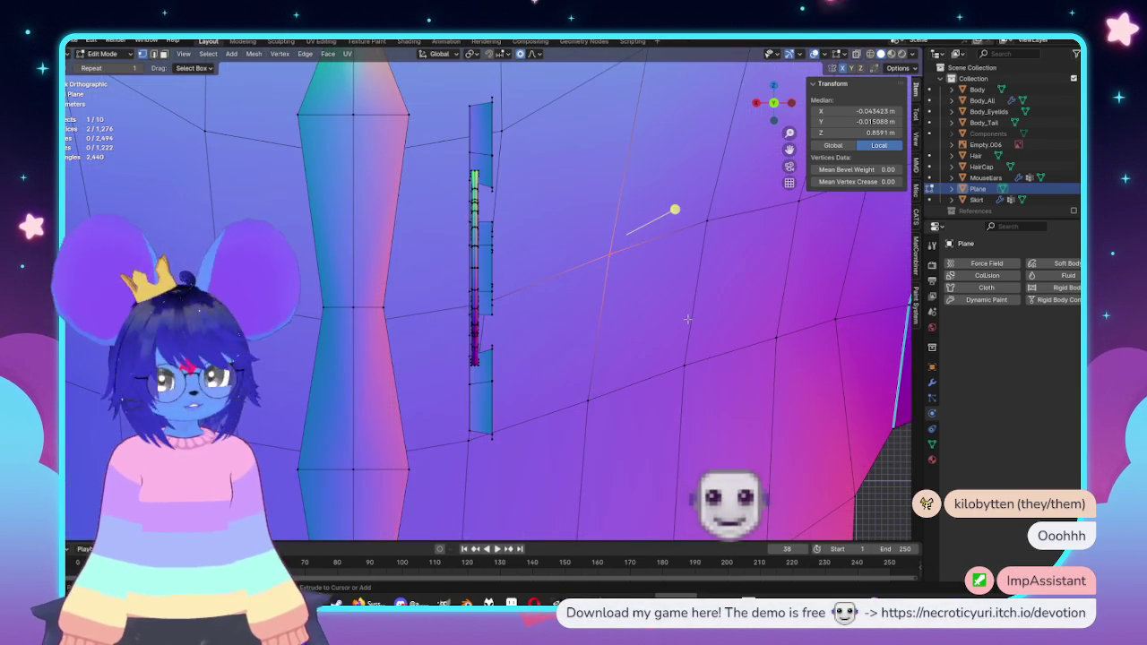
{"action": "key", "text": "alt+a"}
{"action": "key", "text": "alt+z"}
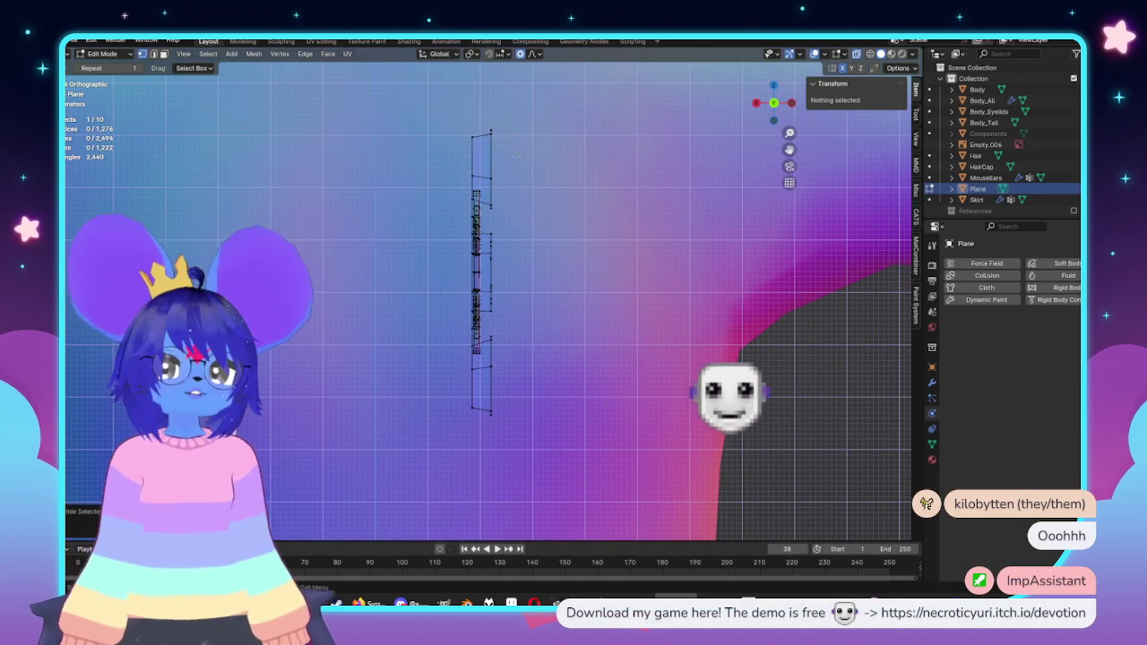
Step: Nudge the clip's right-edge vertex column slightly along X, to median X -0.020533 m
{"action": "left_click_drag", "start_coordinate": [482, 125], "coordinate": [547, 421]}
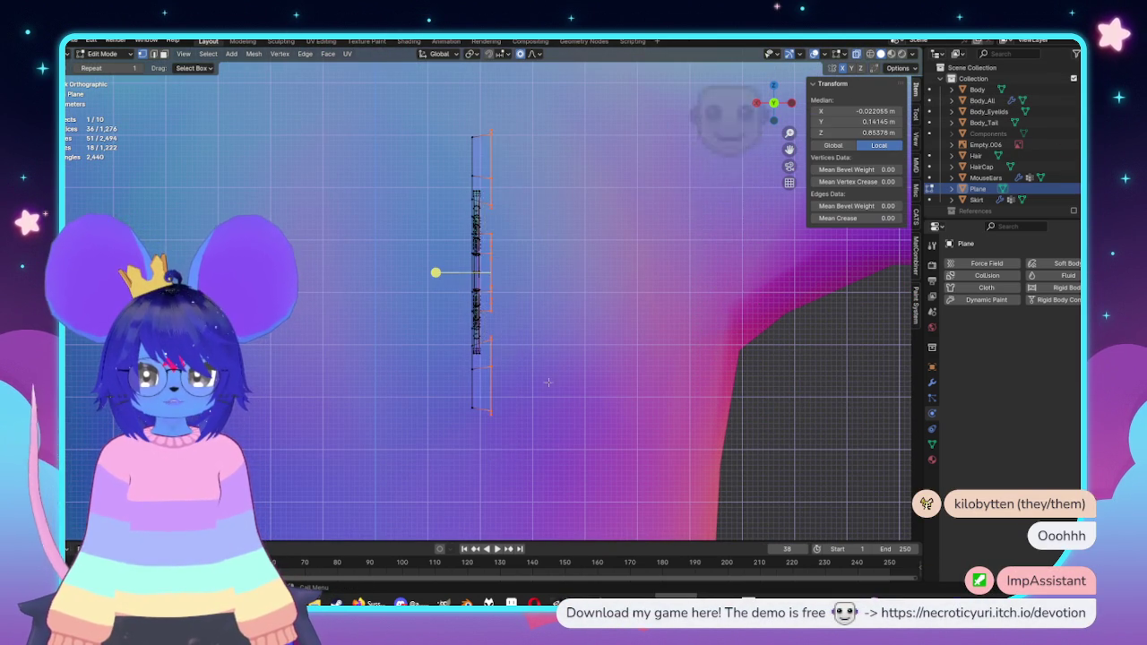
{"action": "scroll", "coordinate": [547, 387], "scroll_direction": "up", "scroll_amount": 2}
{"action": "key", "text": "g"}
{"action": "key", "text": "y"}
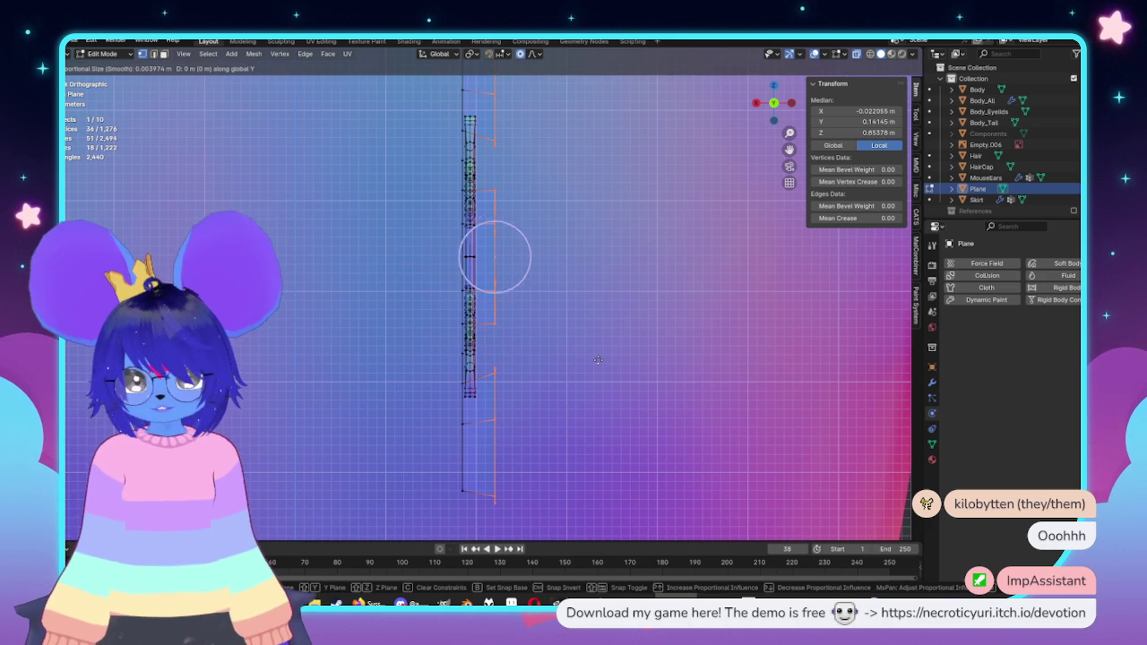
{"action": "key", "text": "Escape"}
{"action": "key", "text": "g"}
{"action": "key", "text": "x"}
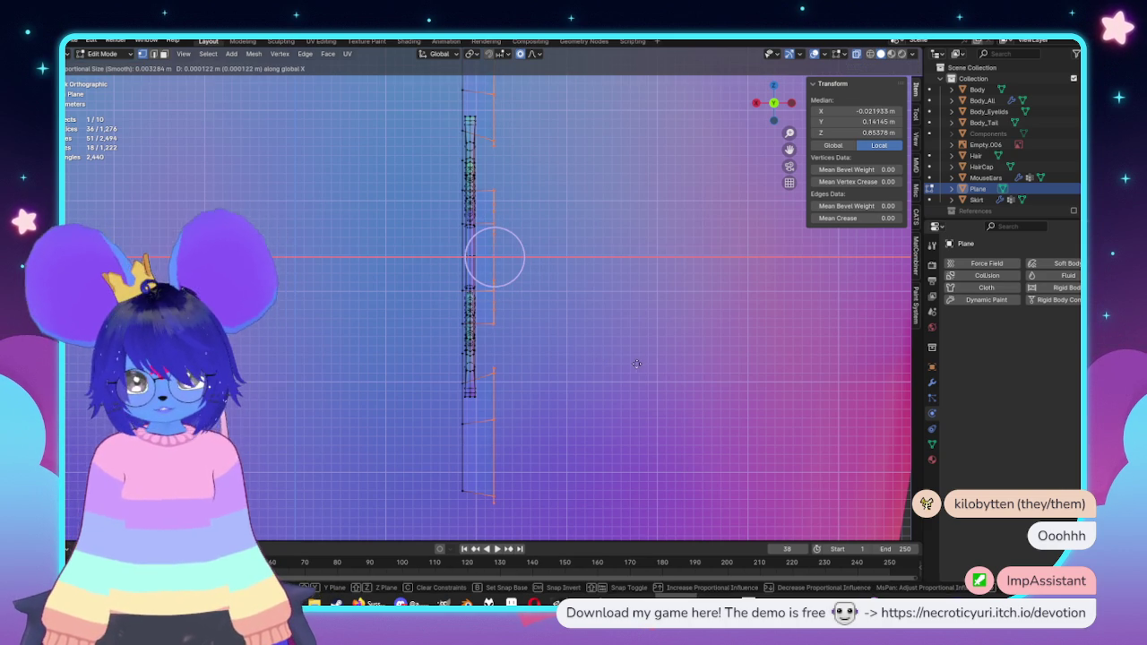
{"action": "left_click", "coordinate": [625, 364]}
{"action": "mouse_move", "coordinate": [626, 364]}
{"action": "middle_mouse_down"}
{"action": "mouse_move", "coordinate": [476, 285]}
{"action": "mouse_move", "coordinate": [546, 131]}
{"action": "middle_mouse_up"}
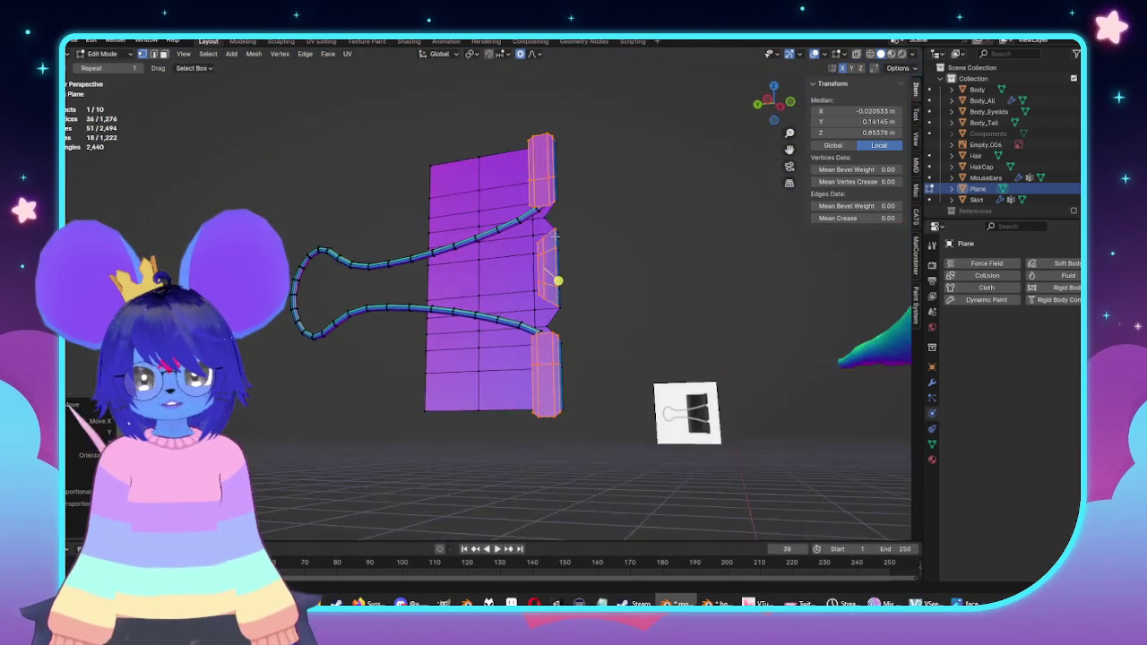
Step: Select the top faces of the upper and lower side blocks
{"action": "left_click", "coordinate": [550, 123]}
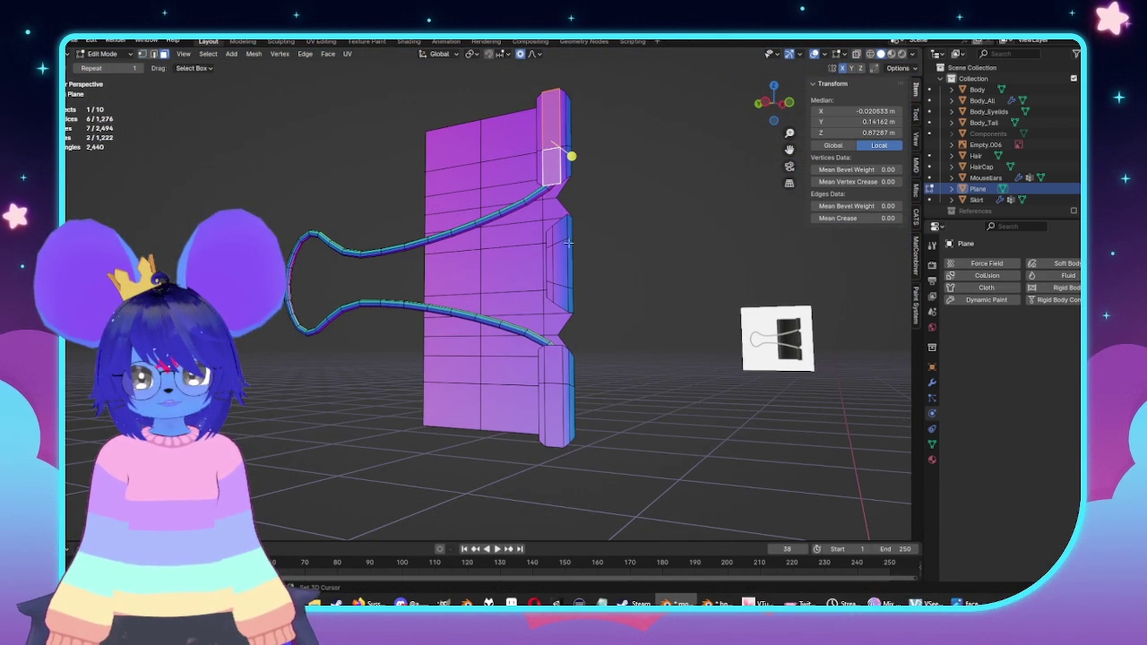
{"action": "middle_click_drag", "start_coordinate": [561, 256], "coordinate": [617, 181]}
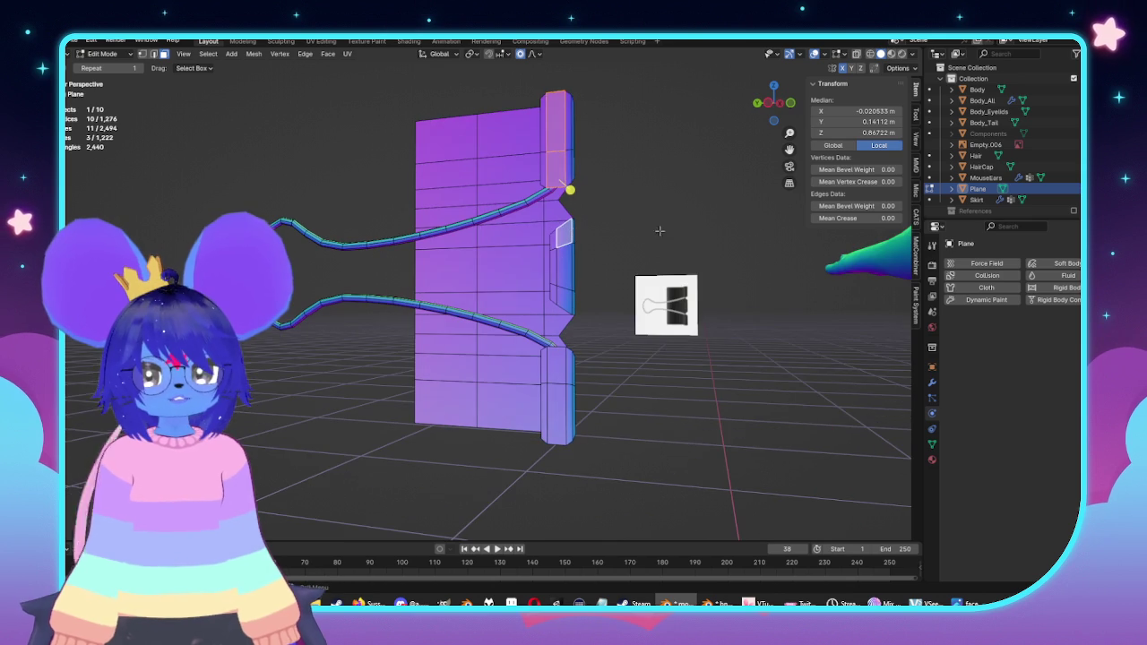
{"action": "left_click", "coordinate": [617, 180]}
{"action": "left_click", "coordinate": [554, 128]}
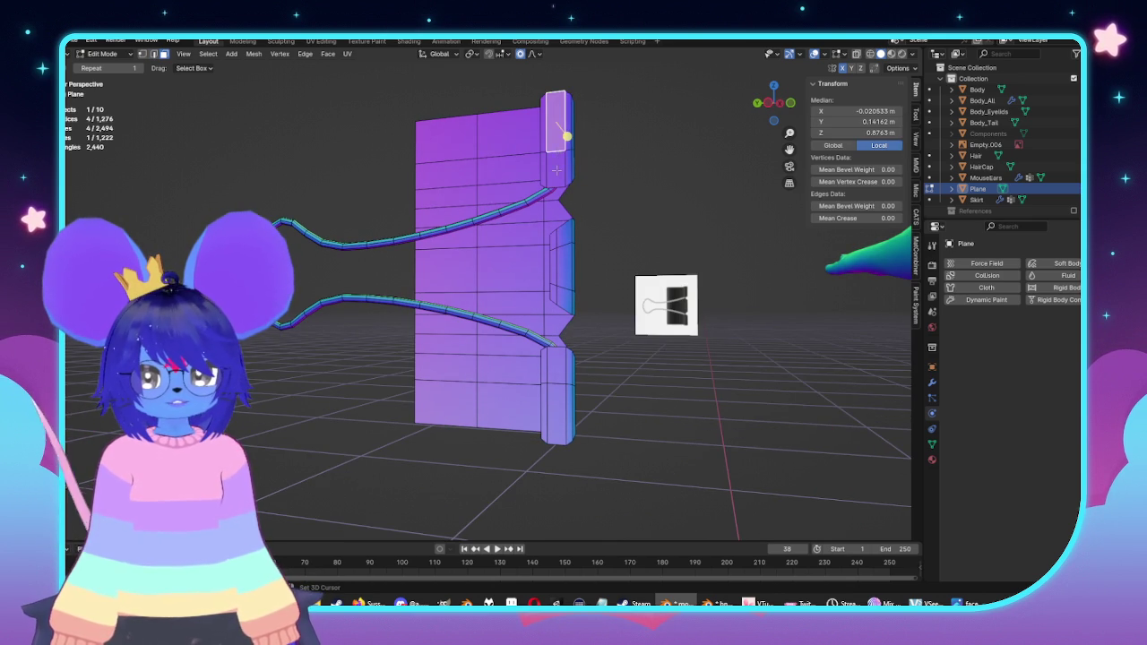
{"action": "left_click", "coordinate": [562, 414], "text": "shift"}
{"action": "scroll", "coordinate": [615, 240], "scroll_direction": "up", "scroll_amount": 3}
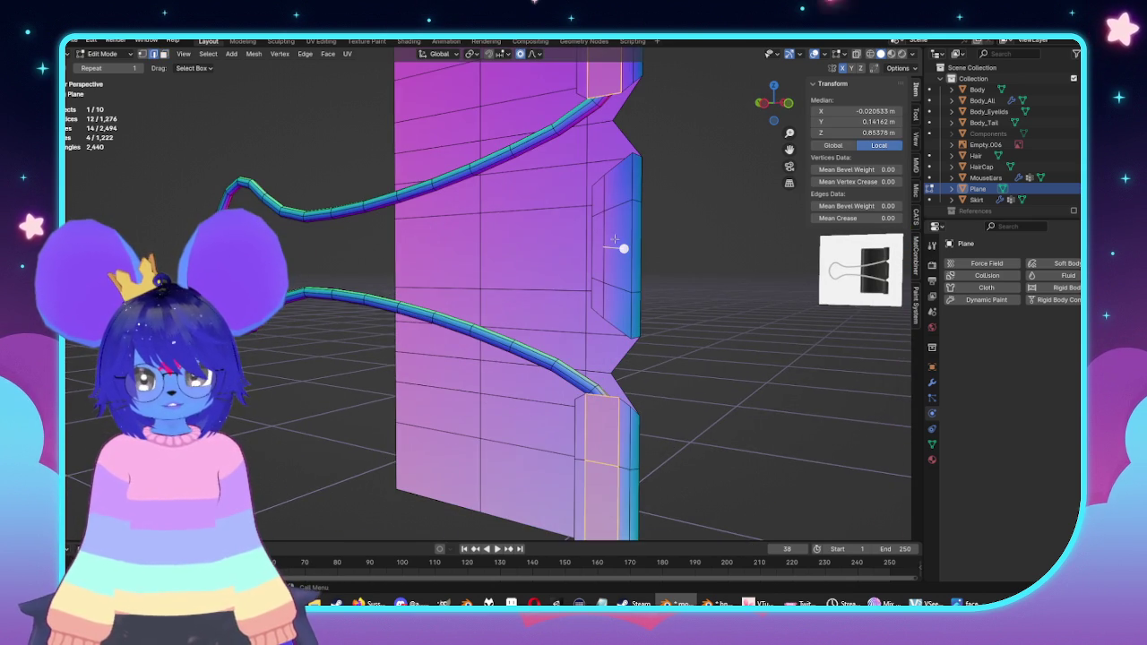
{"action": "middle_click_drag", "start_coordinate": [582, 268], "coordinate": [719, 262]}
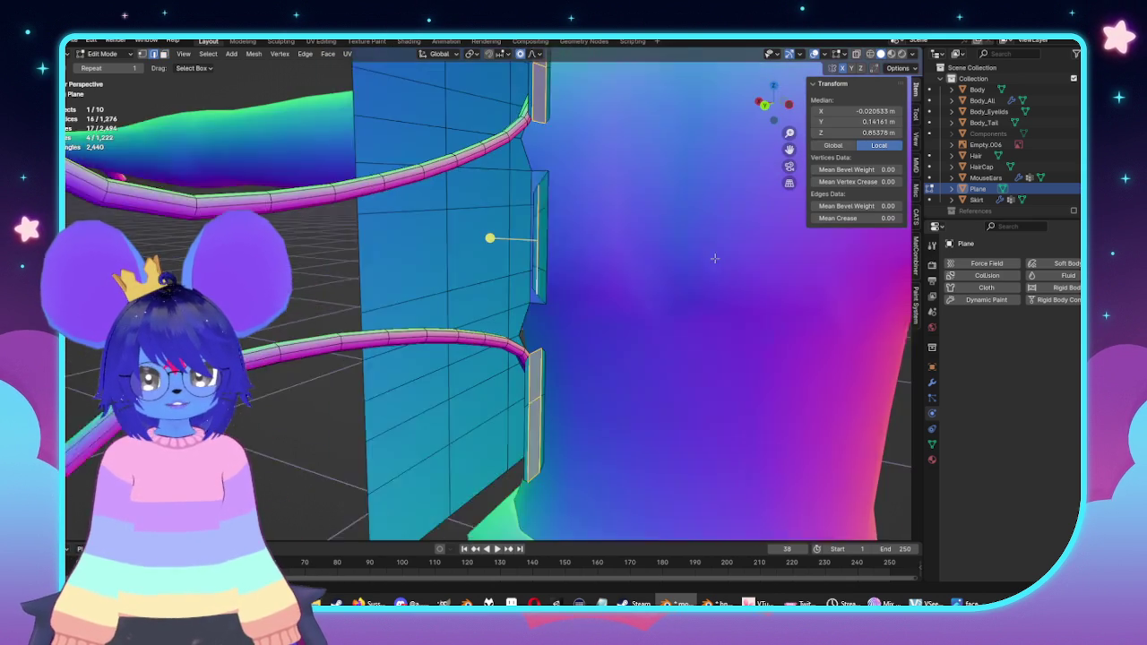
Step: Shift the selected side-block faces along Y, then slightly along X
{"action": "key", "text": "g"}
{"action": "key", "text": "y"}
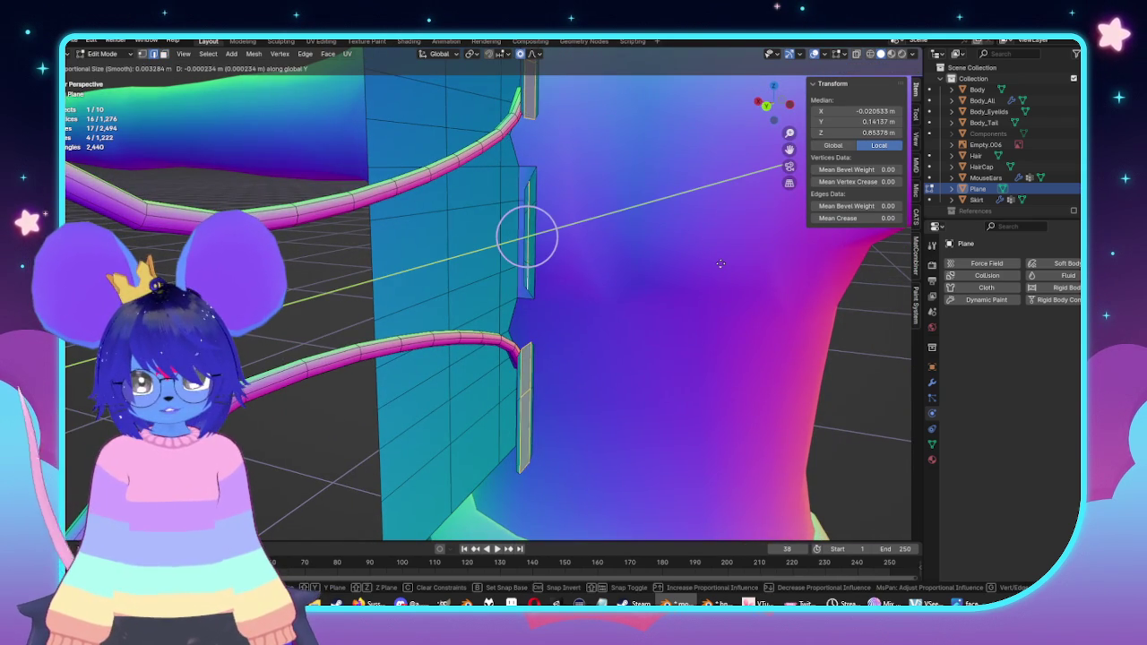
{"action": "left_click", "coordinate": [717, 265]}
{"action": "key", "text": "g"}
{"action": "key", "text": "x"}
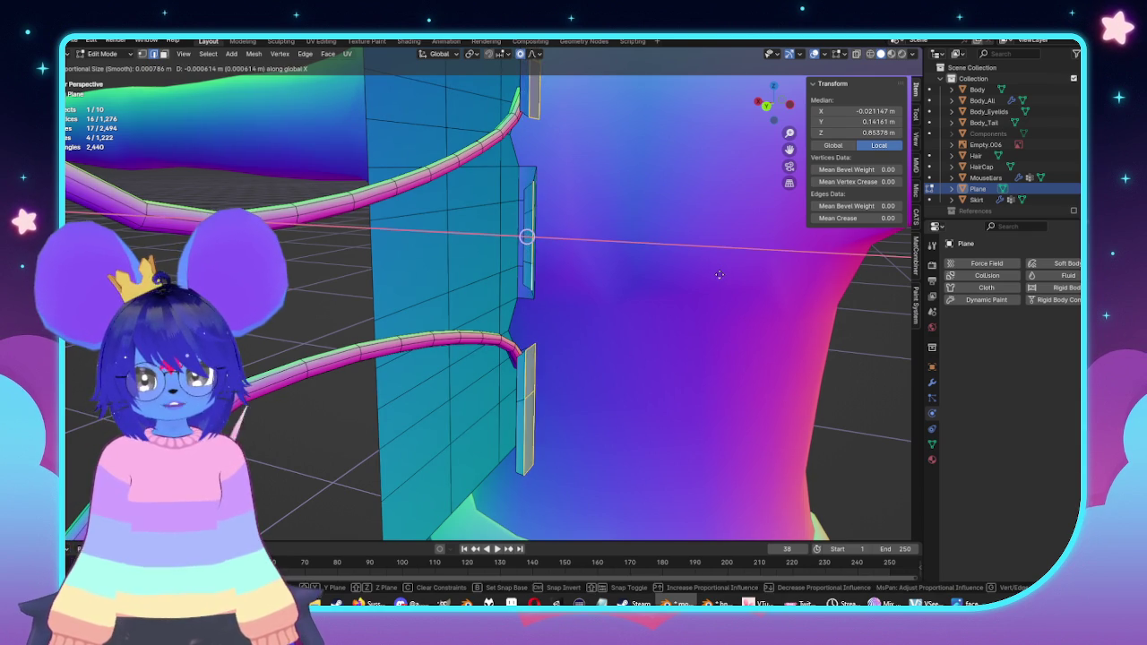
{"action": "middle_click_drag", "start_coordinate": [712, 267], "coordinate": [718, 275]}
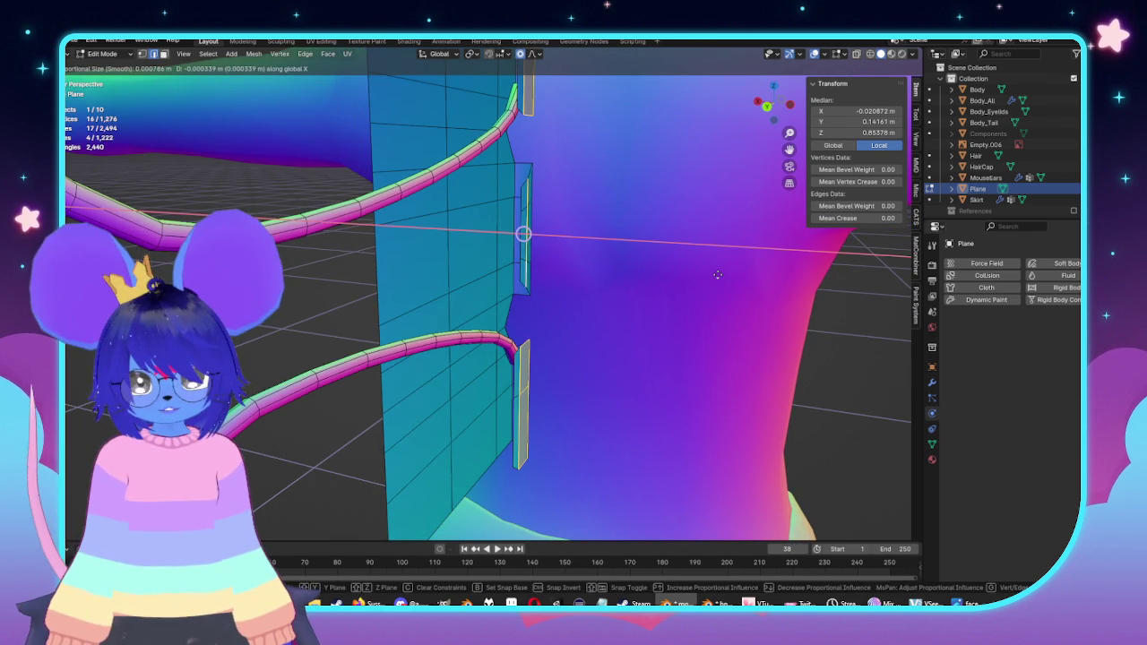
{"action": "key", "text": "Escape"}
Step: Replace an unwanted loop cut with a new edge loop across the clip
{"action": "mouse_move", "coordinate": [718, 275]}
{"action": "middle_mouse_down"}
{"action": "mouse_move", "coordinate": [488, 173]}
{"action": "mouse_move", "coordinate": [519, 151]}
{"action": "middle_mouse_up"}
{"action": "middle_click_drag", "start_coordinate": [514, 97], "coordinate": [519, 88]}
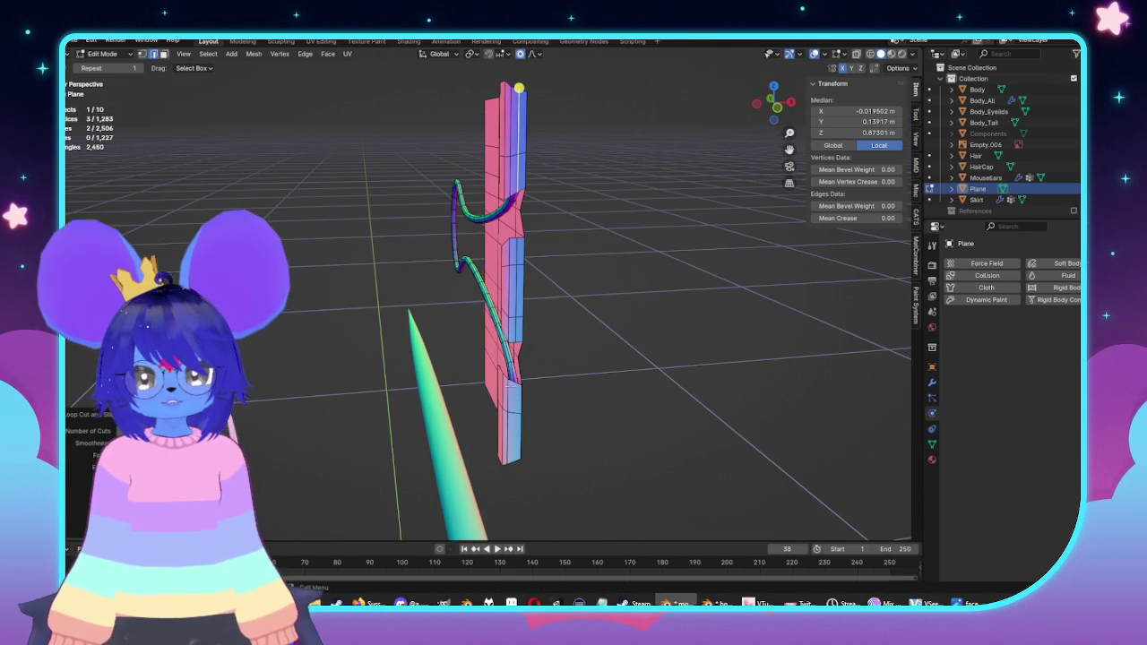
{"action": "right_click", "coordinate": [552, 410]}
{"action": "key", "text": "ctrl+z"}
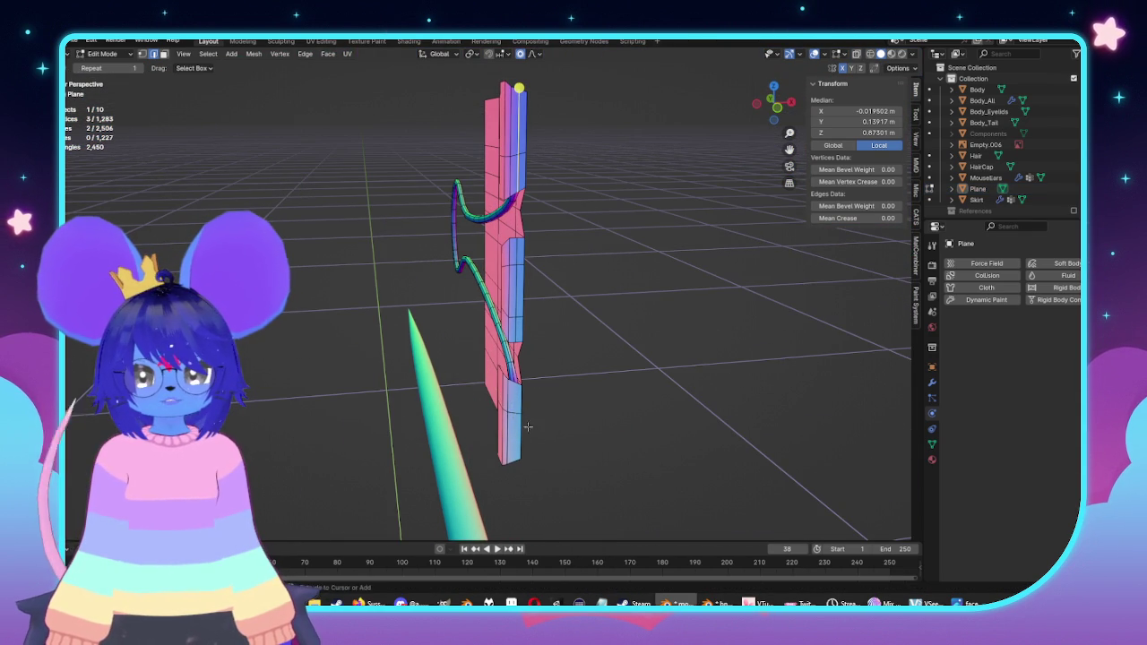
{"action": "mouse_move", "coordinate": [519, 87]}
{"action": "middle_mouse_down"}
{"action": "mouse_move", "coordinate": [514, 353]}
{"action": "mouse_move", "coordinate": [474, 330]}
{"action": "mouse_move", "coordinate": [474, 348]}
{"action": "middle_mouse_up"}
{"action": "key", "text": "ctrl+r"}
{"action": "left_click", "coordinate": [476, 334]}
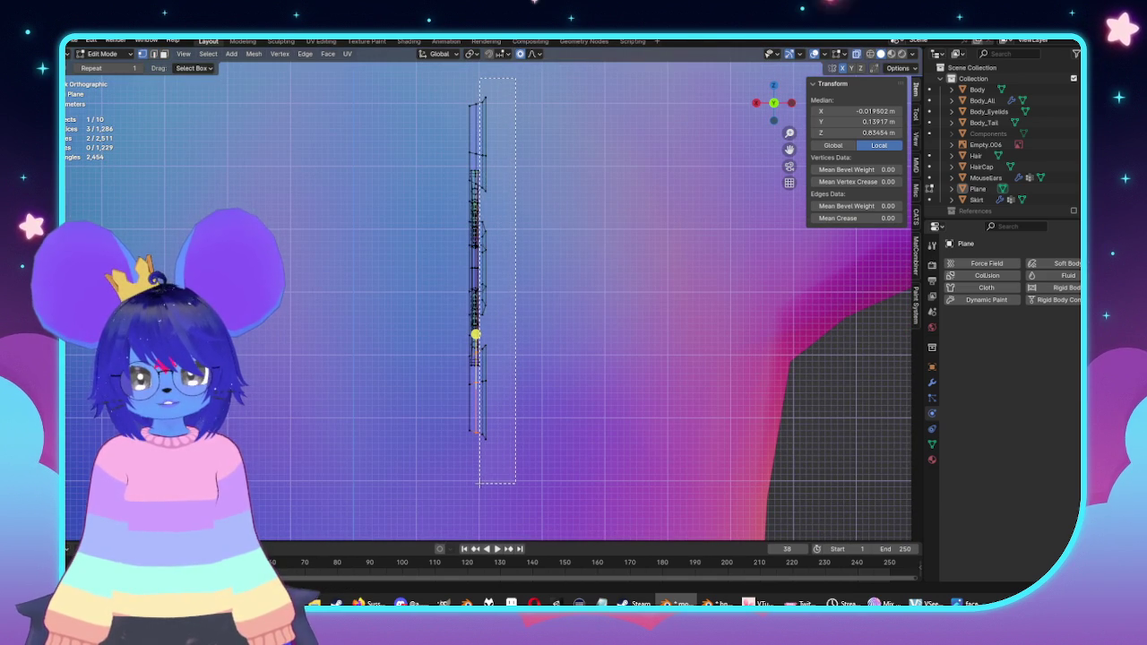
Step: Reposition the selected clip geometry and check it against the body
{"action": "mouse_move", "coordinate": [526, 444]}
{"action": "middle_mouse_down"}
{"action": "mouse_move", "coordinate": [596, 363]}
{"action": "mouse_move", "coordinate": [644, 356]}
{"action": "middle_mouse_up"}
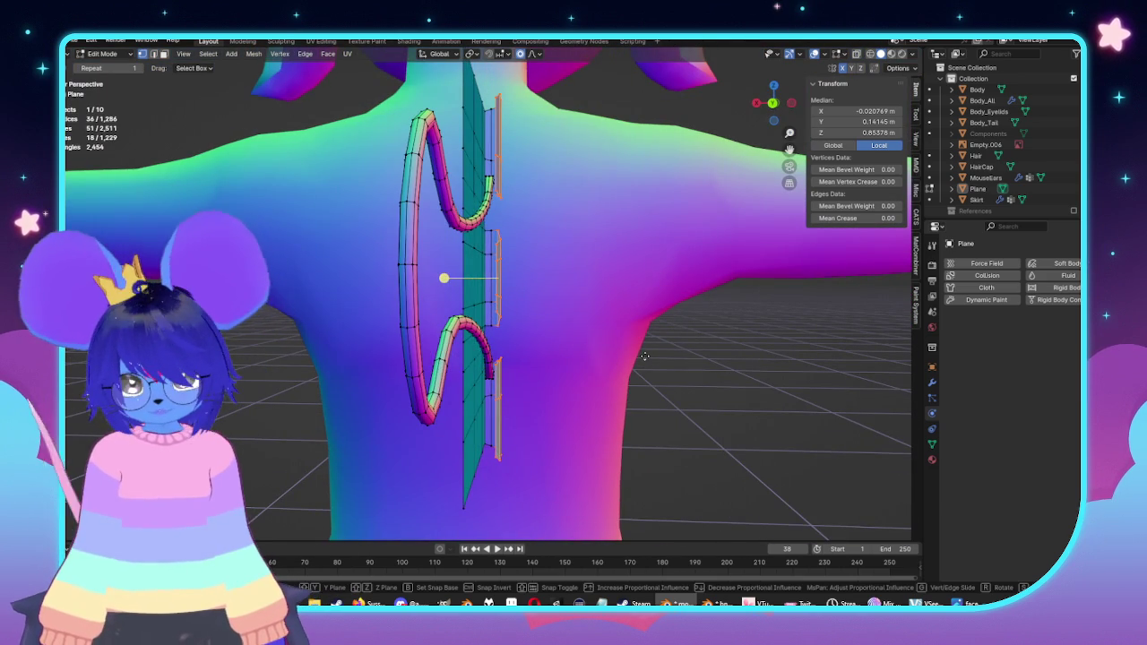
{"action": "key", "text": "g"}
{"action": "left_click", "coordinate": [638, 355]}
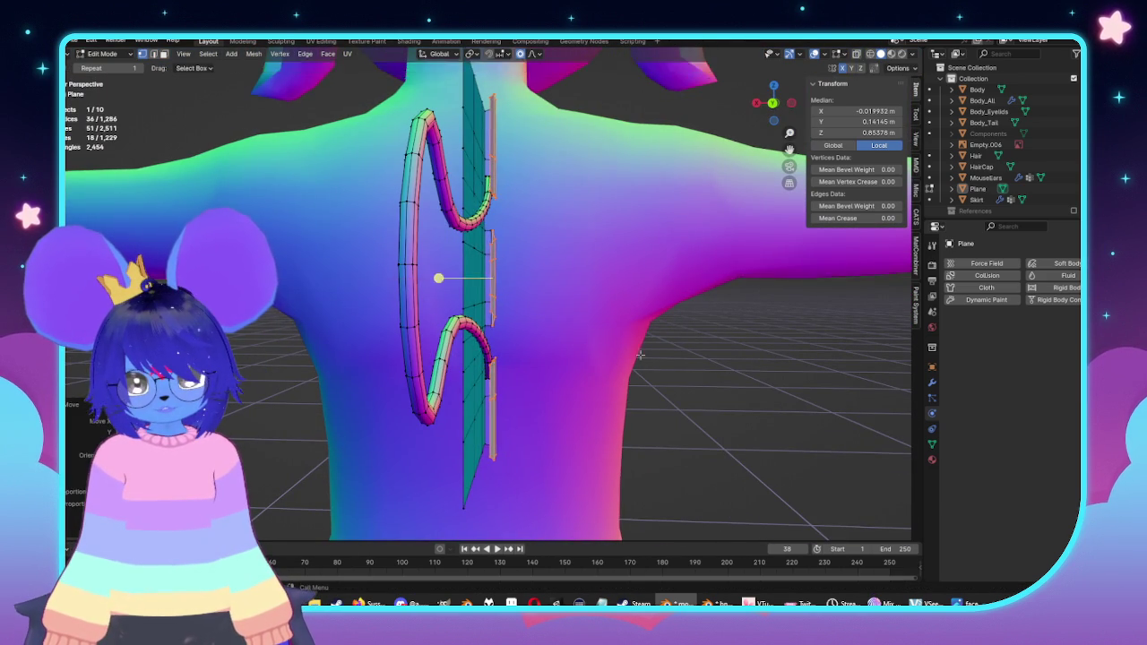
{"action": "key", "text": "Tab"}
{"action": "mouse_move", "coordinate": [632, 353]}
{"action": "middle_mouse_down"}
{"action": "mouse_move", "coordinate": [504, 323]}
{"action": "mouse_move", "coordinate": [530, 235]}
{"action": "middle_mouse_up"}
{"action": "key", "text": "Tab"}
{"action": "key", "text": "Tab"}
{"action": "key", "text": "Tab"}
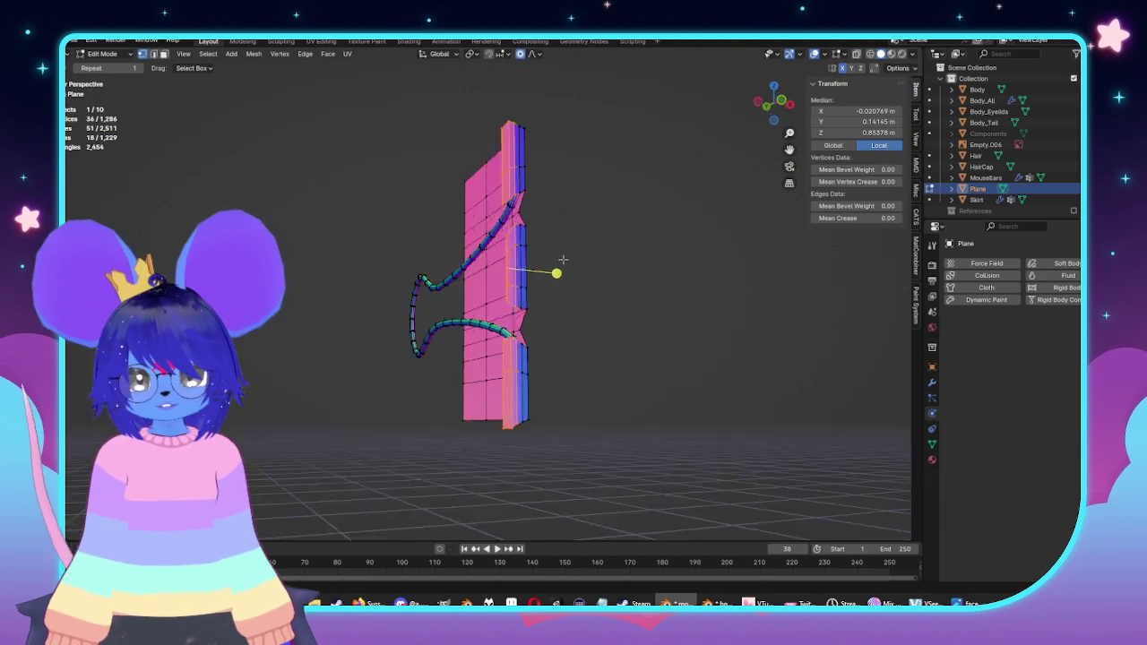
{"action": "middle_click_drag", "start_coordinate": [537, 236], "coordinate": [525, 198]}
{"action": "scroll", "coordinate": [524, 198], "scroll_direction": "up", "scroll_amount": 3}
Step: In edge mode, select vertical edges on the top side block
{"action": "key", "text": "2"}
{"action": "left_click", "coordinate": [503, 132]}
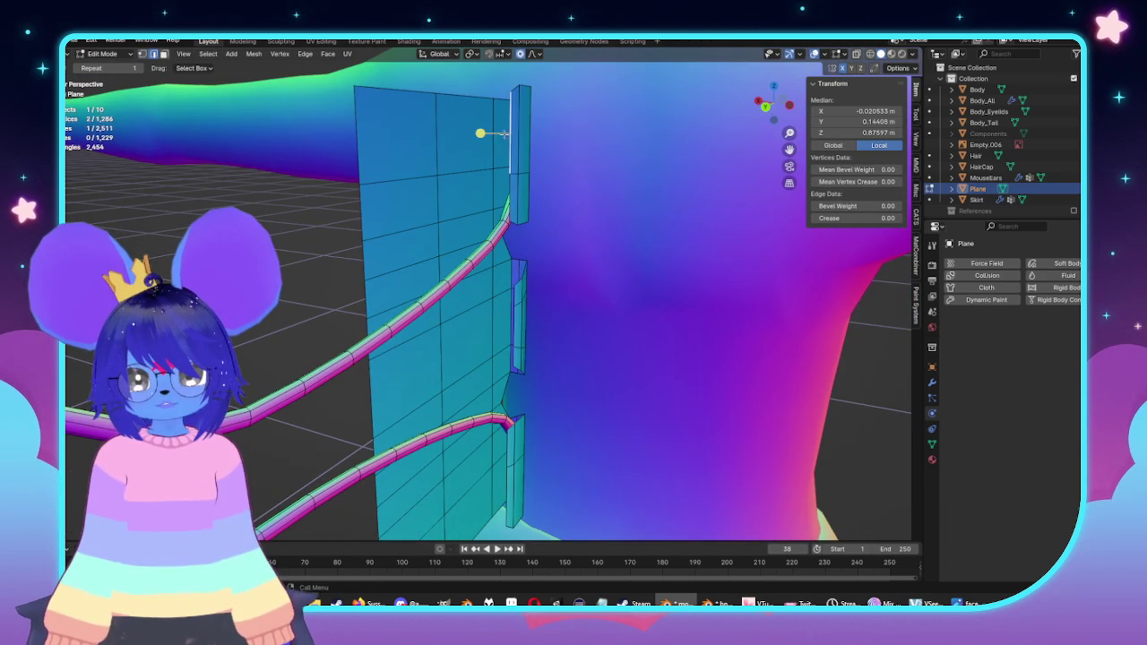
{"action": "left_click", "coordinate": [509, 183], "text": "shift"}
{"action": "mouse_move", "coordinate": [509, 183]}
{"action": "middle_mouse_down"}
{"action": "mouse_move", "coordinate": [533, 302]}
{"action": "mouse_move", "coordinate": [544, 189]}
{"action": "middle_mouse_up"}
{"action": "left_click", "coordinate": [518, 246], "text": "shift"}
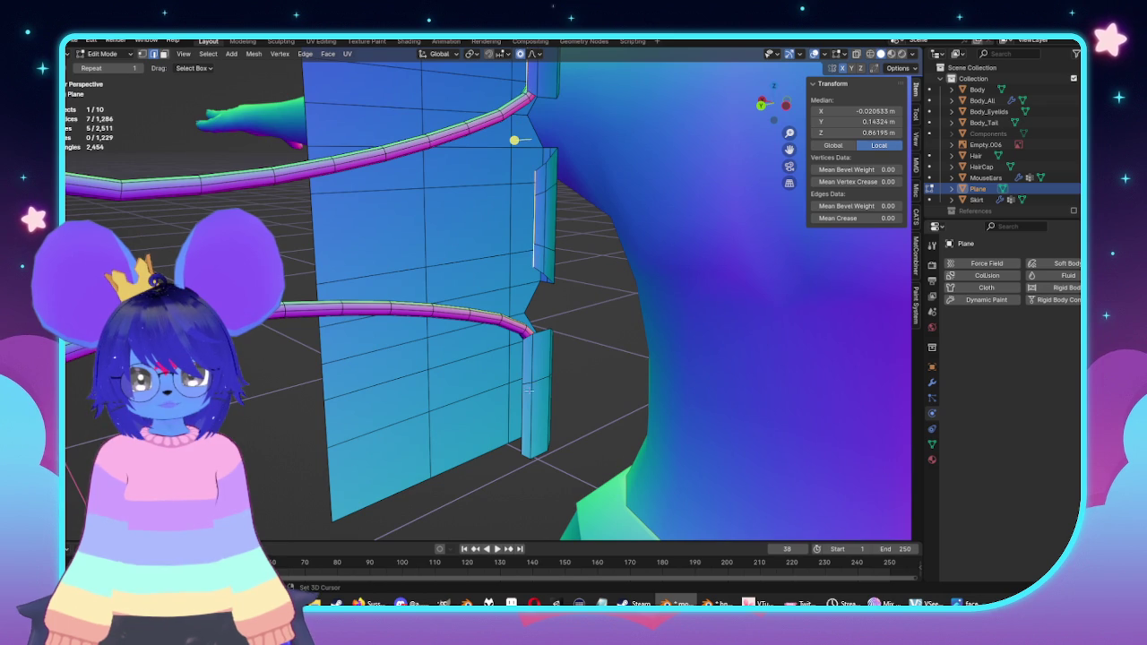
{"action": "middle_click_drag", "start_coordinate": [524, 396], "coordinate": [615, 352]}
{"action": "scroll", "coordinate": [614, 353], "scroll_direction": "up", "scroll_amount": 3}
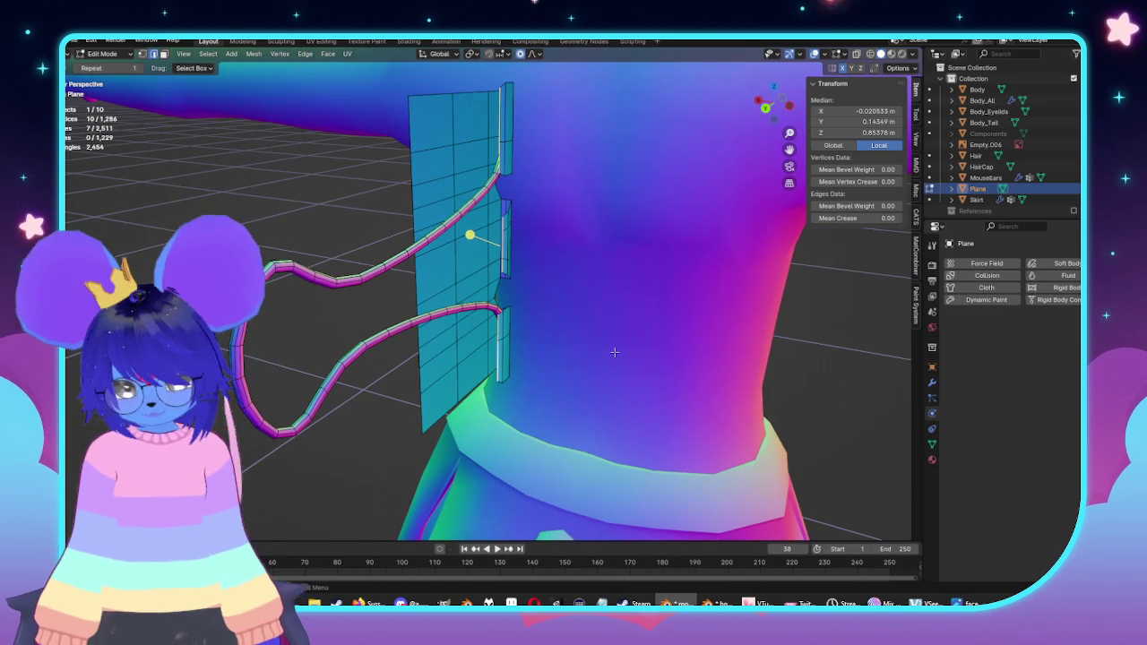
Step: Delete two stray vertices, leaving 1,284 vertices and 1,221 faces
{"action": "key", "text": "Tab"}
{"action": "mouse_move", "coordinate": [615, 353]}
{"action": "middle_mouse_down"}
{"action": "mouse_move", "coordinate": [570, 354]}
{"action": "mouse_move", "coordinate": [586, 352]}
{"action": "middle_mouse_up"}
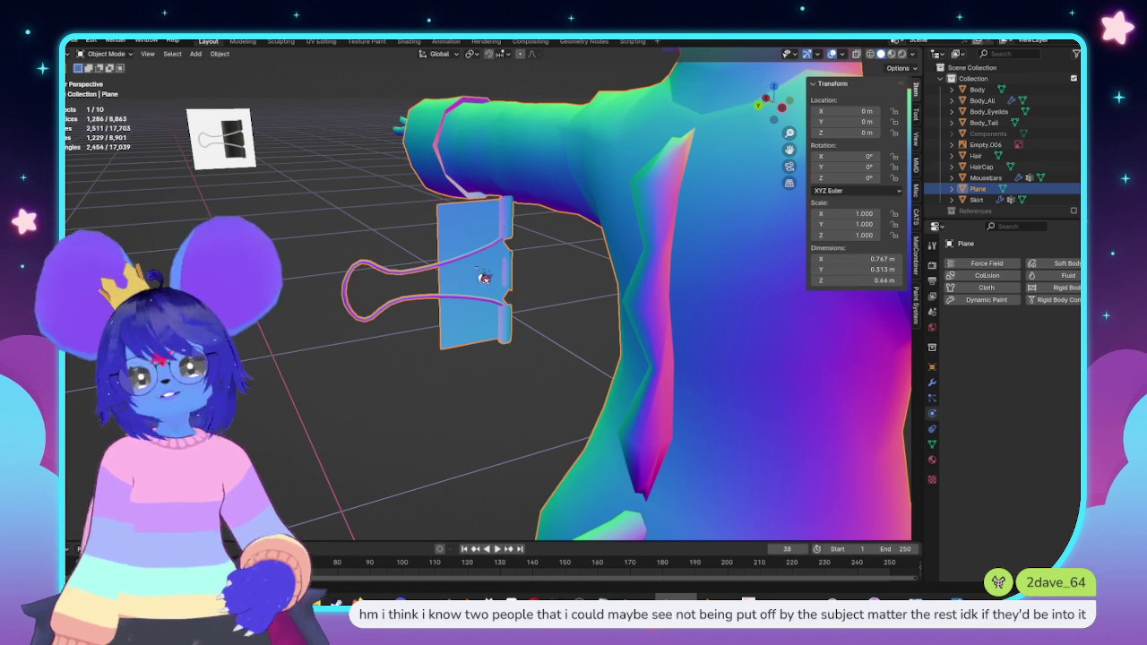
{"action": "middle_click_drag", "start_coordinate": [504, 219], "coordinate": [538, 329]}
{"action": "key", "text": "Tab"}
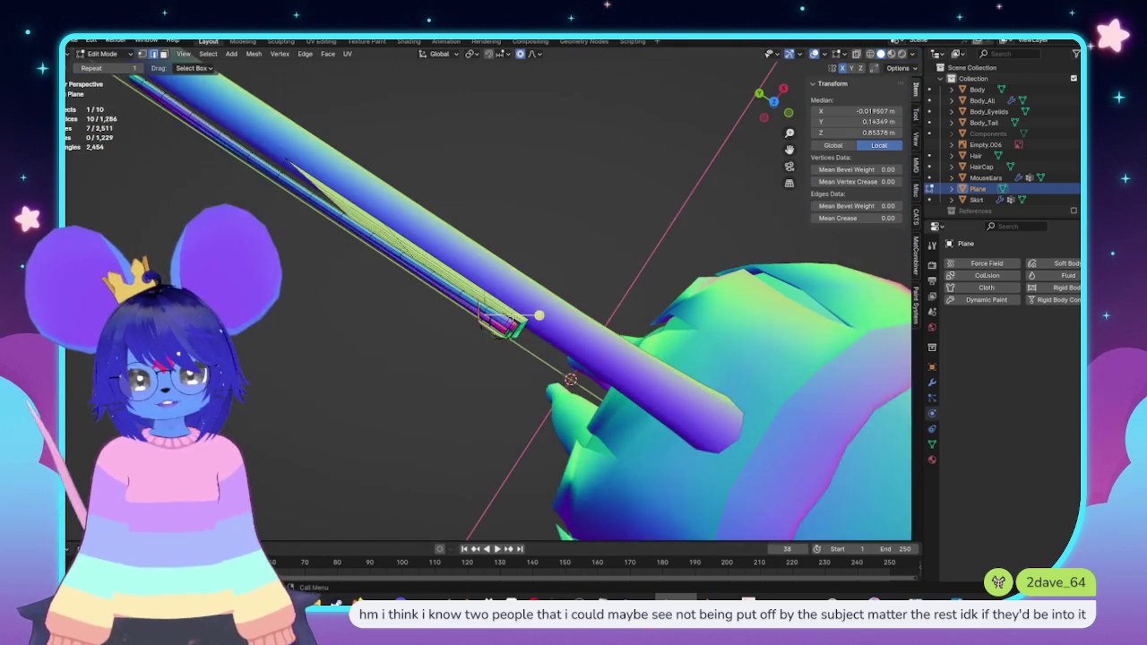
{"action": "mouse_move", "coordinate": [557, 416]}
{"action": "middle_mouse_down"}
{"action": "mouse_move", "coordinate": [584, 341]}
{"action": "mouse_move", "coordinate": [565, 159]}
{"action": "mouse_move", "coordinate": [544, 207]}
{"action": "mouse_move", "coordinate": [524, 215]}
{"action": "middle_mouse_up"}
{"action": "left_click", "coordinate": [536, 196], "text": "shift"}
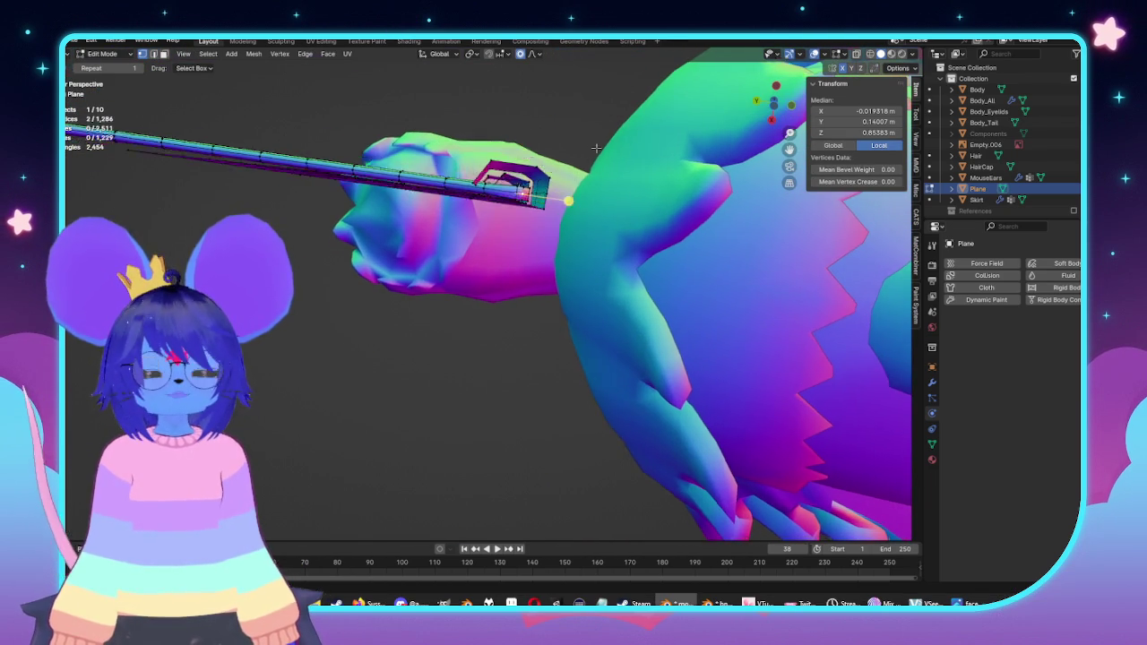
{"action": "key", "text": "KP_Decimal"}
{"action": "key", "text": "x"}
{"action": "left_click", "coordinate": [609, 213]}
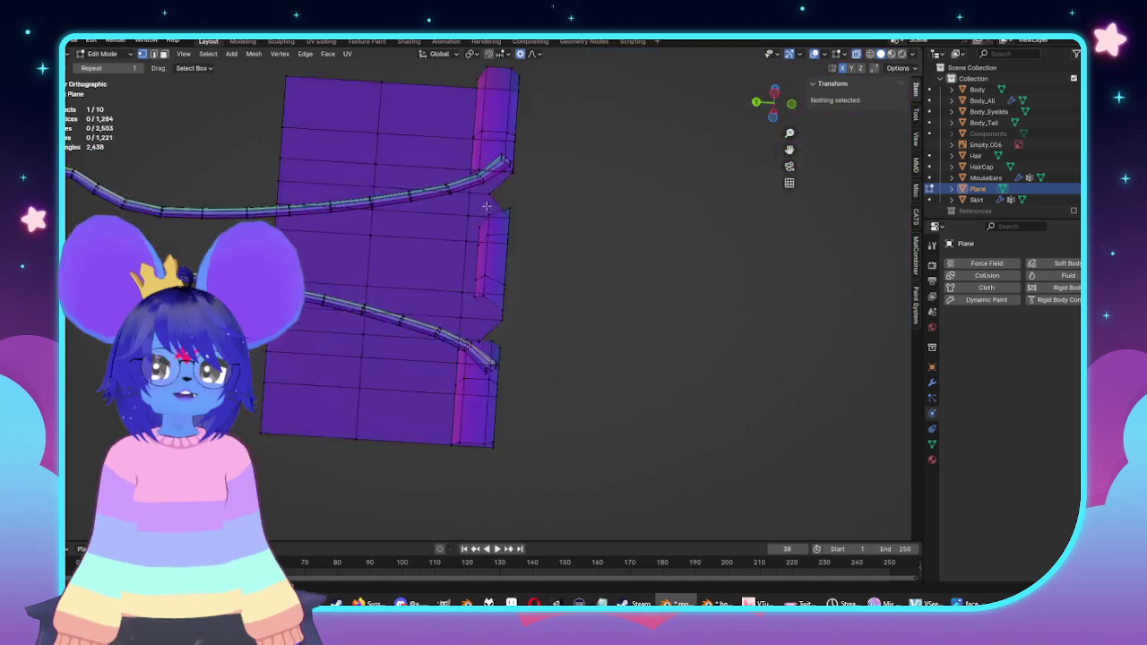
Step: View the clip side-on with the N sidebar and zoom to the upper strap notch
{"action": "key", "text": "KP_3"}
{"action": "scroll", "coordinate": [569, 231], "scroll_direction": "up", "scroll_amount": 5}
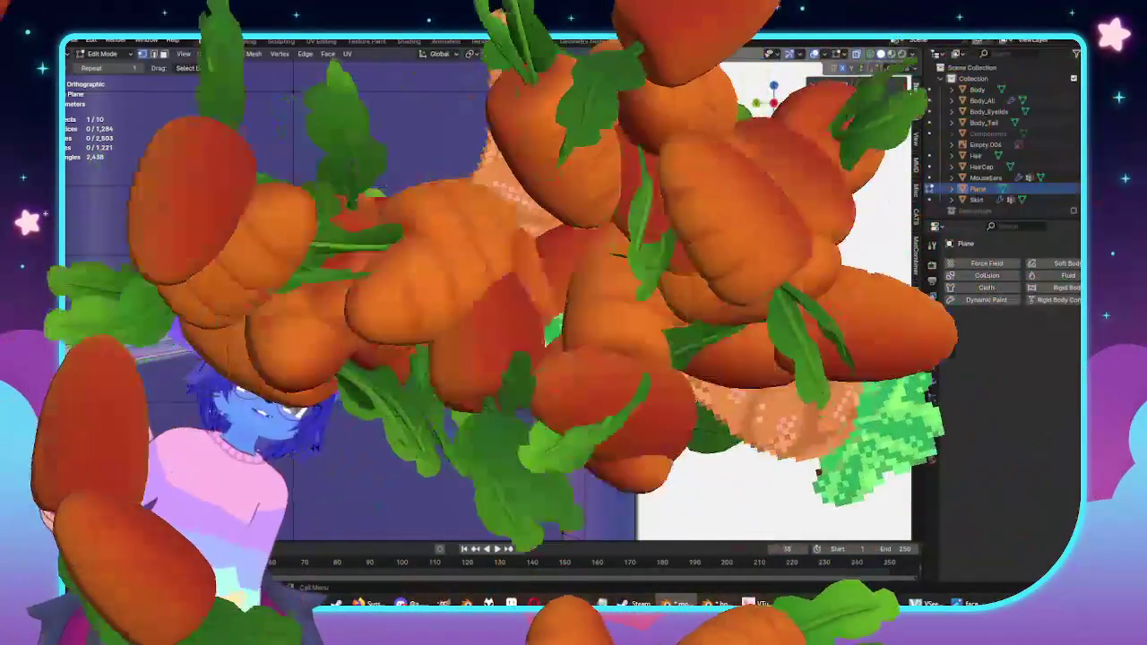
{"action": "key", "text": "n"}
{"action": "scroll", "coordinate": [608, 266], "scroll_direction": "up", "scroll_amount": 3}
{"action": "scroll", "coordinate": [608, 267], "scroll_direction": "up", "scroll_amount": 2}
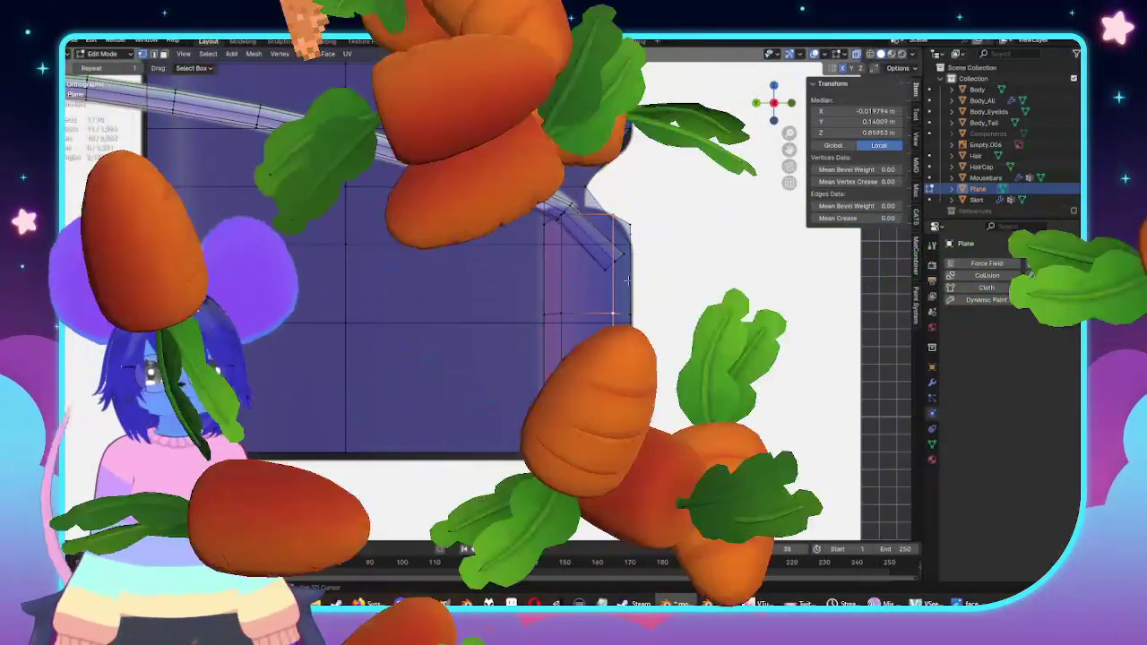
{"action": "middle_click_drag", "start_coordinate": [608, 266], "coordinate": [642, 340], "text": "shift"}
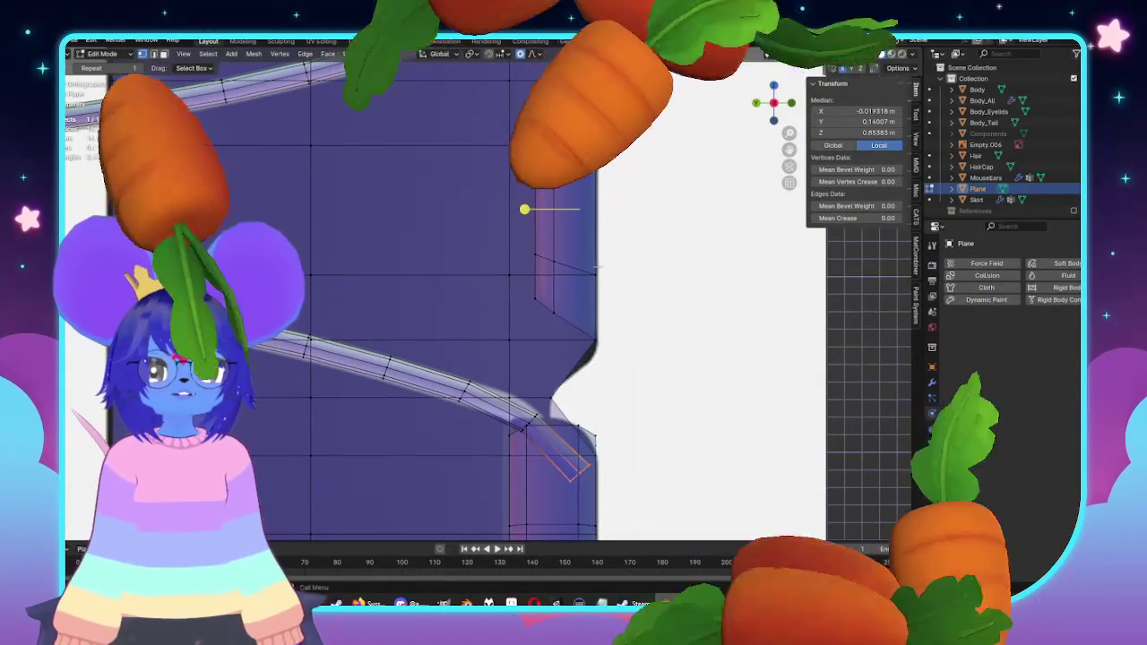
{"action": "scroll", "coordinate": [528, 322], "scroll_direction": "down", "scroll_amount": 2}
{"action": "scroll", "coordinate": [499, 315], "scroll_direction": "down", "scroll_amount": 2}
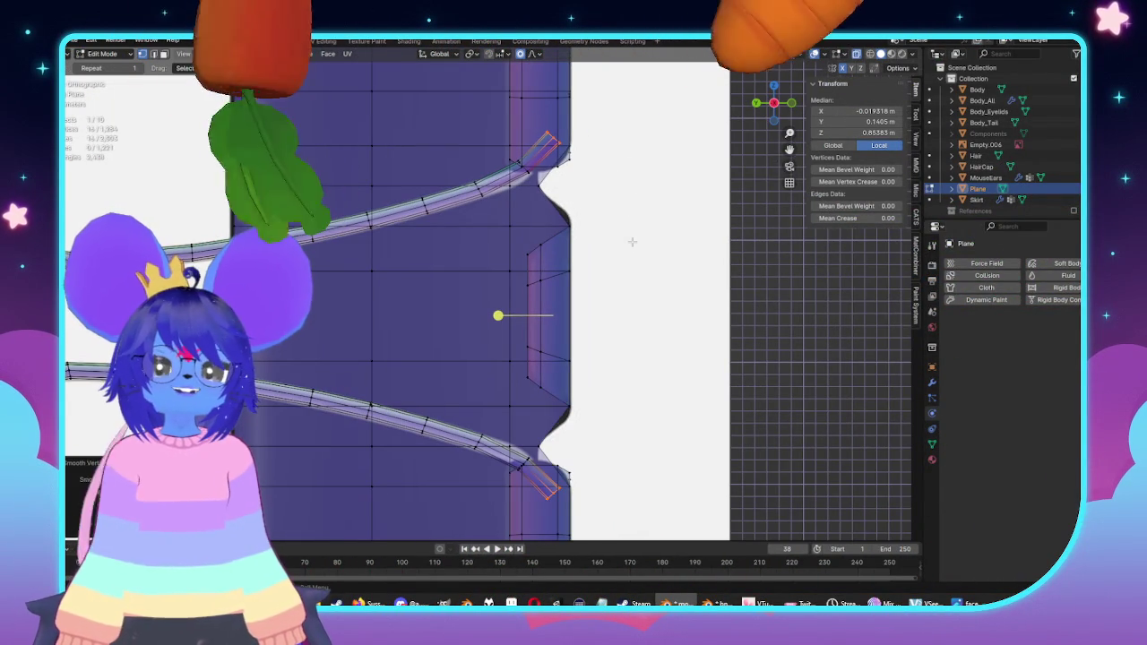
{"action": "scroll", "coordinate": [695, 314], "scroll_direction": "down", "scroll_amount": 2}
Step: Return to Object Mode and zoom out to see the clip beside the character
{"action": "key", "text": "Tab"}
{"action": "scroll", "coordinate": [668, 300], "scroll_direction": "down", "scroll_amount": 2}
{"action": "scroll", "coordinate": [628, 278], "scroll_direction": "down", "scroll_amount": 5}
{"action": "scroll", "coordinate": [609, 269], "scroll_direction": "up", "scroll_amount": 5}
{"action": "scroll", "coordinate": [574, 262], "scroll_direction": "down", "scroll_amount": 1}
{"action": "scroll", "coordinate": [561, 264], "scroll_direction": "down", "scroll_amount": 4}
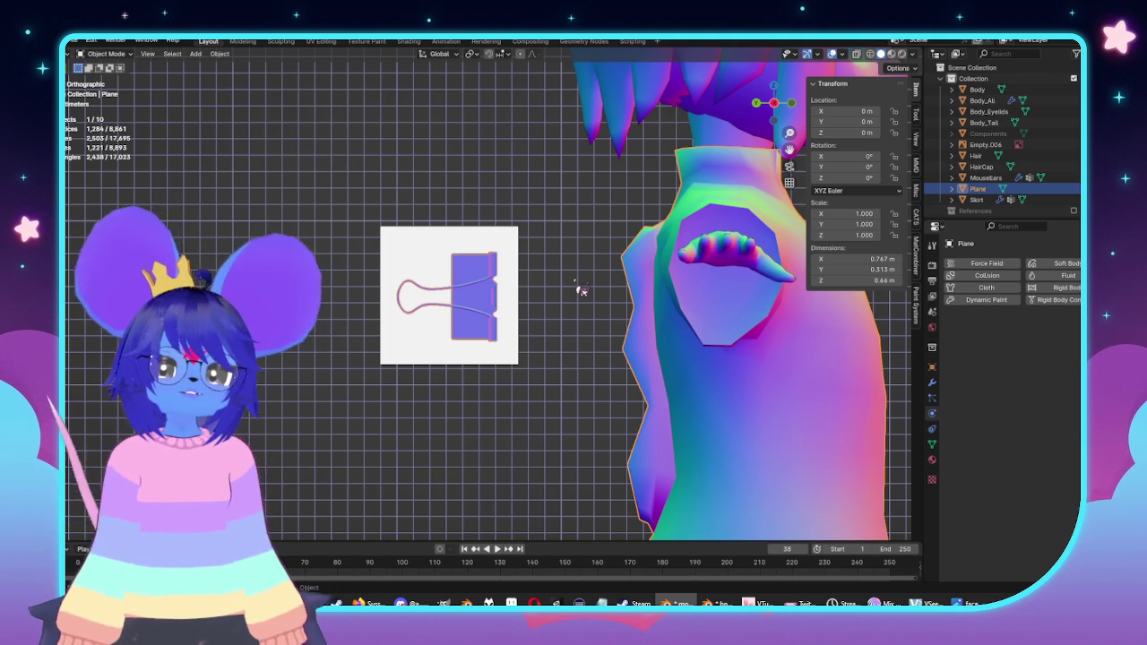
{"action": "mouse_move", "coordinate": [604, 276]}
{"action": "middle_mouse_down"}
{"action": "mouse_move", "coordinate": [594, 371]}
{"action": "mouse_move", "coordinate": [601, 359]}
{"action": "mouse_move", "coordinate": [622, 376]}
{"action": "mouse_move", "coordinate": [468, 280]}
{"action": "middle_mouse_up"}
Step: Select the whole clip plane in Edit Mode and try a scaled extrusion
{"action": "key", "text": "Tab"}
{"action": "key", "text": "KP_Decimal"}
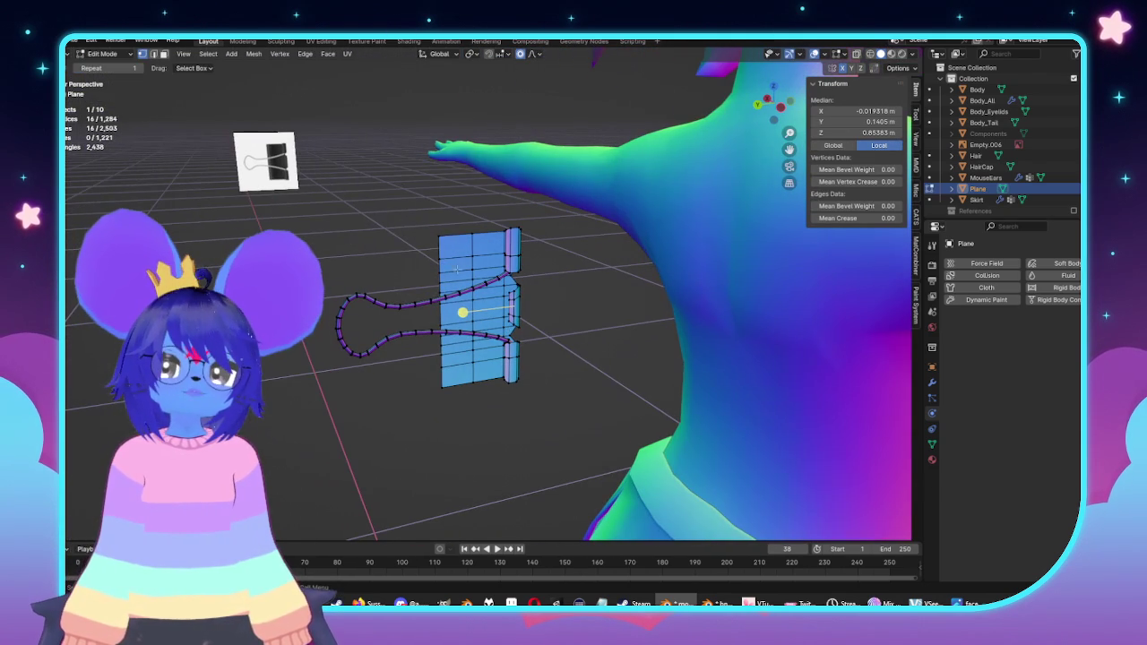
{"action": "middle_click_drag", "start_coordinate": [408, 235], "coordinate": [696, 320]}
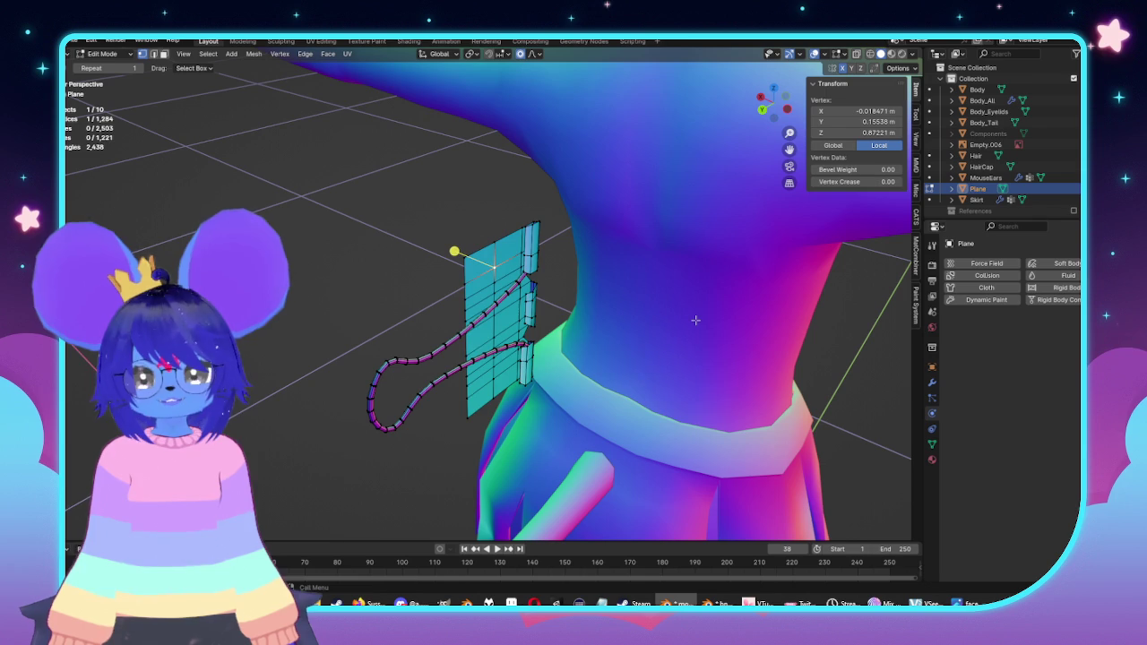
{"action": "key", "text": "a"}
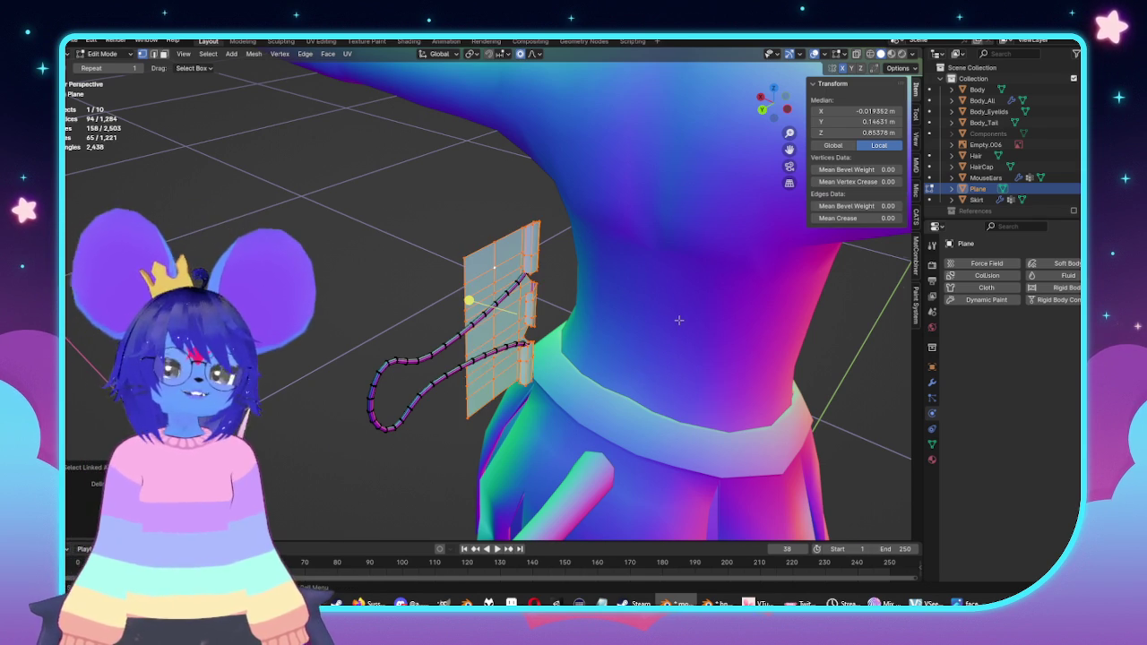
{"action": "scroll", "coordinate": [679, 320], "scroll_direction": "up", "scroll_amount": 2}
{"action": "mouse_move", "coordinate": [716, 354]}
{"action": "middle_mouse_down"}
{"action": "mouse_move", "coordinate": [700, 342]}
{"action": "mouse_move", "coordinate": [719, 346]}
{"action": "middle_mouse_up"}
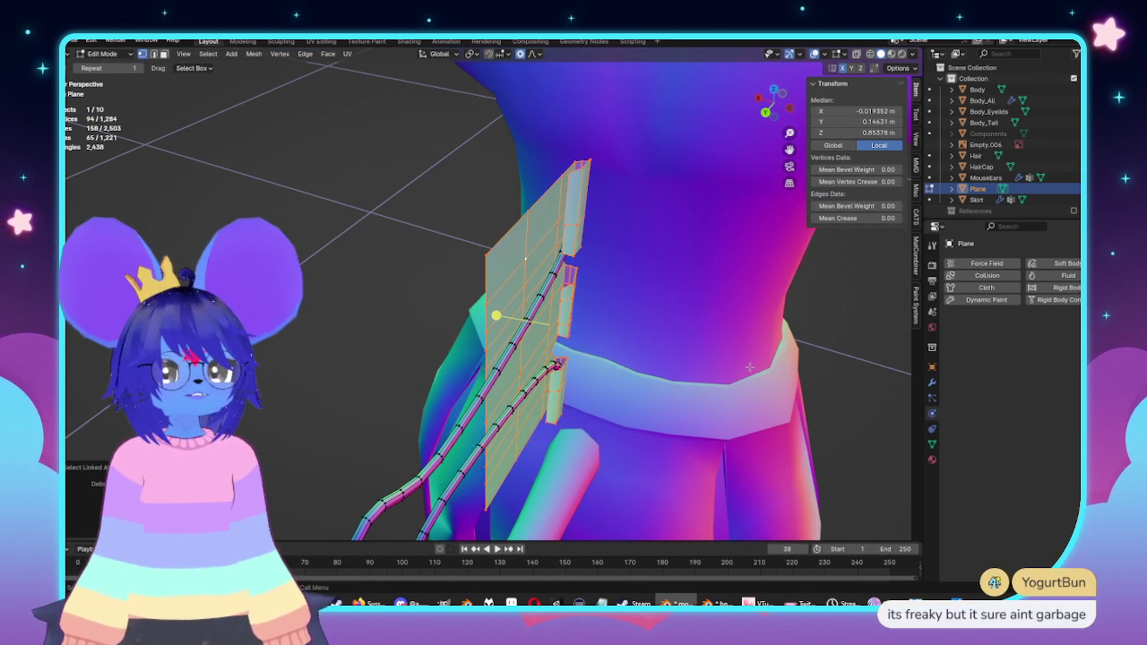
{"action": "key", "text": "e"}
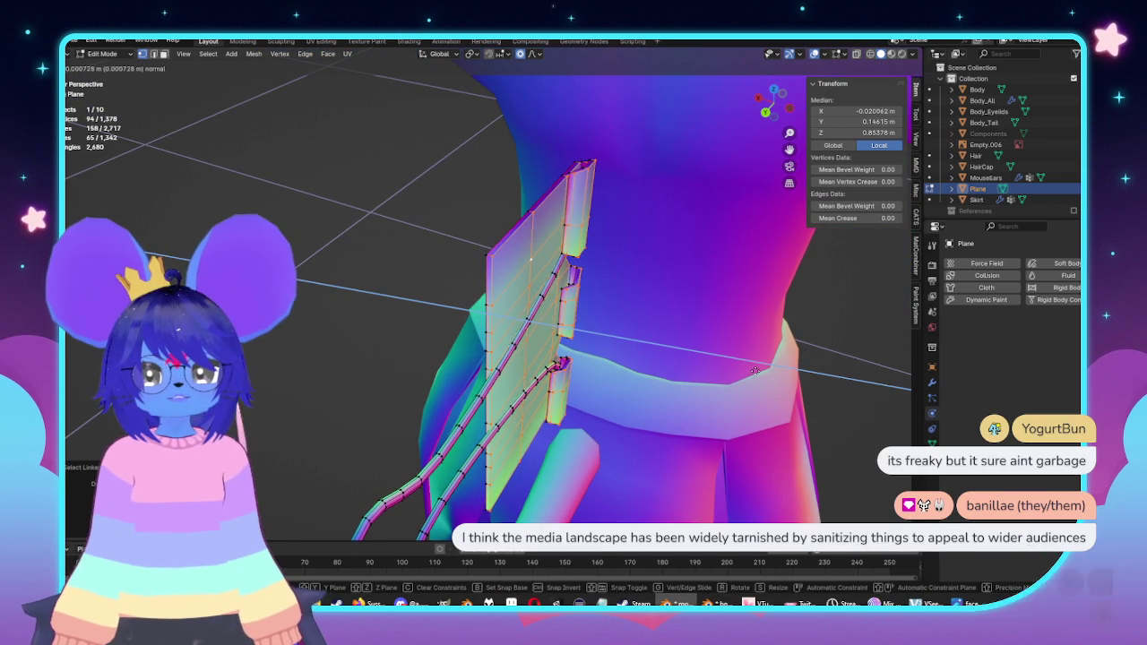
{"action": "key", "text": "s"}
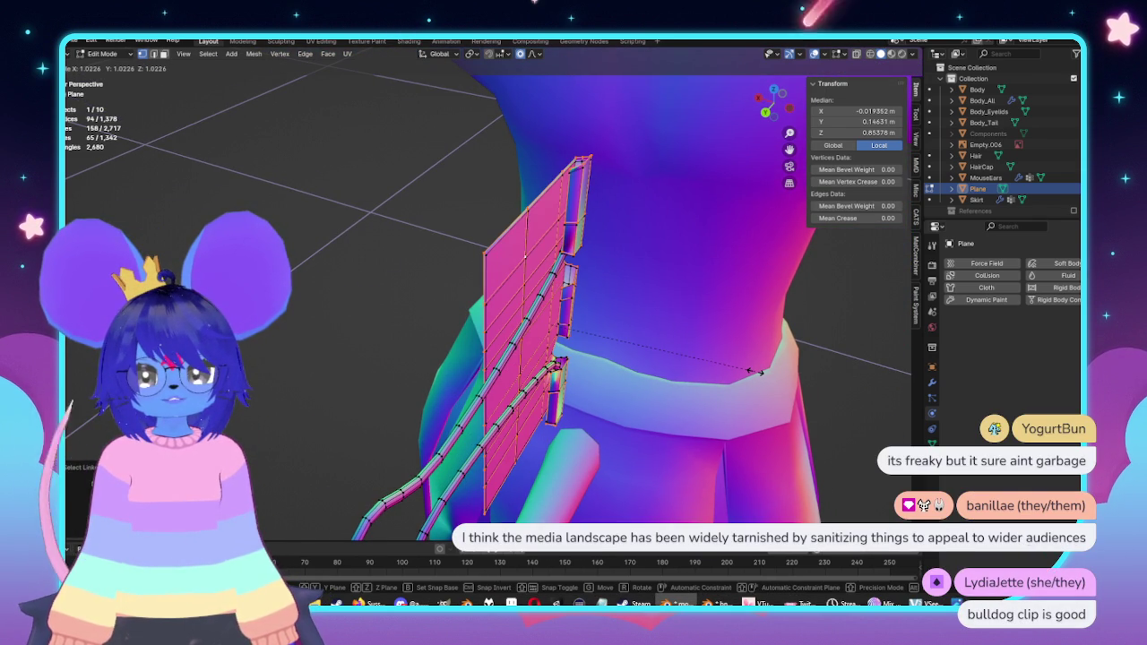
{"action": "left_click", "coordinate": [763, 376]}
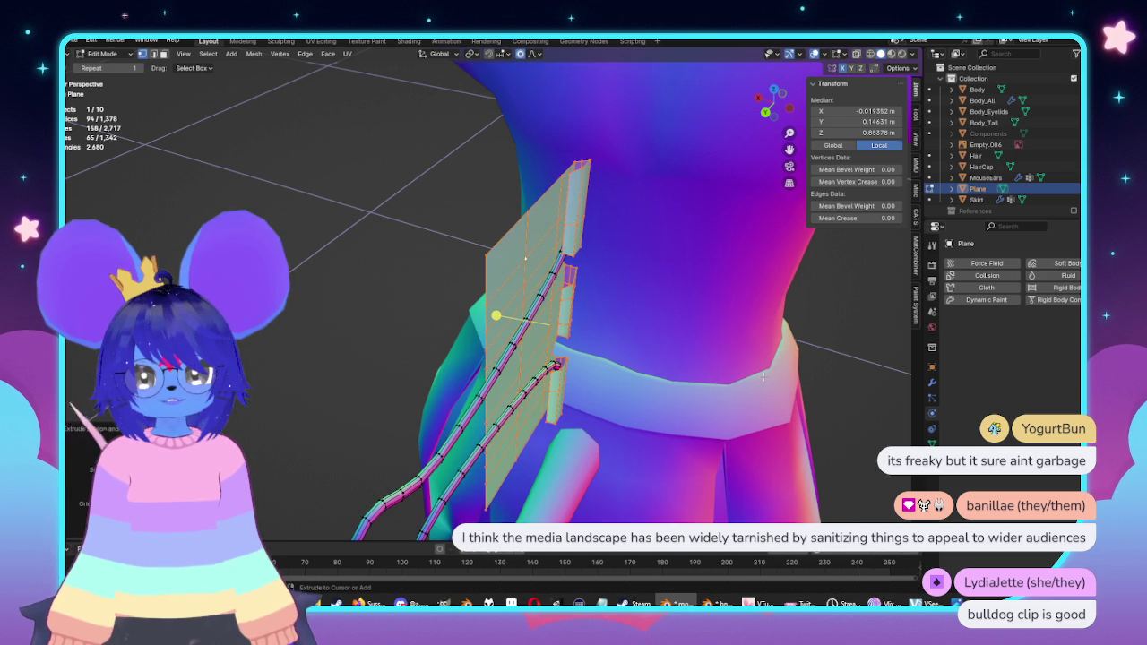
Step: Try an X-constrained extrusion and rescaling, then undo both
{"action": "key", "text": "e"}
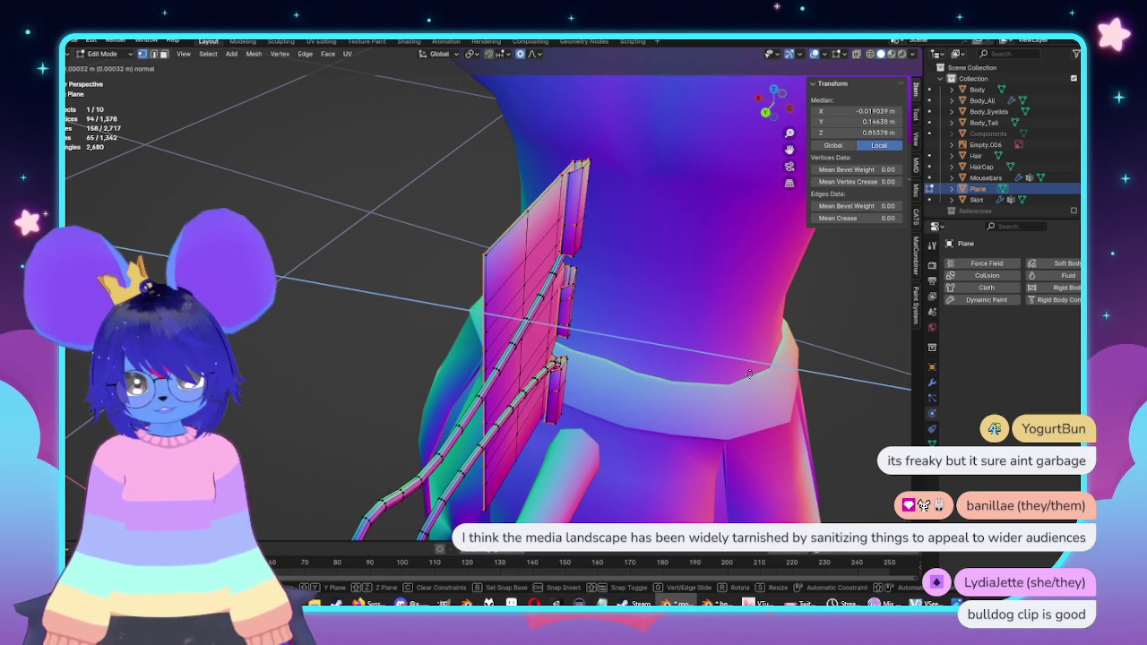
{"action": "key", "text": "x"}
{"action": "key", "text": "x"}
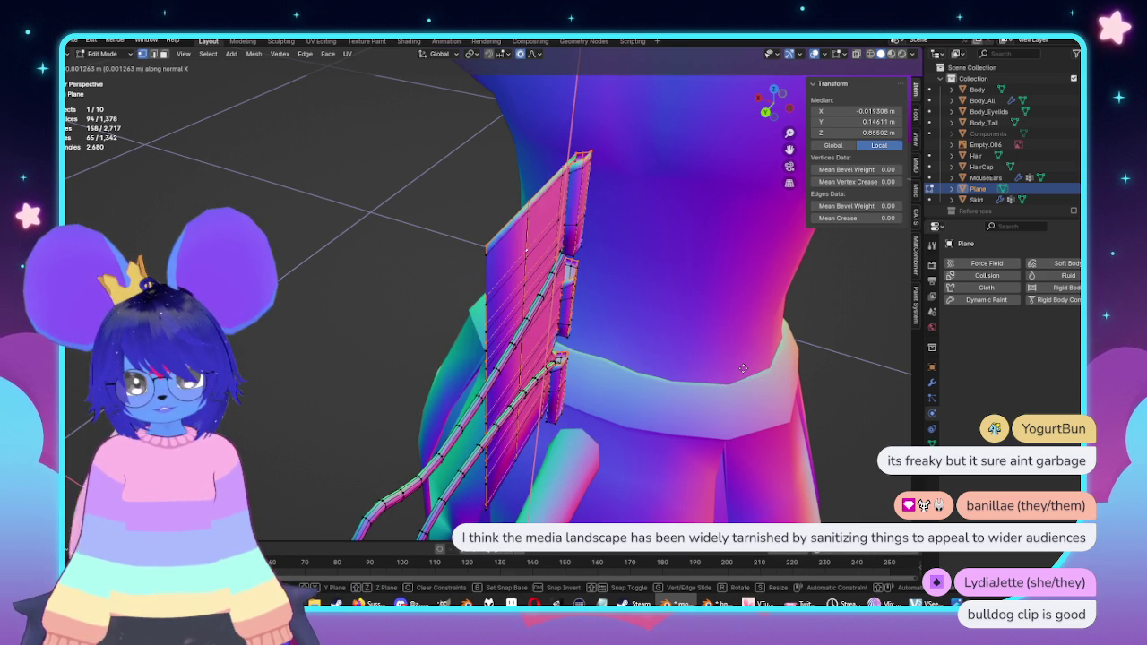
{"action": "key", "text": "x"}
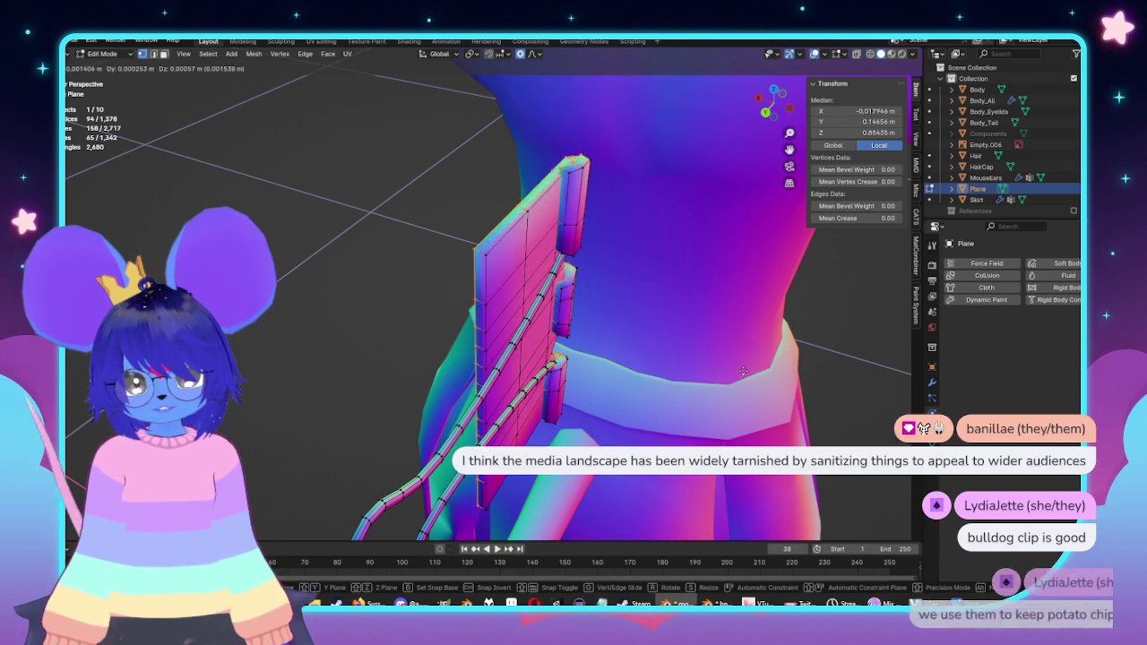
{"action": "key", "text": "Escape"}
{"action": "key", "text": "ctrl+z"}
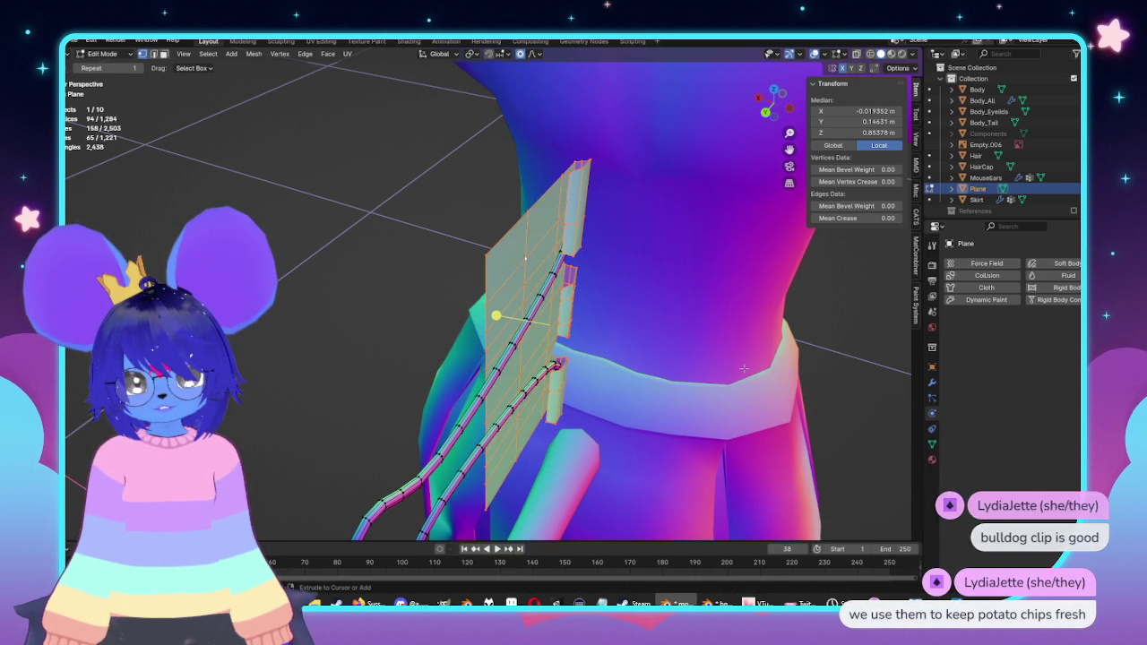
{"action": "key", "text": "ctrl+z"}
{"action": "middle_click_drag", "start_coordinate": [743, 367], "coordinate": [682, 360]}
{"action": "key", "text": "ctrl+shift+z"}
{"action": "key", "text": "ctrl+shift+z"}
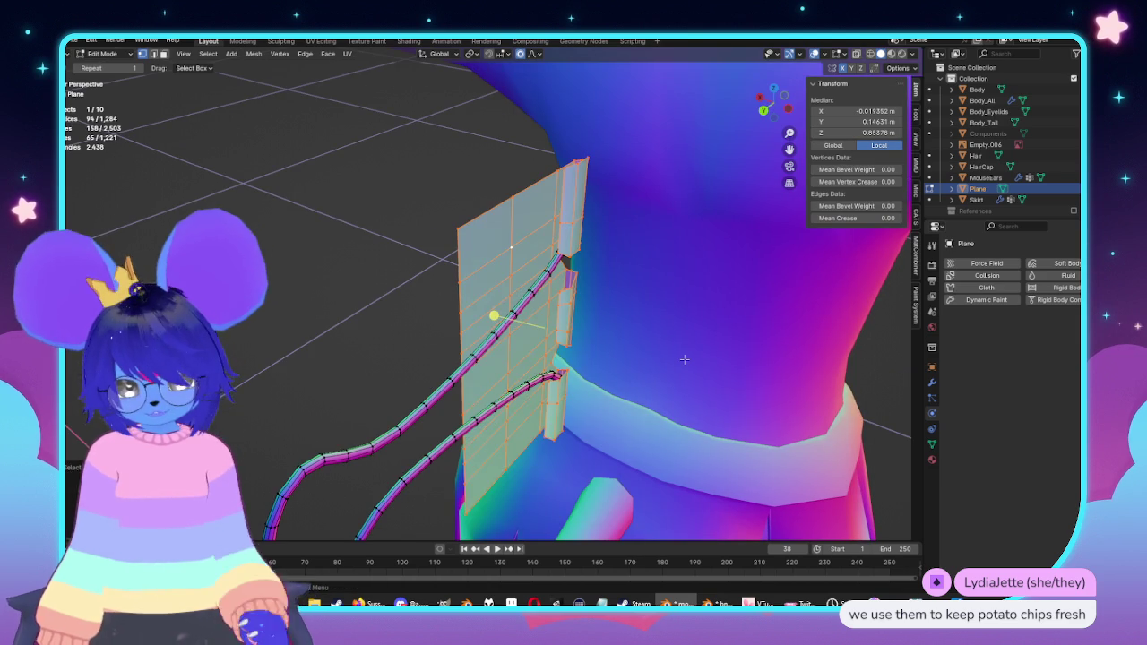
{"action": "key", "text": "s"}
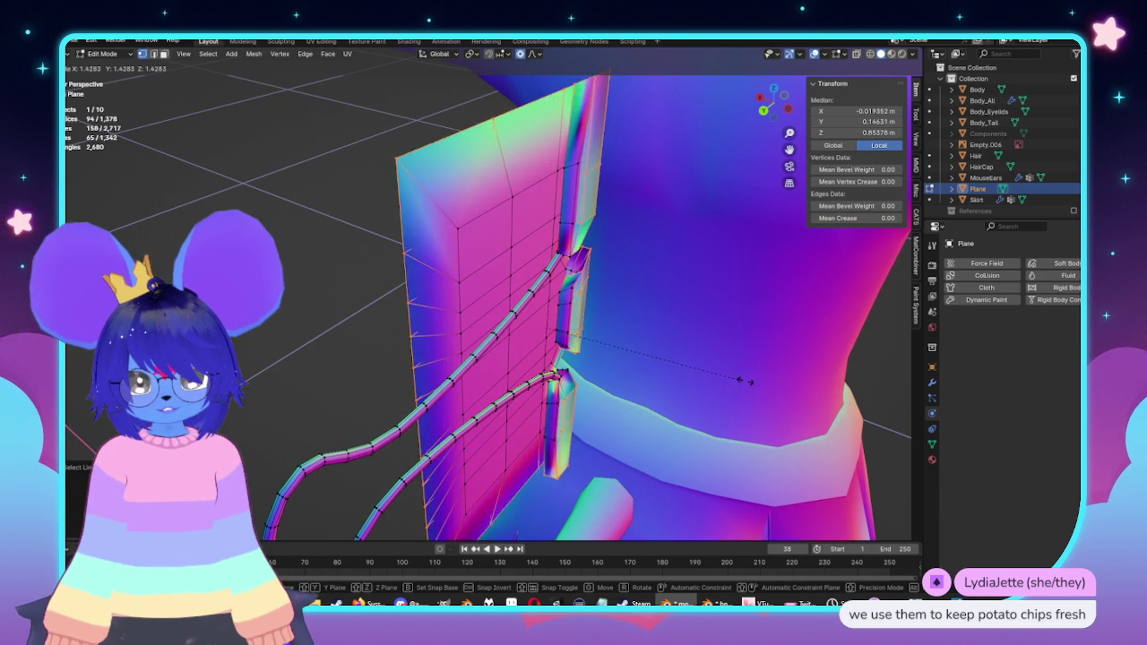
{"action": "key", "text": "Escape"}
{"action": "key", "text": "ctrl+z"}
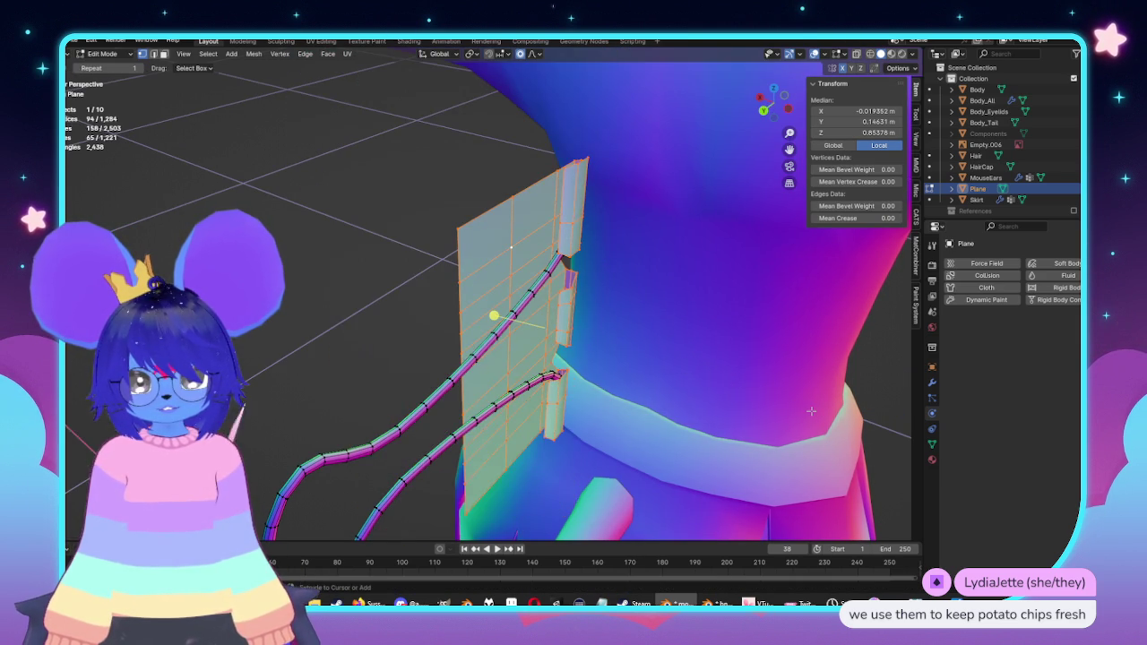
{"action": "scroll", "coordinate": [683, 399], "scroll_direction": "down", "scroll_amount": 1}
{"action": "scroll", "coordinate": [741, 407], "scroll_direction": "up", "scroll_amount": 2}
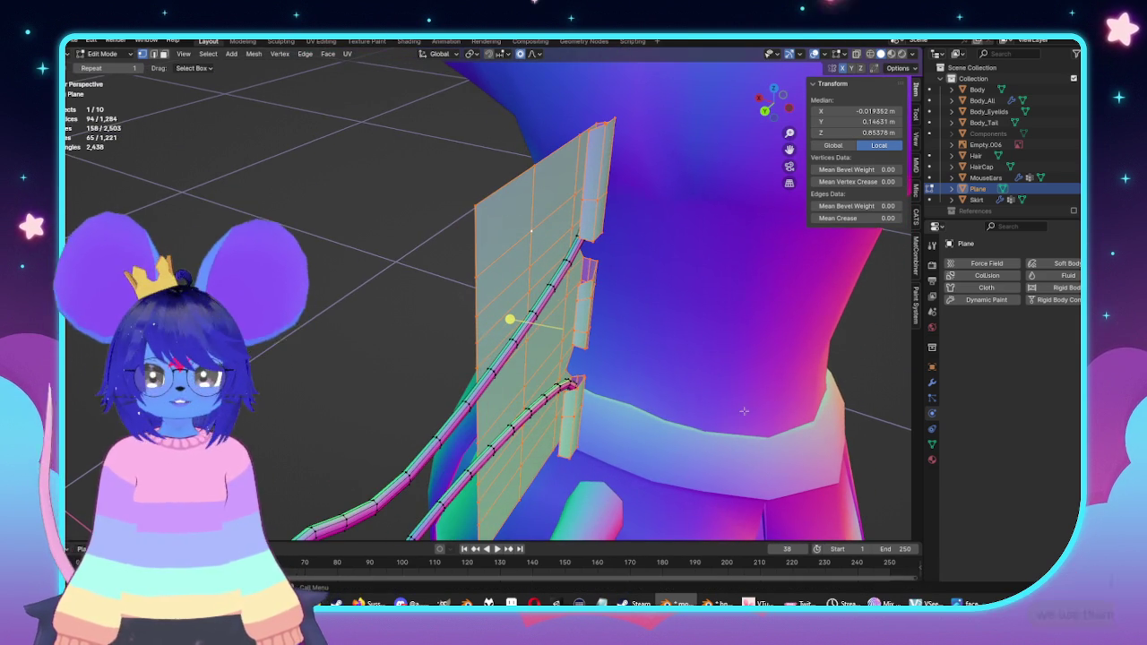
Step: Test another scaled extrusion moved along X, then undo it
{"action": "key", "text": "e"}
{"action": "key", "text": "s"}
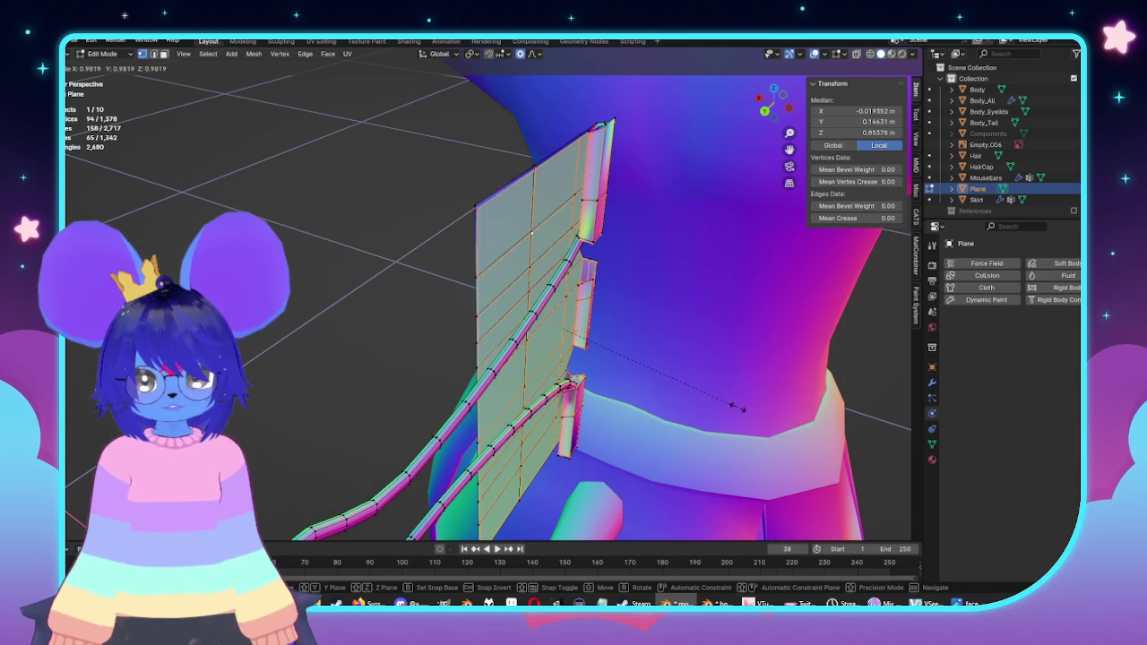
{"action": "left_click", "coordinate": [728, 406]}
{"action": "key", "text": "ctrl+KP_1"}
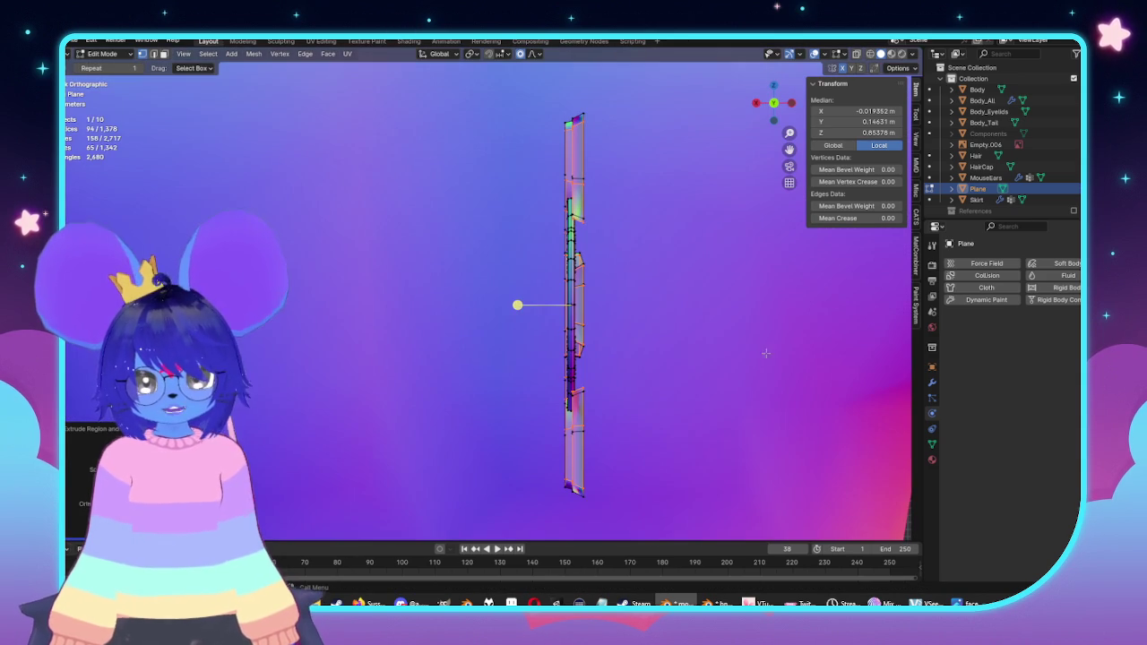
{"action": "key", "text": "g"}
{"action": "key", "text": "x"}
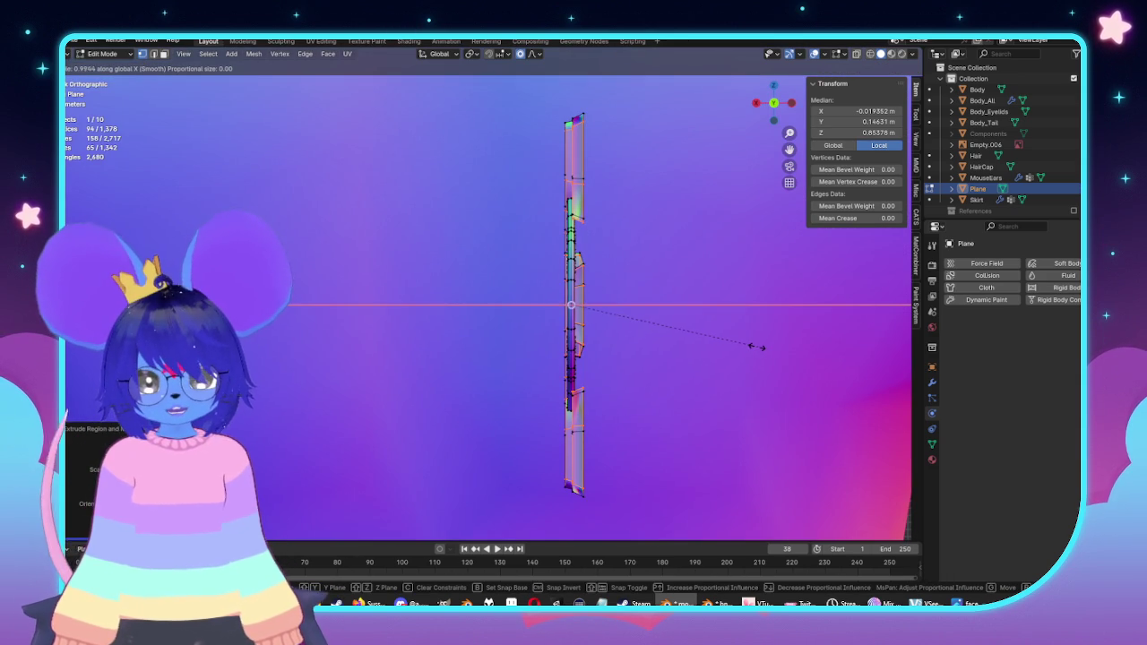
{"action": "key", "text": "Escape"}
{"action": "key", "text": "ctrl+z"}
Step: Deselect all, then select the entire linked clip plane mesh
{"action": "middle_click_drag", "start_coordinate": [742, 343], "coordinate": [553, 336]}
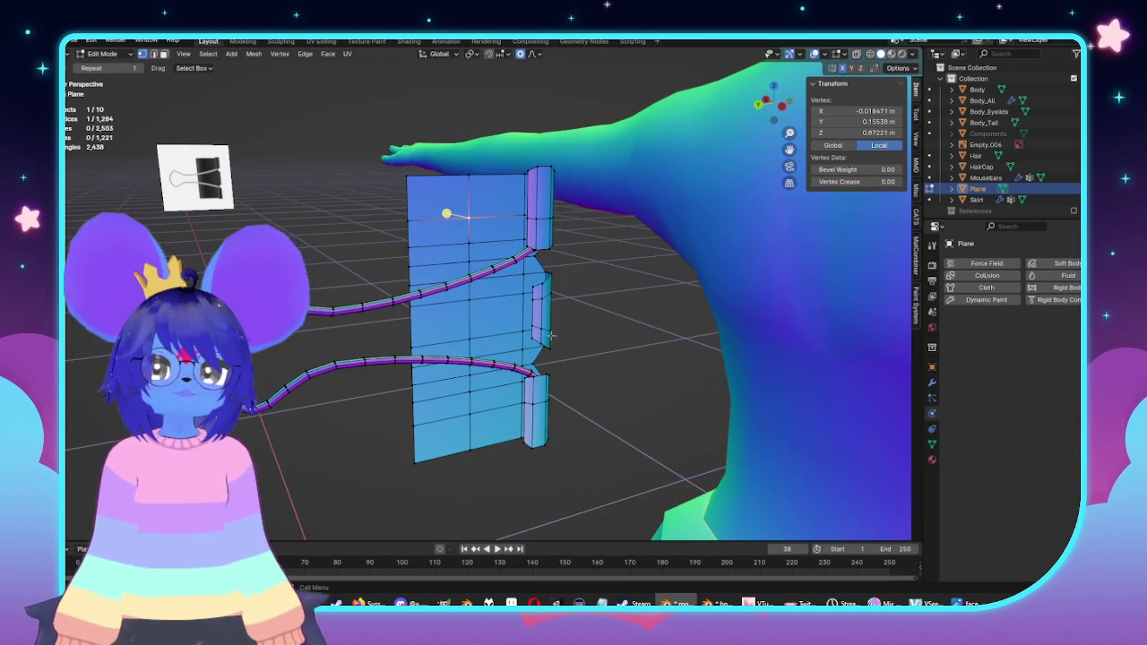
{"action": "key", "text": "alt+a"}
{"action": "left_click", "coordinate": [460, 169]}
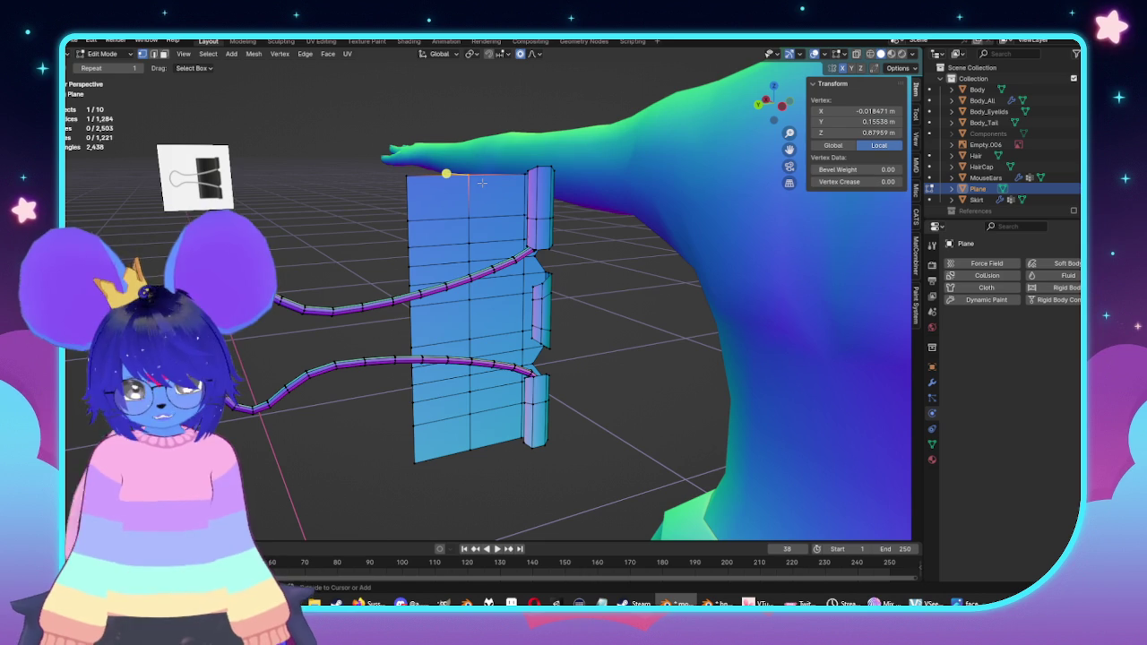
{"action": "key", "text": "ctrl+l"}
Step: Separate the selected clip geometry into its own object, Plane.001
{"action": "right_click", "coordinate": [481, 195]}
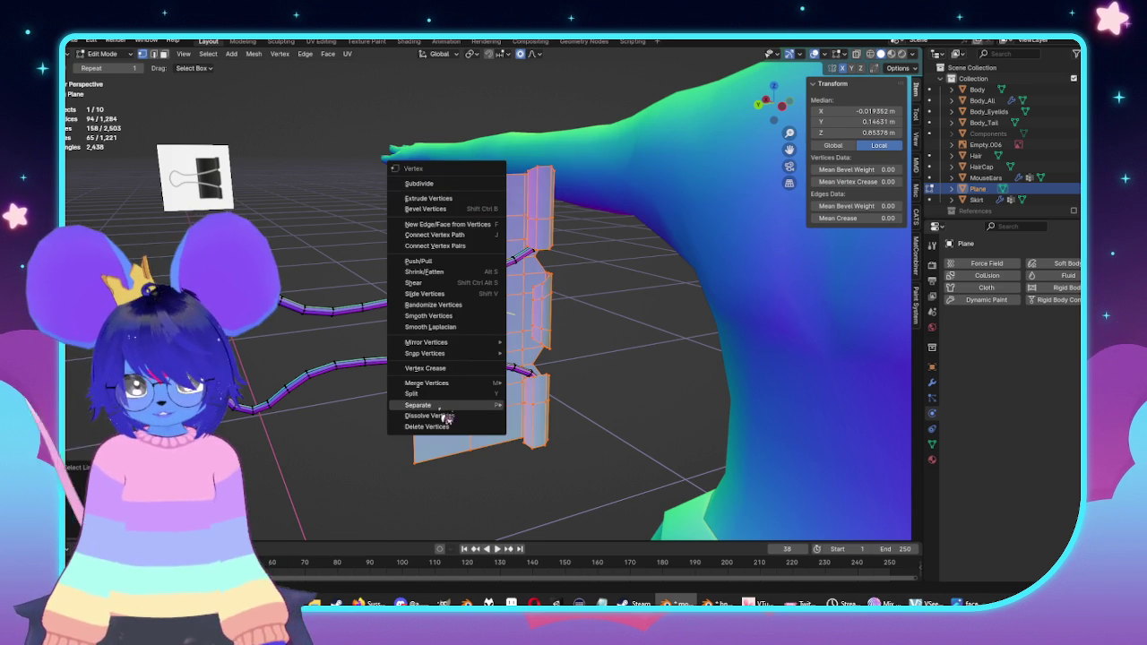
{"action": "left_click", "coordinate": [535, 405]}
{"action": "key", "text": "Tab"}
{"action": "left_click", "coordinate": [562, 243]}
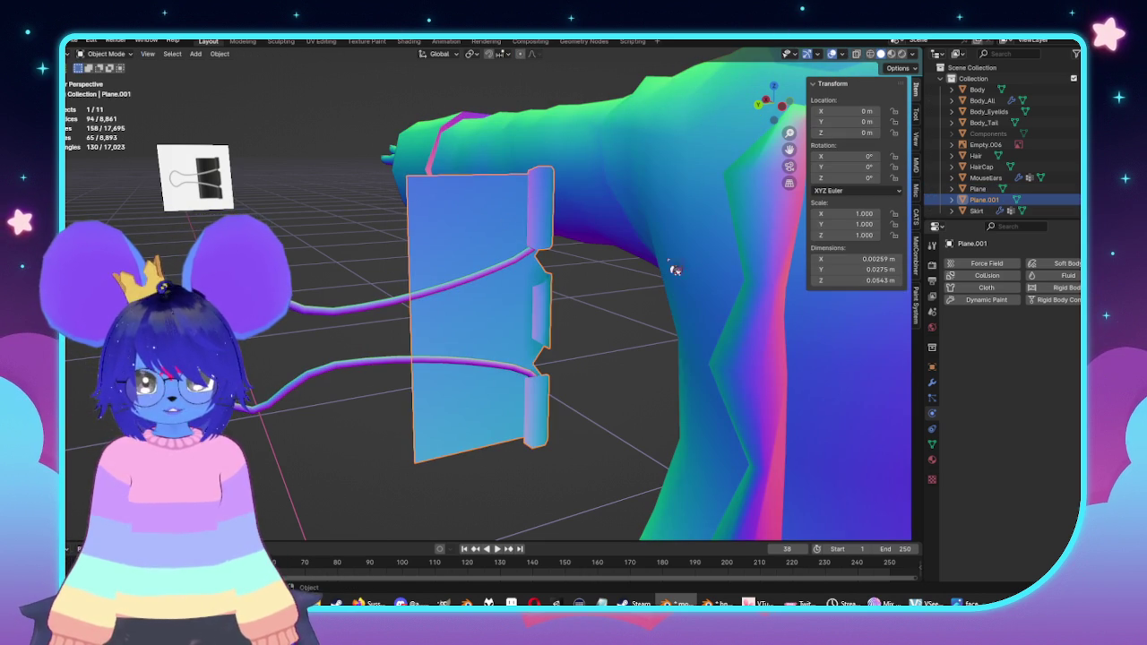
Step: Add a Solidify modifier to Plane.001 with 0.001 m thickness
{"action": "left_click", "coordinate": [933, 384]}
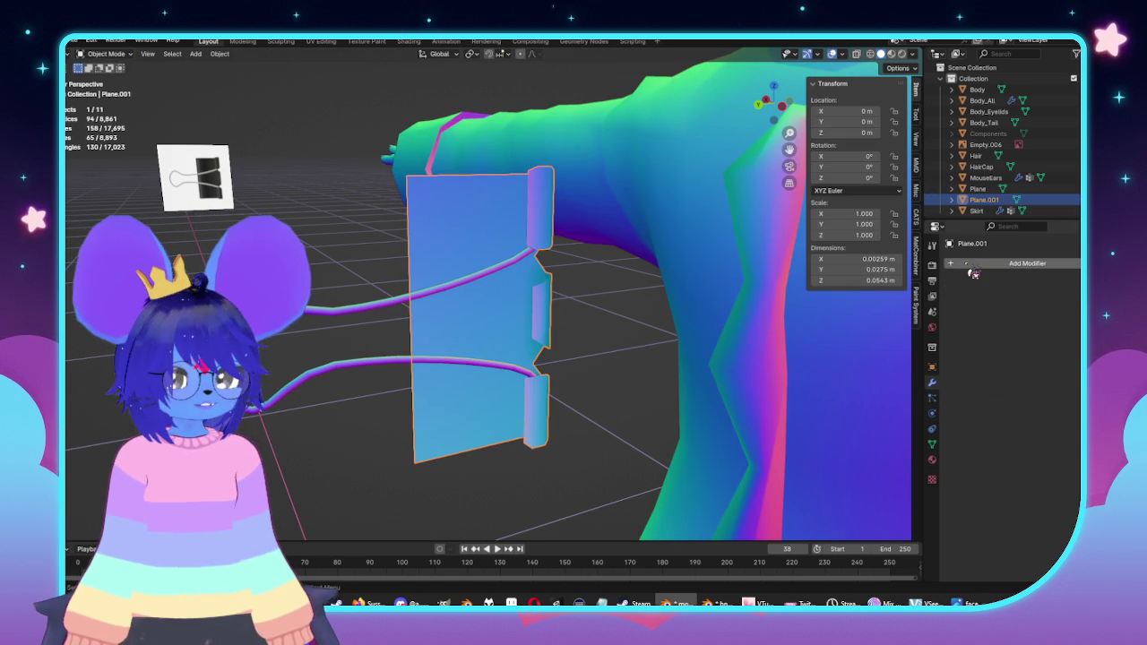
{"action": "left_click", "coordinate": [977, 265]}
{"action": "mouse_move", "coordinate": [909, 251]}
{"action": "left_click", "coordinate": [1016, 395]}
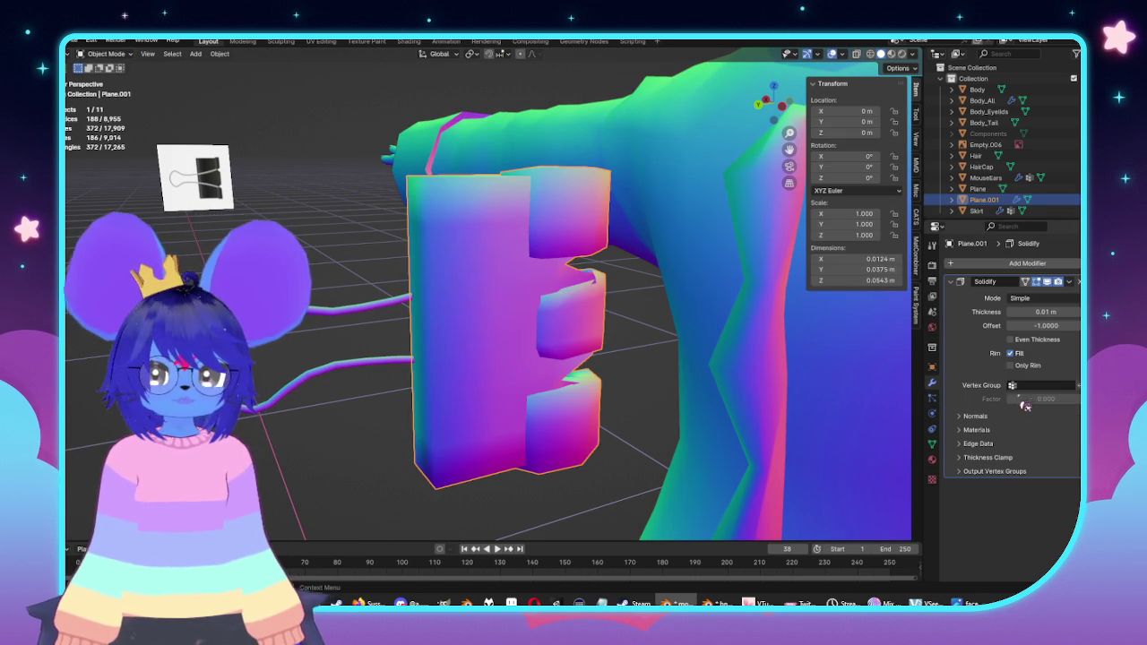
{"action": "mouse_move", "coordinate": [871, 387]}
{"action": "middle_mouse_down"}
{"action": "mouse_move", "coordinate": [558, 302]}
{"action": "mouse_move", "coordinate": [662, 327]}
{"action": "middle_mouse_up"}
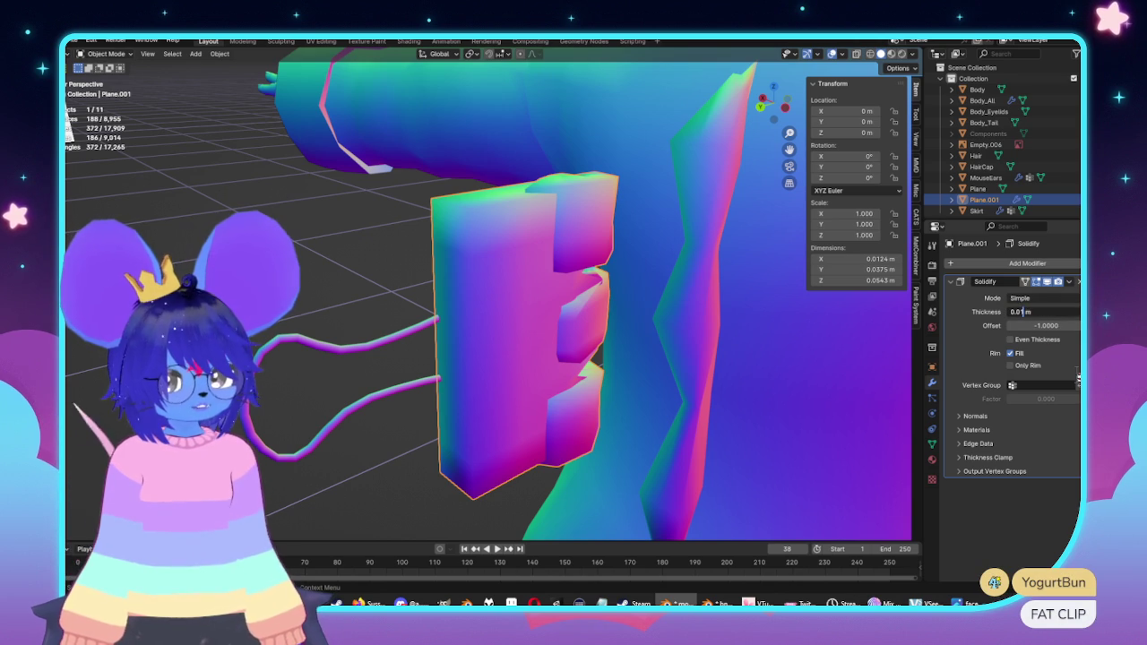
{"action": "type", "text": "0"}
{"action": "key", "text": "Return"}
Step: Compare a 0.002 m thickness, then settle back at 0.001 m
{"action": "mouse_move", "coordinate": [583, 265]}
{"action": "middle_mouse_down"}
{"action": "mouse_move", "coordinate": [651, 308]}
{"action": "mouse_move", "coordinate": [553, 281]}
{"action": "mouse_move", "coordinate": [592, 277]}
{"action": "middle_mouse_up"}
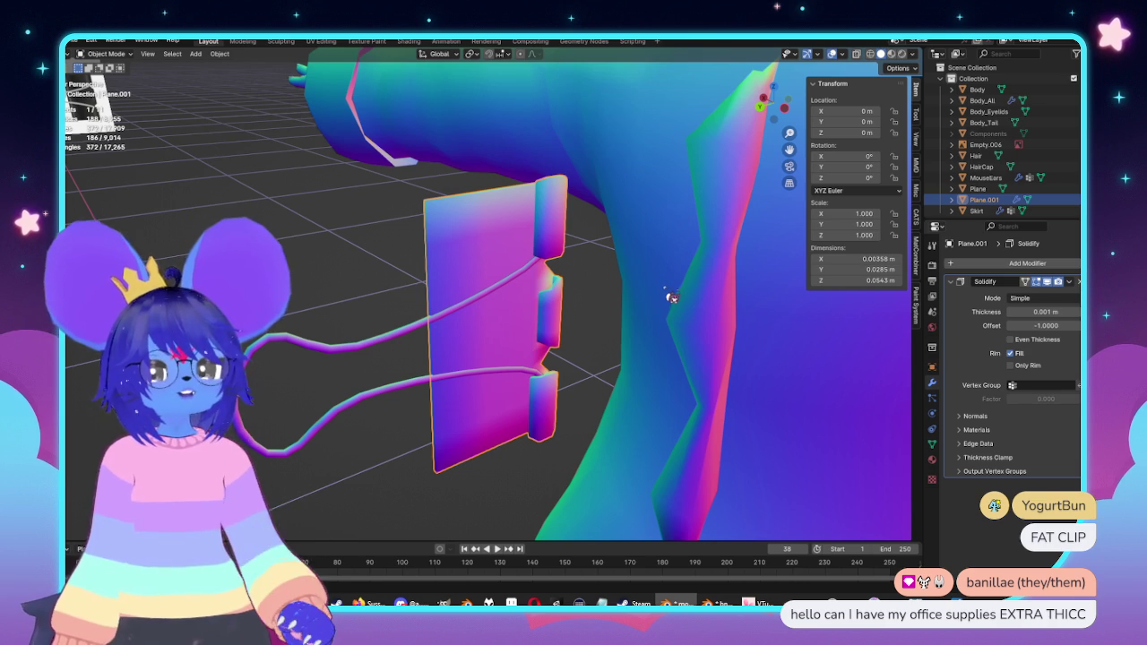
{"action": "mouse_move", "coordinate": [672, 298]}
{"action": "middle_mouse_down"}
{"action": "mouse_move", "coordinate": [440, 335]}
{"action": "mouse_move", "coordinate": [458, 341]}
{"action": "mouse_move", "coordinate": [409, 359]}
{"action": "mouse_move", "coordinate": [414, 329]}
{"action": "mouse_move", "coordinate": [580, 315]}
{"action": "middle_mouse_up"}
{"action": "left_click", "coordinate": [1039, 311]}
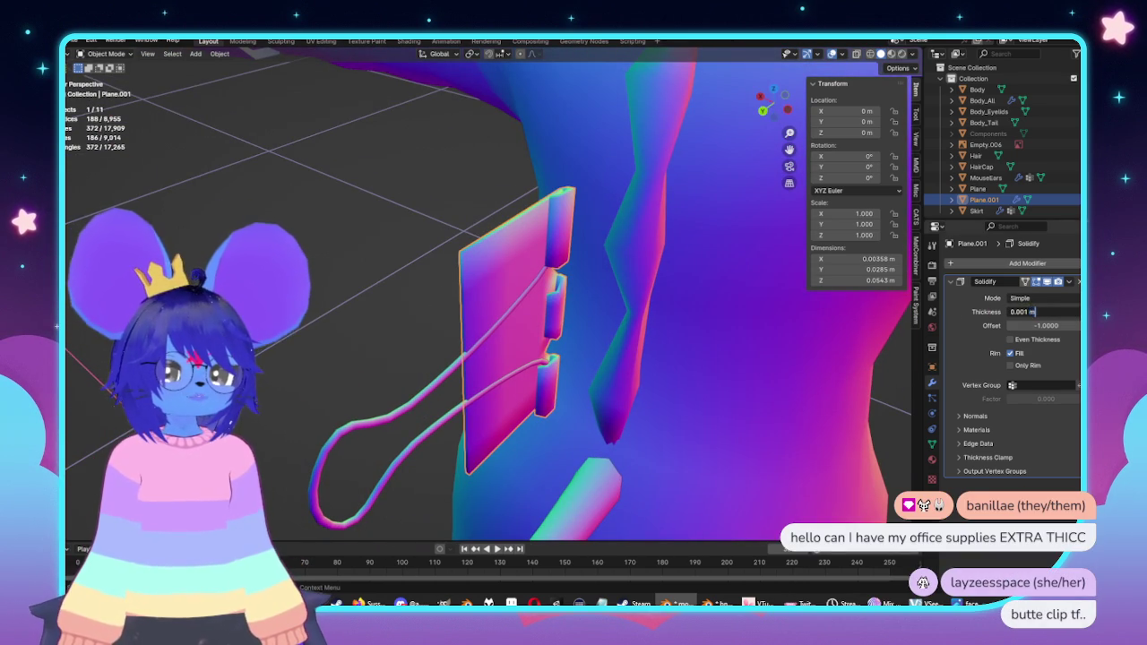
{"action": "type", "text": "0.002"}
{"action": "key", "text": "Return"}
{"action": "mouse_move", "coordinate": [645, 212]}
{"action": "middle_mouse_down"}
{"action": "mouse_move", "coordinate": [666, 248]}
{"action": "mouse_move", "coordinate": [924, 263]}
{"action": "middle_mouse_up"}
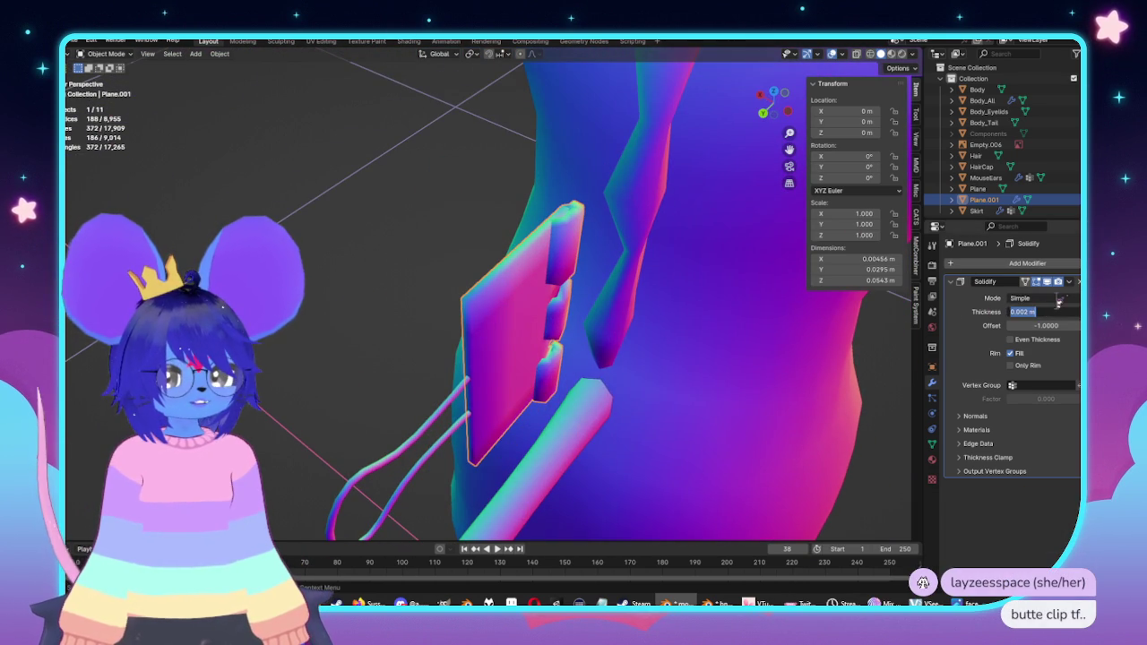
{"action": "key", "text": "Return"}
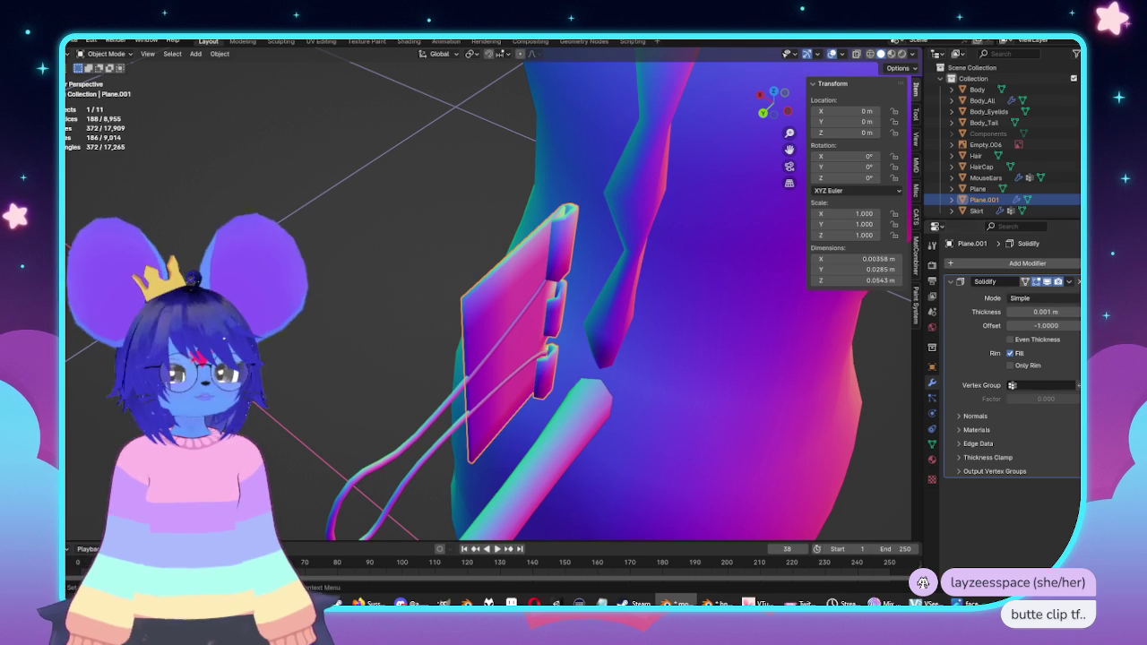
Step: Apply the Solidify modifier, then add the coat Plane and open the Object menu
{"action": "left_click", "coordinate": [1071, 282]}
{"action": "left_click", "coordinate": [1022, 294]}
{"action": "mouse_move", "coordinate": [671, 366]}
{"action": "middle_mouse_down"}
{"action": "mouse_move", "coordinate": [487, 313]}
{"action": "mouse_move", "coordinate": [550, 305]}
{"action": "mouse_move", "coordinate": [511, 291]}
{"action": "mouse_move", "coordinate": [499, 307]}
{"action": "mouse_move", "coordinate": [486, 273]}
{"action": "middle_mouse_up"}
{"action": "key", "text": "Tab"}
{"action": "key", "text": "Tab"}
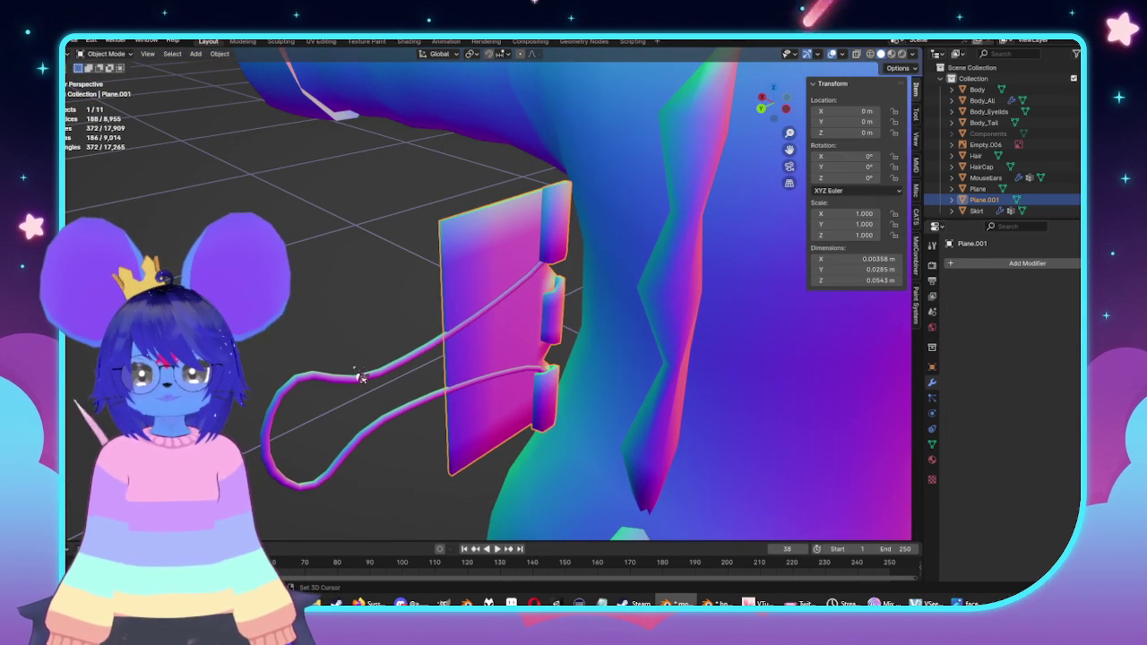
{"action": "left_click", "coordinate": [368, 386], "text": "shift"}
{"action": "right_click", "coordinate": [368, 386]}
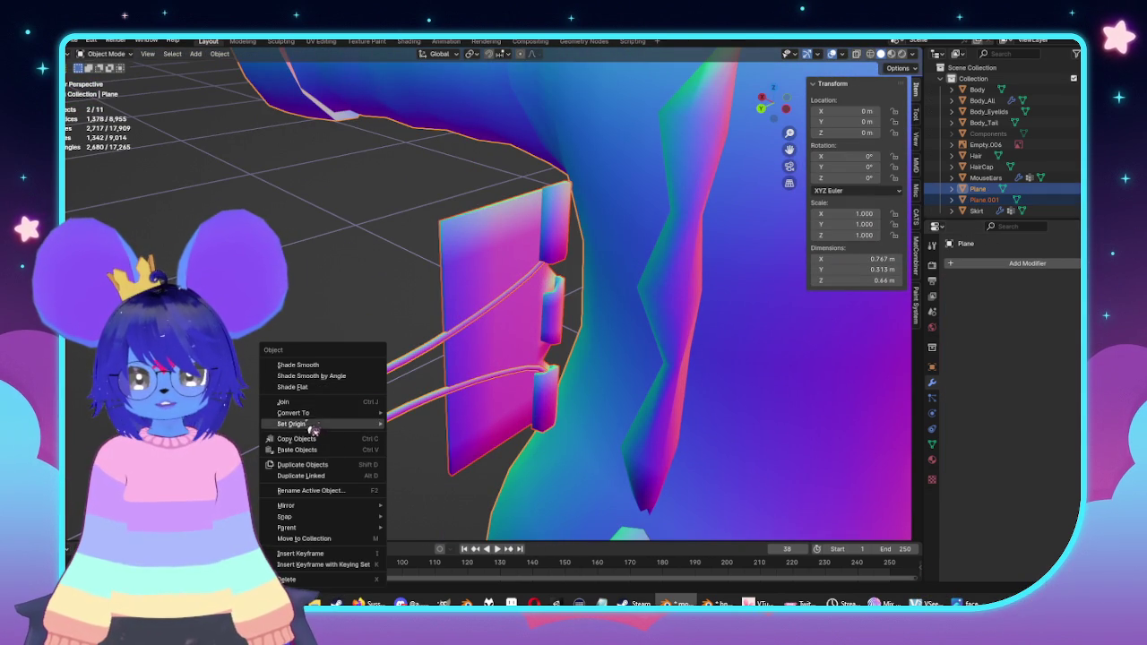
Step: Join the clip into the coat plane and select the whole clip mesh in Edit Mode
{"action": "left_click", "coordinate": [367, 400]}
{"action": "key", "text": "Tab"}
{"action": "scroll", "coordinate": [457, 308], "scroll_direction": "down", "scroll_amount": 3}
{"action": "middle_click_drag", "start_coordinate": [457, 308], "coordinate": [462, 332]}
{"action": "left_click", "coordinate": [412, 330], "text": "alt"}
{"action": "key", "text": "l"}
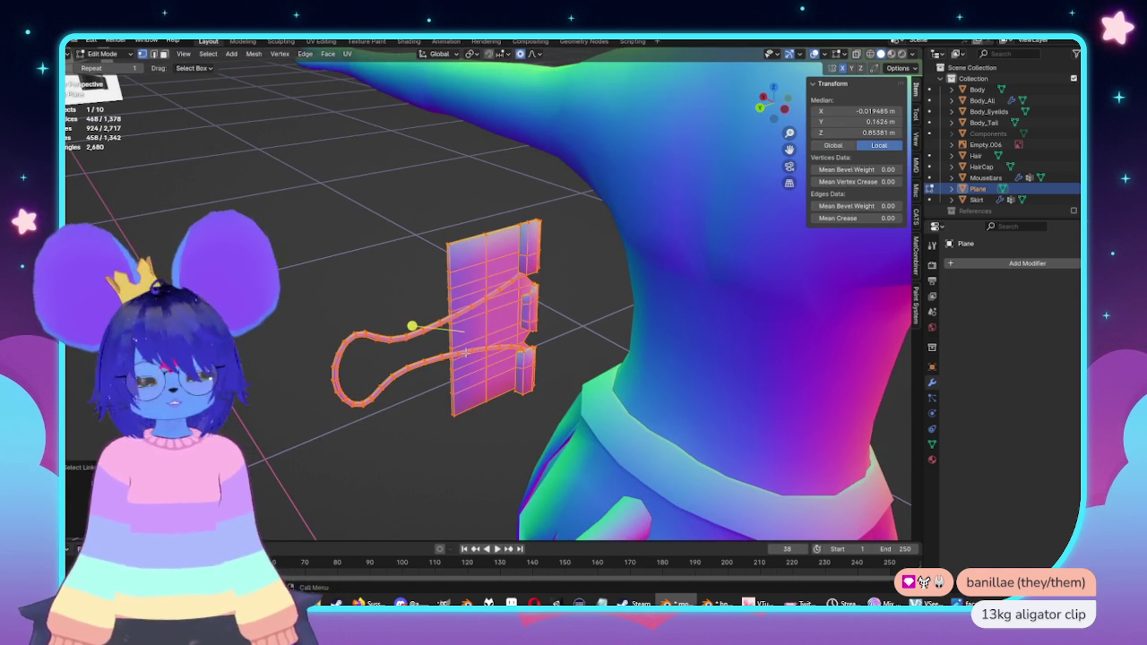
Step: In orthographic side view, duplicate the clip geometry and place the copy
{"action": "key", "text": "KP_3"}
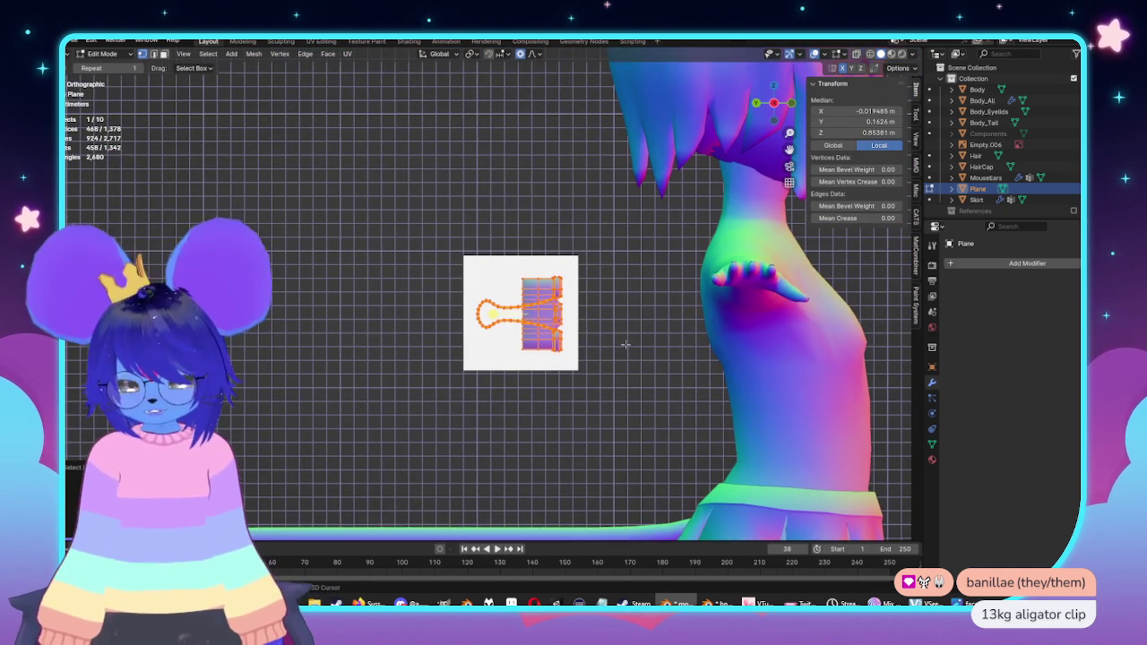
{"action": "key", "text": "shift+d"}
{"action": "left_click", "coordinate": [508, 158]}
{"action": "mouse_move", "coordinate": [507, 158]}
{"action": "middle_mouse_down"}
{"action": "mouse_move", "coordinate": [527, 201]}
{"action": "mouse_move", "coordinate": [519, 291]}
{"action": "middle_mouse_up"}
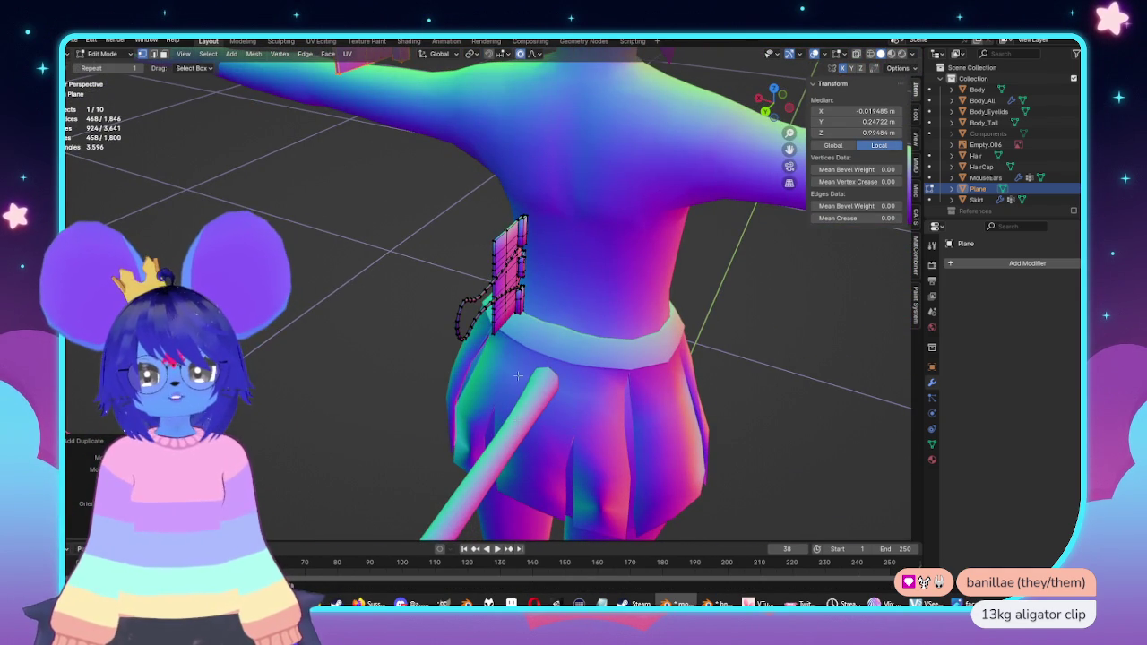
Step: Box-select the lower clip copy from below and tilt it to a steep diagonal angle
{"action": "middle_click_drag", "start_coordinate": [403, 378], "coordinate": [408, 313], "text": "alt"}
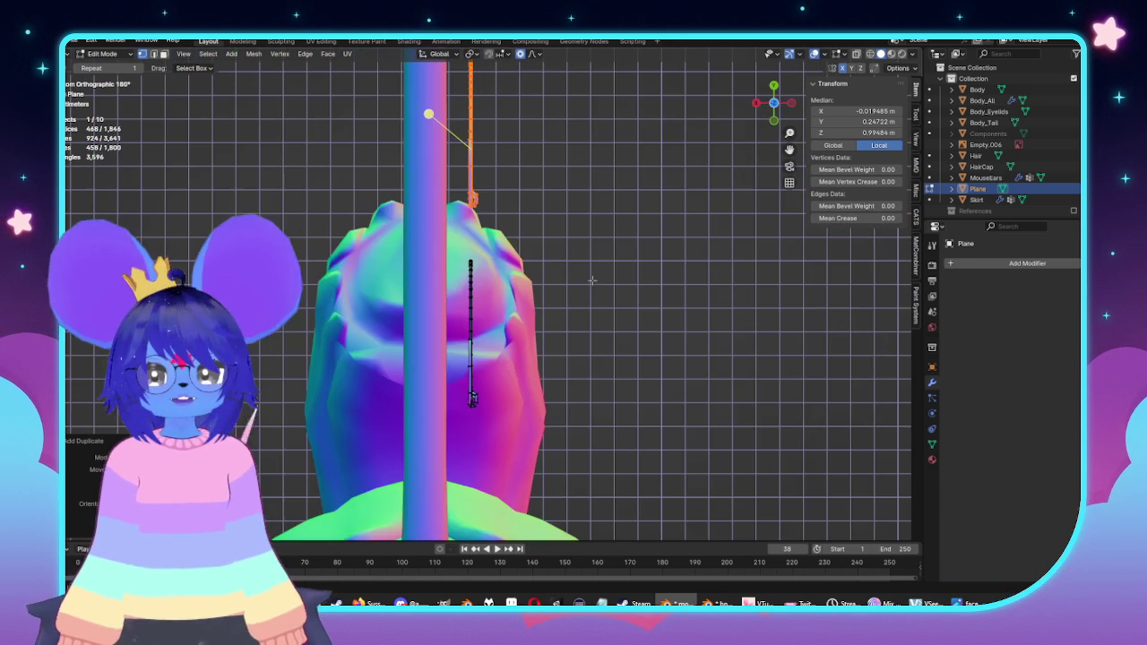
{"action": "key", "text": "alt+z"}
{"action": "left_click_drag", "start_coordinate": [408, 313], "coordinate": [564, 455]}
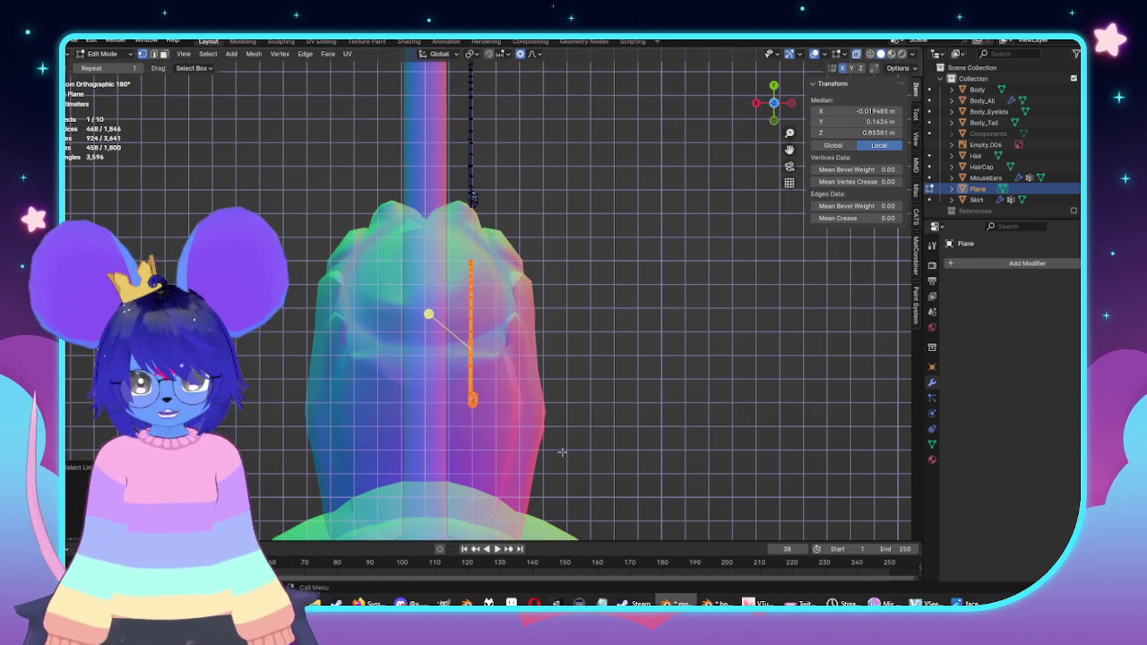
{"action": "scroll", "coordinate": [571, 326], "scroll_direction": "up", "scroll_amount": 1}
{"action": "scroll", "coordinate": [570, 326], "scroll_direction": "up", "scroll_amount": 1}
{"action": "key", "text": "r"}
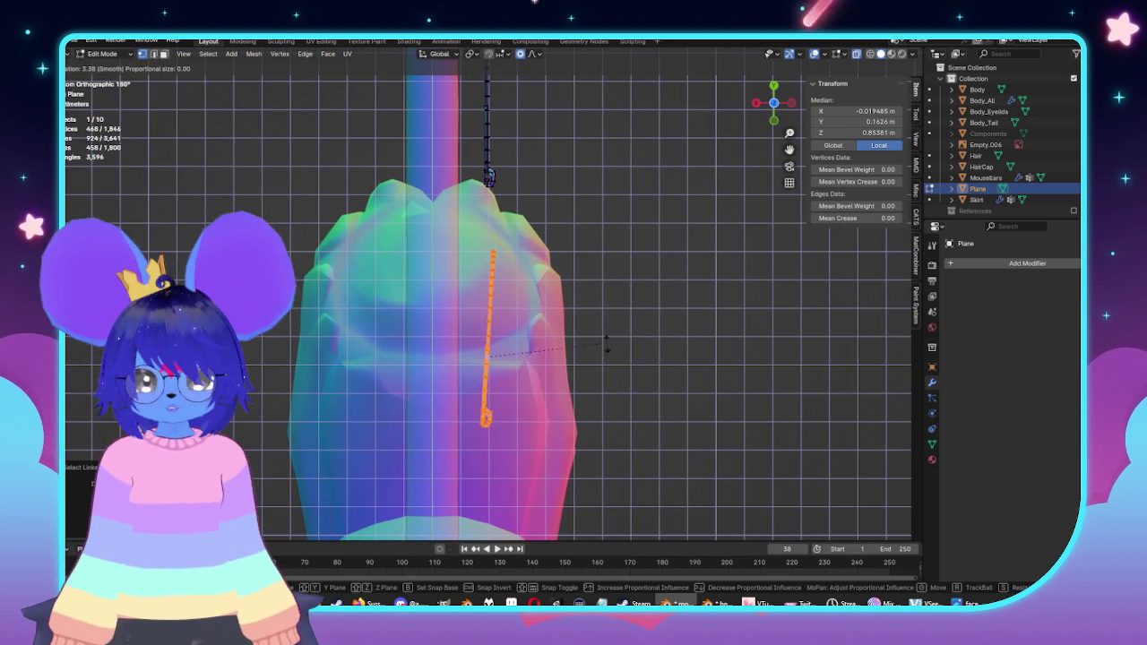
{"action": "left_click", "coordinate": [612, 375]}
{"action": "key", "text": "g"}
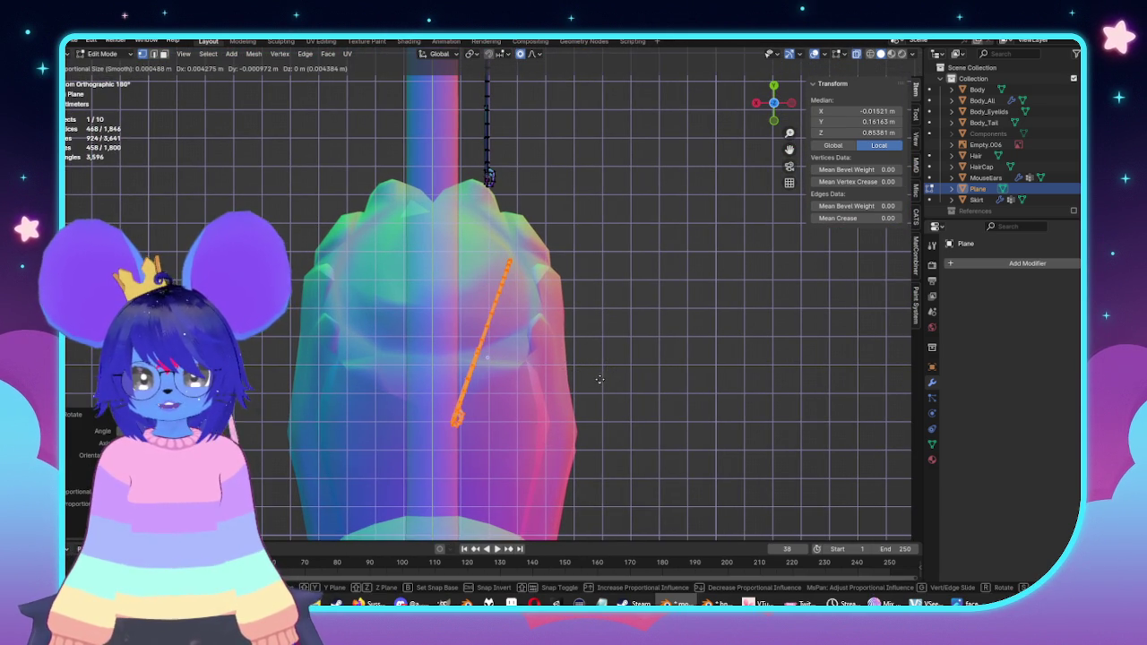
{"action": "key", "text": "r"}
{"action": "scroll", "coordinate": [530, 209], "scroll_direction": "up", "scroll_amount": 1}
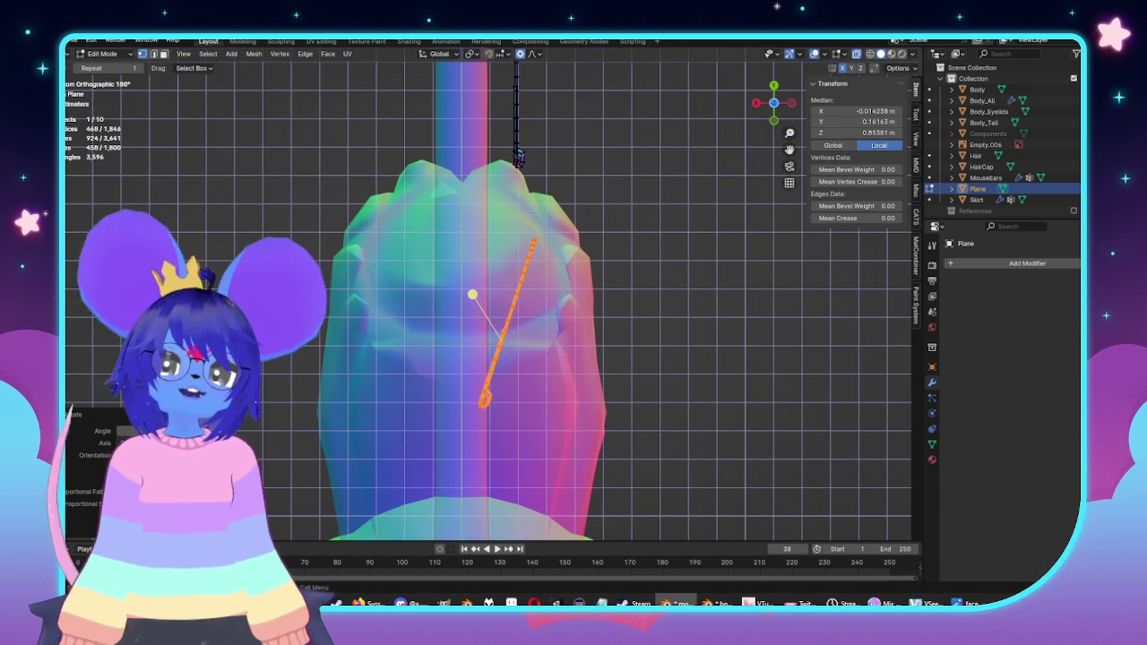
{"action": "left_click", "coordinate": [255, 55]}
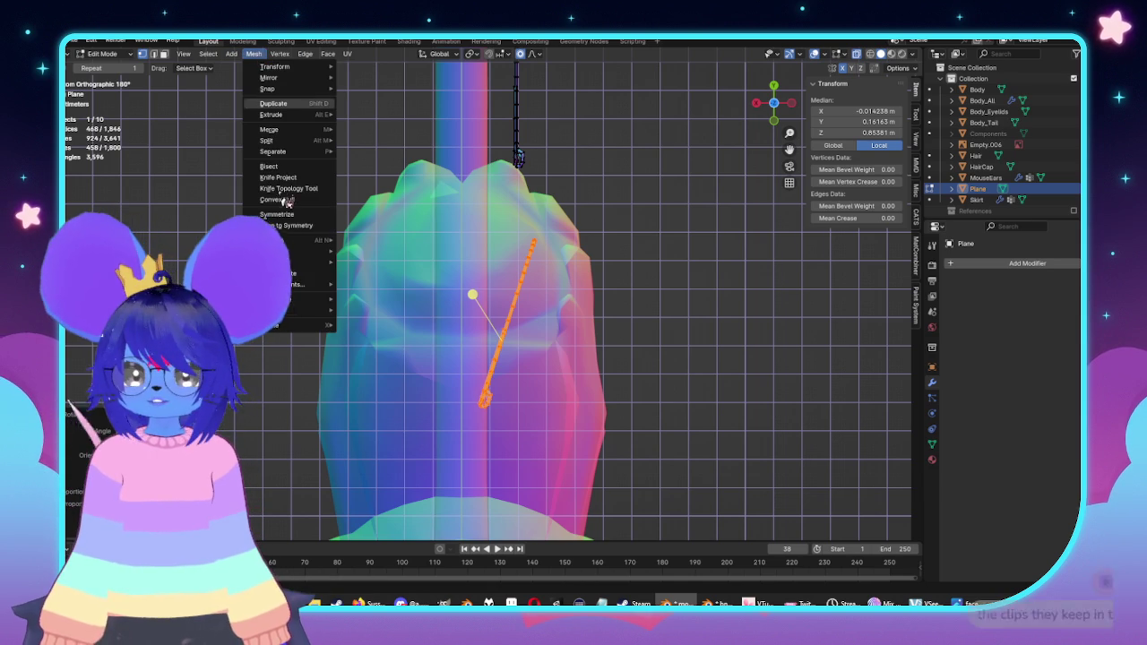
Step: Symmetrize the tilted clip across the coat front and add a vertical edge loop to its panel
{"action": "left_click", "coordinate": [280, 212]}
{"action": "mouse_move", "coordinate": [281, 212]}
{"action": "middle_mouse_down"}
{"action": "mouse_move", "coordinate": [478, 224]}
{"action": "mouse_move", "coordinate": [610, 263]}
{"action": "middle_mouse_up"}
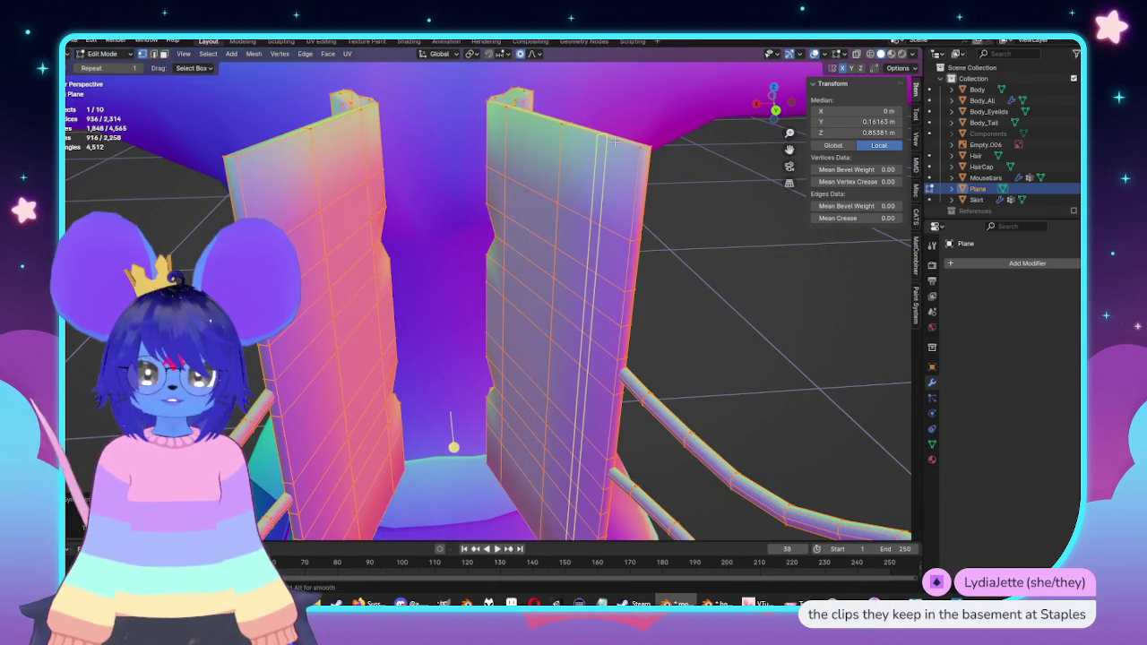
{"action": "left_click", "coordinate": [613, 141]}
{"action": "scroll", "coordinate": [535, 377], "scroll_direction": "down", "scroll_amount": 3}
{"action": "mouse_move", "coordinate": [535, 376]}
{"action": "middle_mouse_down"}
{"action": "mouse_move", "coordinate": [448, 296]}
{"action": "mouse_move", "coordinate": [358, 242]}
{"action": "middle_mouse_up"}
Step: Slide a vertical edge loop on the front panel to a new position
{"action": "left_click", "coordinate": [360, 244]}
{"action": "left_click", "coordinate": [479, 231], "text": "alt"}
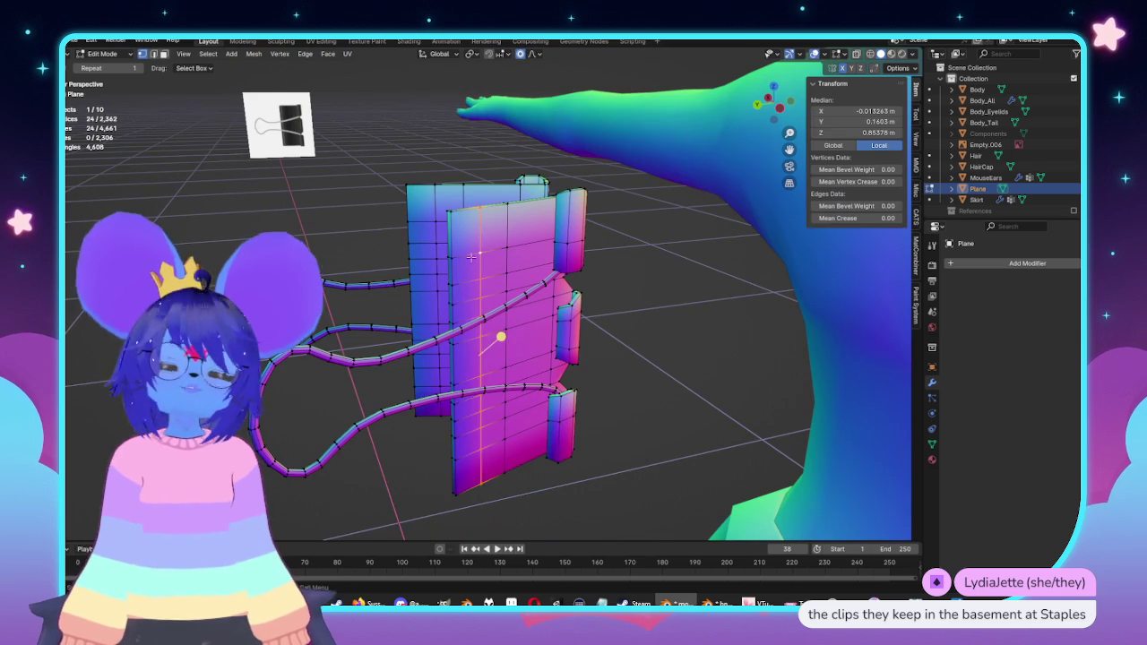
{"action": "key", "text": "KP_Decimal"}
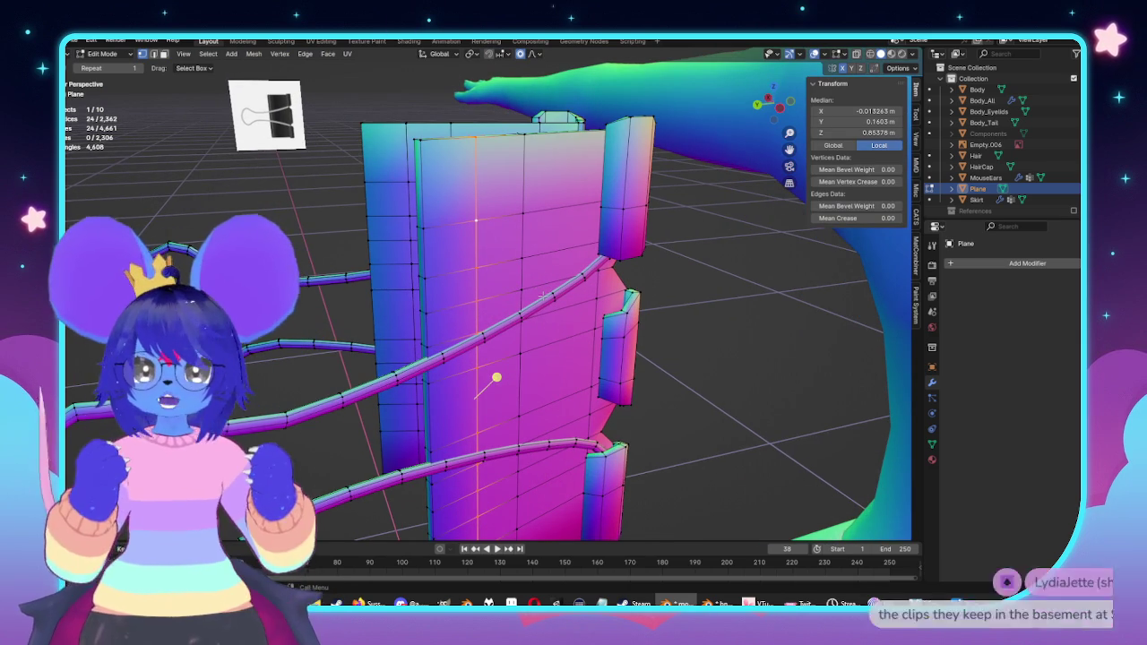
{"action": "key", "text": "g"}
{"action": "key", "text": "g"}
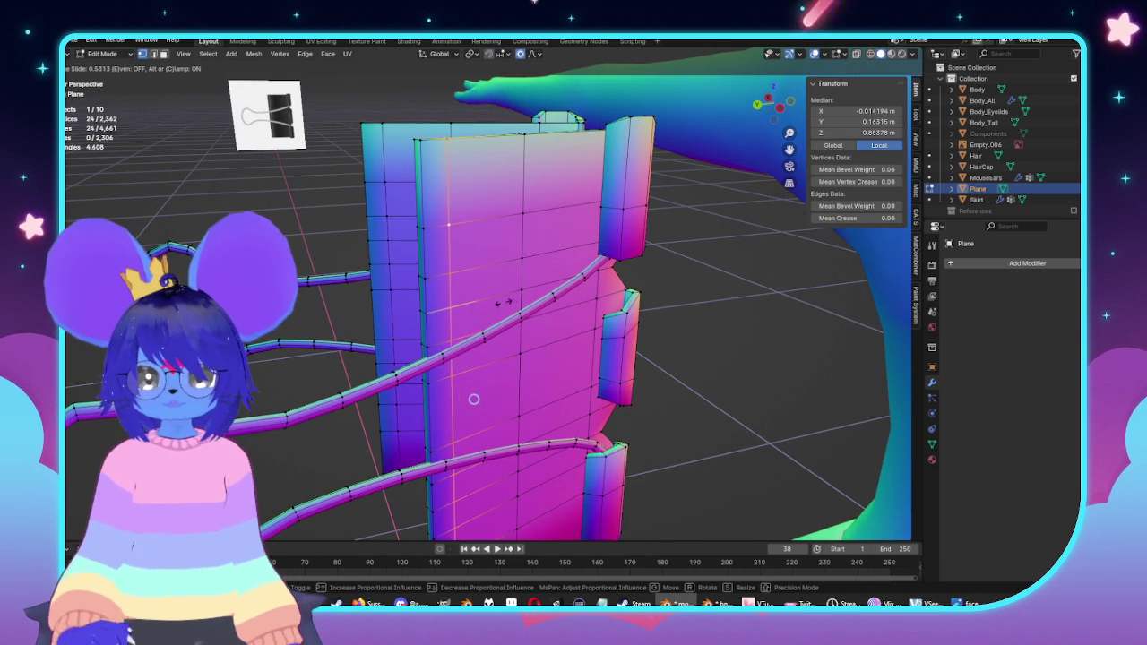
{"action": "left_click", "coordinate": [493, 304]}
Step: Select the thin edge strip along the panel's edge with linked and circle select
{"action": "middle_click_drag", "start_coordinate": [492, 304], "coordinate": [640, 252]}
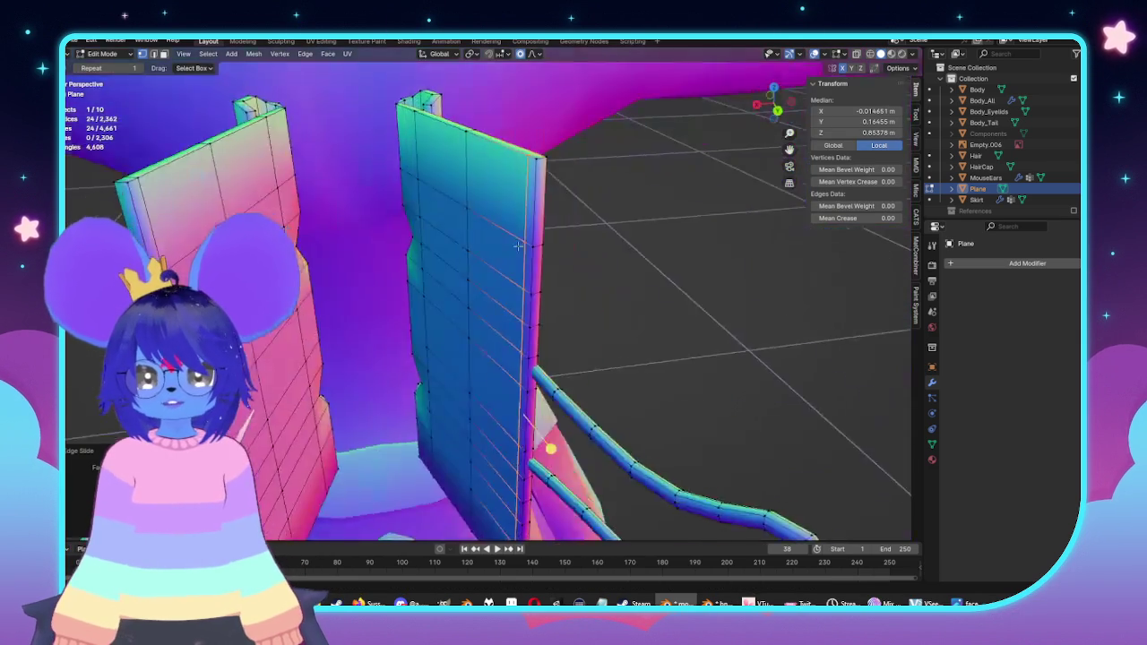
{"action": "left_click", "coordinate": [640, 252]}
{"action": "key", "text": "l"}
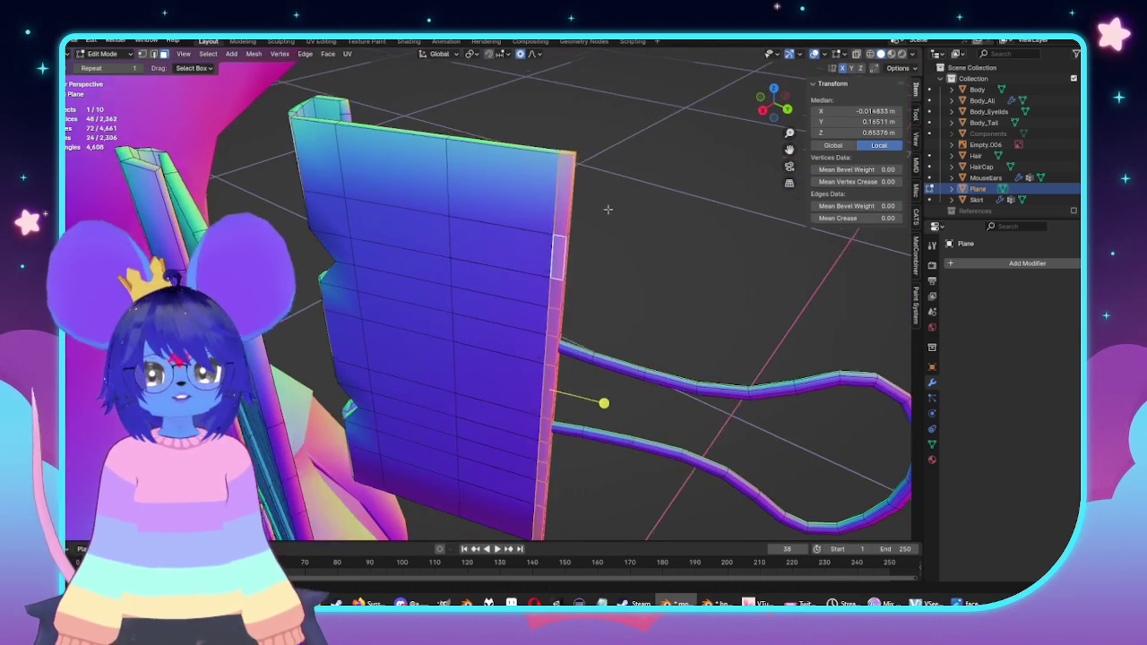
{"action": "key", "text": "KP_Decimal"}
{"action": "mouse_move", "coordinate": [276, 224]}
{"action": "middle_mouse_down"}
{"action": "mouse_move", "coordinate": [473, 201]}
{"action": "mouse_move", "coordinate": [527, 166]}
{"action": "mouse_move", "coordinate": [553, 237]}
{"action": "mouse_move", "coordinate": [542, 260]}
{"action": "middle_mouse_up"}
{"action": "key", "text": "c"}
{"action": "key", "text": "Escape"}
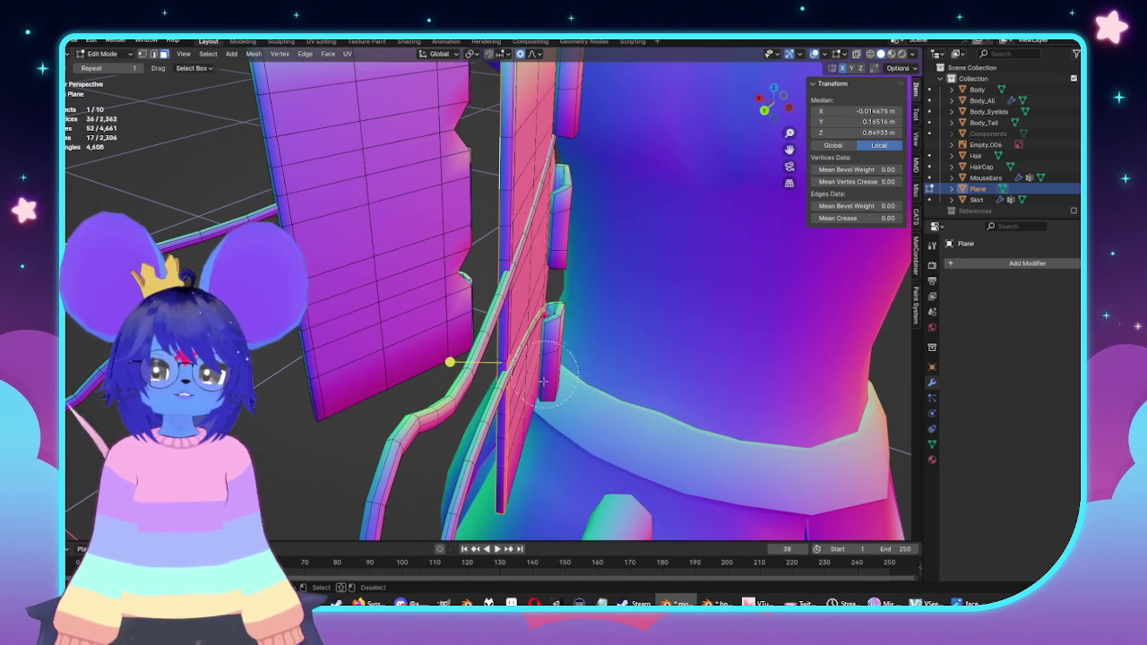
{"action": "key", "text": "Escape"}
{"action": "mouse_move", "coordinate": [536, 513]}
{"action": "middle_mouse_down"}
{"action": "mouse_move", "coordinate": [546, 394]}
{"action": "mouse_move", "coordinate": [546, 406]}
{"action": "middle_mouse_up"}
{"action": "key", "text": "Escape"}
Step: Delete the selected edge strip as edges, then check from the back view
{"action": "key", "text": "x"}
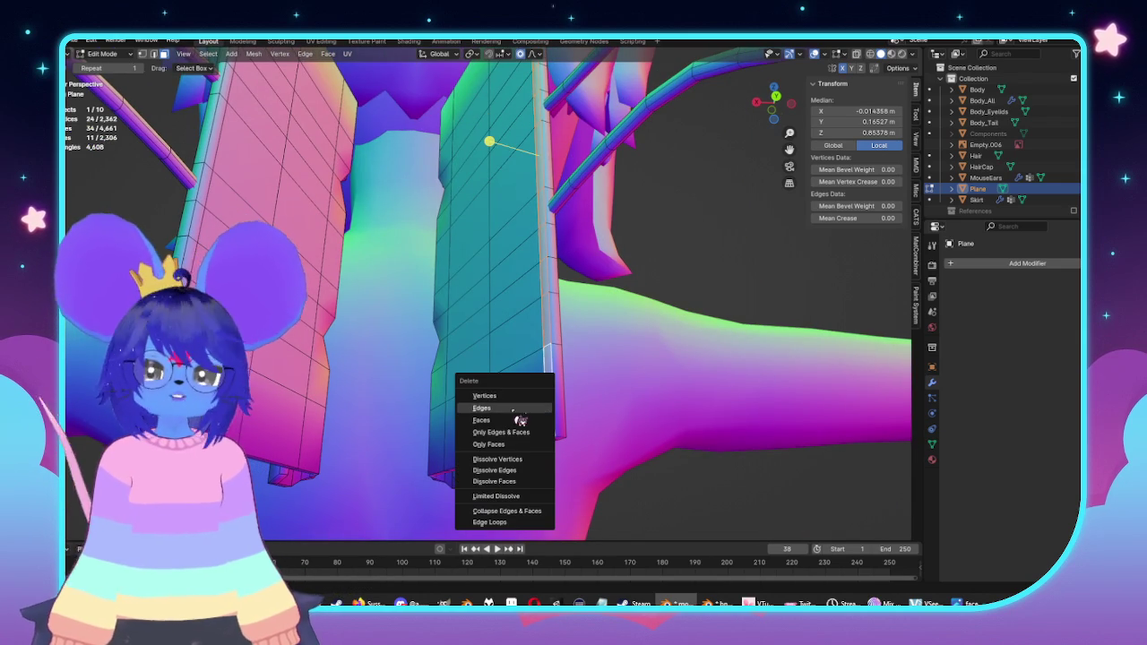
{"action": "left_click", "coordinate": [506, 431]}
{"action": "mouse_move", "coordinate": [502, 426]}
{"action": "middle_mouse_down"}
{"action": "mouse_move", "coordinate": [507, 244]}
{"action": "mouse_move", "coordinate": [536, 225]}
{"action": "middle_mouse_up"}
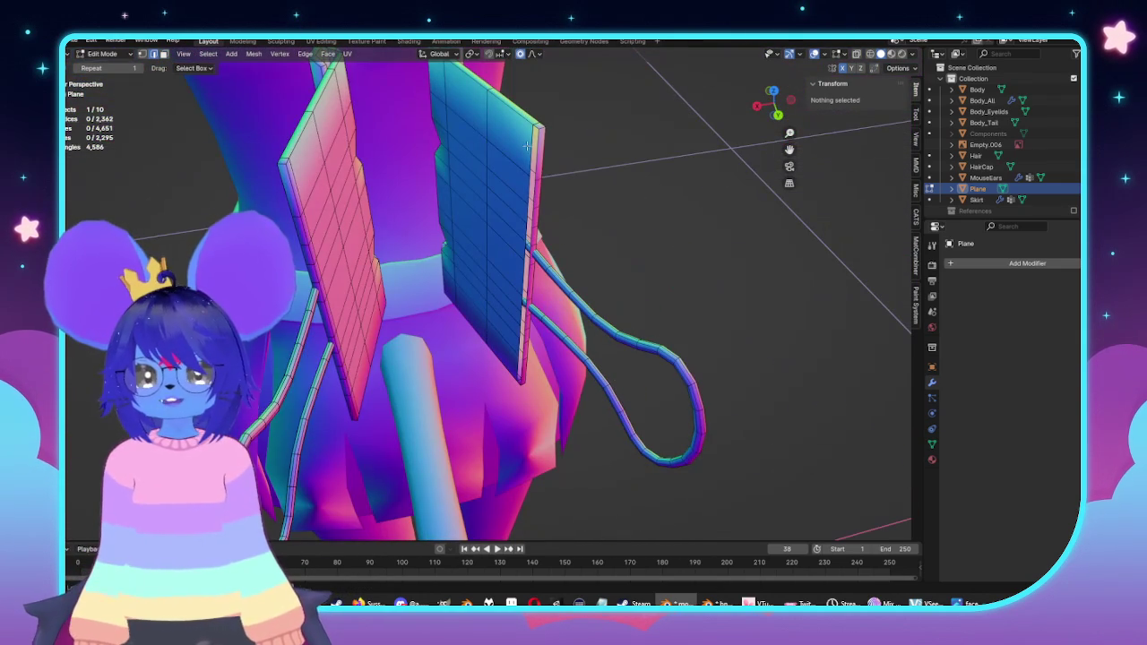
{"action": "key", "text": "ctrl+z"}
{"action": "key", "text": "ctrl+KP_1"}
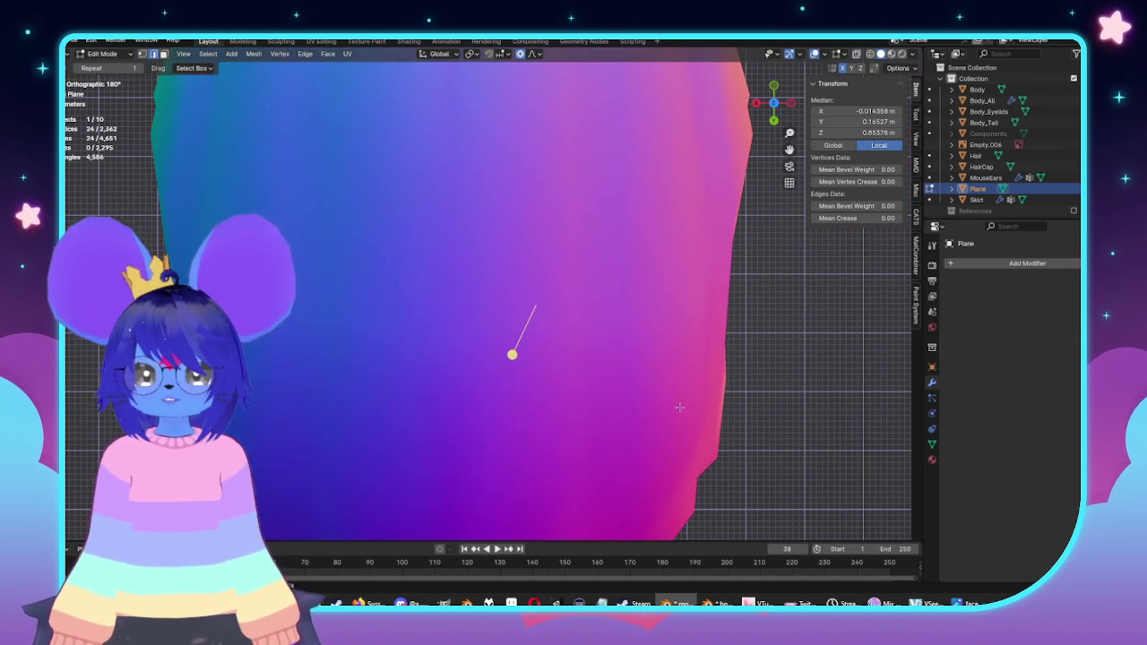
Step: Duplicate the selected strips and place the copy beside them
{"action": "key", "text": "alt+z"}
{"action": "middle_click_drag", "start_coordinate": [678, 394], "coordinate": [689, 394], "text": "shift"}
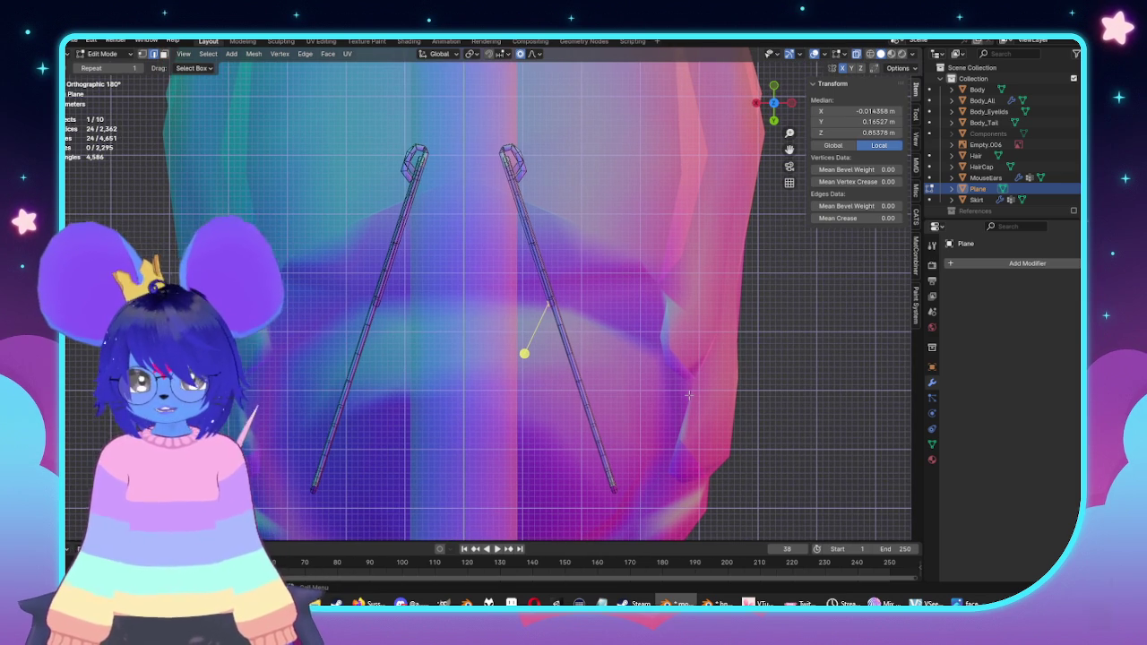
{"action": "key", "text": "shift+d"}
{"action": "left_click", "coordinate": [589, 395]}
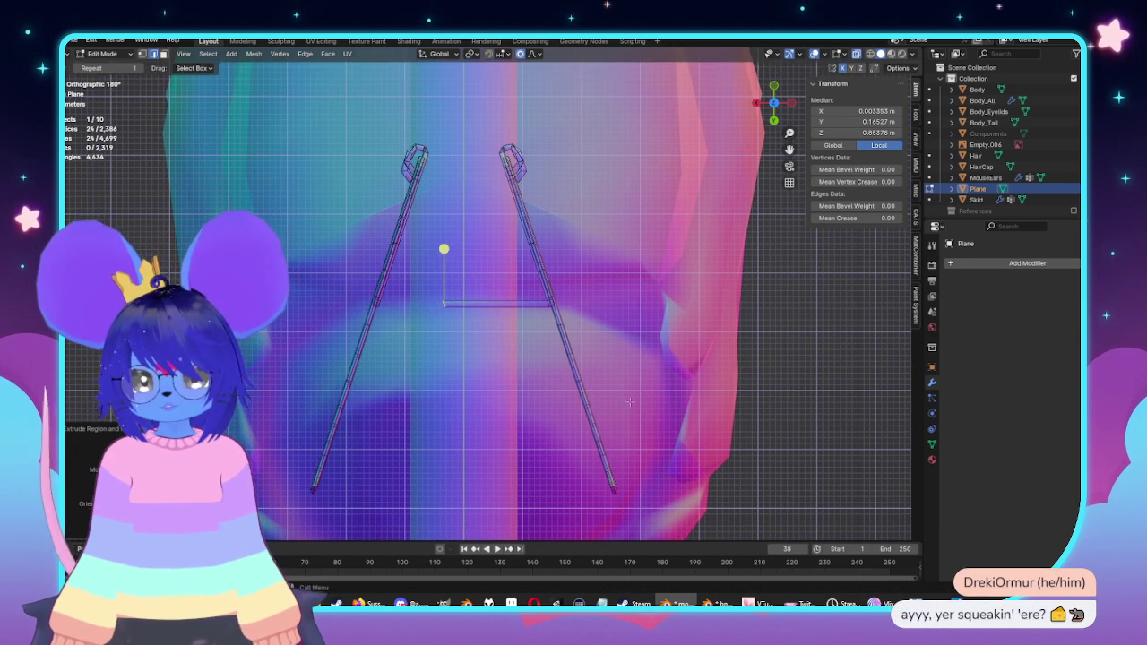
{"action": "middle_click_drag", "start_coordinate": [588, 394], "coordinate": [636, 319]}
Step: Box-select the whole clip assembly and merge its vertices
{"action": "key", "text": "alt+z"}
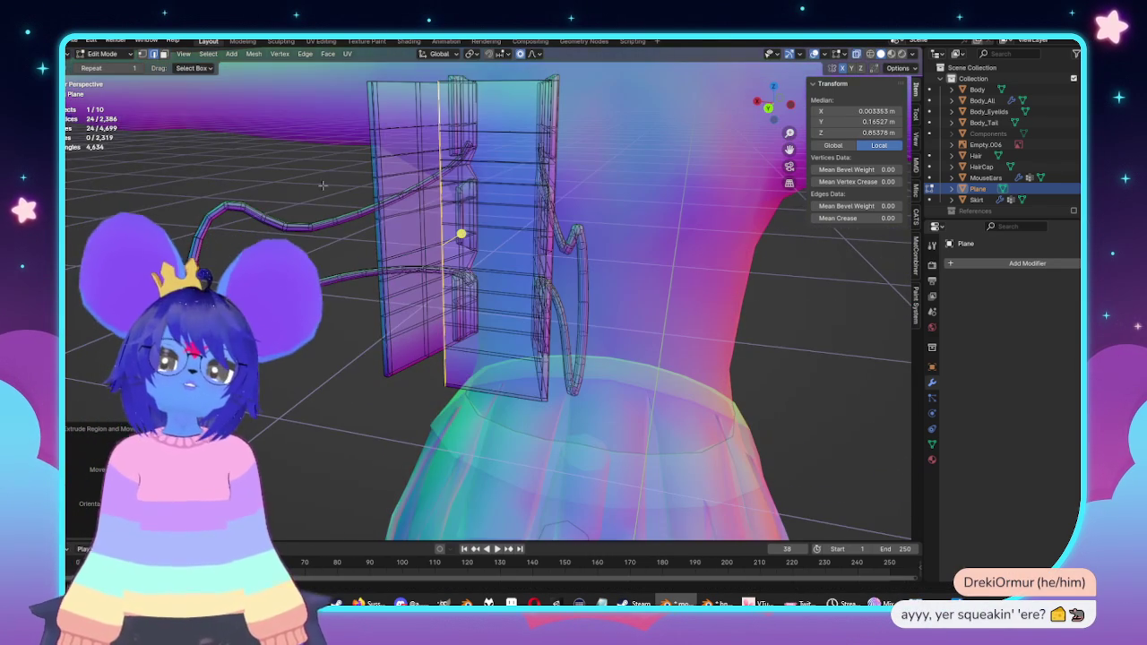
{"action": "left_click_drag", "start_coordinate": [302, 135], "coordinate": [607, 399]}
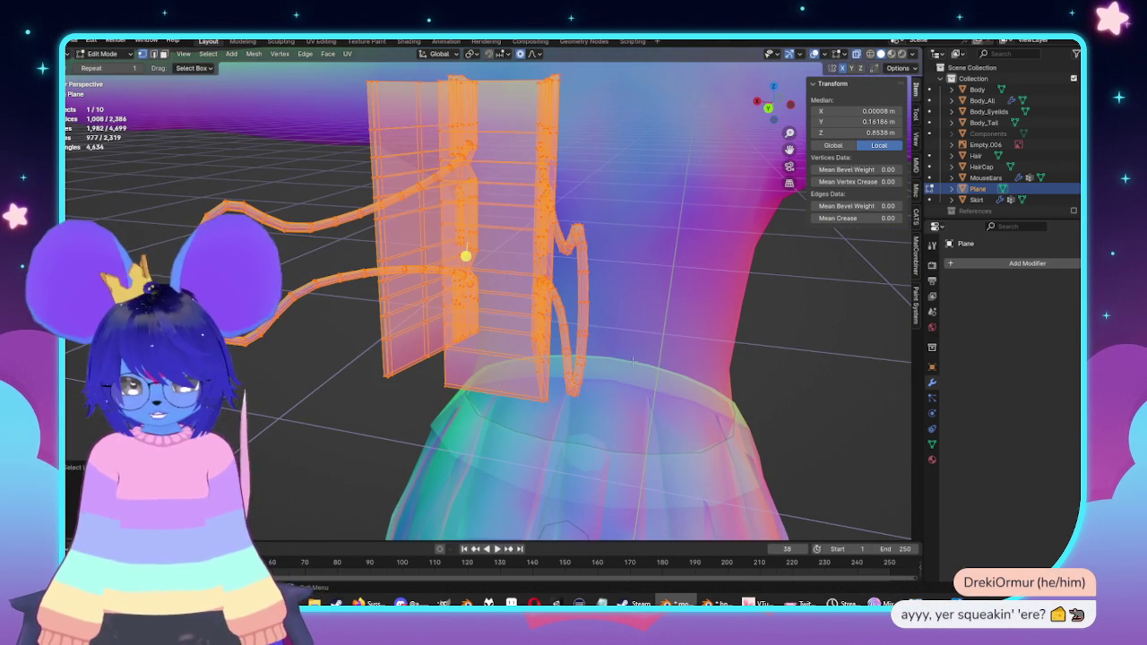
{"action": "key", "text": "m"}
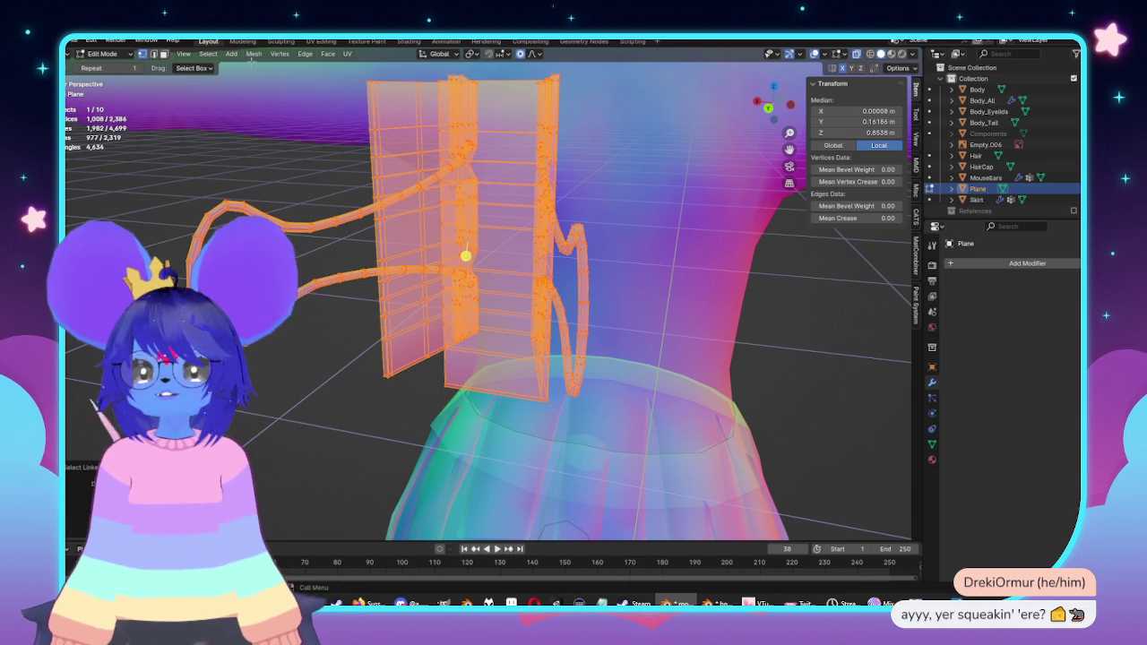
{"action": "left_click", "coordinate": [255, 54]}
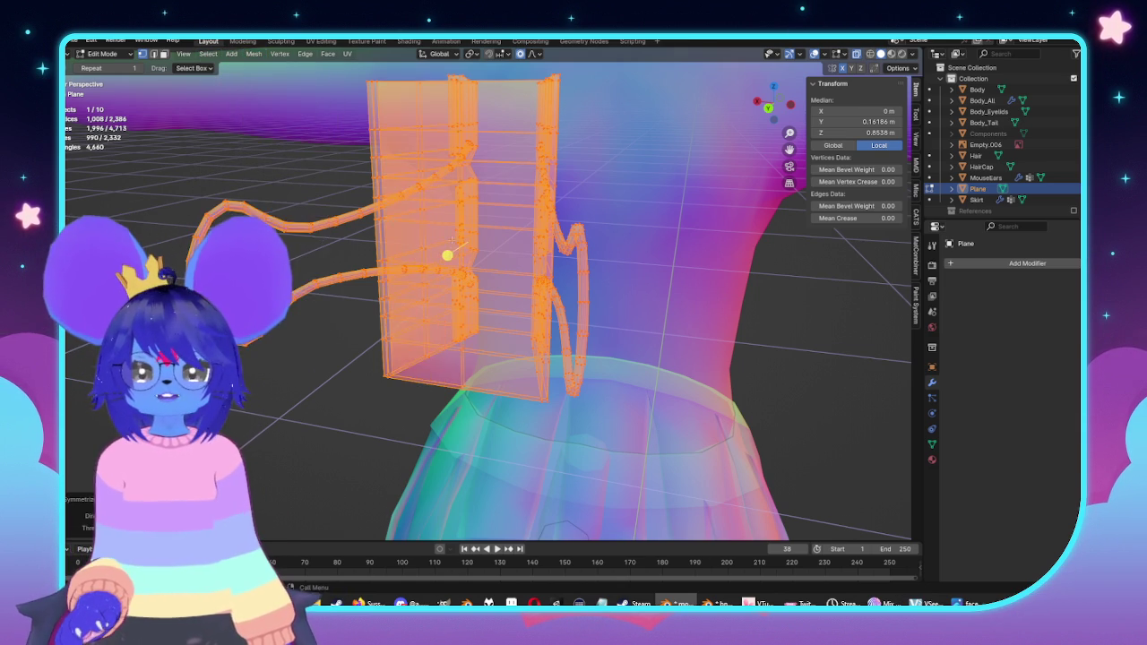
Step: Inspect the clip in a framed, see-through back view, then re-enter Edit Mode
{"action": "key", "text": "Tab"}
{"action": "mouse_move", "coordinate": [564, 312]}
{"action": "middle_mouse_down"}
{"action": "mouse_move", "coordinate": [583, 359]}
{"action": "mouse_move", "coordinate": [500, 291]}
{"action": "mouse_move", "coordinate": [604, 159]}
{"action": "mouse_move", "coordinate": [508, 164]}
{"action": "middle_mouse_up"}
{"action": "key", "text": "ctrl+KP_1"}
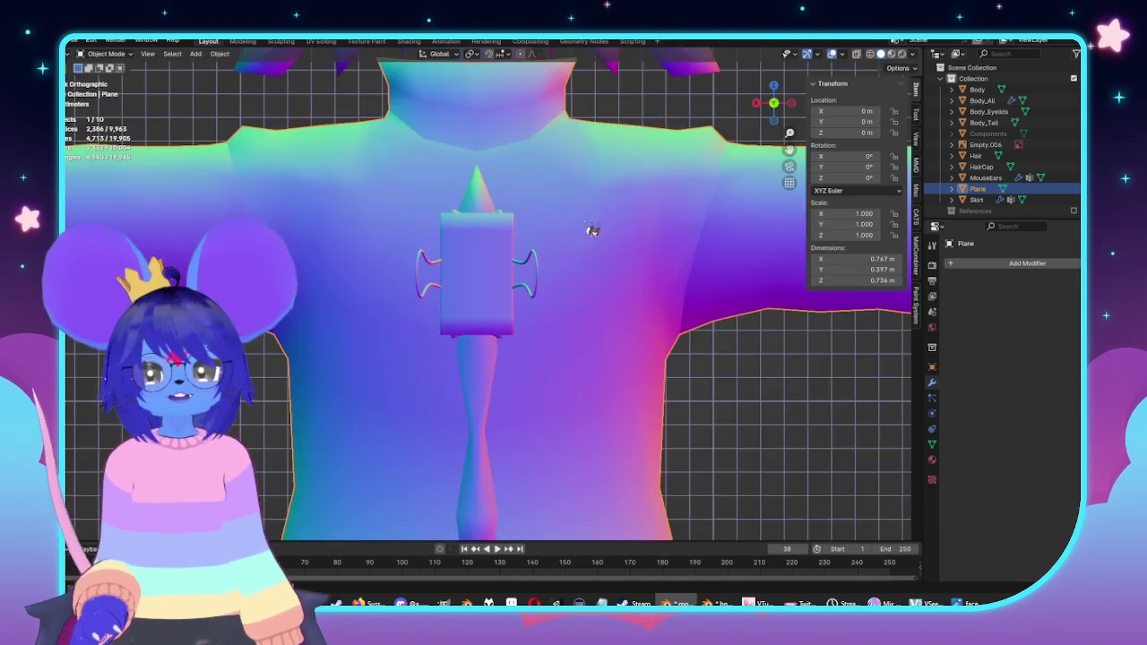
{"action": "key", "text": "KP_Decimal"}
{"action": "key", "text": "alt+z"}
{"action": "key", "text": "Tab"}
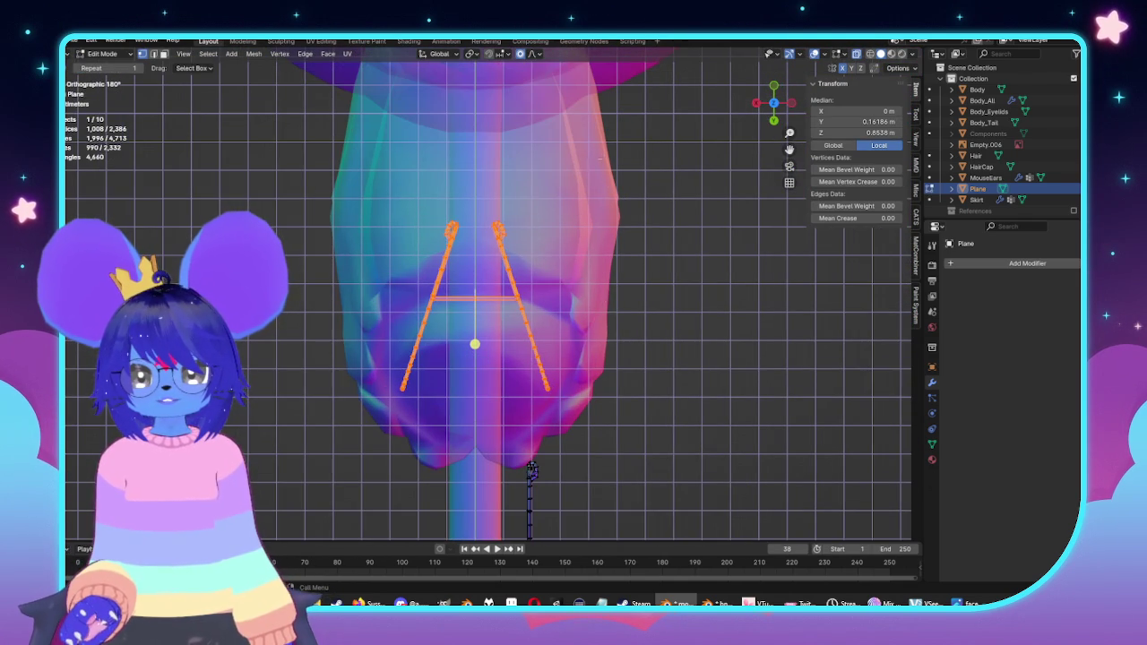
Step: Move and rotate the right wire handle into its new position
{"action": "left_click_drag", "start_coordinate": [612, 414], "coordinate": [612, 414]}
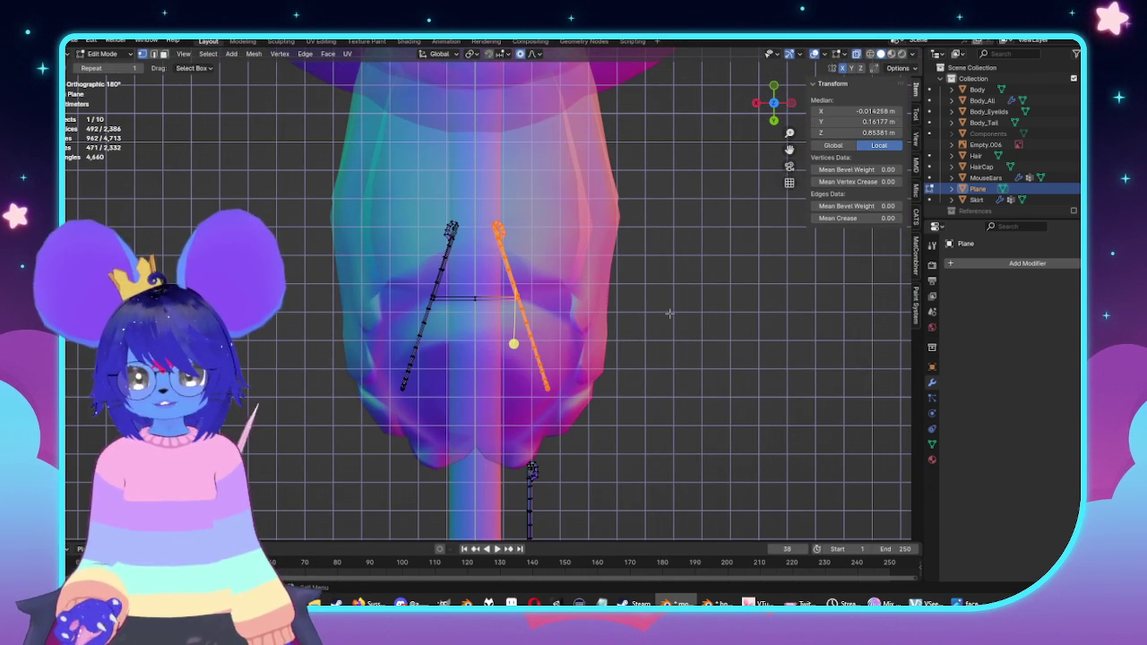
{"action": "key", "text": "g"}
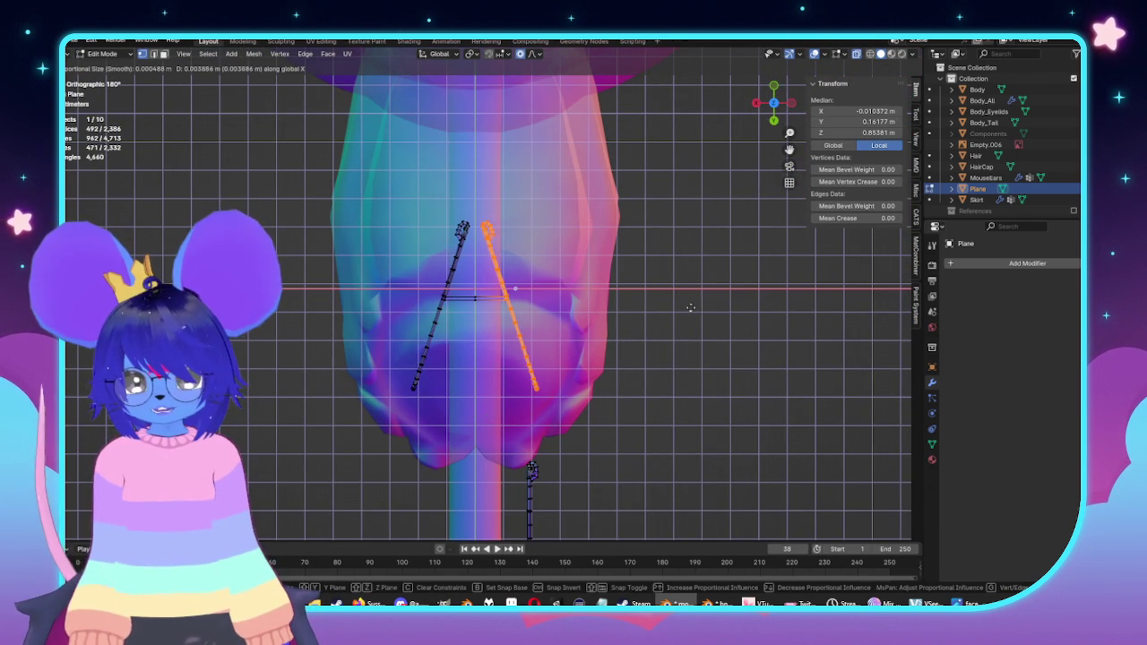
{"action": "left_click", "coordinate": [690, 307]}
{"action": "key", "text": "r"}
{"action": "left_click", "coordinate": [680, 341]}
{"action": "key", "text": "g"}
{"action": "left_click", "coordinate": [684, 341]}
Step: Check the repositioned handle on the isolated clip in local view
{"action": "key", "text": "alt+z"}
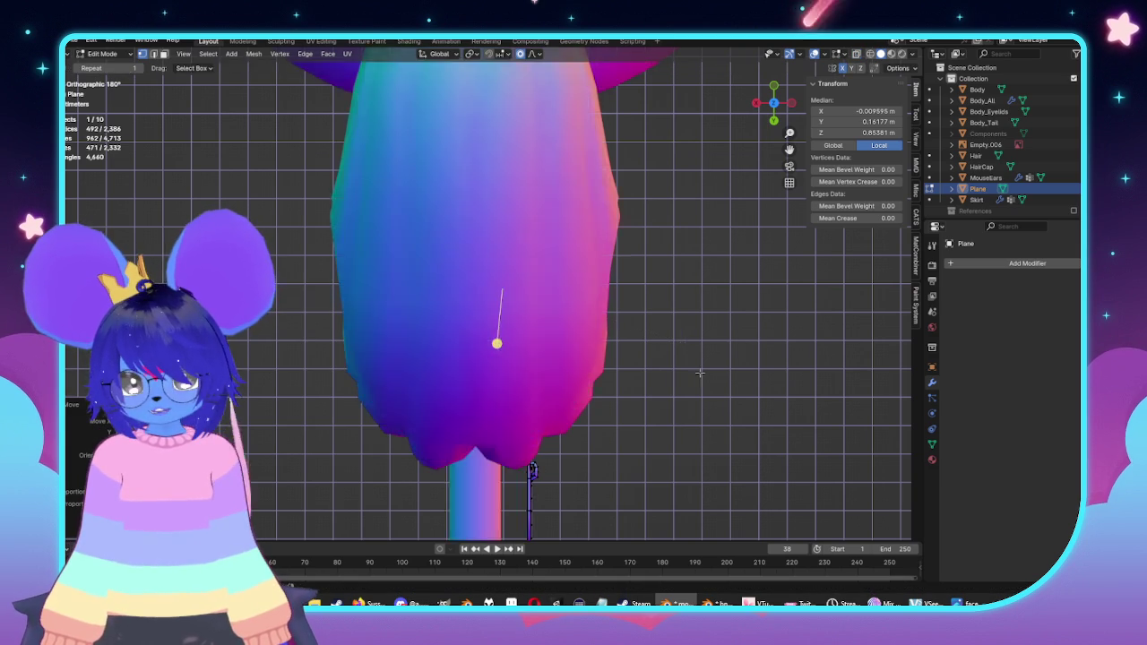
{"action": "middle_click_drag", "start_coordinate": [685, 342], "coordinate": [629, 299]}
{"action": "key", "text": "Tab"}
{"action": "key", "text": "KP_Divide"}
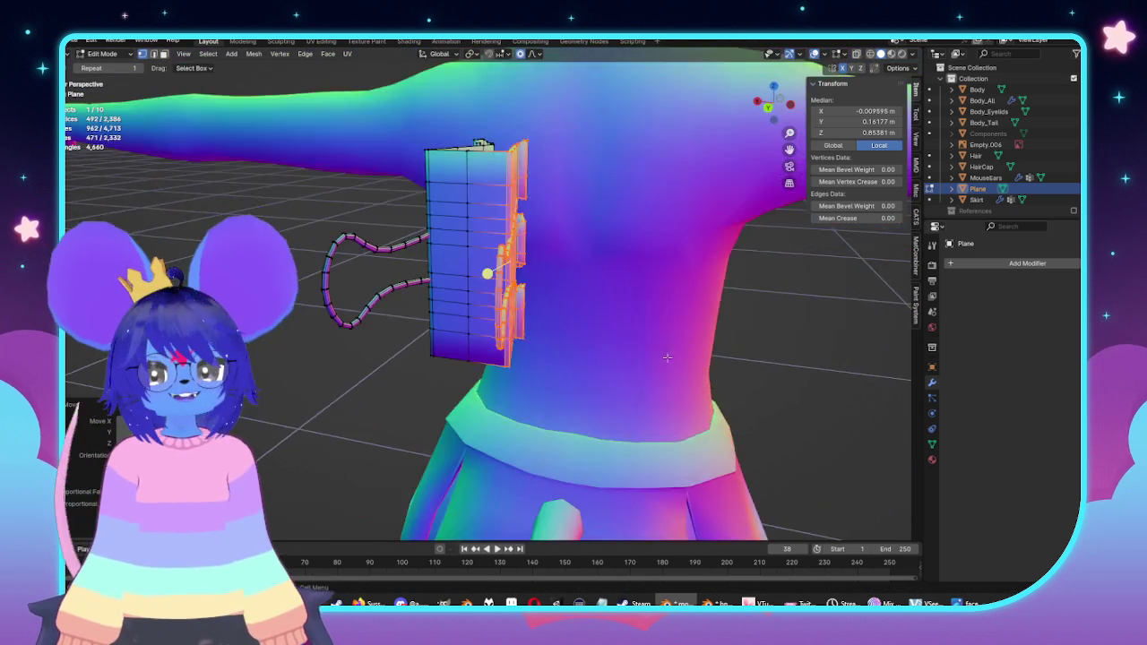
{"action": "middle_click_drag", "start_coordinate": [629, 300], "coordinate": [596, 339]}
{"action": "key", "text": "KP_Divide"}
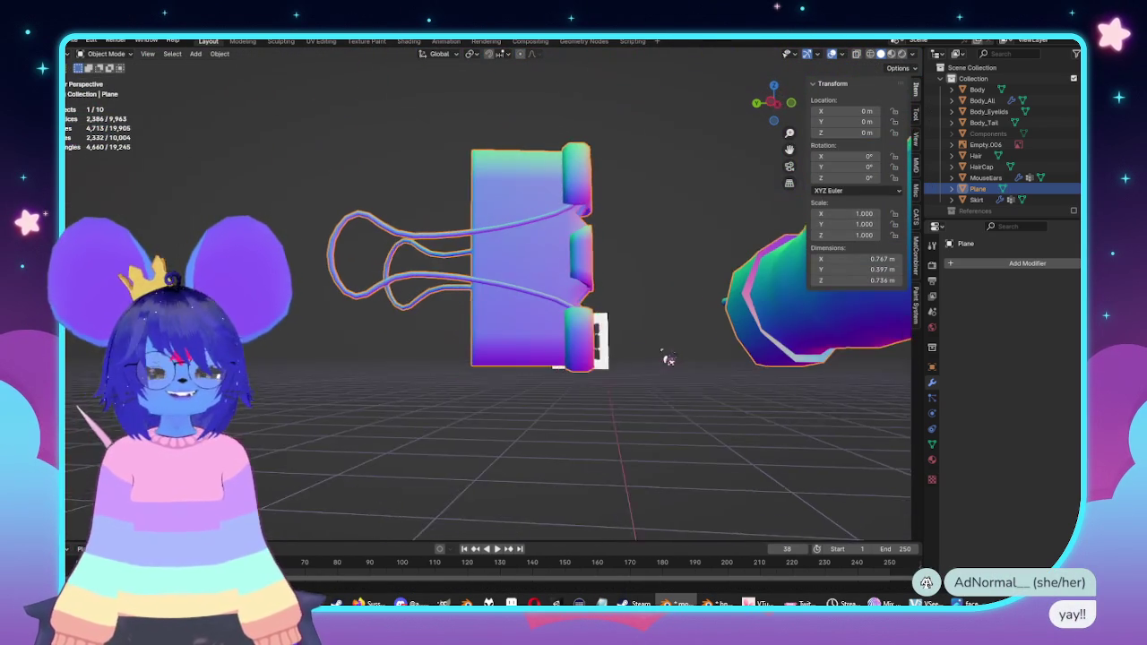
Step: Re-enter Edit Mode on the binder clip, deselect everything, and switch to bottom view
{"action": "mouse_move", "coordinate": [673, 359]}
{"action": "middle_mouse_down"}
{"action": "mouse_move", "coordinate": [751, 382]}
{"action": "mouse_move", "coordinate": [801, 417]}
{"action": "mouse_move", "coordinate": [772, 429]}
{"action": "mouse_move", "coordinate": [739, 408]}
{"action": "mouse_move", "coordinate": [763, 281]}
{"action": "mouse_move", "coordinate": [635, 283]}
{"action": "middle_mouse_up"}
{"action": "key", "text": "Tab"}
{"action": "left_click", "coordinate": [764, 281]}
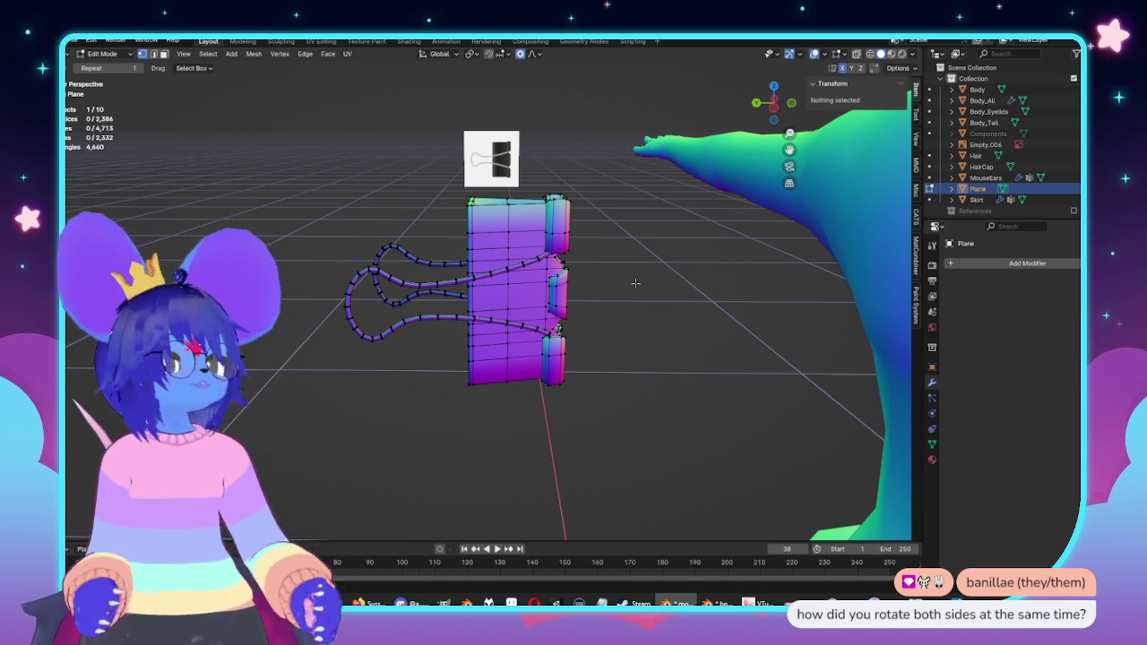
{"action": "key", "text": "ctrl+KP_7"}
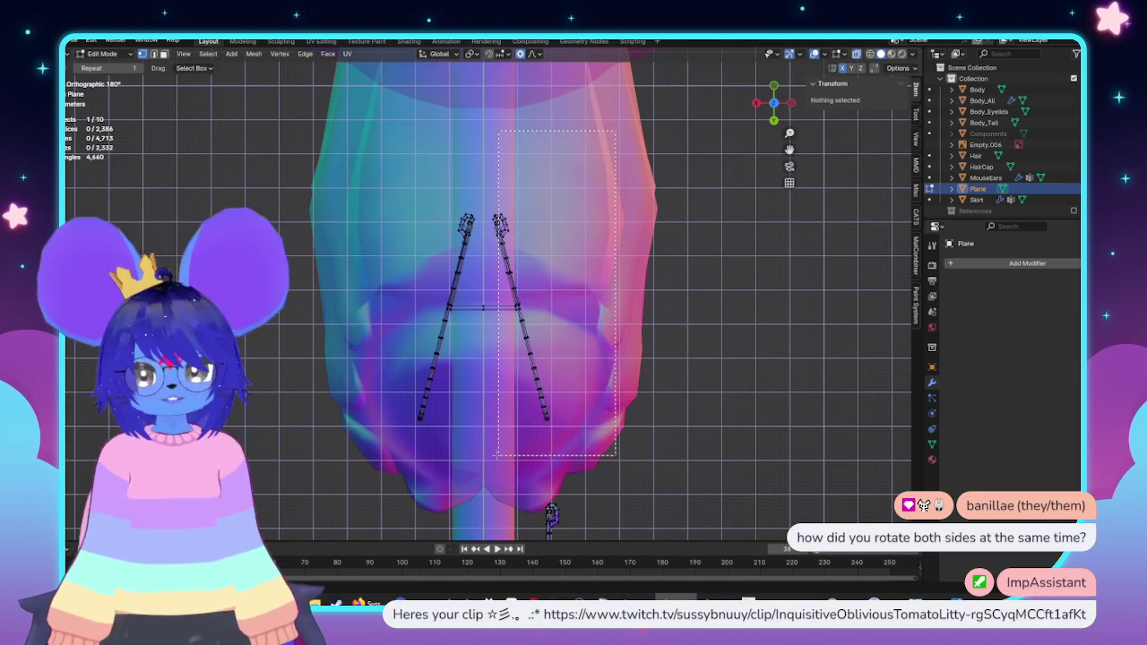
Step: Rotate the right wire handle to line up with the reference image
{"action": "left_click_drag", "start_coordinate": [495, 455], "coordinate": [510, 448]}
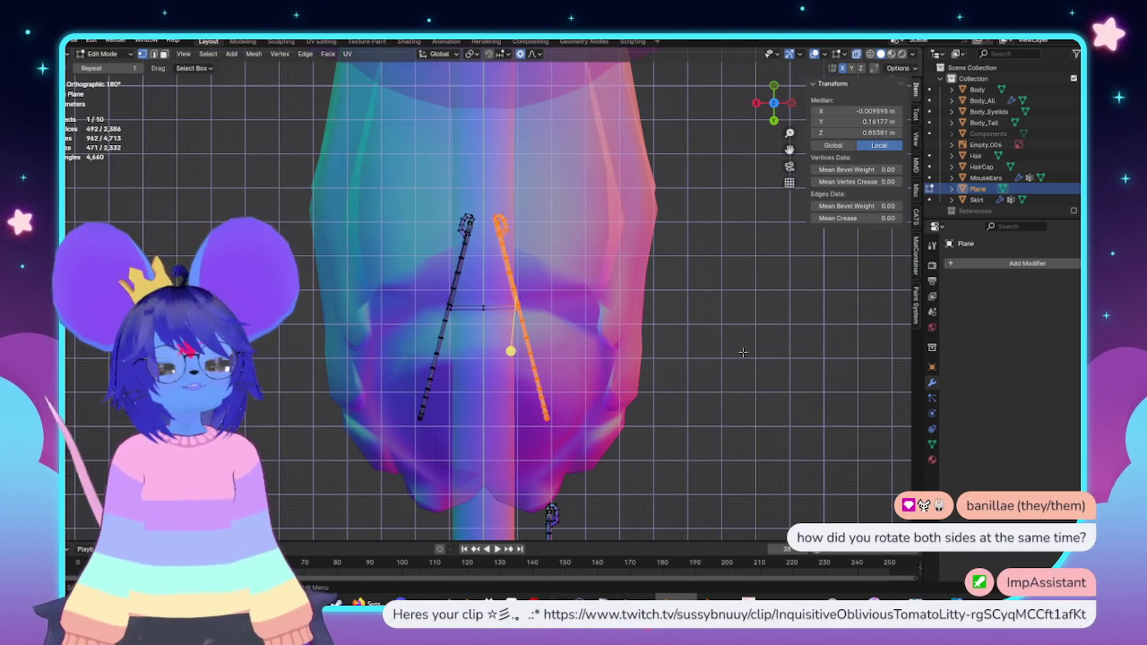
{"action": "key", "text": "r"}
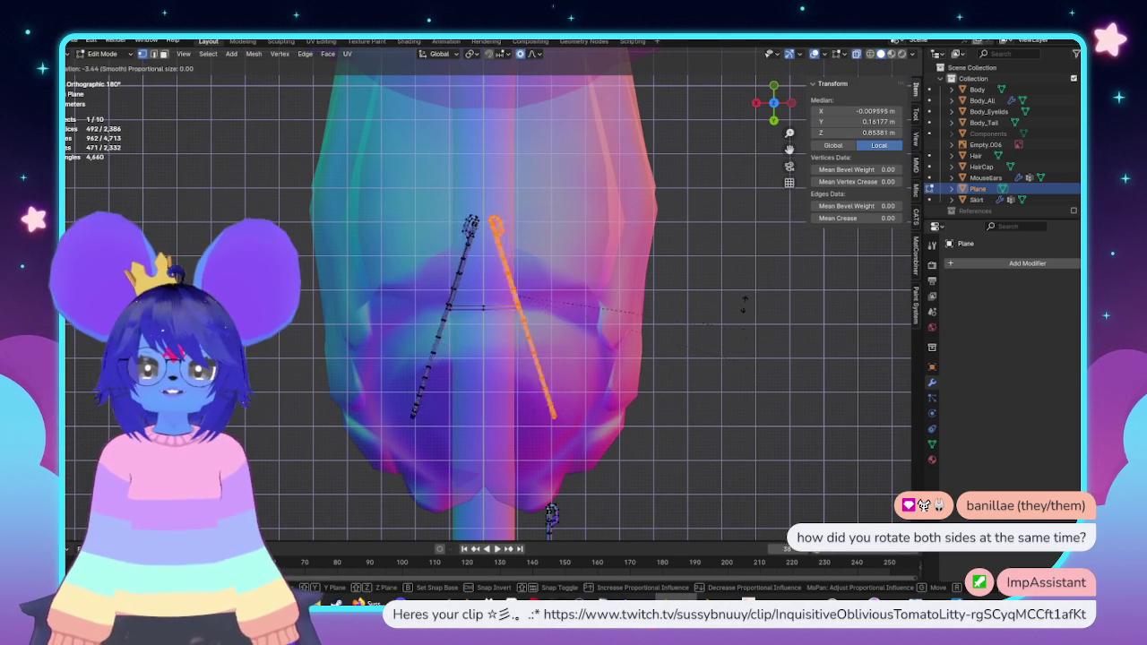
{"action": "left_click", "coordinate": [680, 364]}
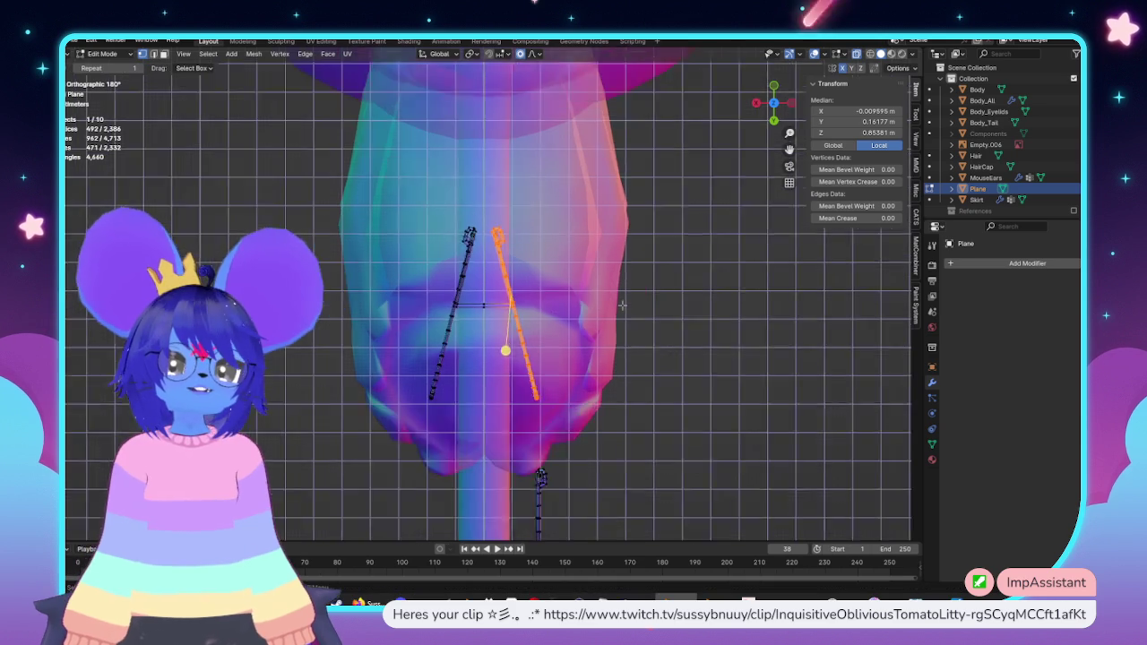
{"action": "middle_click_drag", "start_coordinate": [680, 364], "coordinate": [563, 276]}
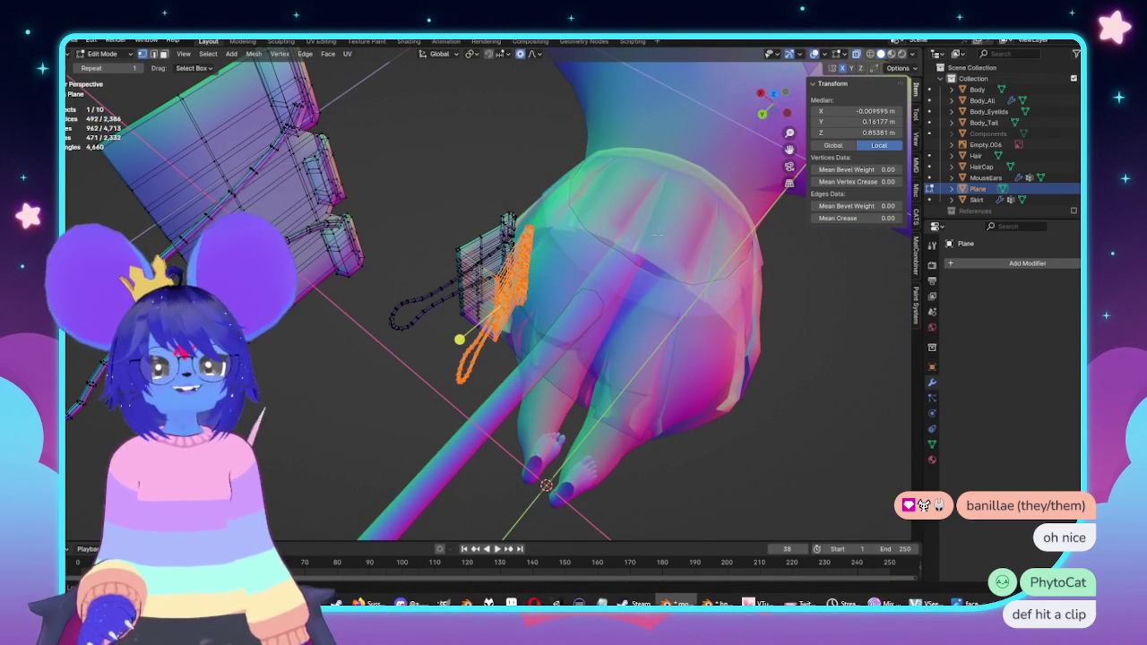
{"action": "key", "text": "KP_1"}
Step: Move the whole binder clip against the body
{"action": "left_click_drag", "start_coordinate": [597, 171], "coordinate": [324, 414]}
{"action": "key", "text": "g"}
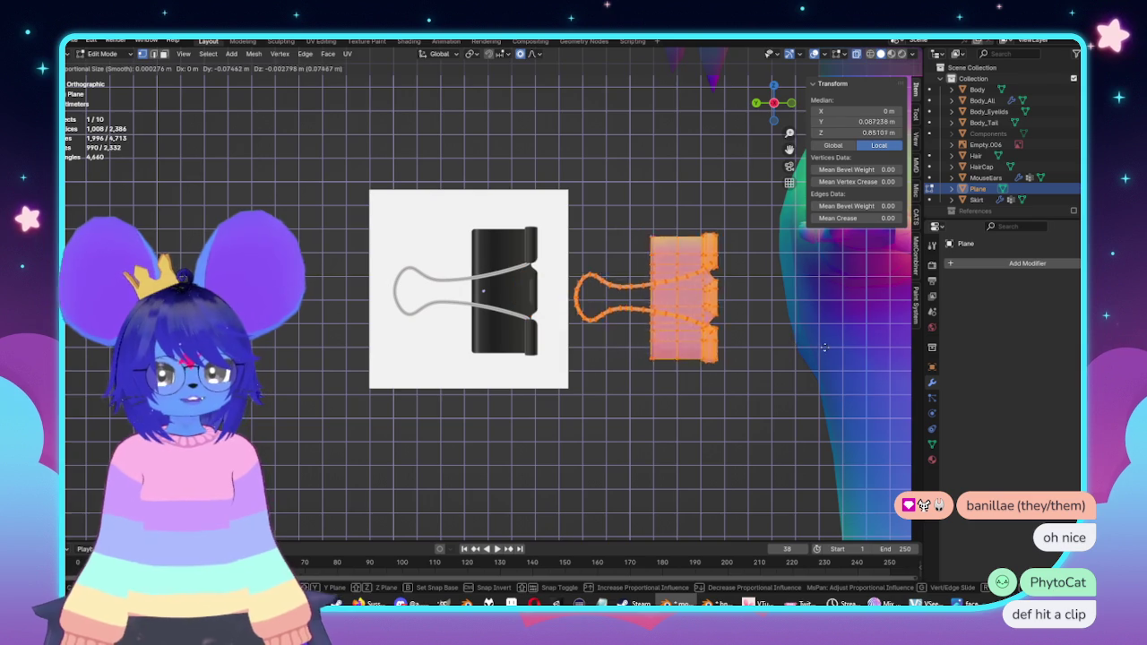
{"action": "left_click", "coordinate": [816, 358]}
{"action": "middle_click_drag", "start_coordinate": [816, 358], "coordinate": [693, 356], "text": "shift"}
{"action": "key", "text": "alt+z"}
Step: Reselect the linked clip geometry and move it down and inward onto the coat front
{"action": "key", "text": "alt+z"}
{"action": "left_click_drag", "start_coordinate": [414, 159], "coordinate": [547, 415]}
{"action": "key", "text": "alt+z"}
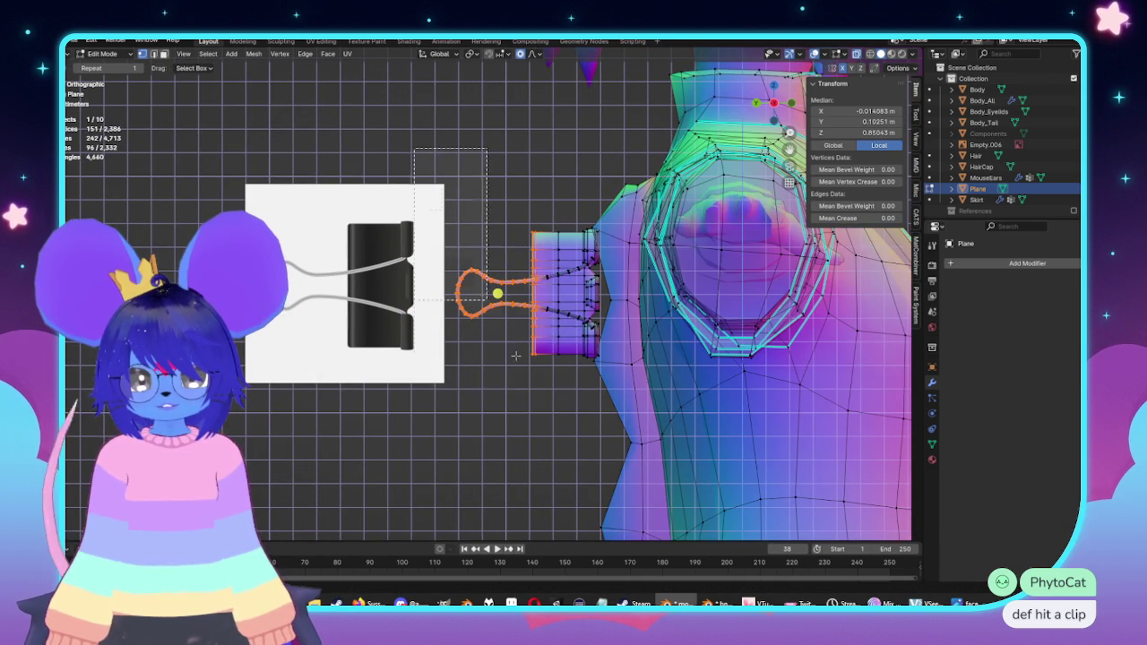
{"action": "key", "text": "ctrl+l"}
{"action": "key", "text": "alt+z"}
{"action": "middle_click_drag", "start_coordinate": [691, 336], "coordinate": [681, 324], "text": "shift"}
{"action": "key", "text": "g"}
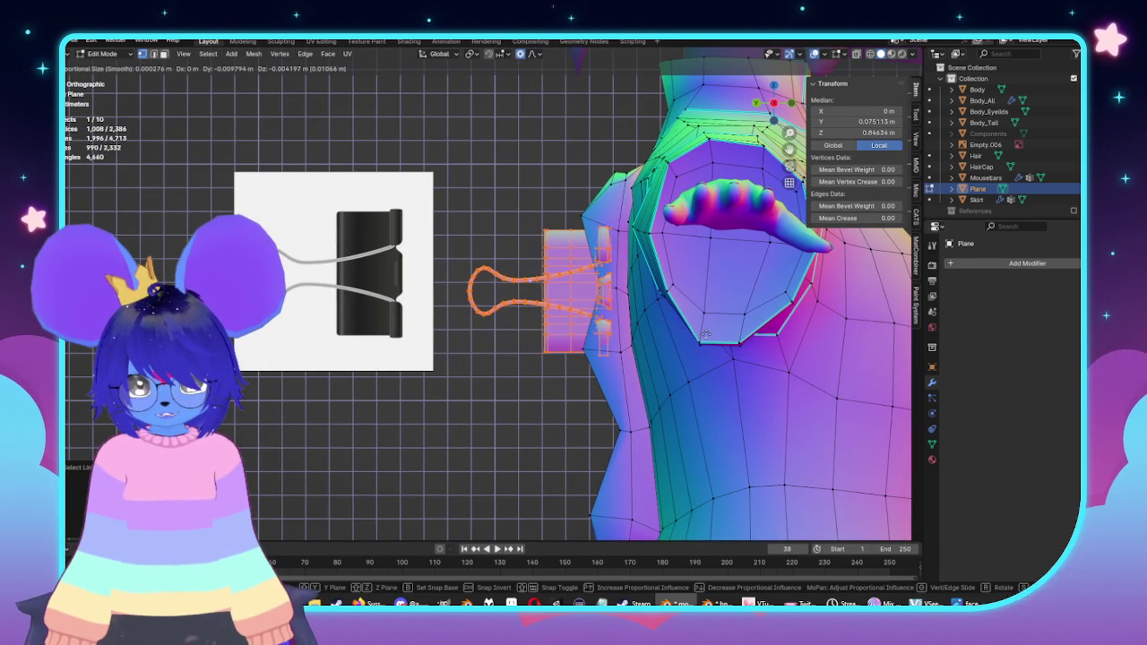
{"action": "left_click", "coordinate": [709, 334]}
{"action": "scroll", "coordinate": [532, 331], "scroll_direction": "down", "scroll_amount": 2}
{"action": "mouse_move", "coordinate": [531, 330]}
{"action": "middle_mouse_down"}
{"action": "mouse_move", "coordinate": [592, 334]}
{"action": "mouse_move", "coordinate": [532, 331]}
{"action": "mouse_move", "coordinate": [594, 300]}
{"action": "mouse_move", "coordinate": [548, 269]}
{"action": "middle_mouse_up"}
{"action": "scroll", "coordinate": [531, 331], "scroll_direction": "up", "scroll_amount": 2}
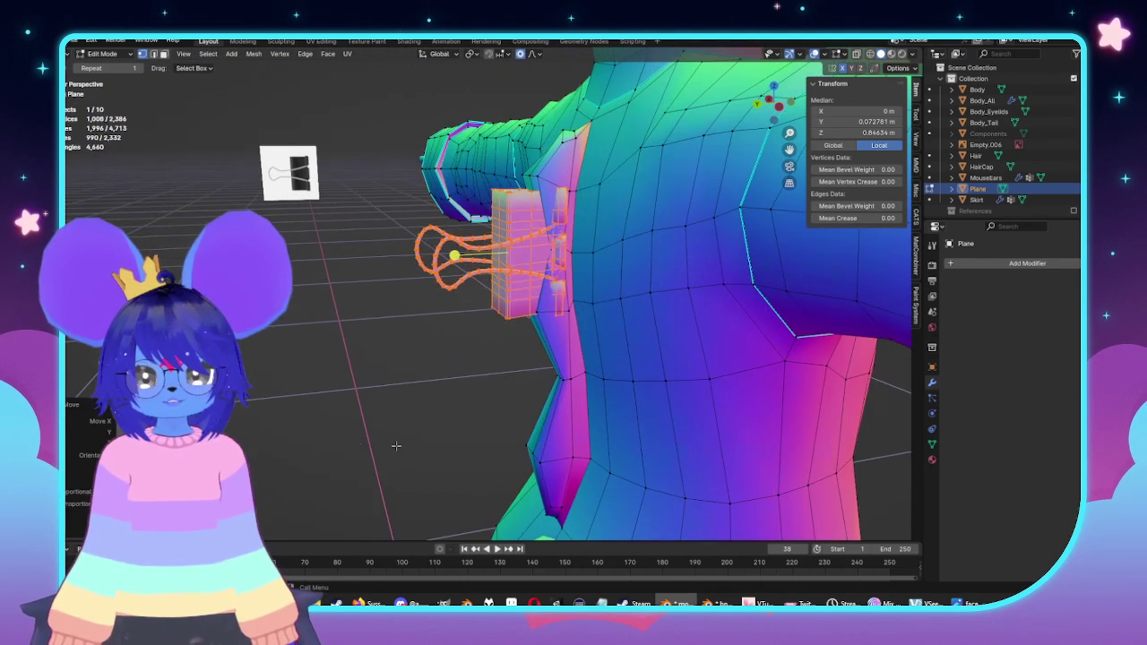
Step: Narrow the clip body by scaling an edge loop along X
{"action": "key", "text": "alt+a"}
{"action": "left_click", "coordinate": [568, 172], "text": "alt"}
{"action": "middle_click_drag", "start_coordinate": [568, 172], "coordinate": [758, 286]}
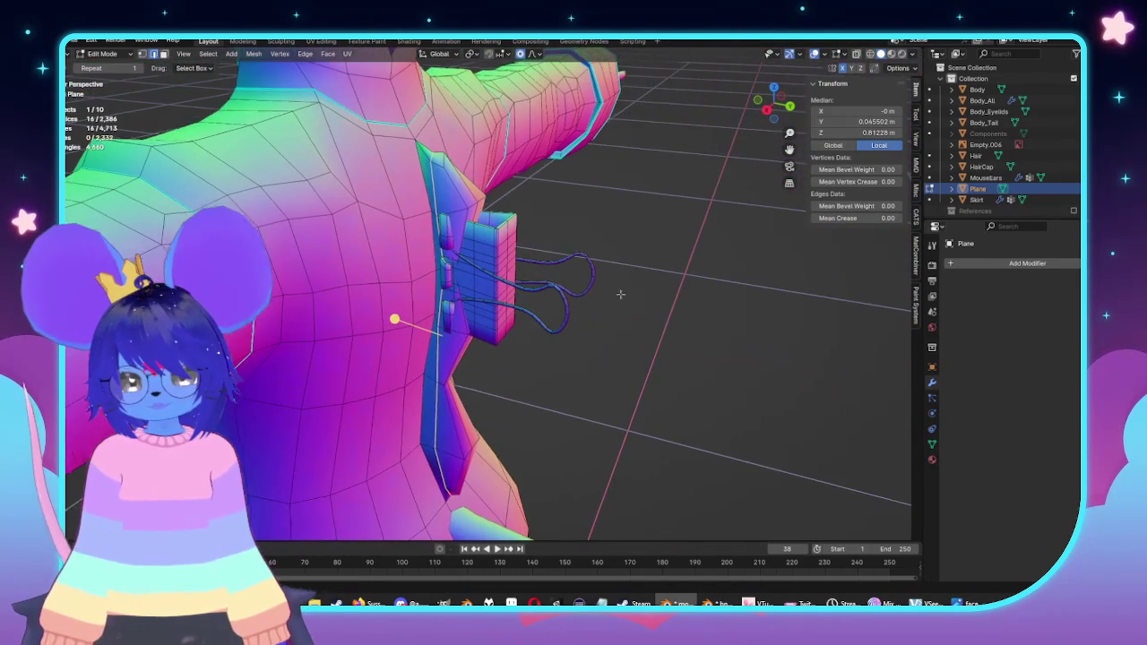
{"action": "key", "text": "s"}
{"action": "key", "text": "x"}
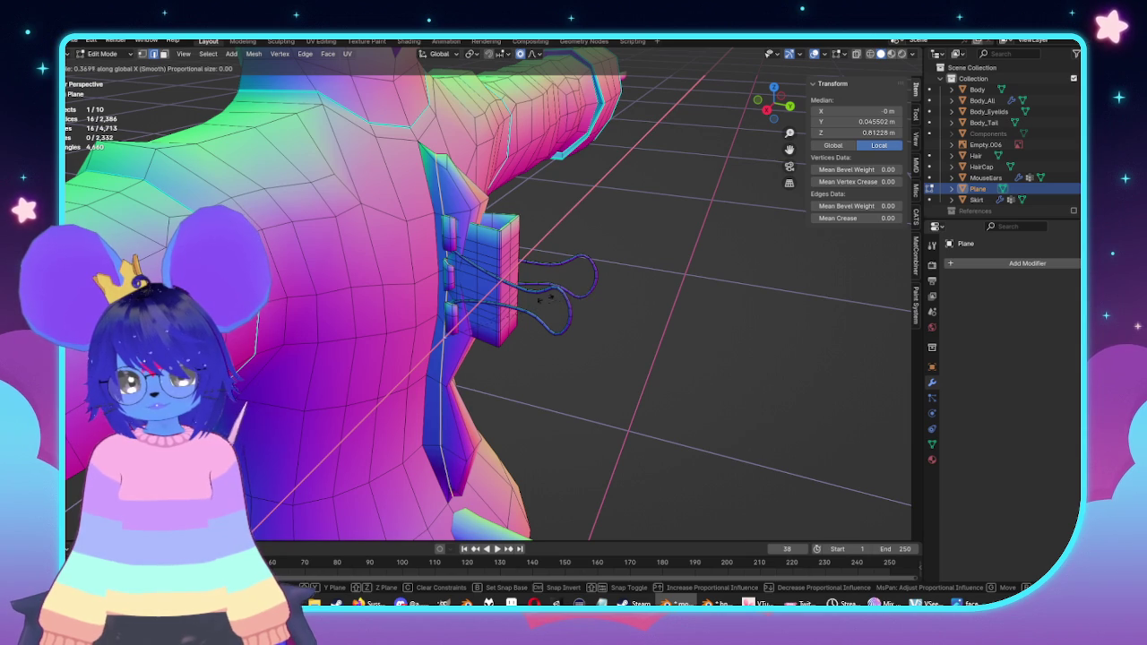
{"action": "left_click", "coordinate": [548, 307]}
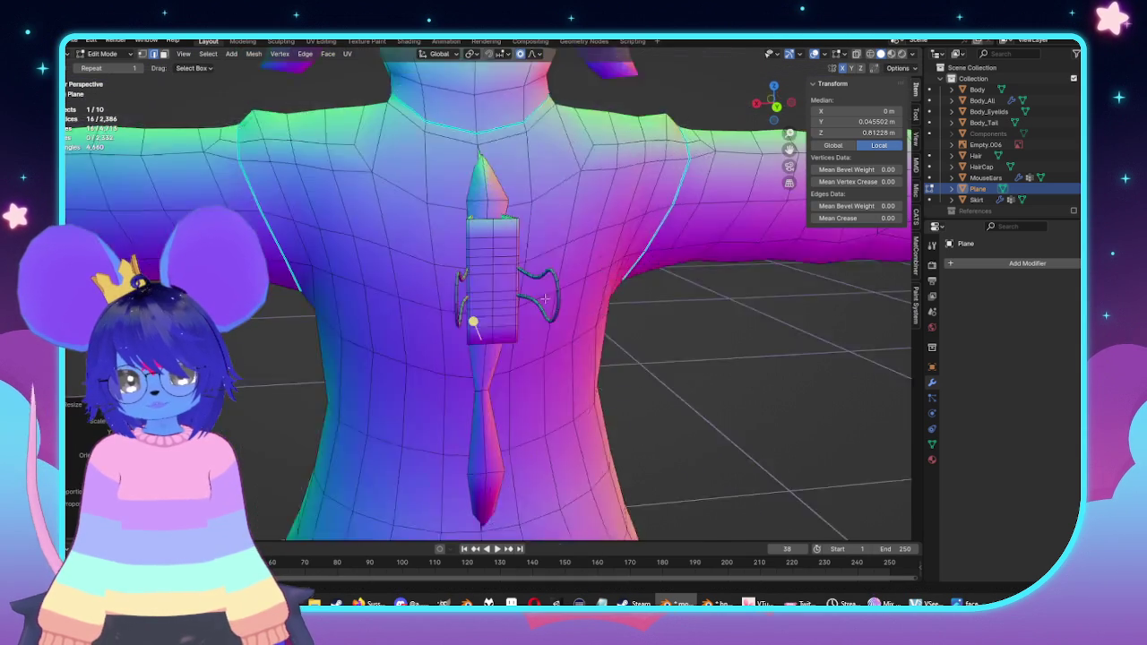
{"action": "middle_click_drag", "start_coordinate": [548, 307], "coordinate": [475, 196]}
{"action": "scroll", "coordinate": [486, 161], "scroll_direction": "up", "scroll_amount": 2}
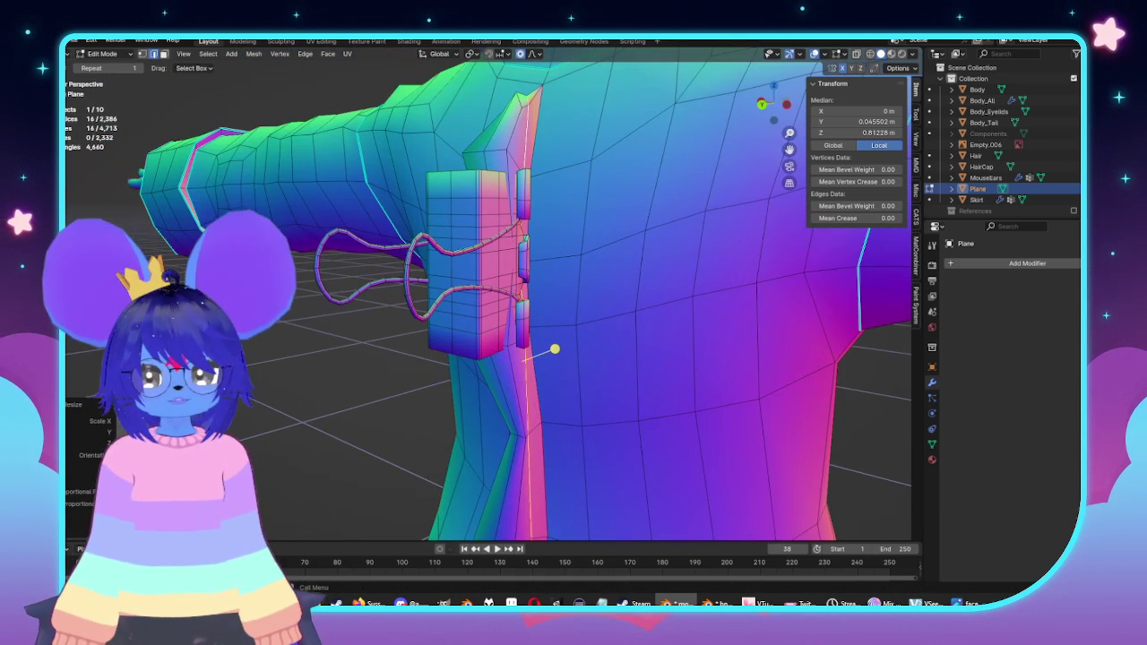
Step: Narrow the flap strip by scaling two vertical loops along X, then face the reference image
{"action": "key", "text": "alt+a"}
{"action": "left_click", "coordinate": [511, 380], "text": "alt"}
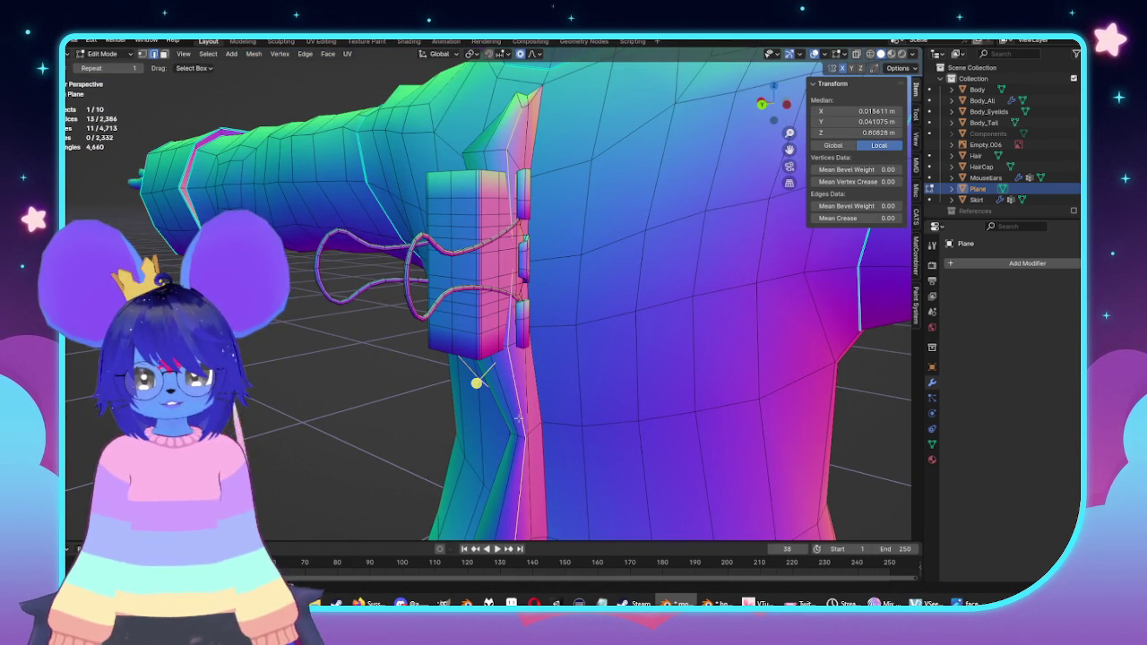
{"action": "middle_click_drag", "start_coordinate": [518, 417], "coordinate": [573, 431]}
{"action": "left_click", "coordinate": [483, 431], "text": "alt+shift"}
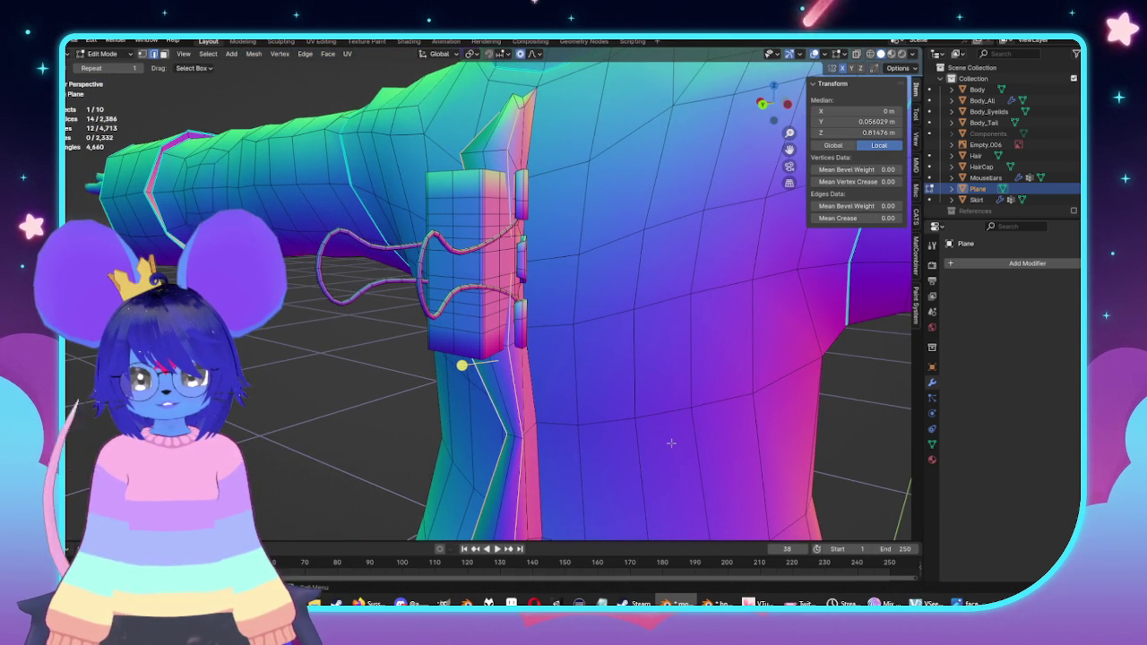
{"action": "key", "text": "s"}
{"action": "key", "text": "x"}
{"action": "left_click", "coordinate": [627, 433]}
{"action": "key", "text": "KP_1"}
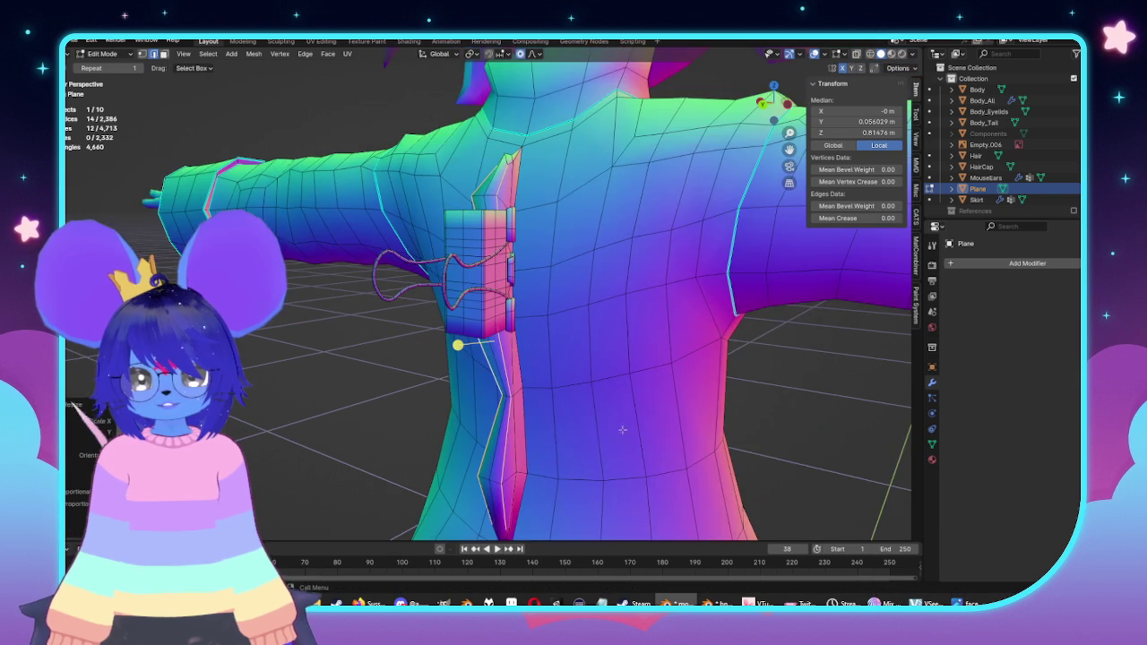
{"action": "key", "text": "KP_5"}
{"action": "key", "text": "KP_7"}
Step: Duplicate the upper binder clip and place the slightly rotated copy lower on the coat
{"action": "key", "text": "l"}
{"action": "middle_click_drag", "start_coordinate": [523, 432], "coordinate": [616, 339], "text": "shift"}
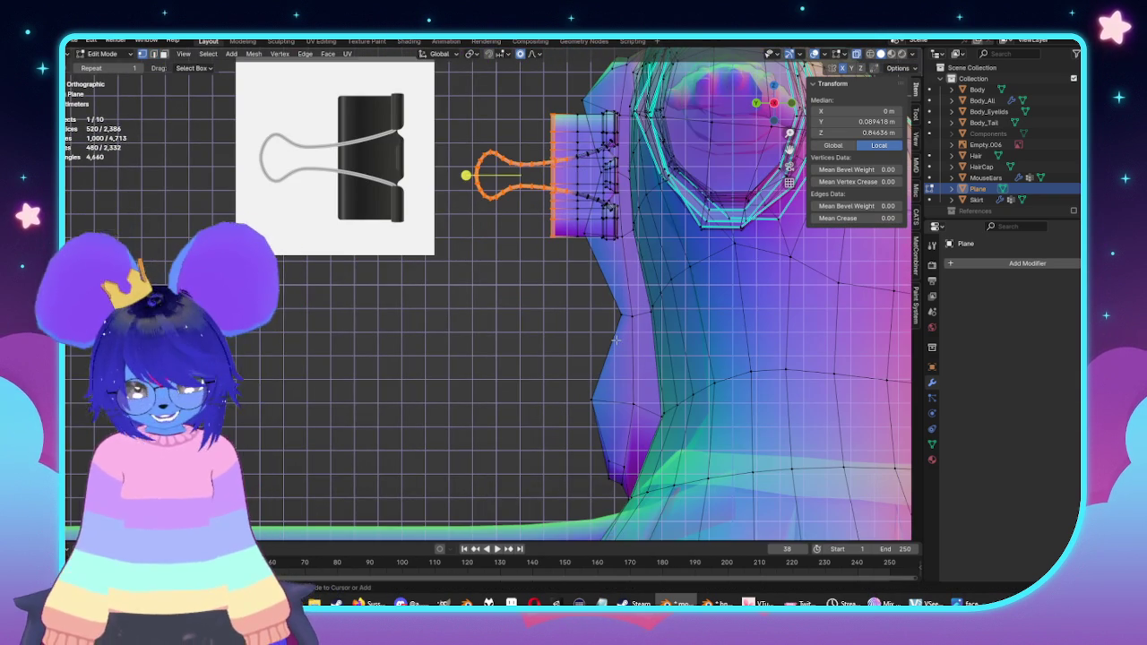
{"action": "key", "text": "shift+d"}
{"action": "left_click", "coordinate": [624, 492]}
{"action": "key", "text": "r"}
{"action": "key", "text": "Return"}
{"action": "key", "text": "g"}
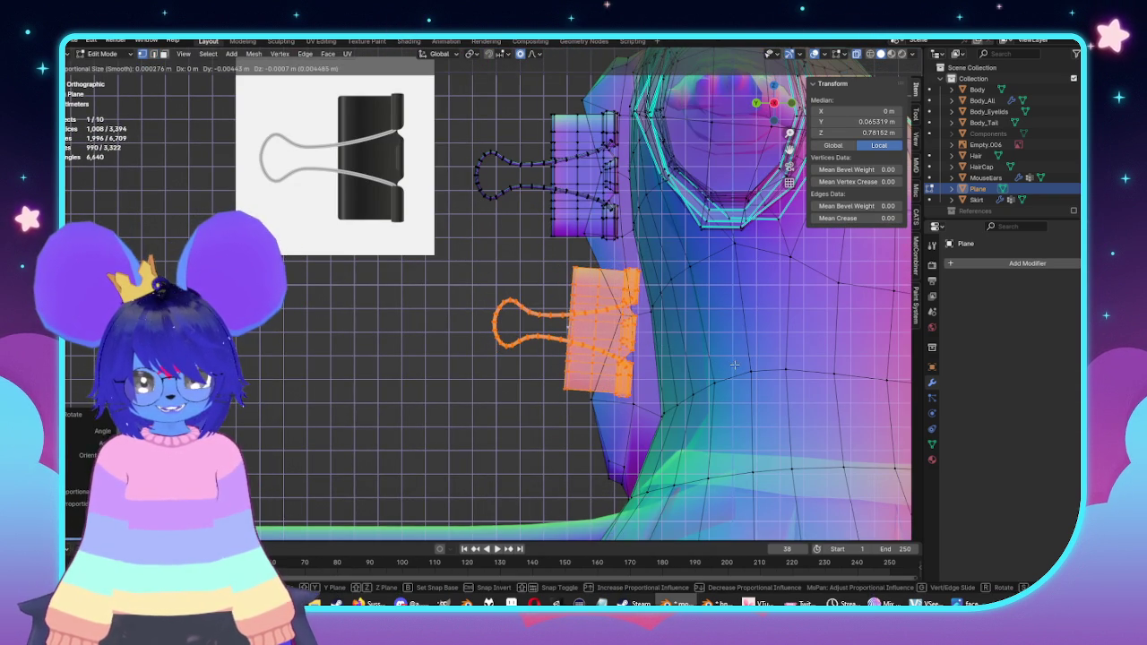
{"action": "left_click", "coordinate": [734, 365]}
Step: Move and rotate the lower binder clip against the coat front from a side view
{"action": "key", "text": "Tab"}
{"action": "scroll", "coordinate": [645, 317], "scroll_direction": "down", "scroll_amount": 5}
{"action": "mouse_move", "coordinate": [645, 317]}
{"action": "middle_mouse_down"}
{"action": "mouse_move", "coordinate": [829, 353]}
{"action": "mouse_move", "coordinate": [752, 349]}
{"action": "middle_mouse_up"}
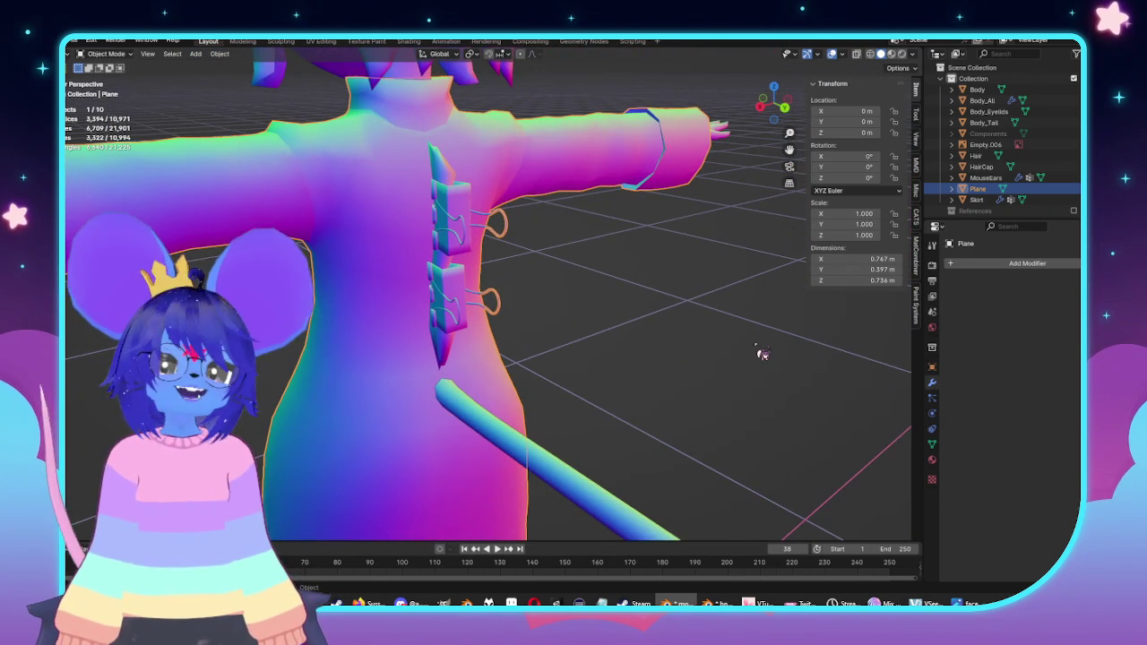
{"action": "key", "text": "Tab"}
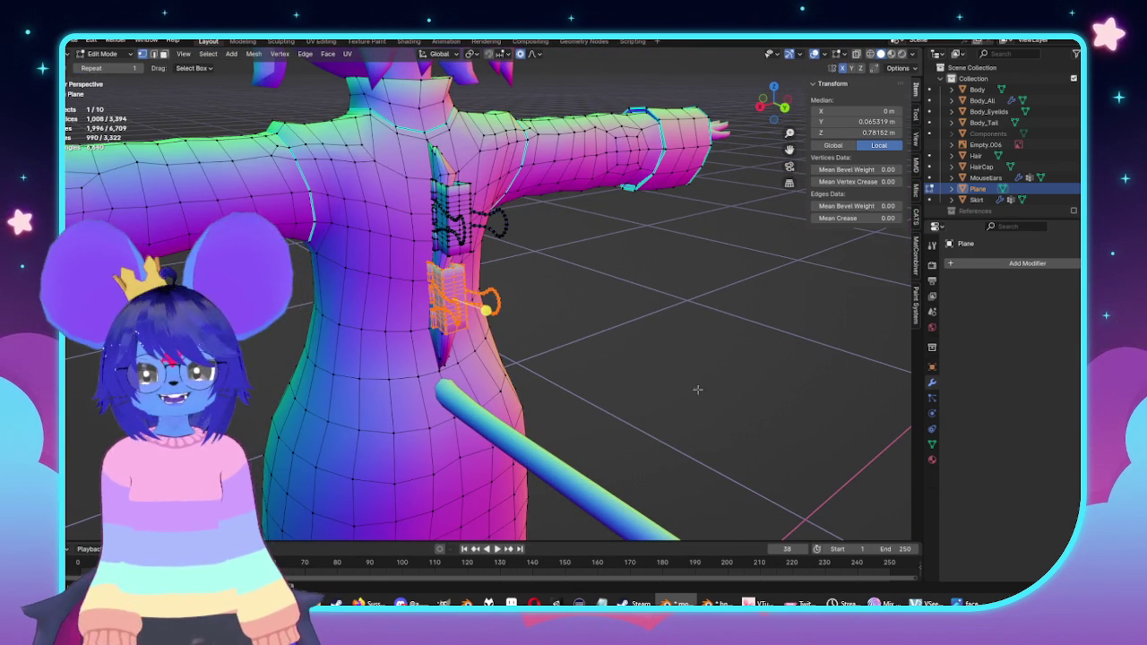
{"action": "key", "text": "KP_3"}
{"action": "scroll", "coordinate": [690, 310], "scroll_direction": "up", "scroll_amount": 4}
{"action": "scroll", "coordinate": [690, 310], "scroll_direction": "up", "scroll_amount": 2}
{"action": "key", "text": "g"}
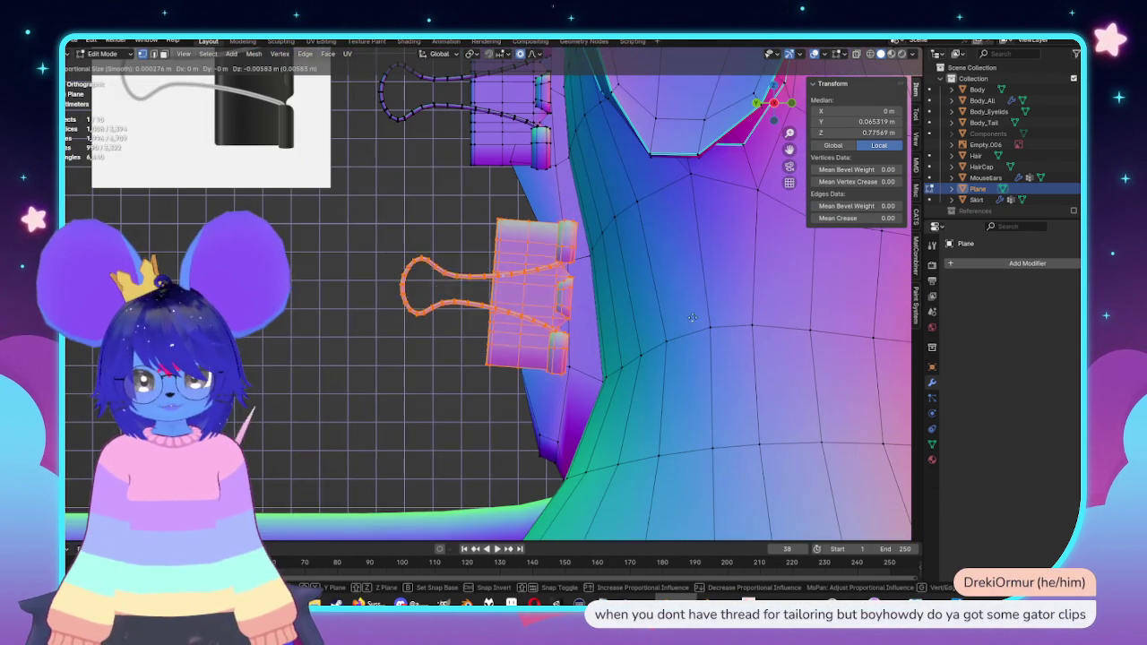
{"action": "left_click", "coordinate": [704, 333]}
{"action": "key", "text": "r"}
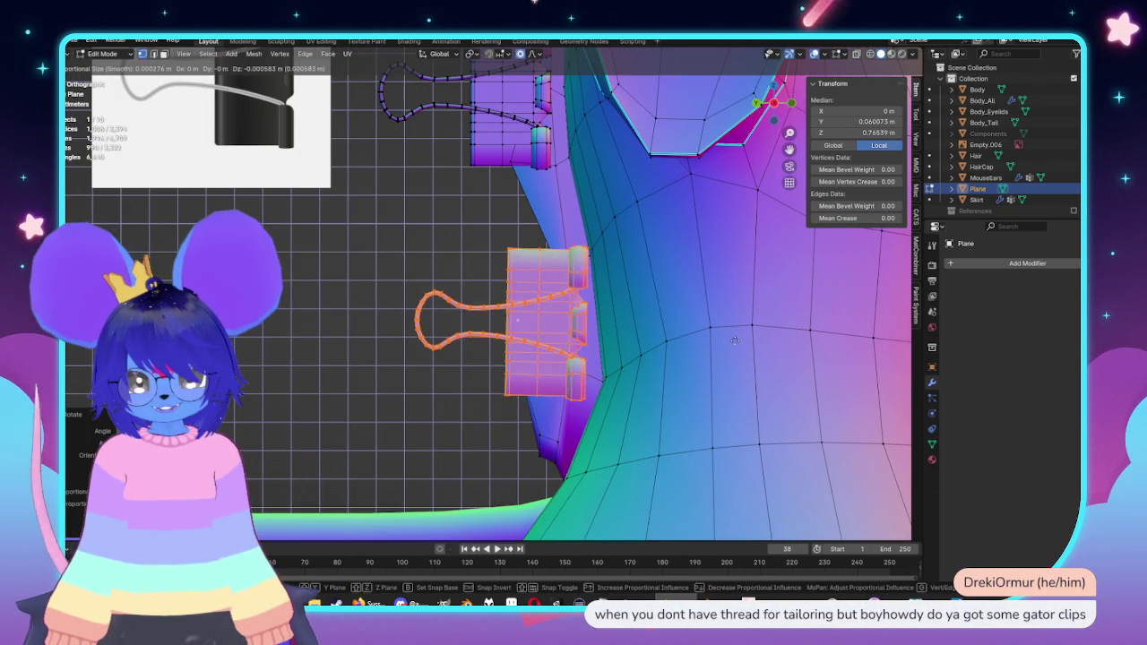
{"action": "left_click", "coordinate": [740, 296]}
Step: Cancel the lower clip's rotation and drop the upright clip in its new spot
{"action": "key", "text": "r"}
{"action": "key", "text": "Escape"}
{"action": "key", "text": "g"}
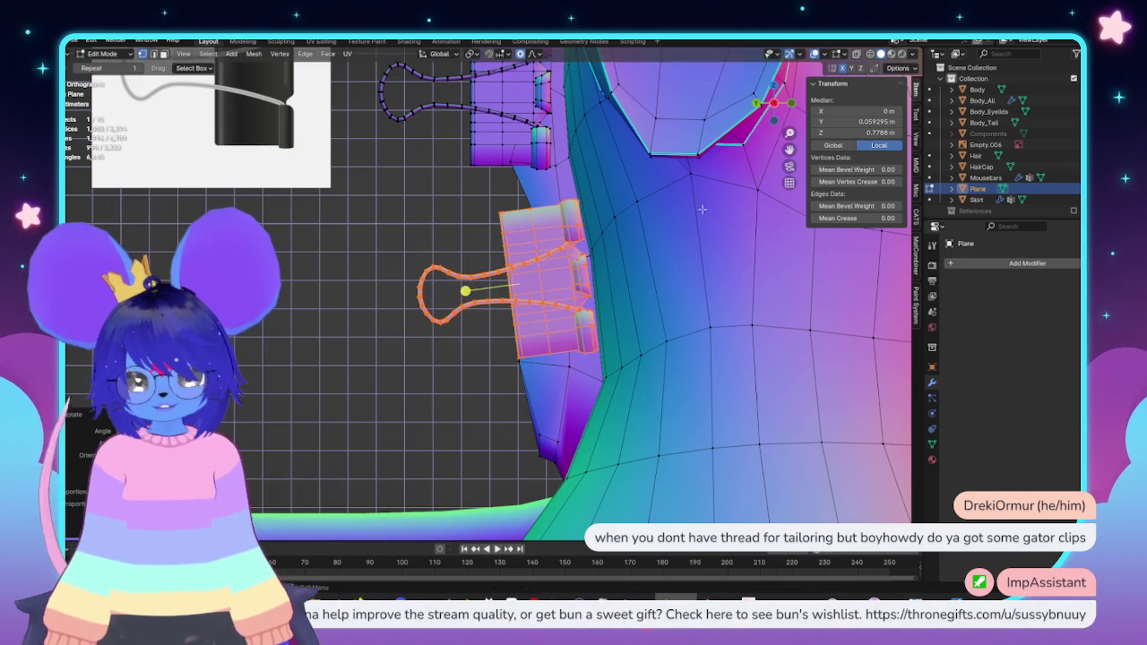
{"action": "left_click", "coordinate": [747, 274]}
Step: Move the upper binder clip into place against the coat and return to Object Mode
{"action": "middle_click_drag", "start_coordinate": [748, 274], "coordinate": [405, 144]}
{"action": "left_click", "coordinate": [385, 222]}
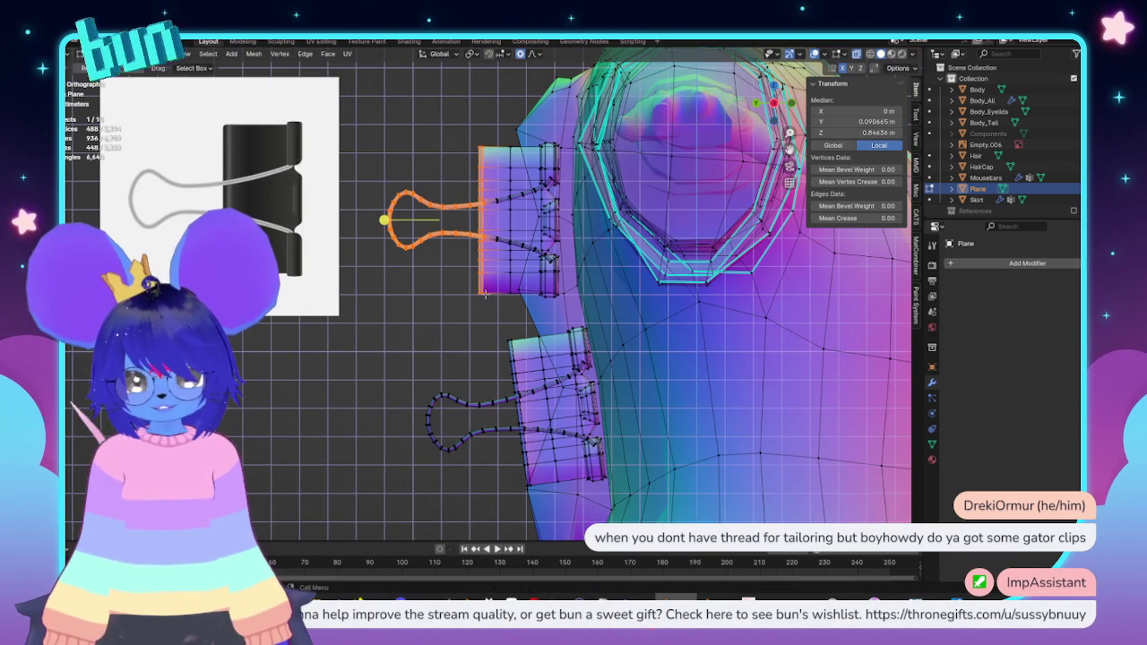
{"action": "key", "text": "l"}
{"action": "key", "text": "g"}
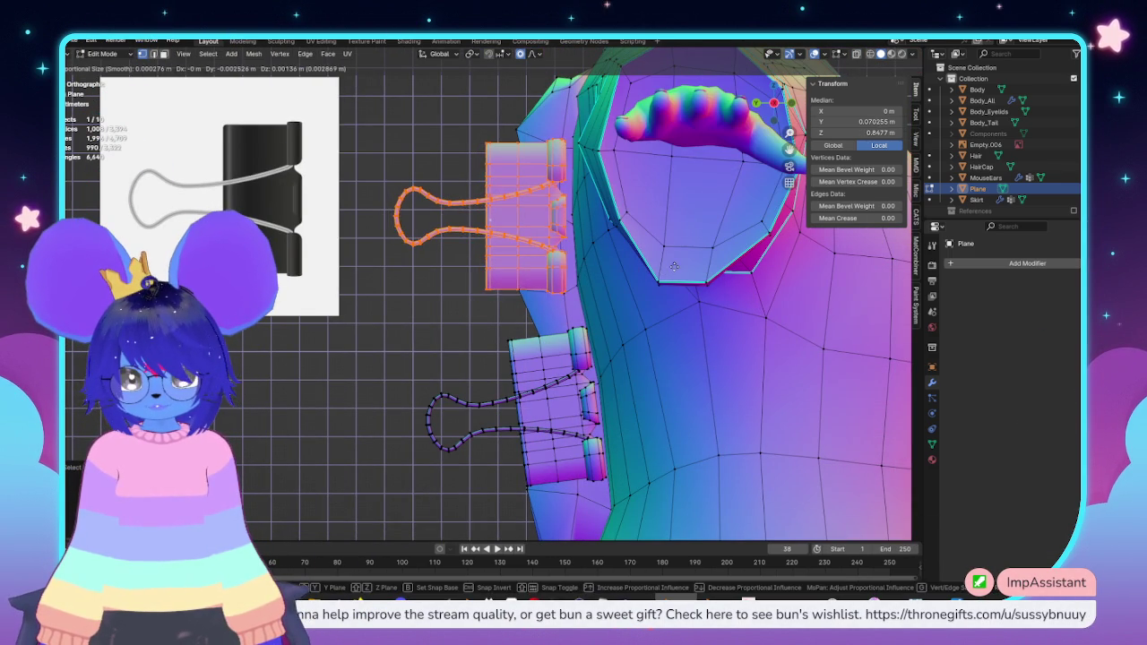
{"action": "left_click", "coordinate": [679, 266]}
{"action": "key", "text": "Tab"}
{"action": "scroll", "coordinate": [679, 266], "scroll_direction": "down", "scroll_amount": 5}
{"action": "mouse_move", "coordinate": [679, 266]}
{"action": "middle_mouse_down"}
{"action": "mouse_move", "coordinate": [614, 243]}
{"action": "mouse_move", "coordinate": [768, 243]}
{"action": "mouse_move", "coordinate": [627, 313]}
{"action": "mouse_move", "coordinate": [704, 379]}
{"action": "mouse_move", "coordinate": [551, 366]}
{"action": "middle_mouse_up"}
{"action": "key", "text": "KP_1"}
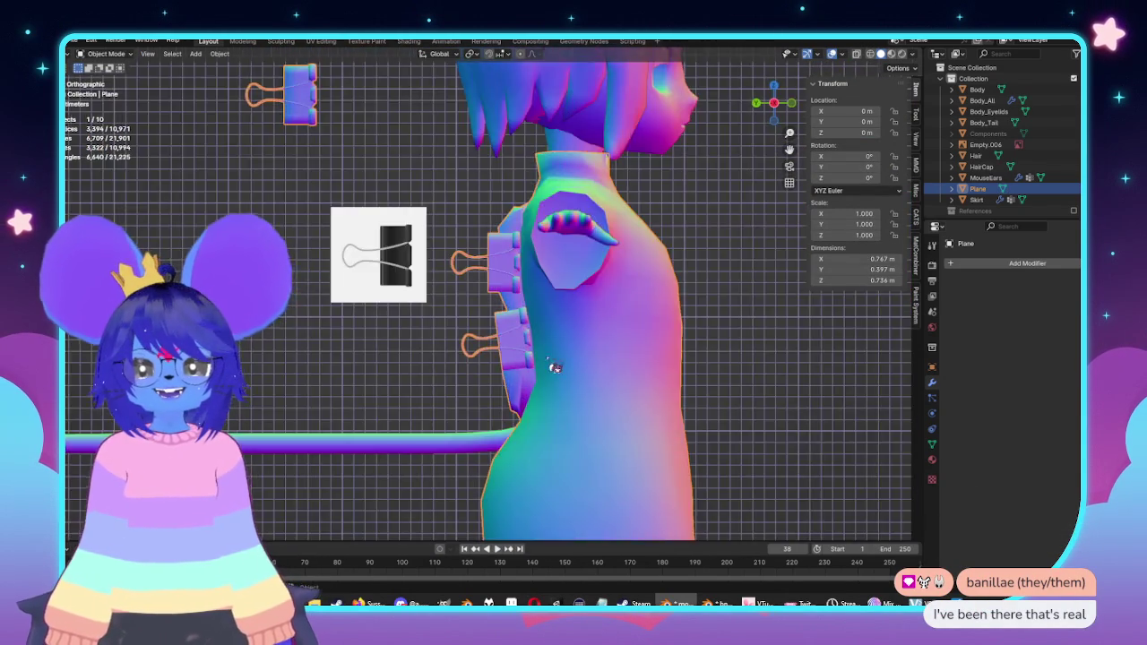
Step: Select the coat's waist edge loop in front view and scale it narrower along X
{"action": "scroll", "coordinate": [699, 314], "scroll_direction": "down", "scroll_amount": 3}
{"action": "mouse_move", "coordinate": [699, 315]}
{"action": "middle_mouse_down"}
{"action": "mouse_move", "coordinate": [645, 349]}
{"action": "mouse_move", "coordinate": [618, 341]}
{"action": "mouse_move", "coordinate": [737, 323]}
{"action": "middle_mouse_up"}
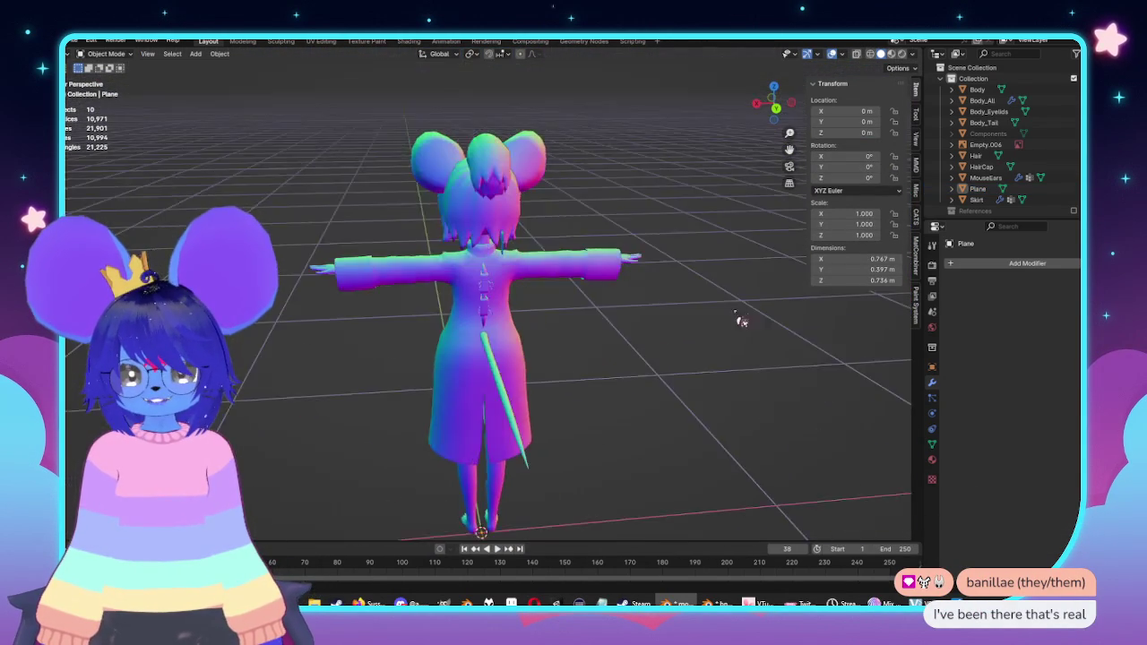
{"action": "scroll", "coordinate": [583, 327], "scroll_direction": "up", "scroll_amount": 4}
{"action": "mouse_move", "coordinate": [583, 328]}
{"action": "middle_mouse_down"}
{"action": "mouse_move", "coordinate": [574, 248]}
{"action": "mouse_move", "coordinate": [525, 257]}
{"action": "middle_mouse_up"}
{"action": "scroll", "coordinate": [525, 256], "scroll_direction": "up", "scroll_amount": 2}
{"action": "key", "text": "KP_1"}
{"action": "scroll", "coordinate": [755, 345], "scroll_direction": "up", "scroll_amount": 4}
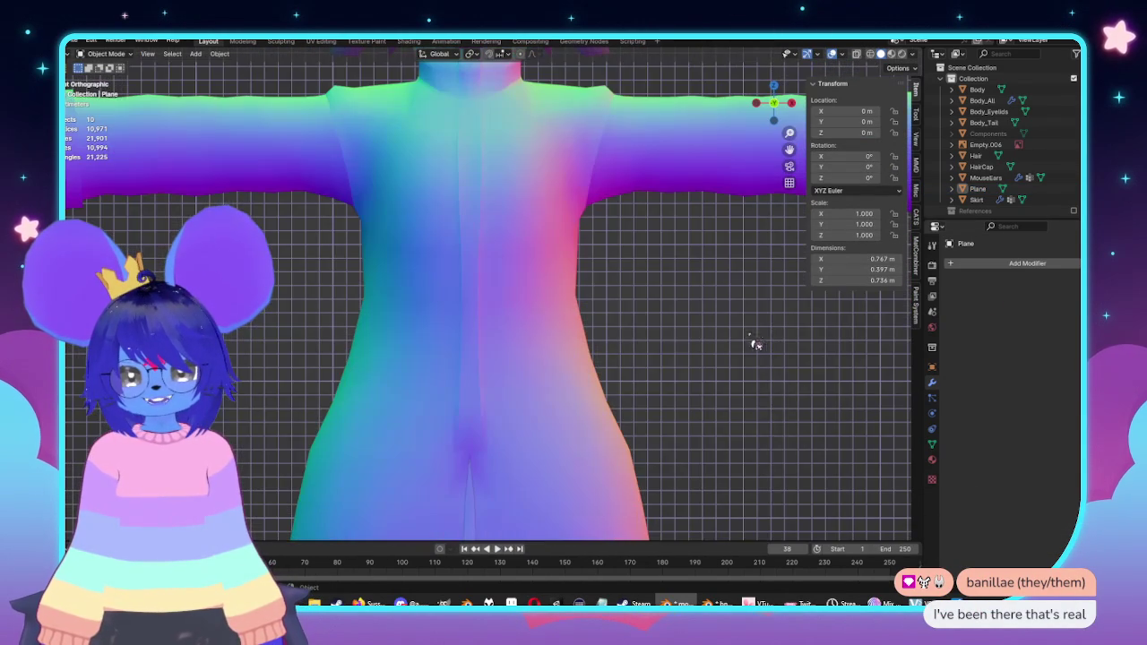
{"action": "key", "text": "Tab"}
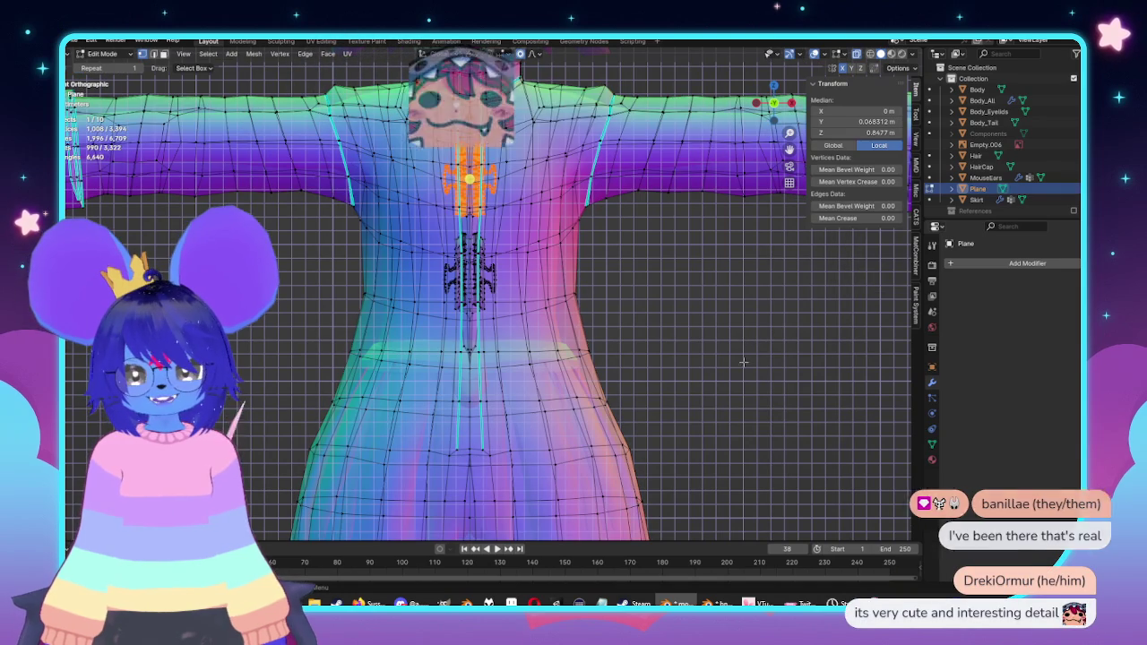
{"action": "left_click", "coordinate": [573, 301], "text": "alt"}
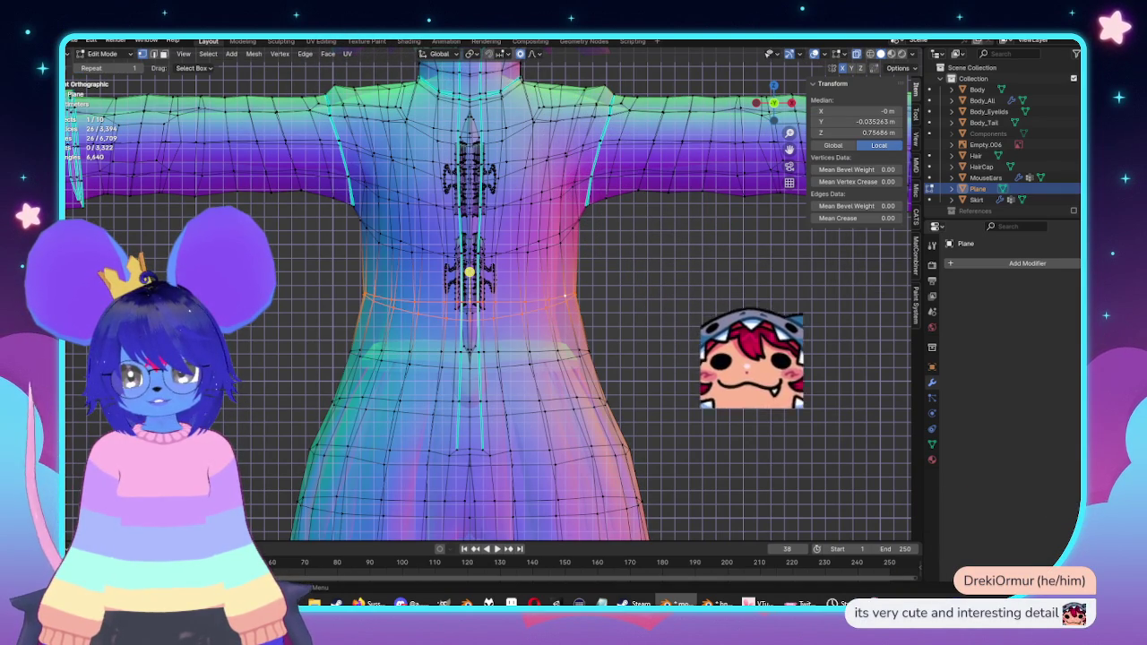
{"action": "key", "text": "s"}
{"action": "key", "text": "x"}
{"action": "scroll", "coordinate": [702, 332], "scroll_direction": "up", "scroll_amount": 3}
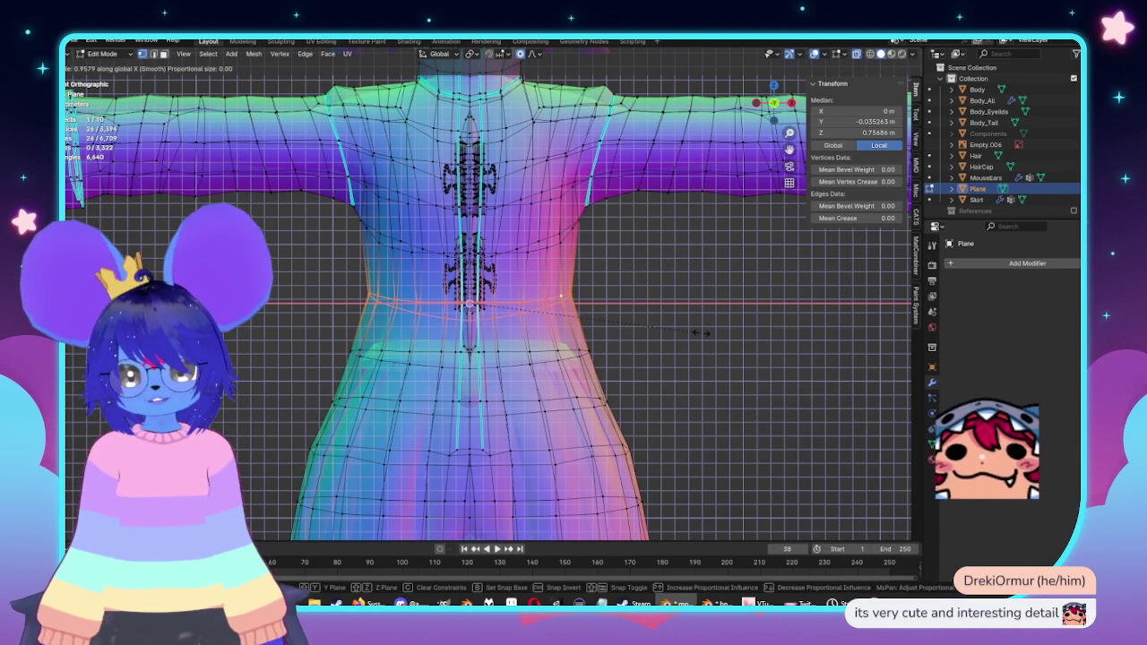
{"action": "scroll", "coordinate": [698, 335], "scroll_direction": "down", "scroll_amount": 3}
{"action": "scroll", "coordinate": [699, 335], "scroll_direction": "up", "scroll_amount": 2}
{"action": "left_click", "coordinate": [698, 336]}
Step: Narrow the waist loop again along X, then narrow the loop just above the waist
{"action": "key", "text": "s"}
{"action": "key", "text": "x"}
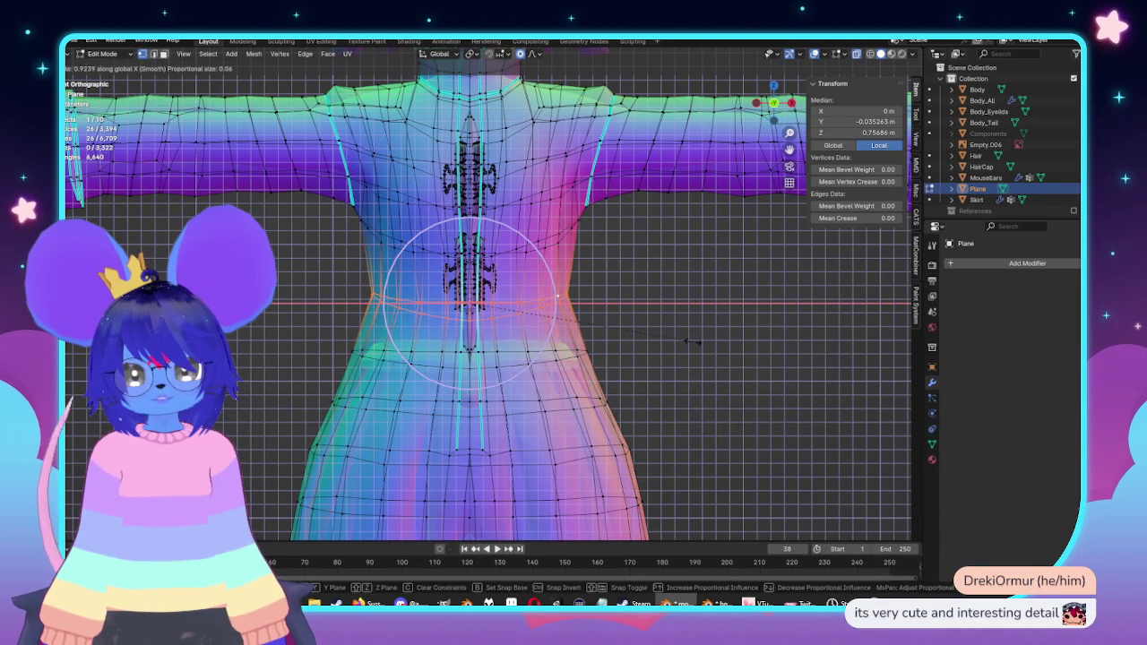
{"action": "left_click", "coordinate": [695, 342]}
{"action": "scroll", "coordinate": [612, 257], "scroll_direction": "up", "scroll_amount": 1}
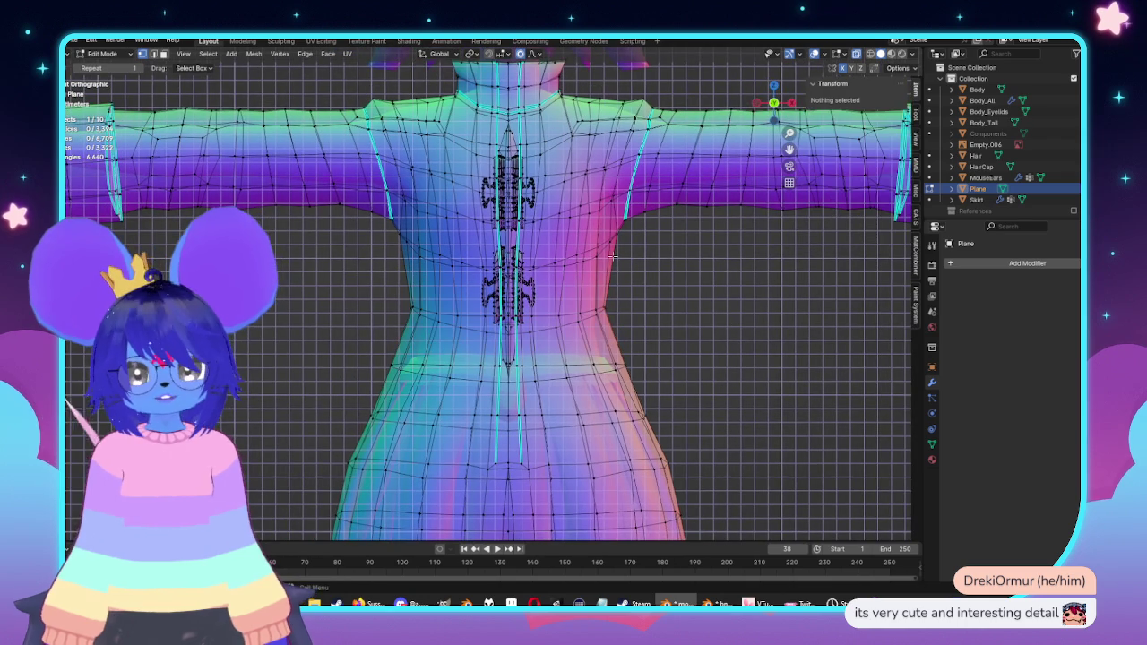
{"action": "left_click", "coordinate": [592, 254], "text": "alt"}
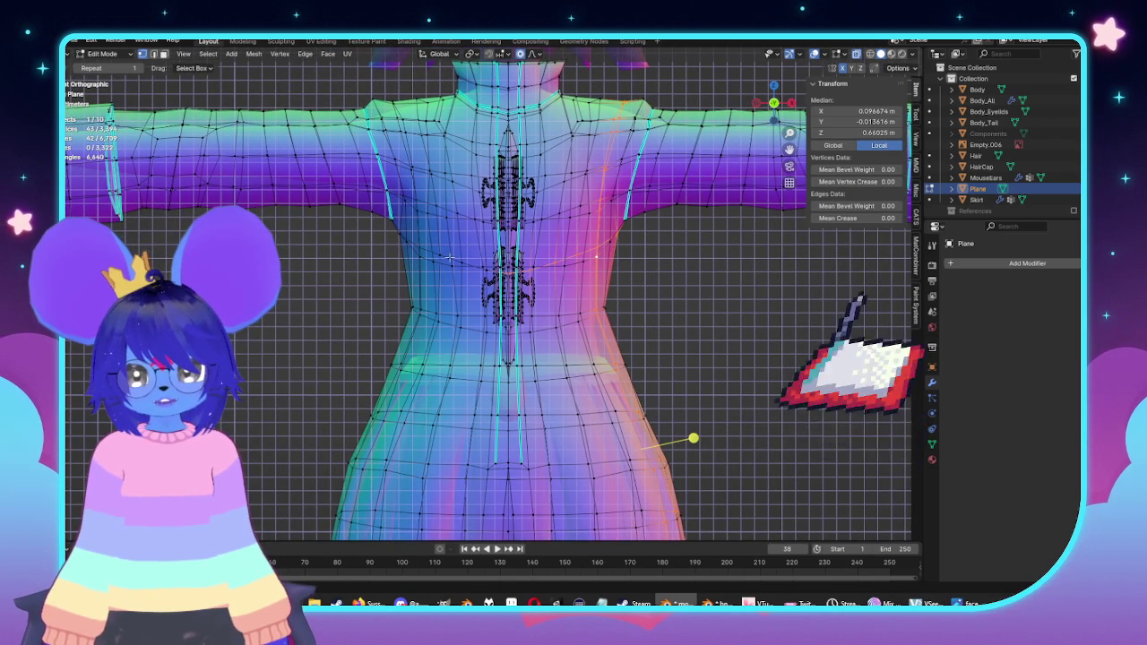
{"action": "left_click", "coordinate": [588, 270], "text": "alt"}
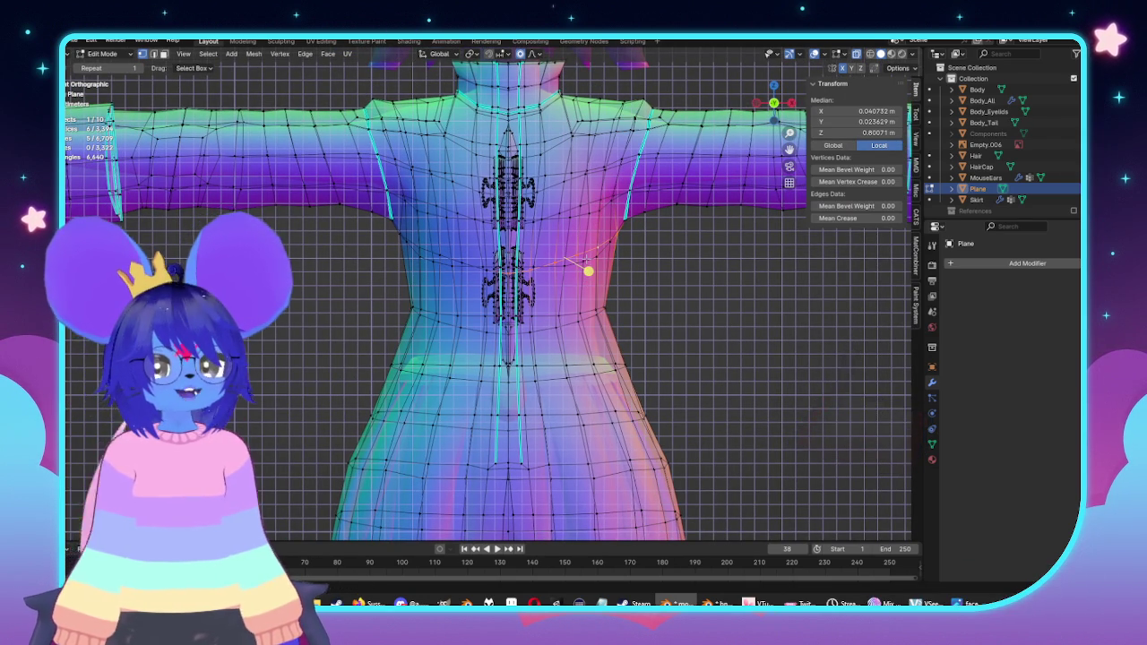
{"action": "key", "text": "s"}
{"action": "key", "text": "x"}
{"action": "left_click", "coordinate": [757, 296]}
Step: Orbit to check the slimmed coat silhouette, cancelling an accidental scale
{"action": "key", "text": "Tab"}
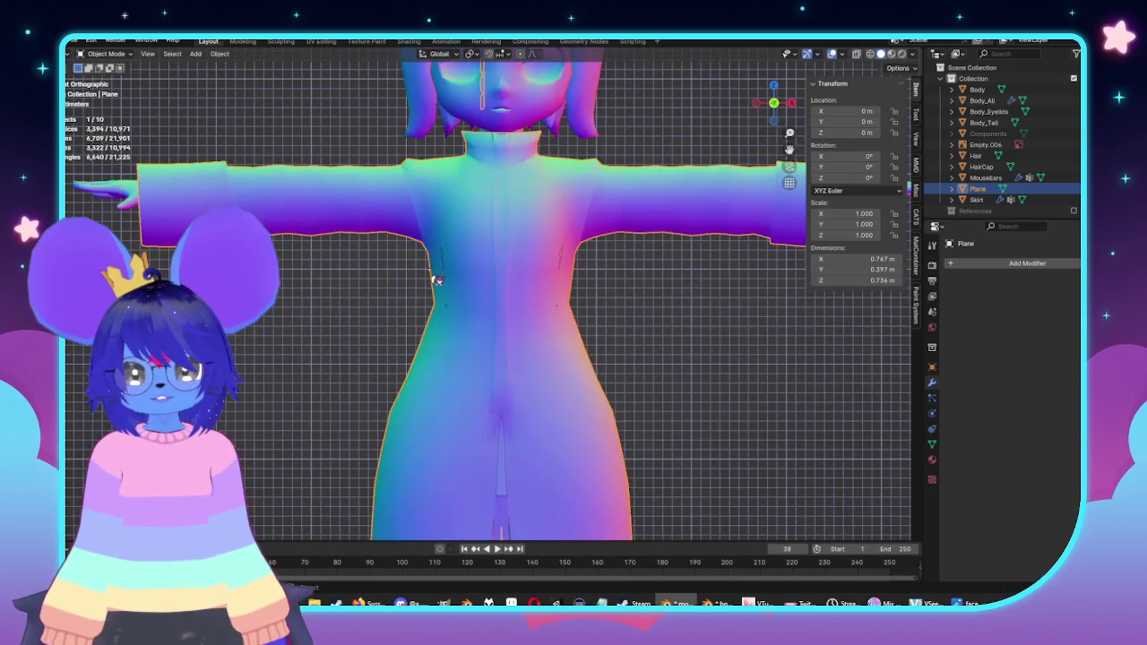
{"action": "middle_click_drag", "start_coordinate": [435, 275], "coordinate": [467, 287]}
{"action": "key", "text": "Tab"}
{"action": "mouse_move", "coordinate": [604, 310]}
{"action": "middle_mouse_down"}
{"action": "mouse_move", "coordinate": [570, 343]}
{"action": "mouse_move", "coordinate": [645, 371]}
{"action": "mouse_move", "coordinate": [724, 338]}
{"action": "middle_mouse_up"}
{"action": "key", "text": "s"}
{"action": "key", "text": "Escape"}
Step: Frame the coat front in Edit Mode and select a single vertex on the flap
{"action": "key", "text": "Tab"}
{"action": "scroll", "coordinate": [570, 342], "scroll_direction": "down", "scroll_amount": 5}
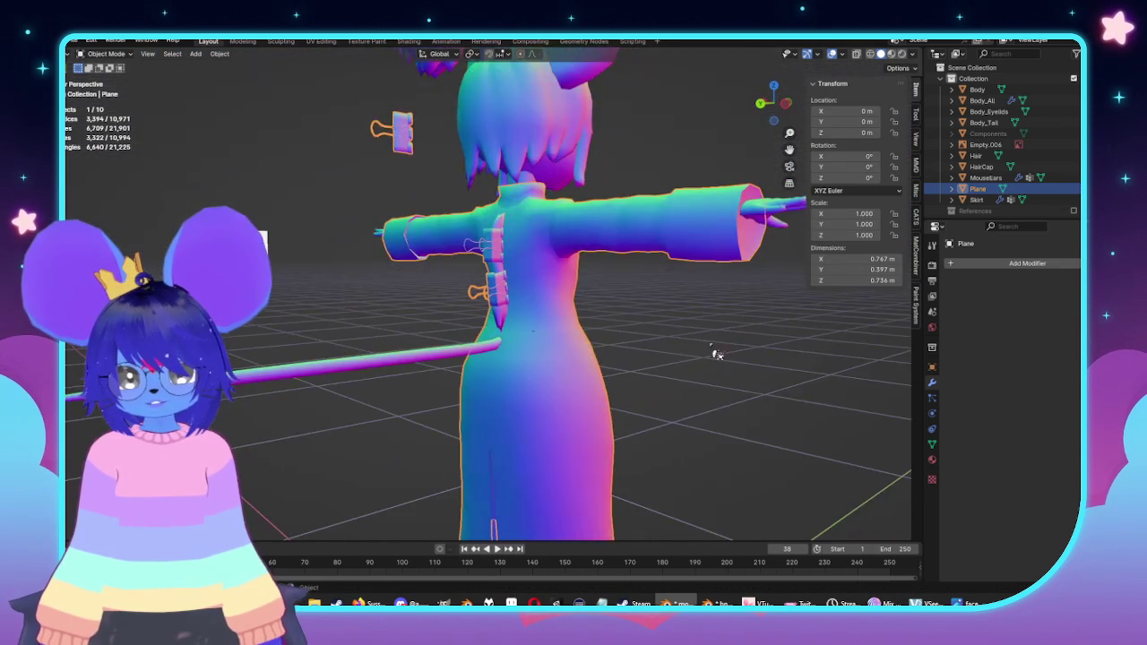
{"action": "key", "text": "KP_3"}
{"action": "key", "text": "KP_1"}
{"action": "key", "text": "Tab"}
{"action": "key", "text": "KP_3"}
{"action": "scroll", "coordinate": [699, 323], "scroll_direction": "up", "scroll_amount": 1}
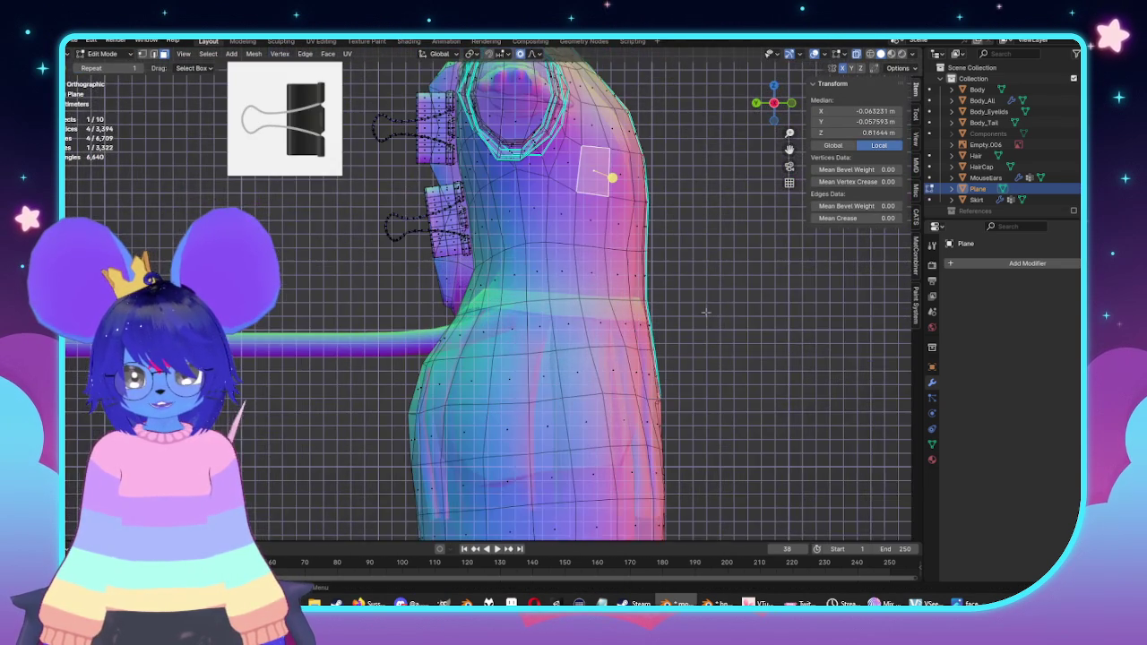
{"action": "scroll", "coordinate": [709, 314], "scroll_direction": "up", "scroll_amount": 1}
{"action": "mouse_move", "coordinate": [487, 257]}
{"action": "middle_mouse_down", "text": "shift"}
{"action": "mouse_move", "coordinate": [528, 294]}
{"action": "mouse_move", "coordinate": [455, 328]}
{"action": "middle_mouse_up", "text": "shift"}
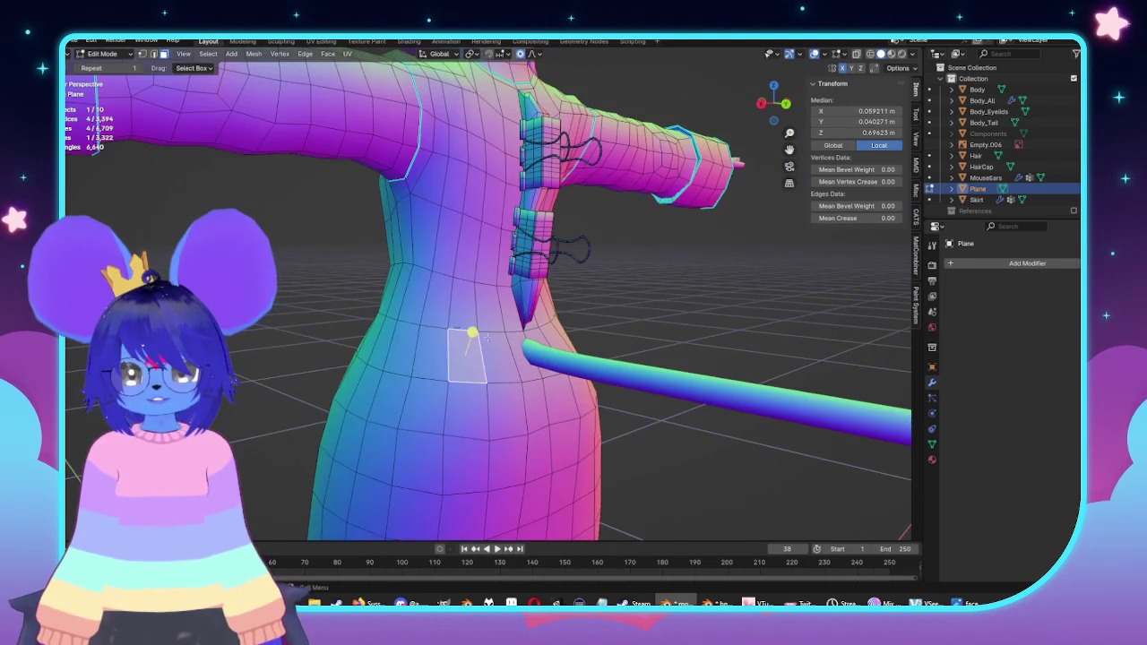
{"action": "middle_click_drag", "start_coordinate": [487, 338], "coordinate": [566, 327]}
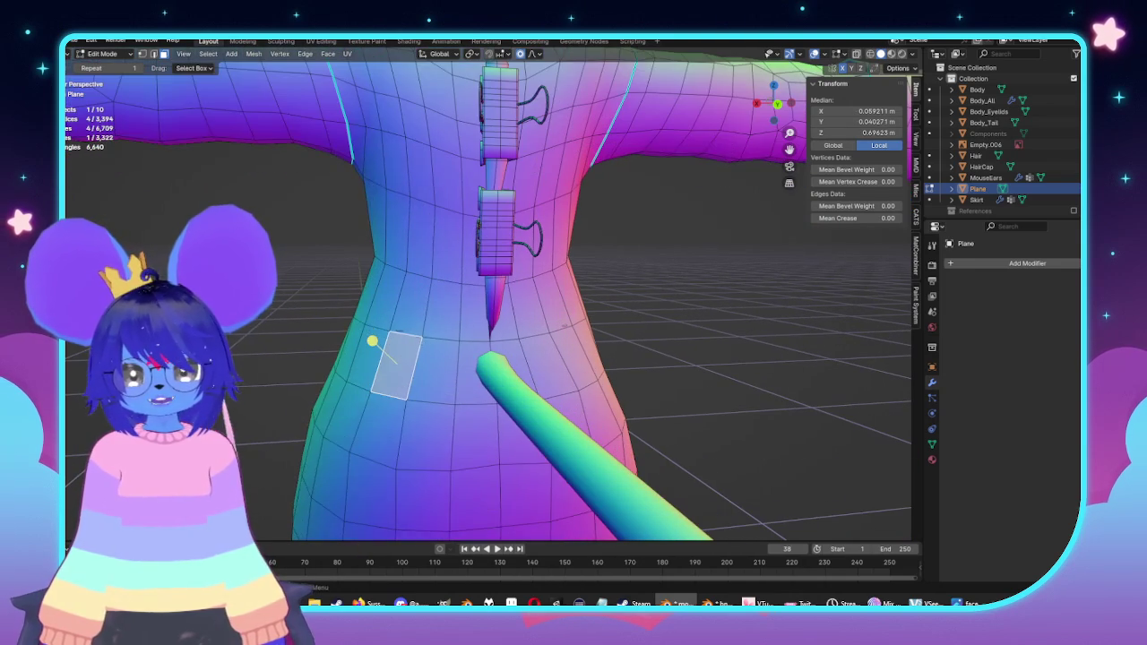
{"action": "left_click", "coordinate": [394, 328]}
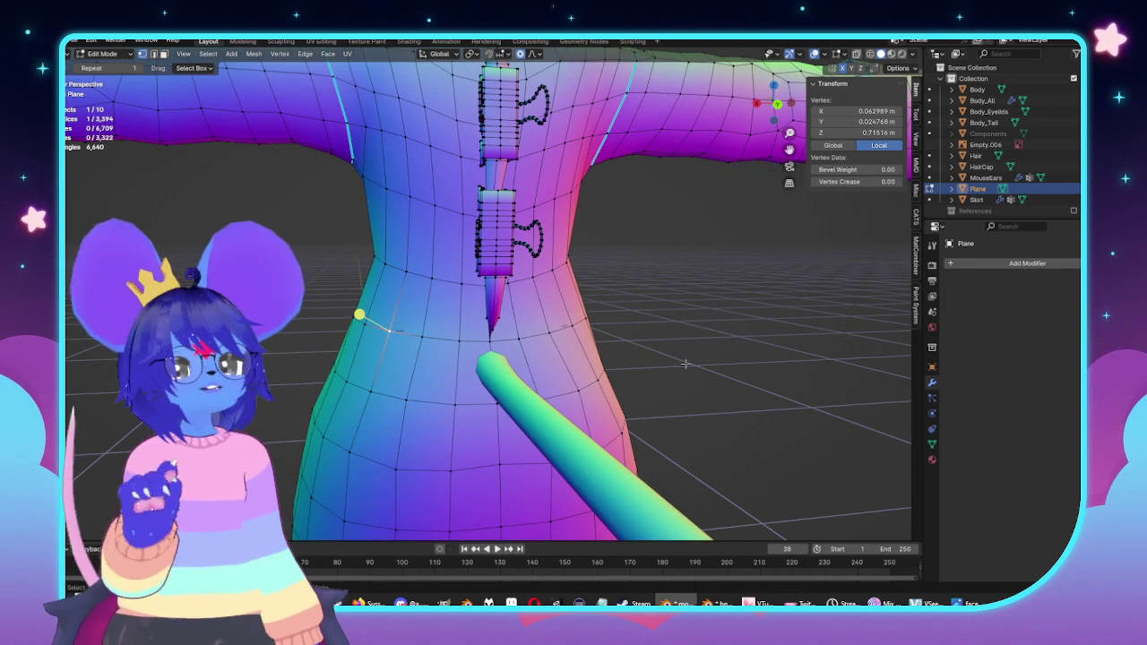
Step: Select the edge beside the pointed flap tip near the lower clip and face it
{"action": "middle_click_drag", "start_coordinate": [678, 362], "coordinate": [669, 338]}
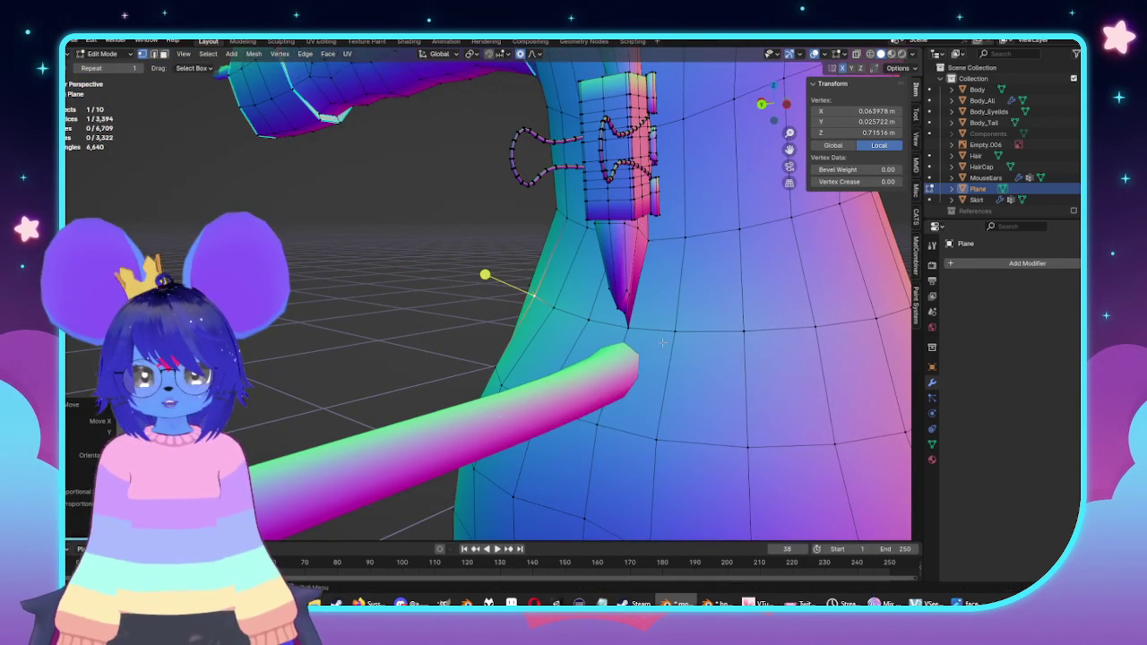
{"action": "key", "text": "Tab"}
{"action": "middle_click_drag", "start_coordinate": [681, 362], "coordinate": [530, 323]}
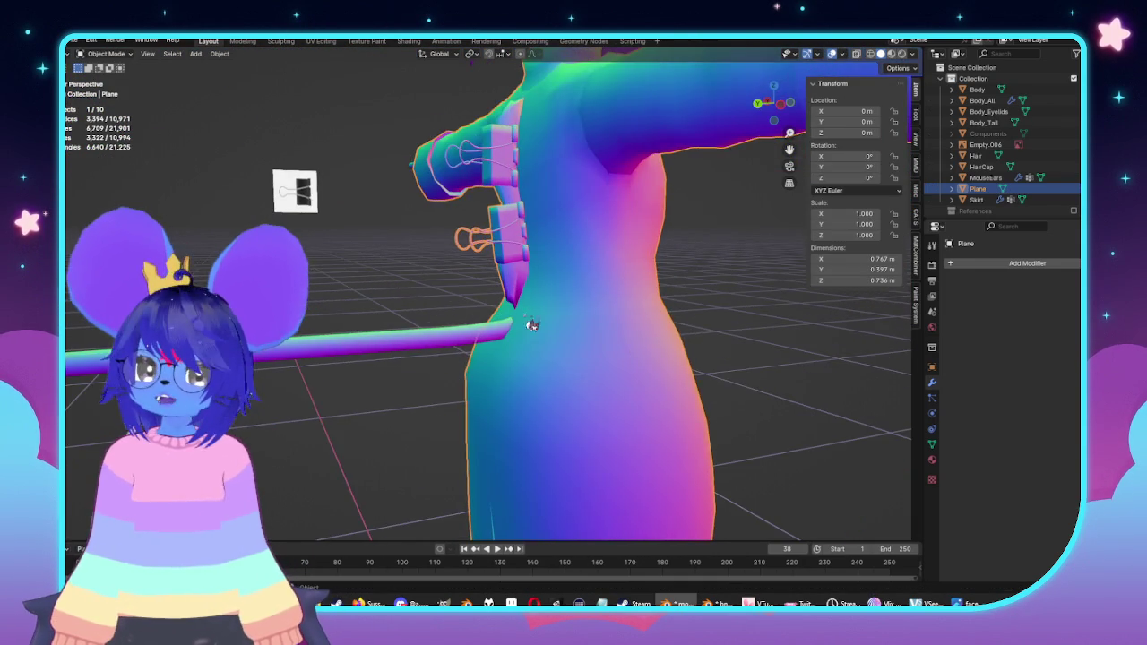
{"action": "key", "text": "Tab"}
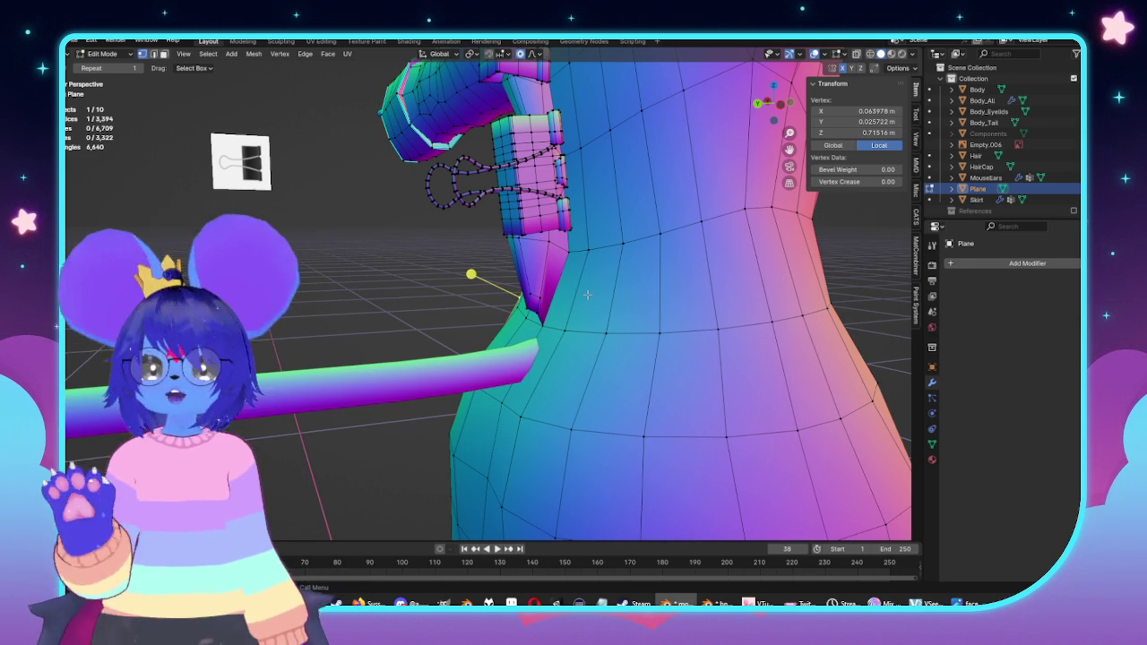
{"action": "scroll", "coordinate": [489, 319], "scroll_direction": "up", "scroll_amount": 3}
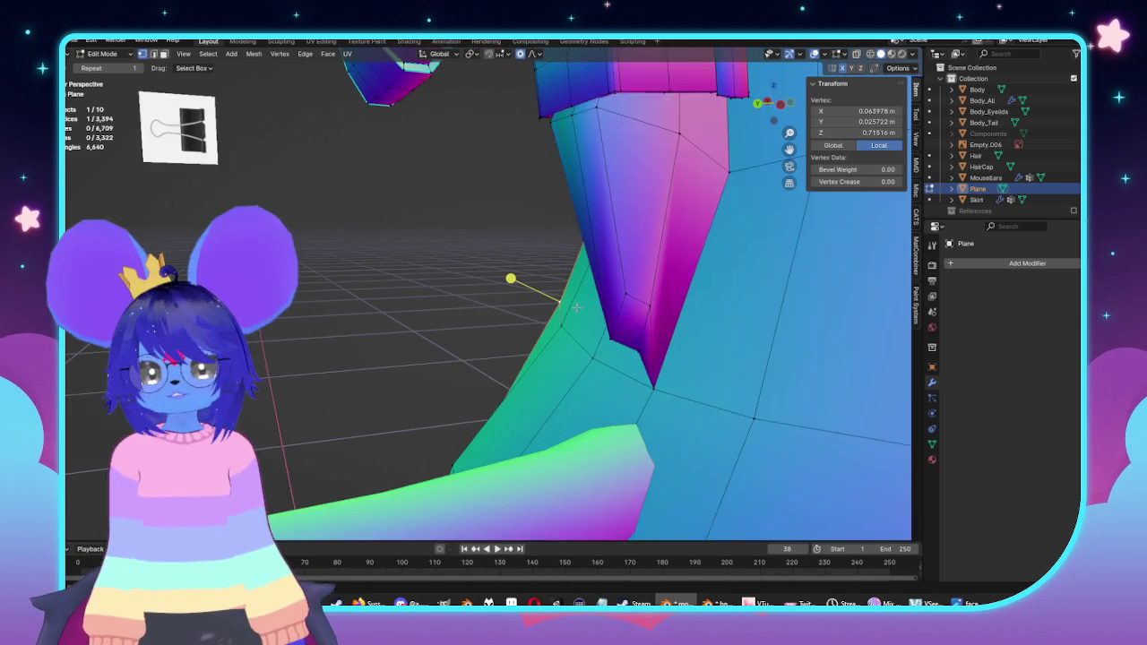
{"action": "left_click", "coordinate": [574, 321]}
{"action": "key", "text": "KP_5"}
{"action": "middle_click_drag", "start_coordinate": [641, 322], "coordinate": [640, 356]}
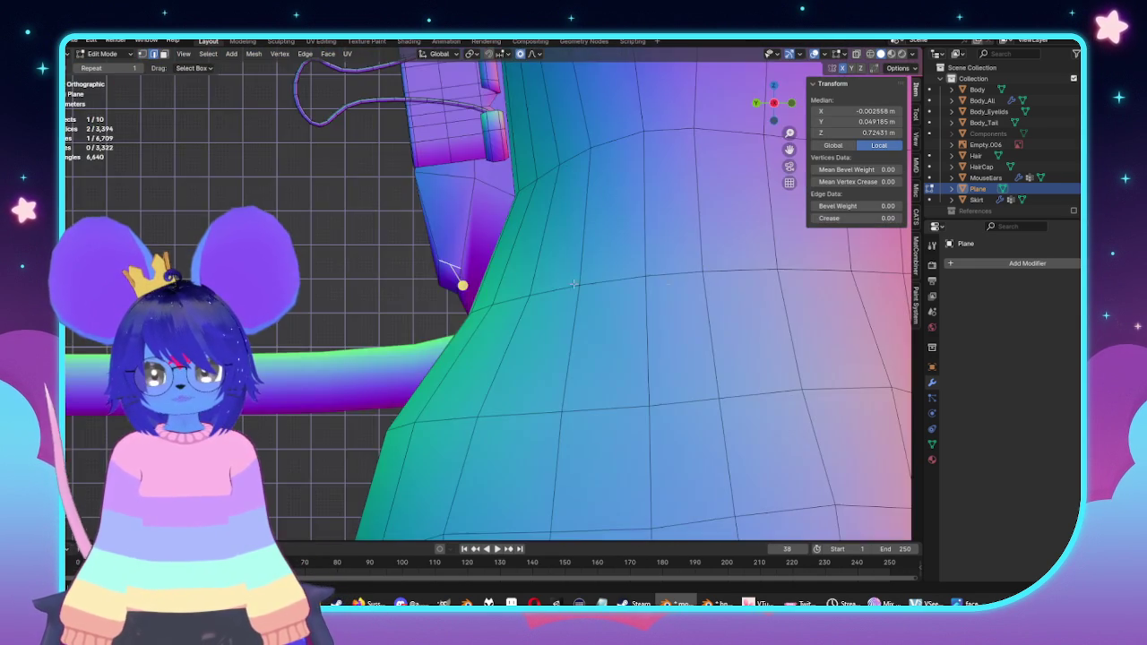
{"action": "scroll", "coordinate": [640, 356], "scroll_direction": "down", "scroll_amount": 2}
Step: Move the flap tip against the coat, then shift the flap edge along X
{"action": "key", "text": "g"}
{"action": "scroll", "coordinate": [646, 354], "scroll_direction": "up", "scroll_amount": 3}
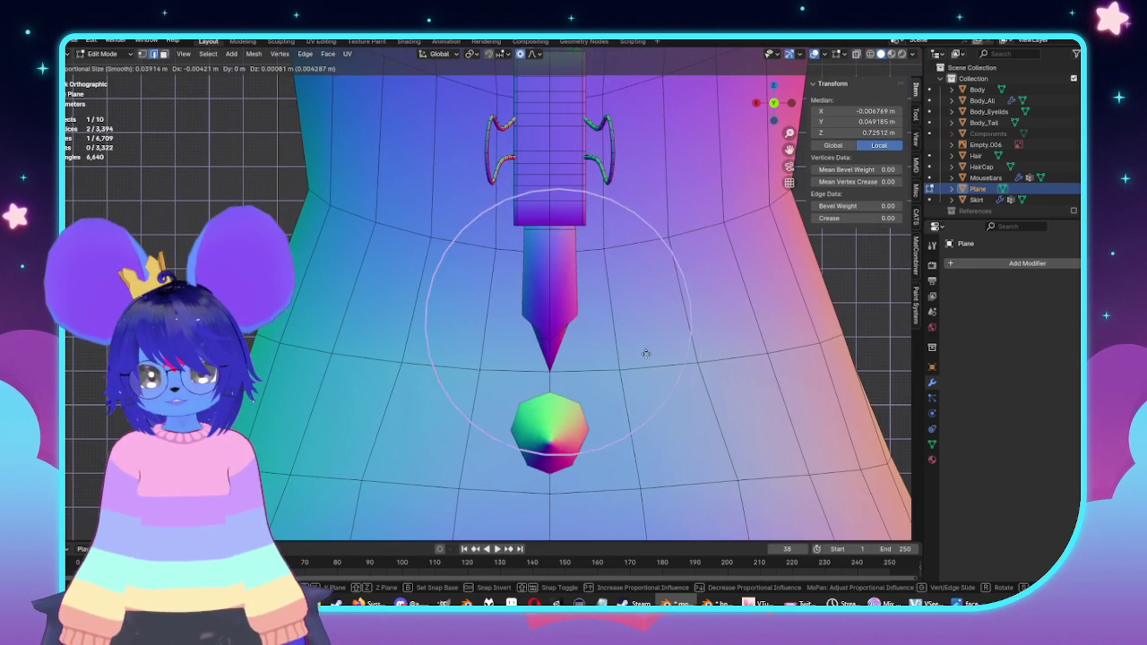
{"action": "scroll", "coordinate": [659, 351], "scroll_direction": "up", "scroll_amount": 9}
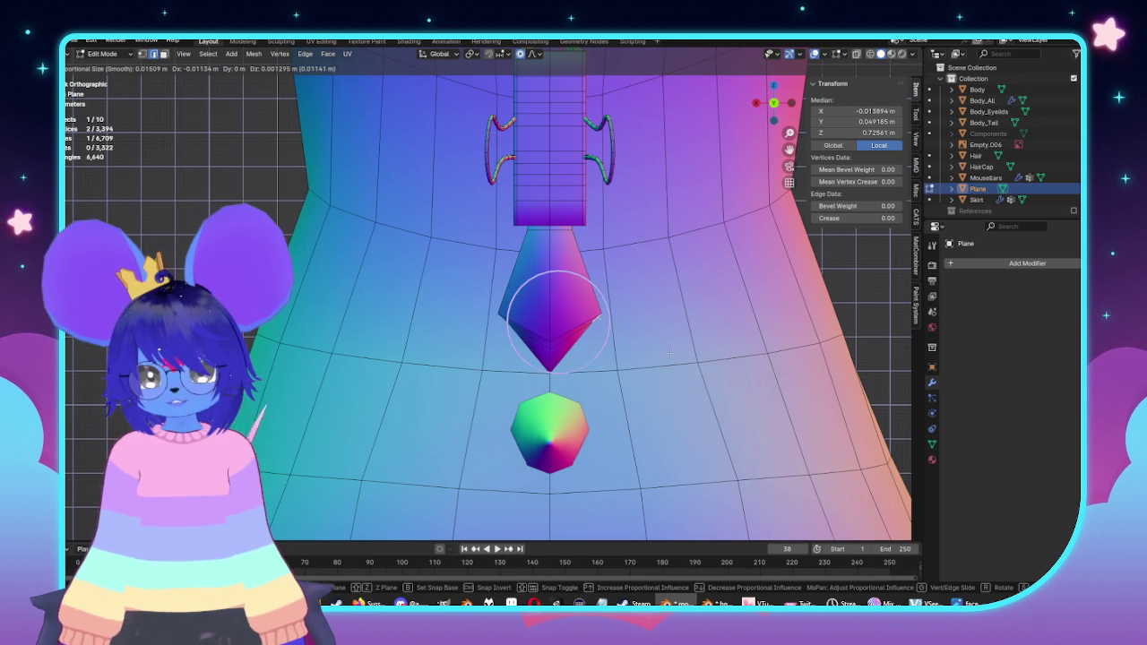
{"action": "left_click", "coordinate": [669, 354]}
{"action": "middle_click_drag", "start_coordinate": [669, 354], "coordinate": [735, 376]}
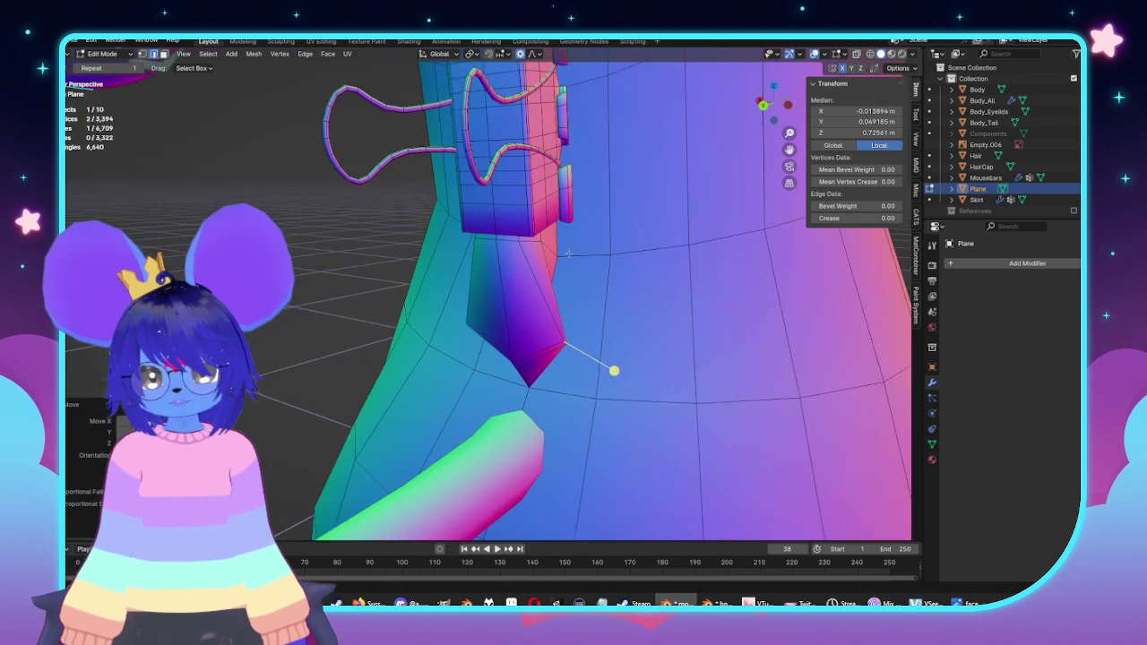
{"action": "key", "text": "g"}
{"action": "key", "text": "x"}
{"action": "left_click", "coordinate": [672, 274]}
{"action": "mouse_move", "coordinate": [672, 273]}
{"action": "middle_mouse_down"}
{"action": "mouse_move", "coordinate": [559, 266]}
{"action": "mouse_move", "coordinate": [604, 504]}
{"action": "mouse_move", "coordinate": [586, 276]}
{"action": "middle_mouse_up"}
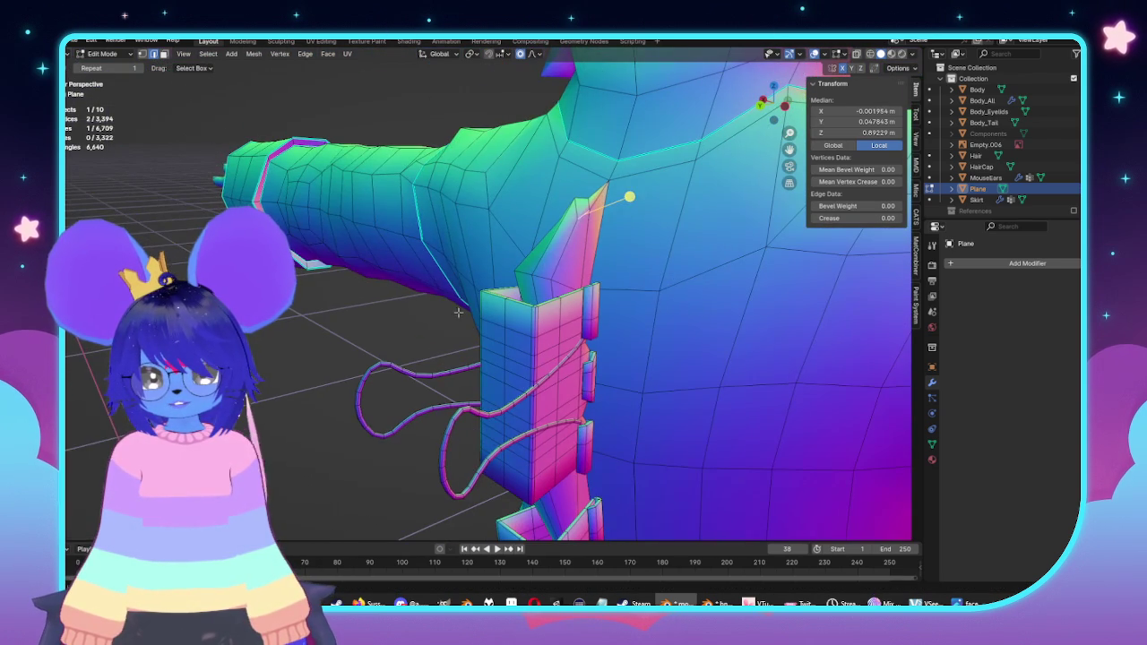
{"action": "key", "text": "KP_1"}
Step: Reposition the upper flap tip, select its stray vertex, and save the file
{"action": "key", "text": "g"}
{"action": "left_click", "coordinate": [760, 311]}
{"action": "middle_click_drag", "start_coordinate": [760, 311], "coordinate": [583, 231]}
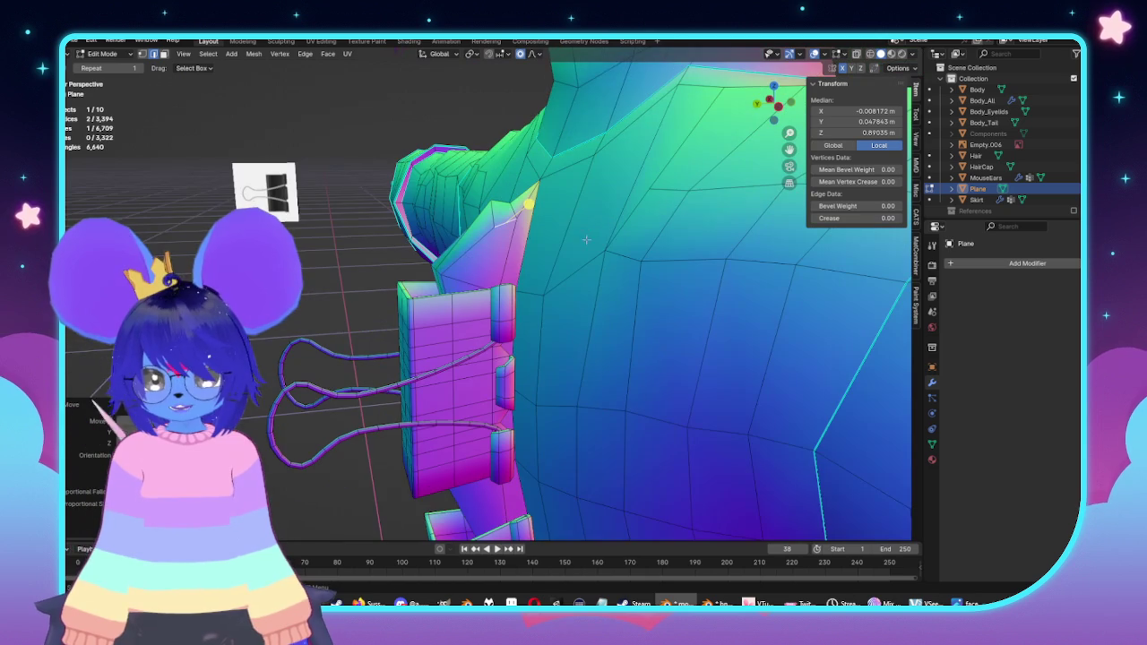
{"action": "middle_click_drag", "start_coordinate": [597, 273], "coordinate": [571, 221]}
{"action": "key", "text": "alt+a"}
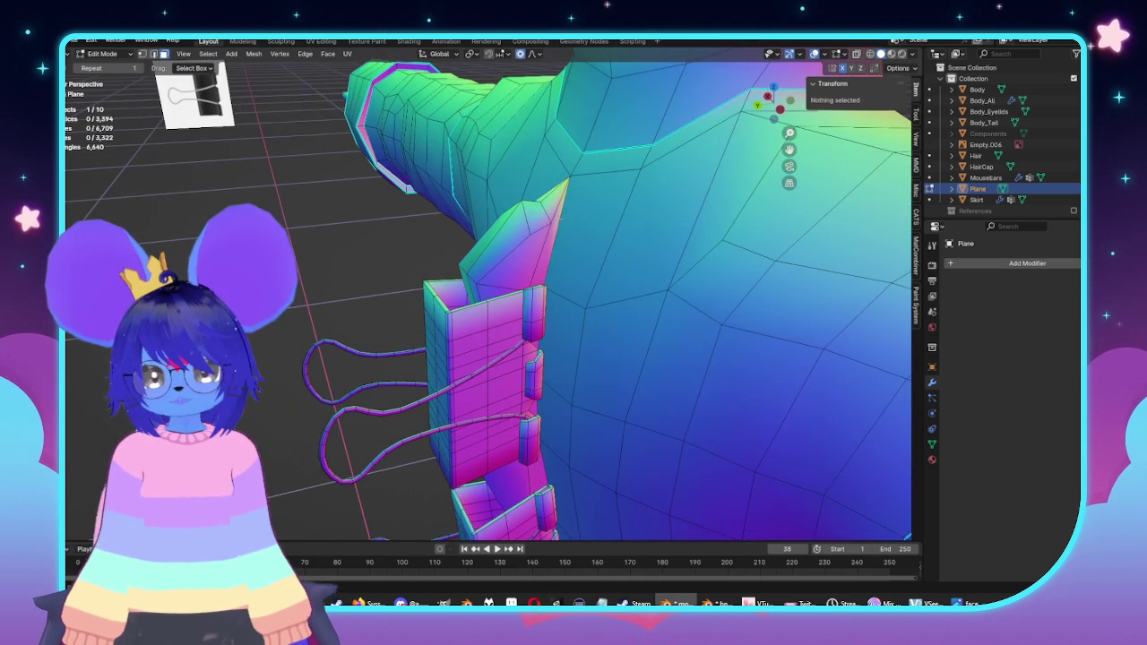
{"action": "left_click", "coordinate": [560, 215]}
{"action": "key", "text": "ctrl+s"}
Step: Delete the stray tip vertex and nudge the flap tip vertices upward with smooth falloff
{"action": "mouse_move", "coordinate": [573, 225]}
{"action": "middle_mouse_down"}
{"action": "mouse_move", "coordinate": [673, 146]}
{"action": "mouse_move", "coordinate": [673, 120]}
{"action": "mouse_move", "coordinate": [516, 263]}
{"action": "middle_mouse_up"}
{"action": "key", "text": "x"}
{"action": "left_click", "coordinate": [457, 227]}
{"action": "mouse_move", "coordinate": [457, 227]}
{"action": "middle_mouse_down"}
{"action": "mouse_move", "coordinate": [579, 263]}
{"action": "mouse_move", "coordinate": [378, 151]}
{"action": "middle_mouse_up"}
{"action": "left_click_drag", "start_coordinate": [376, 148], "coordinate": [477, 226]}
{"action": "key", "text": "g"}
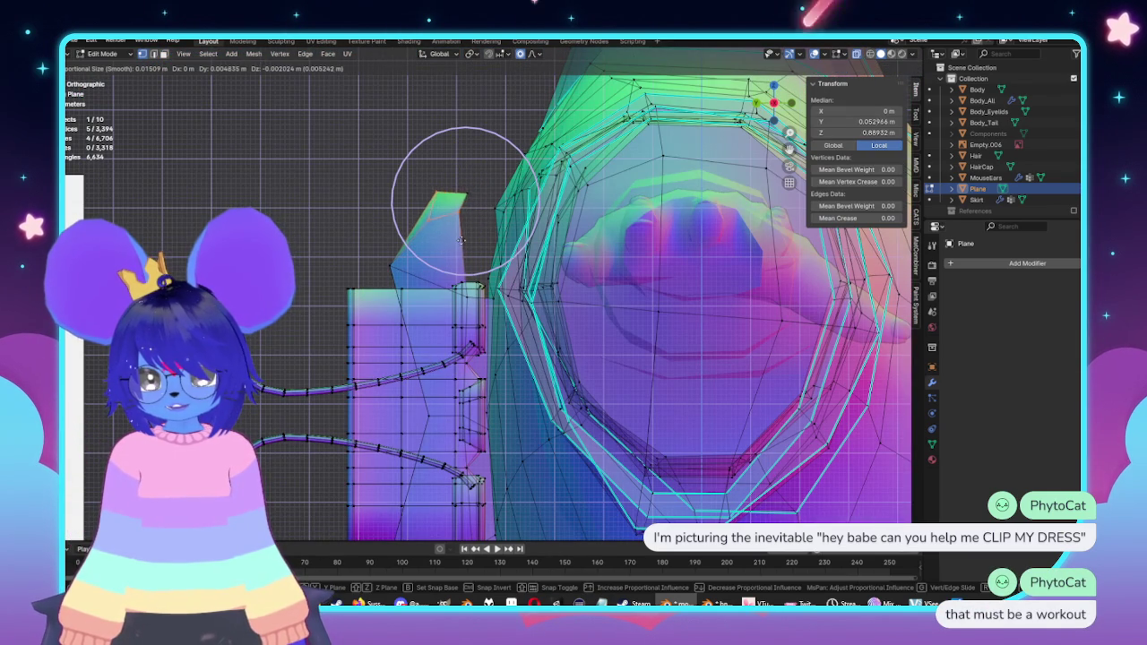
{"action": "left_click", "coordinate": [456, 250]}
Step: Select the three tip vertices using X-ray and extrude them outward into a point
{"action": "middle_click_drag", "start_coordinate": [457, 250], "coordinate": [517, 288]}
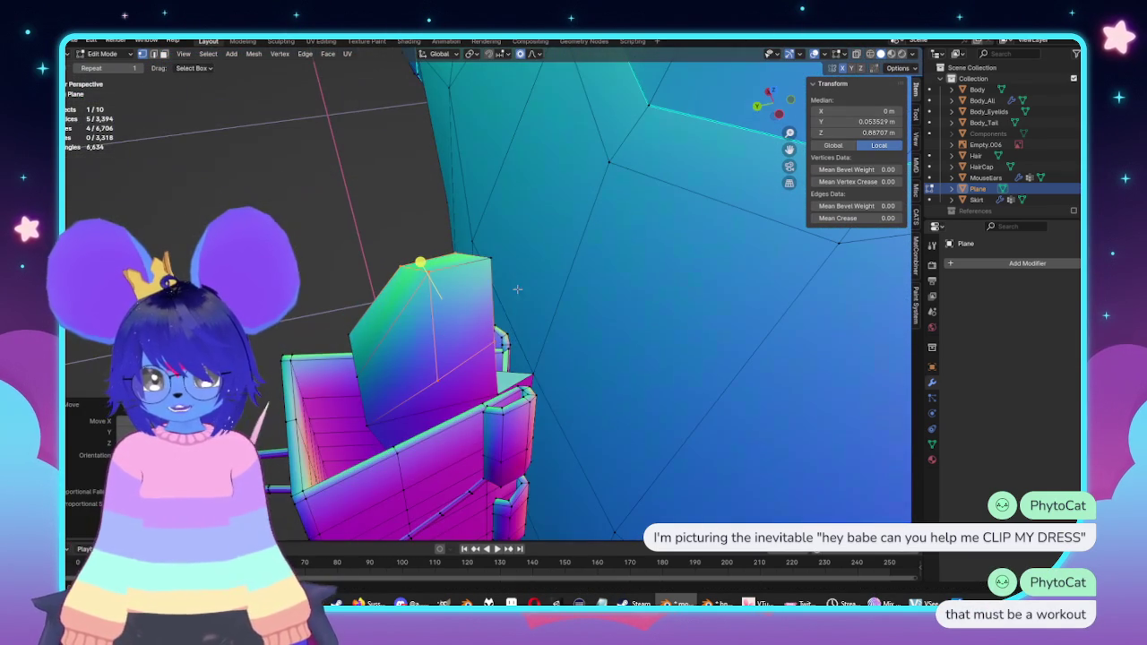
{"action": "middle_click_drag", "start_coordinate": [517, 288], "coordinate": [484, 251]}
{"action": "left_click", "coordinate": [453, 234]}
{"action": "key", "text": "alt+z"}
{"action": "left_click", "coordinate": [449, 234], "text": "shift"}
{"action": "key", "text": "alt+z"}
{"action": "key", "text": "e"}
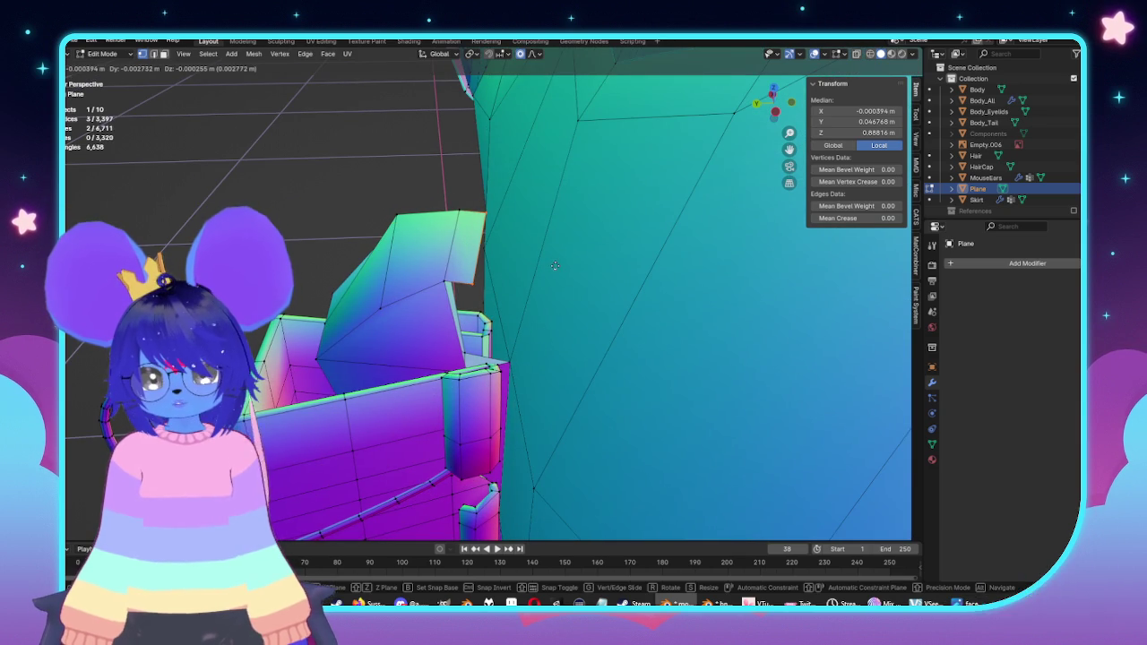
{"action": "left_click", "coordinate": [463, 285]}
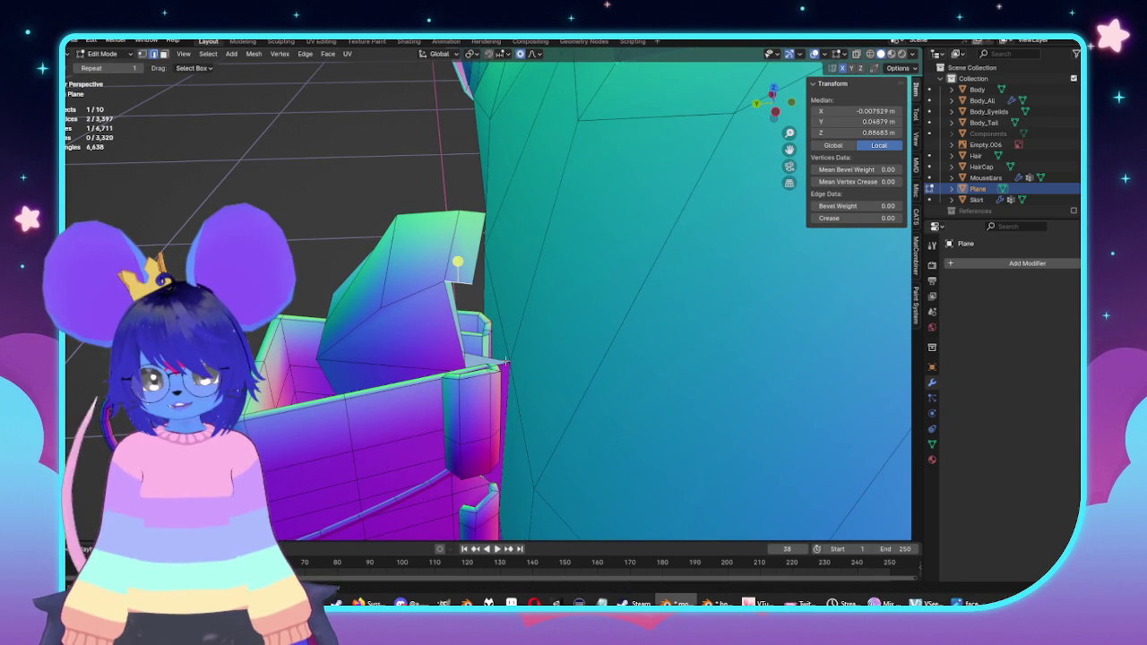
Step: Fill the open gaps around the extruded flap tip with faces
{"action": "key", "text": "f"}
{"action": "middle_click_drag", "start_coordinate": [504, 363], "coordinate": [553, 132]}
{"action": "mouse_move", "coordinate": [569, 202]}
{"action": "middle_mouse_down"}
{"action": "mouse_move", "coordinate": [538, 141]}
{"action": "mouse_move", "coordinate": [575, 224]}
{"action": "mouse_move", "coordinate": [520, 320]}
{"action": "mouse_move", "coordinate": [487, 203]}
{"action": "mouse_move", "coordinate": [434, 218]}
{"action": "mouse_move", "coordinate": [444, 231]}
{"action": "middle_mouse_up"}
{"action": "left_click", "coordinate": [574, 224]}
{"action": "key", "text": "f"}
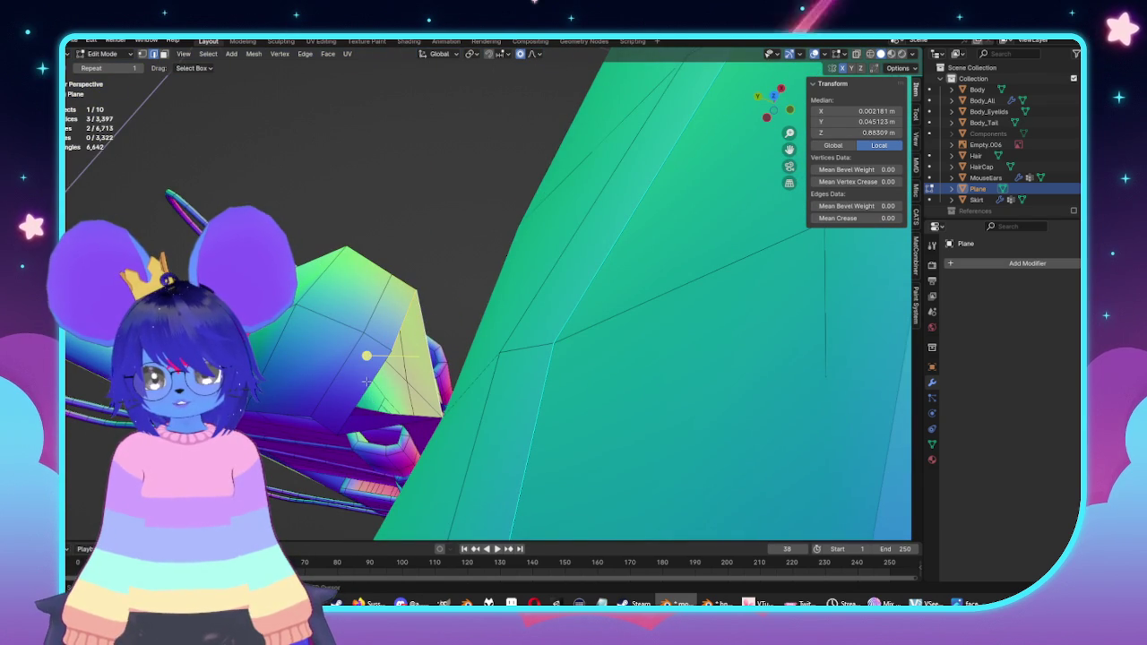
{"action": "key", "text": "f"}
Step: Scale the flap's top vertices wider from the front view, then check it from the side
{"action": "key", "text": "KP_1"}
{"action": "key", "text": "alt+z"}
{"action": "left_click_drag", "start_coordinate": [330, 84], "coordinate": [472, 200]}
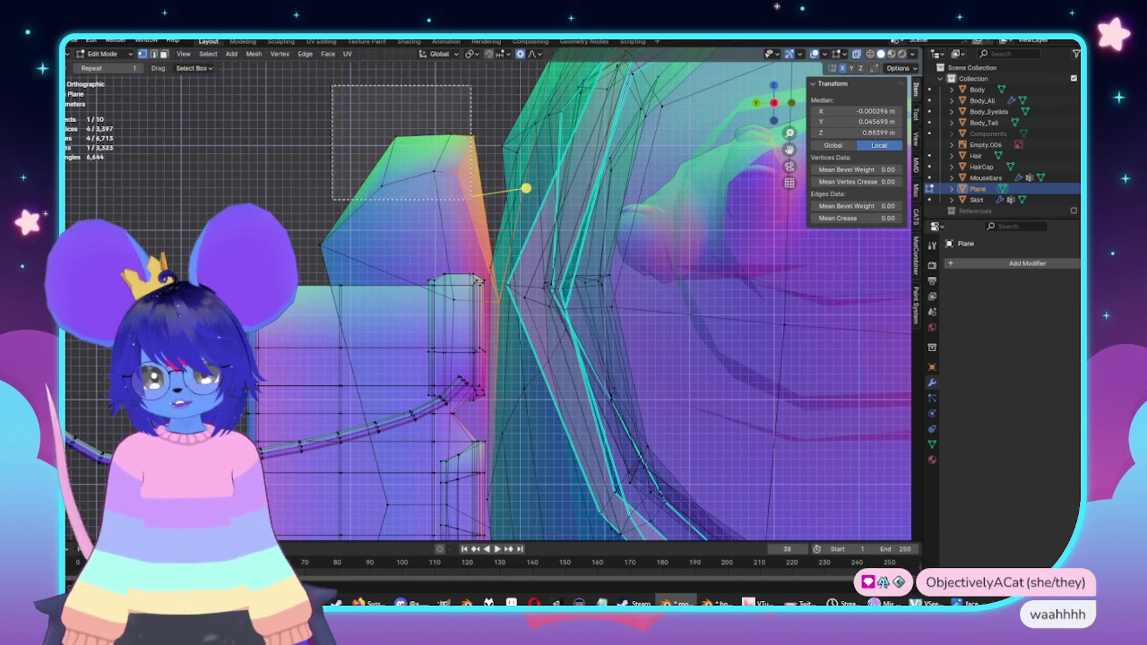
{"action": "key", "text": "g"}
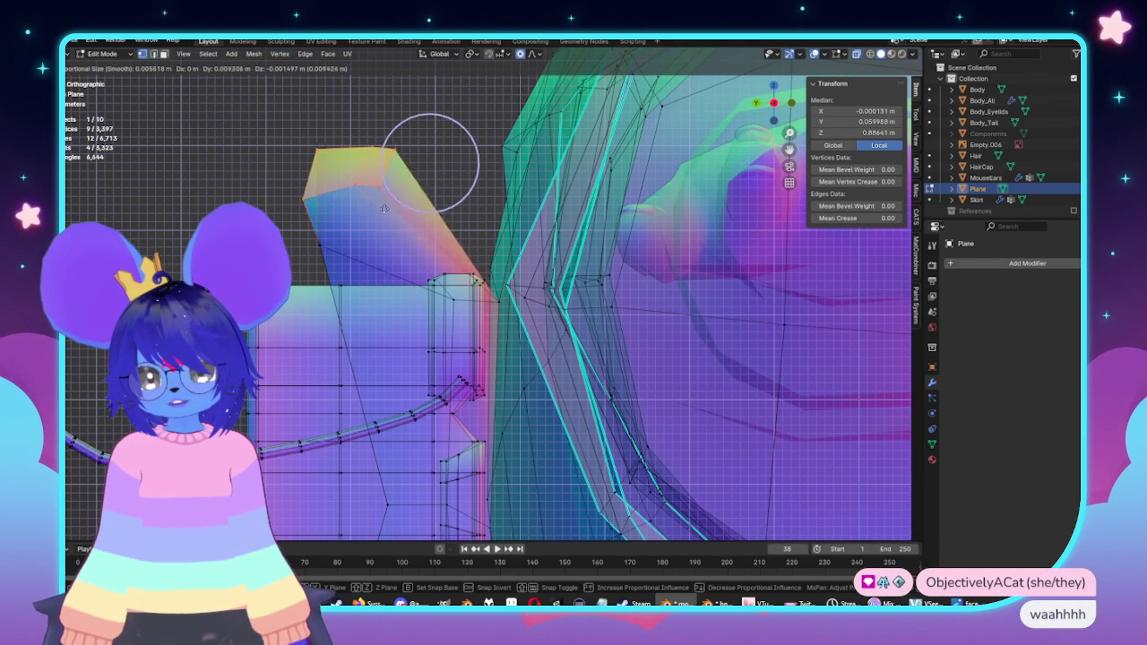
{"action": "key", "text": "s"}
{"action": "key", "text": "Return"}
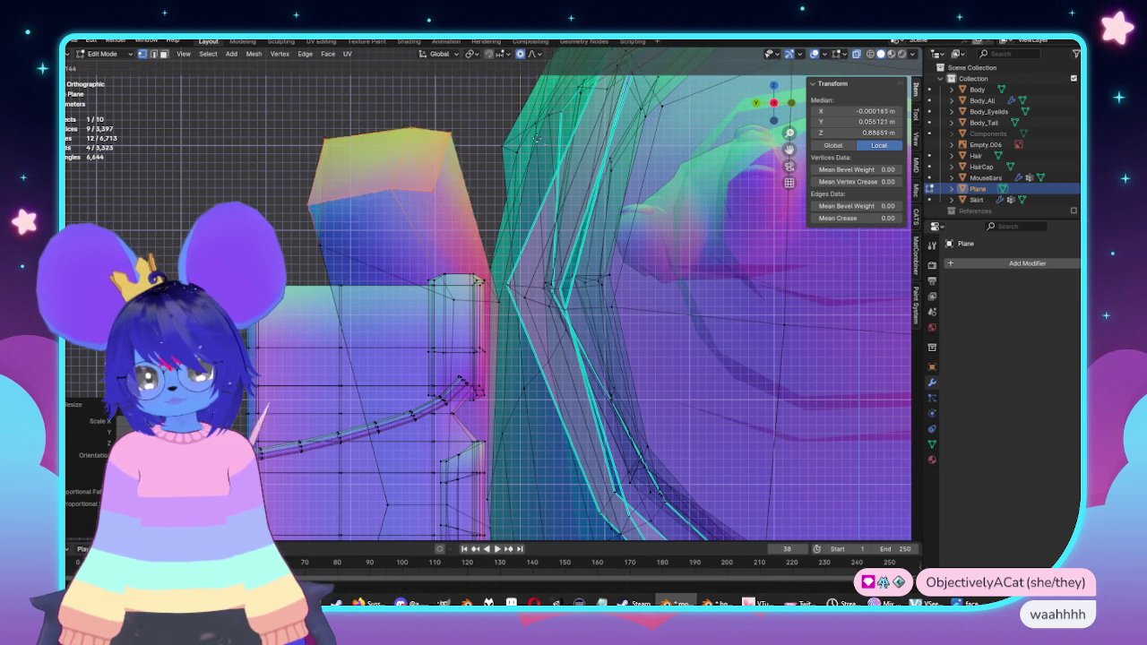
{"action": "key", "text": "Tab"}
{"action": "key", "text": "alt+z"}
{"action": "mouse_move", "coordinate": [448, 269]}
{"action": "middle_mouse_down"}
{"action": "mouse_move", "coordinate": [495, 209]}
{"action": "mouse_move", "coordinate": [613, 317]}
{"action": "mouse_move", "coordinate": [487, 317]}
{"action": "mouse_move", "coordinate": [600, 313]}
{"action": "mouse_move", "coordinate": [556, 356]}
{"action": "middle_mouse_up"}
{"action": "key", "text": "Tab"}
Step: Delete the four bottom faces of the coat flap below the lower clip
{"action": "left_click", "coordinate": [622, 300]}
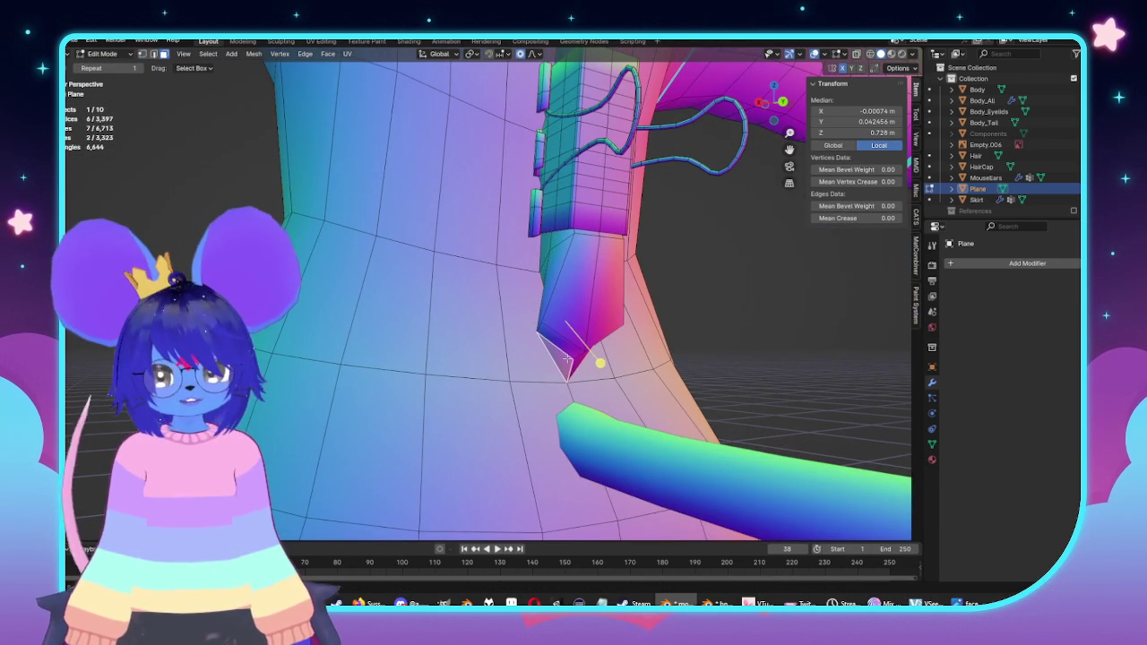
{"action": "middle_click_drag", "start_coordinate": [575, 360], "coordinate": [463, 281]}
{"action": "key", "text": "x"}
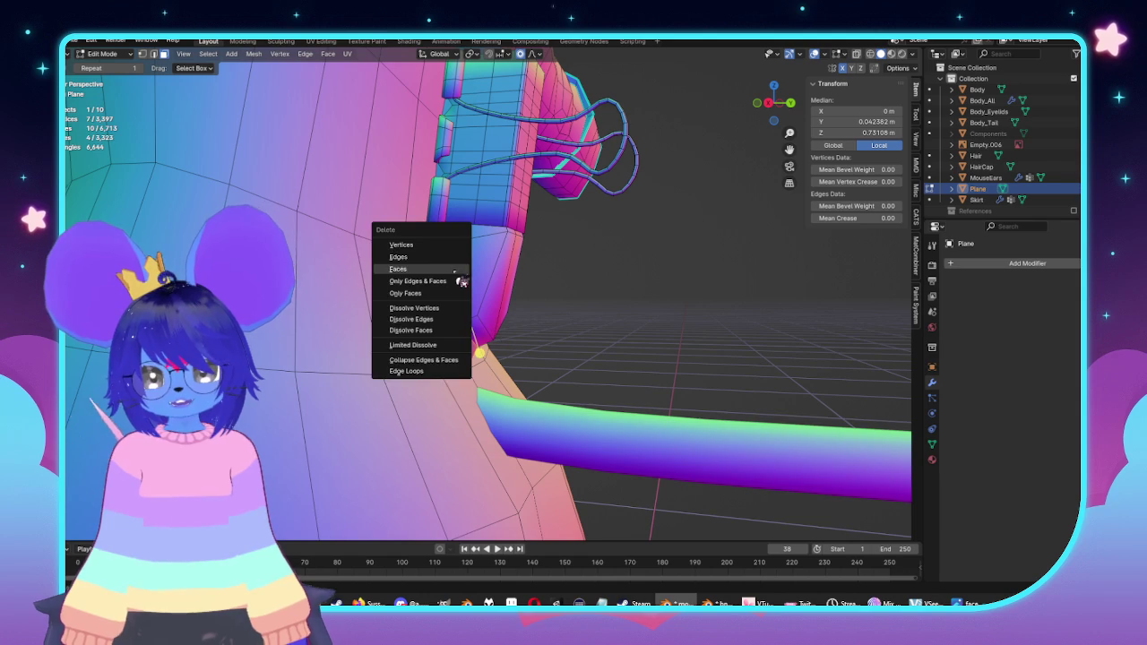
{"action": "left_click", "coordinate": [442, 269]}
Step: In X-ray side view, proportionally move the lower tip vertices along Y
{"action": "key", "text": "KP_3"}
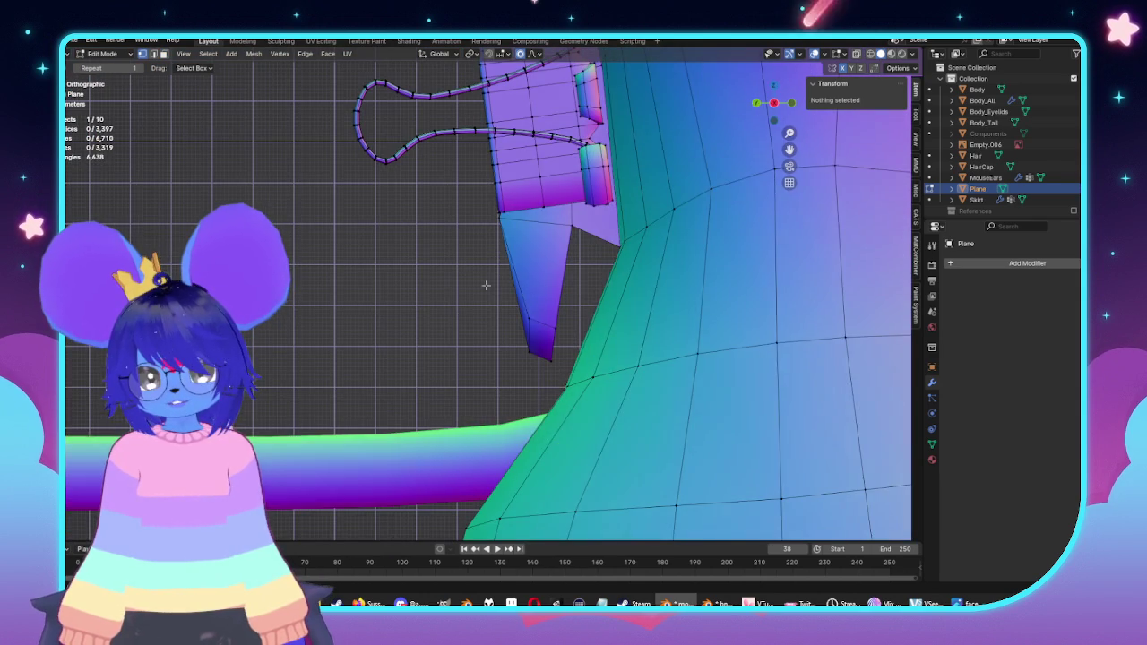
{"action": "key", "text": "alt+z"}
{"action": "left_click_drag", "start_coordinate": [486, 285], "coordinate": [563, 373]}
{"action": "key", "text": "g"}
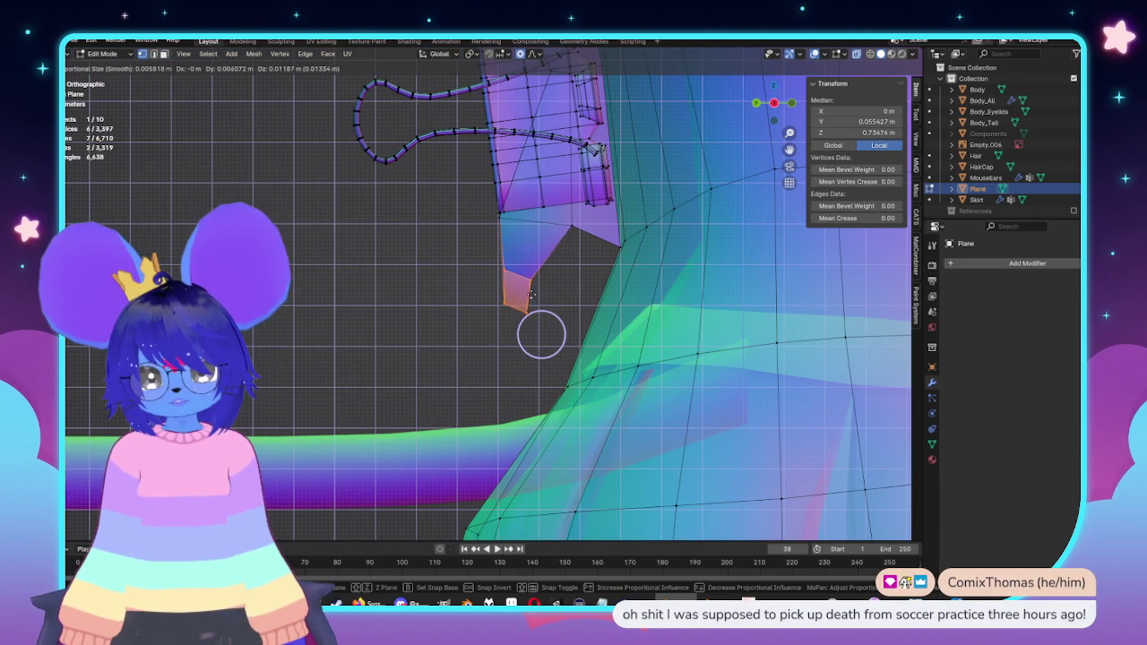
{"action": "left_click", "coordinate": [531, 294]}
Step: Reselect the lower tip vertices and adjust their position again
{"action": "middle_click_drag", "start_coordinate": [530, 294], "coordinate": [566, 260]}
{"action": "key", "text": "alt+z"}
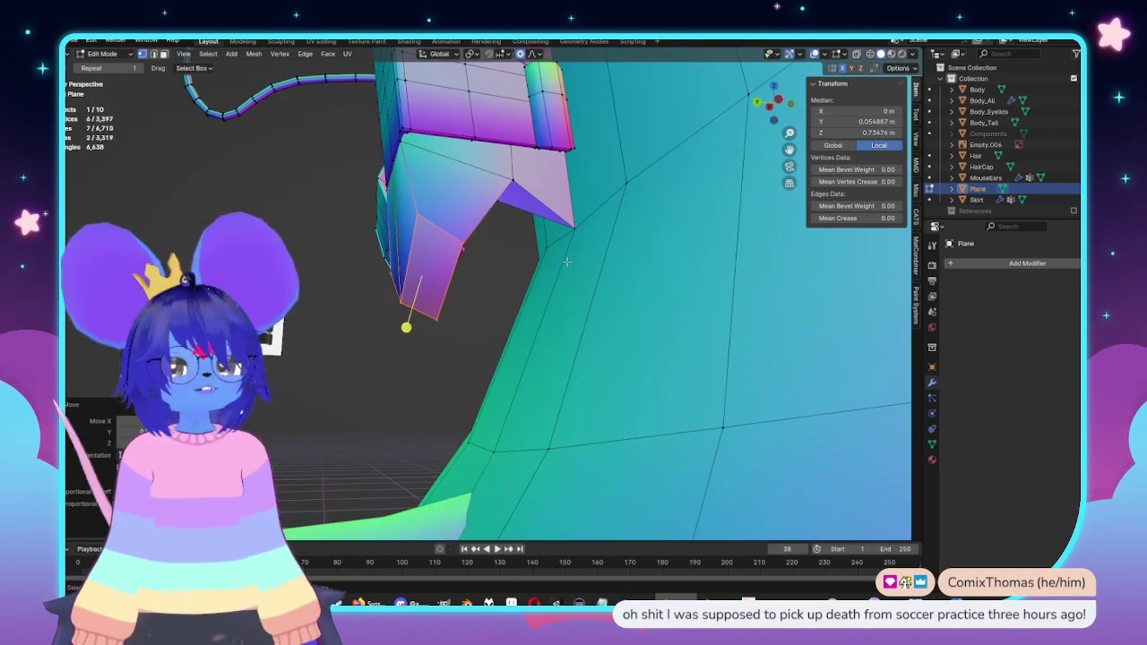
{"action": "middle_click_drag", "start_coordinate": [566, 261], "coordinate": [434, 291]}
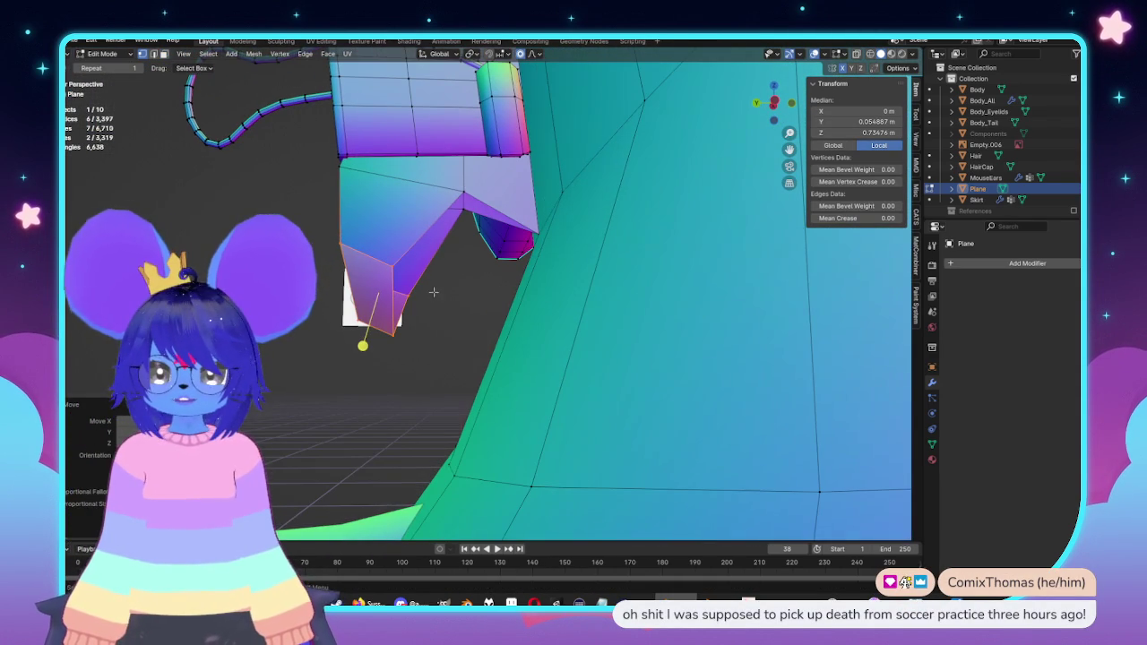
{"action": "left_click_drag", "start_coordinate": [366, 358], "coordinate": [366, 358]}
{"action": "middle_click_drag", "start_coordinate": [366, 358], "coordinate": [469, 314]}
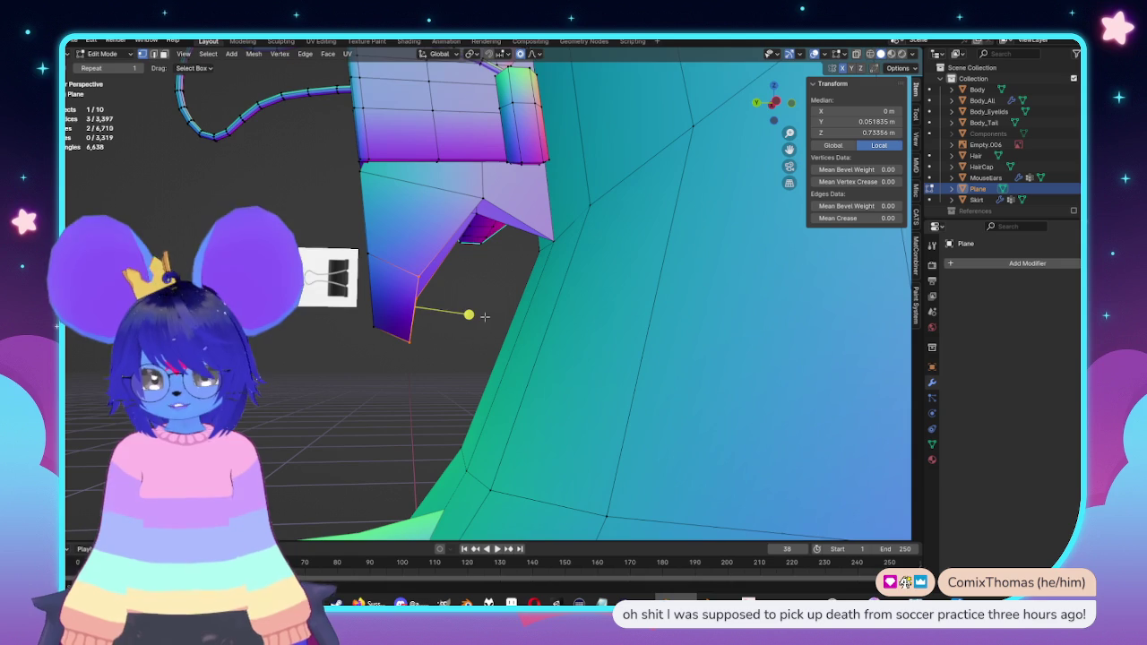
{"action": "key", "text": "g"}
{"action": "left_click", "coordinate": [485, 315]}
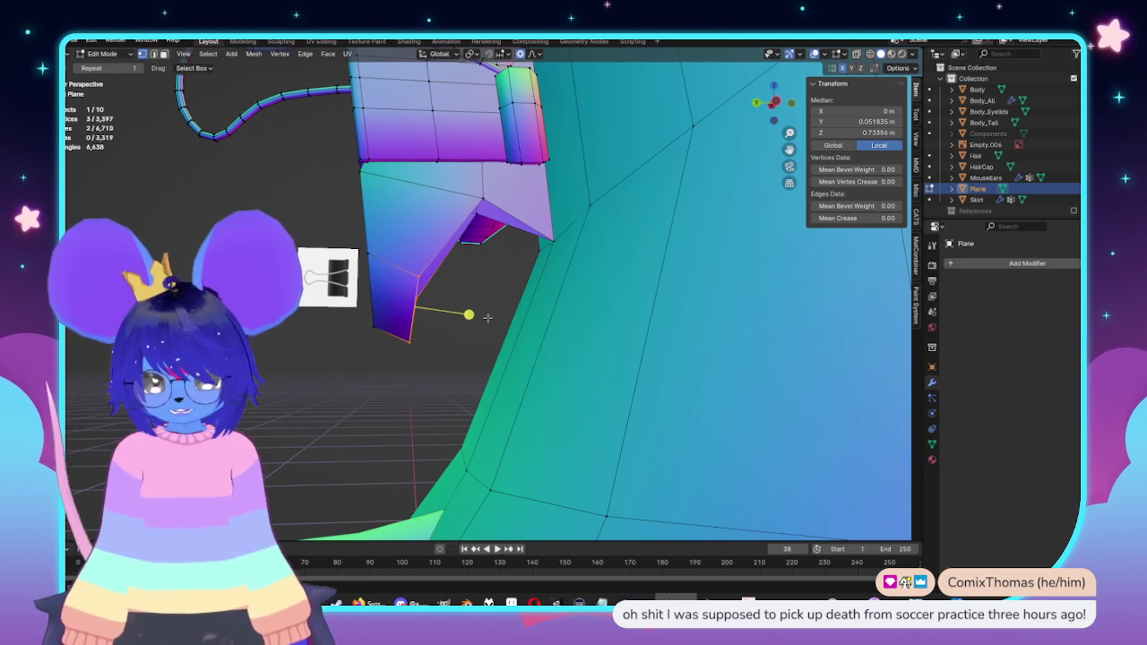
Step: Extrude the tip edge outward to lengthen the pointed flap
{"action": "key", "text": "e"}
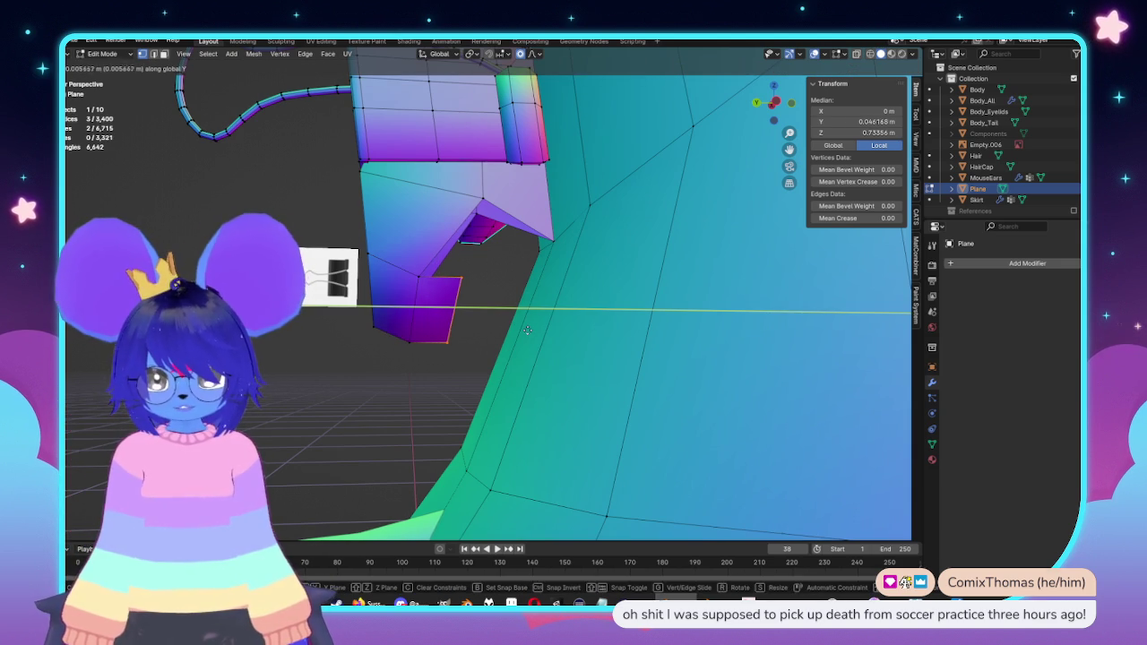
{"action": "left_click", "coordinate": [527, 329]}
{"action": "middle_click_drag", "start_coordinate": [527, 329], "coordinate": [507, 312]}
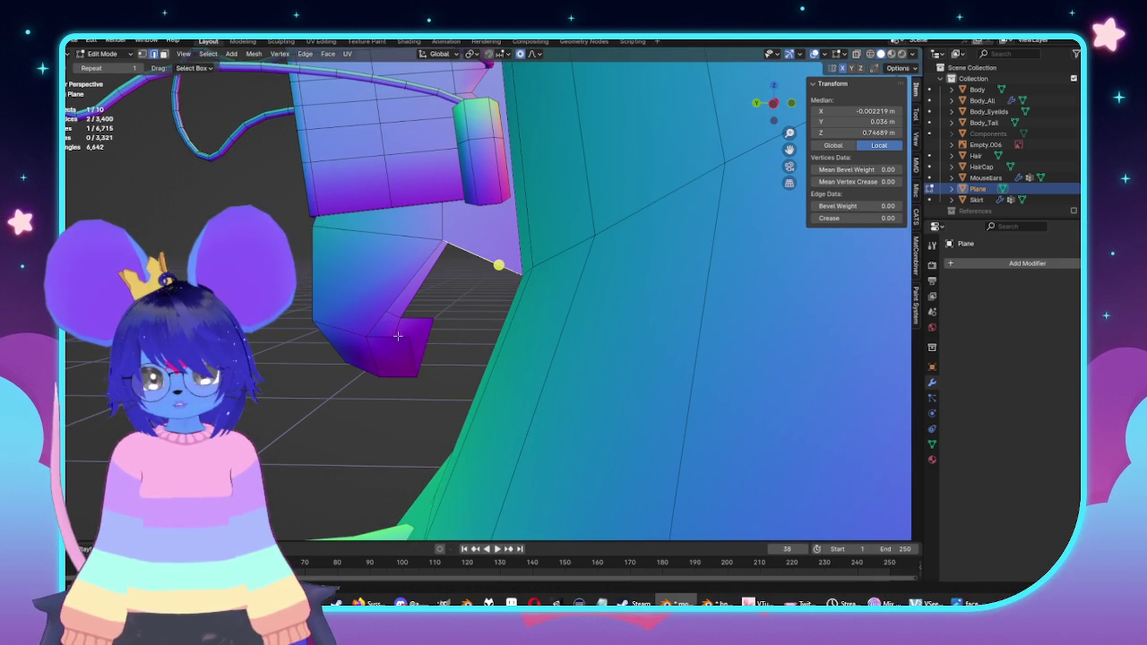
{"action": "mouse_move", "coordinate": [404, 338]}
{"action": "middle_mouse_down"}
{"action": "mouse_move", "coordinate": [431, 313]}
{"action": "mouse_move", "coordinate": [613, 277]}
{"action": "mouse_move", "coordinate": [578, 350]}
{"action": "mouse_move", "coordinate": [588, 338]}
{"action": "mouse_move", "coordinate": [646, 385]}
{"action": "middle_mouse_up"}
Step: Fill the open gaps at the flap tip with new faces using F
{"action": "key", "text": "f"}
{"action": "left_click", "coordinate": [574, 354]}
{"action": "key", "text": "f"}
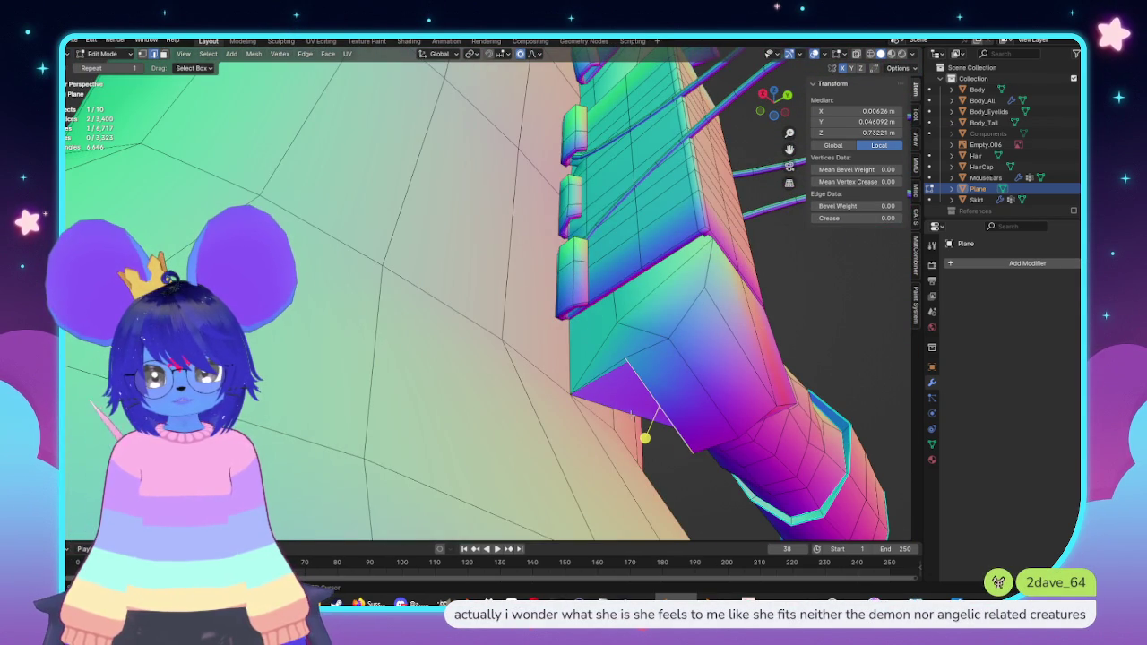
{"action": "left_click", "coordinate": [645, 414], "text": "shift"}
{"action": "mouse_move", "coordinate": [645, 414]}
{"action": "middle_mouse_down"}
{"action": "mouse_move", "coordinate": [594, 338]}
{"action": "mouse_move", "coordinate": [538, 365]}
{"action": "mouse_move", "coordinate": [557, 327]}
{"action": "mouse_move", "coordinate": [556, 288]}
{"action": "middle_mouse_up"}
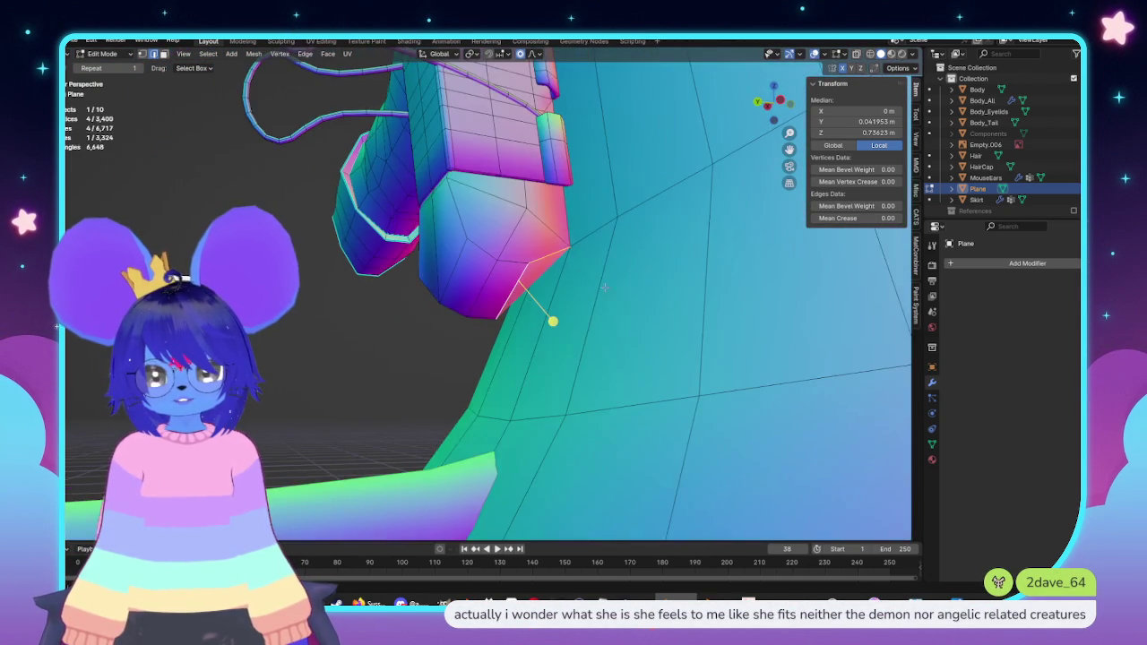
Step: Scale up the bottom faces of the flap tip from the front view
{"action": "key", "text": "KP_5"}
{"action": "key", "text": "Tab"}
{"action": "key", "text": "Tab"}
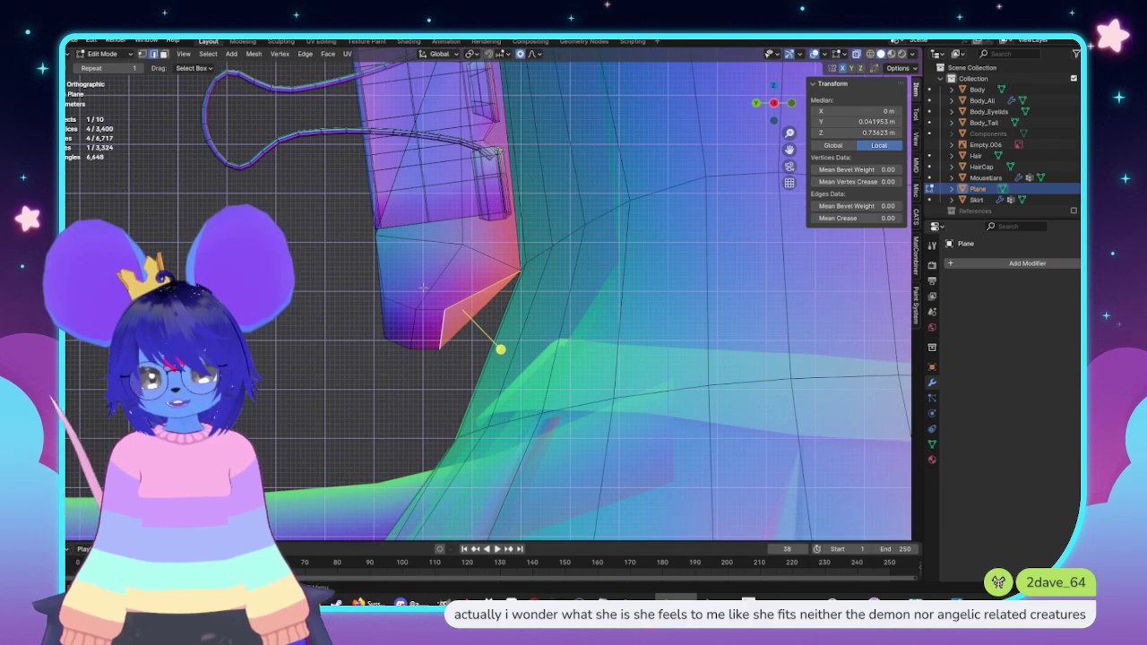
{"action": "left_click_drag", "start_coordinate": [457, 352], "coordinate": [466, 359]}
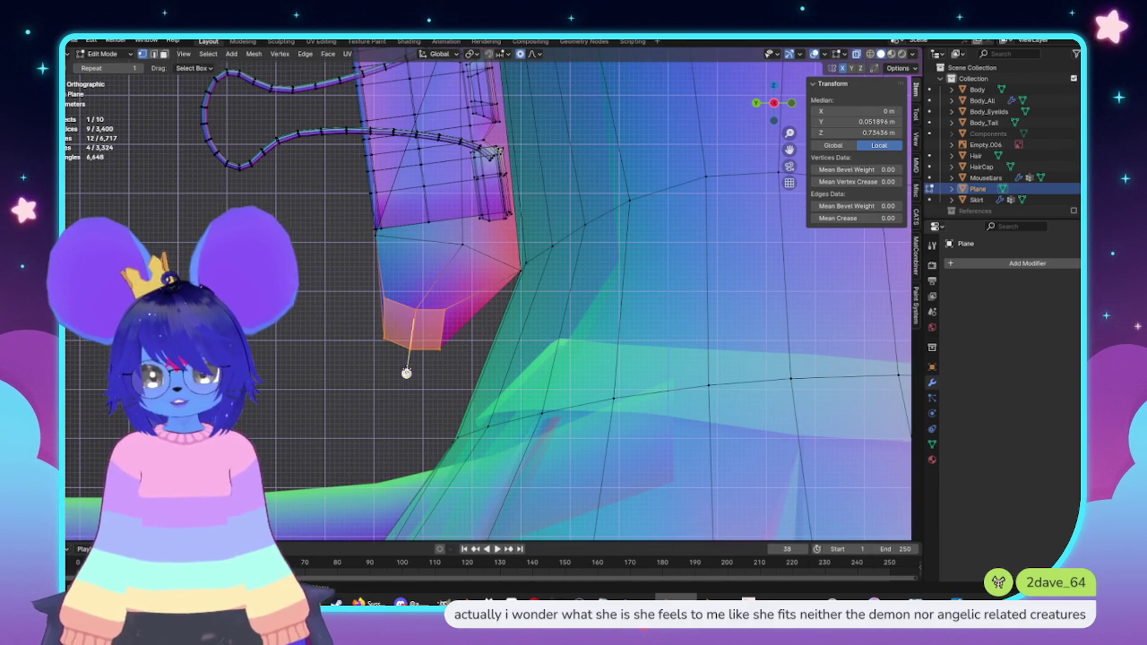
{"action": "key", "text": "s"}
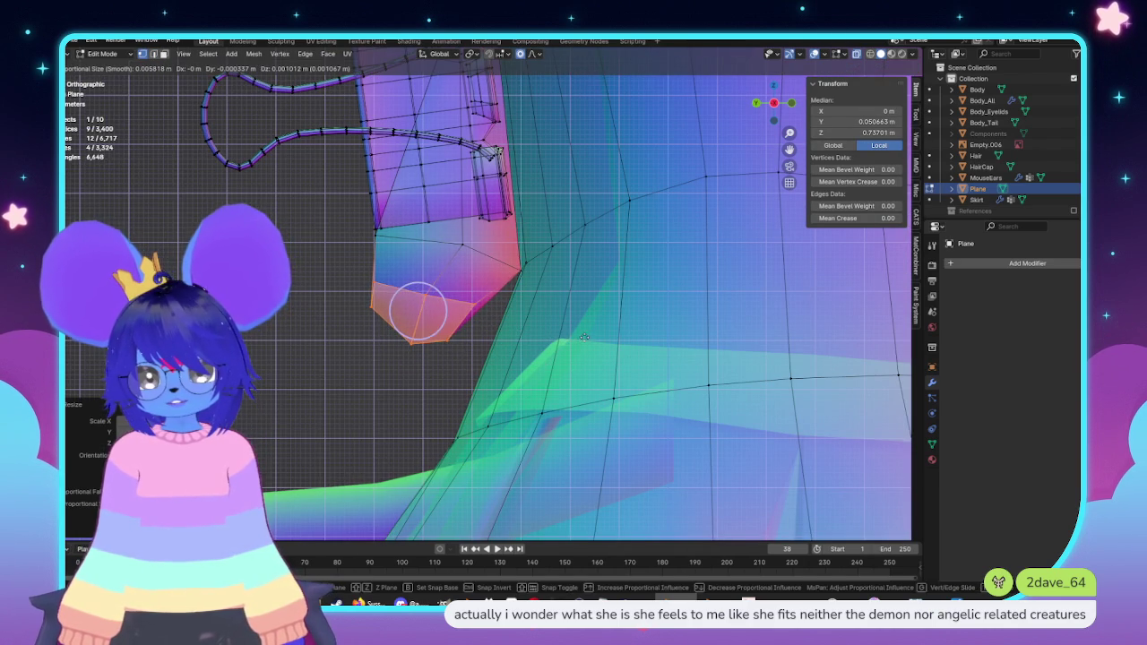
{"action": "left_click", "coordinate": [584, 337]}
{"action": "middle_click_drag", "start_coordinate": [296, 126], "coordinate": [368, 233], "text": "shift"}
{"action": "left_click_drag", "start_coordinate": [432, 273], "coordinate": [448, 274]}
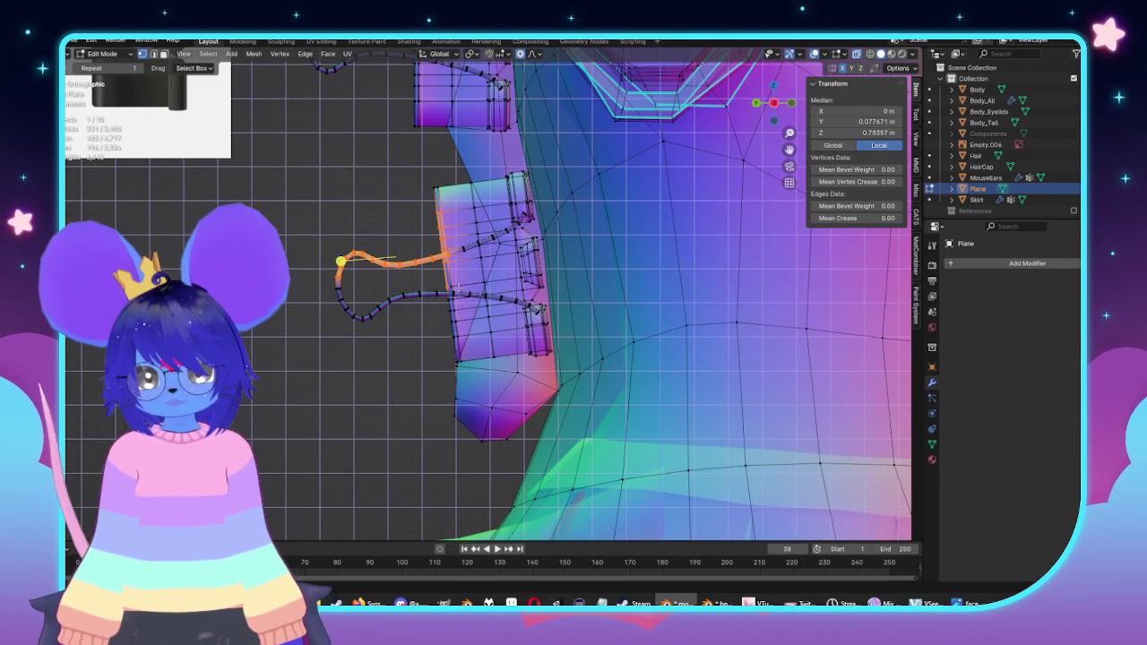
Step: Nudge and tilt the whole lower binder clip along the coat edge, then return to Object Mode
{"action": "key", "text": "ctrl+l"}
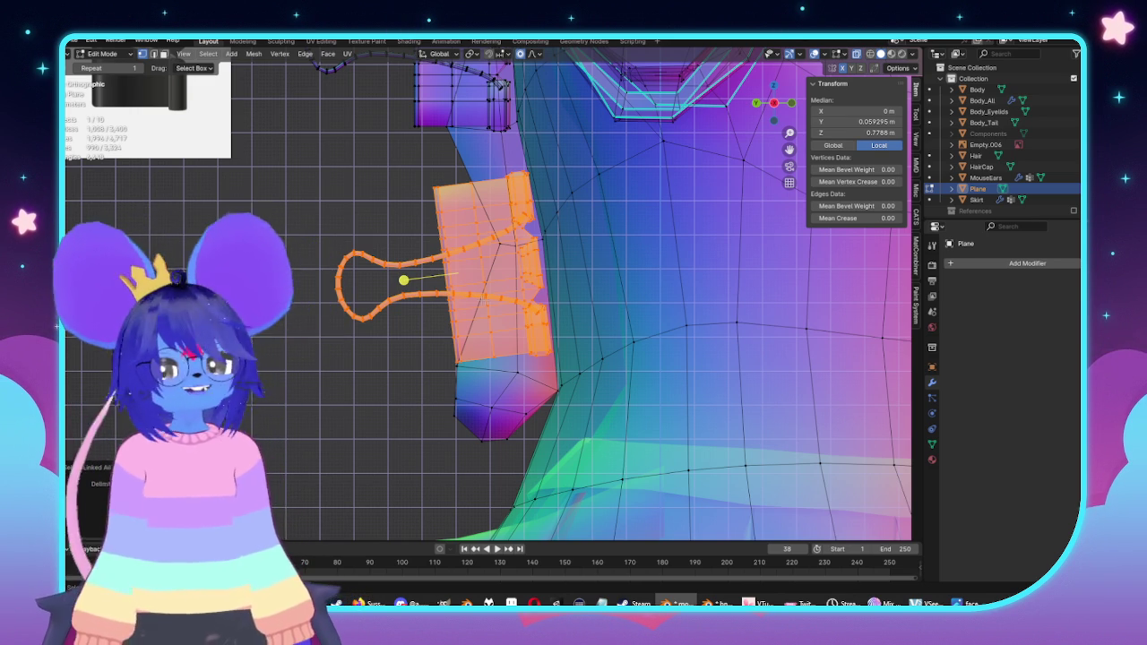
{"action": "key", "text": "g"}
{"action": "left_click", "coordinate": [588, 295]}
{"action": "key", "text": "r"}
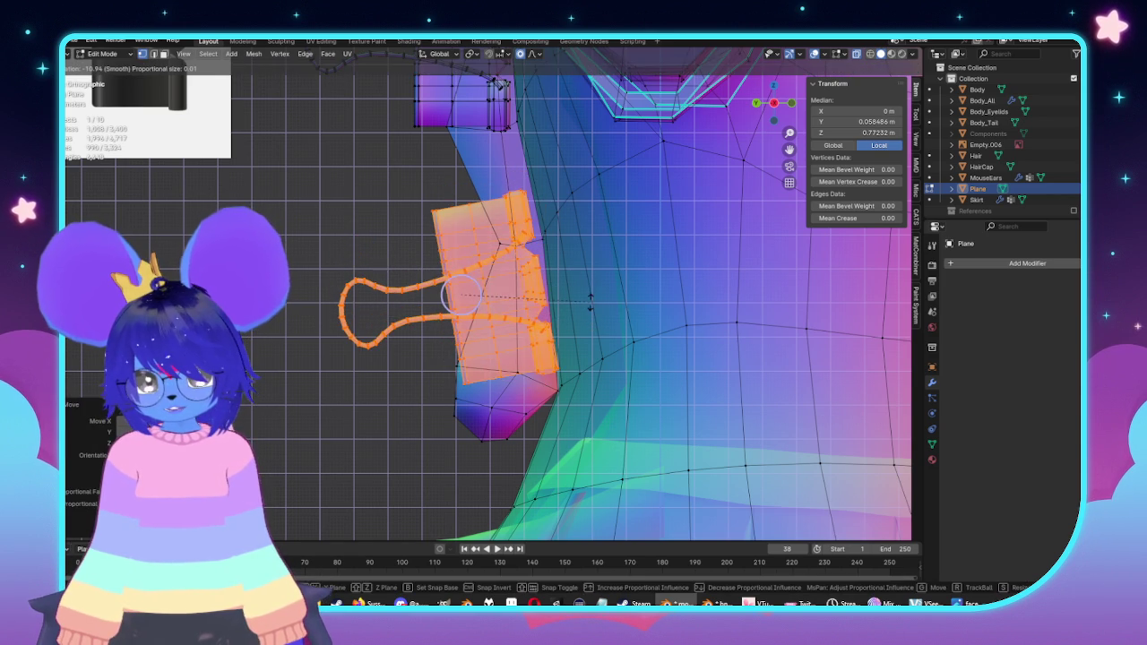
{"action": "left_click", "coordinate": [575, 264]}
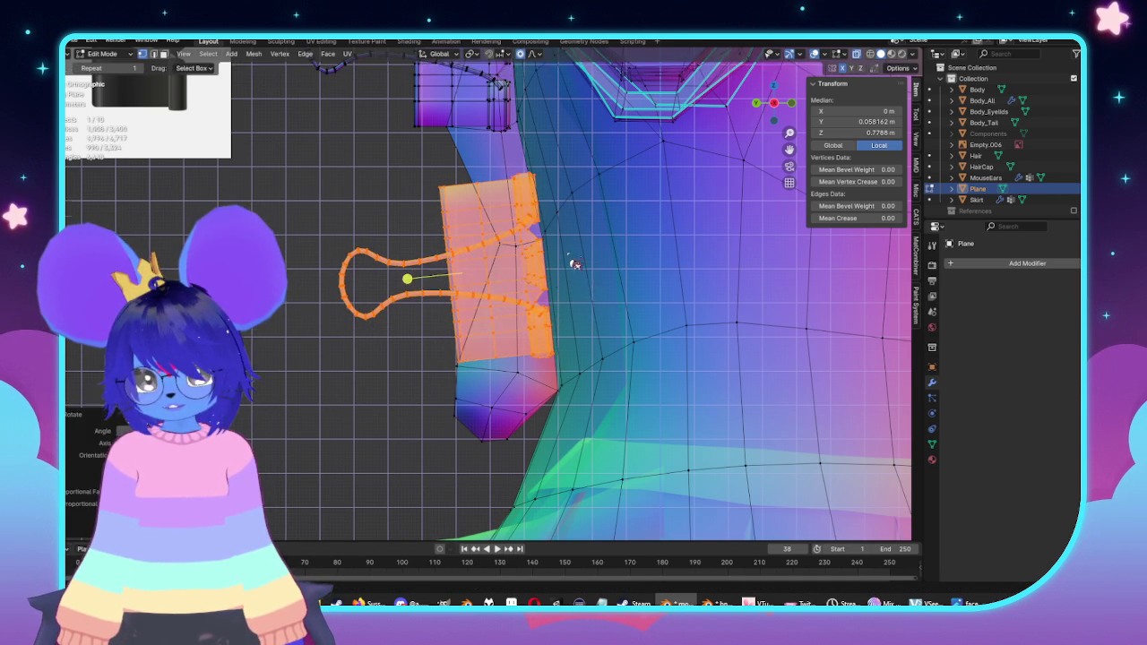
{"action": "key", "text": "Tab"}
{"action": "scroll", "coordinate": [531, 256], "scroll_direction": "down", "scroll_amount": 4}
{"action": "middle_click_drag", "start_coordinate": [530, 256], "coordinate": [732, 289]}
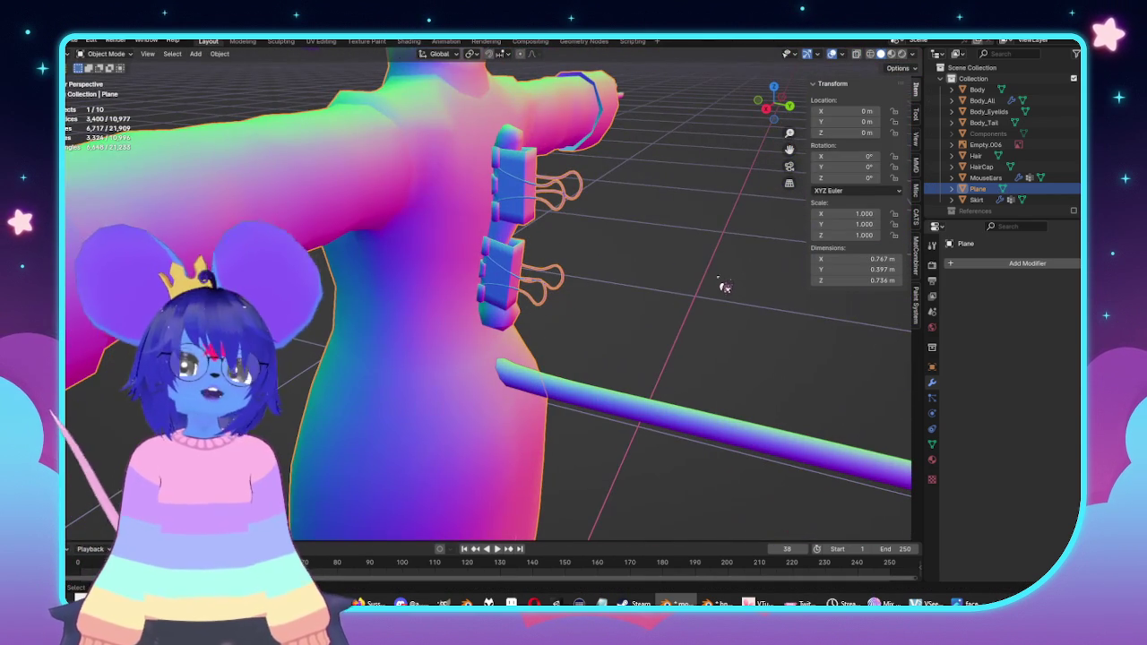
{"action": "mouse_move", "coordinate": [645, 334]}
{"action": "middle_mouse_down"}
{"action": "mouse_move", "coordinate": [684, 315]}
{"action": "mouse_move", "coordinate": [546, 325]}
{"action": "middle_mouse_up"}
{"action": "mouse_move", "coordinate": [665, 316]}
{"action": "middle_mouse_down"}
{"action": "mouse_move", "coordinate": [586, 304]}
{"action": "mouse_move", "coordinate": [729, 320]}
{"action": "mouse_move", "coordinate": [615, 313]}
{"action": "middle_mouse_up"}
{"action": "scroll", "coordinate": [591, 287], "scroll_direction": "up", "scroll_amount": 2}
{"action": "key", "text": "Tab"}
{"action": "middle_click_drag", "start_coordinate": [574, 273], "coordinate": [505, 237]}
{"action": "key", "text": "Tab"}
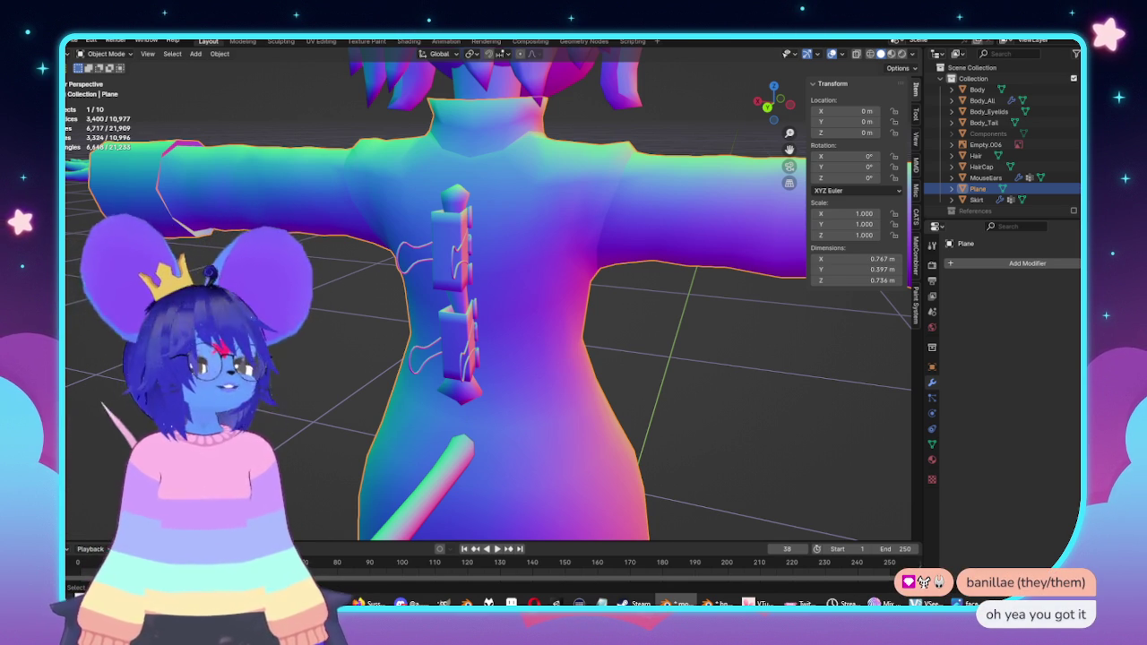
{"action": "middle_click_drag", "start_coordinate": [622, 223], "coordinate": [749, 372]}
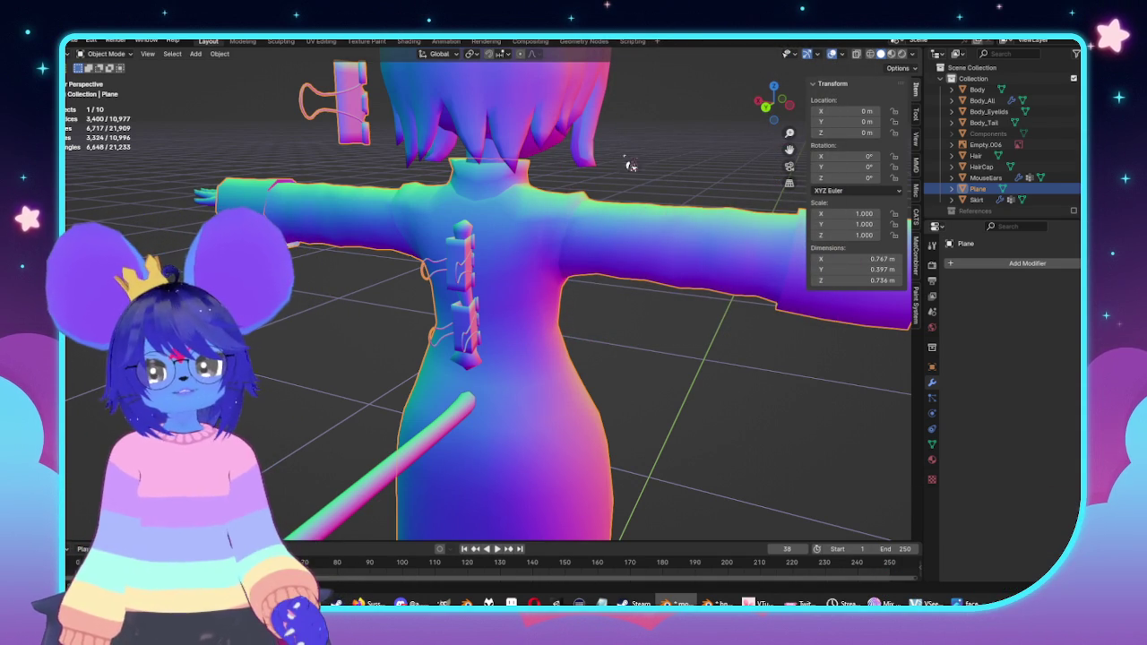
{"action": "middle_click_drag", "start_coordinate": [631, 165], "coordinate": [252, 188]}
Step: Select the upper clip's outline, then check the clips on the body in Object Mode
{"action": "key", "text": "Tab"}
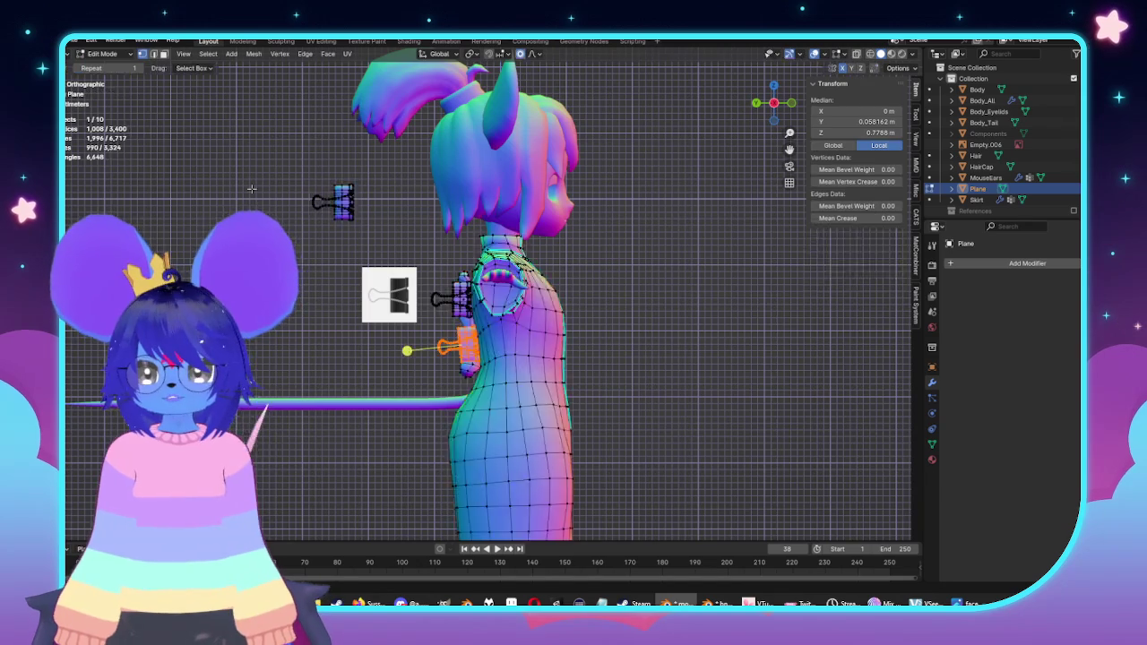
{"action": "scroll", "coordinate": [251, 188], "scroll_direction": "up", "scroll_amount": 4}
{"action": "left_click_drag", "start_coordinate": [253, 124], "coordinate": [426, 264]}
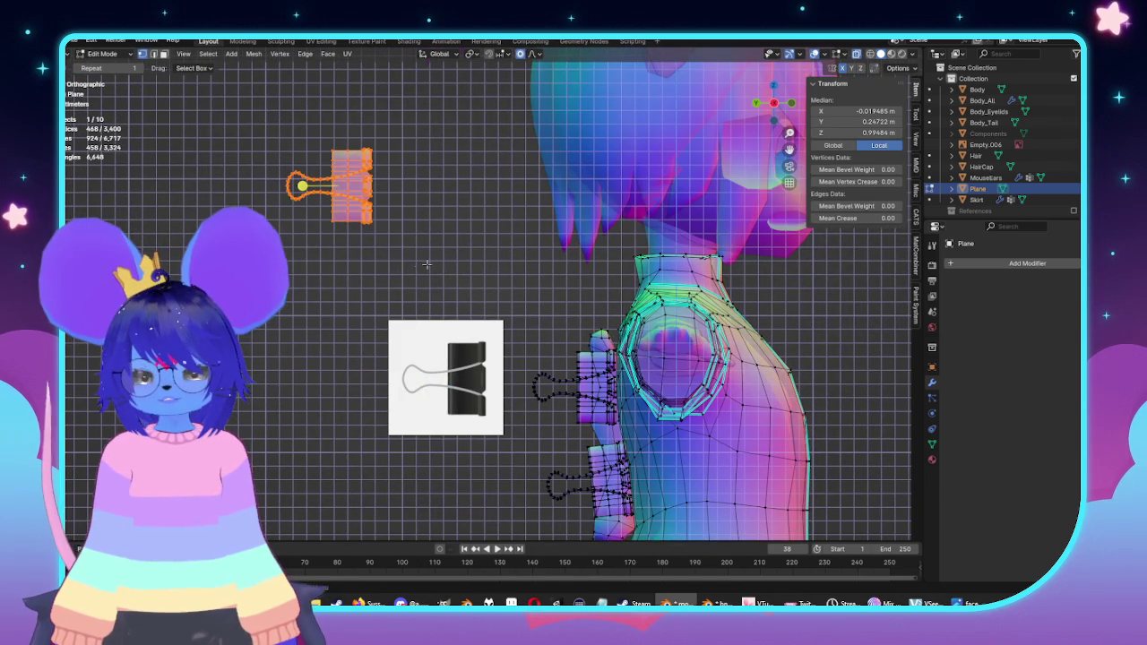
{"action": "scroll", "coordinate": [534, 304], "scroll_direction": "up", "scroll_amount": 6}
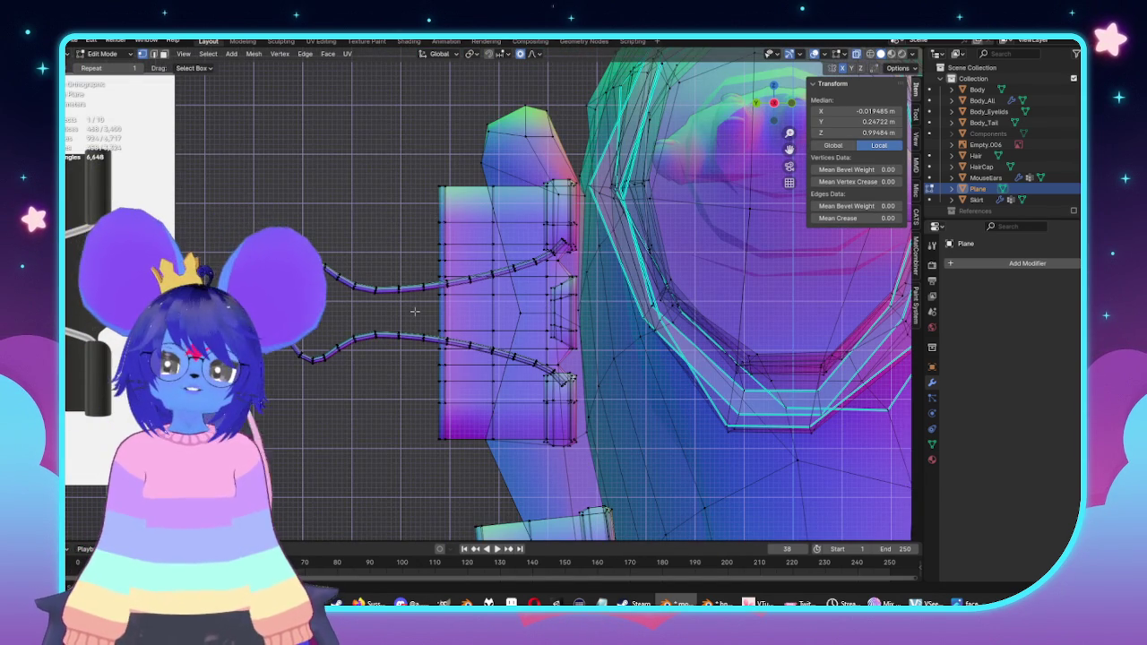
{"action": "key", "text": "Tab"}
{"action": "mouse_move", "coordinate": [414, 311]}
{"action": "middle_mouse_down"}
{"action": "mouse_move", "coordinate": [651, 314]}
{"action": "mouse_move", "coordinate": [586, 266]}
{"action": "middle_mouse_up"}
Step: Move the whole upper clip to a new position in side view
{"action": "key", "text": "Tab"}
{"action": "key", "text": "KP_3"}
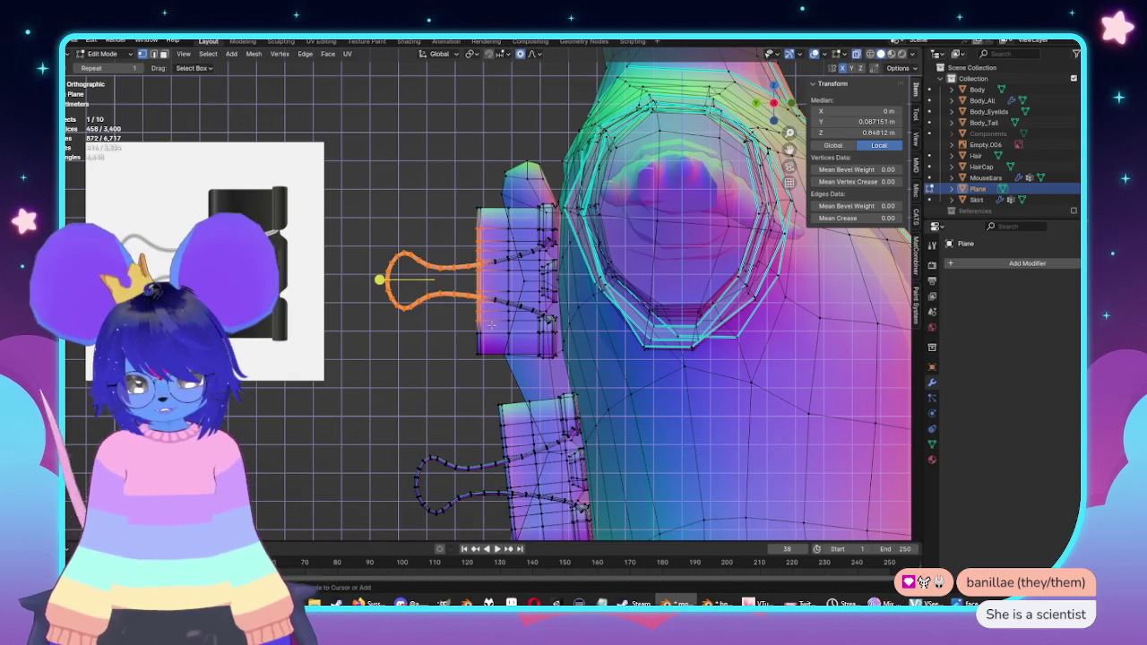
{"action": "key", "text": "ctrl+l"}
{"action": "key", "text": "g"}
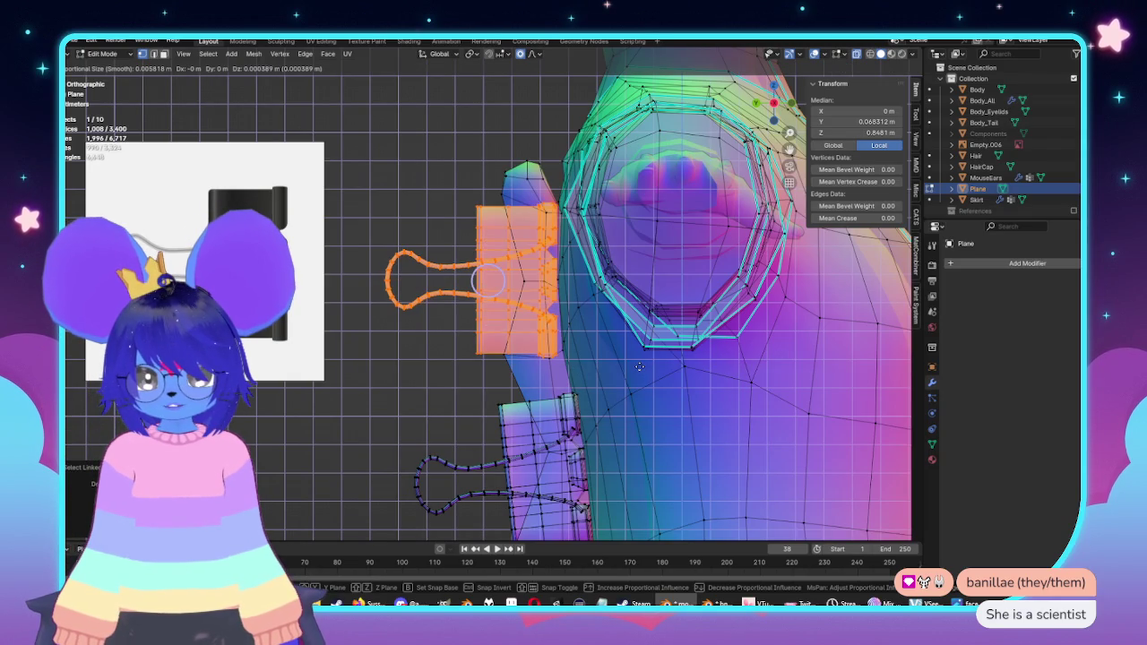
{"action": "left_click", "coordinate": [639, 363]}
Step: Select the whole lower clip and move it to a new position
{"action": "middle_click_drag", "start_coordinate": [639, 363], "coordinate": [632, 291], "text": "shift"}
{"action": "left_click_drag", "start_coordinate": [374, 294], "coordinate": [512, 387]}
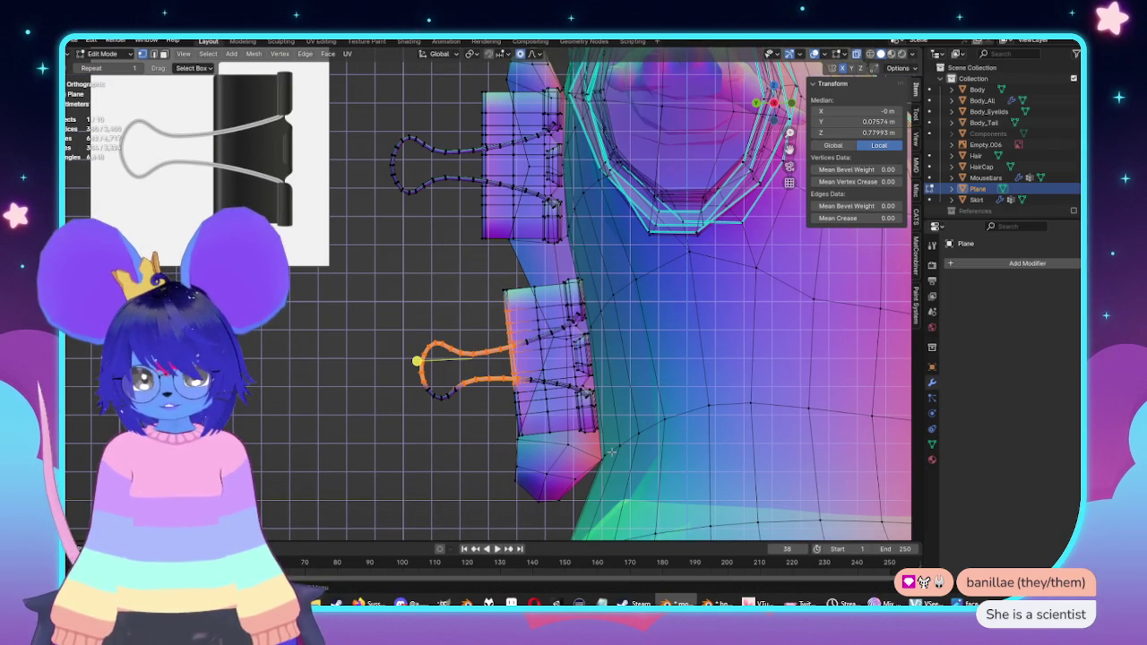
{"action": "key", "text": "ctrl+l"}
{"action": "key", "text": "g"}
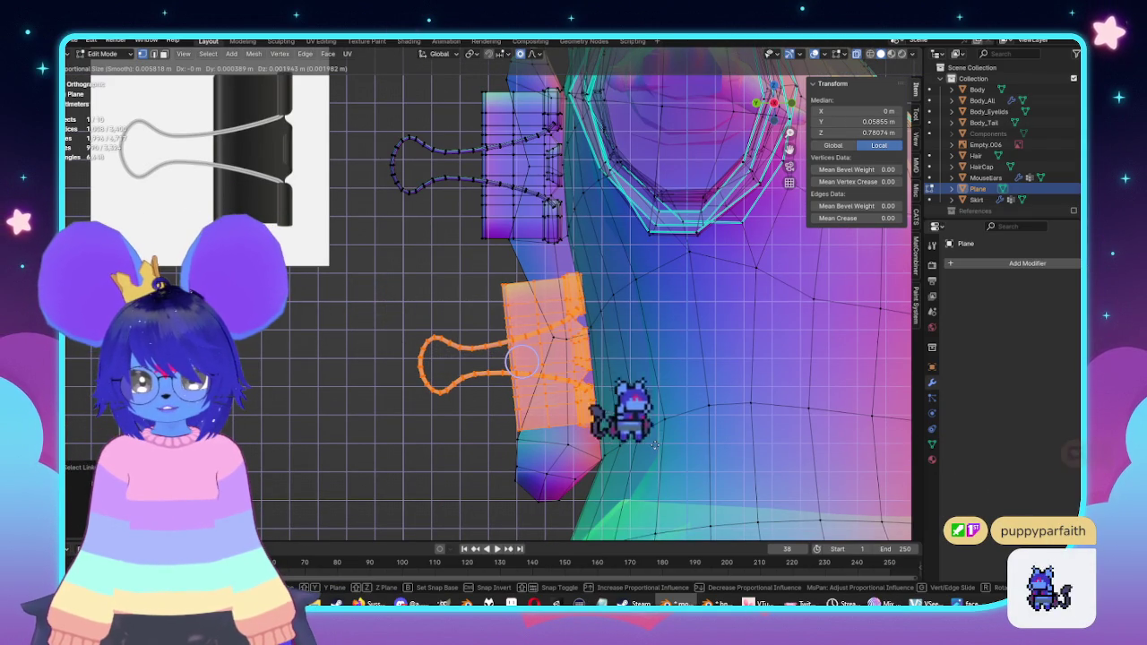
{"action": "left_click", "coordinate": [656, 446]}
Step: Move the two coat vertices in the gap between the clips into place
{"action": "scroll", "coordinate": [513, 221], "scroll_direction": "up", "scroll_amount": 3}
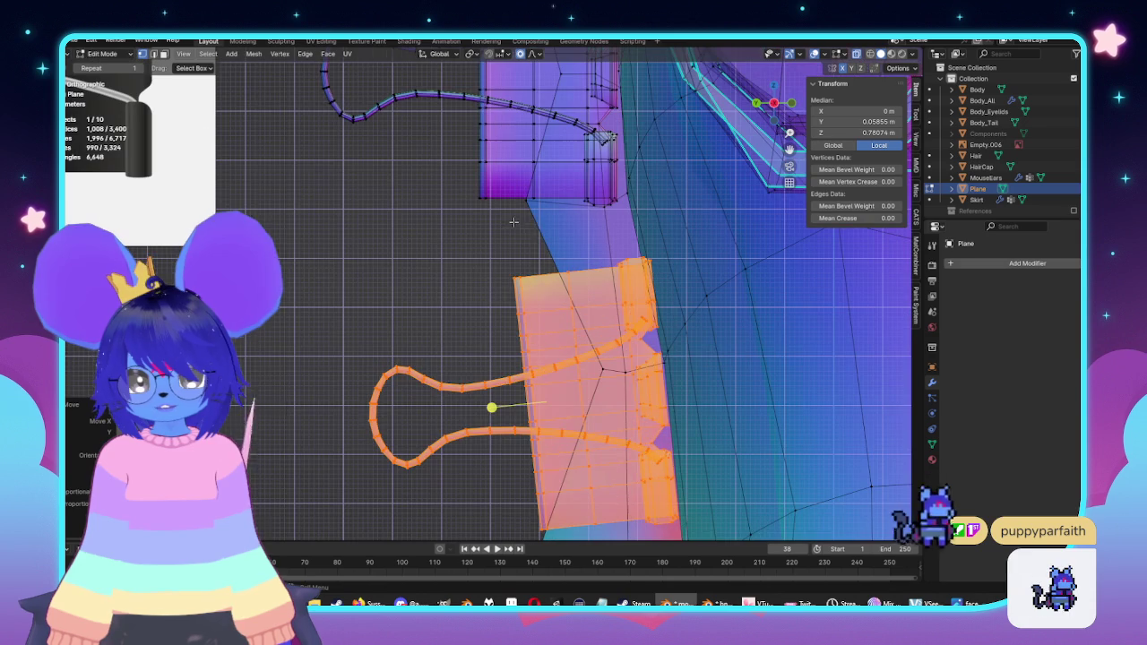
{"action": "left_click", "coordinate": [517, 197]}
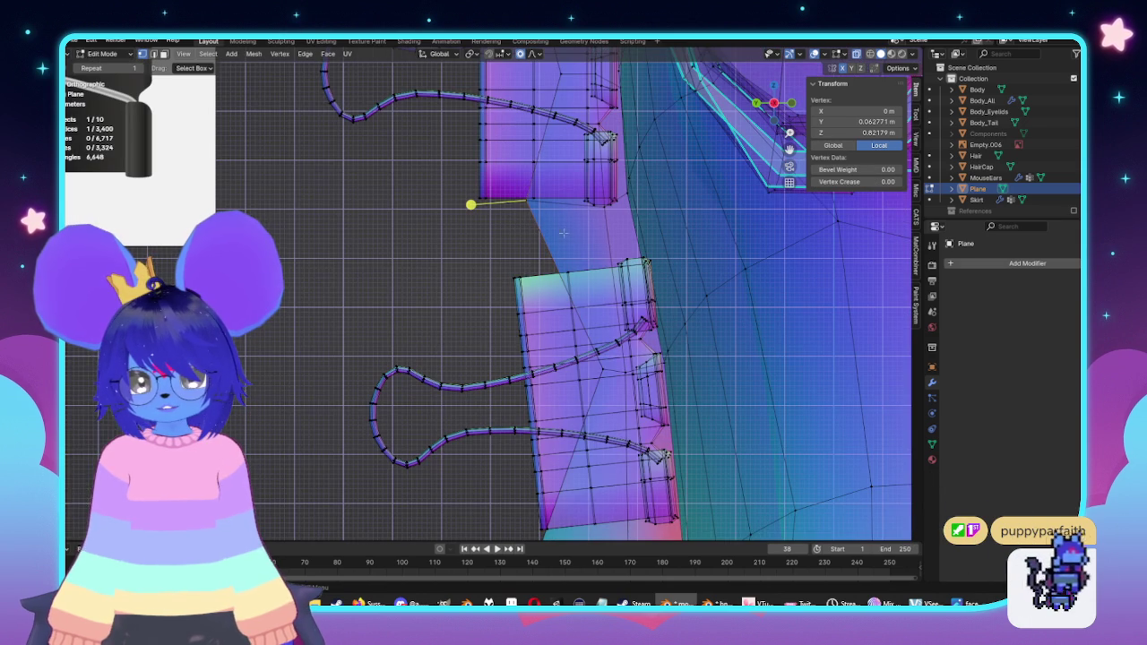
{"action": "left_click", "coordinate": [525, 199], "text": "shift"}
{"action": "key", "text": "g"}
{"action": "left_click", "coordinate": [573, 269]}
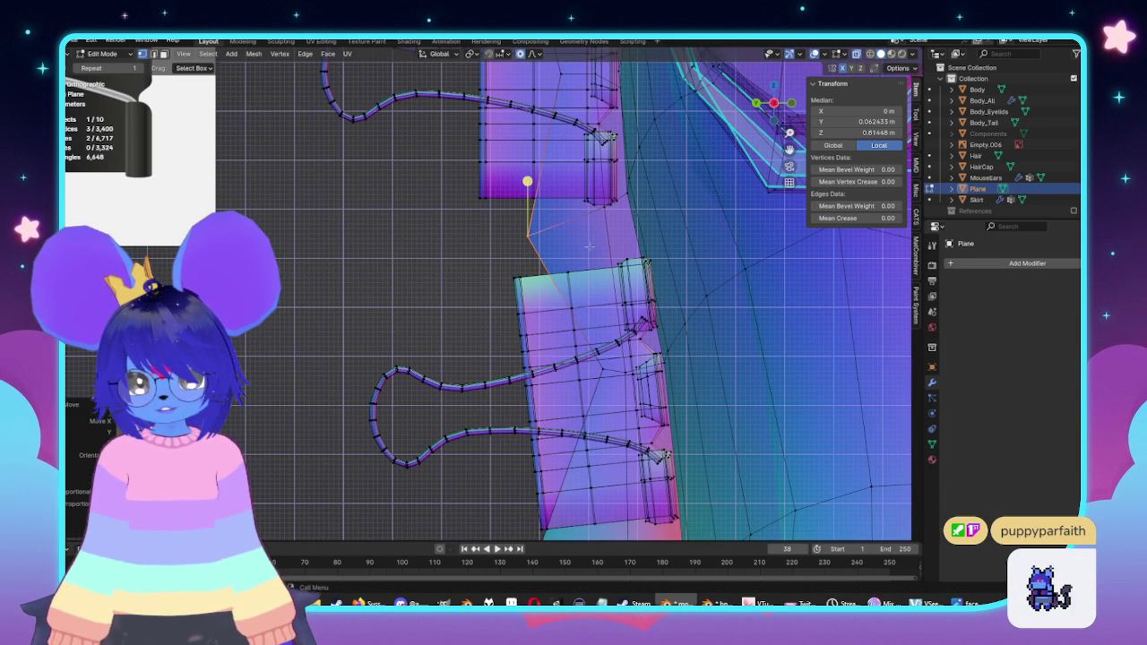
{"action": "middle_click_drag", "start_coordinate": [594, 224], "coordinate": [725, 242], "text": "shift"}
{"action": "scroll", "coordinate": [725, 242], "scroll_direction": "up", "scroll_amount": 3}
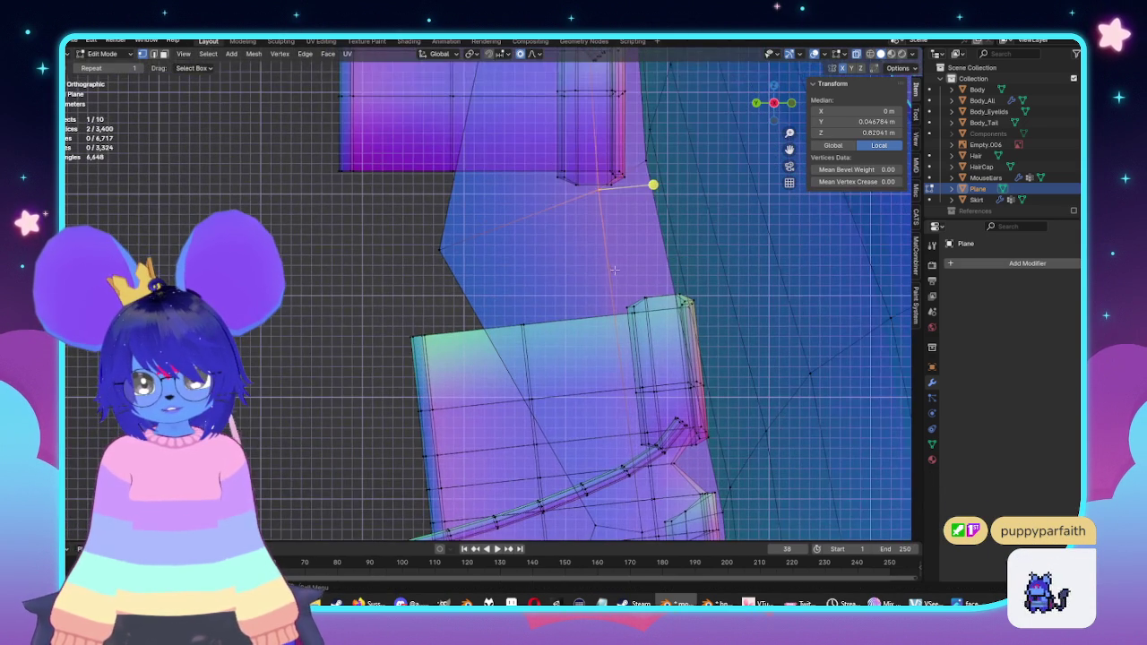
{"action": "key", "text": "g"}
{"action": "left_click", "coordinate": [622, 298]}
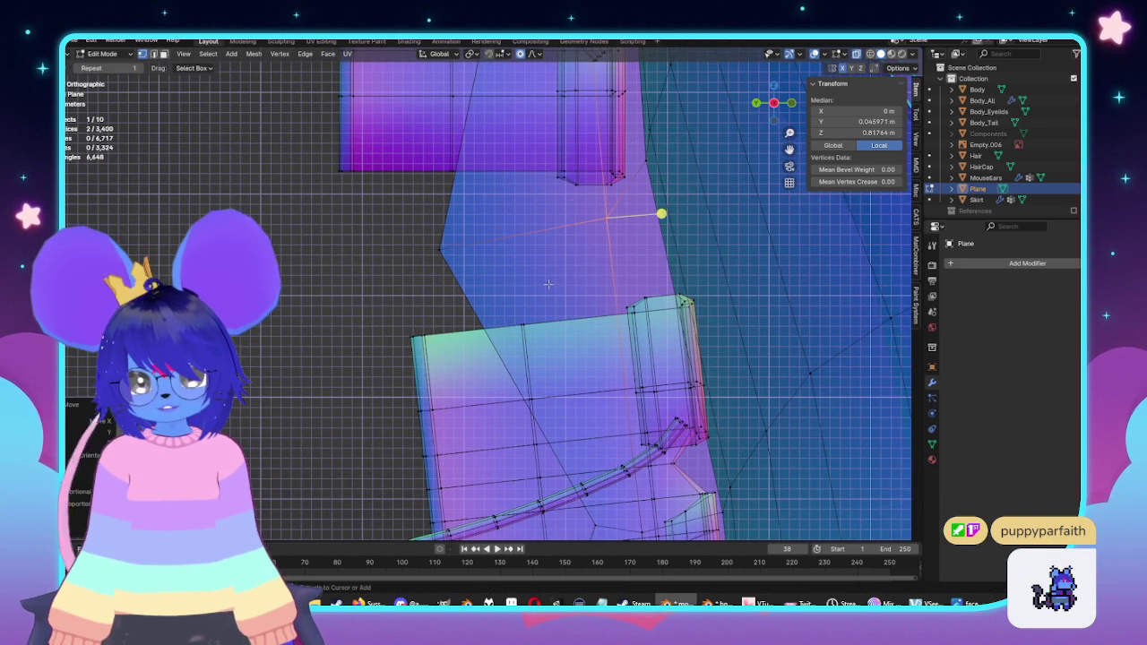
{"action": "key", "text": "g"}
{"action": "left_click", "coordinate": [616, 278]}
Step: Scale the flap vertices along X to sharpen the point, then preview in Object Mode
{"action": "middle_click_drag", "start_coordinate": [616, 278], "coordinate": [613, 285]}
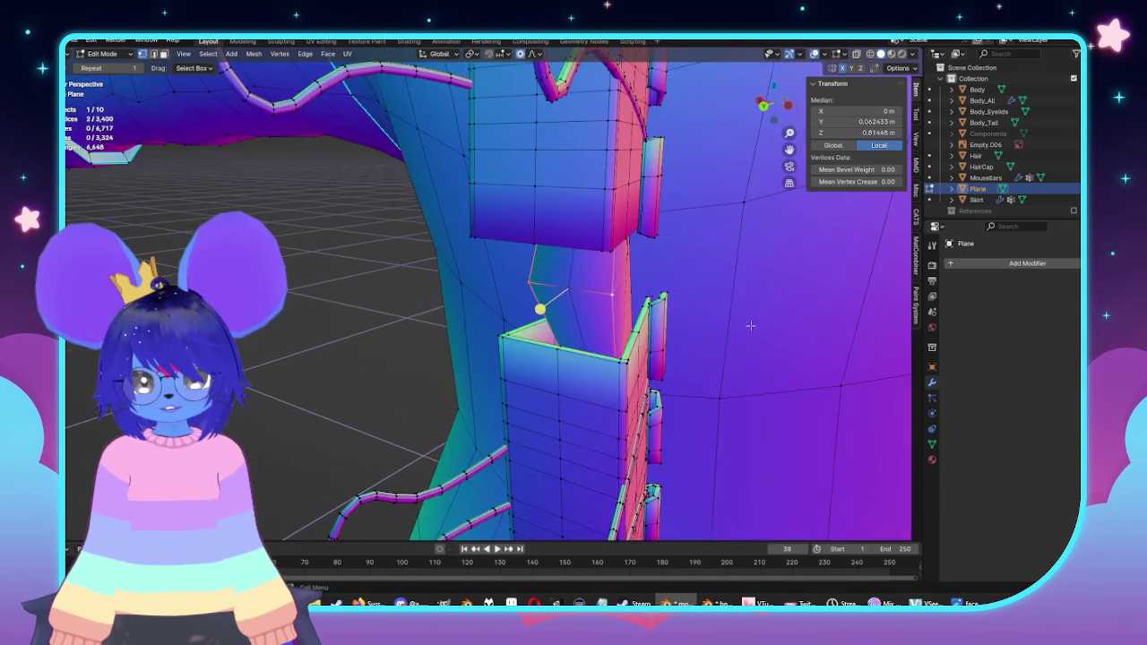
{"action": "middle_click_drag", "start_coordinate": [742, 288], "coordinate": [794, 310]}
{"action": "key", "text": "g"}
{"action": "key", "text": "x"}
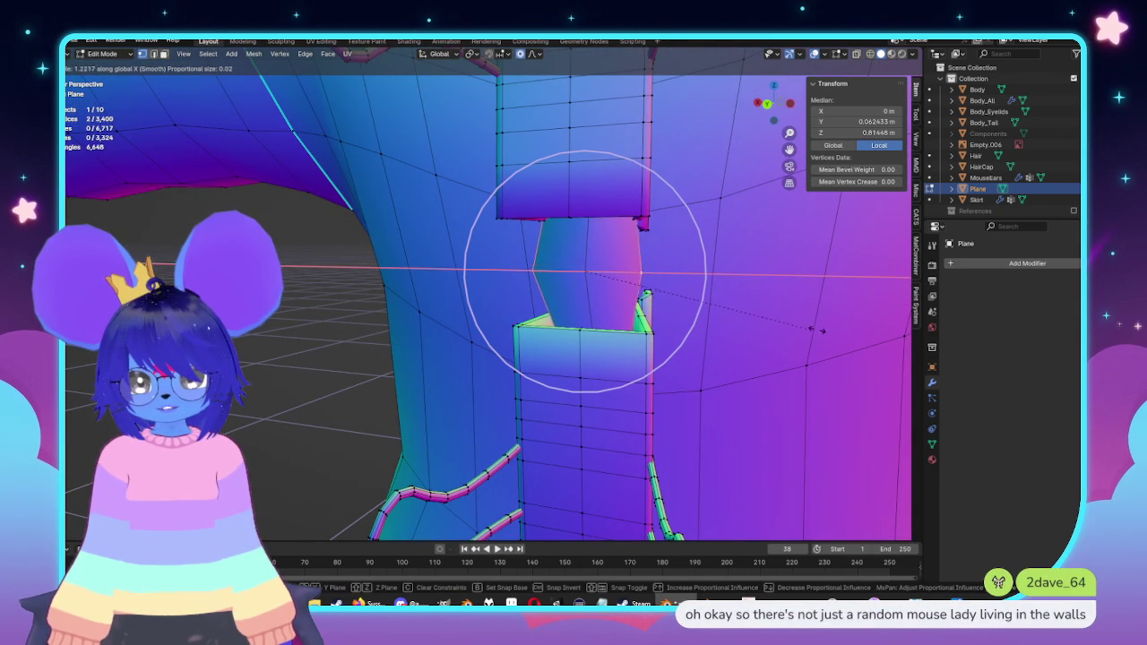
{"action": "left_click", "coordinate": [883, 327]}
{"action": "mouse_move", "coordinate": [883, 328]}
{"action": "middle_mouse_down"}
{"action": "mouse_move", "coordinate": [751, 329]}
{"action": "mouse_move", "coordinate": [851, 318]}
{"action": "middle_mouse_up"}
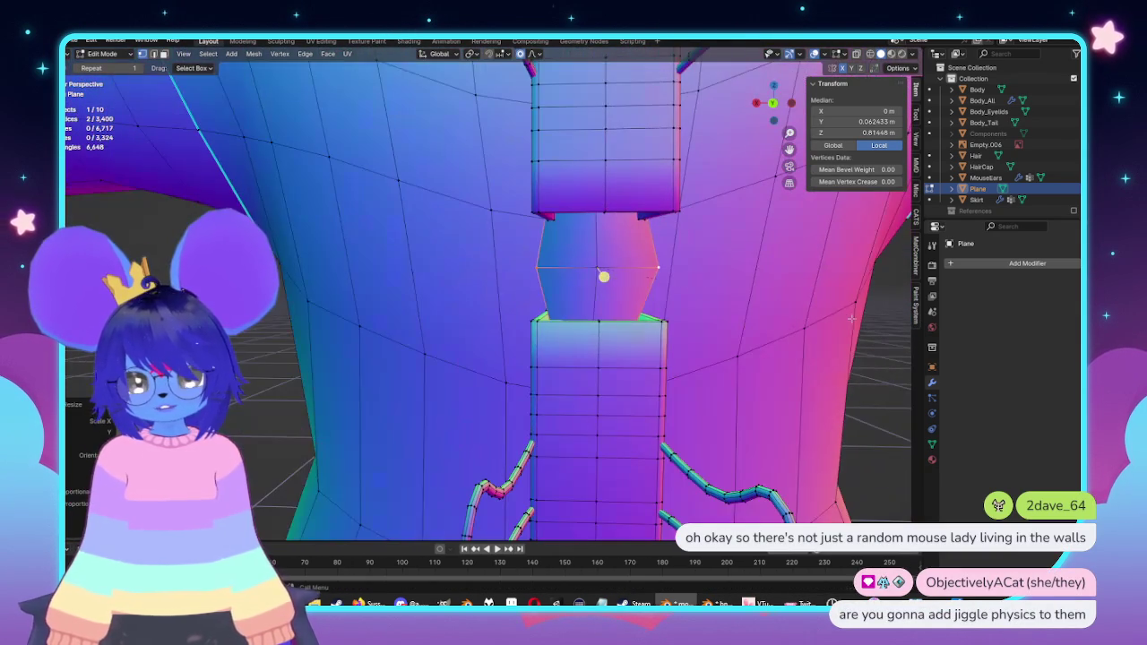
{"action": "key", "text": "s"}
{"action": "key", "text": "x"}
{"action": "left_click", "coordinate": [807, 317]}
{"action": "mouse_move", "coordinate": [807, 317]}
{"action": "middle_mouse_down"}
{"action": "mouse_move", "coordinate": [622, 274]}
{"action": "mouse_move", "coordinate": [596, 328]}
{"action": "mouse_move", "coordinate": [671, 379]}
{"action": "mouse_move", "coordinate": [504, 274]}
{"action": "mouse_move", "coordinate": [491, 388]}
{"action": "mouse_move", "coordinate": [530, 323]}
{"action": "mouse_move", "coordinate": [627, 358]}
{"action": "middle_mouse_up"}
{"action": "key", "text": "Tab"}
{"action": "key", "text": "Tab"}
Step: Narrow the flap tip further by scaling it along X
{"action": "key", "text": "s"}
{"action": "key", "text": "x"}
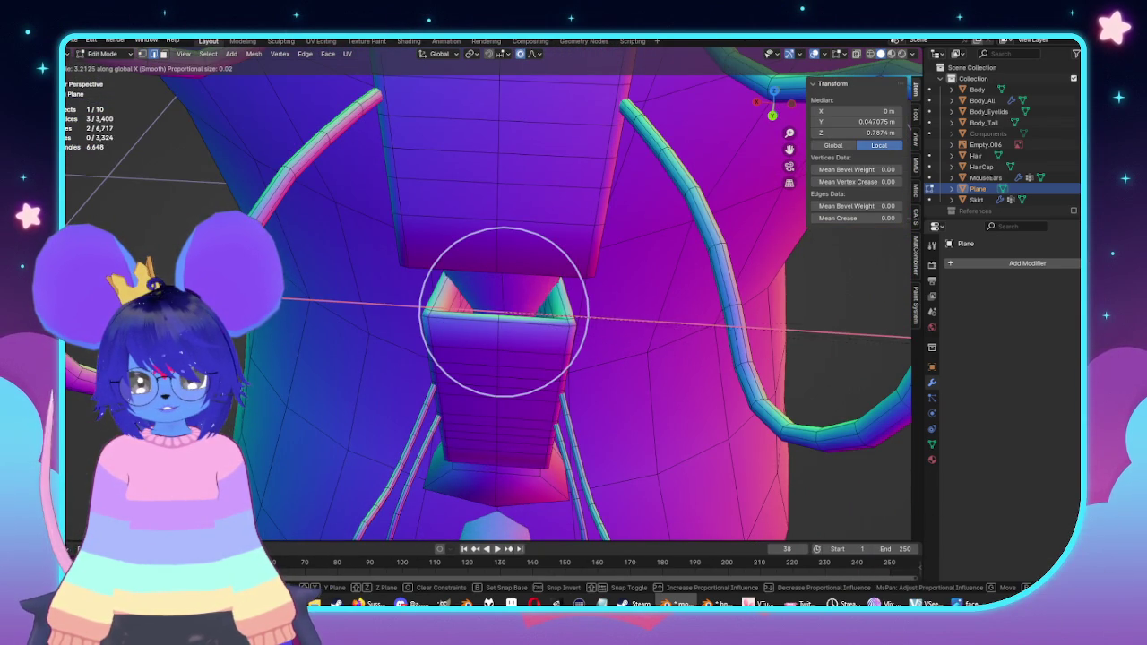
{"action": "middle_click_drag", "start_coordinate": [804, 338], "coordinate": [764, 363]}
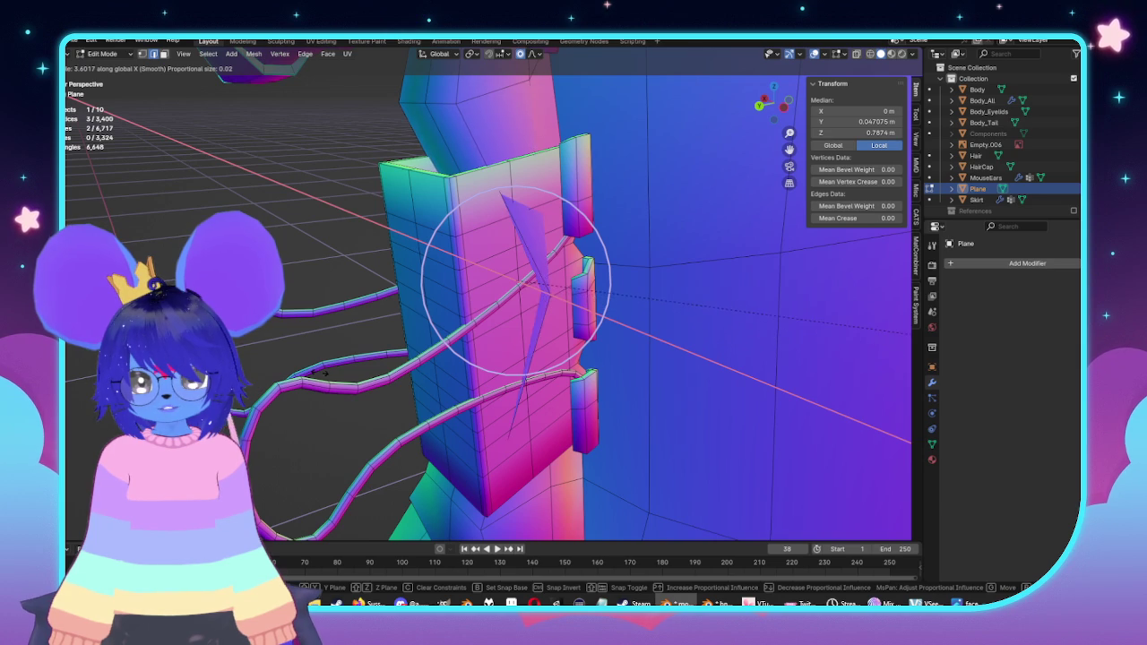
{"action": "left_click", "coordinate": [883, 349]}
{"action": "mouse_move", "coordinate": [882, 349]}
{"action": "middle_mouse_down"}
{"action": "mouse_move", "coordinate": [699, 403]}
{"action": "mouse_move", "coordinate": [645, 331]}
{"action": "middle_mouse_up"}
Step: In X-ray, select the flap tip edge and shift it along X
{"action": "key", "text": "alt+z"}
{"action": "key", "text": "alt+z"}
{"action": "middle_click_drag", "start_coordinate": [692, 298], "coordinate": [590, 316]}
{"action": "middle_click_drag", "start_coordinate": [709, 341], "coordinate": [681, 376]}
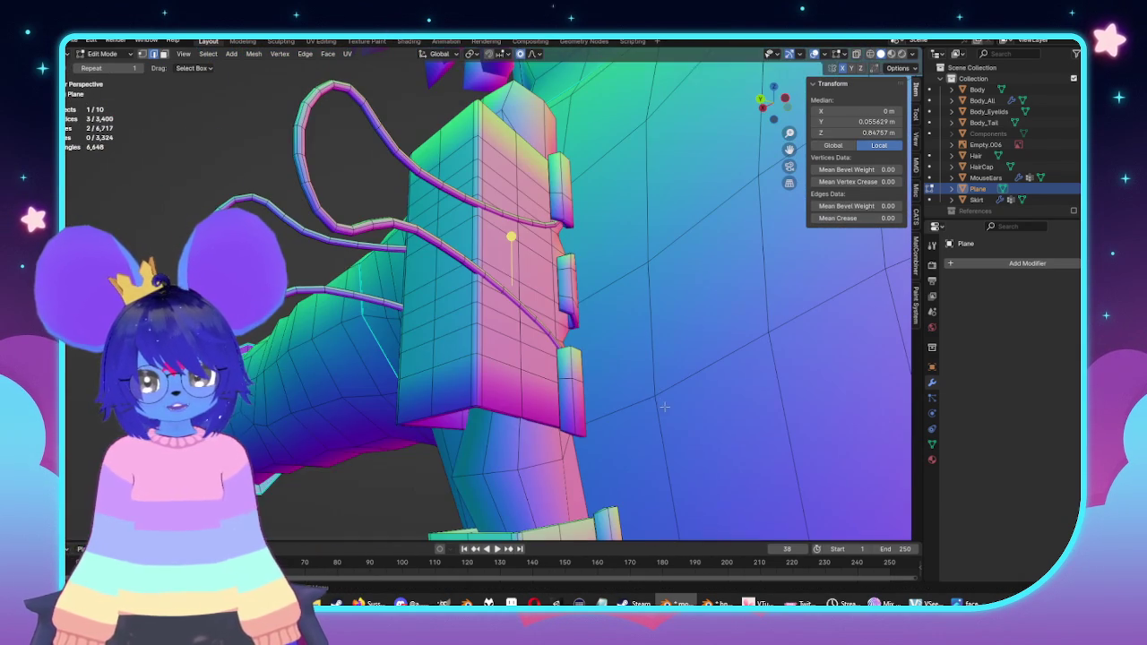
{"action": "key", "text": "g"}
{"action": "key", "text": "x"}
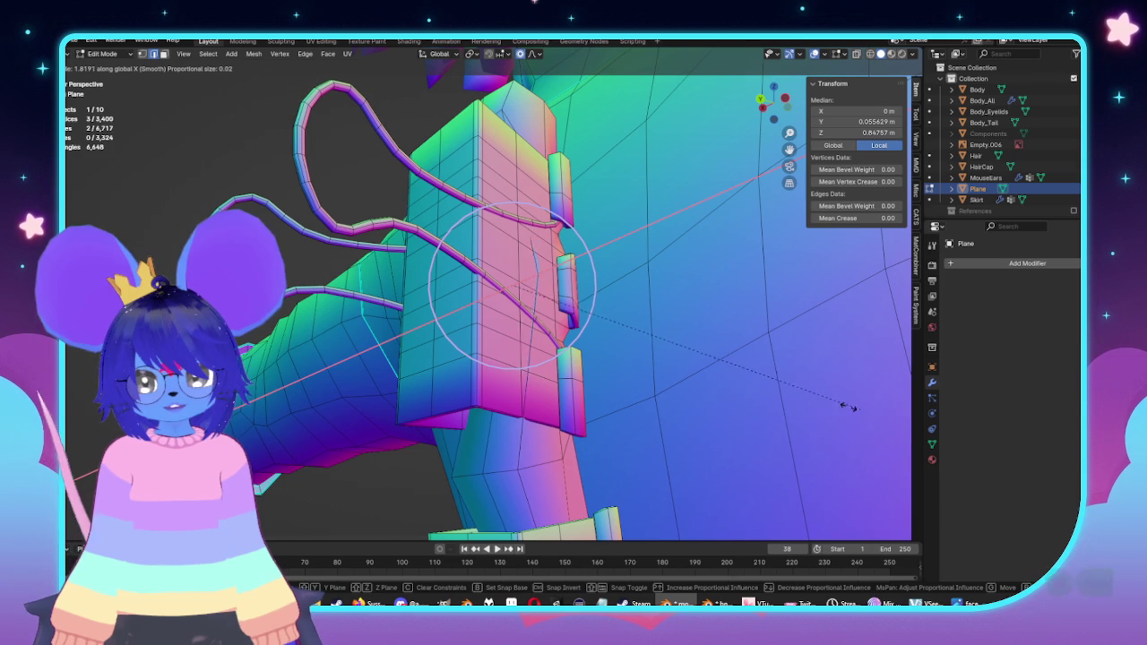
{"action": "left_click", "coordinate": [806, 405]}
{"action": "mouse_move", "coordinate": [806, 405]}
{"action": "middle_mouse_down"}
{"action": "mouse_move", "coordinate": [807, 343]}
{"action": "mouse_move", "coordinate": [742, 315]}
{"action": "mouse_move", "coordinate": [694, 338]}
{"action": "mouse_move", "coordinate": [744, 326]}
{"action": "mouse_move", "coordinate": [660, 253]}
{"action": "mouse_move", "coordinate": [542, 279]}
{"action": "mouse_move", "coordinate": [537, 302]}
{"action": "middle_mouse_up"}
{"action": "mouse_move", "coordinate": [718, 385]}
{"action": "middle_mouse_down"}
{"action": "mouse_move", "coordinate": [753, 368]}
{"action": "mouse_move", "coordinate": [724, 357]}
{"action": "mouse_move", "coordinate": [723, 313]}
{"action": "mouse_move", "coordinate": [679, 333]}
{"action": "mouse_move", "coordinate": [617, 314]}
{"action": "mouse_move", "coordinate": [601, 269]}
{"action": "middle_mouse_up"}
{"action": "key", "text": "g"}
{"action": "key", "text": "x"}
{"action": "right_click", "coordinate": [761, 359]}
{"action": "left_click", "coordinate": [741, 357]}
Step: Clear the selection, pick a flap tip edge, and return to Object Mode
{"action": "key", "text": "alt+a"}
{"action": "mouse_move", "coordinate": [215, 260]}
{"action": "middle_mouse_down"}
{"action": "mouse_move", "coordinate": [560, 215]}
{"action": "mouse_move", "coordinate": [460, 301]}
{"action": "middle_mouse_up"}
{"action": "left_click", "coordinate": [406, 281]}
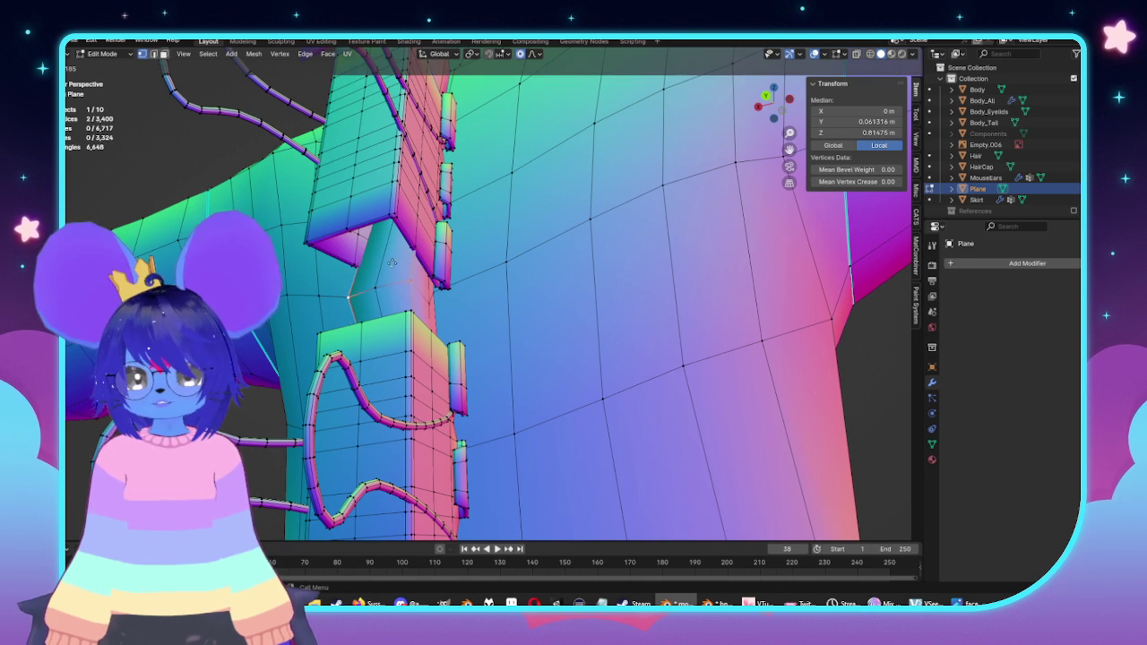
{"action": "key", "text": "Tab"}
{"action": "mouse_move", "coordinate": [455, 270]}
{"action": "middle_mouse_down"}
{"action": "mouse_move", "coordinate": [548, 346]}
{"action": "mouse_move", "coordinate": [524, 343]}
{"action": "middle_mouse_up"}
Step: Re-enter Edit Mode and nudge the flap tip vertices into place
{"action": "scroll", "coordinate": [525, 344], "scroll_direction": "up", "scroll_amount": 5}
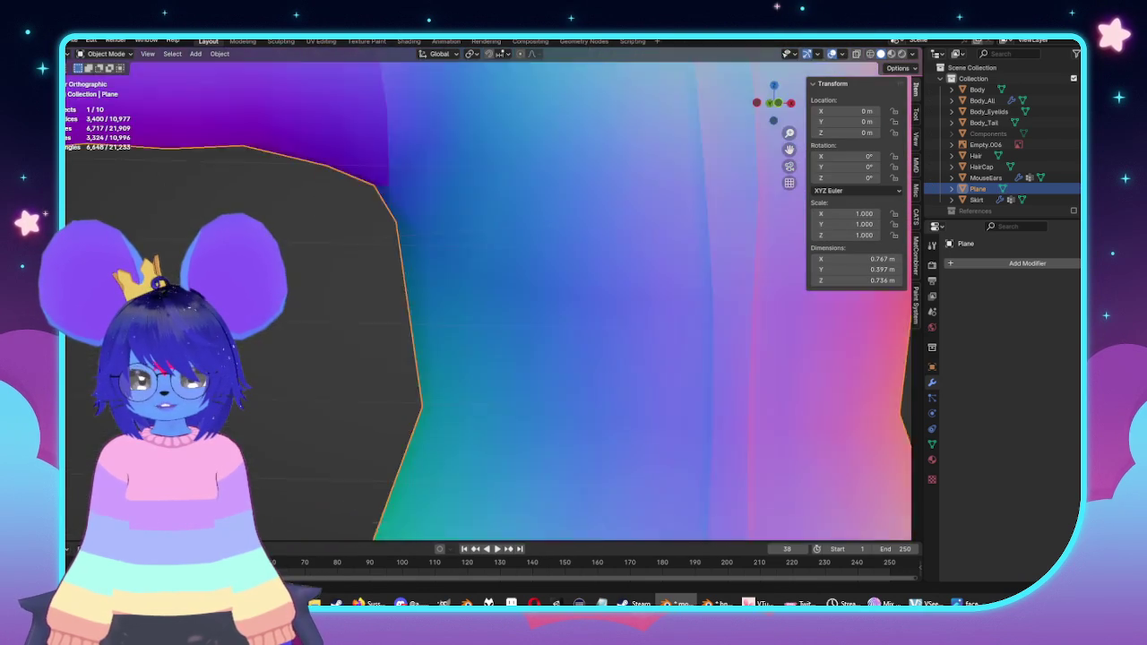
{"action": "scroll", "coordinate": [524, 343], "scroll_direction": "down", "scroll_amount": 3}
{"action": "key", "text": "Tab"}
{"action": "scroll", "coordinate": [524, 343], "scroll_direction": "up", "scroll_amount": 2}
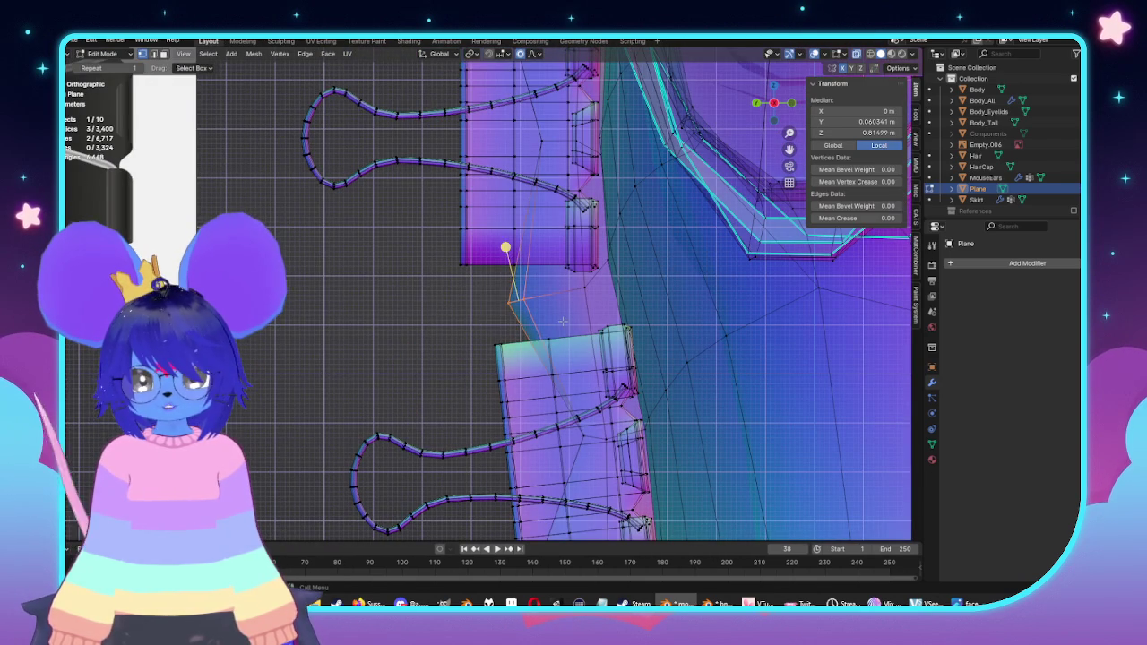
{"action": "key", "text": "g"}
{"action": "left_click", "coordinate": [537, 325]}
{"action": "middle_click_drag", "start_coordinate": [533, 145], "coordinate": [532, 213], "text": "shift"}
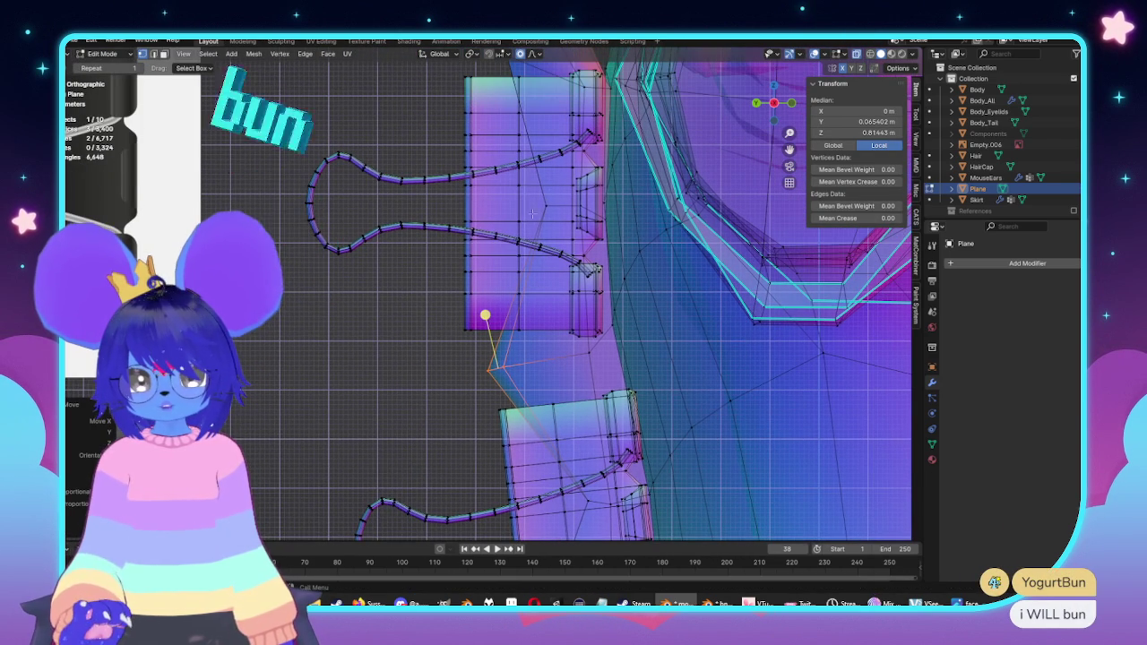
{"action": "key", "text": "g"}
{"action": "left_click", "coordinate": [525, 143]}
Step: Move the upper flap tip vertices and the lower flap's bottom vertices
{"action": "middle_click_drag", "start_coordinate": [521, 134], "coordinate": [531, 271], "text": "shift"}
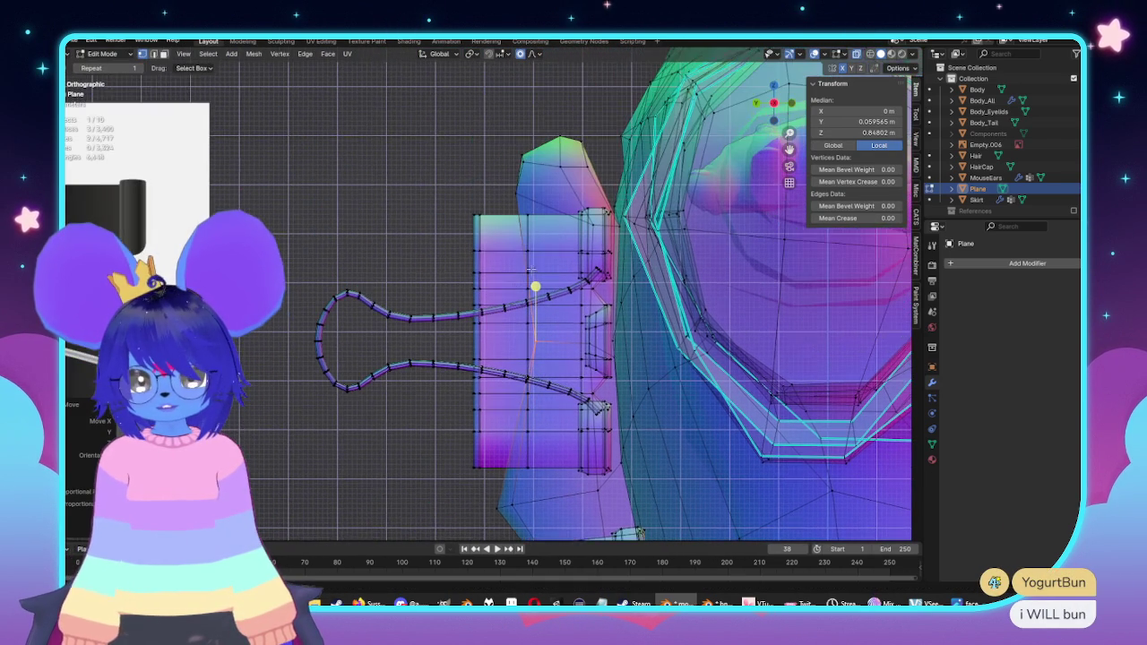
{"action": "key", "text": "g"}
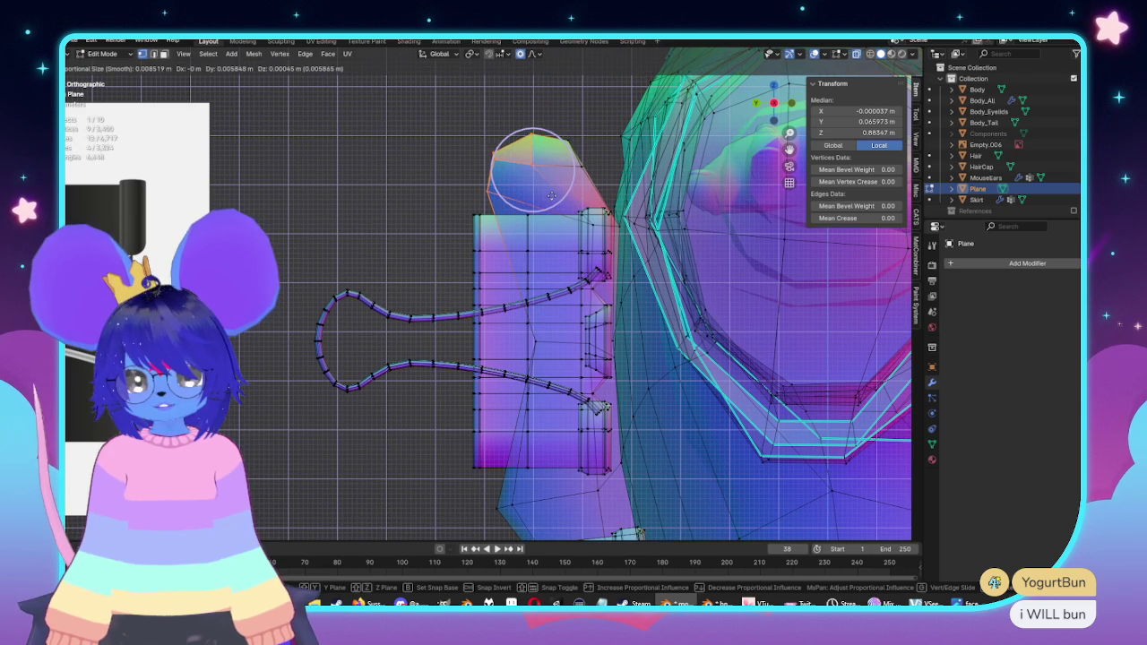
{"action": "left_click", "coordinate": [558, 198]}
{"action": "middle_click_drag", "start_coordinate": [557, 198], "coordinate": [565, 356]}
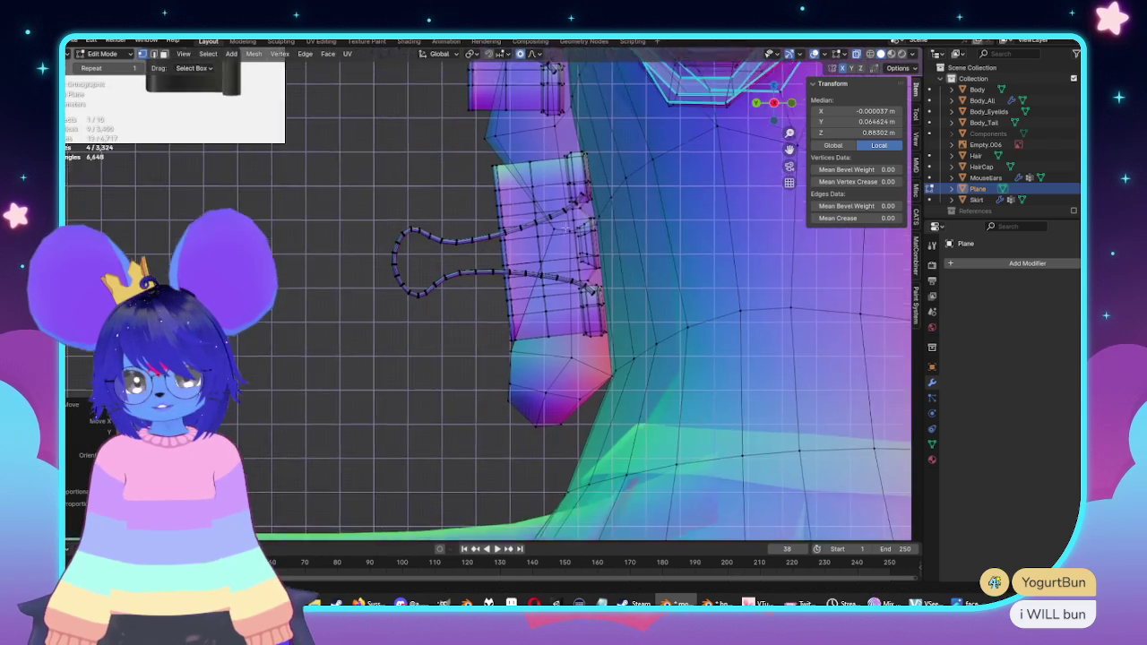
{"action": "left_click_drag", "start_coordinate": [609, 481], "coordinate": [610, 480]}
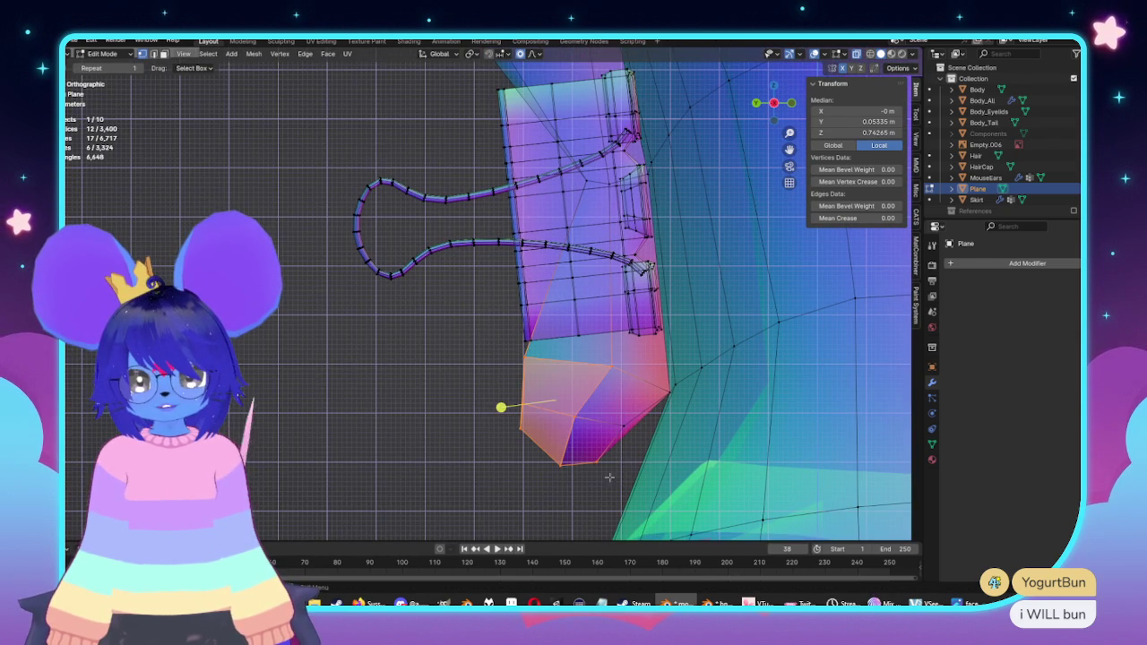
{"action": "key", "text": "g"}
{"action": "left_click", "coordinate": [618, 479]}
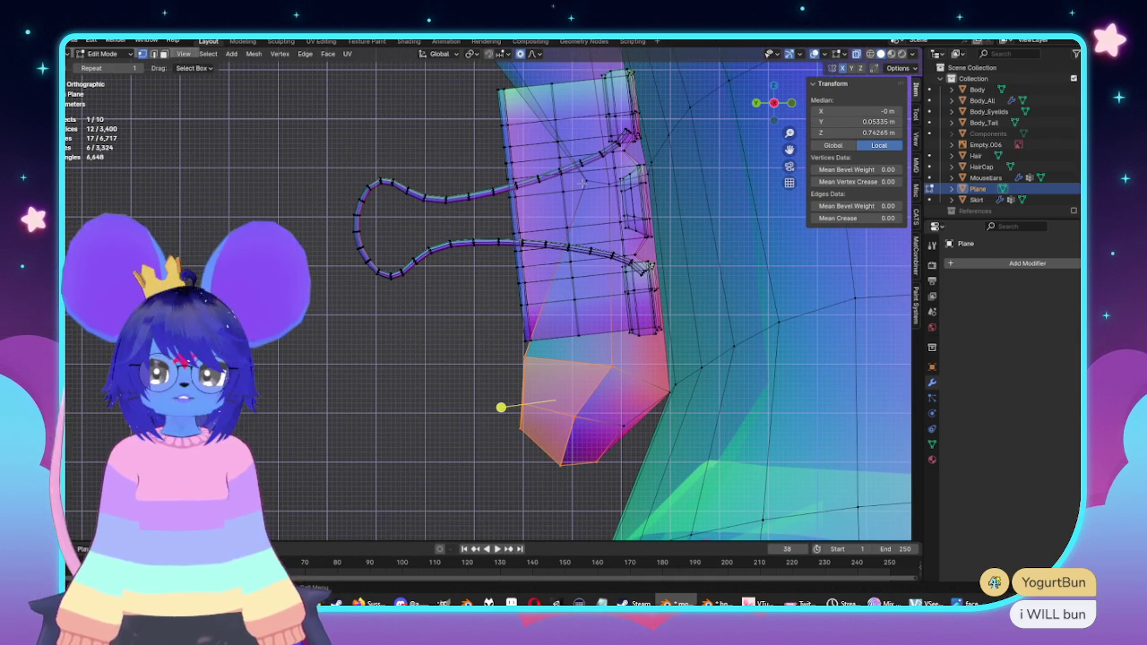
Step: Proportionally move a flap edge vertex and check the flap from the front
{"action": "left_click", "coordinate": [581, 181]}
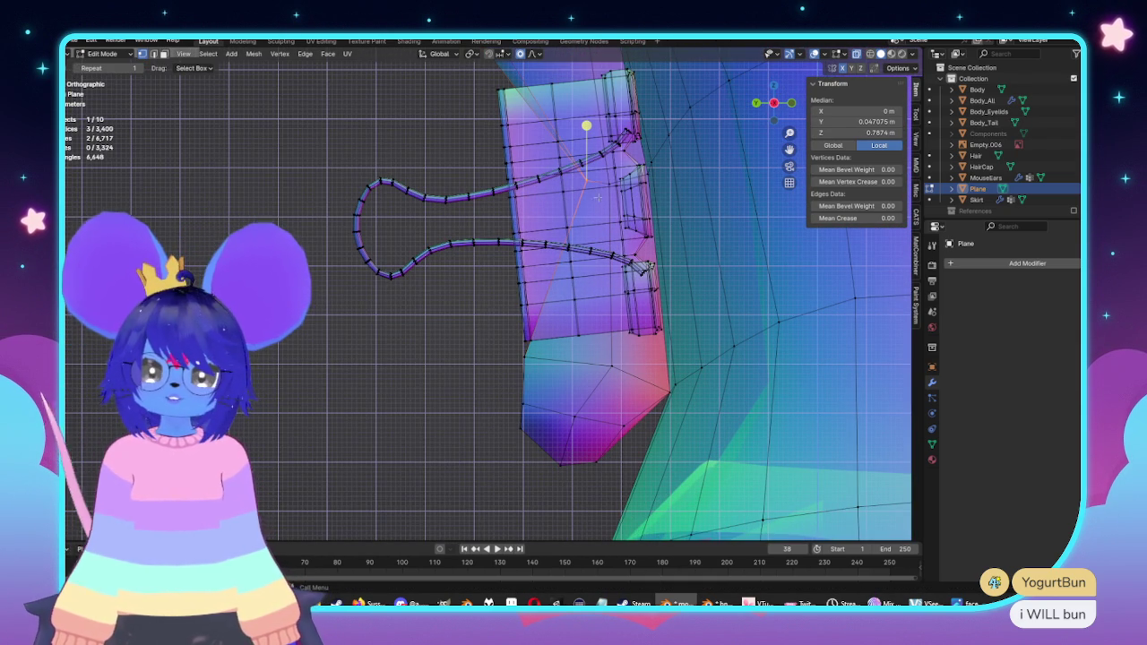
{"action": "key", "text": "g"}
{"action": "left_click", "coordinate": [538, 192]}
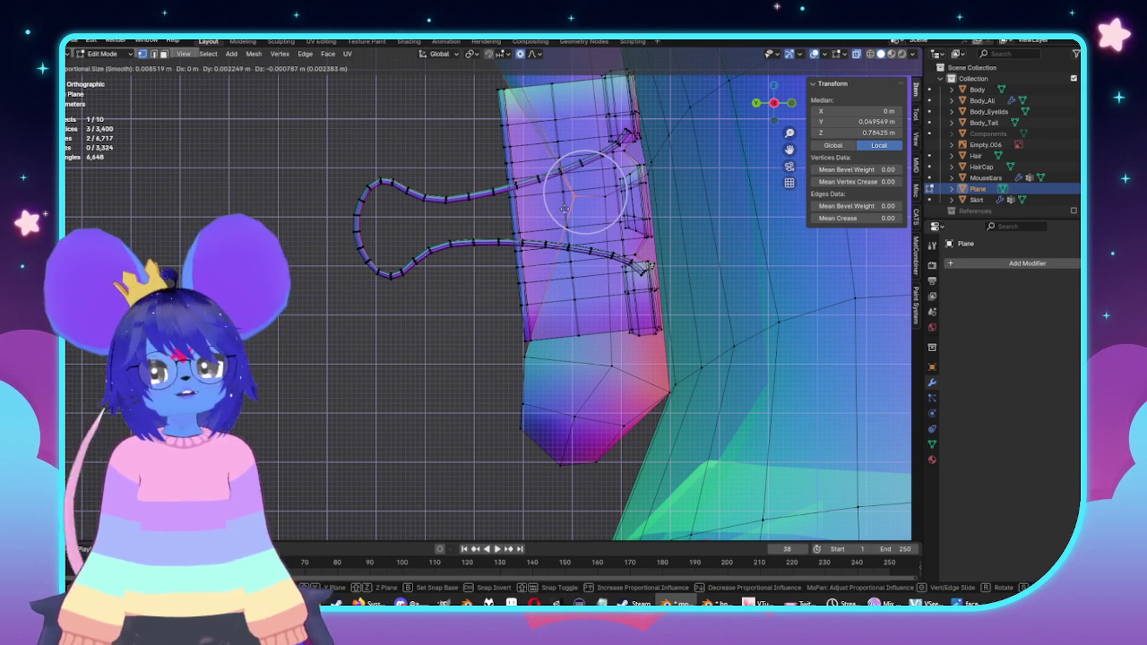
{"action": "left_click", "coordinate": [564, 209]}
{"action": "middle_click_drag", "start_coordinate": [563, 215], "coordinate": [483, 332]}
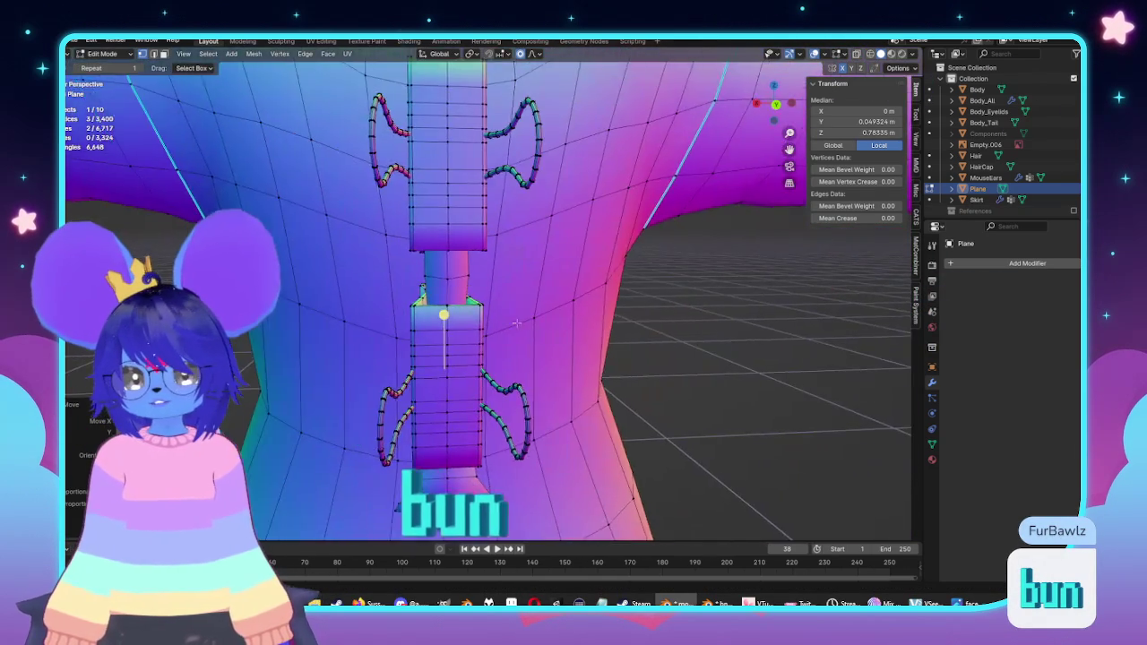
{"action": "key", "text": "KP_3"}
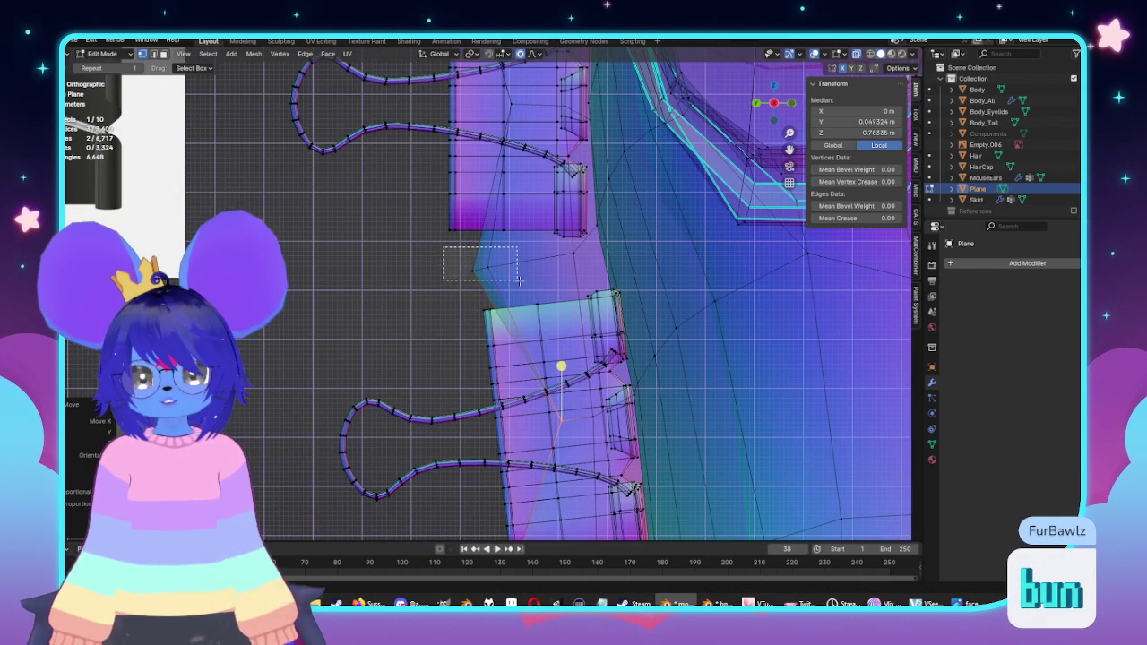
Step: Pull the tip vertex outward into a point in side view and inspect it
{"action": "key", "text": "g"}
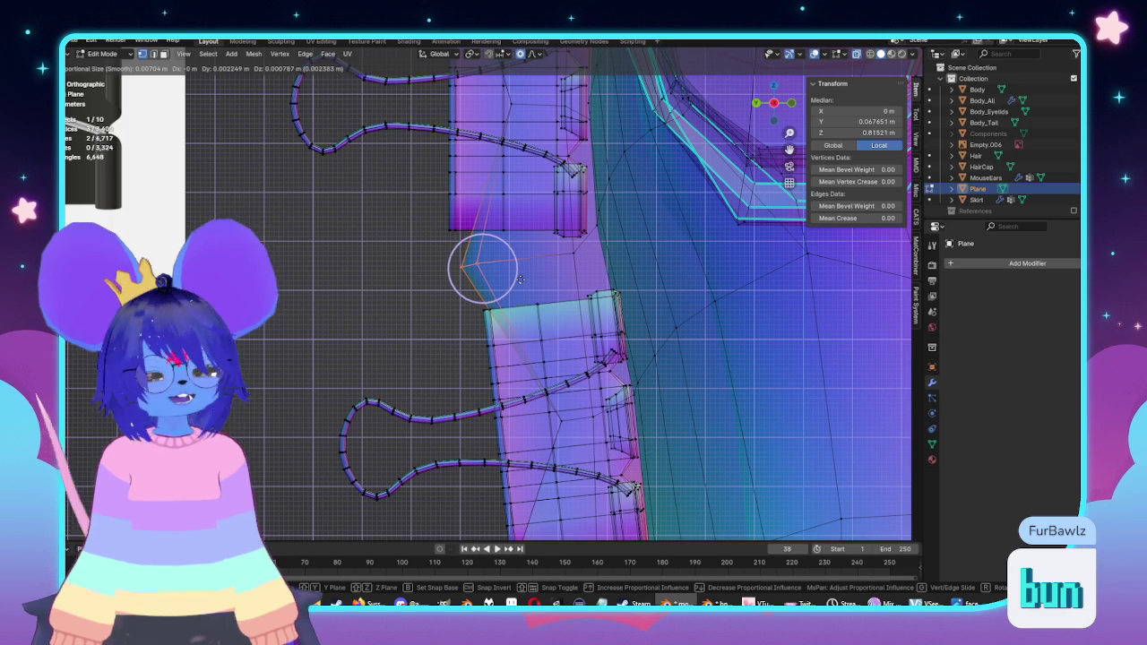
{"action": "left_click", "coordinate": [520, 280]}
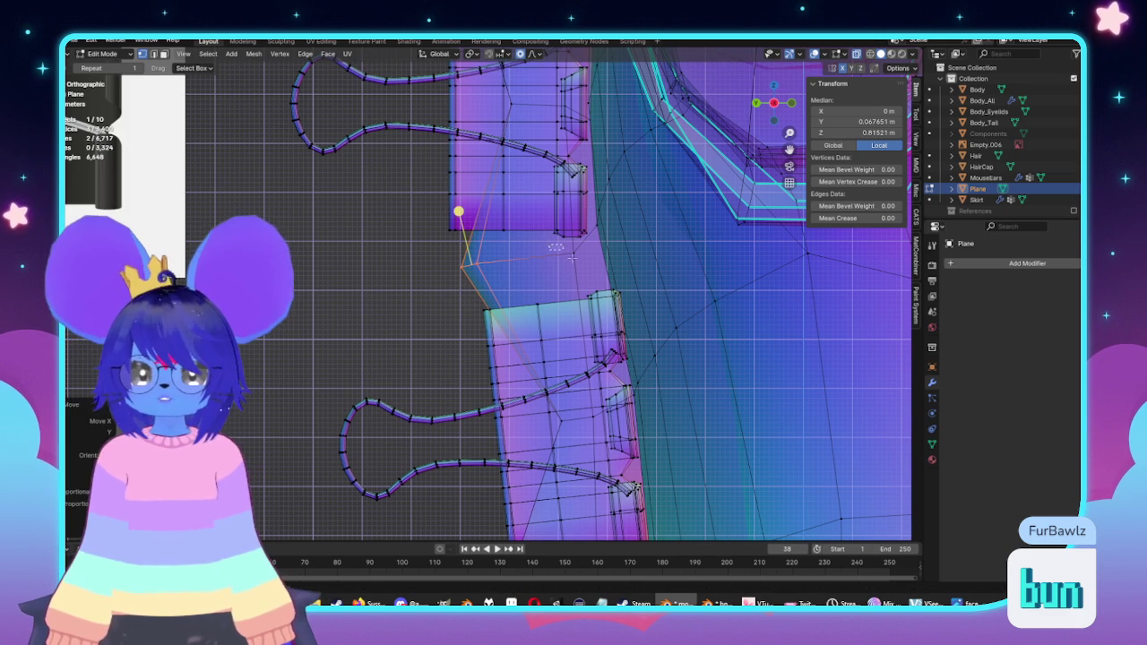
{"action": "key", "text": "g"}
{"action": "left_click", "coordinate": [573, 258]}
{"action": "key", "text": "KP_Decimal"}
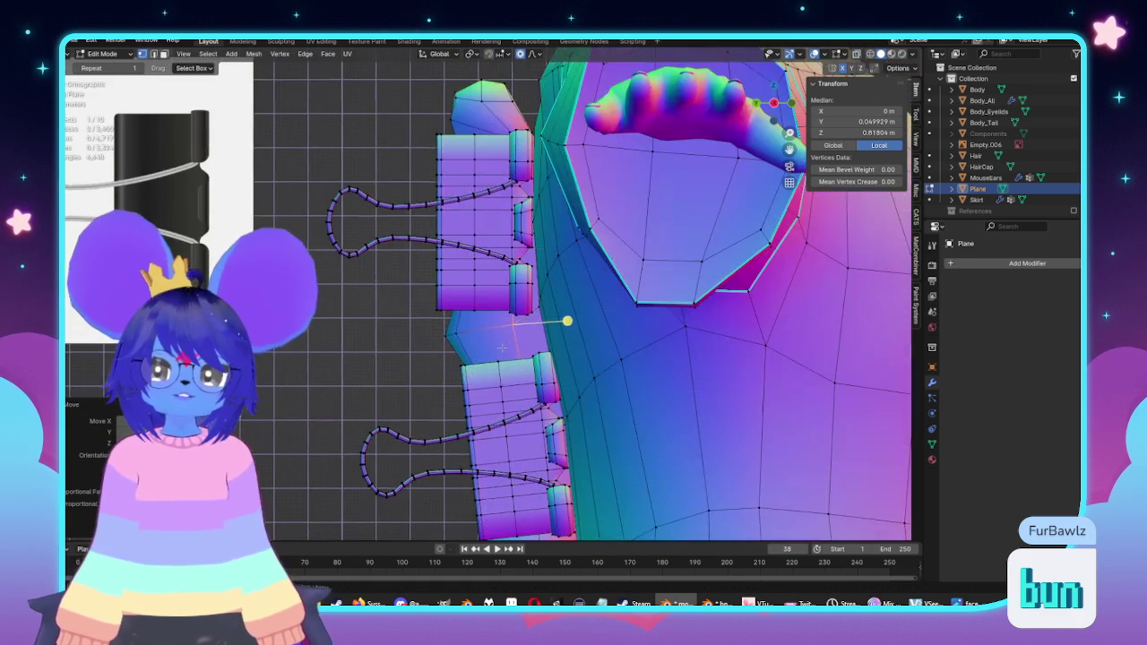
{"action": "middle_click_drag", "start_coordinate": [502, 348], "coordinate": [621, 338]}
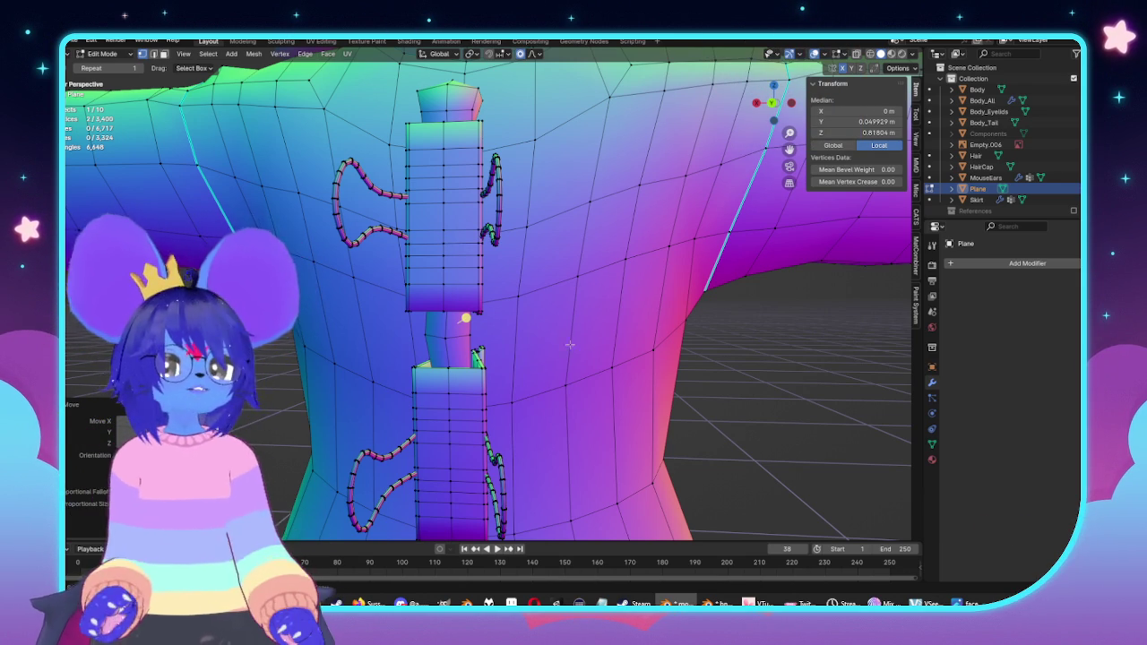
Step: Select the stray 468-vertex clip copy beside the shoulder in X-ray and delete its vertices
{"action": "scroll", "coordinate": [621, 338], "scroll_direction": "down", "scroll_amount": 3}
{"action": "middle_click_drag", "start_coordinate": [621, 337], "coordinate": [541, 359]}
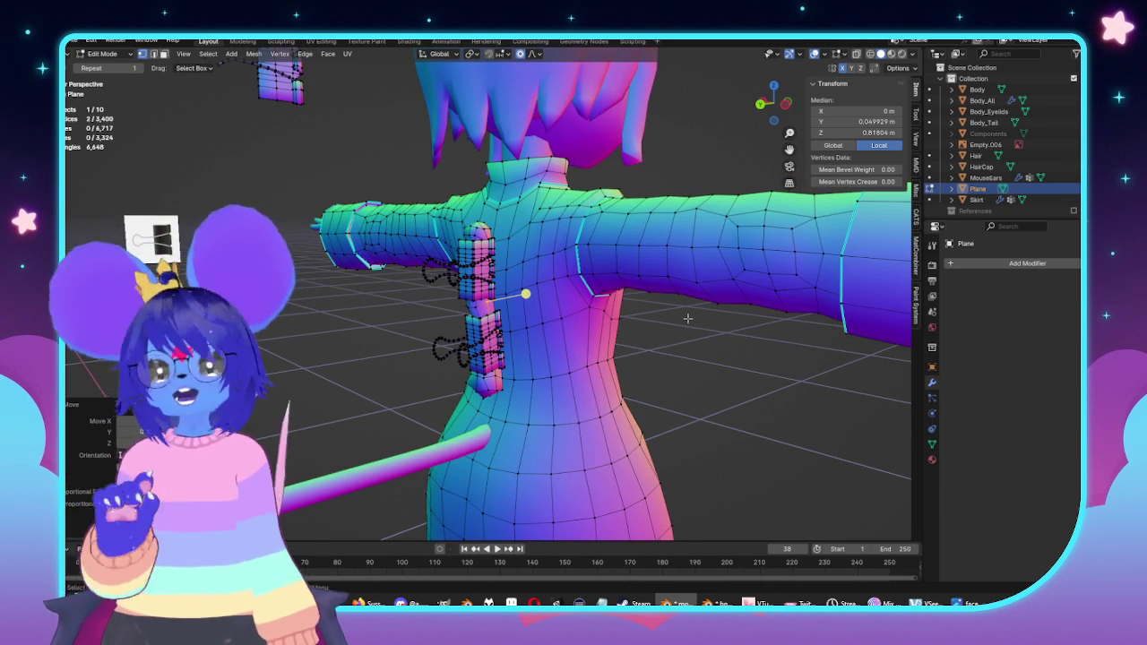
{"action": "scroll", "coordinate": [688, 318], "scroll_direction": "up", "scroll_amount": 3}
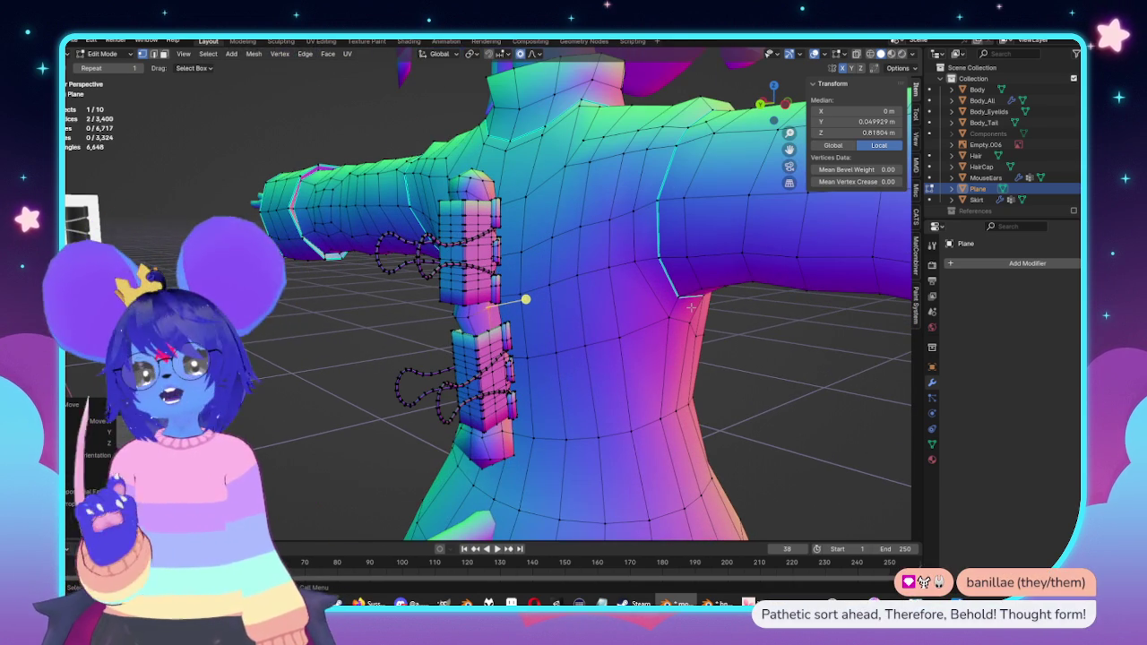
{"action": "key", "text": "alt+z"}
{"action": "middle_click_drag", "start_coordinate": [691, 308], "coordinate": [335, 76]}
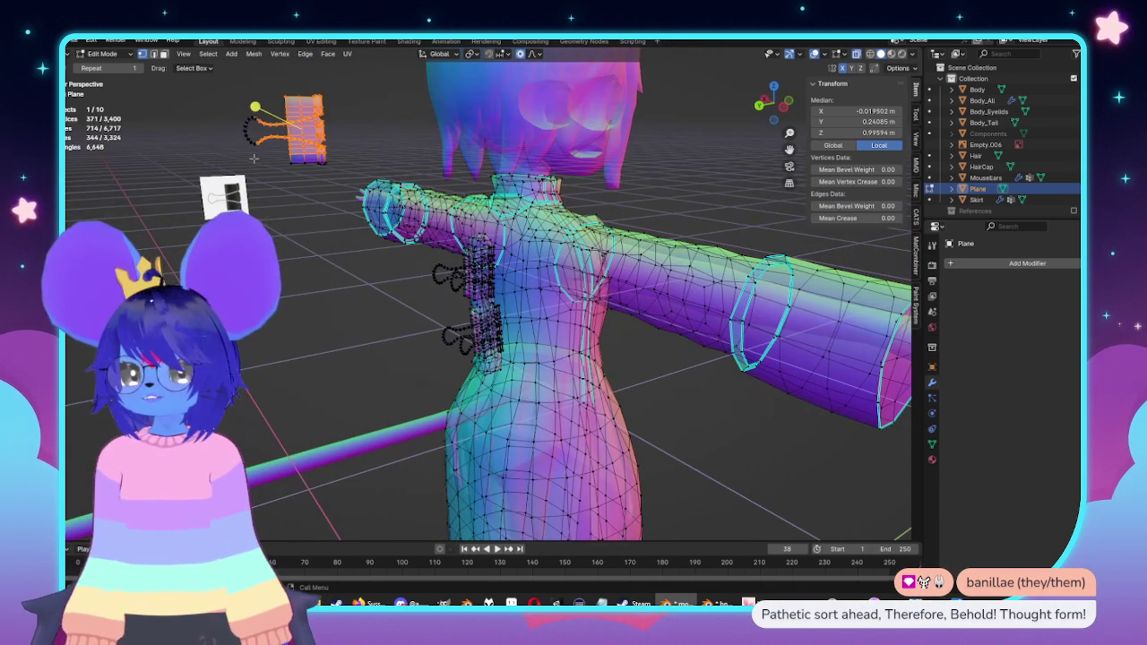
{"action": "key", "text": "alt+z"}
{"action": "key", "text": "alt+z"}
{"action": "key", "text": "x"}
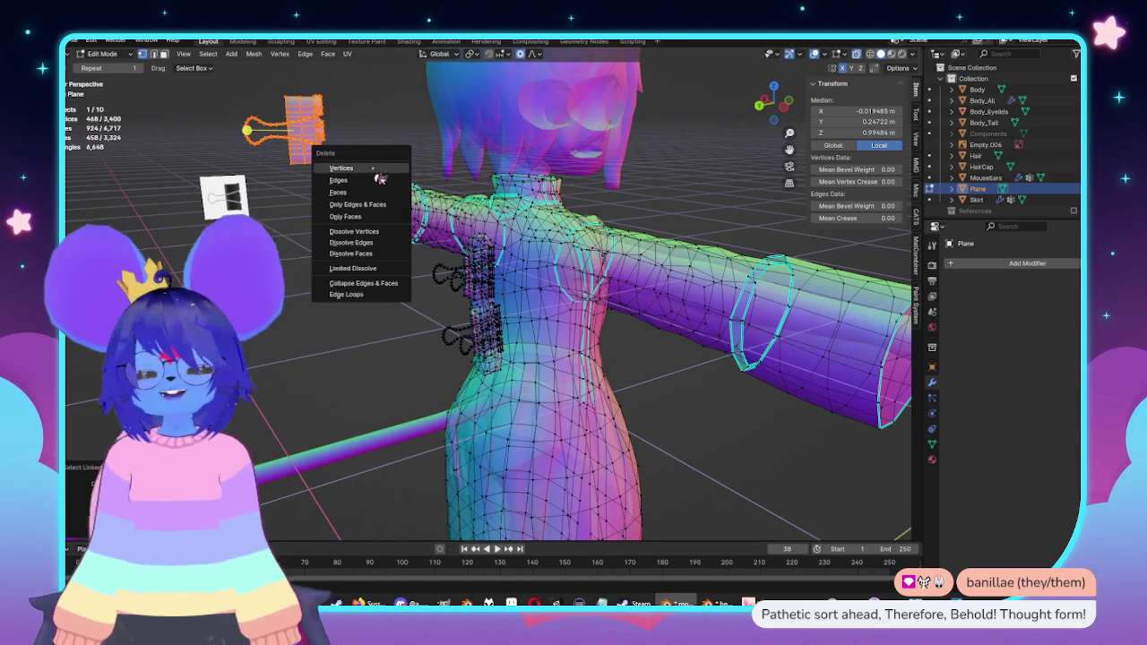
{"action": "left_click", "coordinate": [374, 170]}
{"action": "key", "text": "KP_1"}
{"action": "scroll", "coordinate": [561, 316], "scroll_direction": "up", "scroll_amount": 3}
{"action": "middle_click_drag", "start_coordinate": [561, 317], "coordinate": [494, 370]}
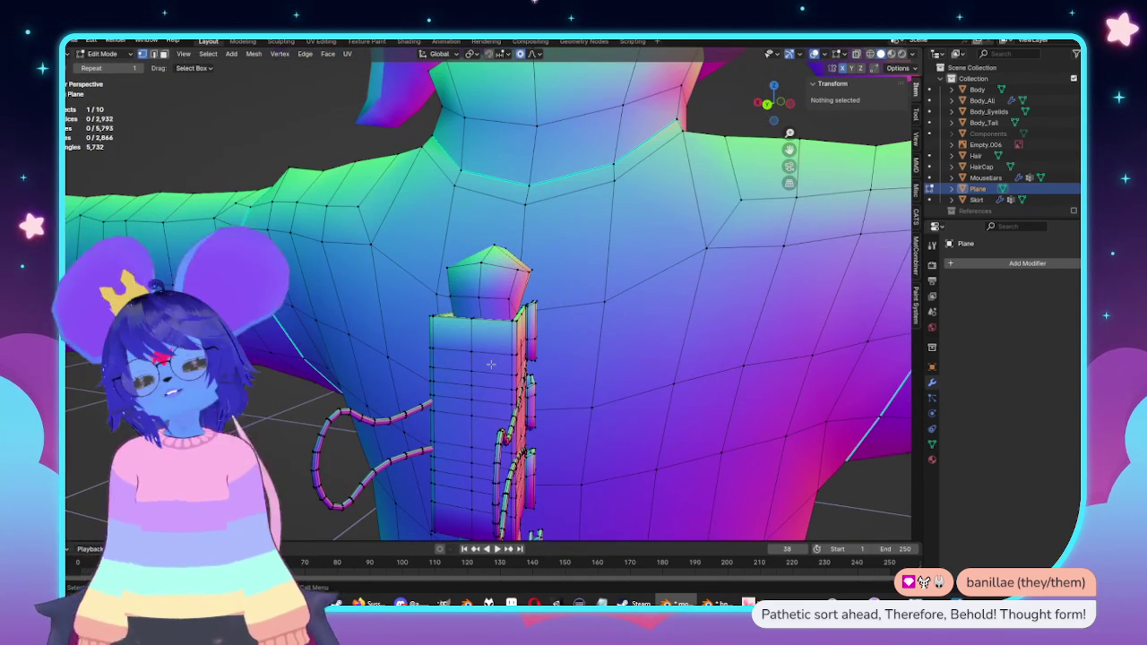
Step: Select a vertical edge loop on the upper clip block and check it from the side and front views
{"action": "left_click", "coordinate": [472, 359], "text": "alt"}
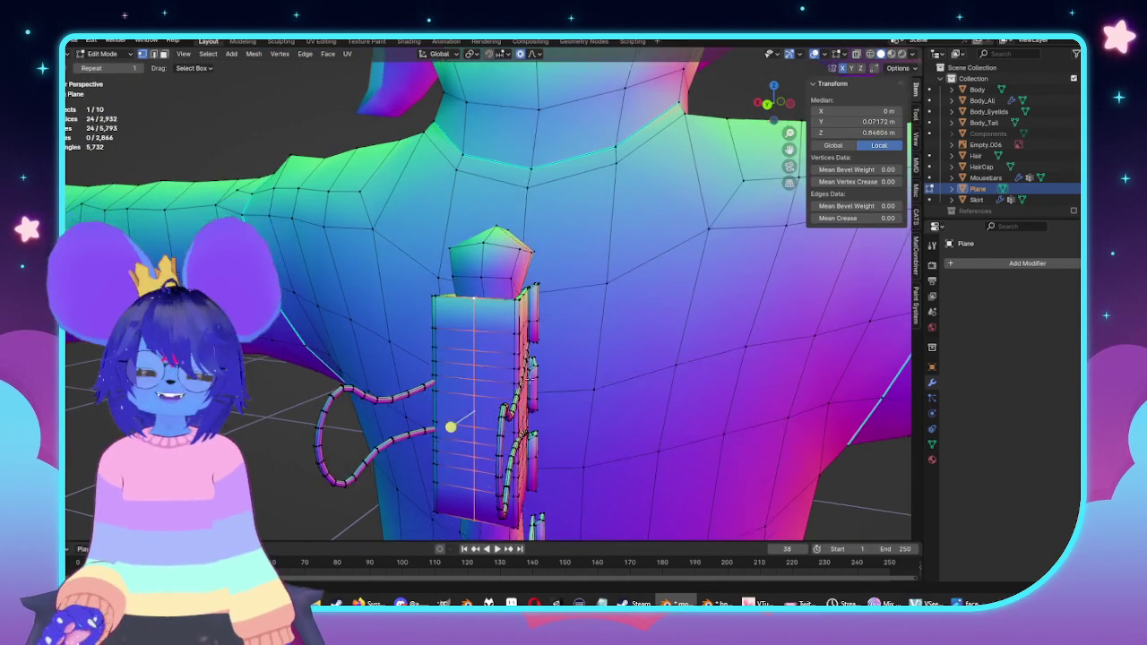
{"action": "middle_click_drag", "start_coordinate": [472, 358], "coordinate": [609, 331]}
{"action": "key", "text": "KP_3"}
{"action": "key", "text": "KP_1"}
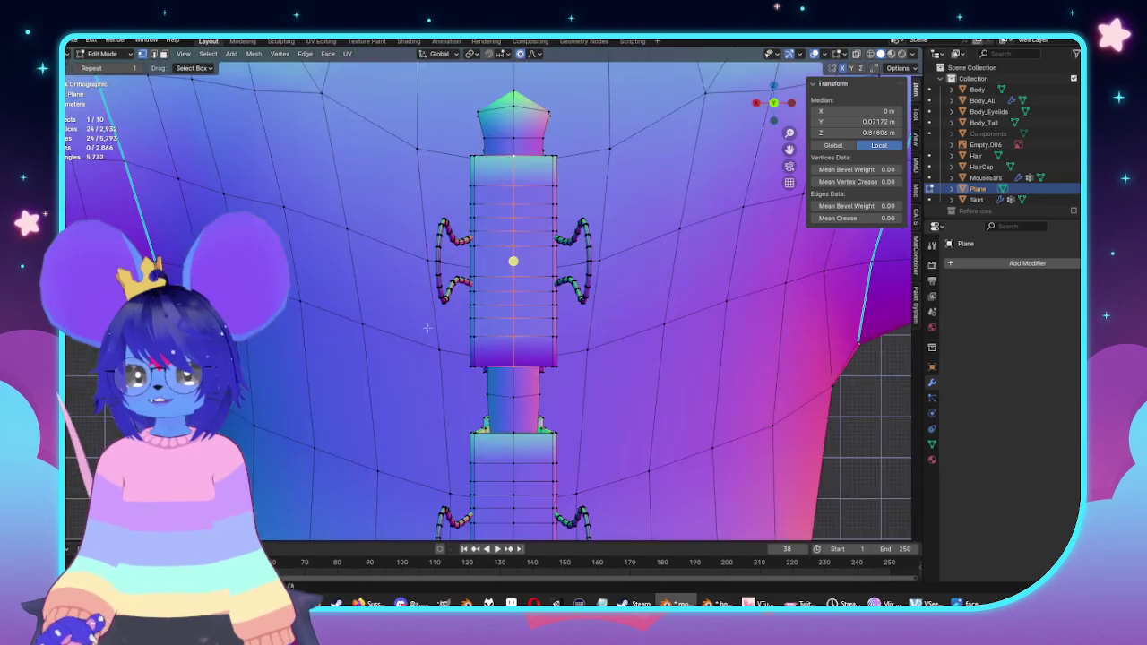
{"action": "key", "text": "KP_3"}
{"action": "scroll", "coordinate": [608, 331], "scroll_direction": "up", "scroll_amount": 1}
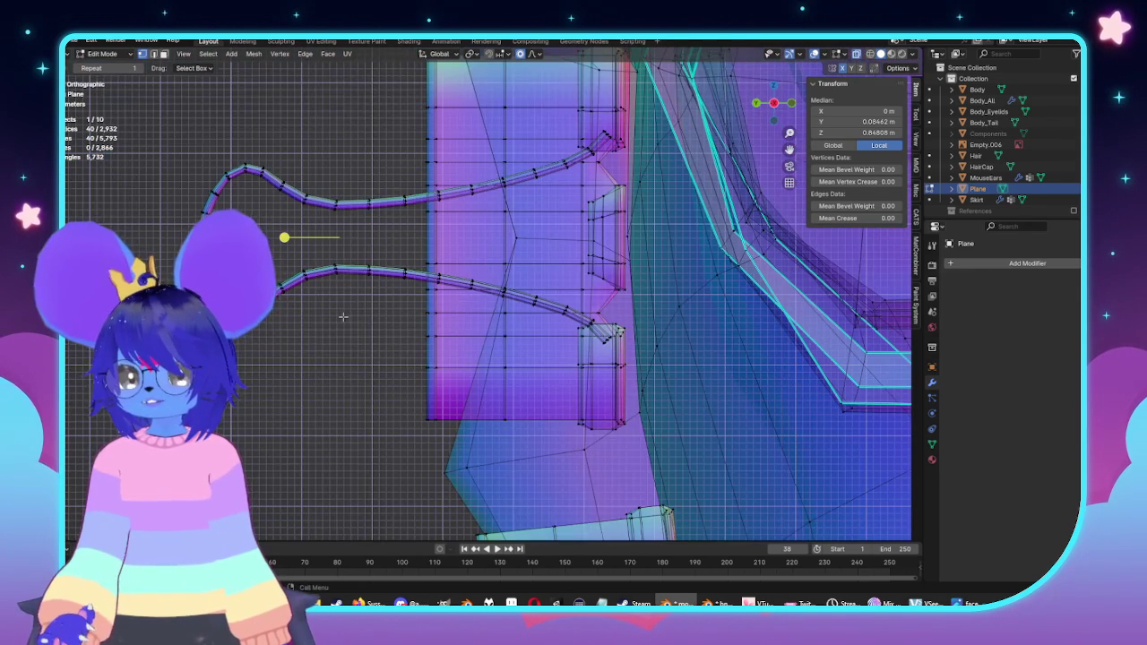
{"action": "middle_click_drag", "start_coordinate": [343, 316], "coordinate": [377, 279]}
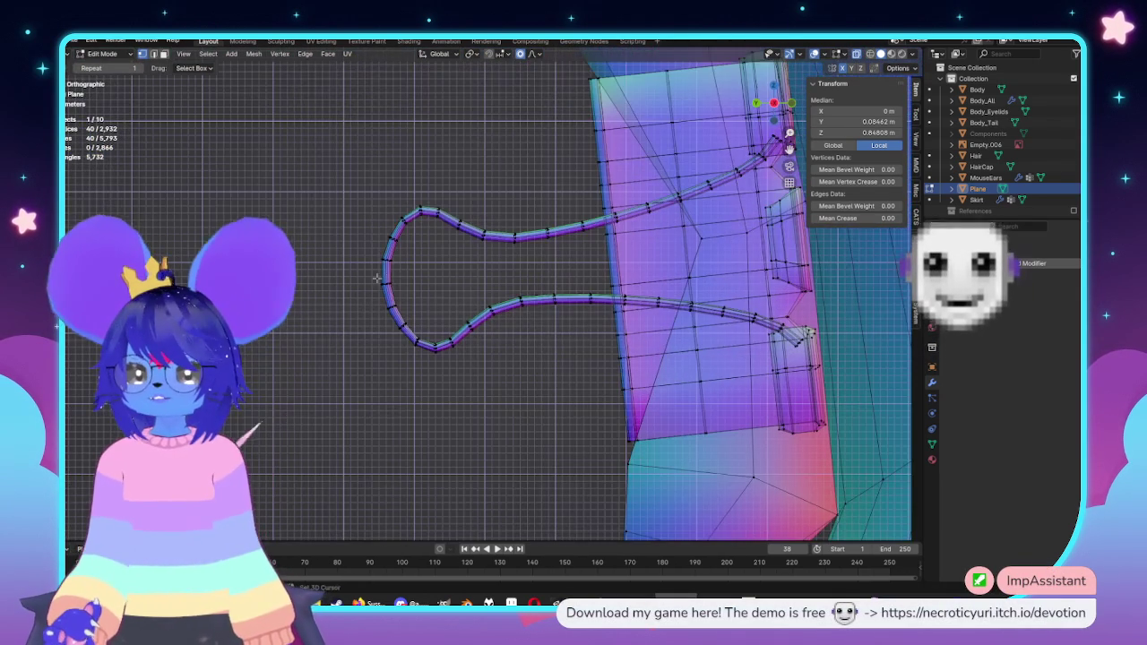
Step: Add two more loops on the block to the selection, inspecting them with X-ray on
{"action": "left_click", "coordinate": [378, 279], "text": "alt+shift"}
{"action": "middle_click_drag", "start_coordinate": [377, 279], "coordinate": [579, 233]}
{"action": "left_click", "coordinate": [579, 232], "text": "alt+shift"}
{"action": "key", "text": "alt+z"}
{"action": "mouse_move", "coordinate": [579, 232]}
{"action": "middle_mouse_down"}
{"action": "mouse_move", "coordinate": [502, 269]}
{"action": "mouse_move", "coordinate": [534, 311]}
{"action": "mouse_move", "coordinate": [643, 295]}
{"action": "mouse_move", "coordinate": [430, 255]}
{"action": "middle_mouse_up"}
{"action": "key", "text": "alt+z"}
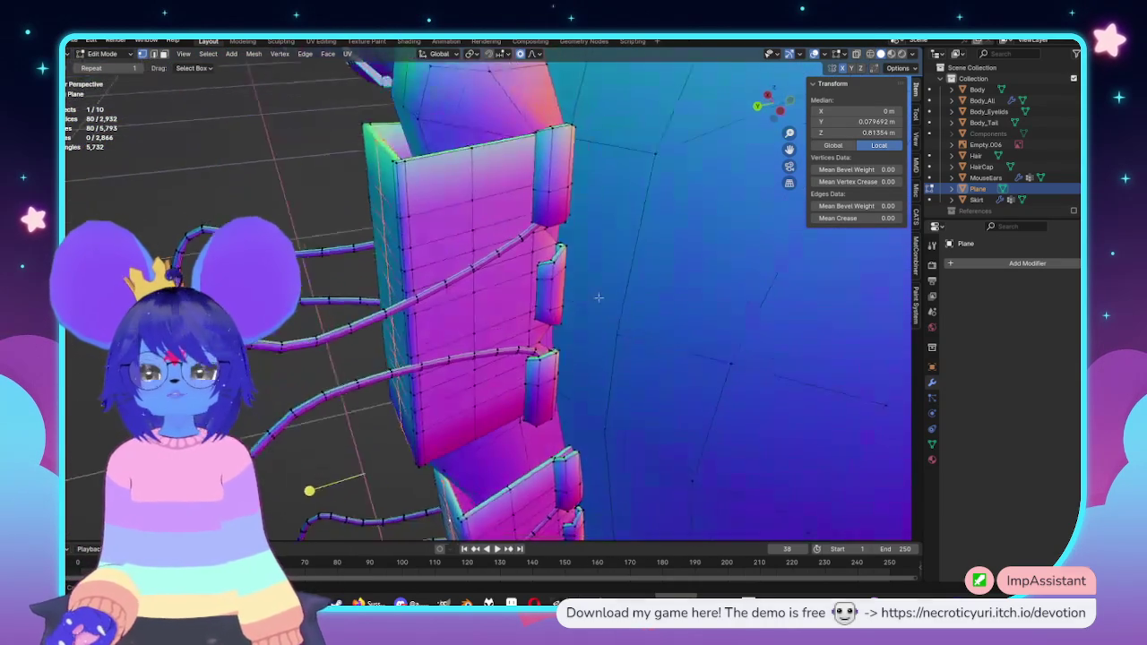
Step: Clear the selection and pick a single edge loop on the upper clip block instead
{"action": "left_click", "coordinate": [262, 190]}
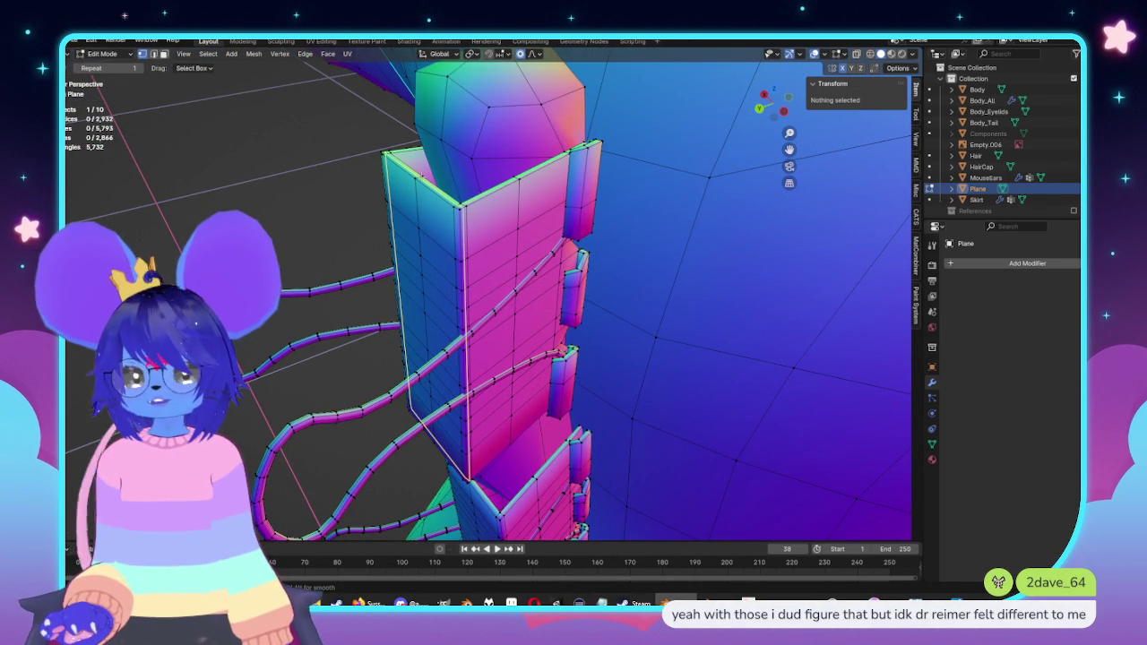
{"action": "middle_click_drag", "start_coordinate": [430, 255], "coordinate": [385, 252]}
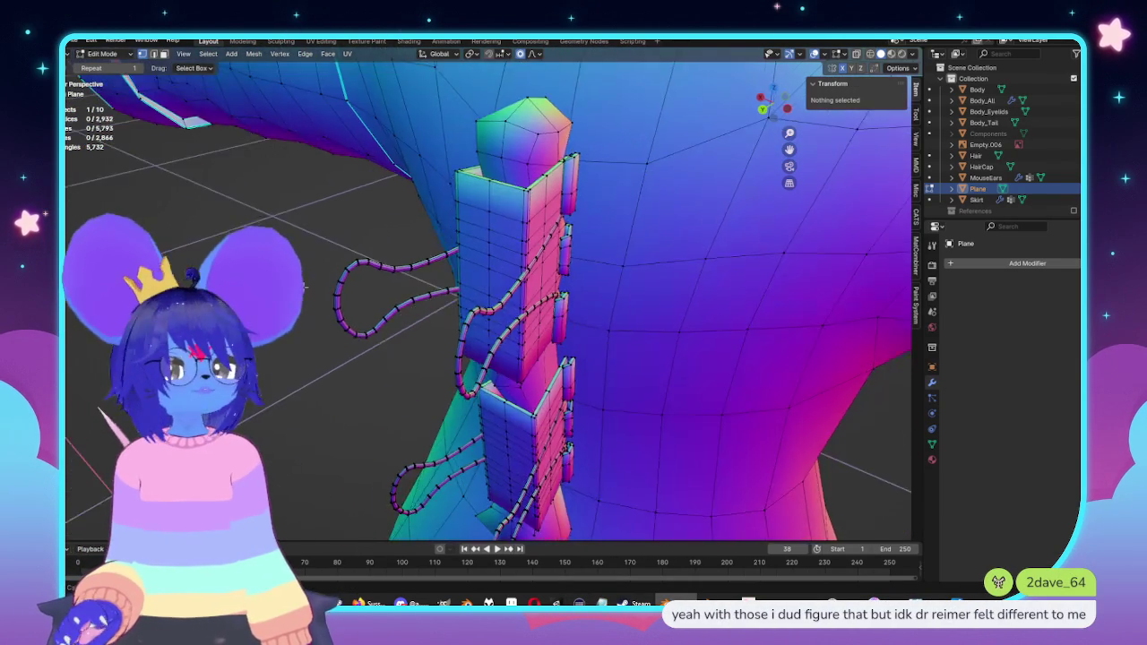
{"action": "left_click", "coordinate": [492, 169], "text": "alt"}
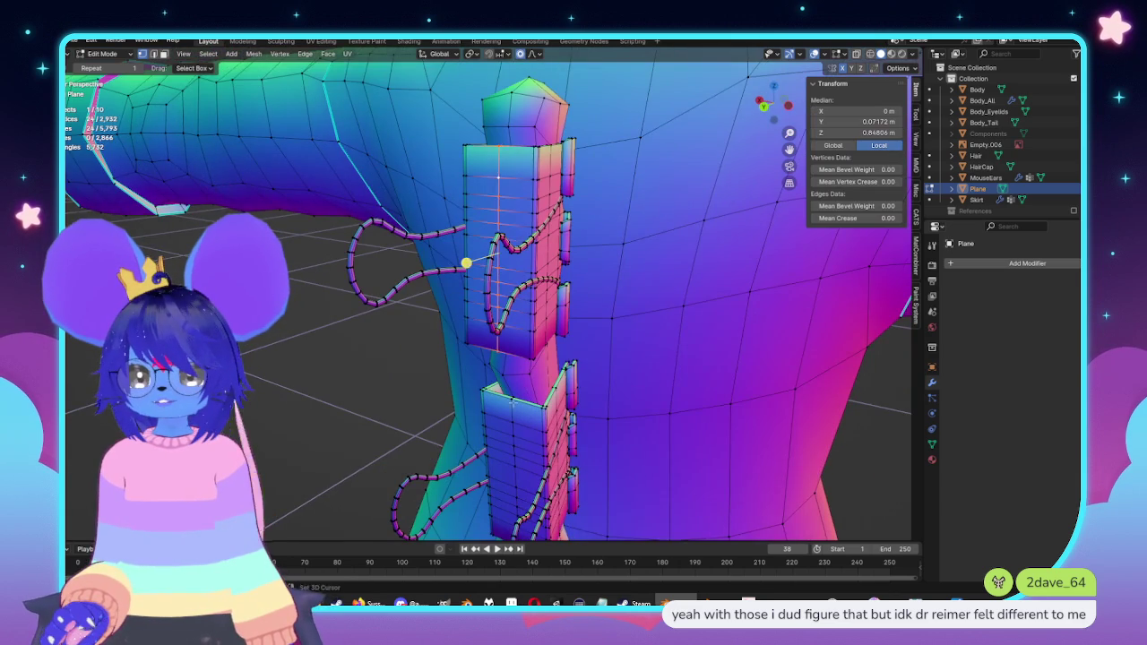
{"action": "middle_click_drag", "start_coordinate": [492, 169], "coordinate": [497, 285]}
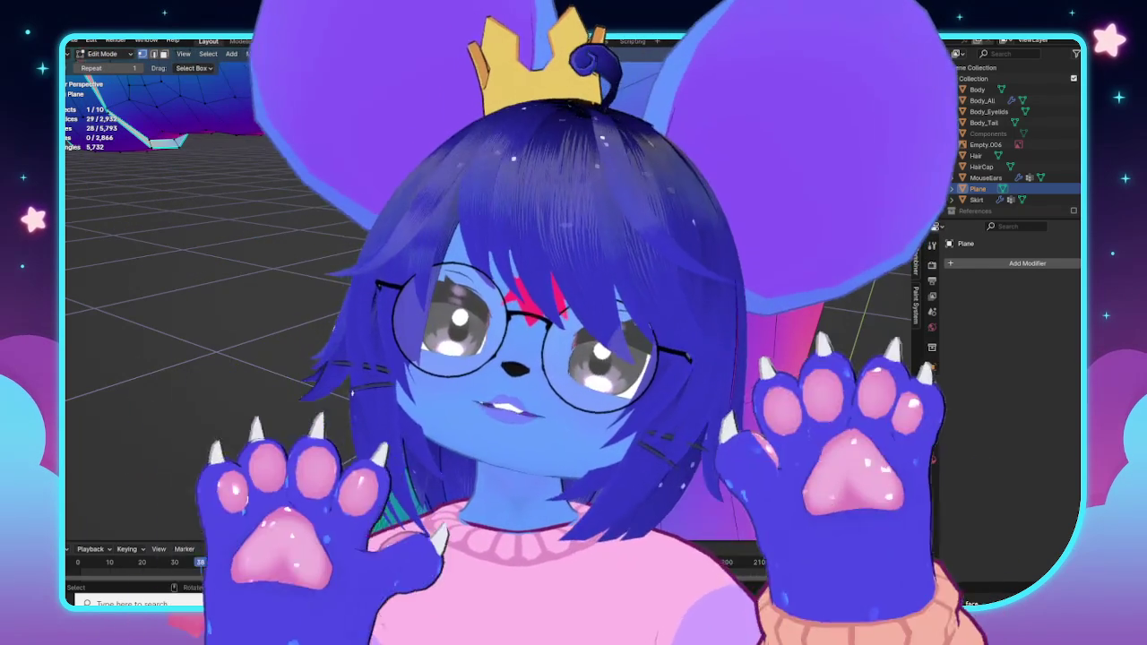
{"action": "key", "text": "n"}
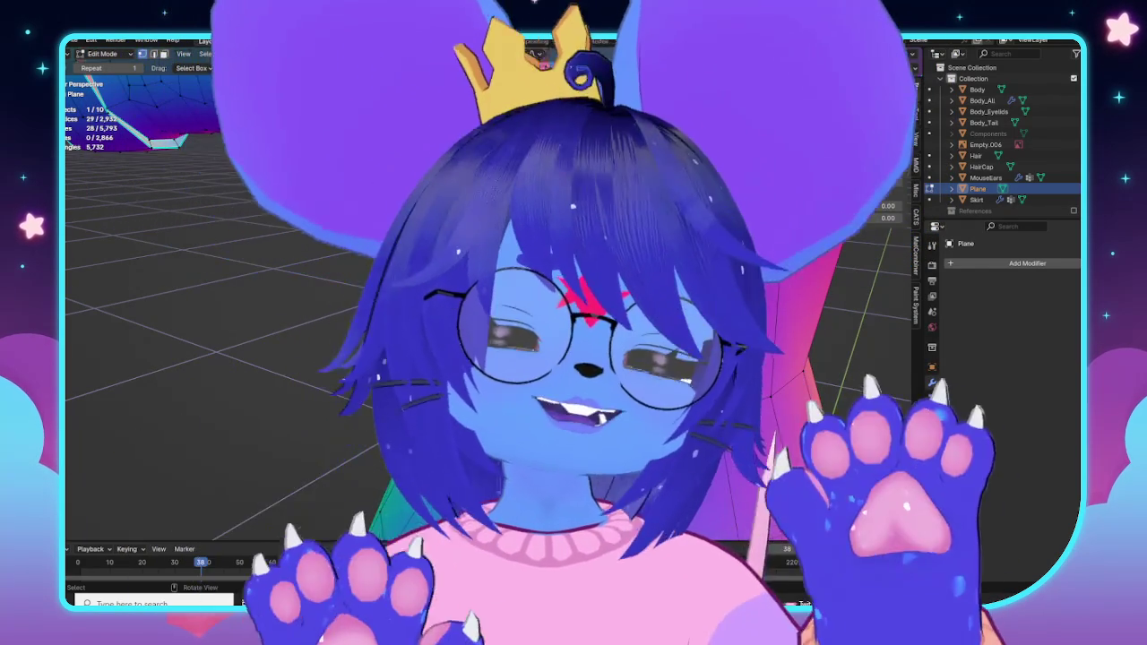
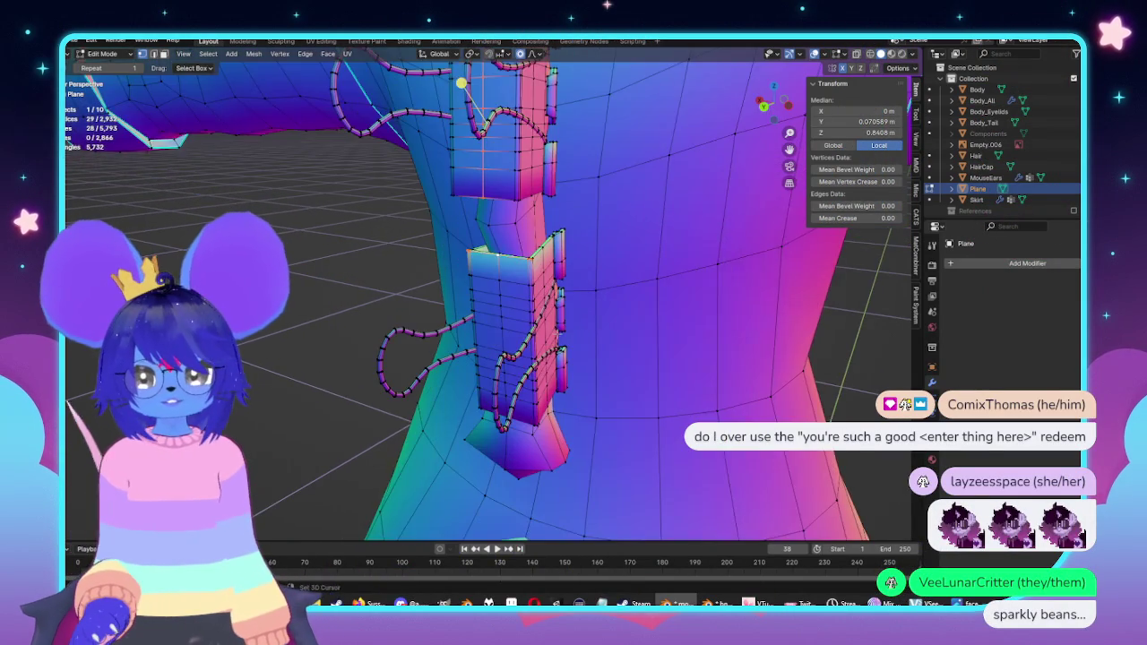
Step: Clear the mesh selection and zoom in close on the binder-clip strips
{"action": "middle_click_drag", "start_coordinate": [717, 349], "coordinate": [856, 351]}
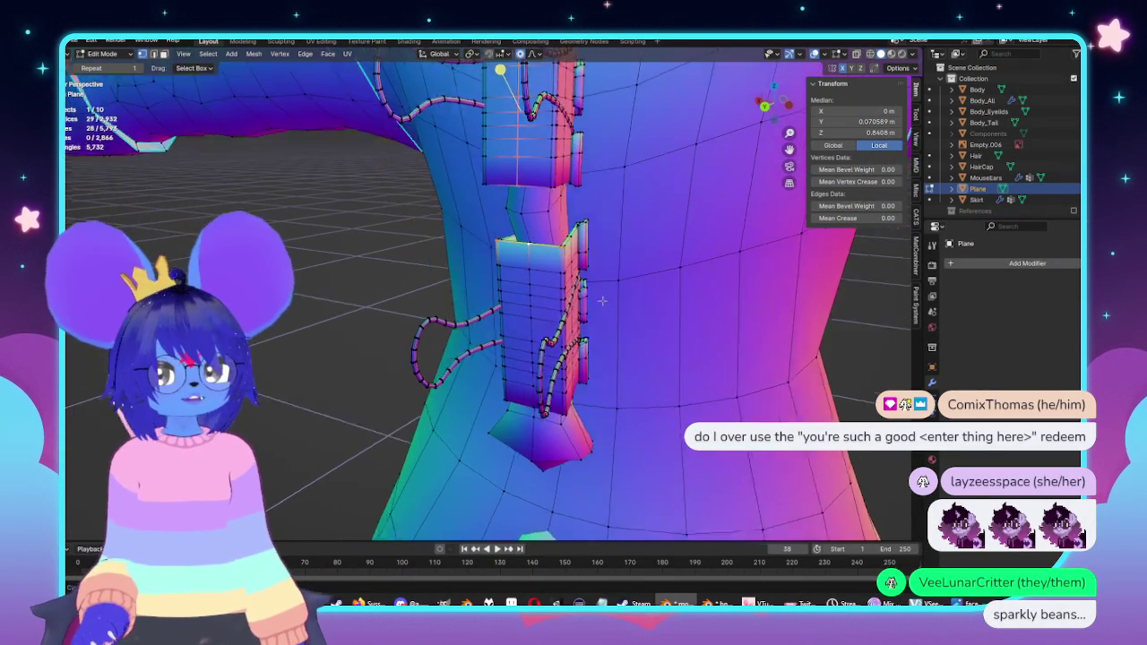
{"action": "left_click", "coordinate": [856, 351]}
{"action": "middle_click_drag", "start_coordinate": [595, 330], "coordinate": [548, 290]}
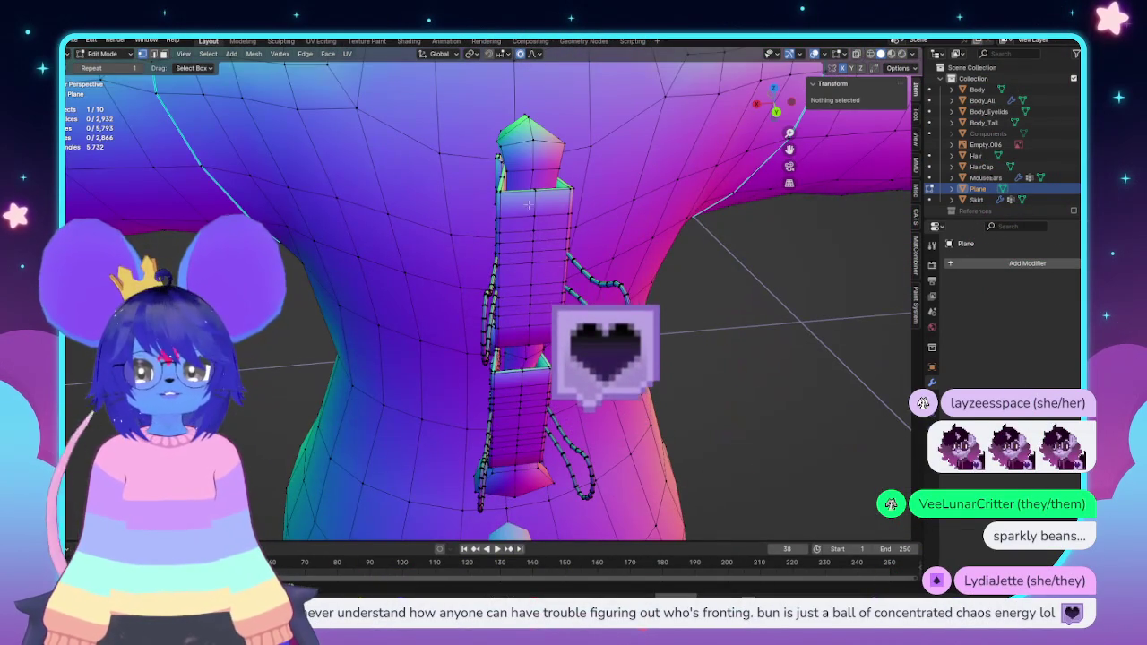
{"action": "left_click", "coordinate": [543, 302], "text": "alt"}
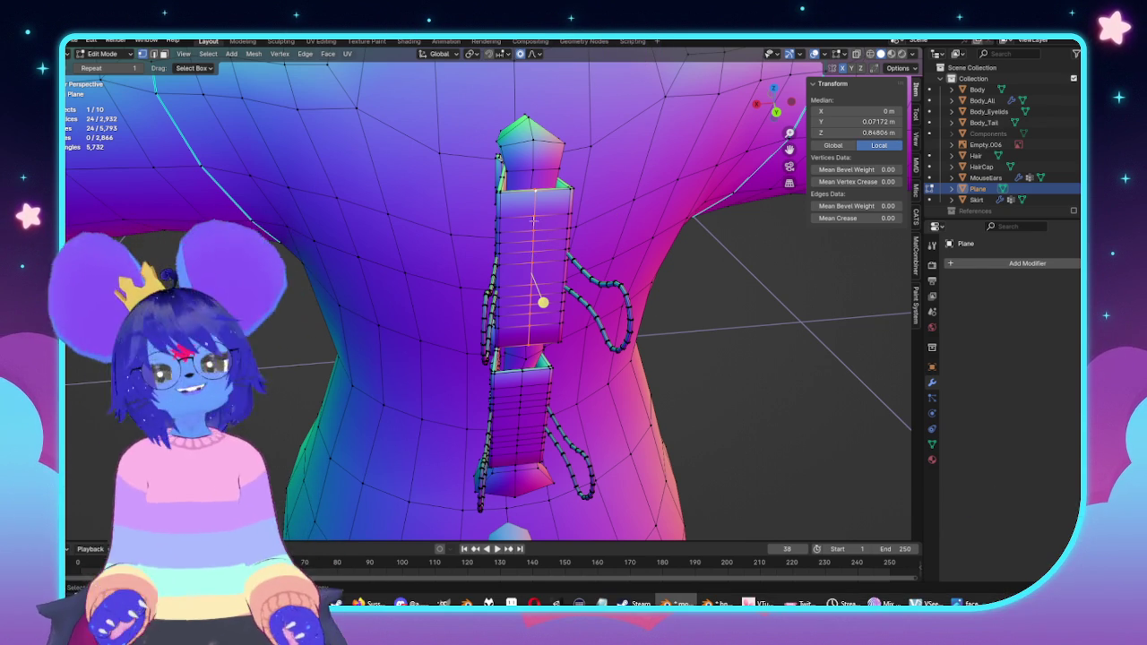
{"action": "middle_click_drag", "start_coordinate": [534, 220], "coordinate": [598, 229]}
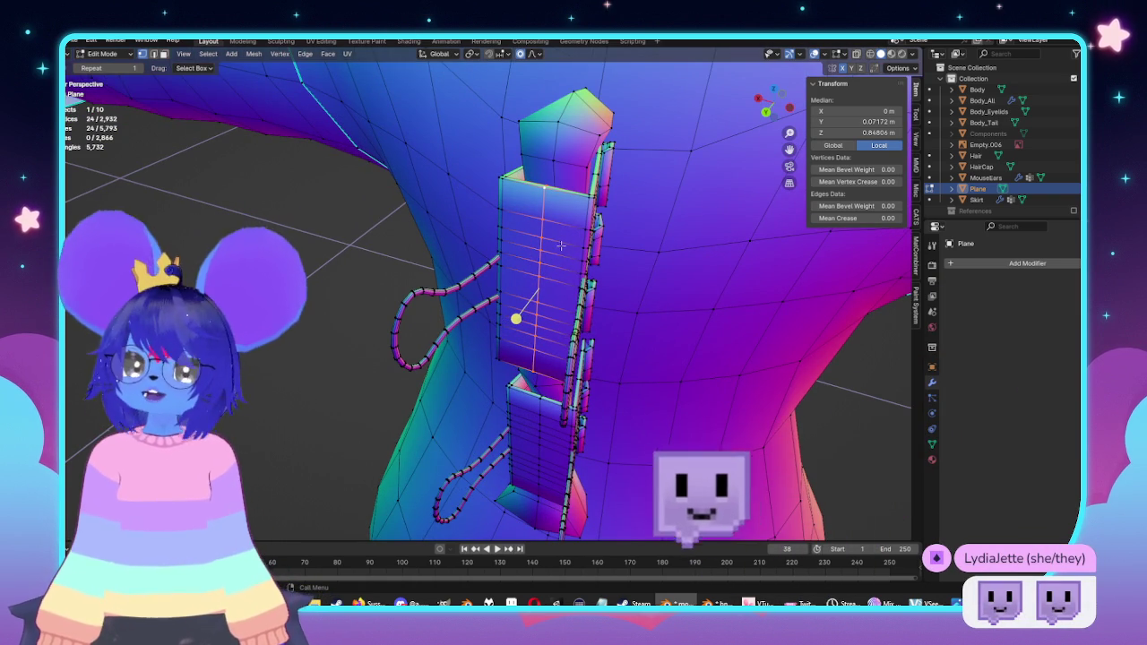
{"action": "key", "text": "l"}
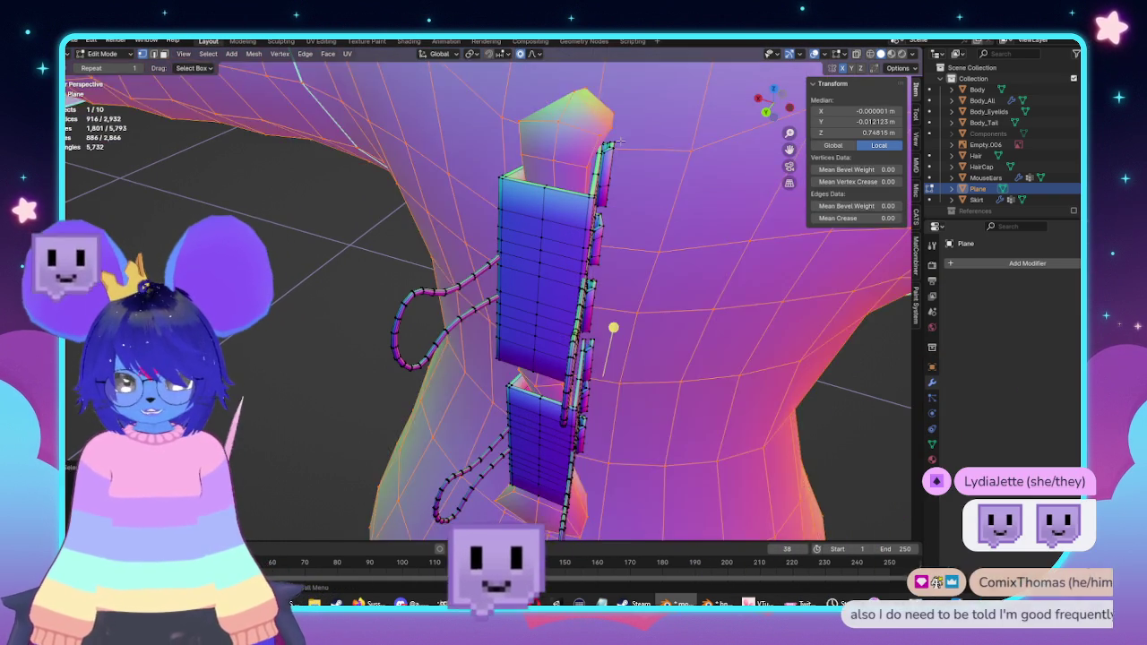
{"action": "key", "text": "alt+a"}
{"action": "scroll", "coordinate": [618, 141], "scroll_direction": "up", "scroll_amount": 5}
{"action": "mouse_move", "coordinate": [618, 142]}
{"action": "middle_mouse_down"}
{"action": "mouse_move", "coordinate": [610, 184]}
{"action": "mouse_move", "coordinate": [535, 244]}
{"action": "middle_mouse_up"}
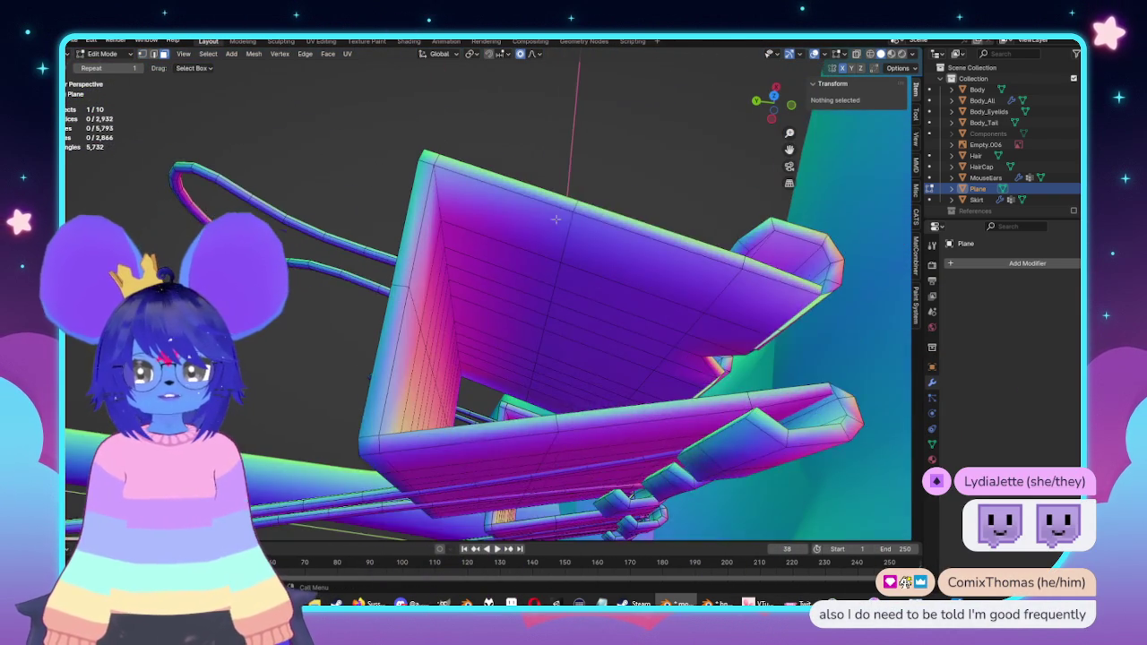
Step: Alt-select the vertical inner face loops running through the clip
{"action": "left_click", "coordinate": [553, 344], "text": "alt"}
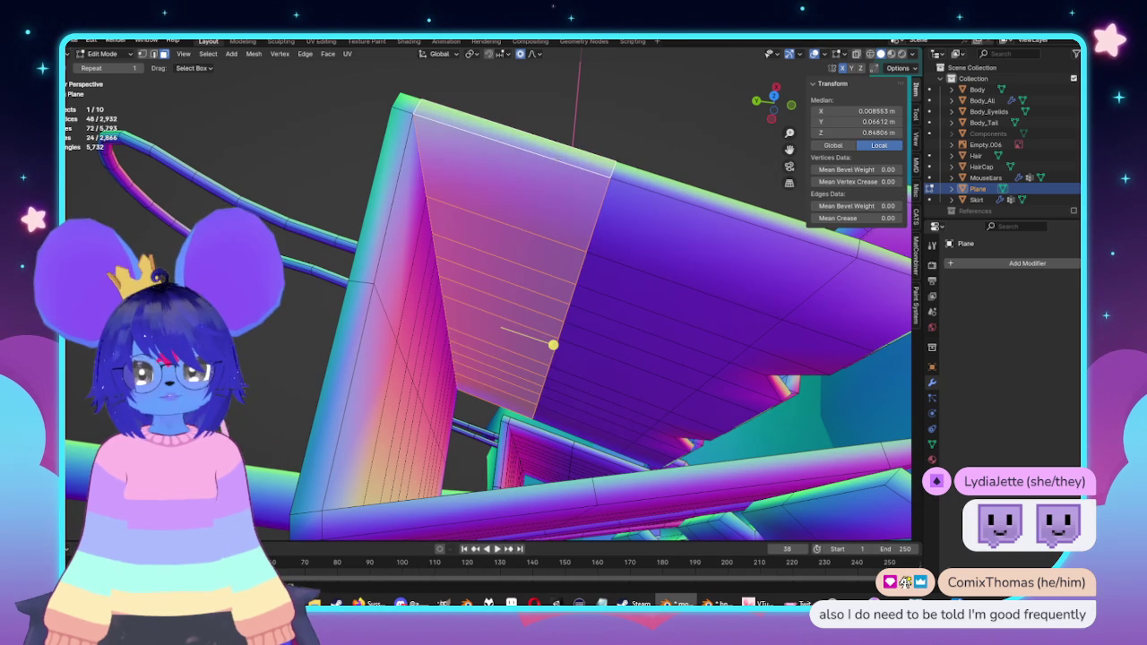
{"action": "left_click", "coordinate": [660, 193], "text": "alt+shift"}
{"action": "middle_click_drag", "start_coordinate": [659, 194], "coordinate": [749, 225]}
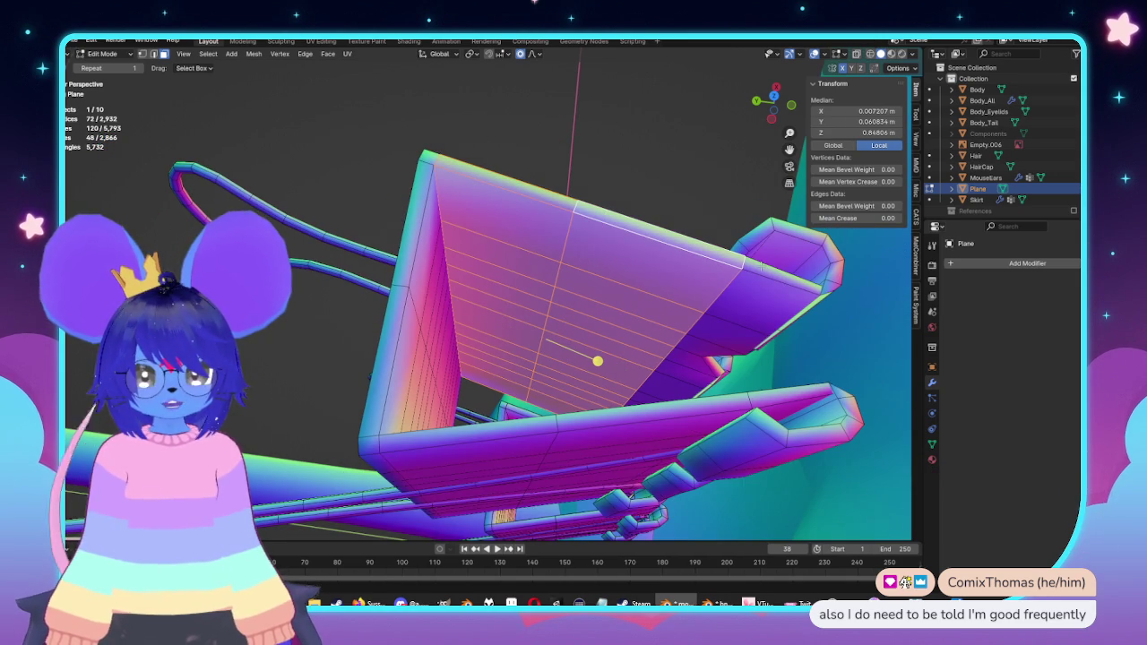
{"action": "left_click", "coordinate": [761, 281], "text": "alt+shift"}
{"action": "mouse_move", "coordinate": [761, 281]}
{"action": "middle_mouse_down"}
{"action": "mouse_move", "coordinate": [519, 428]}
{"action": "mouse_move", "coordinate": [715, 349]}
{"action": "middle_mouse_up"}
{"action": "left_click", "coordinate": [664, 268], "text": "alt+shift"}
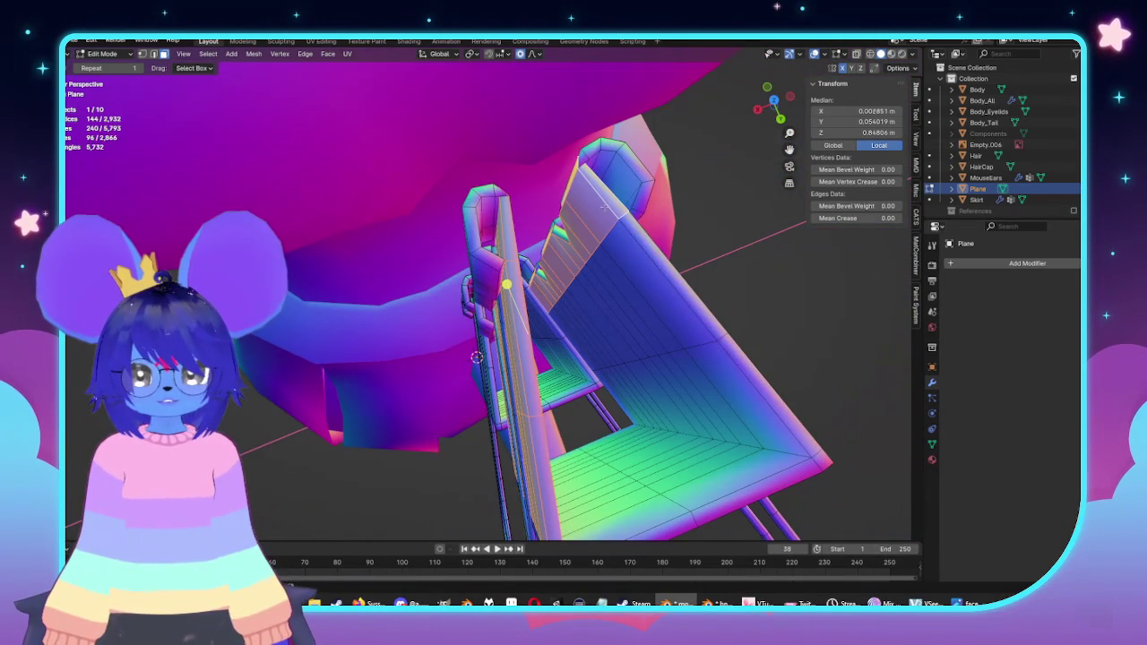
{"action": "left_click", "coordinate": [668, 270], "text": "alt+shift"}
{"action": "left_click", "coordinate": [708, 340], "text": "alt+shift"}
{"action": "middle_click_drag", "start_coordinate": [707, 340], "coordinate": [722, 353]}
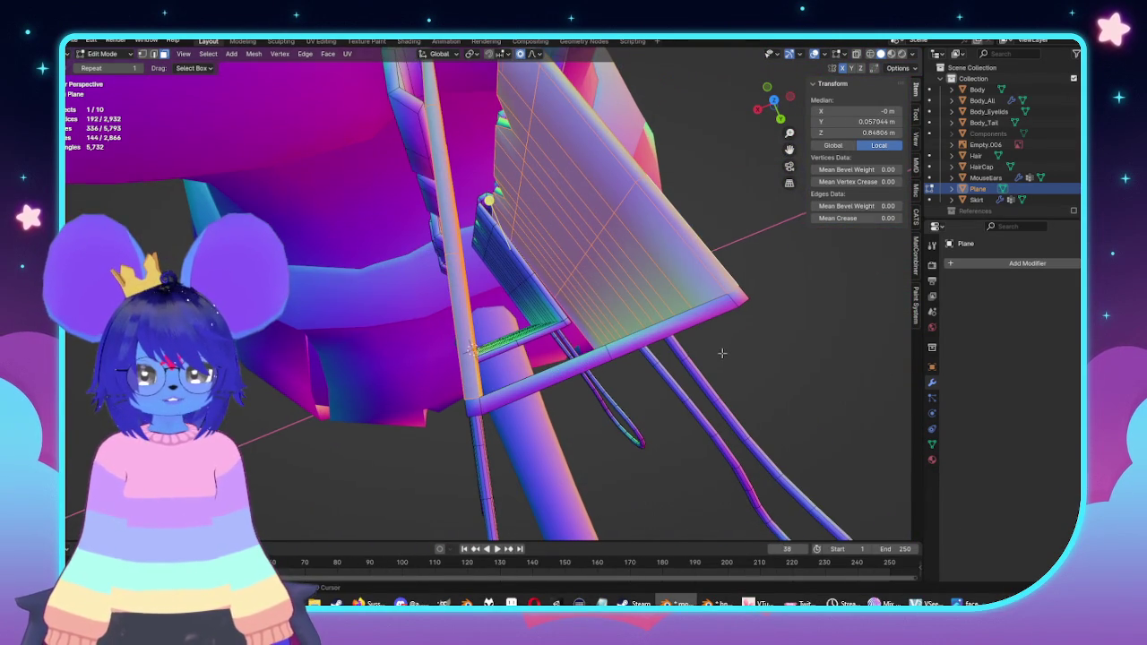
{"action": "left_click", "coordinate": [627, 359], "text": "alt+shift"}
{"action": "mouse_move", "coordinate": [628, 358]}
{"action": "middle_mouse_down"}
{"action": "mouse_move", "coordinate": [656, 283]}
{"action": "mouse_move", "coordinate": [596, 270]}
{"action": "mouse_move", "coordinate": [491, 357]}
{"action": "middle_mouse_up"}
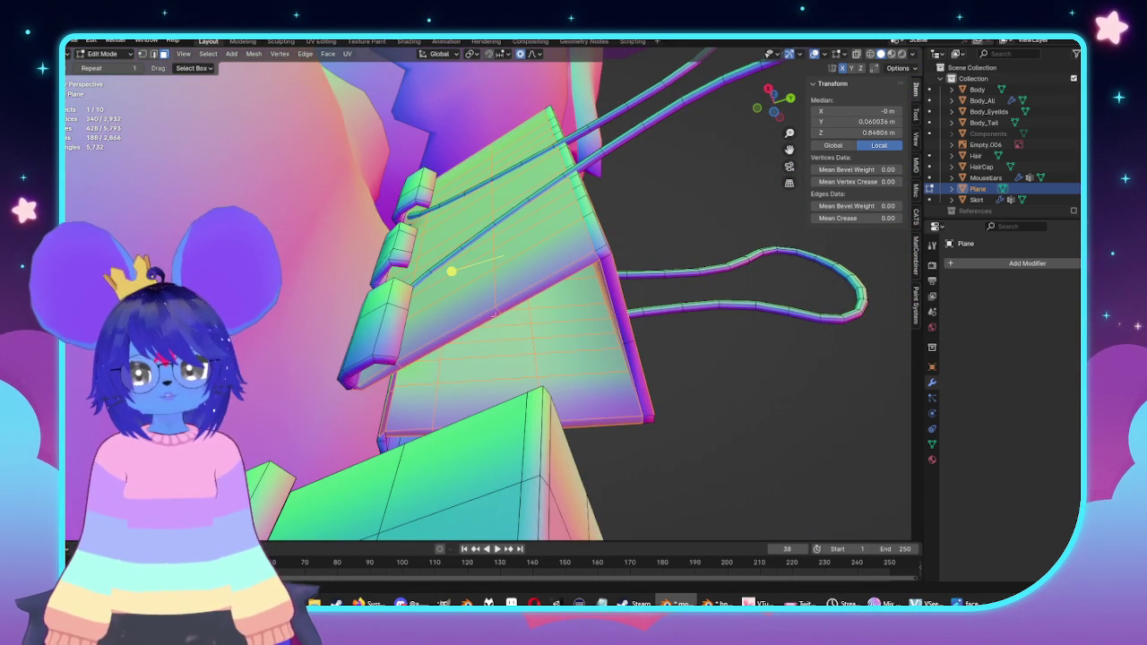
{"action": "mouse_move", "coordinate": [494, 311]}
{"action": "middle_mouse_down"}
{"action": "mouse_move", "coordinate": [573, 356]}
{"action": "mouse_move", "coordinate": [600, 306]}
{"action": "mouse_move", "coordinate": [630, 290]}
{"action": "middle_mouse_up"}
Step: Deselect the faces to keep using X-ray and circle select, then delete the inner faces
{"action": "mouse_move", "coordinate": [576, 260]}
{"action": "middle_mouse_down"}
{"action": "mouse_move", "coordinate": [550, 313]}
{"action": "mouse_move", "coordinate": [563, 432]}
{"action": "middle_mouse_up"}
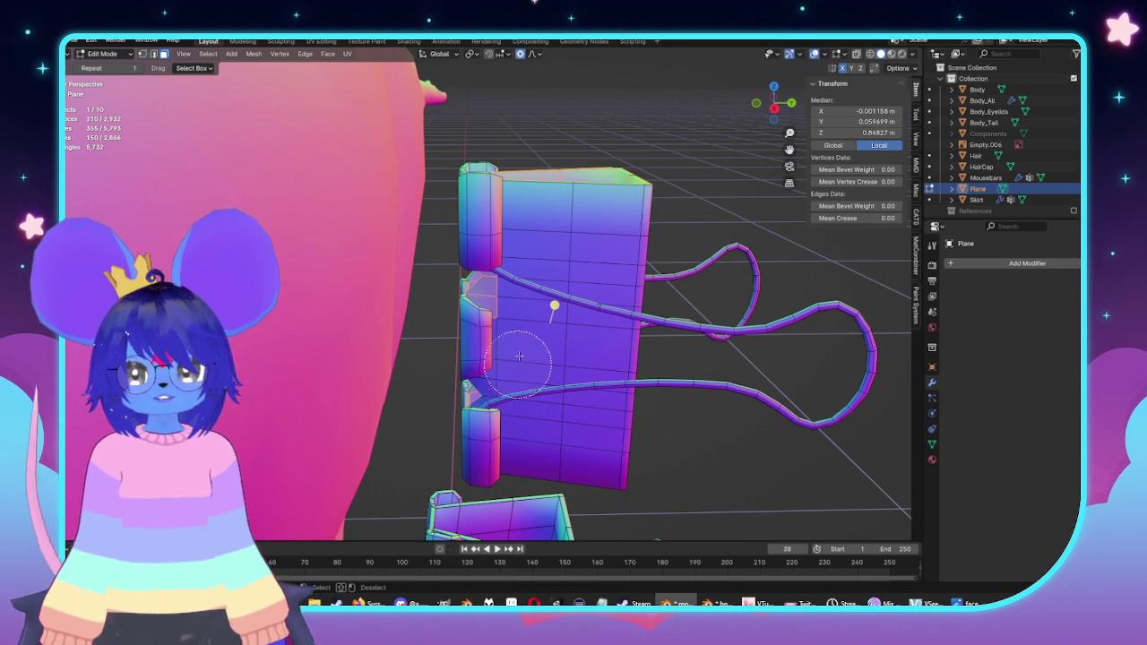
{"action": "key", "text": "alt+z"}
{"action": "mouse_move", "coordinate": [524, 227]}
{"action": "middle_mouse_down"}
{"action": "mouse_move", "coordinate": [489, 269]}
{"action": "mouse_move", "coordinate": [458, 209]}
{"action": "mouse_move", "coordinate": [490, 197]}
{"action": "middle_mouse_up"}
{"action": "key", "text": "alt+z"}
{"action": "key", "text": "c"}
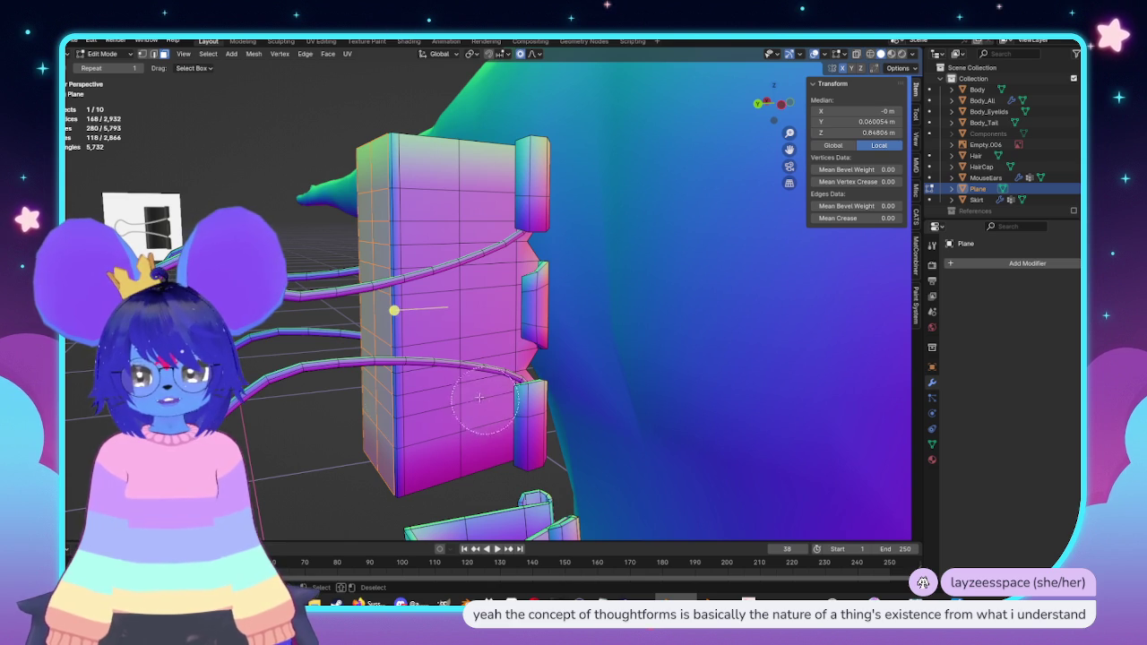
{"action": "key", "text": "Escape"}
{"action": "key", "text": "alt+z"}
{"action": "mouse_move", "coordinate": [374, 465]}
{"action": "middle_mouse_down"}
{"action": "mouse_move", "coordinate": [439, 421]}
{"action": "mouse_move", "coordinate": [463, 276]}
{"action": "mouse_move", "coordinate": [511, 278]}
{"action": "mouse_move", "coordinate": [630, 230]}
{"action": "mouse_move", "coordinate": [700, 227]}
{"action": "mouse_move", "coordinate": [630, 189]}
{"action": "mouse_move", "coordinate": [717, 200]}
{"action": "mouse_move", "coordinate": [635, 197]}
{"action": "mouse_move", "coordinate": [656, 292]}
{"action": "mouse_move", "coordinate": [502, 322]}
{"action": "middle_mouse_up"}
{"action": "left_click", "coordinate": [445, 301]}
Step: Check the trimmed clip in Object Mode, then select a vertex on a wire handle
{"action": "key", "text": "Tab"}
{"action": "scroll", "coordinate": [372, 343], "scroll_direction": "up", "scroll_amount": 4}
{"action": "key", "text": "Tab"}
{"action": "middle_click_drag", "start_coordinate": [343, 293], "coordinate": [412, 316]}
{"action": "left_click", "coordinate": [583, 376]}
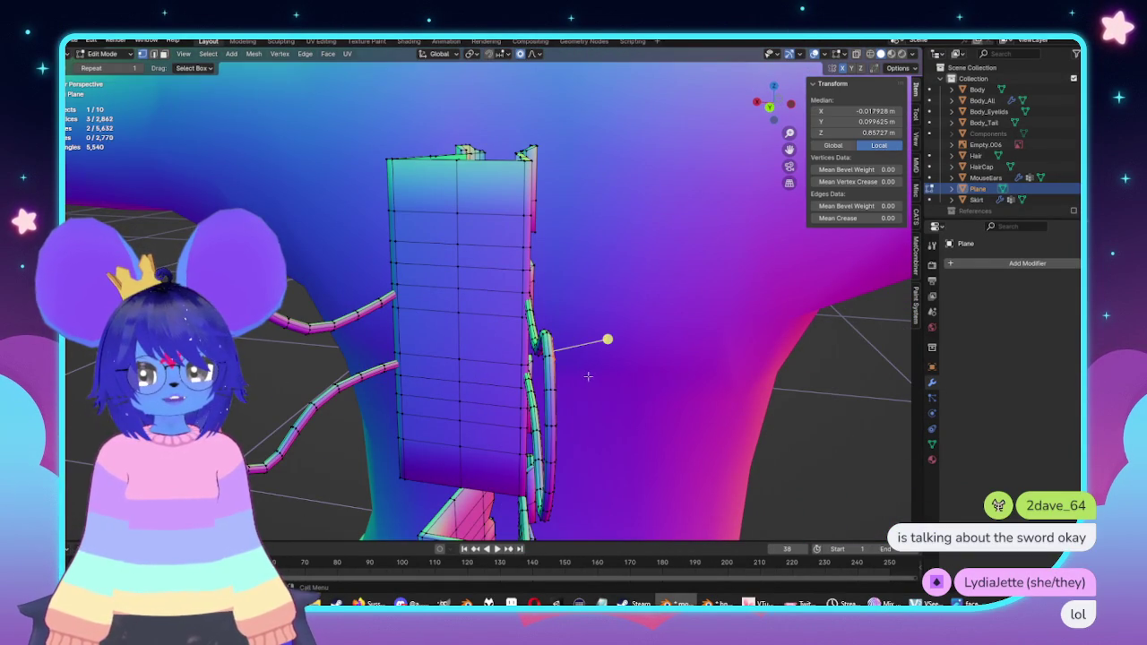
Step: Select the whole wire-handle strand and nudge it slightly along X
{"action": "key", "text": "ctrl+l"}
{"action": "middle_click_drag", "start_coordinate": [696, 390], "coordinate": [647, 401]}
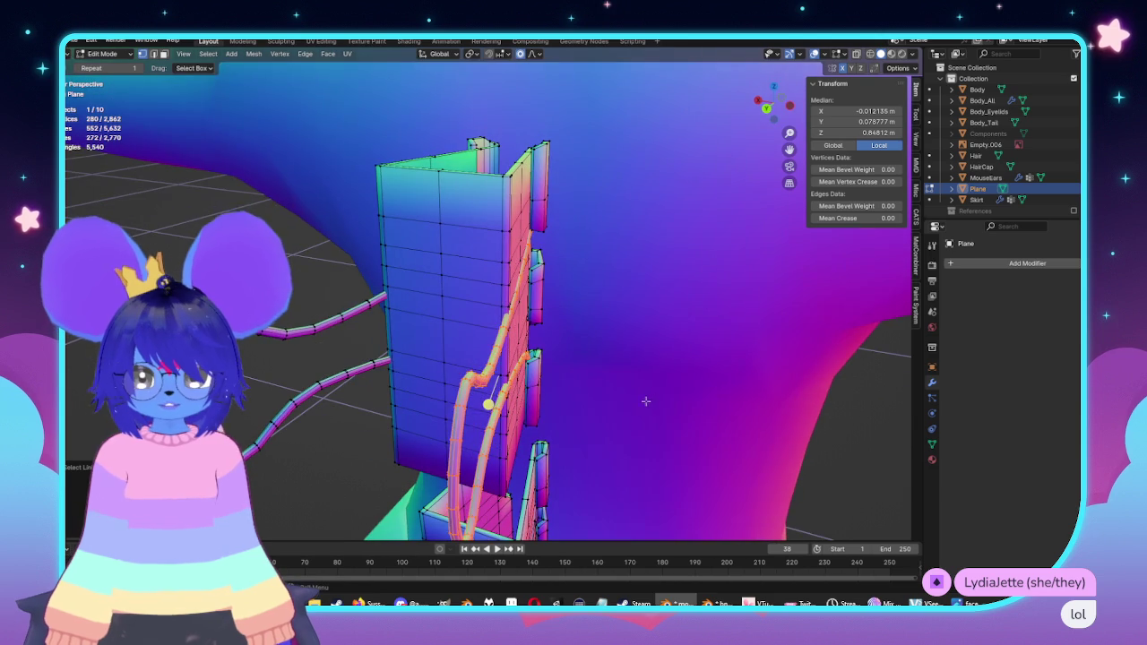
{"action": "key", "text": "g"}
{"action": "key", "text": "x"}
{"action": "left_click", "coordinate": [655, 404]}
{"action": "key", "text": "Tab"}
{"action": "mouse_move", "coordinate": [655, 404]}
{"action": "middle_mouse_down"}
{"action": "mouse_move", "coordinate": [658, 435]}
{"action": "mouse_move", "coordinate": [666, 427]}
{"action": "mouse_move", "coordinate": [640, 361]}
{"action": "mouse_move", "coordinate": [603, 359]}
{"action": "mouse_move", "coordinate": [616, 376]}
{"action": "mouse_move", "coordinate": [568, 272]}
{"action": "mouse_move", "coordinate": [529, 325]}
{"action": "mouse_move", "coordinate": [572, 310]}
{"action": "middle_mouse_up"}
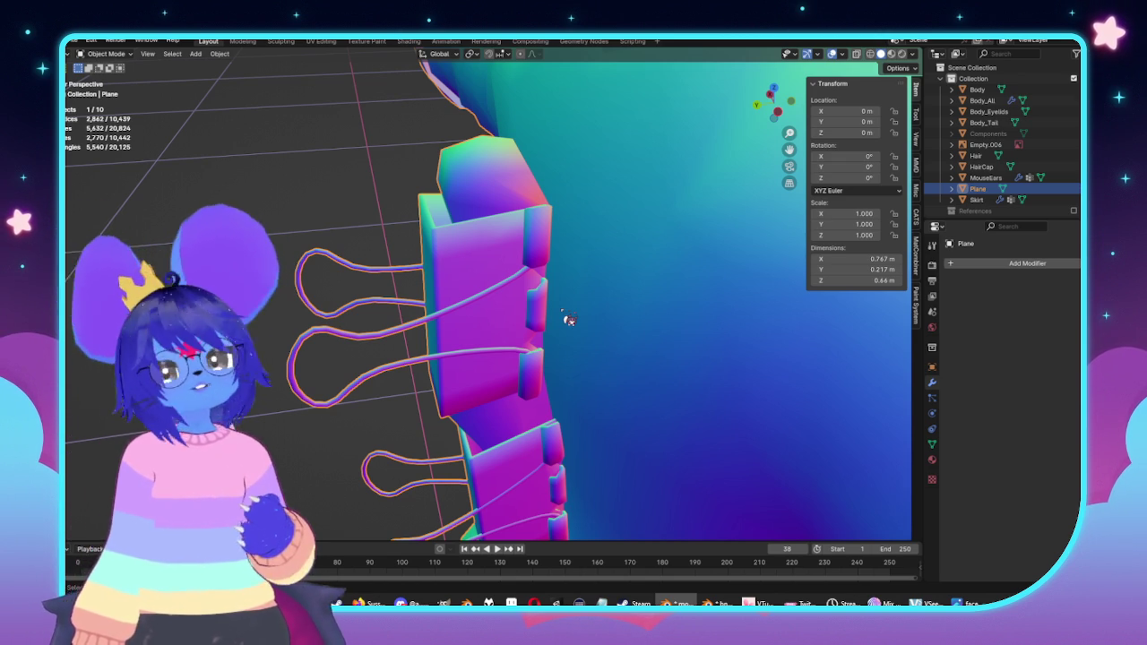
Step: Back in Edit Mode, clear the selection and select a linked clip piece
{"action": "mouse_move", "coordinate": [513, 336]}
{"action": "middle_mouse_down"}
{"action": "mouse_move", "coordinate": [504, 257]}
{"action": "mouse_move", "coordinate": [583, 340]}
{"action": "mouse_move", "coordinate": [696, 315]}
{"action": "middle_mouse_up"}
{"action": "key", "text": "Tab"}
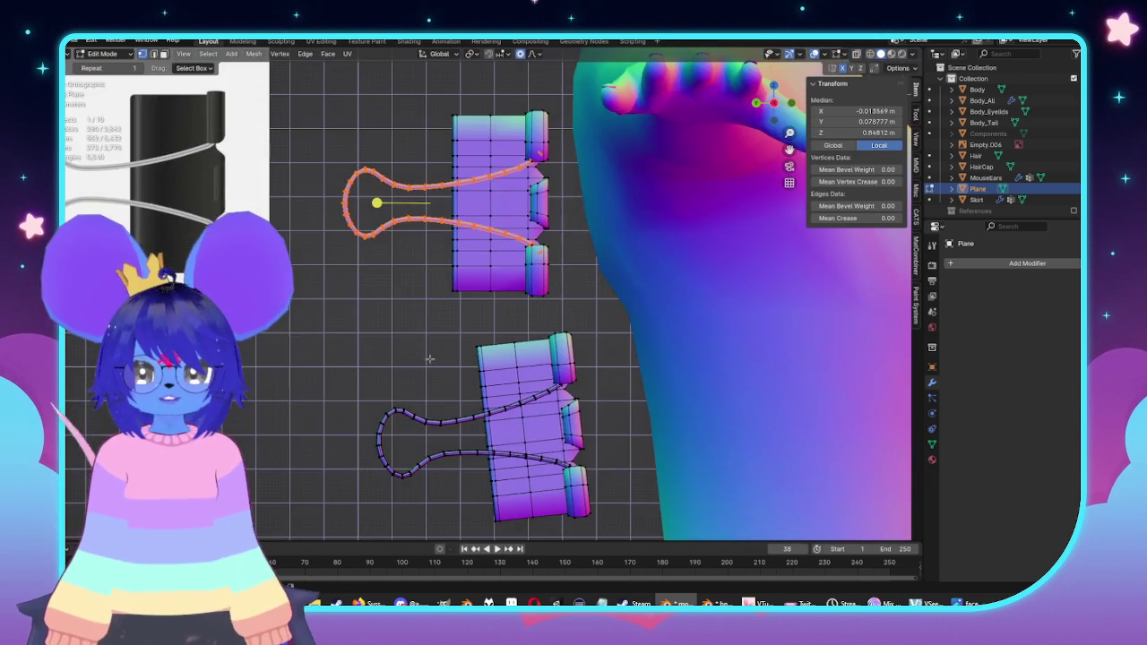
{"action": "mouse_move", "coordinate": [533, 164]}
{"action": "middle_mouse_down"}
{"action": "mouse_move", "coordinate": [616, 336]}
{"action": "mouse_move", "coordinate": [518, 380]}
{"action": "mouse_move", "coordinate": [493, 370]}
{"action": "middle_mouse_up"}
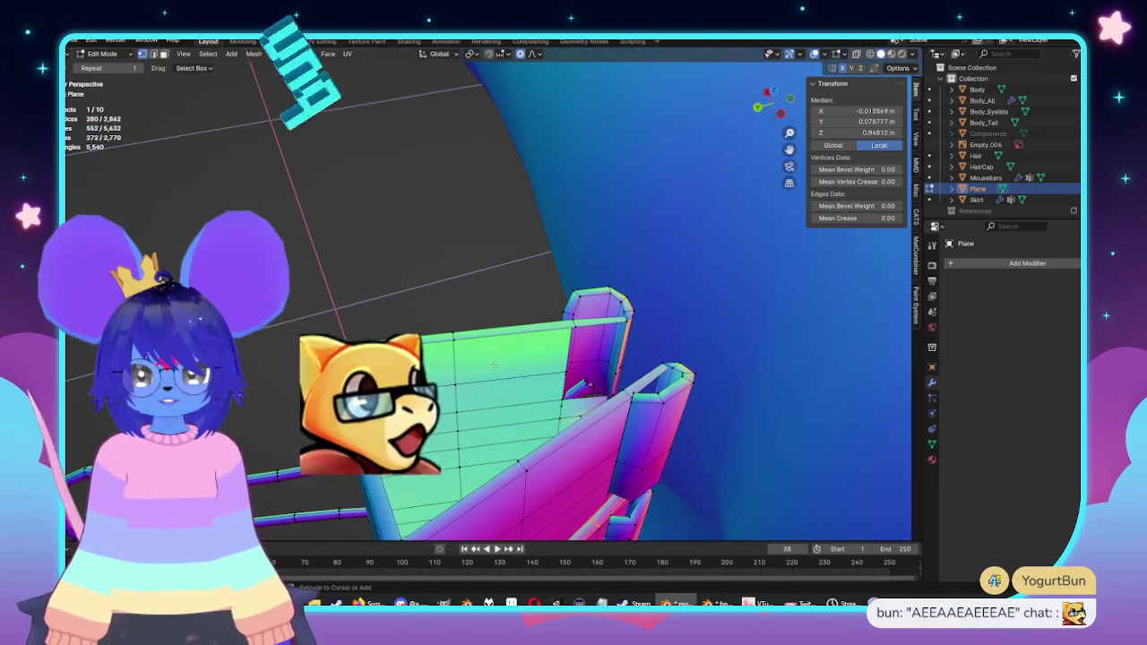
{"action": "key", "text": "alt+a"}
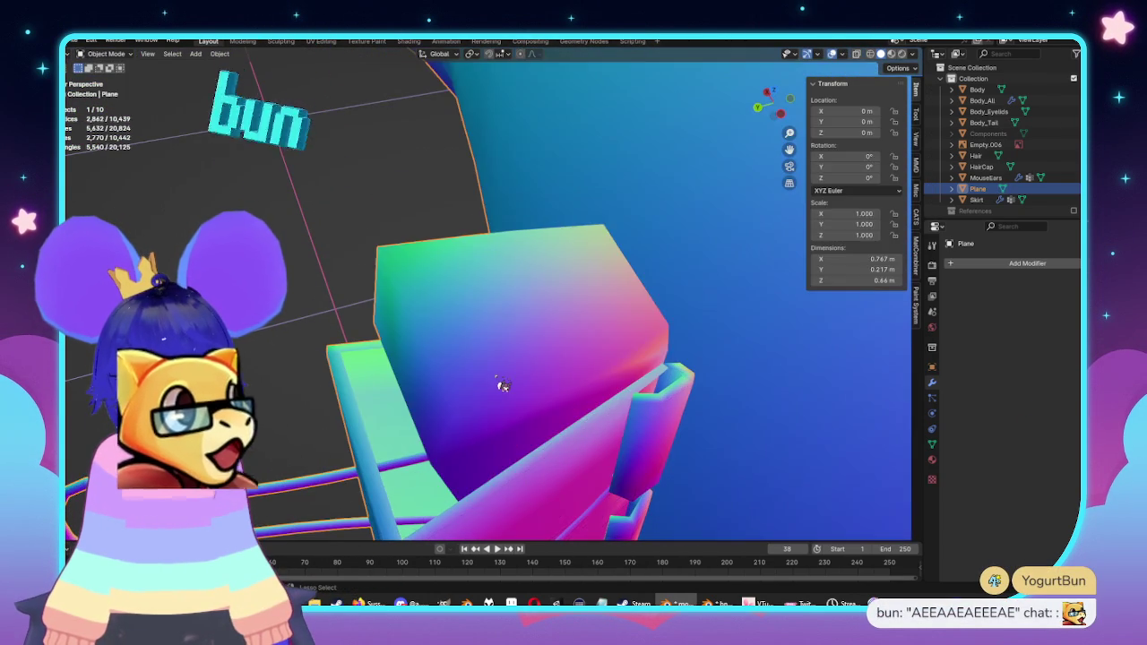
{"action": "mouse_move", "coordinate": [494, 374]}
{"action": "middle_mouse_down"}
{"action": "mouse_move", "coordinate": [567, 301]}
{"action": "mouse_move", "coordinate": [566, 330]}
{"action": "mouse_move", "coordinate": [430, 305]}
{"action": "middle_mouse_up"}
{"action": "key", "text": "l"}
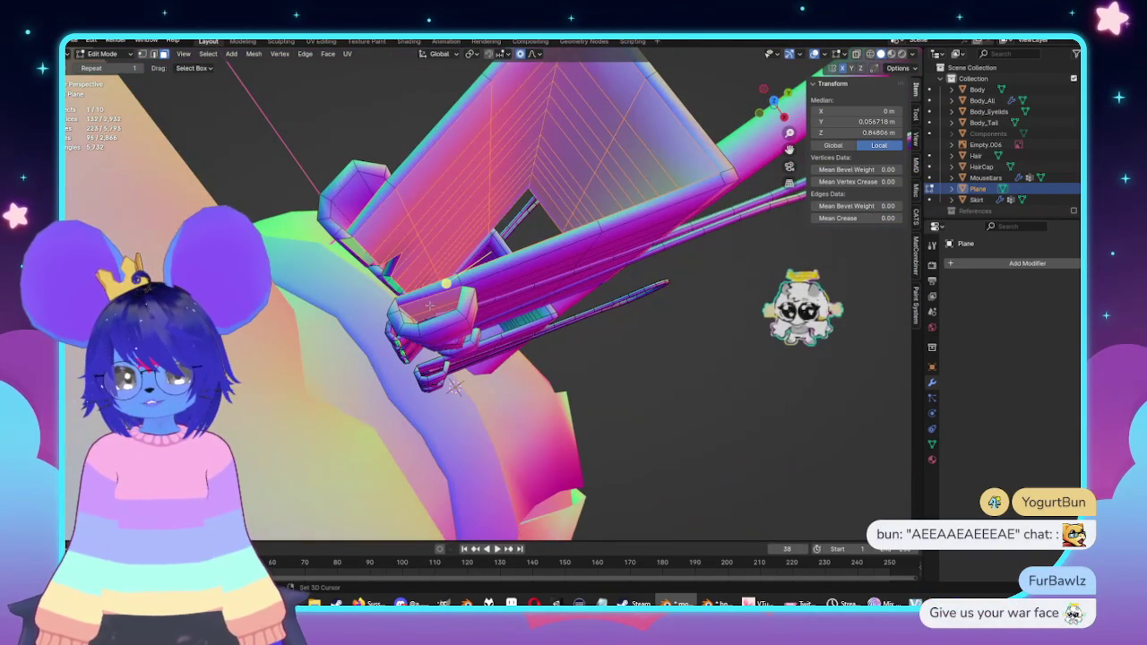
Step: Inspect the clip up close from the side and under its lower ends
{"action": "mouse_move", "coordinate": [455, 386]}
{"action": "middle_mouse_down"}
{"action": "mouse_move", "coordinate": [581, 185]}
{"action": "mouse_move", "coordinate": [538, 233]}
{"action": "middle_mouse_up"}
{"action": "scroll", "coordinate": [502, 286], "scroll_direction": "up", "scroll_amount": 3}
{"action": "mouse_move", "coordinate": [502, 287]}
{"action": "middle_mouse_down"}
{"action": "mouse_move", "coordinate": [470, 329]}
{"action": "mouse_move", "coordinate": [337, 280]}
{"action": "mouse_move", "coordinate": [555, 229]}
{"action": "mouse_move", "coordinate": [580, 141]}
{"action": "middle_mouse_up"}
{"action": "middle_click_drag", "start_coordinate": [499, 282], "coordinate": [688, 154]}
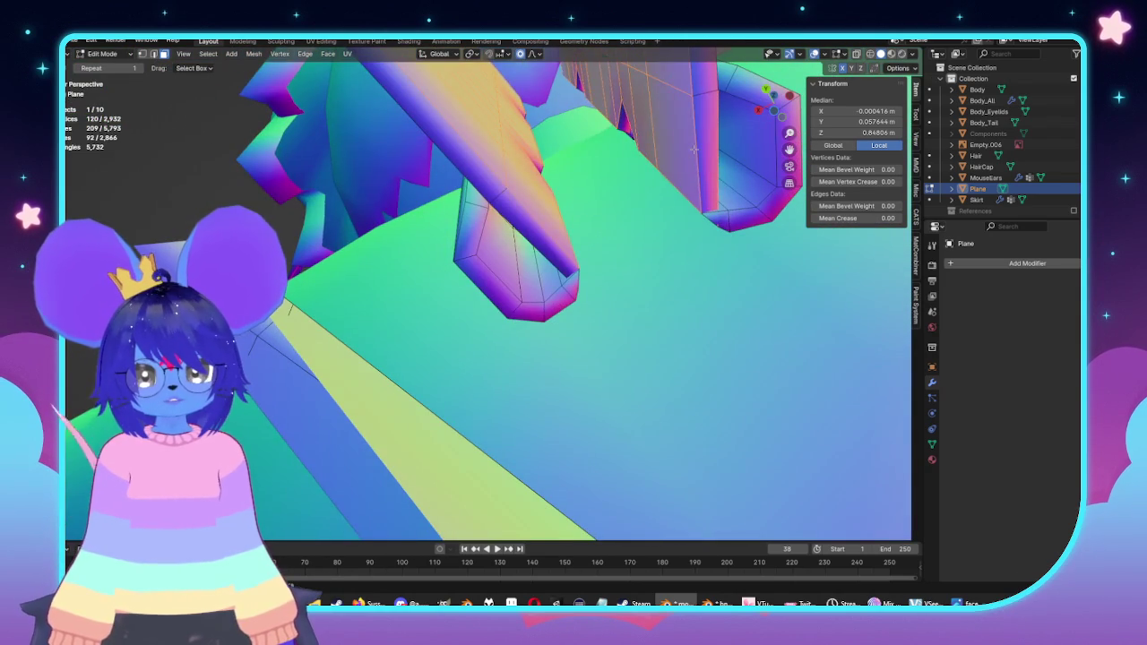
{"action": "middle_click_drag", "start_coordinate": [694, 150], "coordinate": [617, 175]}
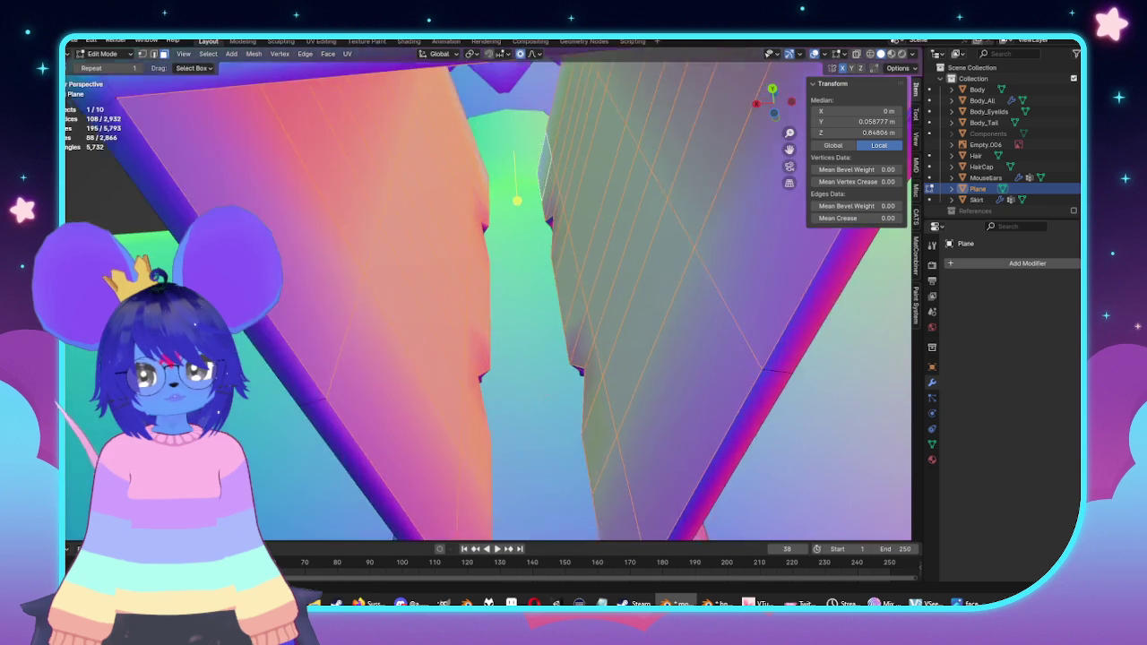
{"action": "mouse_move", "coordinate": [618, 176]}
{"action": "middle_mouse_down"}
{"action": "mouse_move", "coordinate": [561, 269]}
{"action": "mouse_move", "coordinate": [679, 380]}
{"action": "middle_mouse_up"}
Step: Delete the selected clip faces and select another linked clip piece
{"action": "key", "text": "x"}
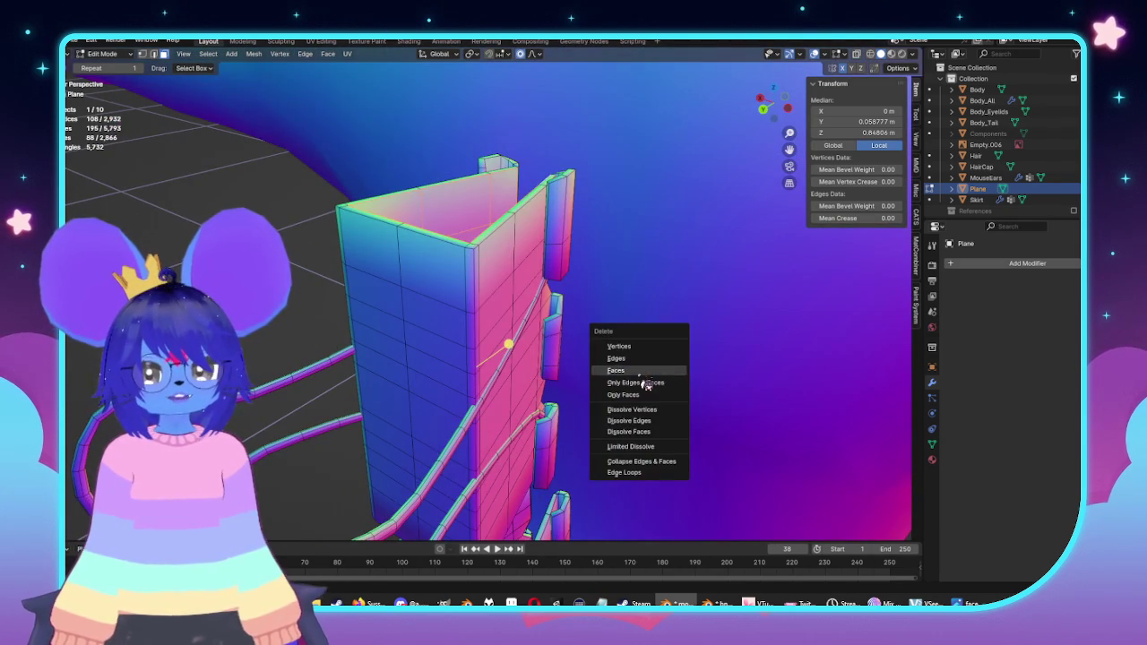
{"action": "left_click", "coordinate": [636, 371]}
{"action": "middle_click_drag", "start_coordinate": [570, 351], "coordinate": [628, 317]}
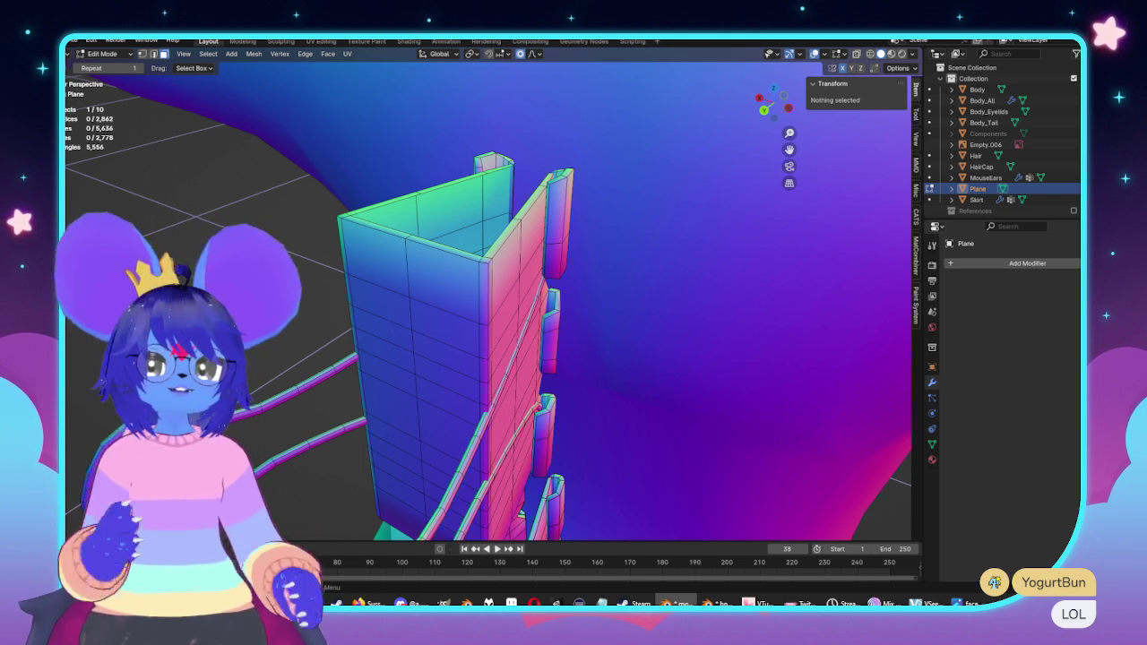
{"action": "mouse_move", "coordinate": [561, 260]}
{"action": "middle_mouse_down"}
{"action": "mouse_move", "coordinate": [587, 310]}
{"action": "mouse_move", "coordinate": [463, 289]}
{"action": "mouse_move", "coordinate": [620, 284]}
{"action": "mouse_move", "coordinate": [586, 335]}
{"action": "middle_mouse_up"}
{"action": "key", "text": "l"}
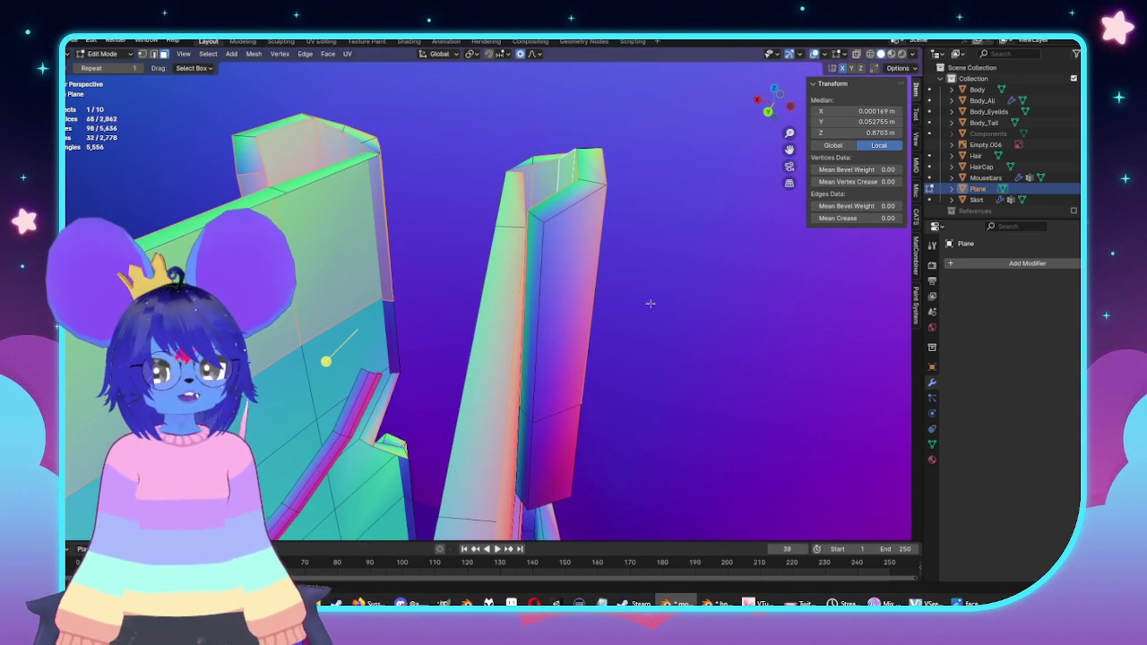
Step: Select the unwanted faces on the clip's end cap and delete them
{"action": "mouse_move", "coordinate": [651, 304]}
{"action": "middle_mouse_down"}
{"action": "mouse_move", "coordinate": [622, 330]}
{"action": "mouse_move", "coordinate": [537, 295]}
{"action": "mouse_move", "coordinate": [539, 334]}
{"action": "middle_mouse_up"}
{"action": "left_click", "coordinate": [610, 329]}
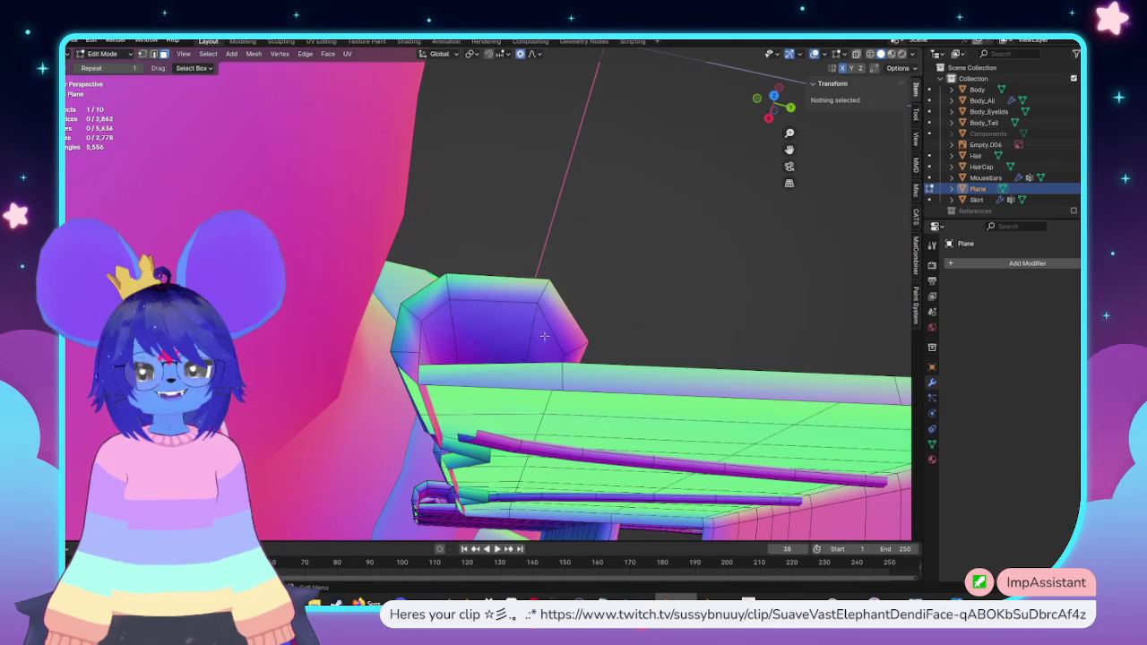
{"action": "left_click", "coordinate": [544, 335]}
{"action": "mouse_move", "coordinate": [544, 335]}
{"action": "middle_mouse_down"}
{"action": "mouse_move", "coordinate": [398, 285]}
{"action": "mouse_move", "coordinate": [501, 296]}
{"action": "middle_mouse_up"}
{"action": "left_click", "coordinate": [378, 285], "text": "shift"}
{"action": "scroll", "coordinate": [648, 260], "scroll_direction": "up", "scroll_amount": 5}
{"action": "mouse_move", "coordinate": [512, 347]}
{"action": "middle_mouse_down"}
{"action": "mouse_move", "coordinate": [525, 328]}
{"action": "mouse_move", "coordinate": [520, 170]}
{"action": "middle_mouse_up"}
{"action": "middle_click_drag", "start_coordinate": [556, 263], "coordinate": [455, 320]}
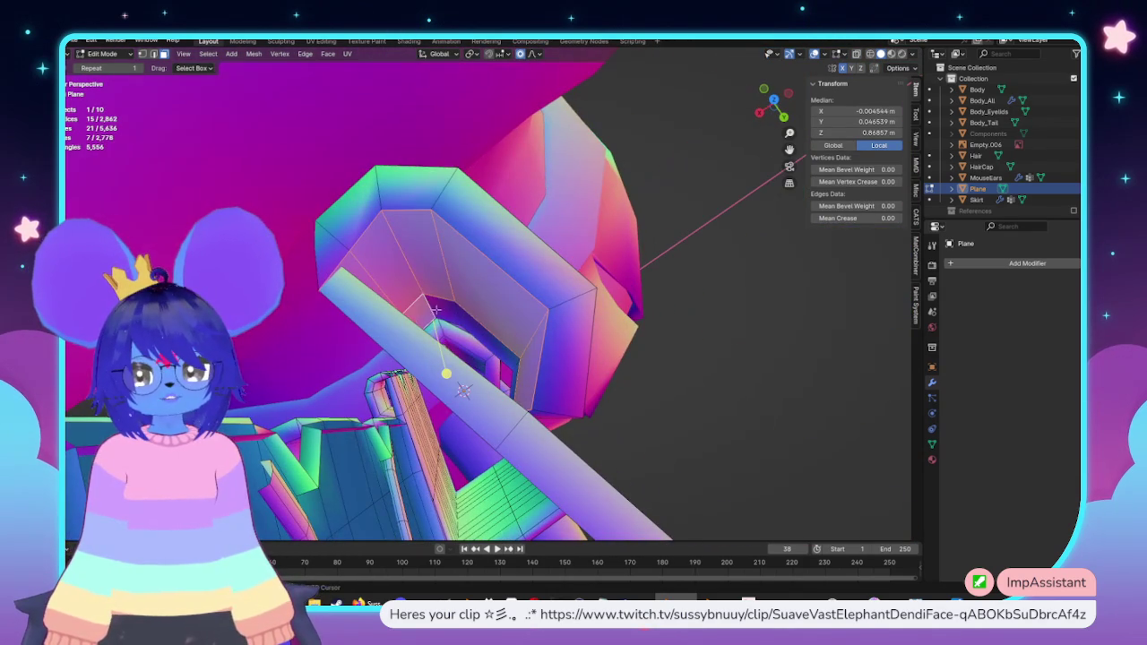
{"action": "mouse_move", "coordinate": [584, 361]}
{"action": "middle_mouse_down"}
{"action": "mouse_move", "coordinate": [595, 336]}
{"action": "mouse_move", "coordinate": [562, 310]}
{"action": "mouse_move", "coordinate": [538, 255]}
{"action": "mouse_move", "coordinate": [511, 100]}
{"action": "mouse_move", "coordinate": [521, 399]}
{"action": "middle_mouse_up"}
{"action": "key", "text": "x"}
{"action": "left_click", "coordinate": [571, 328]}
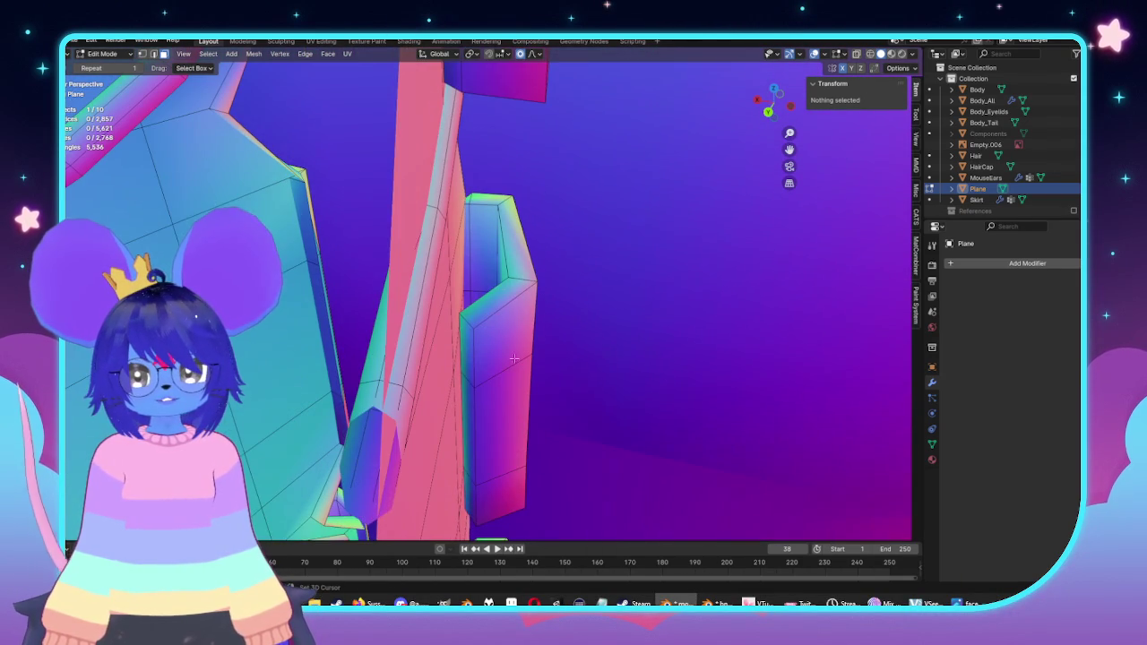
Step: Inspect the inner faces around the wire handle and begin a proportional scale of selected vertices
{"action": "middle_click_drag", "start_coordinate": [474, 254], "coordinate": [493, 285]}
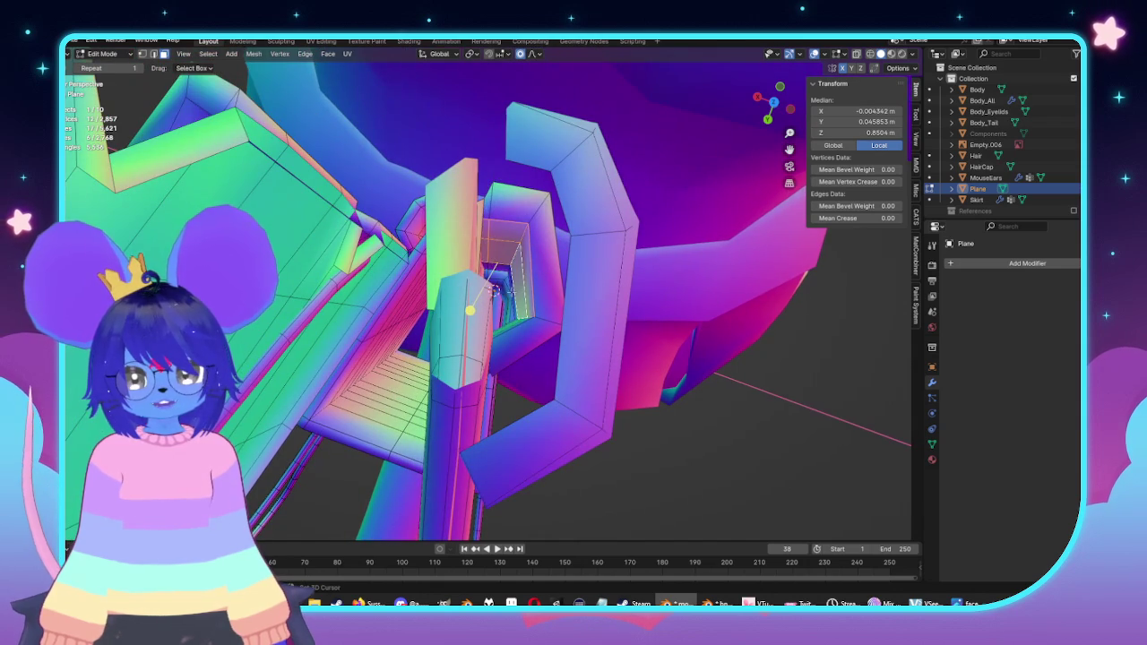
{"action": "mouse_move", "coordinate": [499, 244]}
{"action": "middle_mouse_down"}
{"action": "mouse_move", "coordinate": [789, 209]}
{"action": "mouse_move", "coordinate": [485, 318]}
{"action": "middle_mouse_up"}
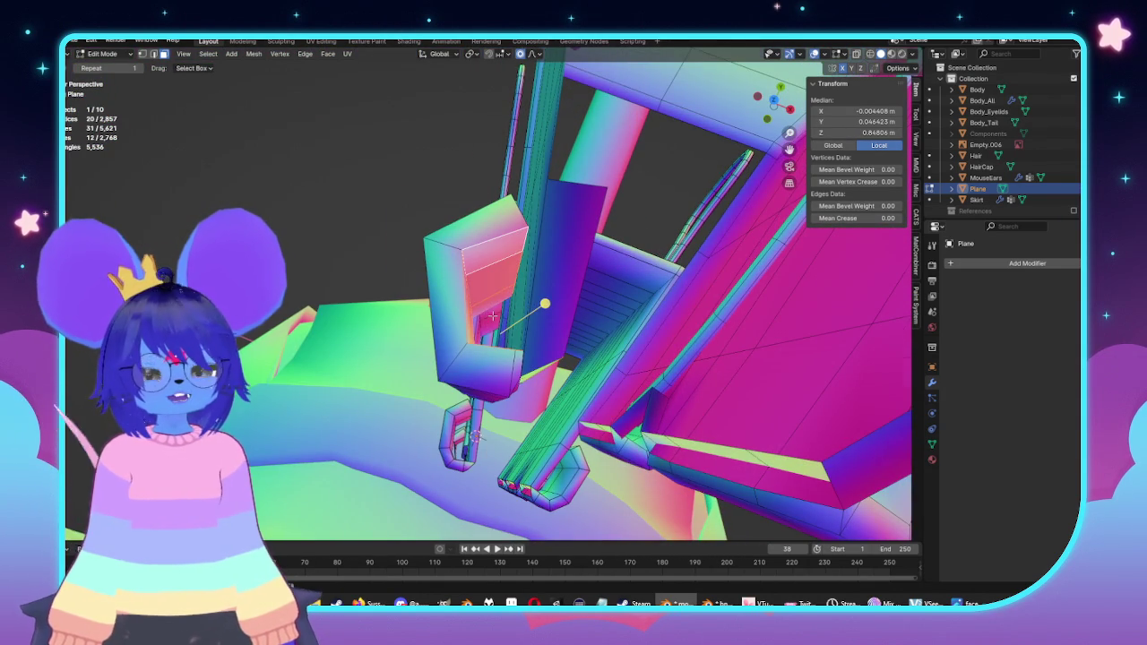
{"action": "middle_click_drag", "start_coordinate": [494, 315], "coordinate": [480, 317]}
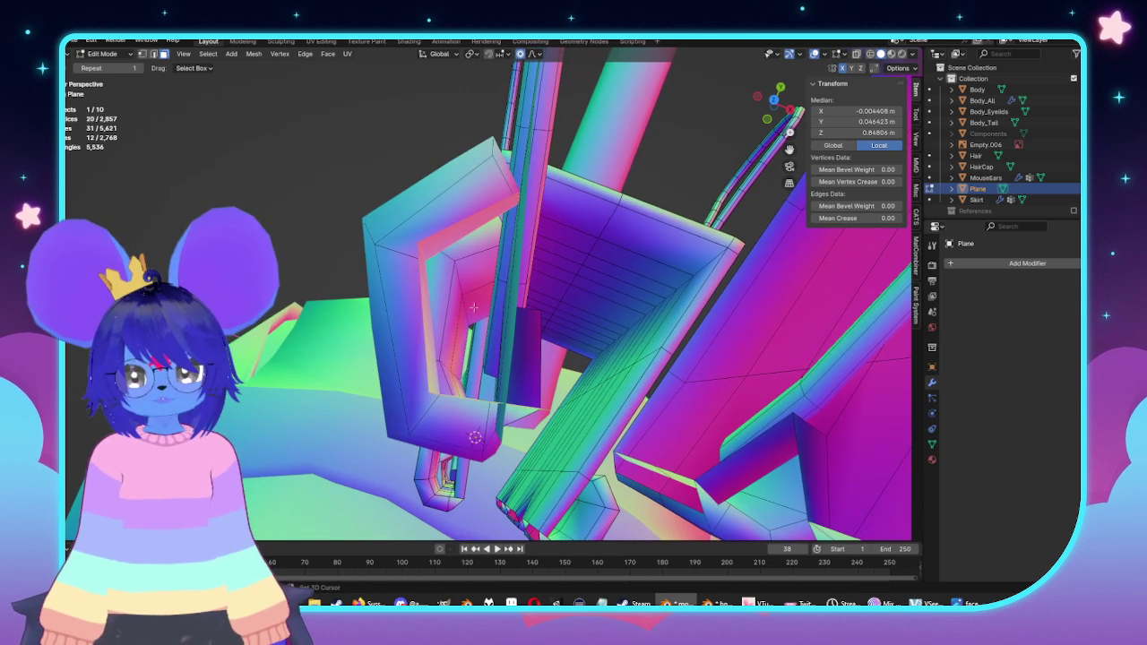
{"action": "mouse_move", "coordinate": [460, 332]}
{"action": "middle_mouse_down"}
{"action": "mouse_move", "coordinate": [485, 346]}
{"action": "mouse_move", "coordinate": [504, 321]}
{"action": "middle_mouse_up"}
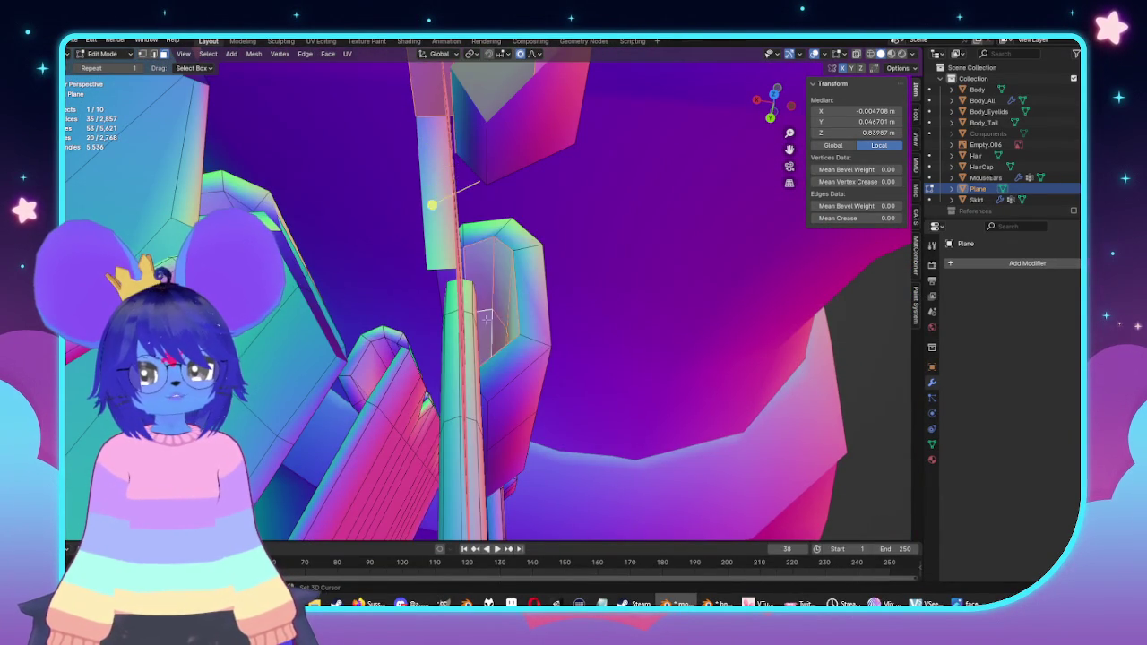
{"action": "middle_click_drag", "start_coordinate": [486, 319], "coordinate": [460, 303]}
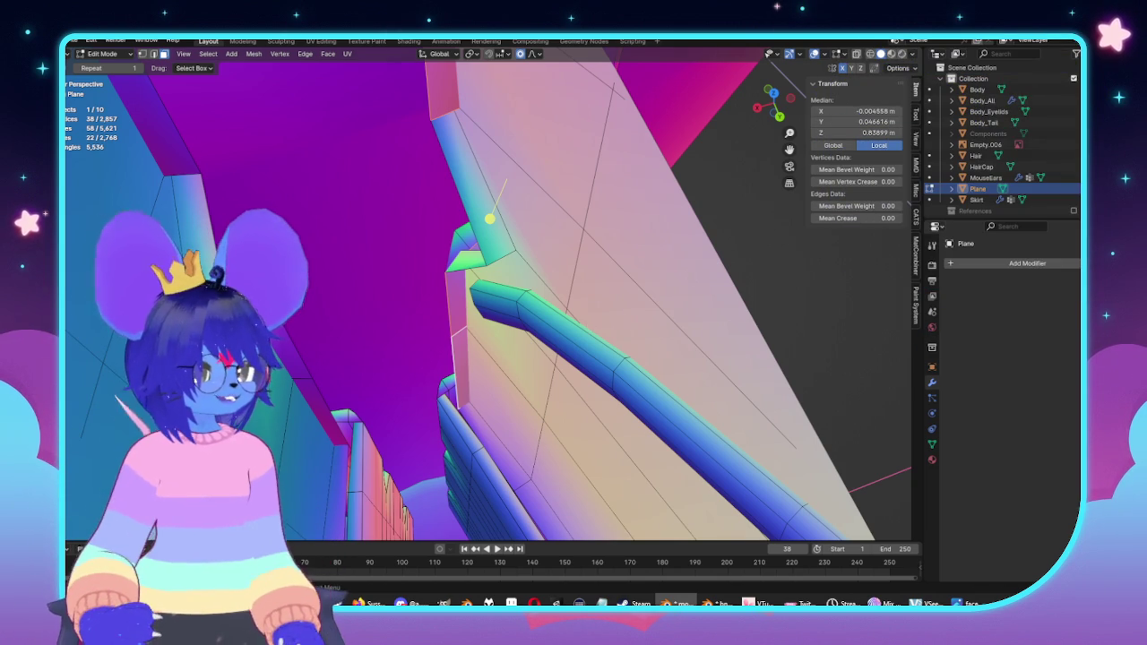
{"action": "middle_click_drag", "start_coordinate": [507, 180], "coordinate": [518, 278]}
Step: Shrink the selected geometry slightly, then delete the selected faces
{"action": "key", "text": "s"}
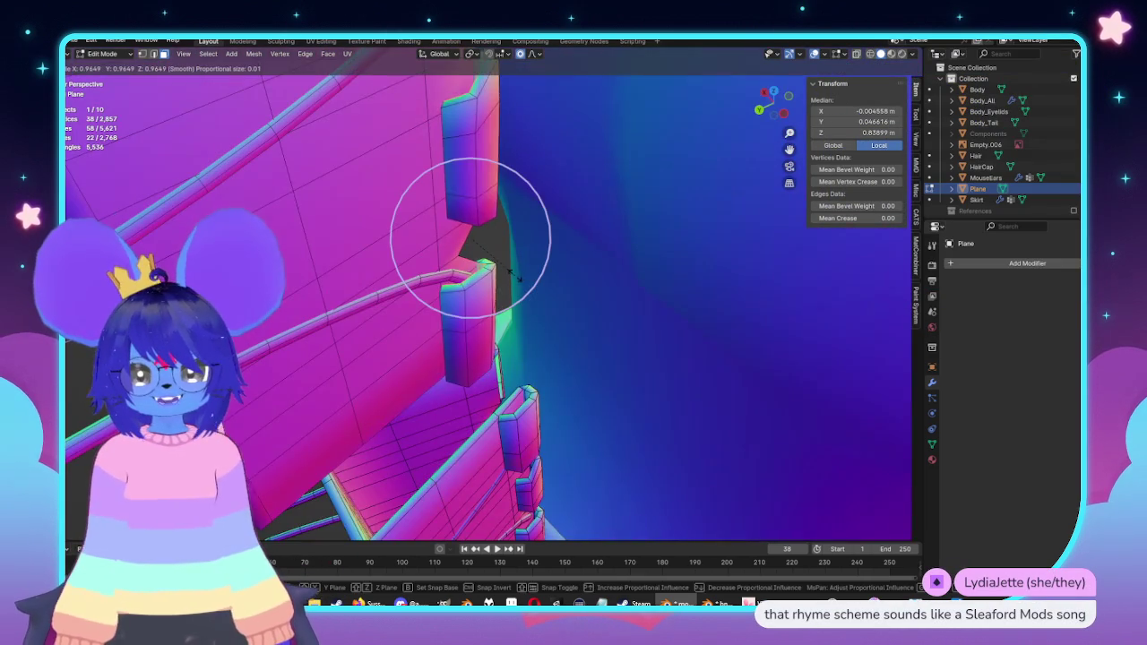
{"action": "middle_click_drag", "start_coordinate": [518, 278], "coordinate": [628, 330]}
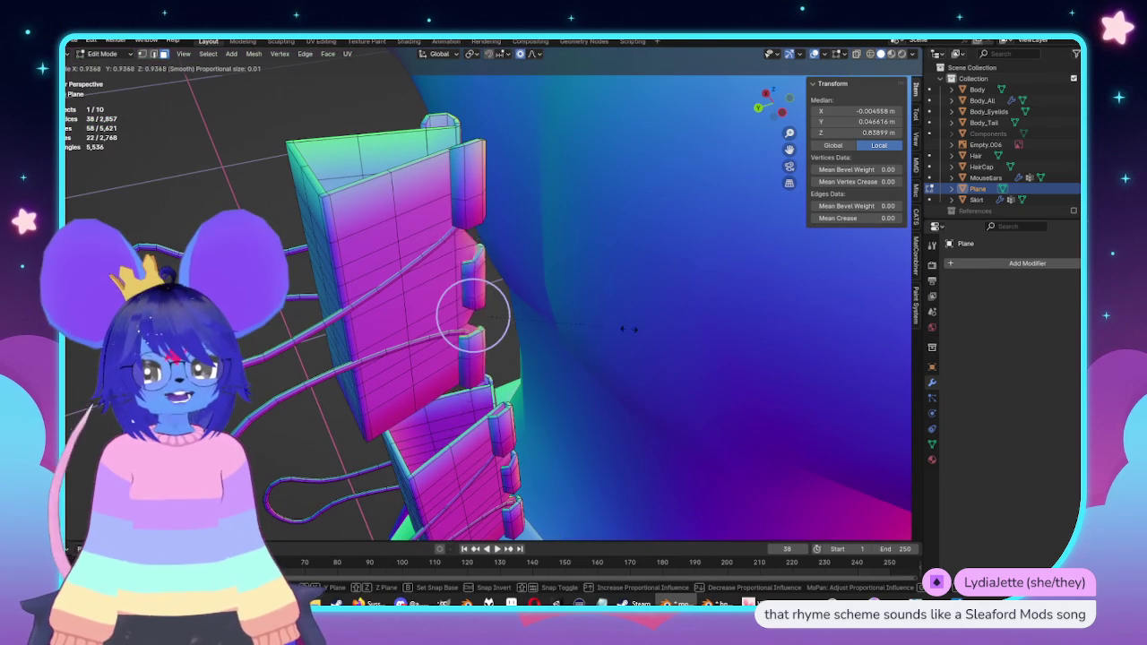
{"action": "left_click", "coordinate": [668, 338]}
{"action": "key", "text": "x"}
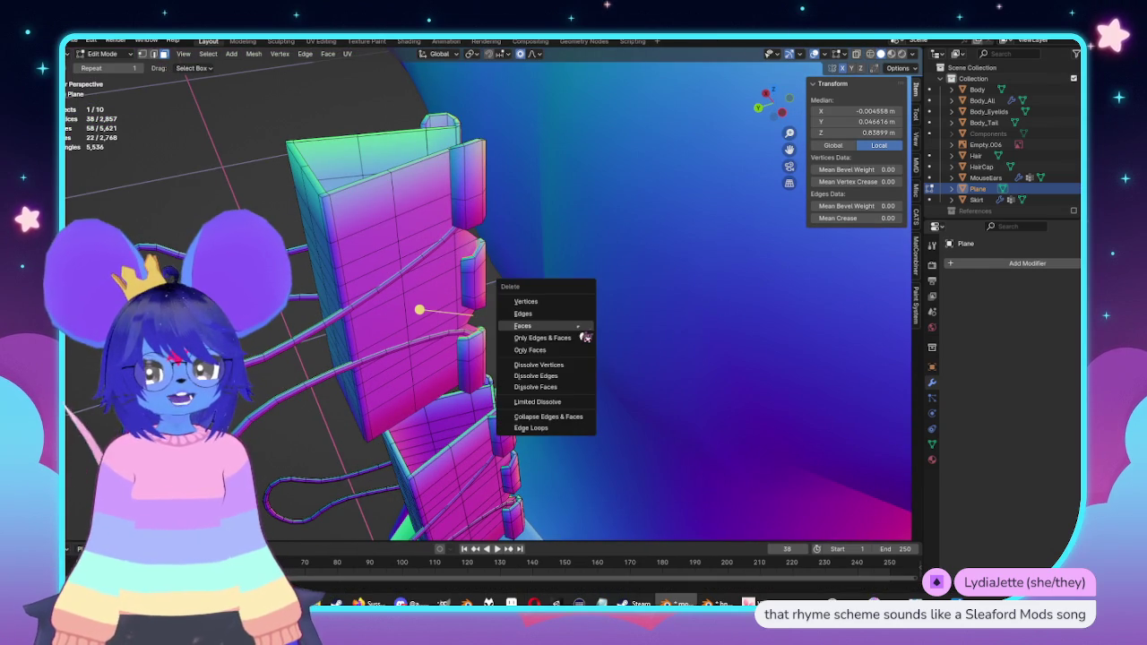
{"action": "left_click", "coordinate": [537, 327]}
Step: Select the entire clip mesh and apply Mesh > Symmetrize
{"action": "middle_click_drag", "start_coordinate": [579, 331], "coordinate": [517, 236]}
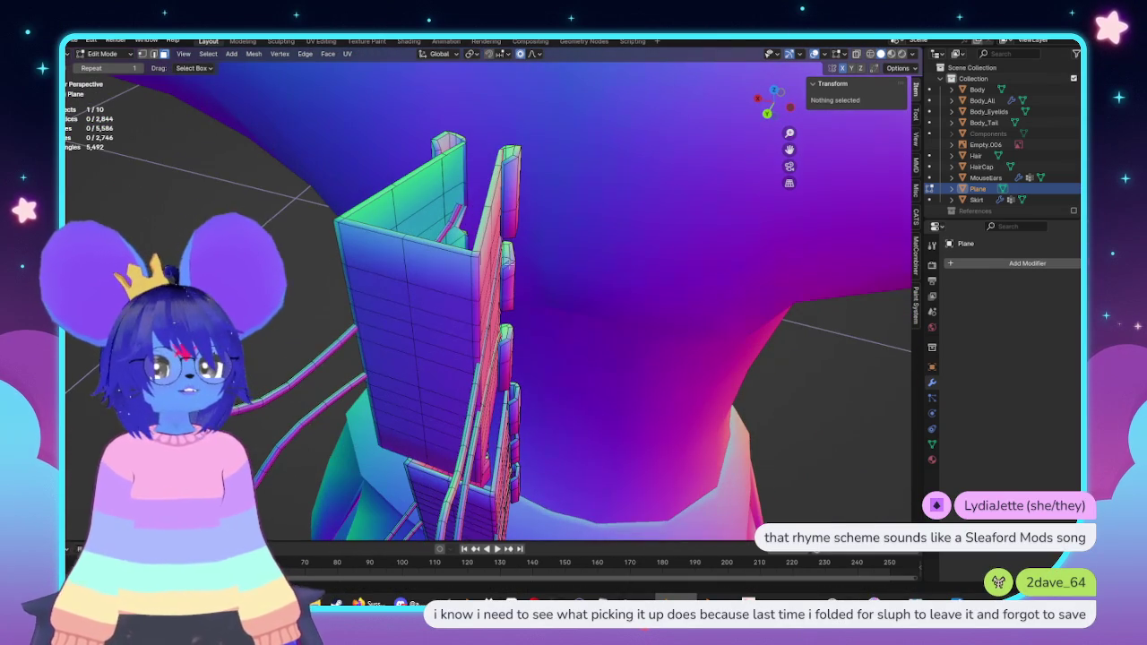
{"action": "left_click_drag", "start_coordinate": [543, 134], "coordinate": [507, 158]}
{"action": "key", "text": "ctrl+l"}
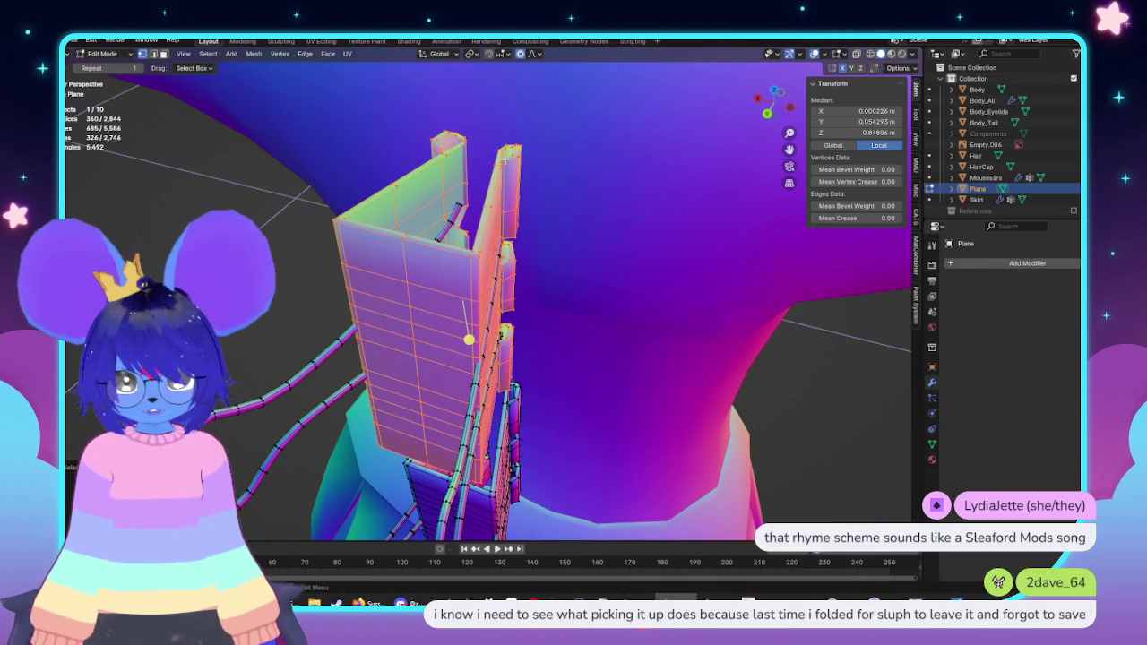
{"action": "left_click", "coordinate": [256, 55]}
{"action": "mouse_move", "coordinate": [298, 228]}
{"action": "middle_mouse_down"}
{"action": "mouse_move", "coordinate": [502, 269]}
{"action": "mouse_move", "coordinate": [475, 250]}
{"action": "mouse_move", "coordinate": [767, 60]}
{"action": "middle_mouse_up"}
{"action": "key", "text": "Tab"}
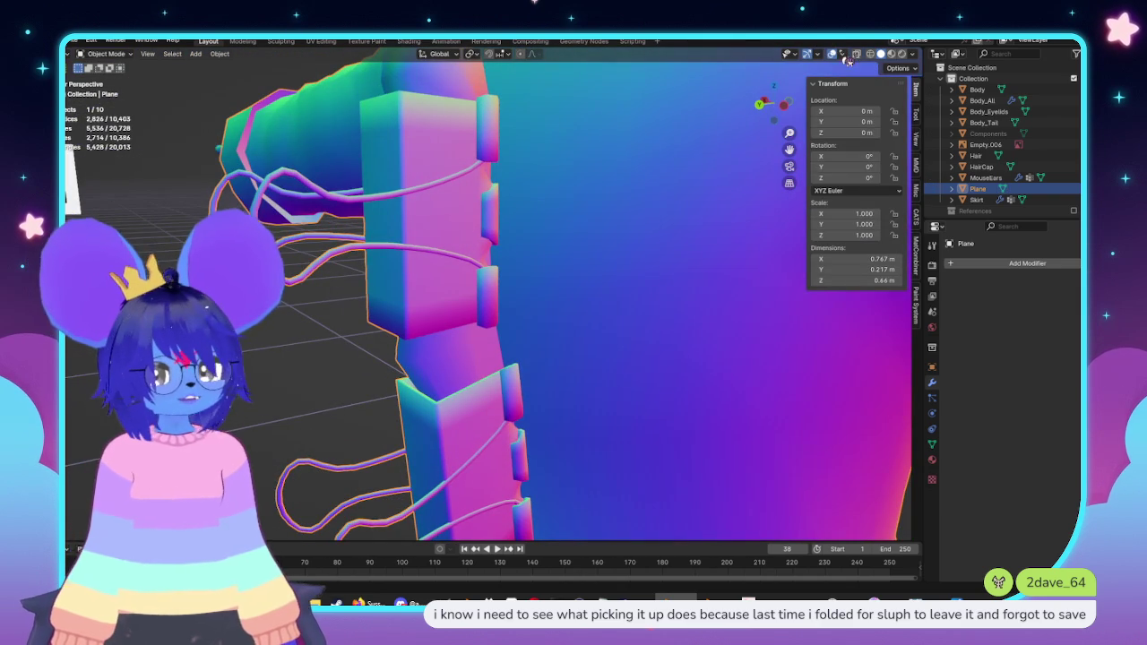
Step: Toggle the Face Orientation overlay to check normals, then select a wire-handle loop
{"action": "left_click", "coordinate": [847, 58]}
{"action": "left_click", "coordinate": [804, 255]}
{"action": "left_click", "coordinate": [805, 255]}
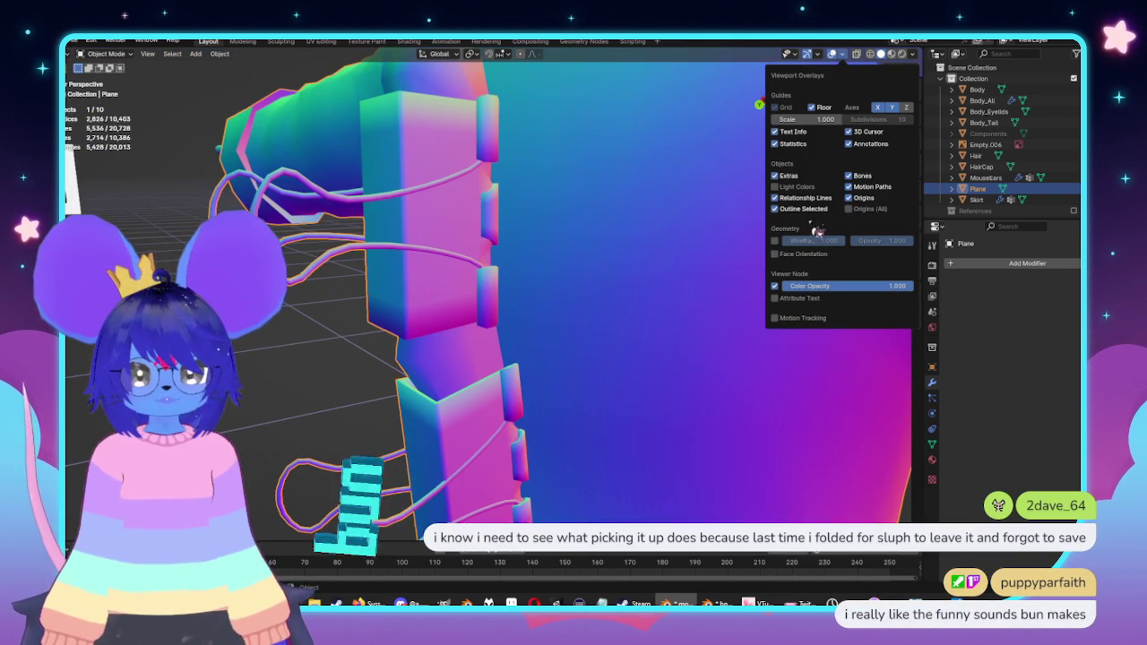
{"action": "key", "text": "Tab"}
{"action": "middle_click_drag", "start_coordinate": [538, 256], "coordinate": [507, 271]}
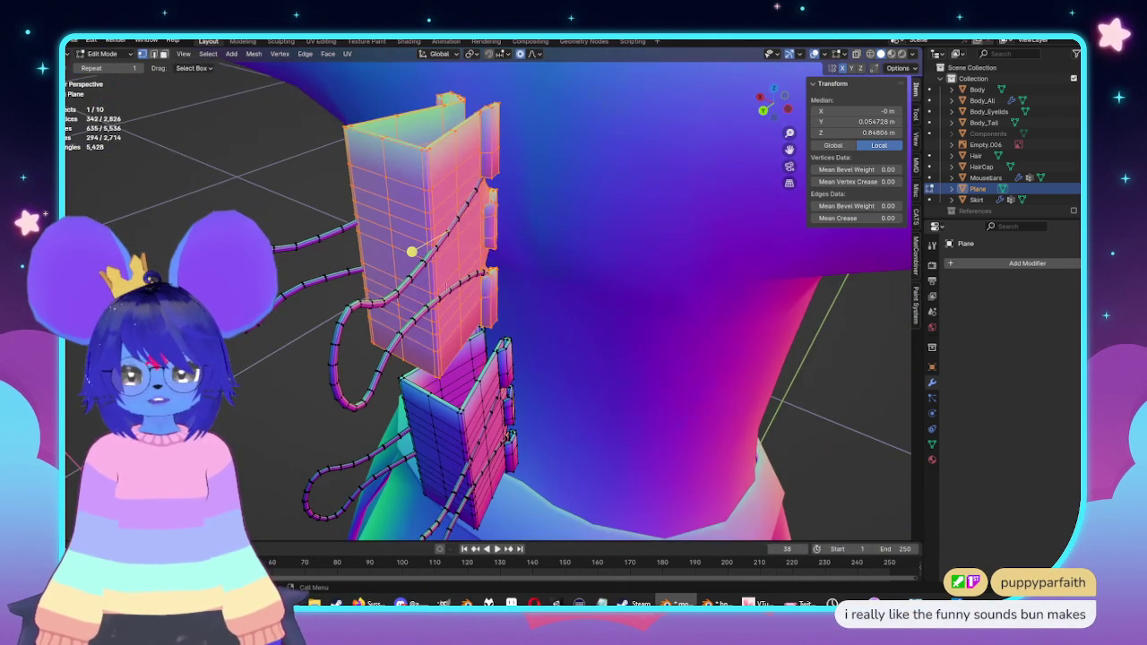
{"action": "left_click", "coordinate": [348, 367], "text": "alt"}
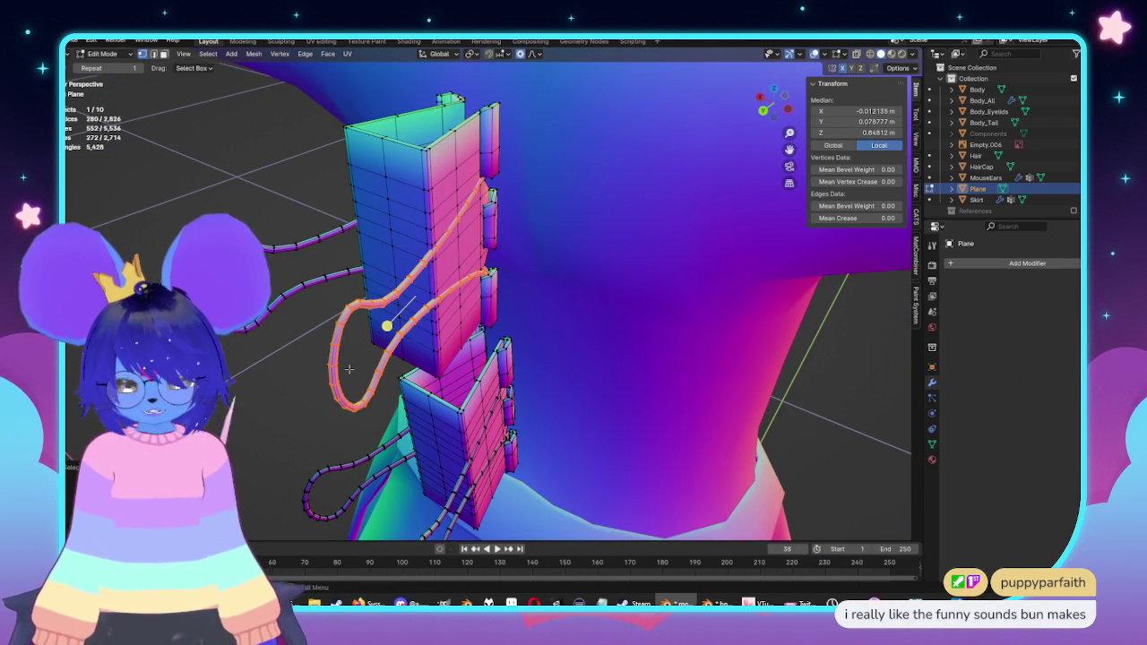
{"action": "key", "text": "Tab"}
Step: Review the symmetrized clips on the body from the front and side
{"action": "scroll", "coordinate": [517, 357], "scroll_direction": "down", "scroll_amount": 3}
{"action": "mouse_move", "coordinate": [517, 357]}
{"action": "middle_mouse_down"}
{"action": "mouse_move", "coordinate": [537, 356]}
{"action": "mouse_move", "coordinate": [521, 406]}
{"action": "mouse_move", "coordinate": [567, 294]}
{"action": "middle_mouse_up"}
{"action": "middle_click_drag", "start_coordinate": [531, 115], "coordinate": [543, 355]}
{"action": "key", "text": "Tab"}
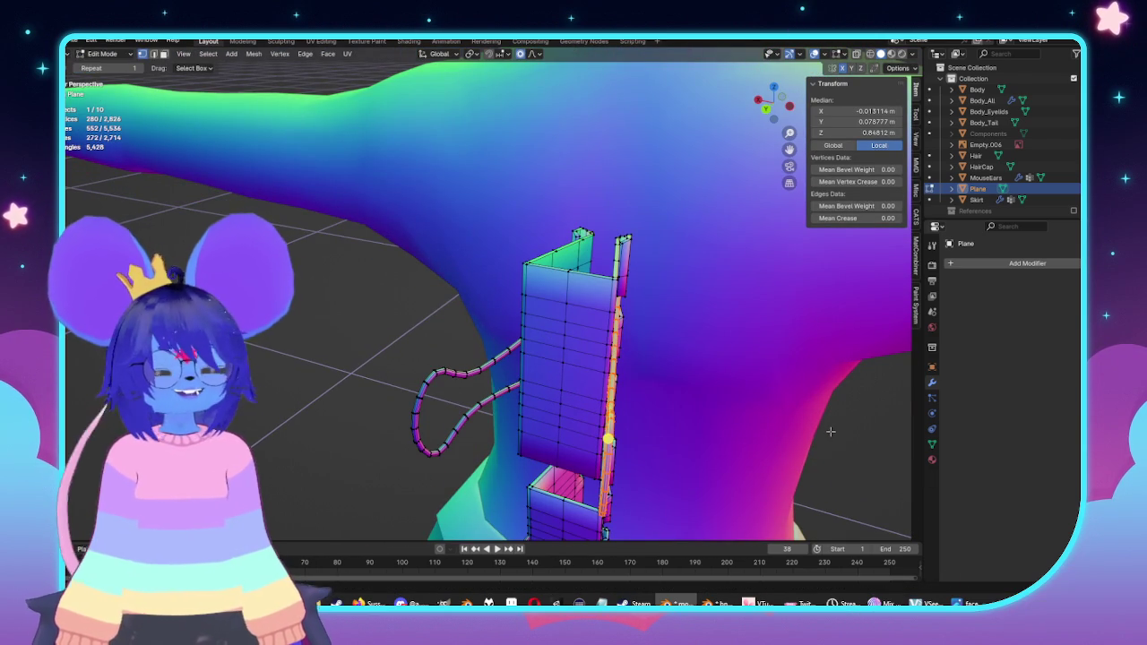
{"action": "scroll", "coordinate": [672, 352], "scroll_direction": "up", "scroll_amount": 2}
{"action": "mouse_move", "coordinate": [612, 291]}
{"action": "middle_mouse_down"}
{"action": "mouse_move", "coordinate": [632, 352]}
{"action": "mouse_move", "coordinate": [502, 242]}
{"action": "mouse_move", "coordinate": [529, 269]}
{"action": "middle_mouse_up"}
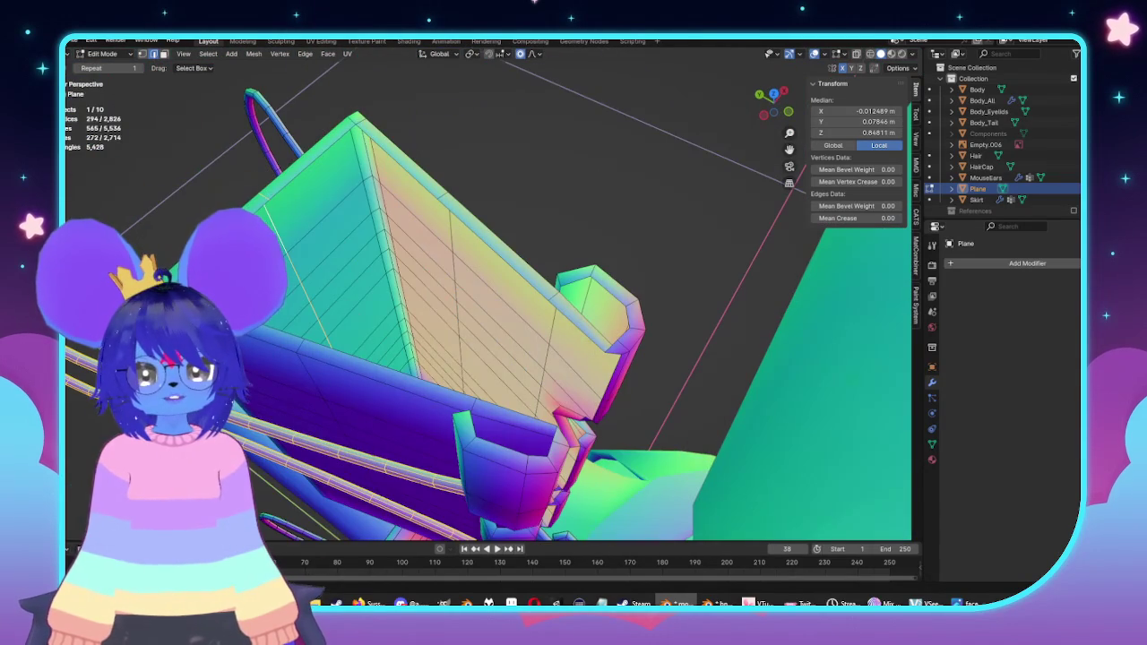
Step: Zoom in and orbit closely around the clip pieces and their surface
{"action": "mouse_move", "coordinate": [634, 398]}
{"action": "middle_mouse_down"}
{"action": "mouse_move", "coordinate": [615, 259]}
{"action": "mouse_move", "coordinate": [609, 287]}
{"action": "mouse_move", "coordinate": [627, 251]}
{"action": "mouse_move", "coordinate": [627, 296]}
{"action": "middle_mouse_up"}
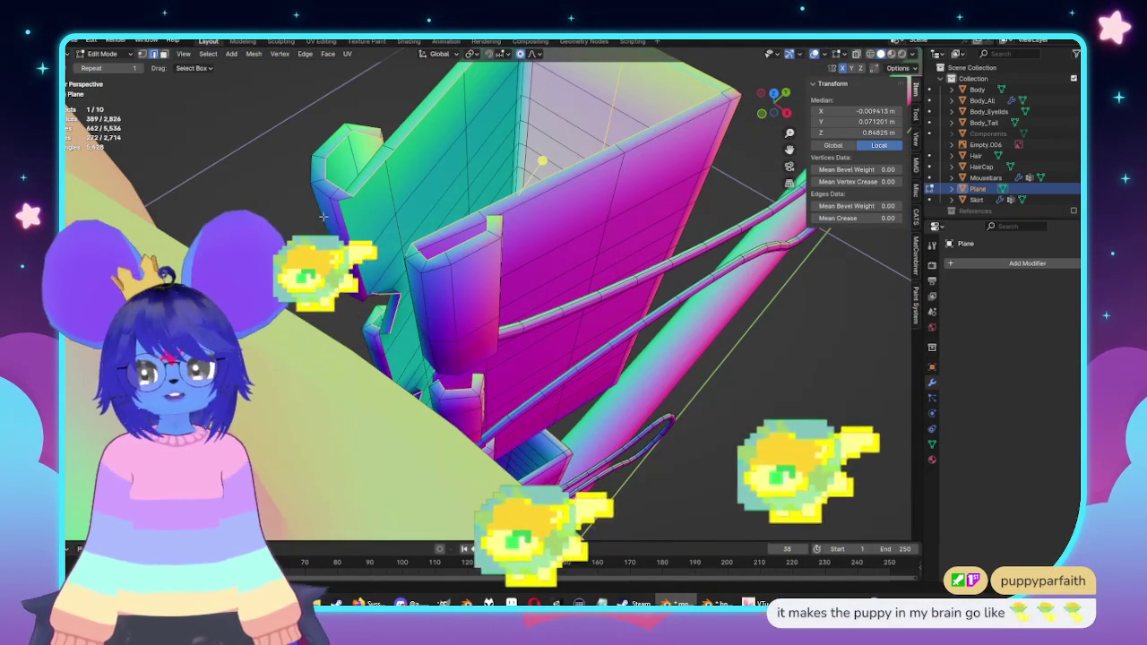
{"action": "mouse_move", "coordinate": [444, 300]}
{"action": "middle_mouse_down"}
{"action": "mouse_move", "coordinate": [452, 287]}
{"action": "mouse_move", "coordinate": [392, 308]}
{"action": "mouse_move", "coordinate": [421, 296]}
{"action": "middle_mouse_up"}
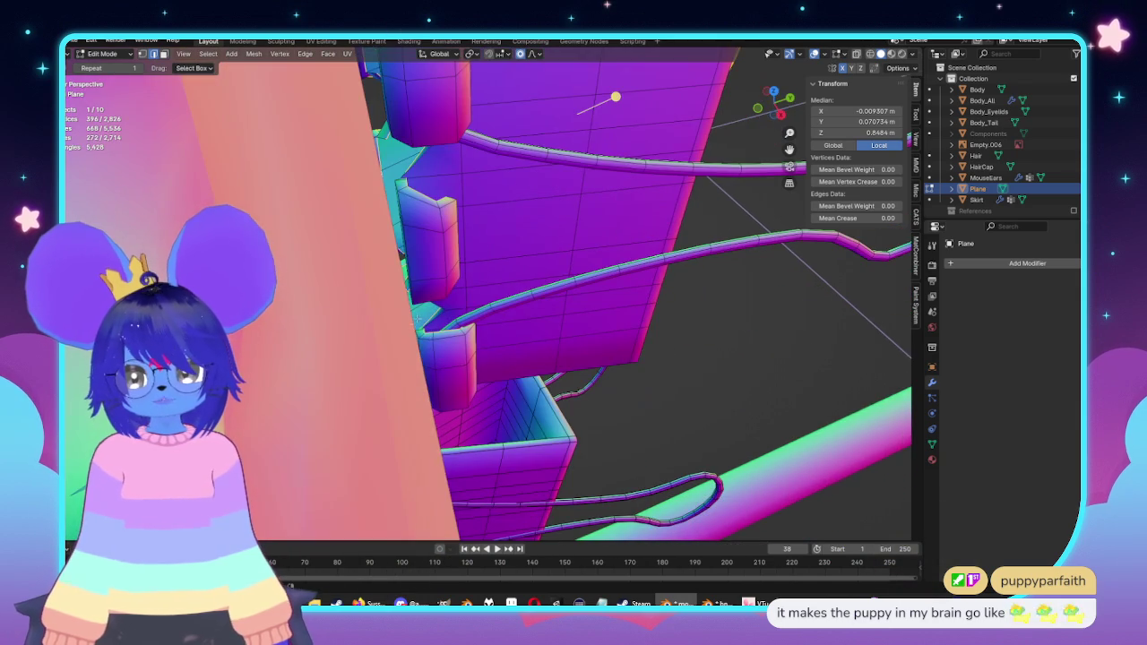
{"action": "scroll", "coordinate": [416, 317], "scroll_direction": "up", "scroll_amount": 5}
{"action": "scroll", "coordinate": [436, 305], "scroll_direction": "up", "scroll_amount": 2}
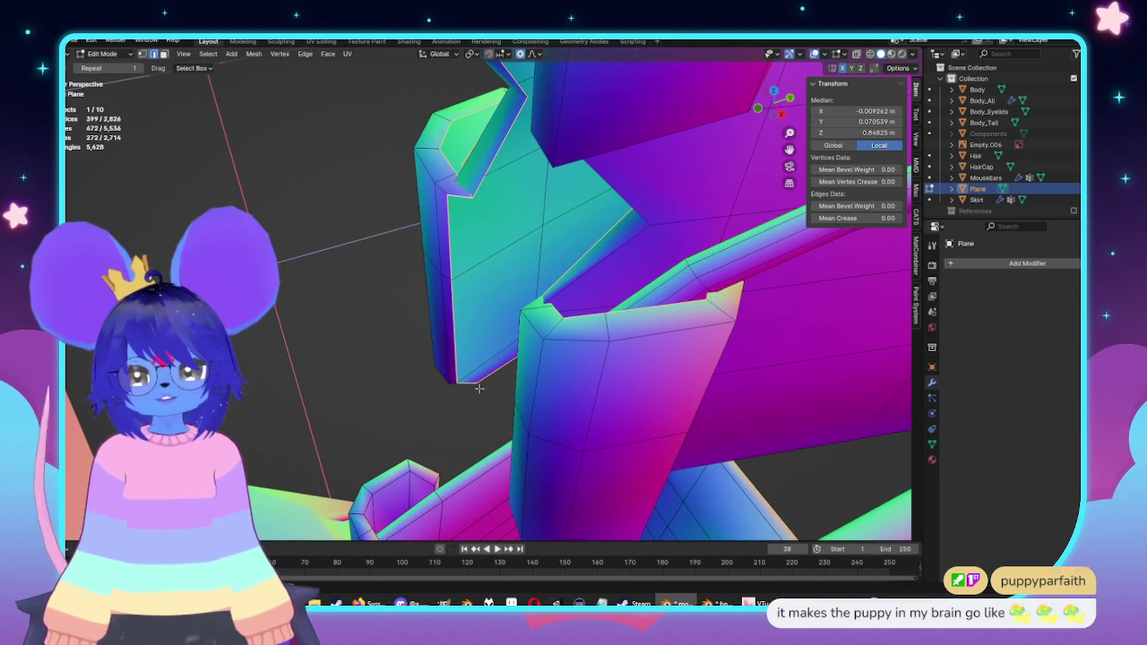
{"action": "mouse_move", "coordinate": [479, 388]}
{"action": "middle_mouse_down"}
{"action": "mouse_move", "coordinate": [555, 359]}
{"action": "mouse_move", "coordinate": [473, 219]}
{"action": "middle_mouse_up"}
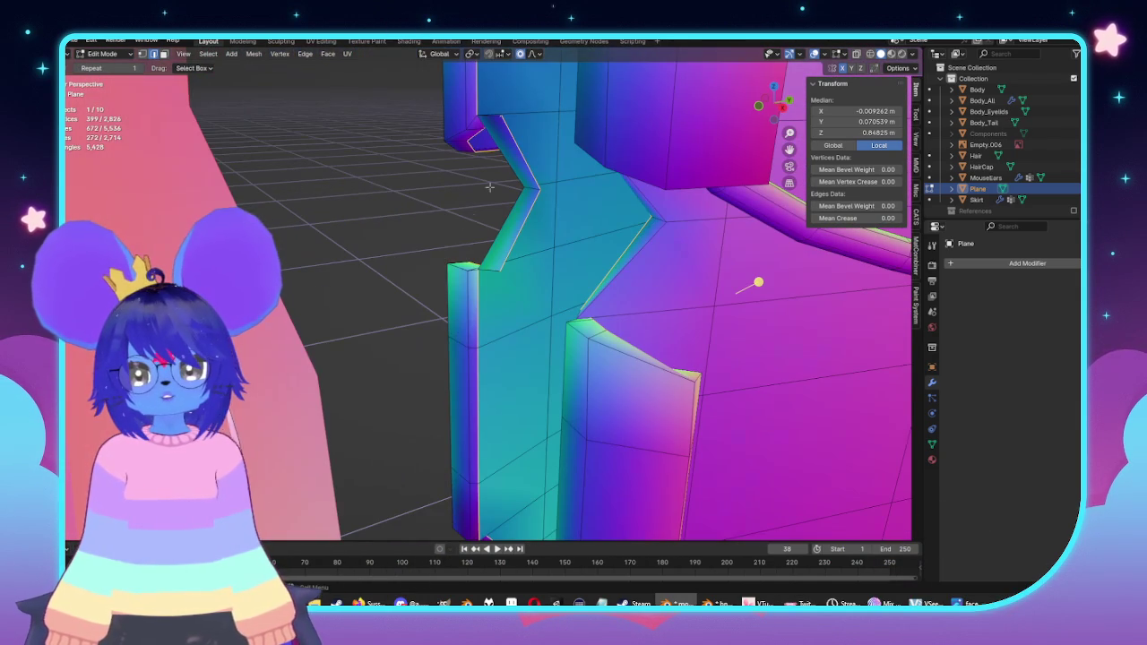
{"action": "mouse_move", "coordinate": [555, 188]}
{"action": "middle_mouse_down"}
{"action": "mouse_move", "coordinate": [506, 276]}
{"action": "mouse_move", "coordinate": [484, 278]}
{"action": "middle_mouse_up"}
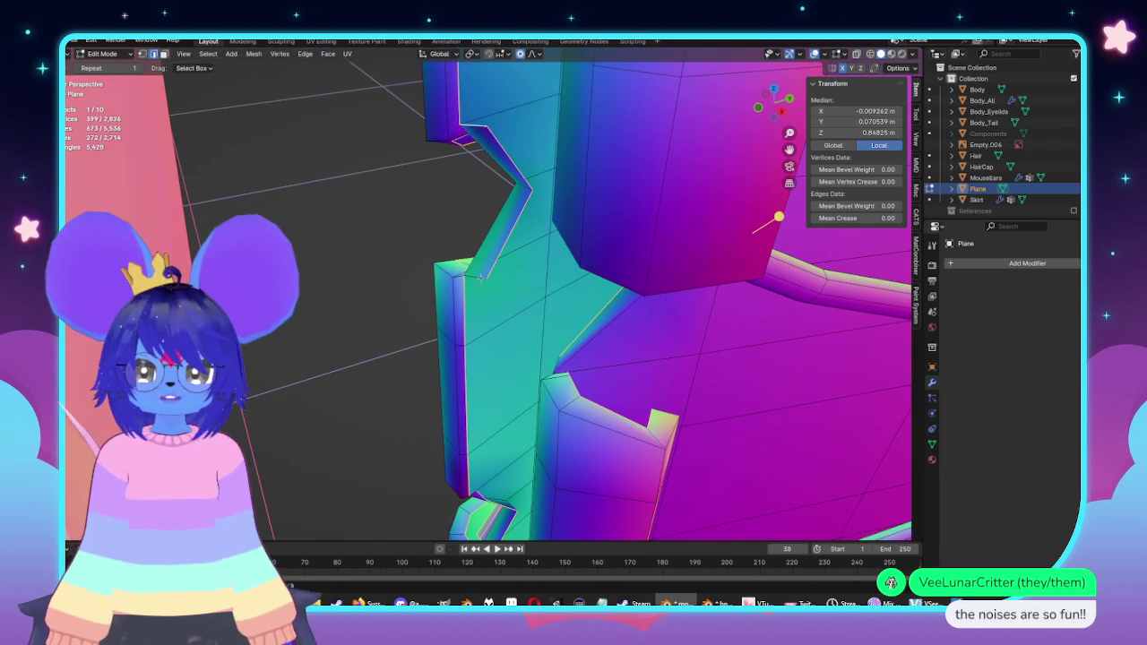
{"action": "mouse_move", "coordinate": [532, 314]}
{"action": "middle_mouse_down"}
{"action": "mouse_move", "coordinate": [645, 307]}
{"action": "mouse_move", "coordinate": [577, 256]}
{"action": "mouse_move", "coordinate": [537, 269]}
{"action": "mouse_move", "coordinate": [552, 304]}
{"action": "mouse_move", "coordinate": [604, 200]}
{"action": "mouse_move", "coordinate": [603, 361]}
{"action": "mouse_move", "coordinate": [589, 324]}
{"action": "mouse_move", "coordinate": [515, 326]}
{"action": "mouse_move", "coordinate": [518, 341]}
{"action": "middle_mouse_up"}
Step: Toggle X-ray to view the clips see-through from the front
{"action": "key", "text": "alt+z"}
{"action": "key", "text": "alt+z"}
{"action": "key", "text": "alt+z"}
{"action": "key", "text": "alt+z"}
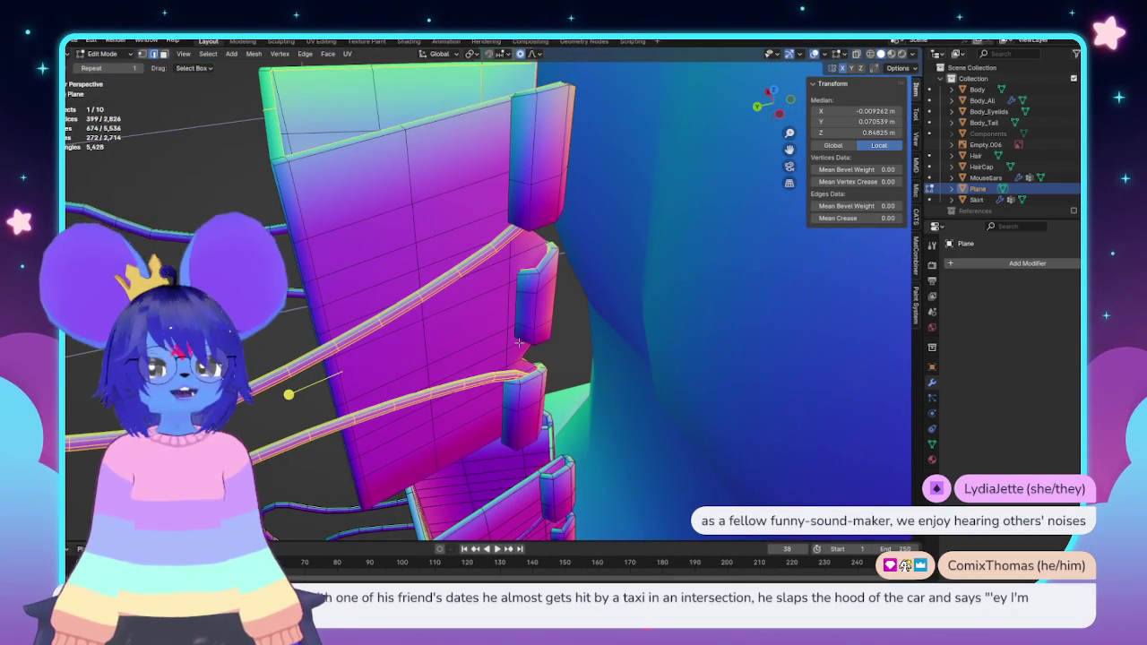
{"action": "mouse_move", "coordinate": [298, 365]}
{"action": "middle_mouse_down"}
{"action": "mouse_move", "coordinate": [484, 282]}
{"action": "mouse_move", "coordinate": [502, 291]}
{"action": "middle_mouse_up"}
{"action": "key", "text": "alt+z"}
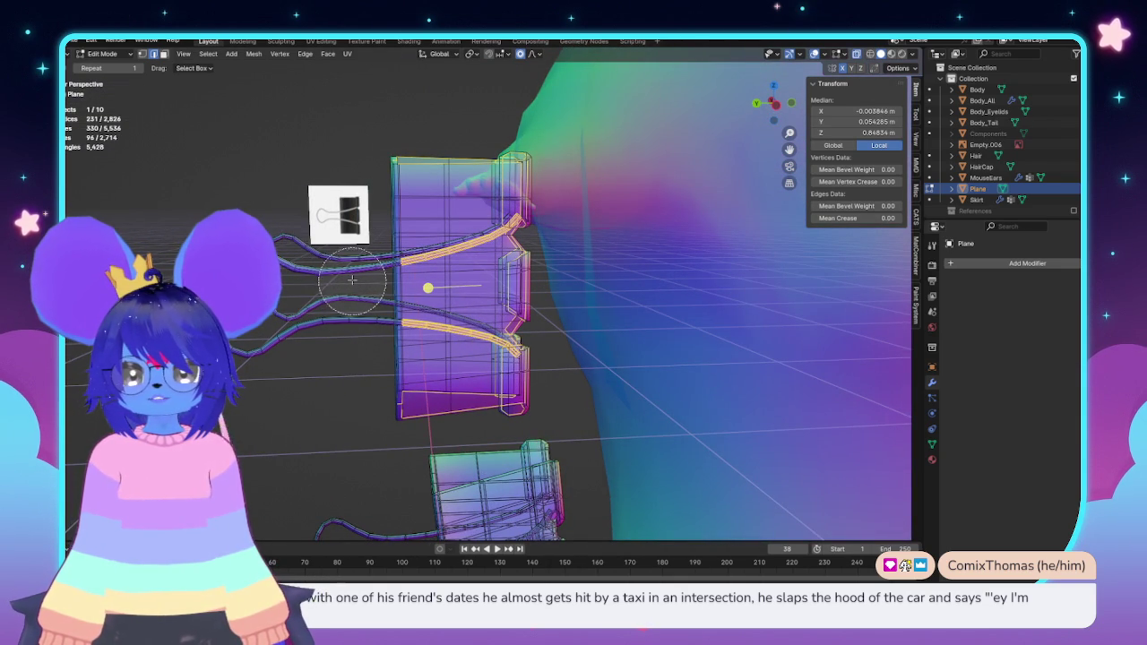
Step: Circle-select wire-handle vertices on the clip, deselecting two on the handle
{"action": "mouse_move", "coordinate": [398, 303]}
{"action": "middle_mouse_down"}
{"action": "mouse_move", "coordinate": [392, 253]}
{"action": "mouse_move", "coordinate": [430, 215]}
{"action": "middle_mouse_up"}
{"action": "key", "text": "c"}
{"action": "scroll", "coordinate": [441, 194], "scroll_direction": "up", "scroll_amount": 3}
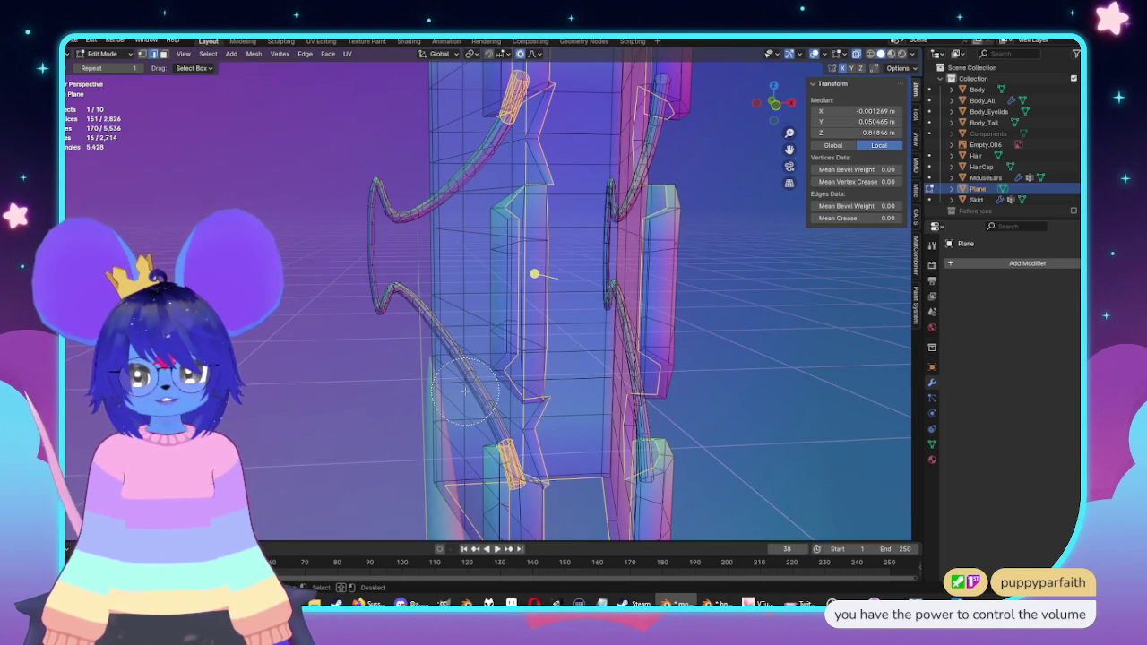
{"action": "mouse_move", "coordinate": [498, 413]}
{"action": "middle_mouse_down"}
{"action": "mouse_move", "coordinate": [448, 262]}
{"action": "mouse_move", "coordinate": [391, 372]}
{"action": "middle_mouse_up"}
{"action": "scroll", "coordinate": [484, 376], "scroll_direction": "up", "scroll_amount": 3}
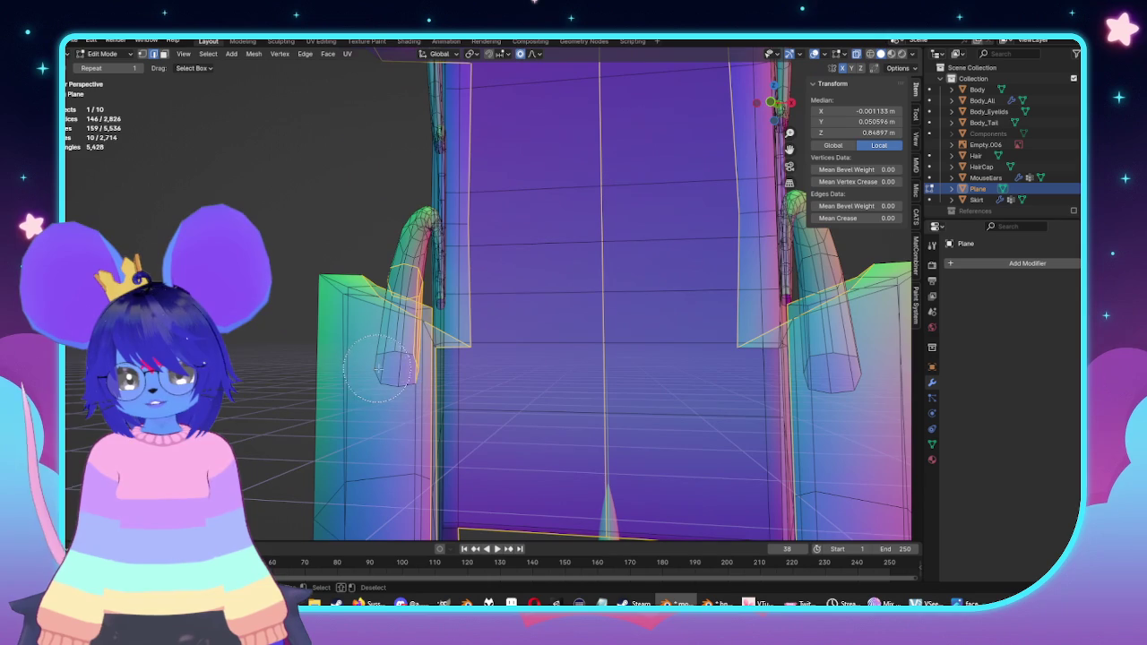
{"action": "middle_click", "coordinate": [390, 260]}
{"action": "key", "text": "Escape"}
{"action": "mouse_move", "coordinate": [391, 260]}
{"action": "middle_mouse_down"}
{"action": "mouse_move", "coordinate": [389, 293]}
{"action": "mouse_move", "coordinate": [362, 257]}
{"action": "mouse_move", "coordinate": [394, 254]}
{"action": "middle_mouse_up"}
Step: Deselect two hook vertices and switch to front orthographic view of the tall clip
{"action": "key", "text": "c"}
{"action": "middle_click", "coordinate": [402, 253]}
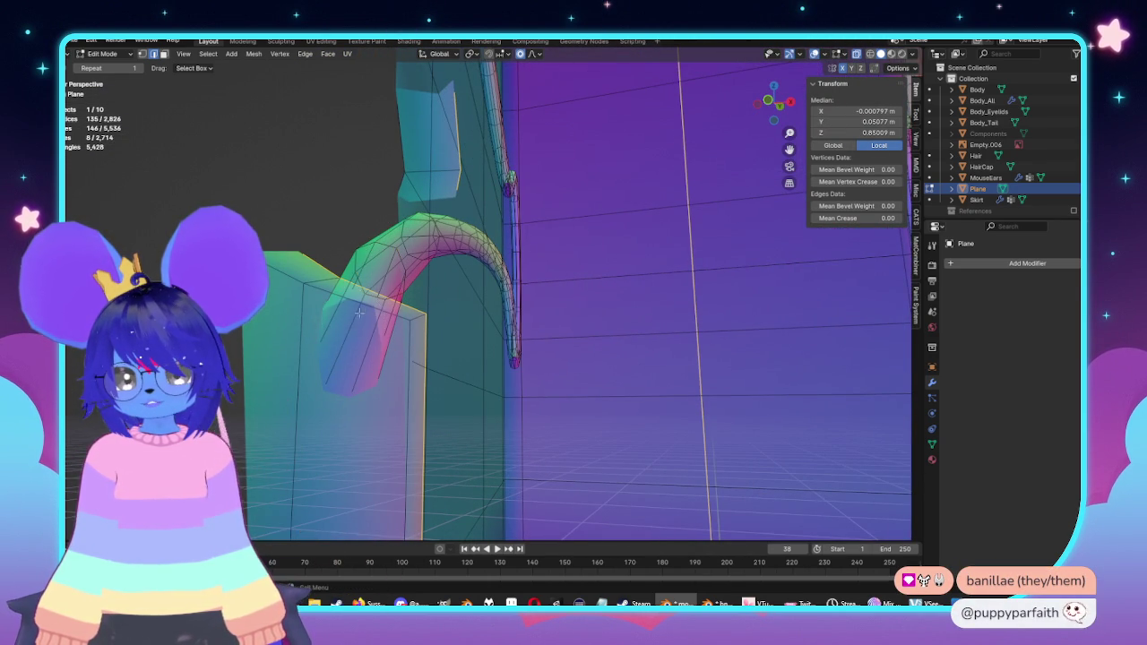
{"action": "scroll", "coordinate": [362, 315], "scroll_direction": "down", "scroll_amount": 4}
{"action": "mouse_move", "coordinate": [362, 315]}
{"action": "middle_mouse_down"}
{"action": "mouse_move", "coordinate": [499, 234]}
{"action": "mouse_move", "coordinate": [485, 232]}
{"action": "mouse_move", "coordinate": [534, 322]}
{"action": "mouse_move", "coordinate": [514, 286]}
{"action": "mouse_move", "coordinate": [706, 260]}
{"action": "middle_mouse_up"}
{"action": "scroll", "coordinate": [499, 235], "scroll_direction": "up", "scroll_amount": 2}
{"action": "key", "text": "KP_1"}
{"action": "scroll", "coordinate": [523, 302], "scroll_direction": "up", "scroll_amount": 3}
Step: Refine the hook vertex selection with circle select and check it from another side
{"action": "key", "text": "c"}
{"action": "middle_click_drag", "start_coordinate": [612, 394], "coordinate": [588, 411]}
{"action": "key", "text": "c"}
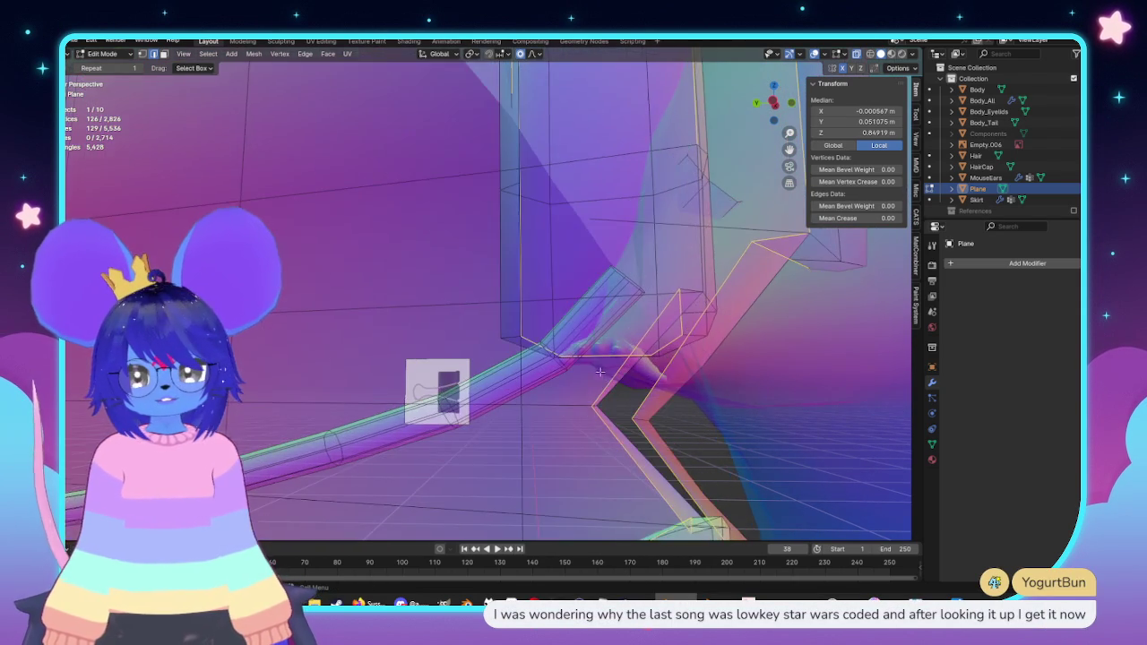
{"action": "mouse_move", "coordinate": [579, 423]}
{"action": "middle_mouse_down"}
{"action": "mouse_move", "coordinate": [627, 395]}
{"action": "mouse_move", "coordinate": [858, 333]}
{"action": "mouse_move", "coordinate": [666, 329]}
{"action": "mouse_move", "coordinate": [701, 285]}
{"action": "mouse_move", "coordinate": [792, 250]}
{"action": "middle_mouse_up"}
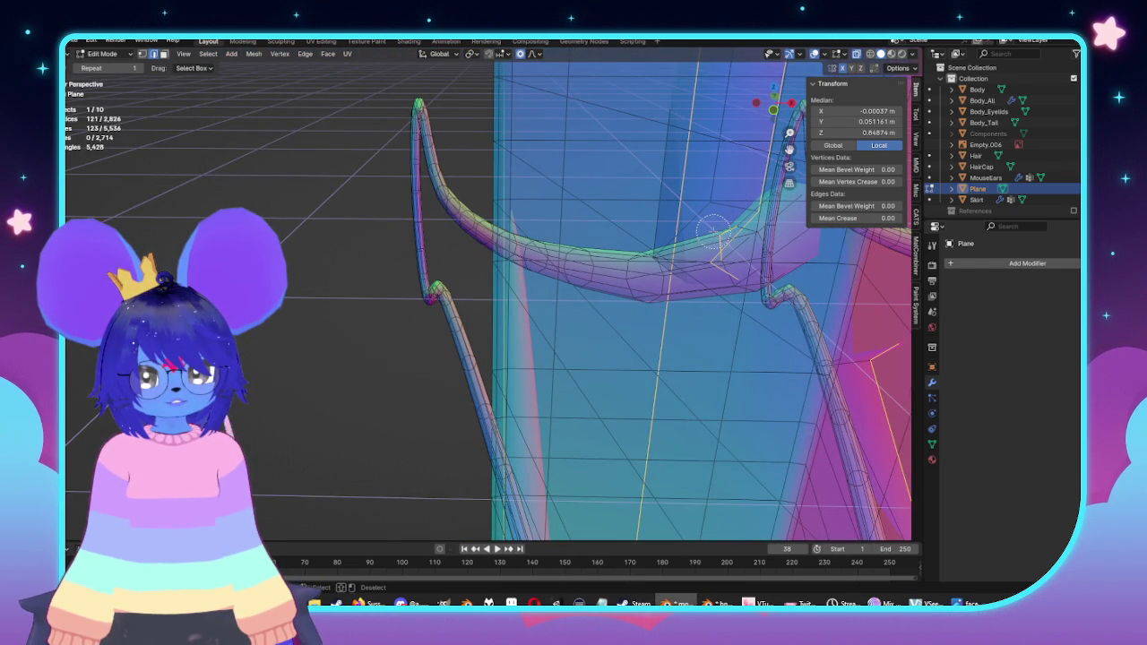
{"action": "mouse_move", "coordinate": [714, 228]}
{"action": "middle_mouse_down"}
{"action": "mouse_move", "coordinate": [659, 267]}
{"action": "mouse_move", "coordinate": [622, 332]}
{"action": "middle_mouse_up"}
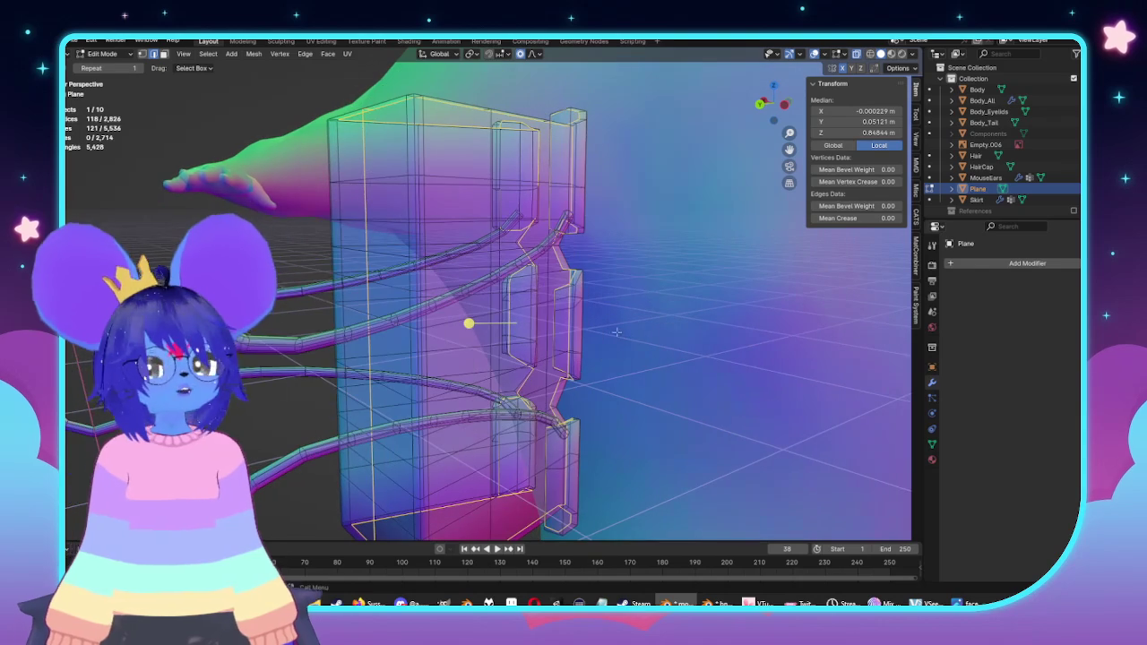
Step: Clear the clip's existing UV seams and frame the hook in a side view
{"action": "left_click", "coordinate": [310, 55]}
{"action": "left_click", "coordinate": [354, 252]}
{"action": "middle_click_drag", "start_coordinate": [354, 255], "coordinate": [413, 278]}
{"action": "scroll", "coordinate": [385, 269], "scroll_direction": "down", "scroll_amount": 3}
{"action": "key", "text": "KP_Decimal"}
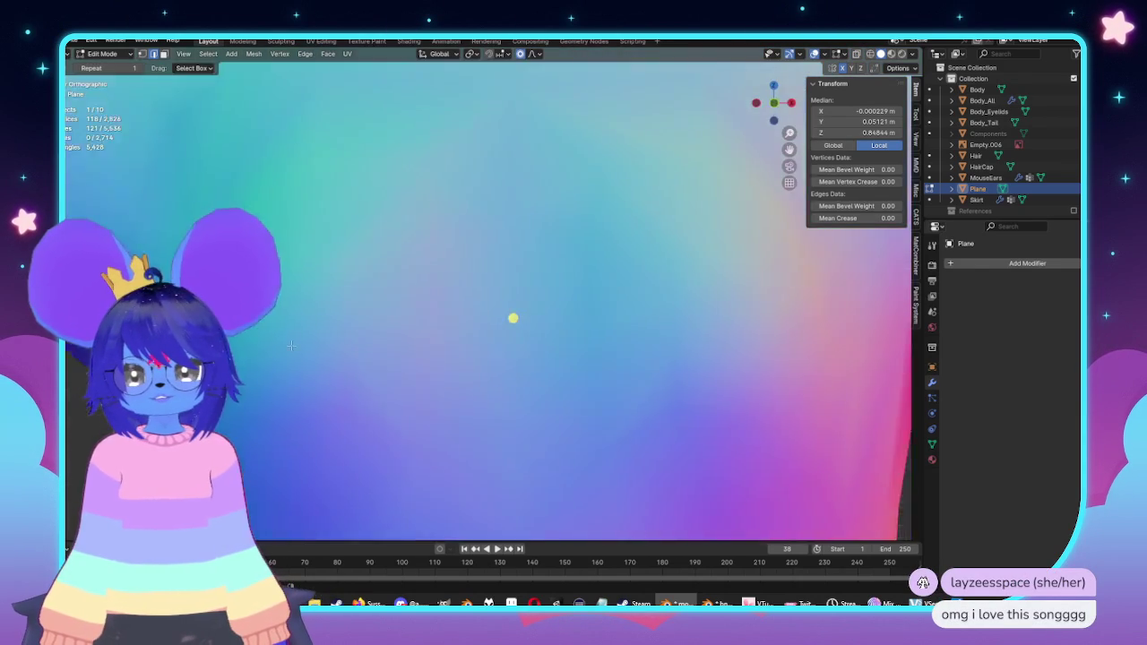
{"action": "key", "text": "KP_3"}
{"action": "key", "text": "alt+a"}
{"action": "scroll", "coordinate": [488, 296], "scroll_direction": "up", "scroll_amount": 3}
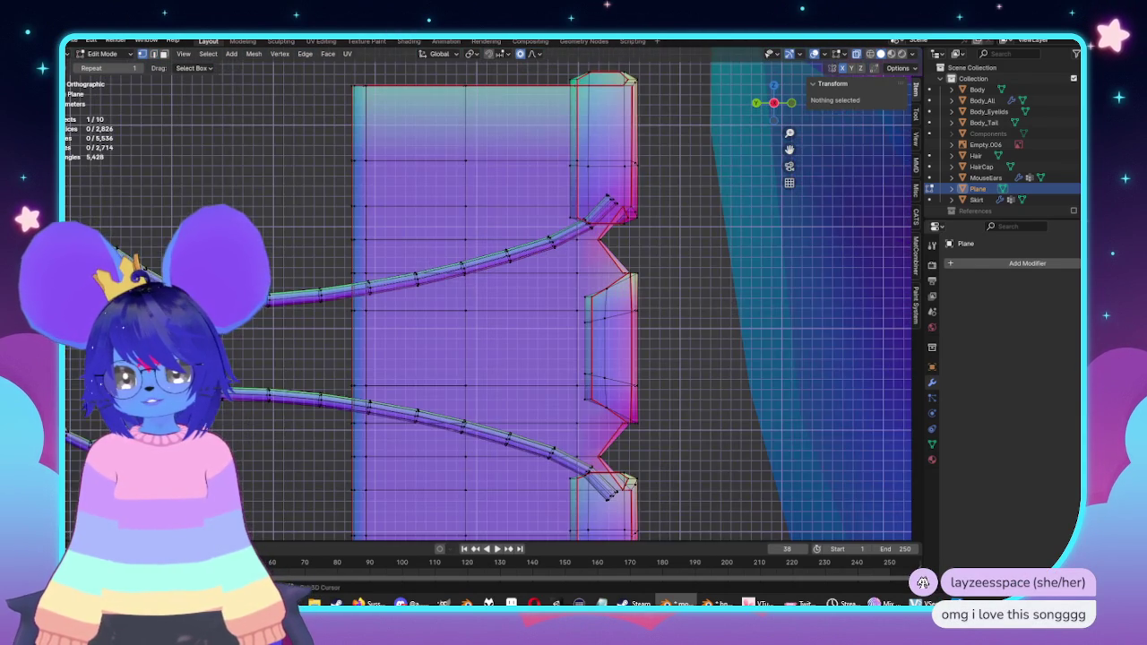
{"action": "middle_click_drag", "start_coordinate": [403, 296], "coordinate": [568, 300], "text": "shift"}
Step: Mark seams along the wire handle and hook tip vertices
{"action": "left_click_drag", "start_coordinate": [226, 343], "coordinate": [266, 368]}
{"action": "mouse_move", "coordinate": [798, 211]}
{"action": "middle_mouse_down", "text": "shift"}
{"action": "mouse_move", "coordinate": [692, 282]}
{"action": "mouse_move", "coordinate": [661, 82]}
{"action": "middle_mouse_up", "text": "shift"}
{"action": "left_click", "coordinate": [673, 269], "text": "alt+shift"}
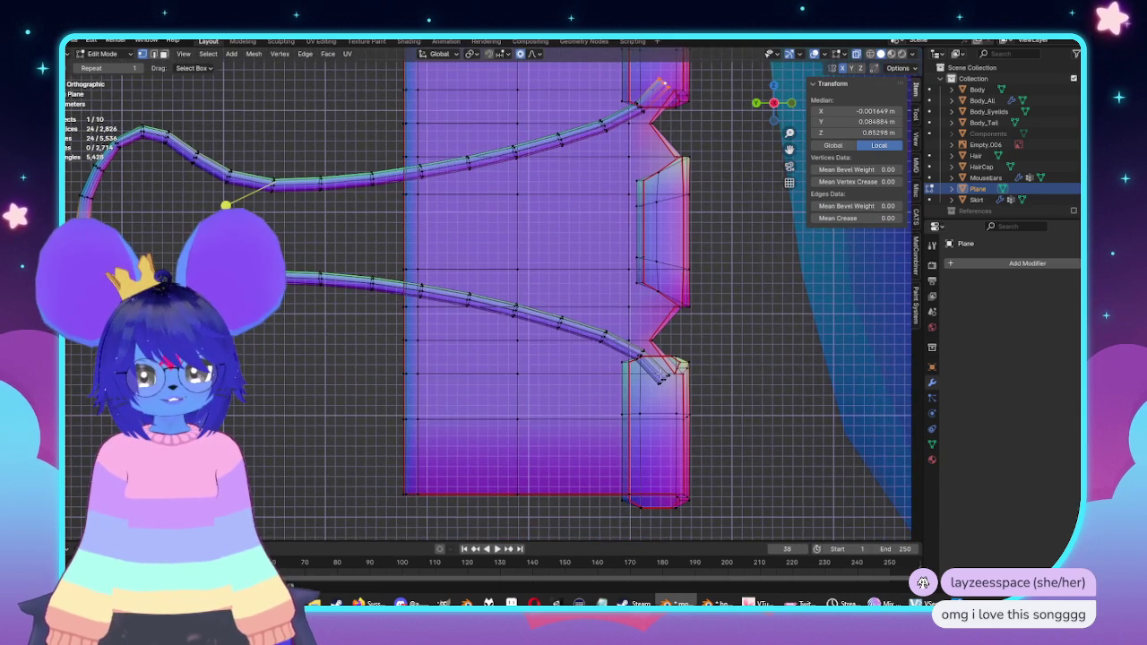
{"action": "left_click", "coordinate": [305, 54]}
{"action": "left_click", "coordinate": [352, 242]}
{"action": "mouse_move", "coordinate": [319, 230]}
{"action": "middle_mouse_down"}
{"action": "mouse_move", "coordinate": [551, 259]}
{"action": "mouse_move", "coordinate": [502, 260]}
{"action": "middle_mouse_up"}
Step: Mark an edge loop on the clip as a UV seam
{"action": "key", "text": "alt+a"}
{"action": "left_click", "coordinate": [536, 359], "text": "alt"}
{"action": "middle_click_drag", "start_coordinate": [536, 358], "coordinate": [509, 296]}
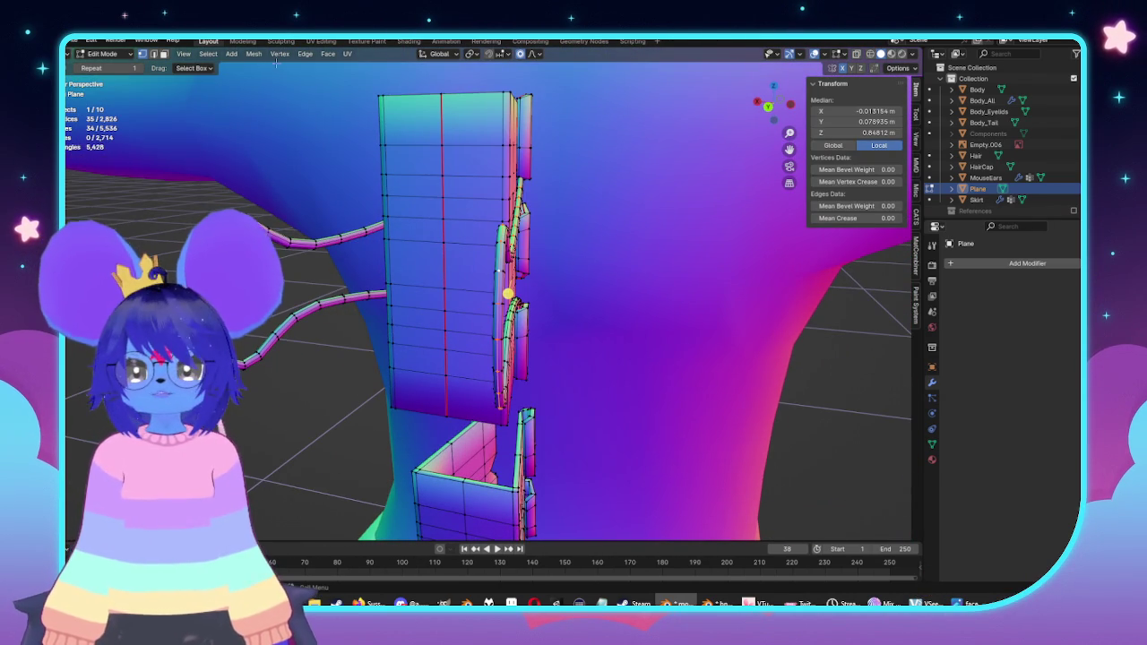
{"action": "left_click", "coordinate": [305, 53]}
{"action": "left_click", "coordinate": [349, 244]}
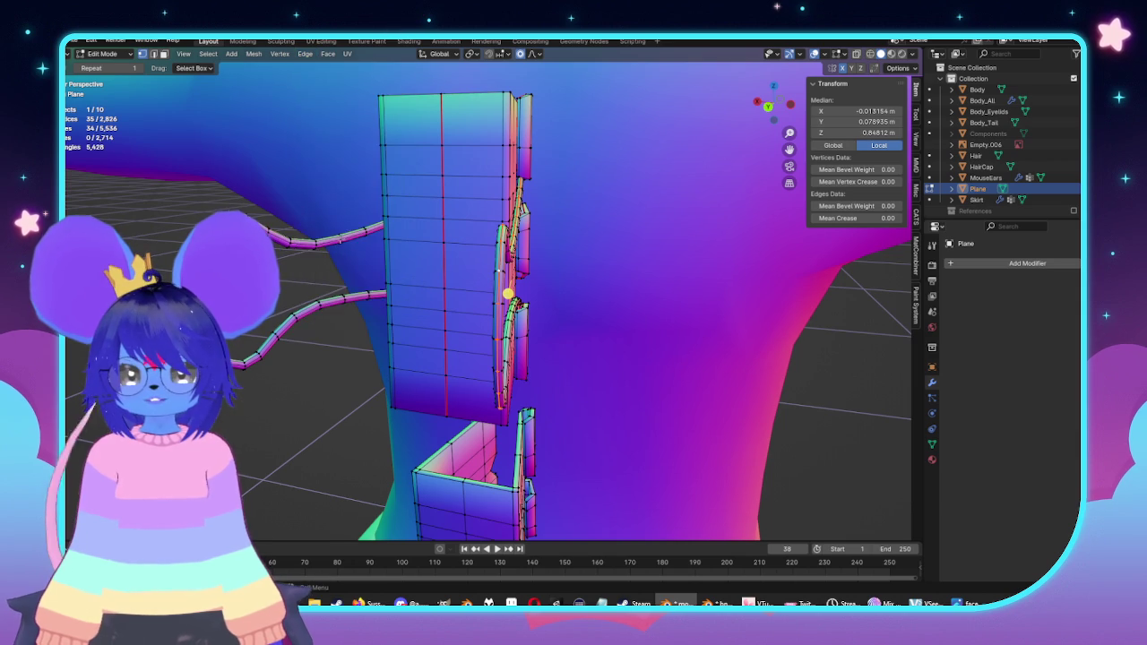
{"action": "middle_click_drag", "start_coordinate": [348, 247], "coordinate": [409, 255]}
{"action": "key", "text": "KP_3"}
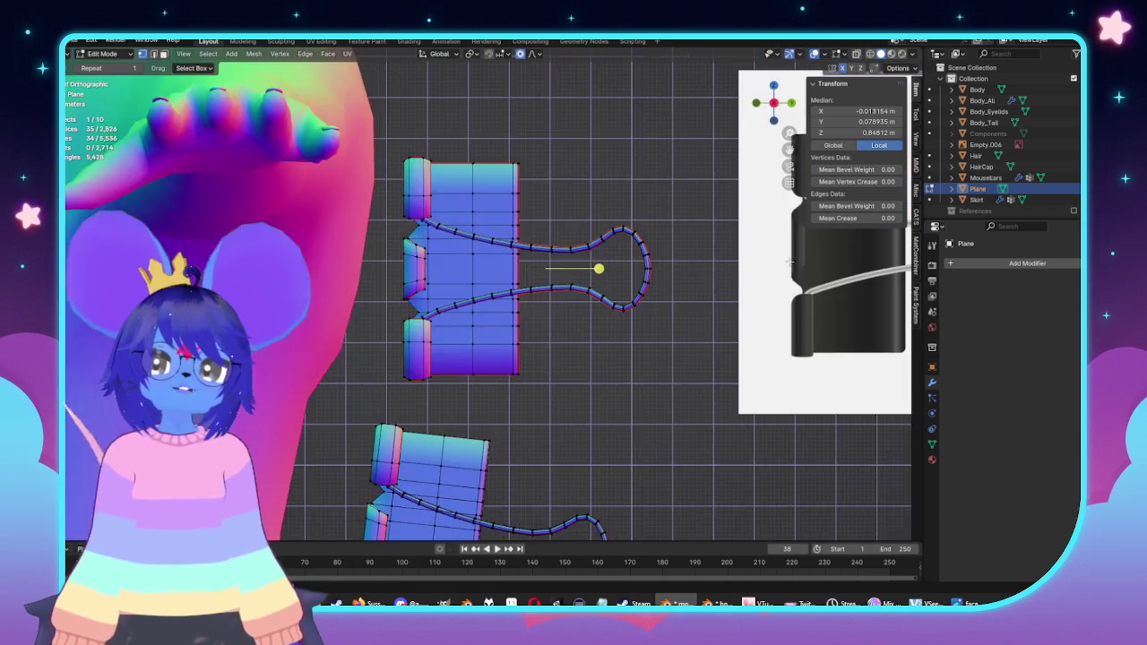
Step: Delete the left half of the clips in front X-ray view
{"action": "key", "text": "KP_1"}
{"action": "key", "text": "alt+z"}
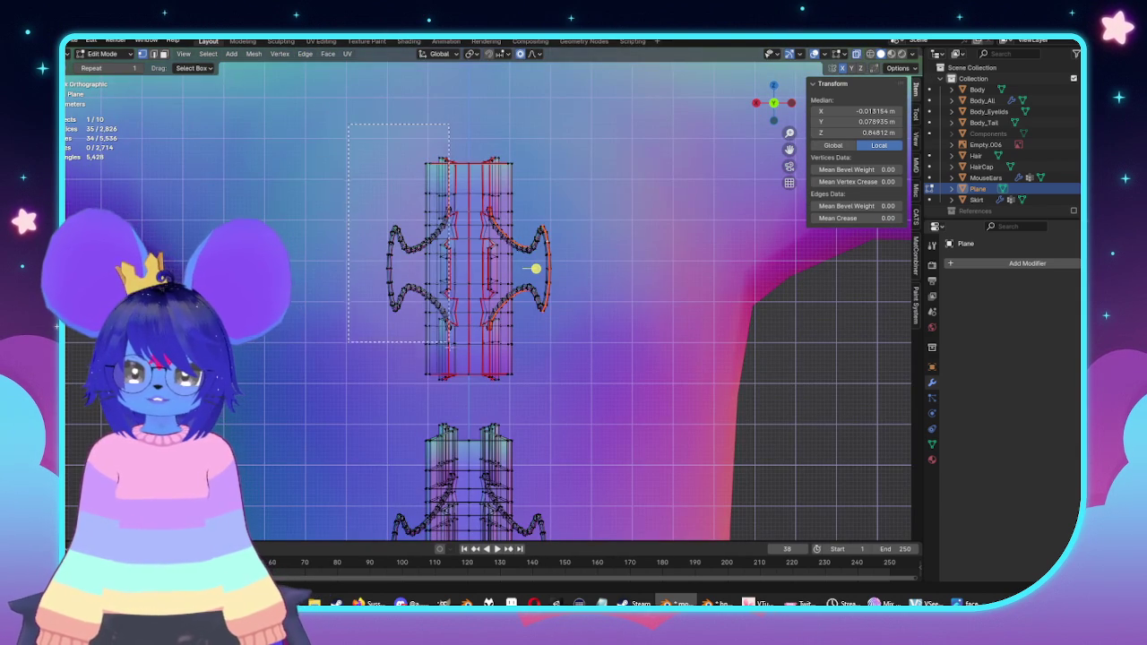
{"action": "left_click_drag", "start_coordinate": [465, 397], "coordinate": [466, 400]}
{"action": "key", "text": "x"}
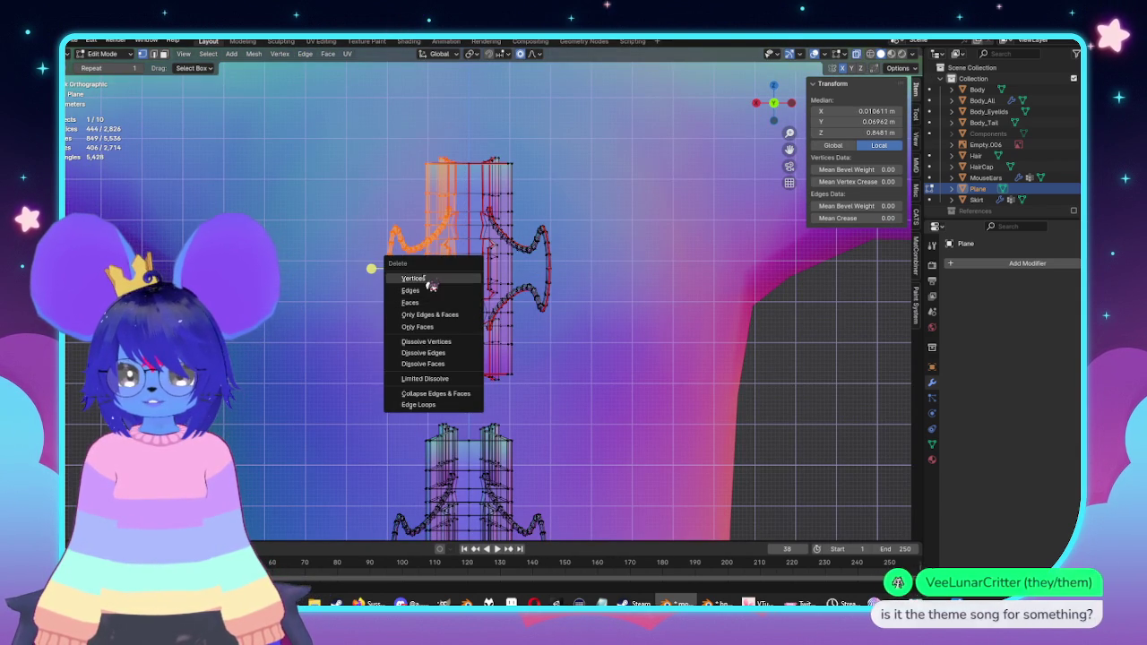
{"action": "left_click", "coordinate": [428, 278]}
Step: Select all remaining clip vertices and switch to the UV Editing workspace
{"action": "key", "text": "alt+z"}
{"action": "left_click_drag", "start_coordinate": [484, 360], "coordinate": [428, 394]}
{"action": "key", "text": "alt+z"}
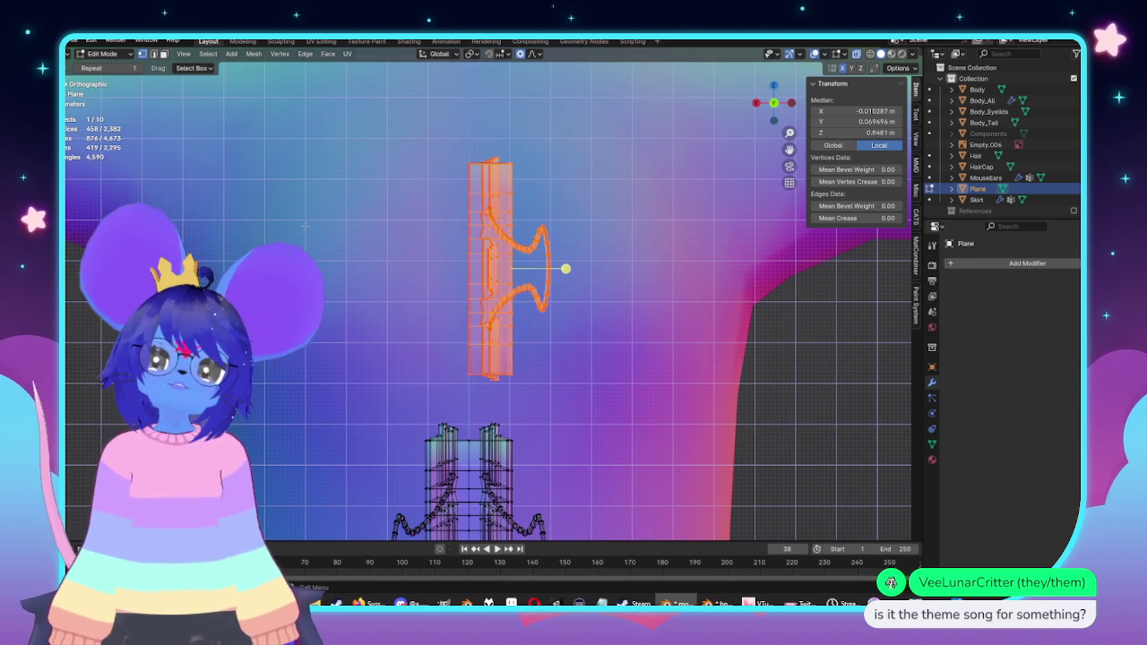
{"action": "left_click", "coordinate": [323, 42]}
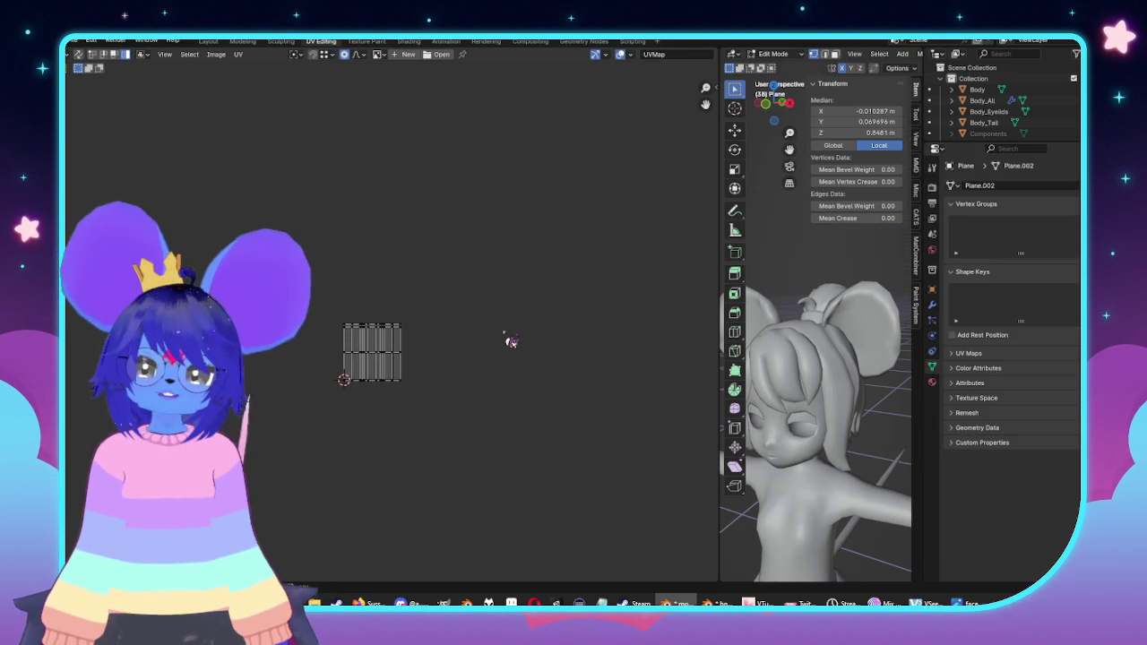
Step: Unwrap the clip mesh into UV islands
{"action": "key", "text": "u"}
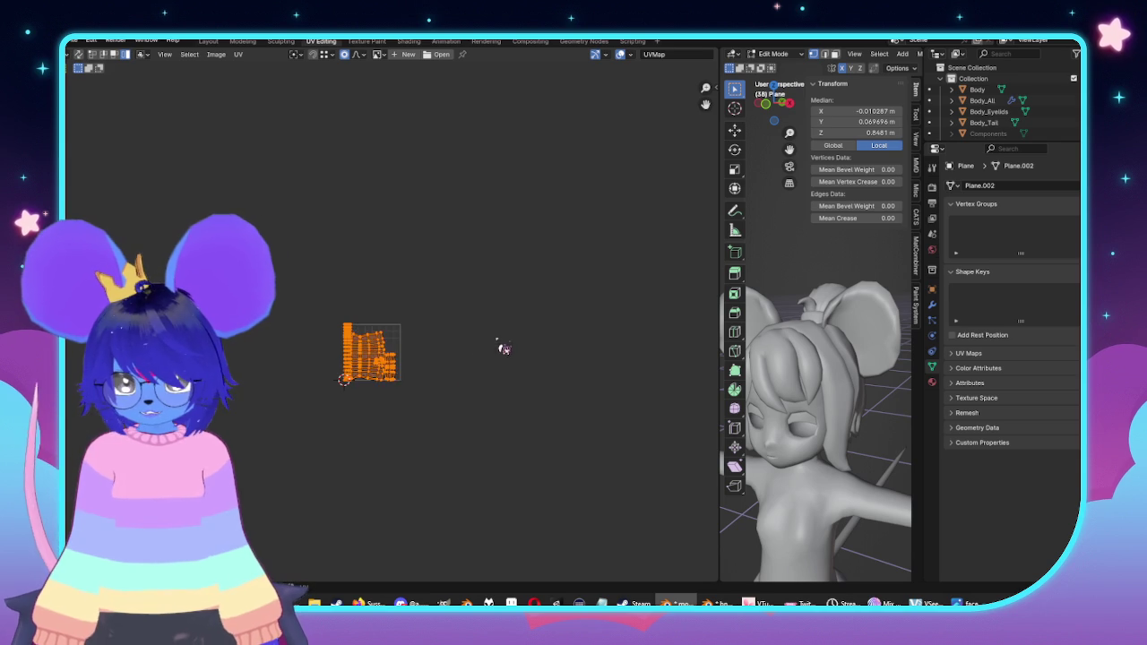
{"action": "scroll", "coordinate": [436, 389], "scroll_direction": "up", "scroll_amount": 3}
{"action": "scroll", "coordinate": [491, 293], "scroll_direction": "up", "scroll_amount": 2}
{"action": "scroll", "coordinate": [491, 292], "scroll_direction": "up", "scroll_amount": 5}
{"action": "scroll", "coordinate": [488, 298], "scroll_direction": "down", "scroll_amount": 1}
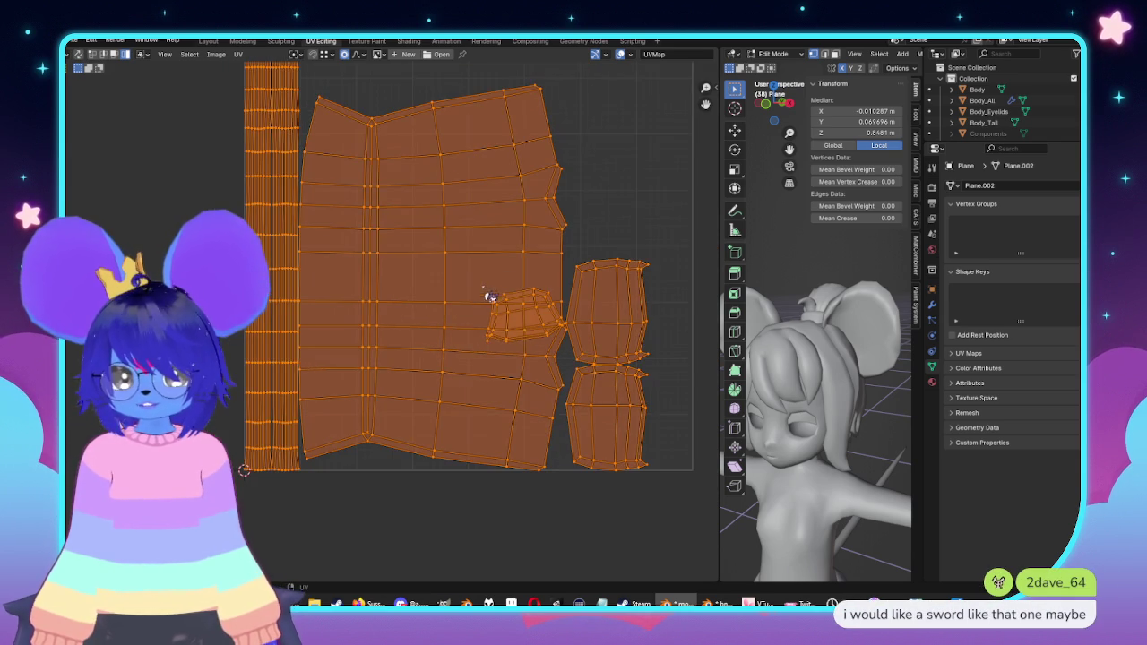
{"action": "scroll", "coordinate": [537, 295], "scroll_direction": "up", "scroll_amount": 5}
{"action": "scroll", "coordinate": [586, 305], "scroll_direction": "down", "scroll_amount": 1}
{"action": "scroll", "coordinate": [421, 328], "scroll_direction": "up", "scroll_amount": 1}
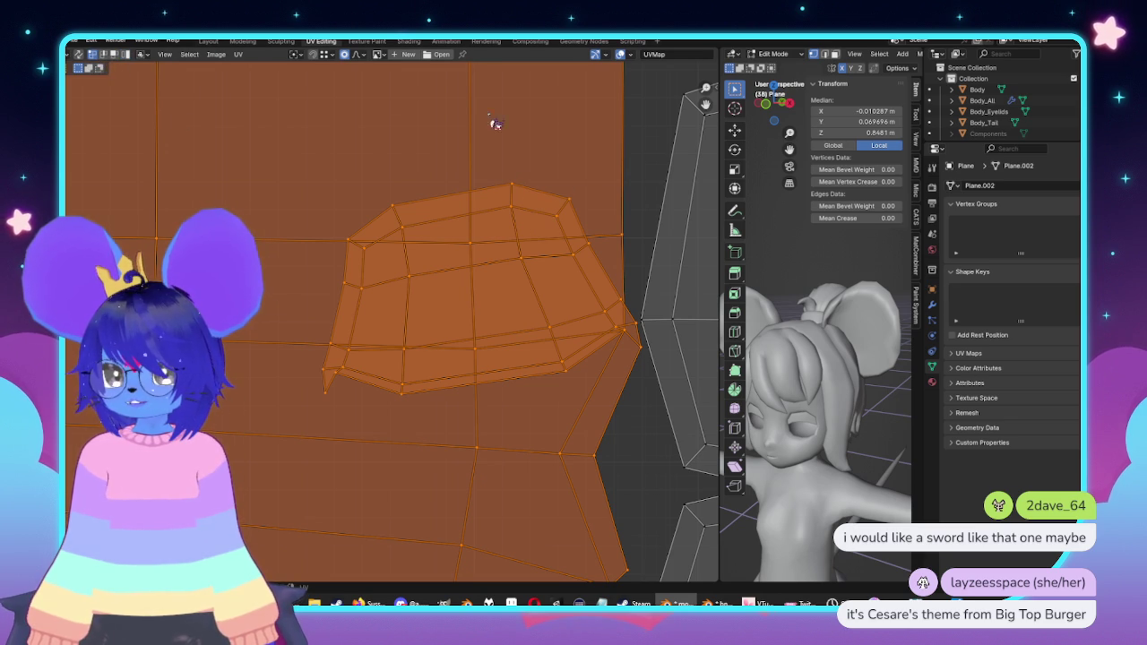
Step: Select only the small UV island
{"action": "key", "text": "alt+a"}
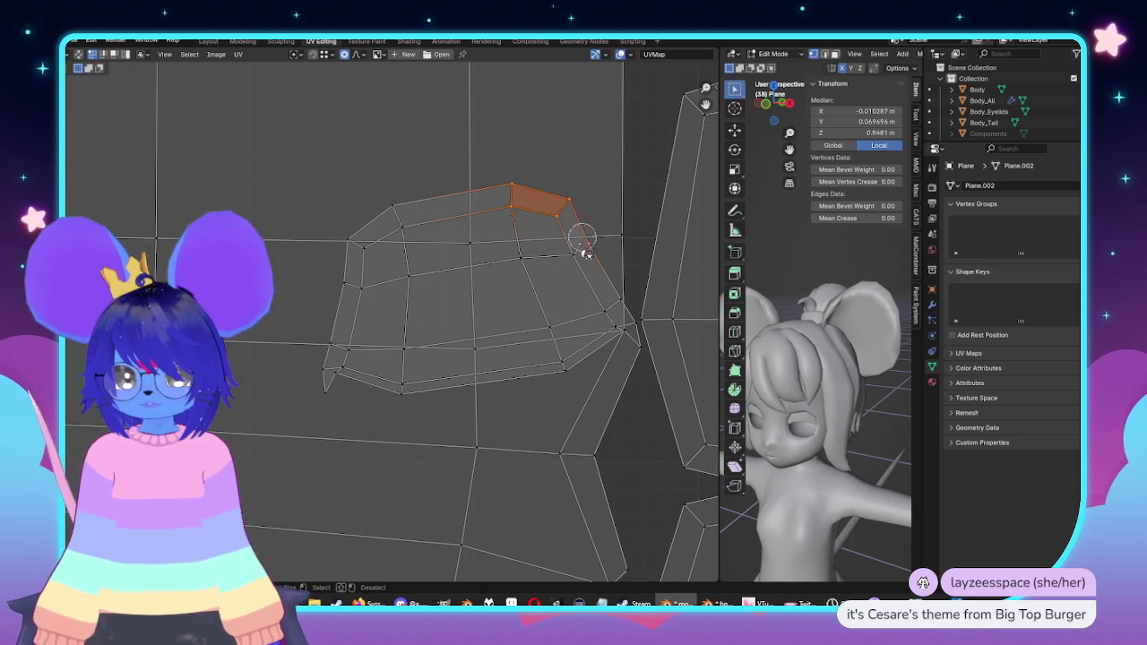
{"action": "mouse_move", "coordinate": [539, 263]}
{"action": "left_mouse_down"}
{"action": "mouse_move", "coordinate": [553, 332]}
{"action": "mouse_move", "coordinate": [599, 317]}
{"action": "left_mouse_up"}
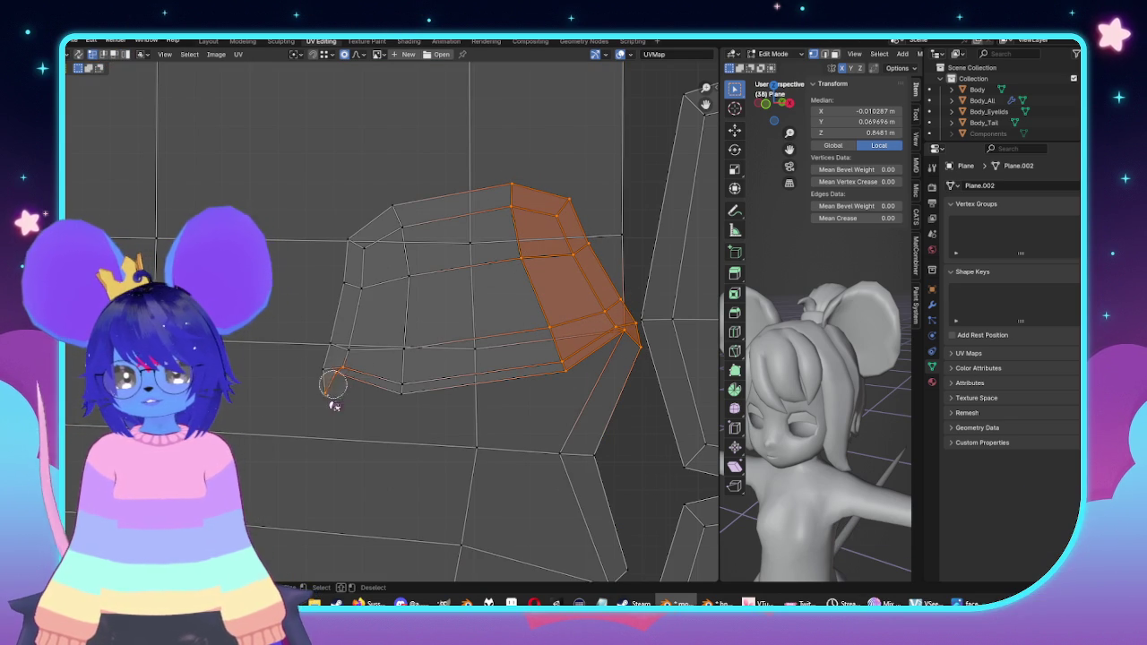
{"action": "mouse_move", "coordinate": [397, 261]}
{"action": "left_mouse_down"}
{"action": "mouse_move", "coordinate": [410, 235]}
{"action": "mouse_move", "coordinate": [405, 374]}
{"action": "left_mouse_up"}
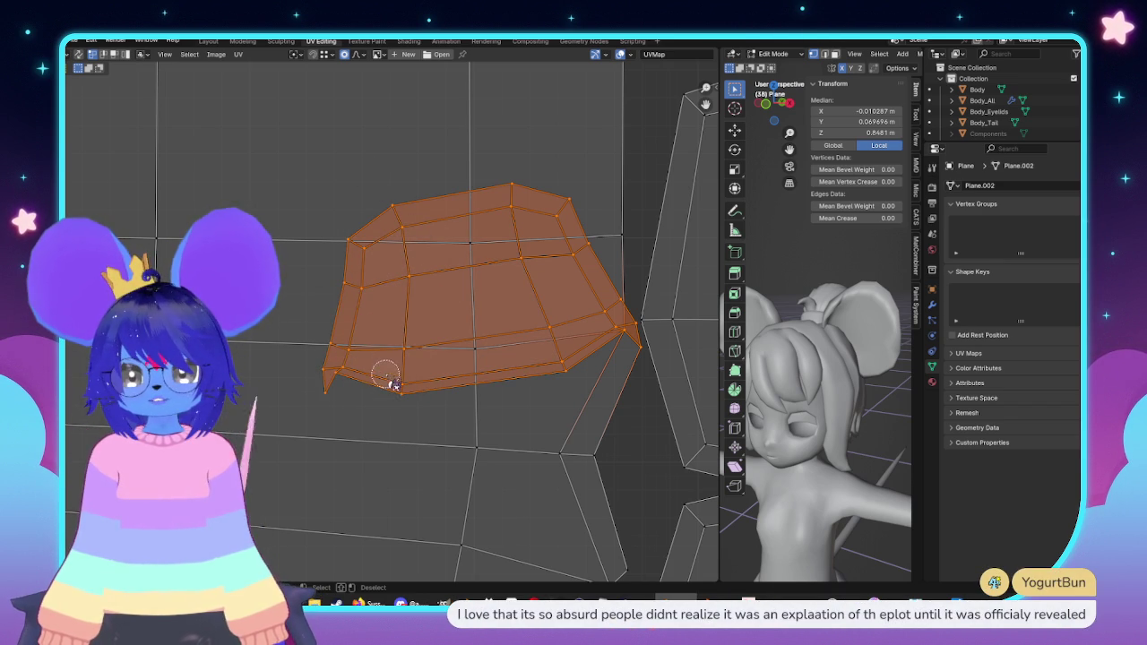
{"action": "scroll", "coordinate": [395, 386], "scroll_direction": "down", "scroll_amount": 3}
{"action": "scroll", "coordinate": [453, 435], "scroll_direction": "down", "scroll_amount": 1}
Step: Move the small island up and right and rotate it 90°
{"action": "key", "text": "g"}
{"action": "right_click", "coordinate": [454, 435]}
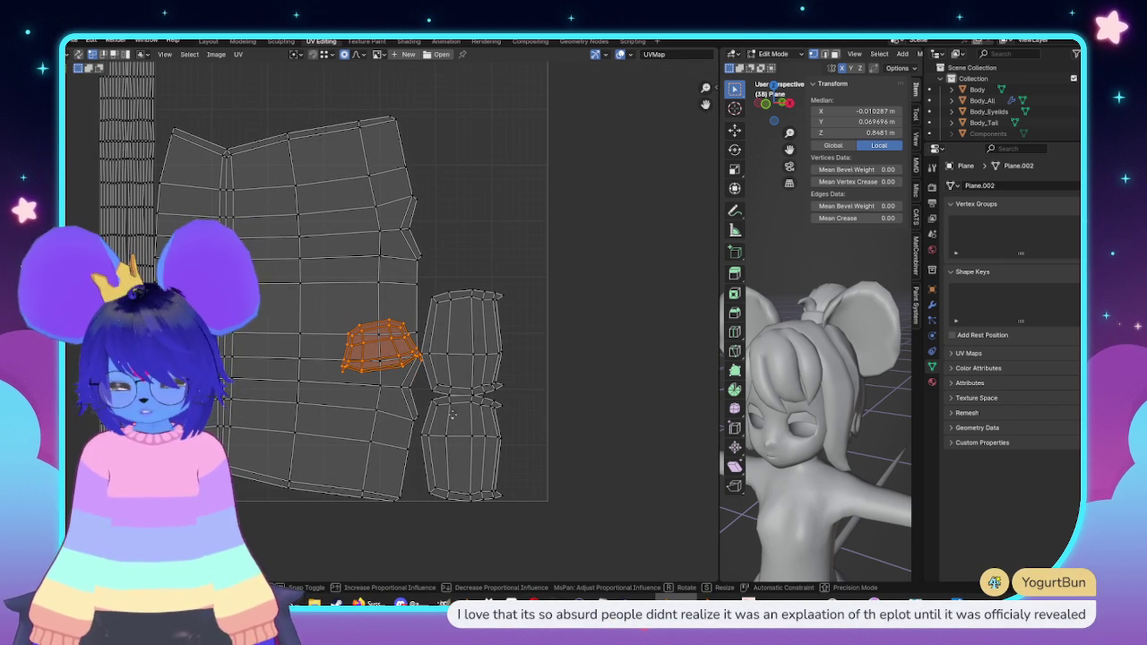
{"action": "key", "text": "g"}
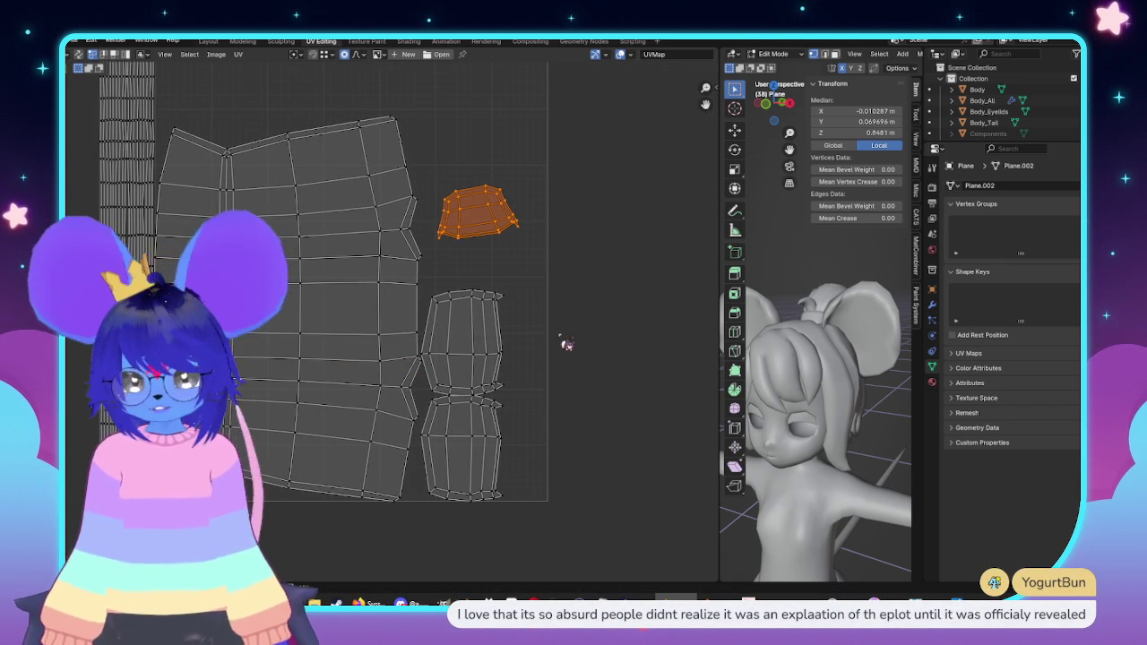
{"action": "type", "text": "r90"}
{"action": "key", "text": "Return"}
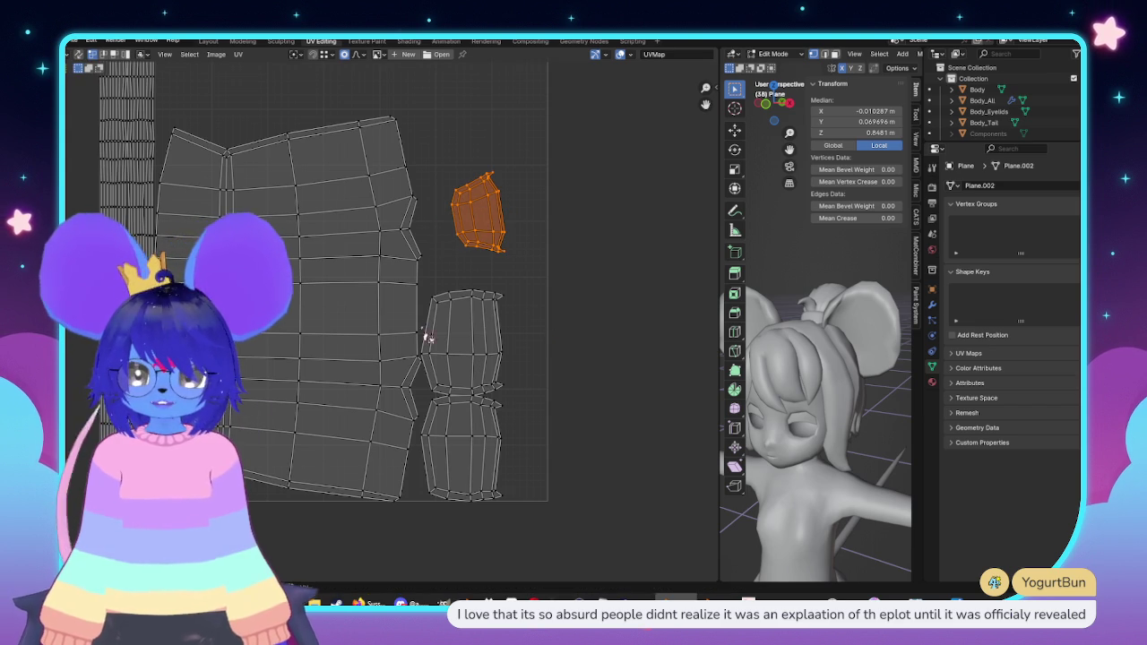
Step: Enlarge the small island, set it above the barrel islands, then select all islands
{"action": "key", "text": "s"}
{"action": "left_click", "coordinate": [515, 415]}
{"action": "key", "text": "g"}
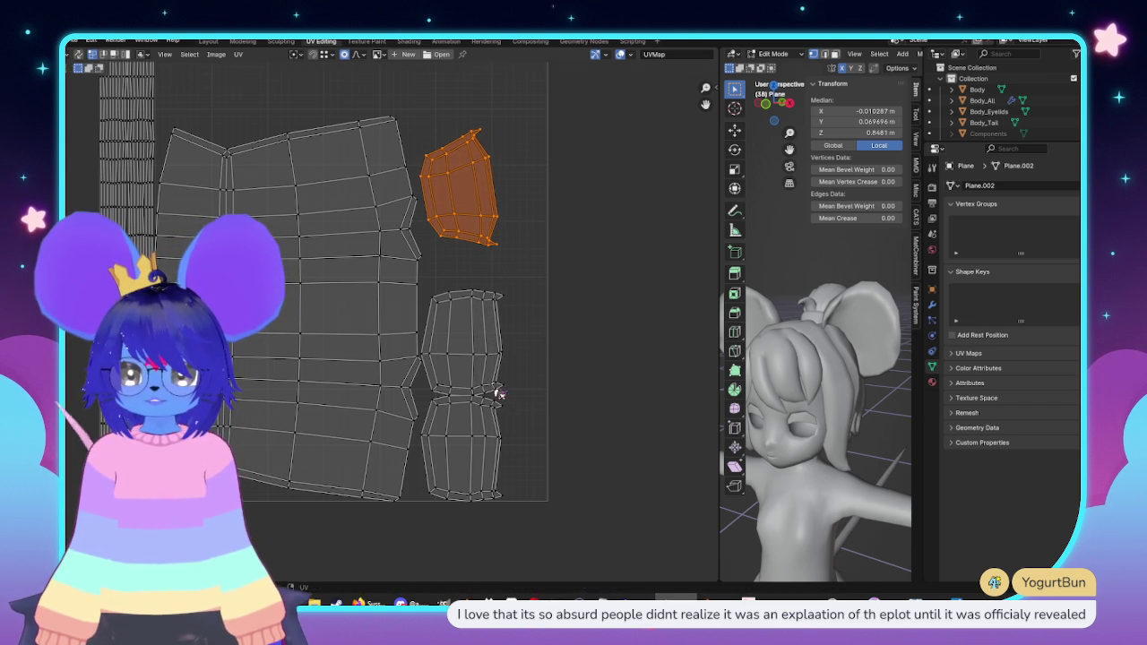
{"action": "left_click", "coordinate": [499, 394]}
{"action": "key", "text": "g"}
{"action": "right_click", "coordinate": [595, 439]}
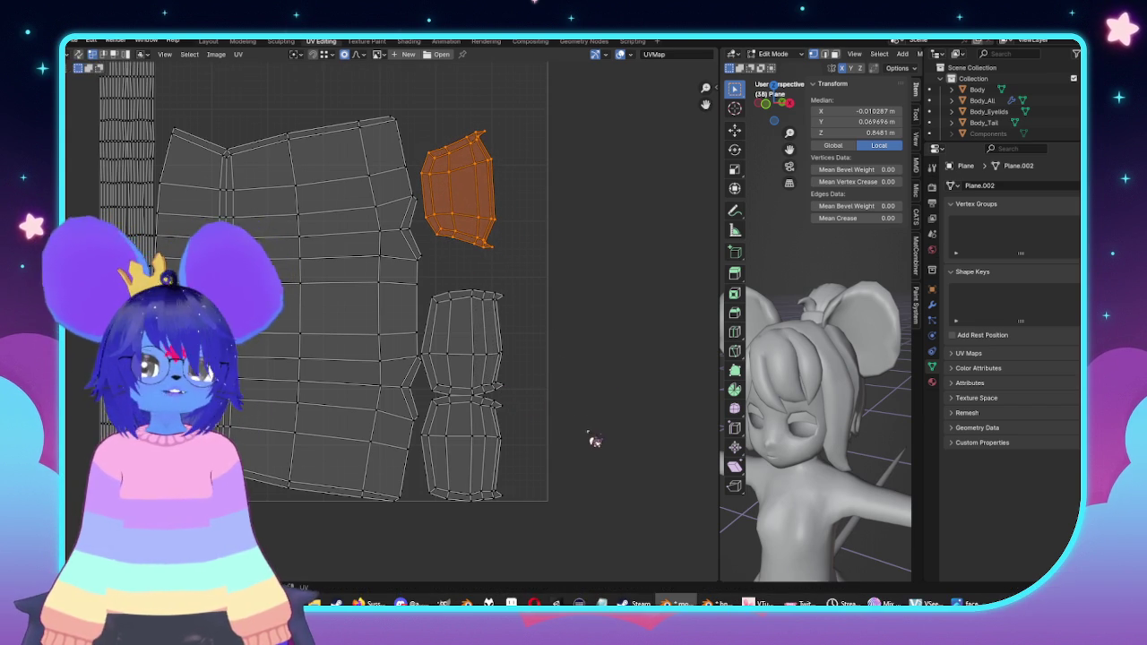
{"action": "scroll", "coordinate": [574, 412], "scroll_direction": "down", "scroll_amount": 7}
{"action": "left_click_drag", "start_coordinate": [485, 228], "coordinate": [318, 439]}
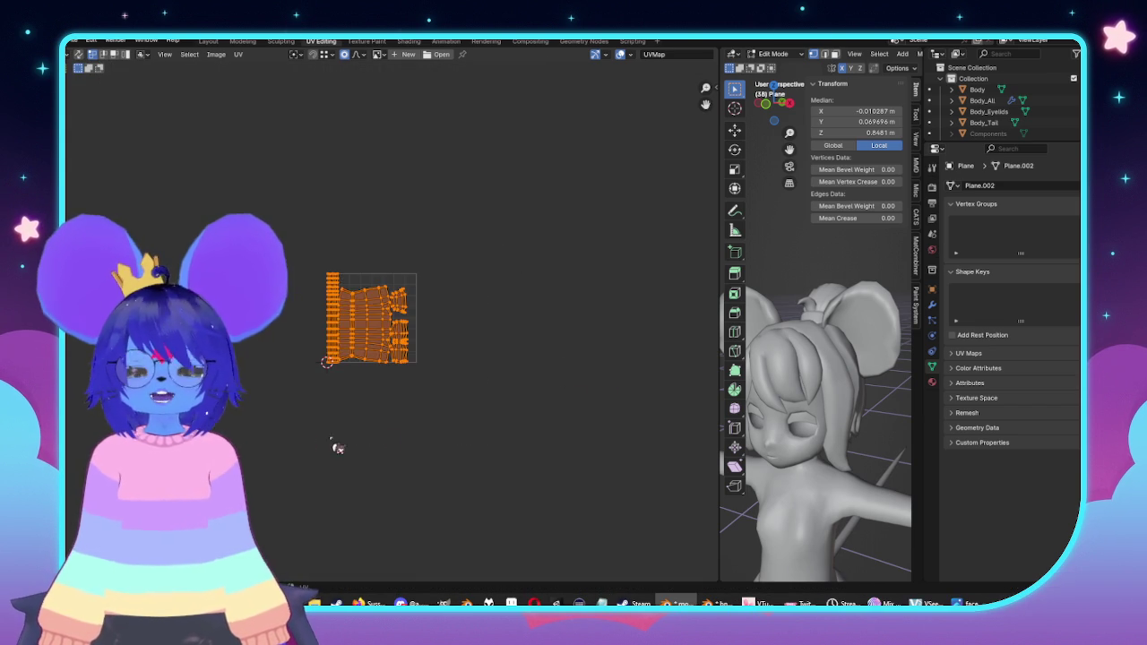
Step: Frame the UV islands and slide the left vertical strip horizontally
{"action": "scroll", "coordinate": [318, 439], "scroll_direction": "up", "scroll_amount": 4}
{"action": "key", "text": "g"}
{"action": "left_click", "coordinate": [348, 389]}
{"action": "key", "text": "KP_Decimal"}
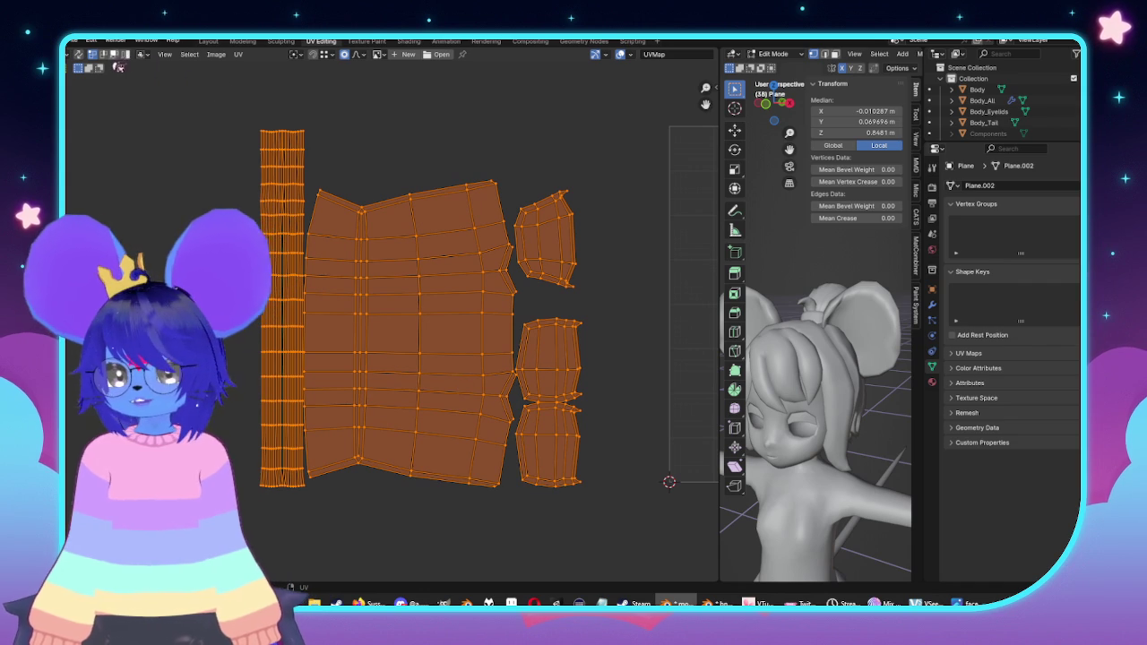
{"action": "left_click", "coordinate": [288, 190]}
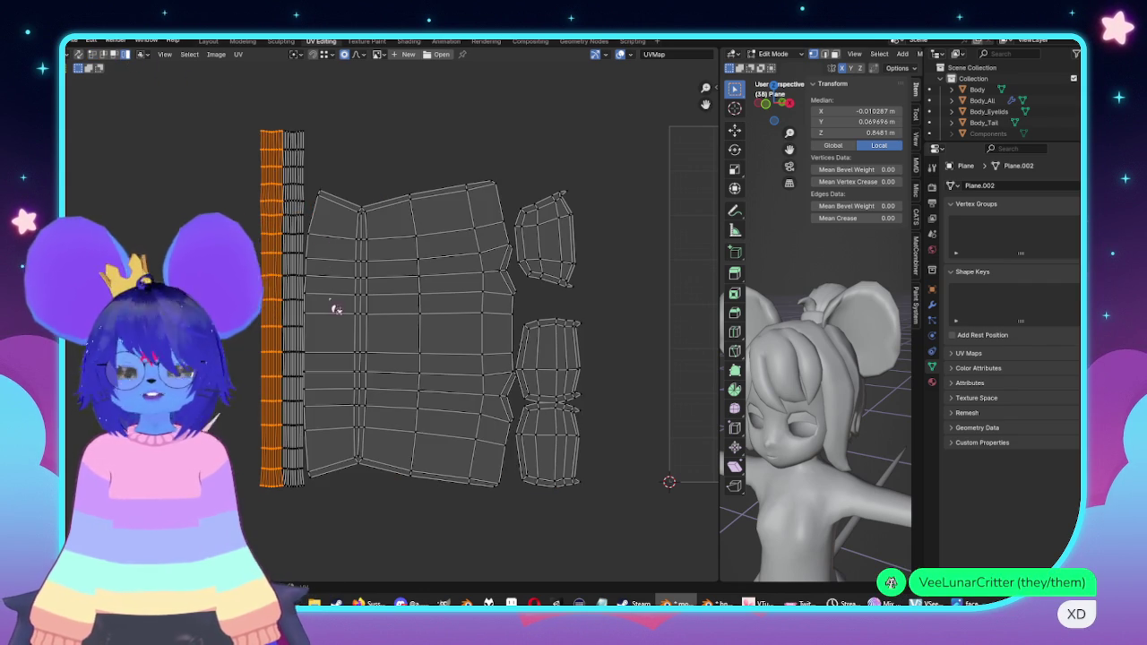
{"action": "middle_click_drag", "start_coordinate": [334, 309], "coordinate": [371, 305]}
{"action": "key", "text": "g"}
{"action": "key", "text": "x"}
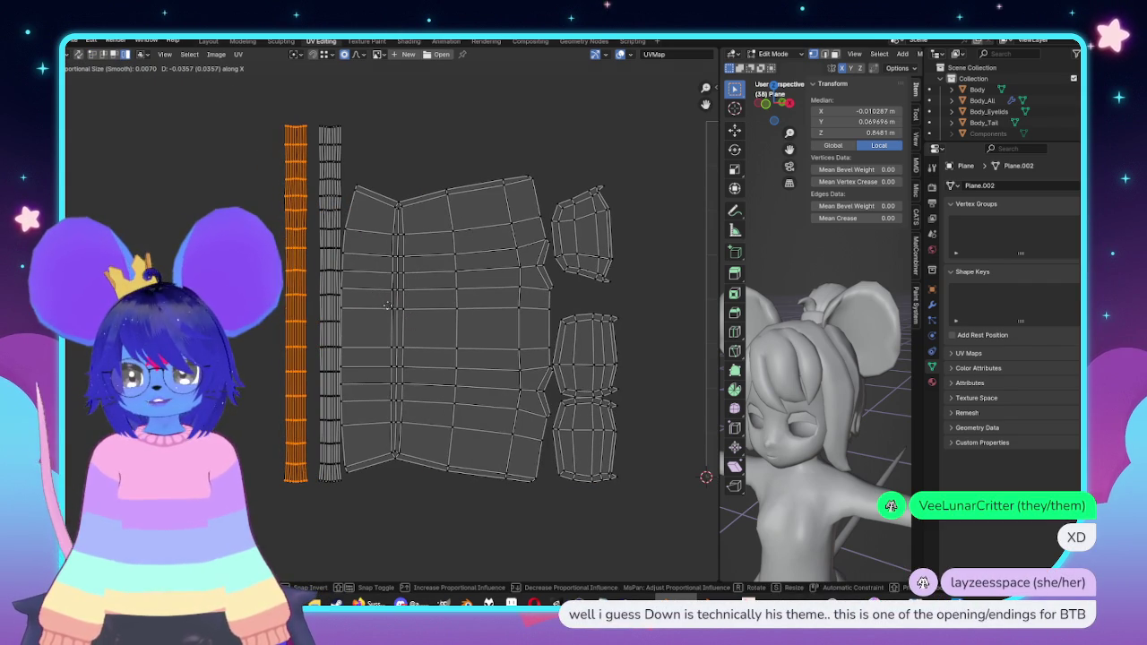
{"action": "left_click", "coordinate": [387, 305]}
Step: Slide both vertical strips, then the right strip alone, horizontally into position
{"action": "left_click", "coordinate": [324, 147], "text": "shift"}
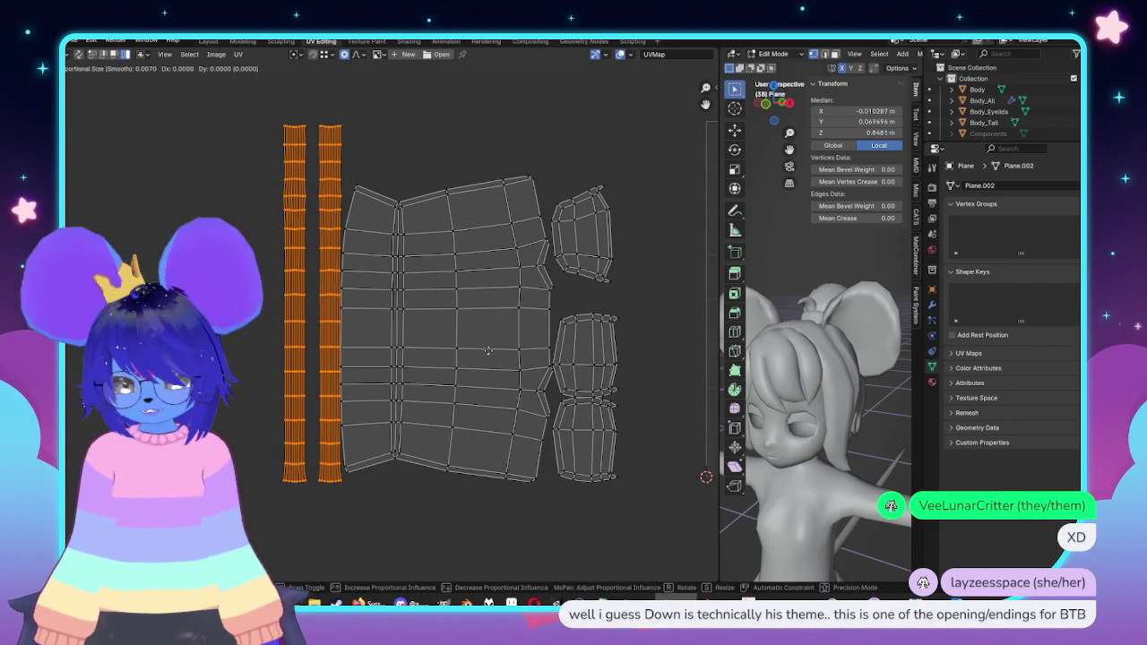
{"action": "key", "text": "g"}
{"action": "key", "text": "x"}
{"action": "left_click", "coordinate": [473, 358]}
{"action": "middle_click_drag", "start_coordinate": [473, 357], "coordinate": [442, 344]}
{"action": "left_click", "coordinate": [289, 183]}
{"action": "middle_click_drag", "start_coordinate": [322, 215], "coordinate": [428, 300]}
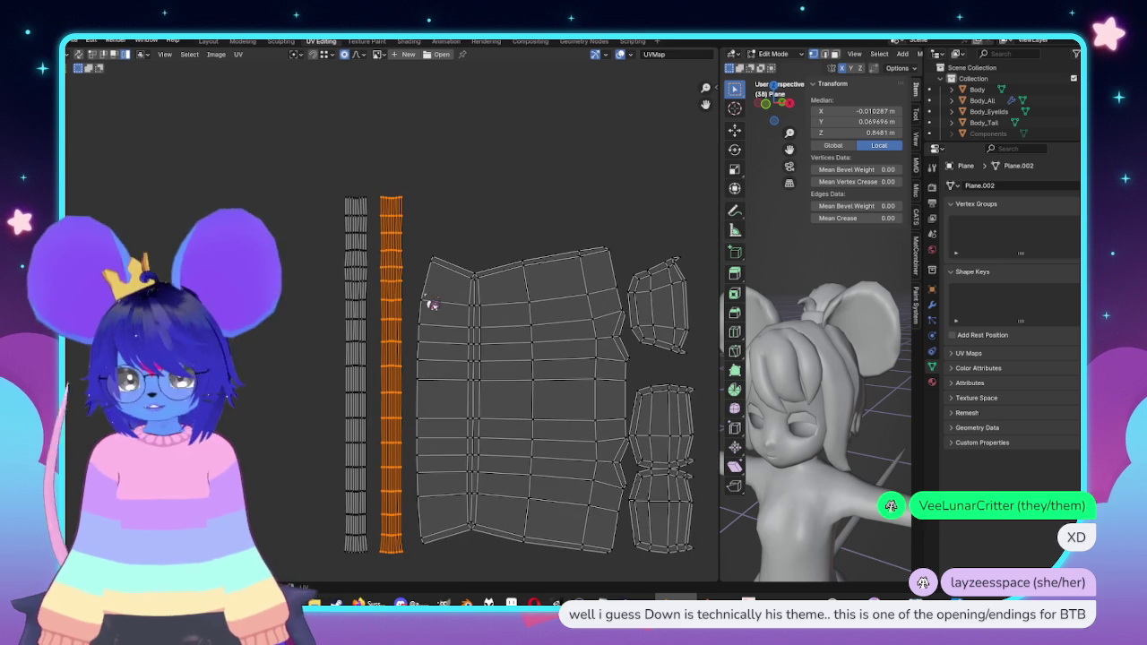
{"action": "key", "text": "g"}
{"action": "key", "text": "x"}
{"action": "left_click", "coordinate": [391, 374]}
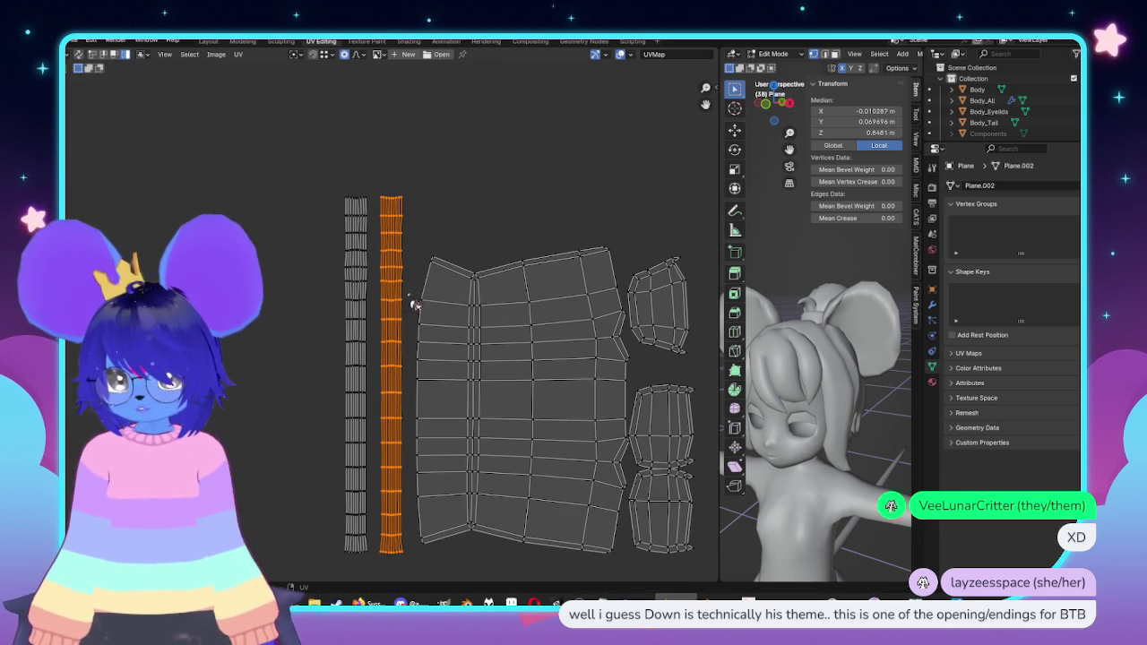
Step: Stack the orange strip onto the grey strip
{"action": "scroll", "coordinate": [416, 307], "scroll_direction": "up", "scroll_amount": 1}
{"action": "scroll", "coordinate": [376, 224], "scroll_direction": "up", "scroll_amount": 1}
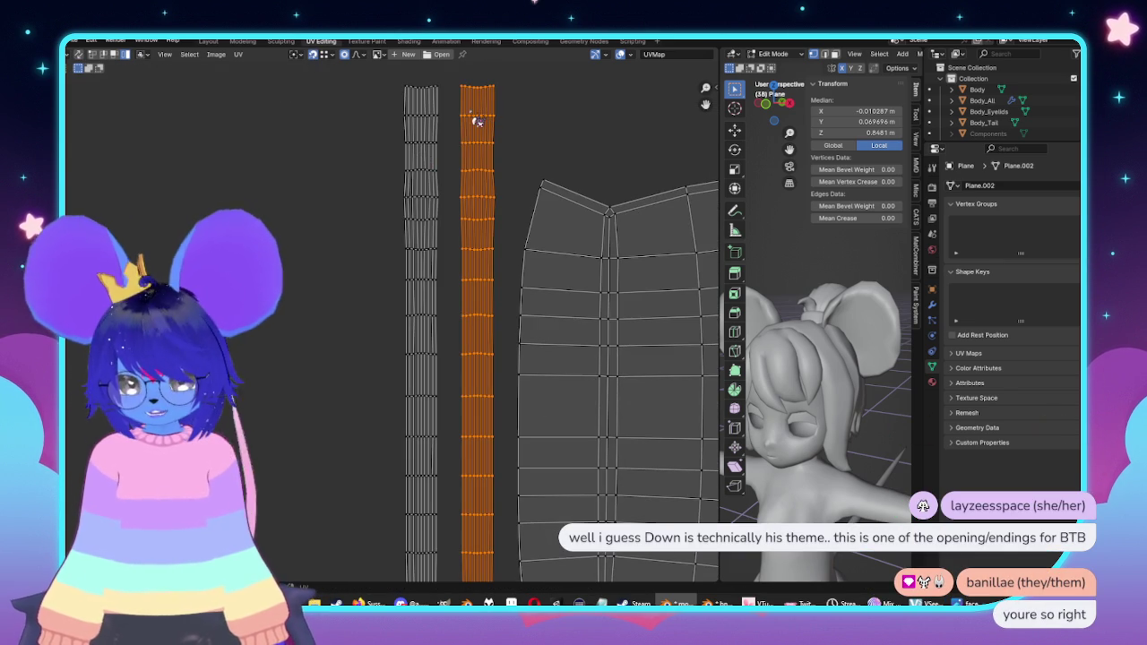
{"action": "key", "text": "g"}
{"action": "key", "text": "x"}
{"action": "left_click", "coordinate": [414, 103]}
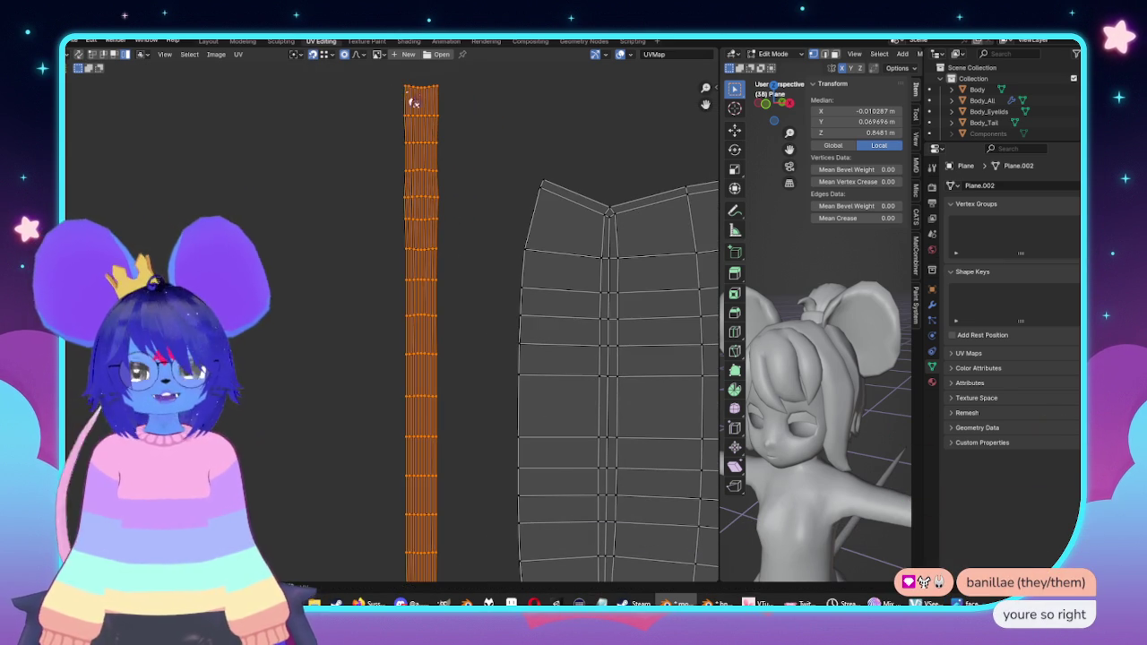
{"action": "scroll", "coordinate": [417, 224], "scroll_direction": "down", "scroll_amount": 2}
{"action": "mouse_move", "coordinate": [430, 341]}
{"action": "middle_mouse_down"}
{"action": "mouse_move", "coordinate": [278, 331]}
{"action": "mouse_move", "coordinate": [433, 349]}
{"action": "middle_mouse_up"}
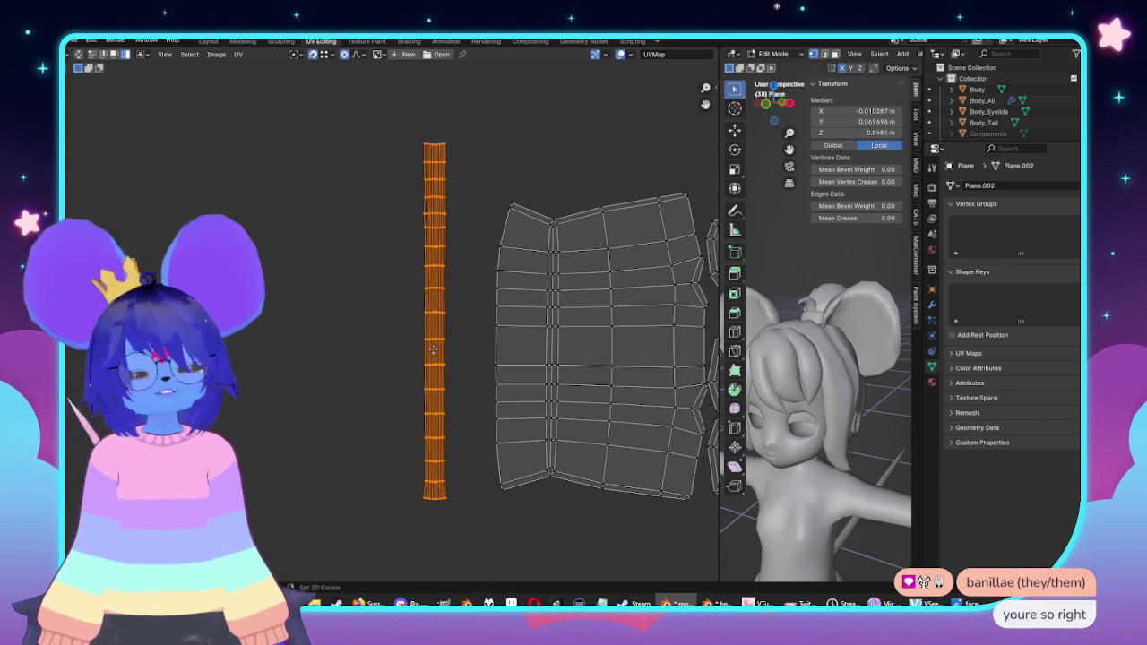
{"action": "scroll", "coordinate": [484, 332], "scroll_direction": "up", "scroll_amount": 1}
{"action": "middle_click_drag", "start_coordinate": [622, 338], "coordinate": [369, 121]}
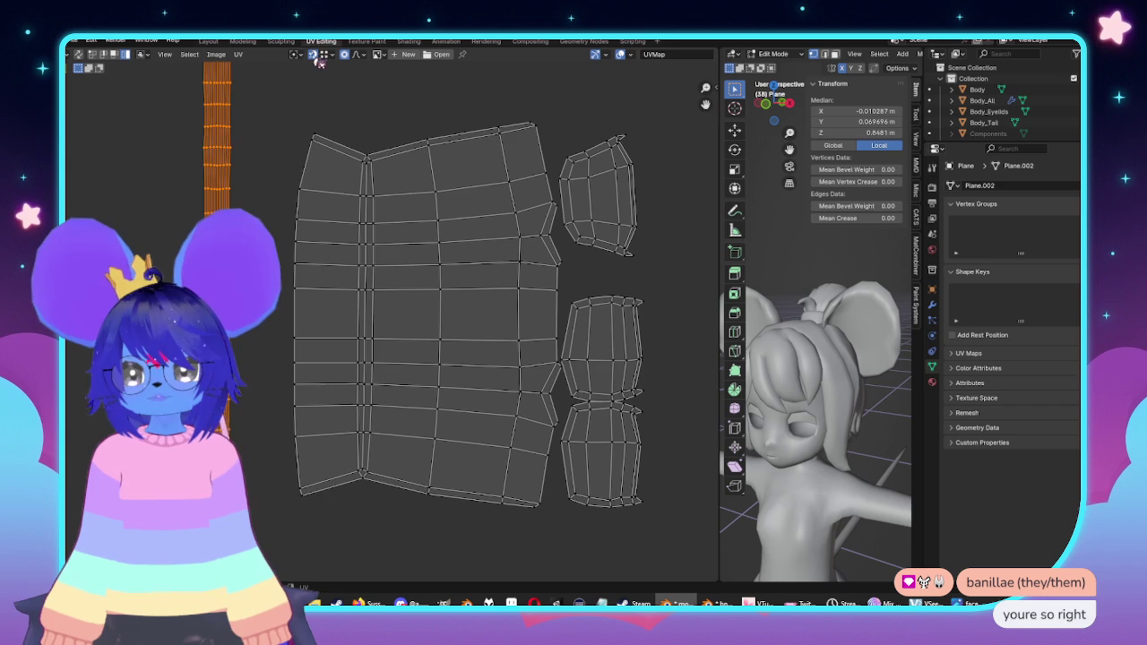
{"action": "middle_click_drag", "start_coordinate": [459, 266], "coordinate": [384, 249]}
Step: Move the big UV island higher up
{"action": "key", "text": "alt+a"}
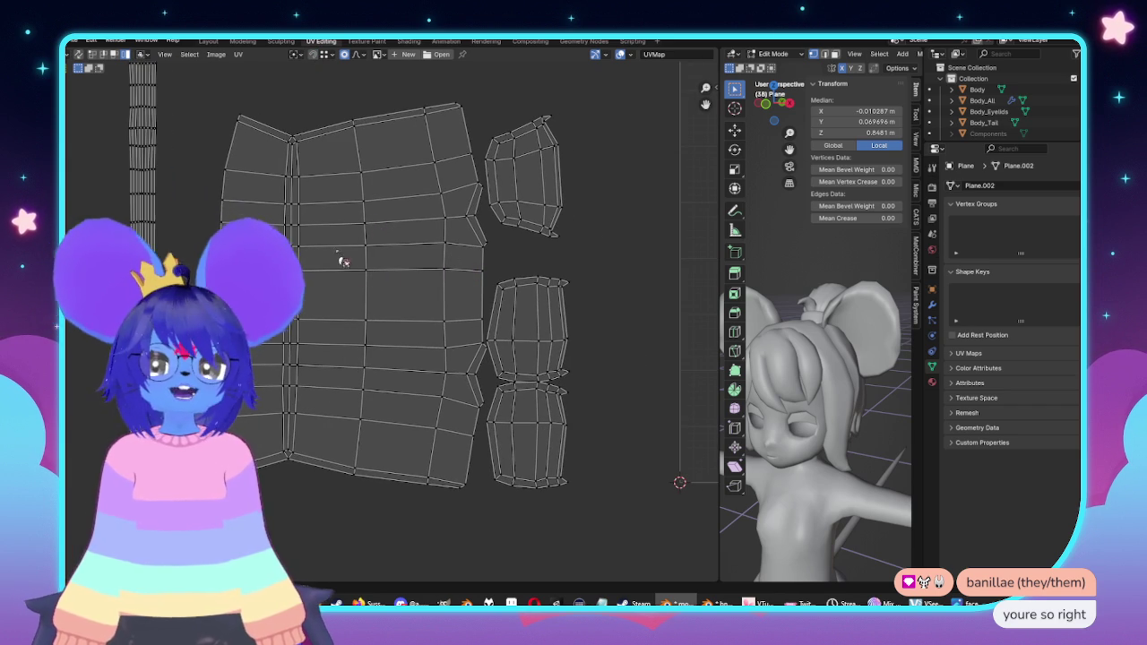
{"action": "key", "text": "l"}
{"action": "scroll", "coordinate": [430, 341], "scroll_direction": "down", "scroll_amount": 2}
{"action": "key", "text": "g"}
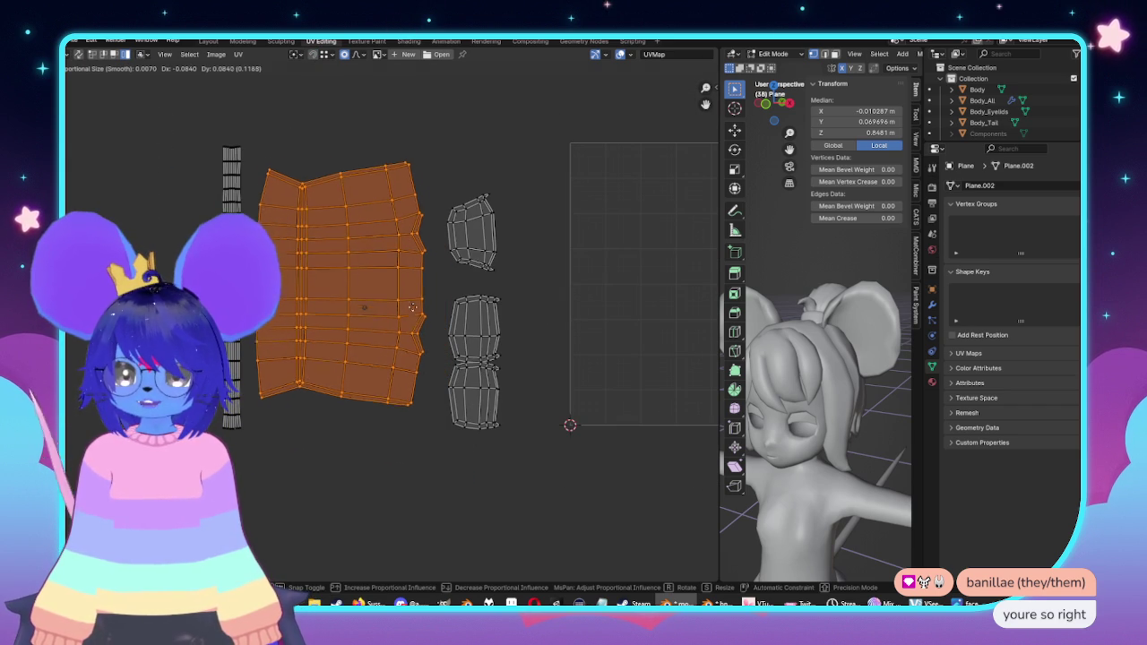
{"action": "left_click", "coordinate": [458, 288]}
Step: Lay the small islands level side by side, with the cap island in the bottom row
{"action": "left_click_drag", "start_coordinate": [484, 404], "coordinate": [587, 454]}
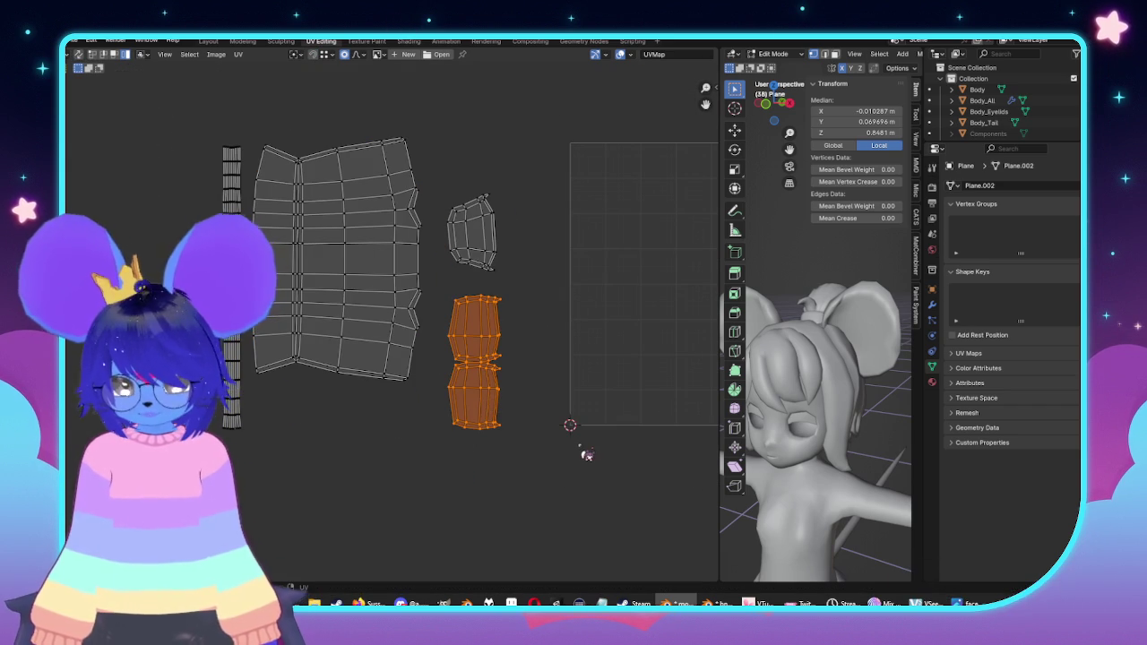
{"action": "type", "text": "0"}
{"action": "key", "text": "Return"}
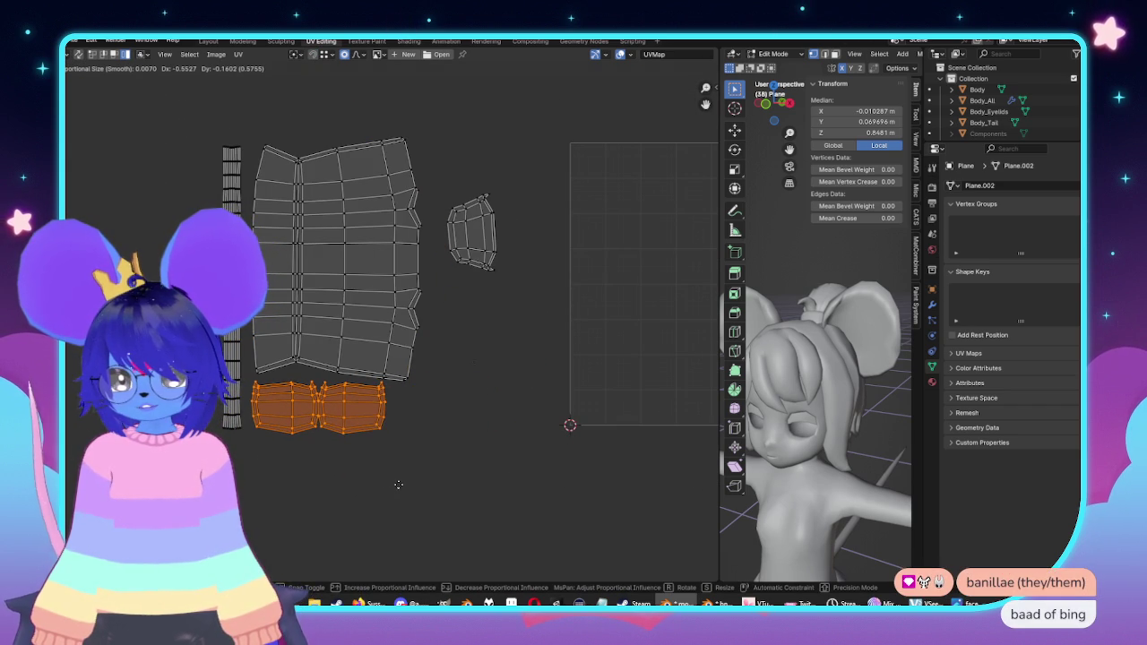
{"action": "left_click", "coordinate": [404, 425]}
{"action": "scroll", "coordinate": [463, 463], "scroll_direction": "up", "scroll_amount": 2}
{"action": "key", "text": "g"}
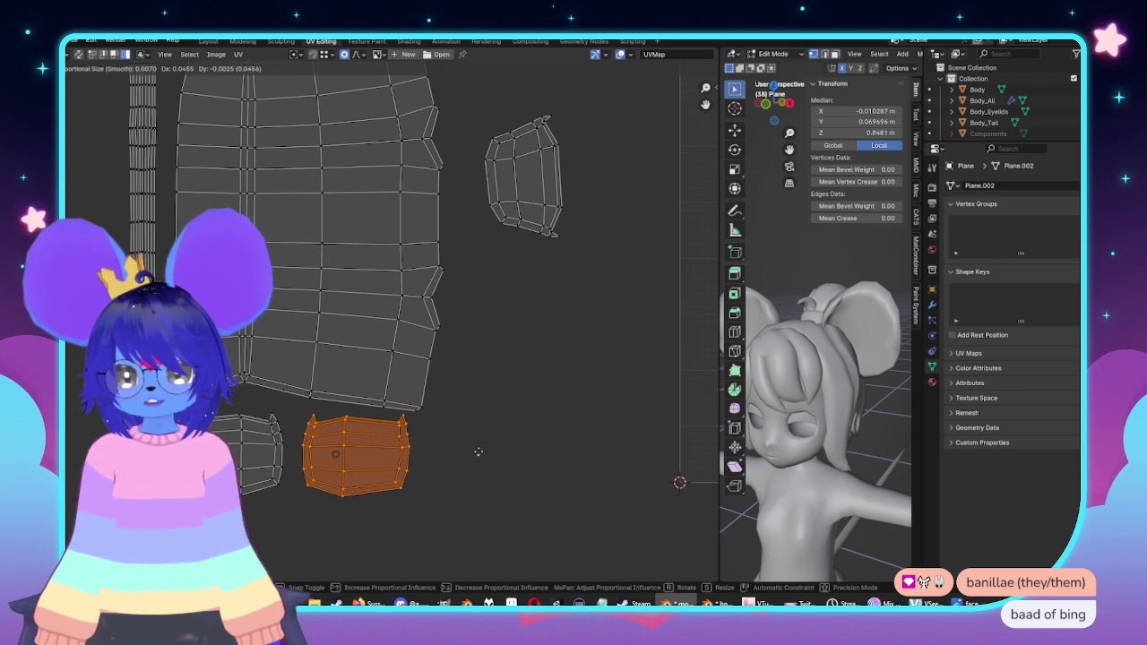
{"action": "left_click", "coordinate": [479, 459]}
{"action": "scroll", "coordinate": [454, 327], "scroll_direction": "down", "scroll_amount": 2}
{"action": "left_click_drag", "start_coordinate": [507, 290], "coordinate": [506, 292]}
{"action": "key", "text": "g"}
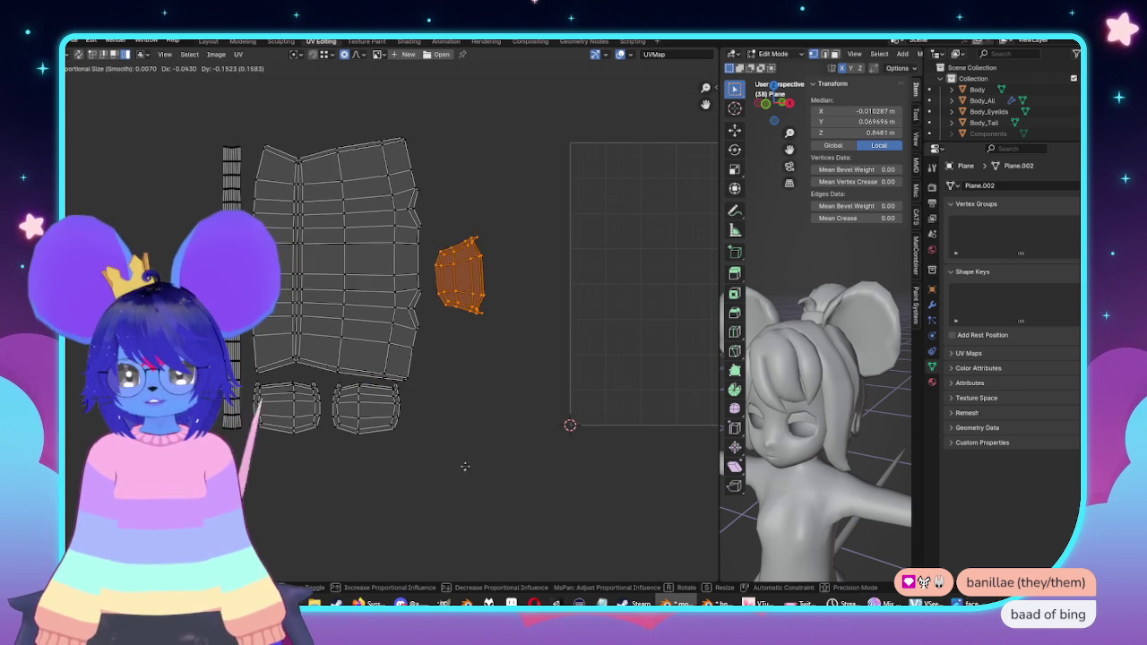
{"action": "left_click", "coordinate": [477, 460]}
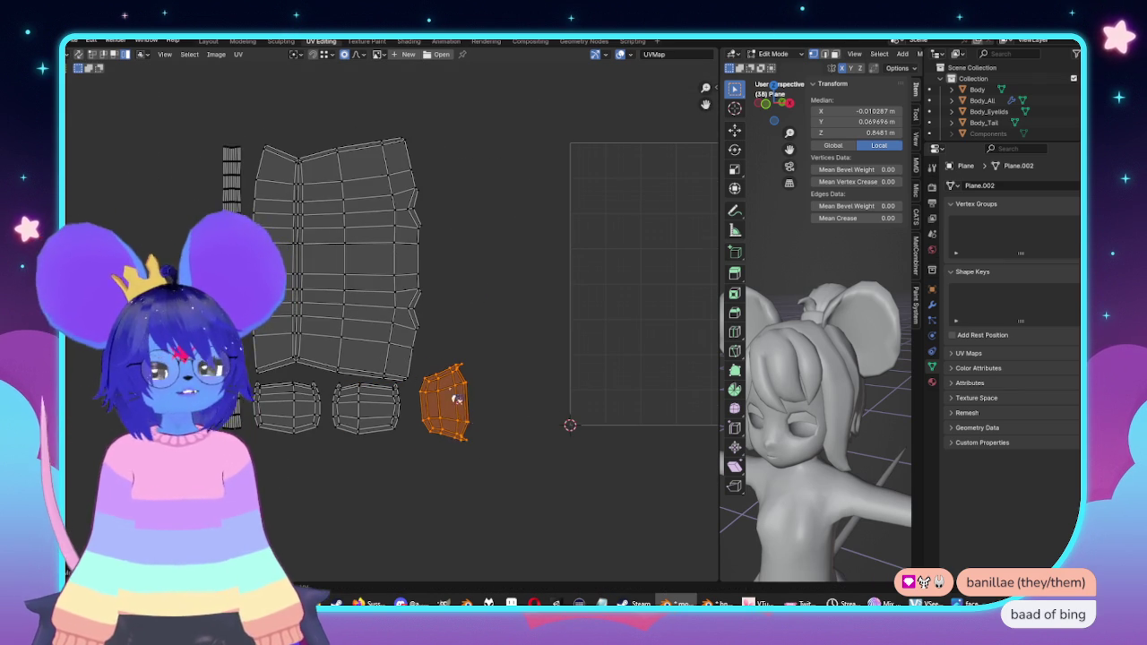
Step: Shrink all islands together, shift them right, and return to the Layout workspace
{"action": "left_click_drag", "start_coordinate": [468, 85], "coordinate": [158, 532]}
{"action": "key", "text": "s"}
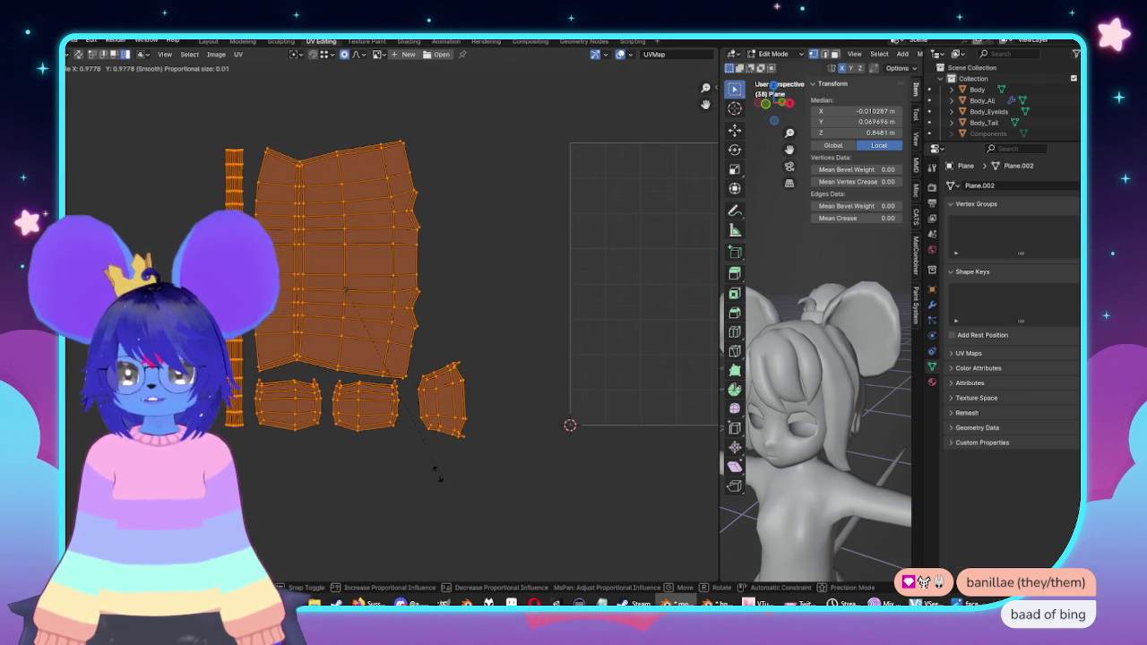
{"action": "left_click", "coordinate": [446, 365]}
{"action": "key", "text": "g"}
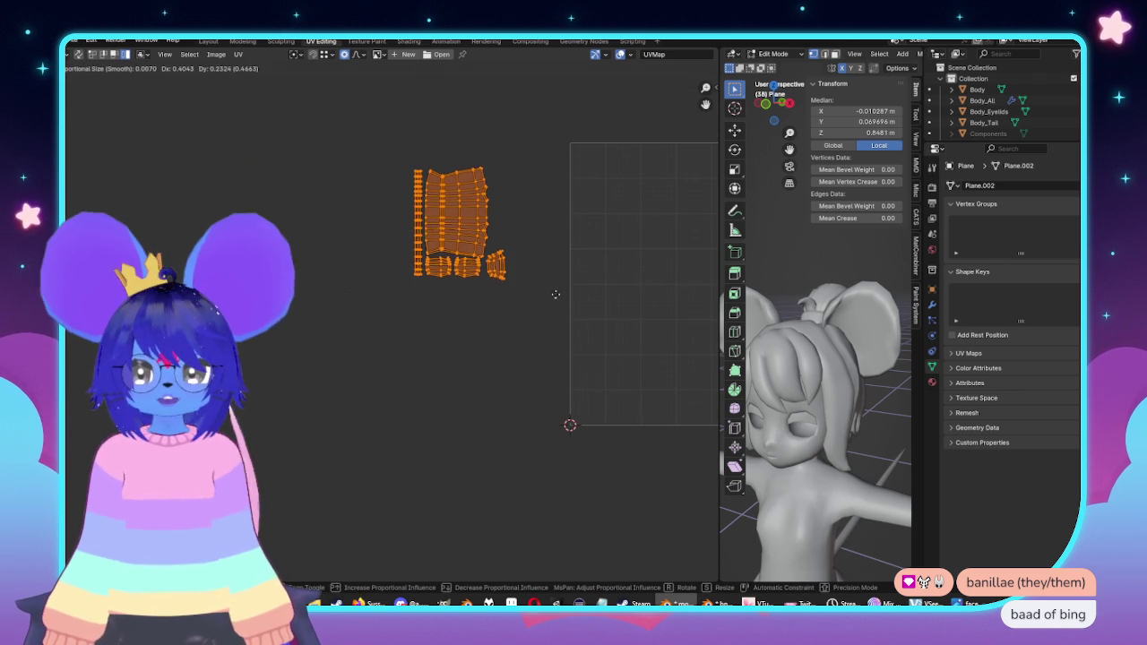
{"action": "left_click", "coordinate": [208, 41]}
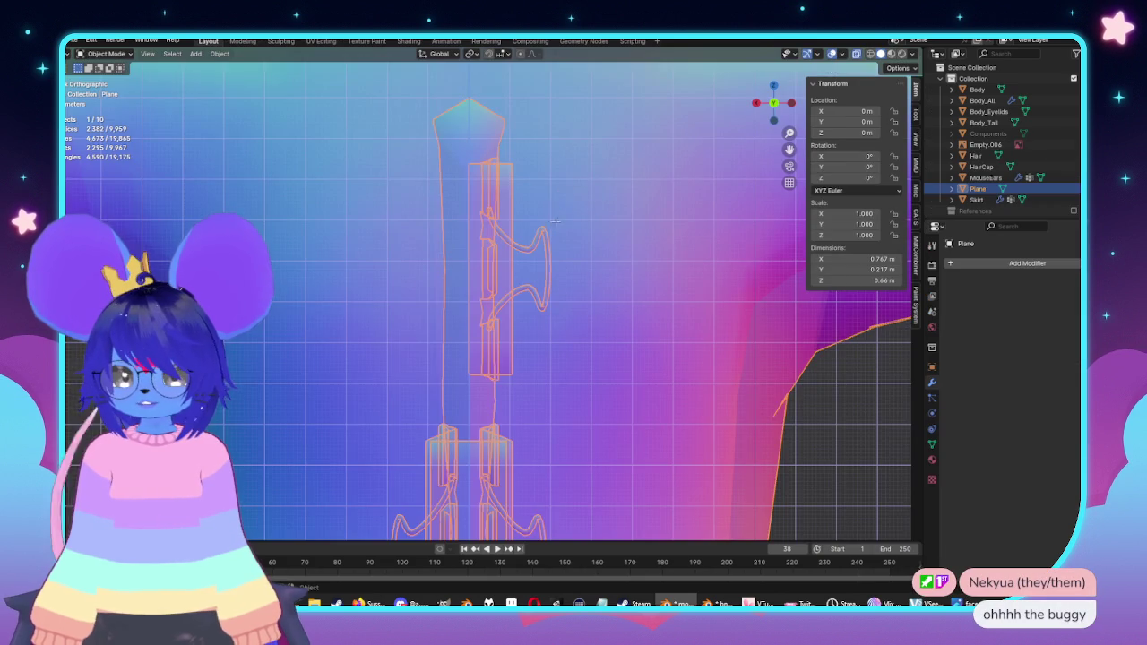
Step: Symmetrize the clip mesh in Edit Mode via Mesh > Symmetrize
{"action": "key", "text": "Tab"}
{"action": "middle_click_drag", "start_coordinate": [550, 223], "coordinate": [552, 267]}
{"action": "left_click", "coordinate": [254, 54]}
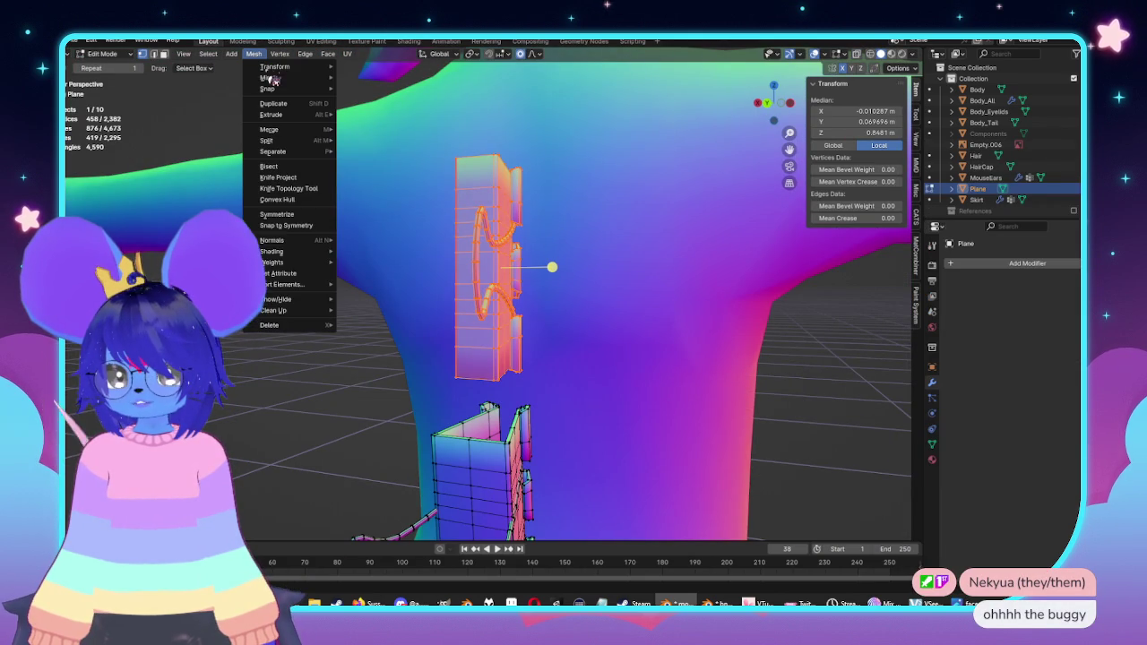
{"action": "left_click", "coordinate": [286, 217]}
Step: View the restored clips from the front in orthographic and deselect everything
{"action": "key", "text": "KP_1"}
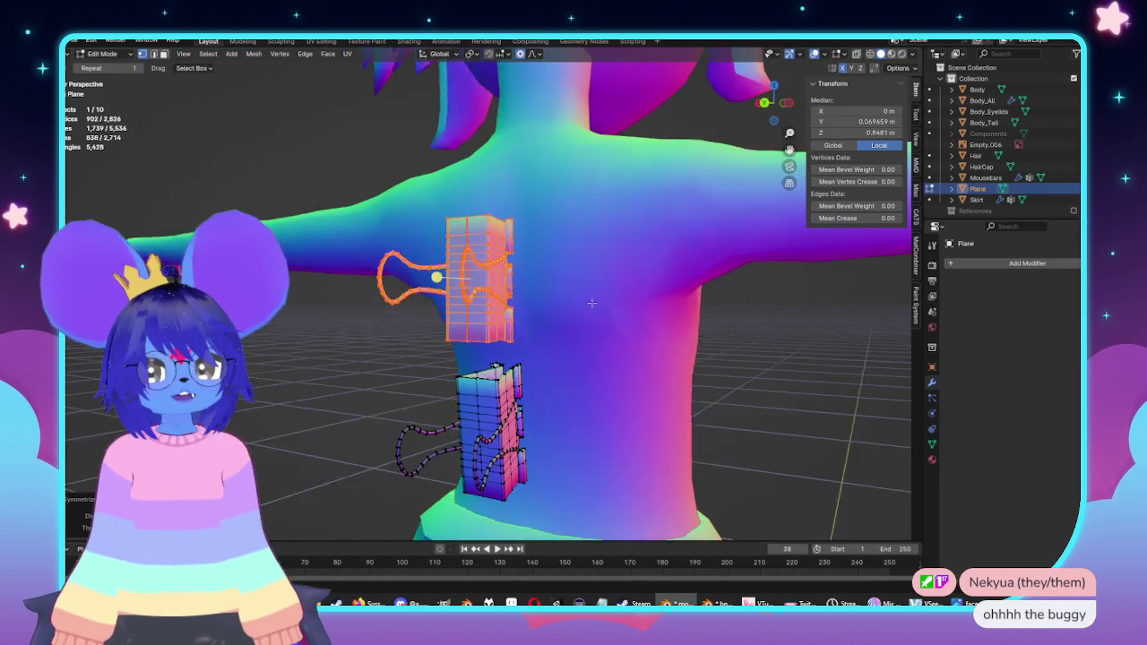
{"action": "key", "text": "KP_5"}
{"action": "scroll", "coordinate": [573, 245], "scroll_direction": "up", "scroll_amount": 1}
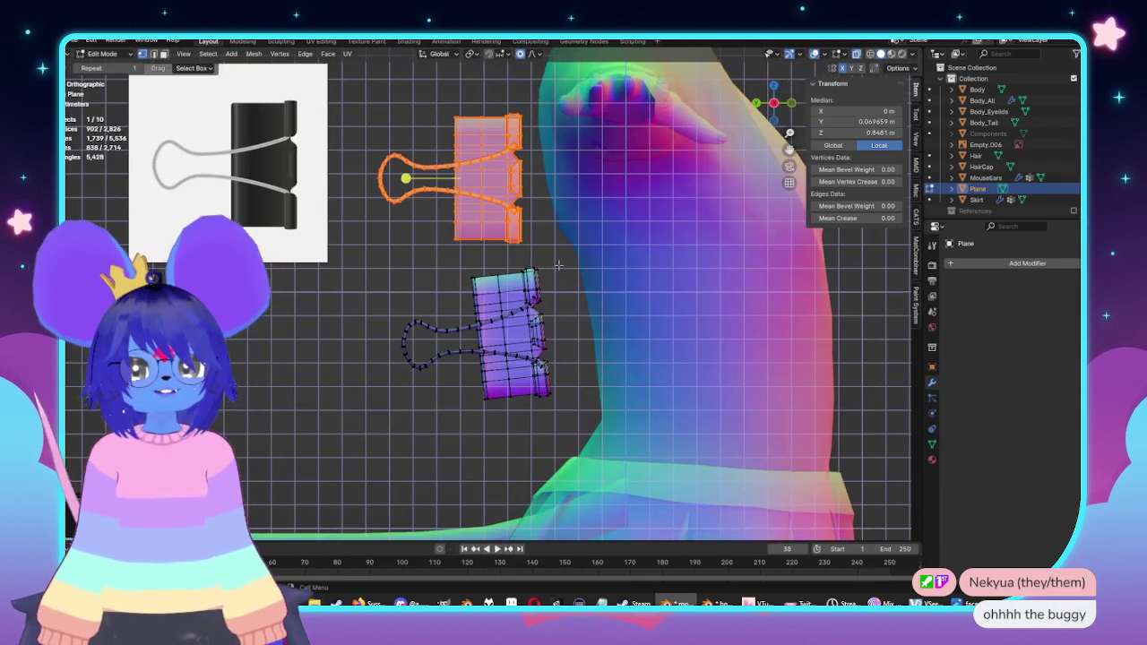
{"action": "scroll", "coordinate": [574, 245], "scroll_direction": "up", "scroll_amount": 1}
{"action": "middle_click_drag", "start_coordinate": [573, 244], "coordinate": [567, 277], "text": "shift"}
{"action": "middle_click_drag", "start_coordinate": [537, 385], "coordinate": [553, 332], "text": "shift"}
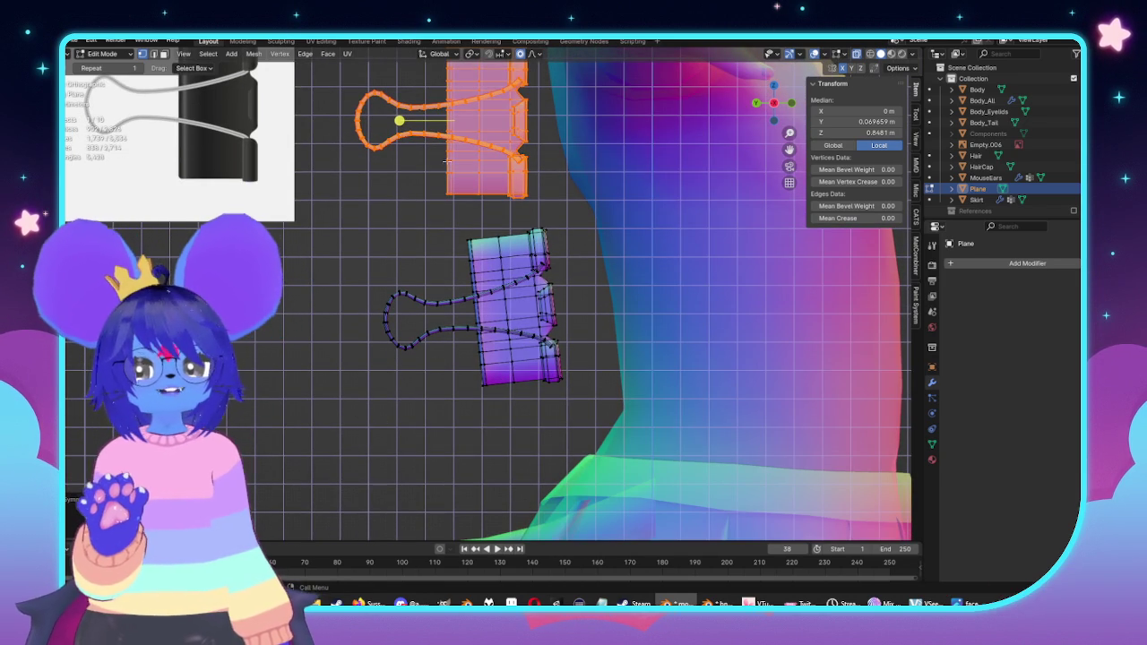
{"action": "middle_click_drag", "start_coordinate": [444, 142], "coordinate": [566, 179], "text": "shift"}
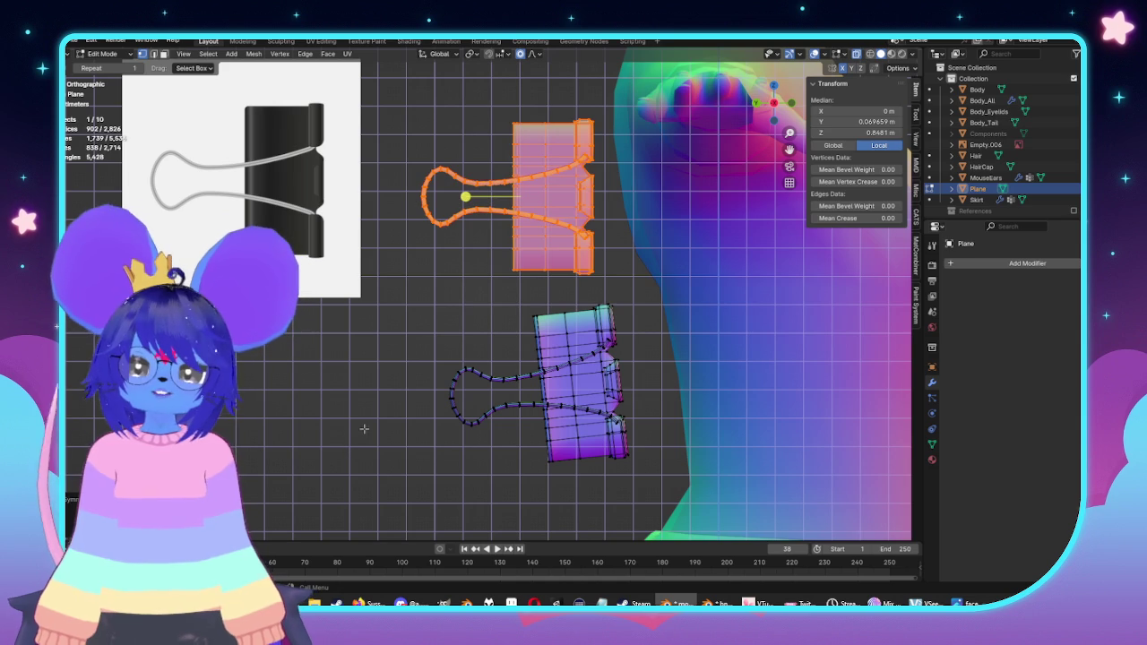
{"action": "key", "text": "alt+a"}
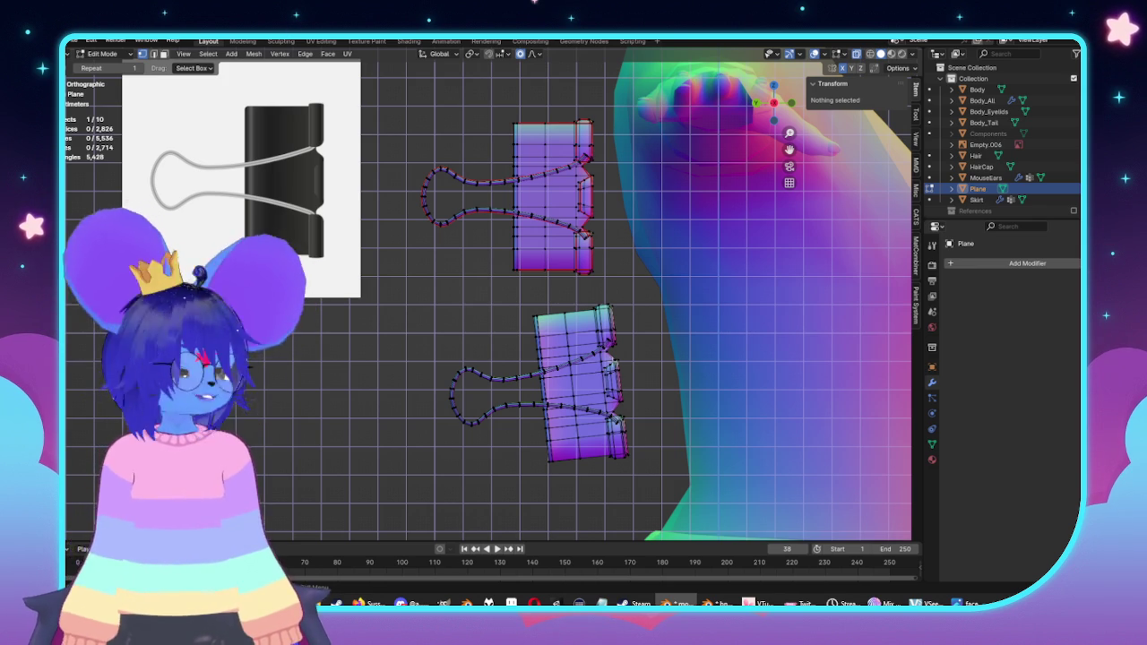
{"action": "middle_click_drag", "start_coordinate": [547, 483], "coordinate": [534, 420], "text": "shift"}
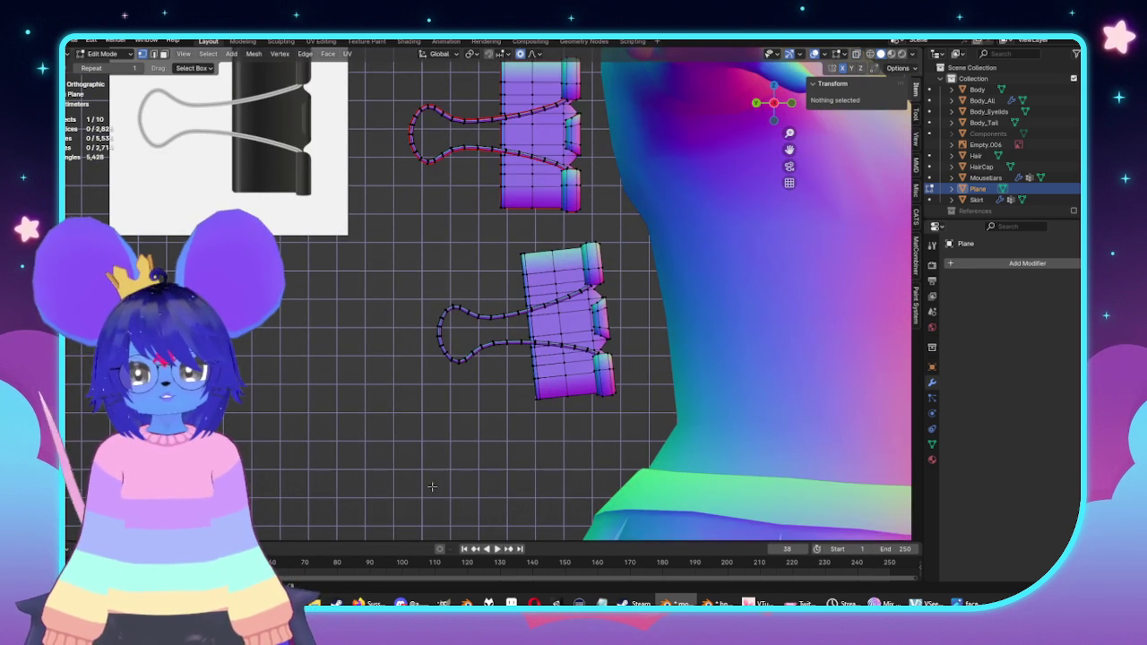
Step: Select the lower part of the lower clip and scale those faces up
{"action": "left_click_drag", "start_coordinate": [380, 499], "coordinate": [654, 340]}
{"action": "scroll", "coordinate": [657, 341], "scroll_direction": "down", "scroll_amount": 4}
{"action": "middle_click_drag", "start_coordinate": [656, 339], "coordinate": [684, 300], "text": "shift"}
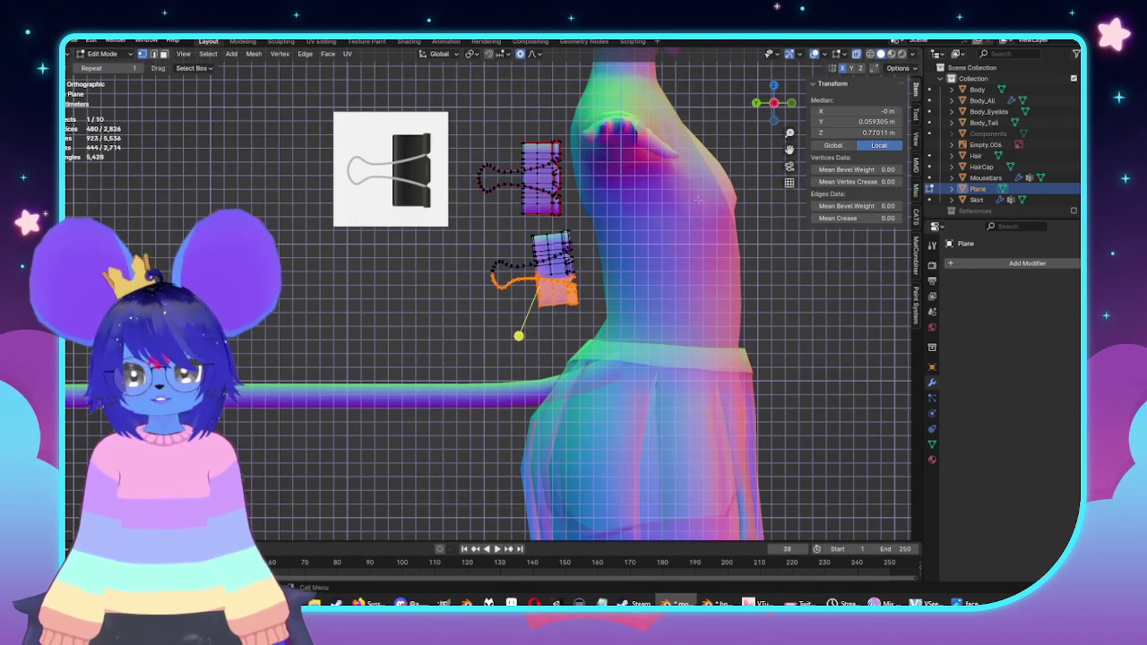
{"action": "key", "text": "e"}
{"action": "middle_click_drag", "start_coordinate": [496, 491], "coordinate": [532, 447], "text": "shift"}
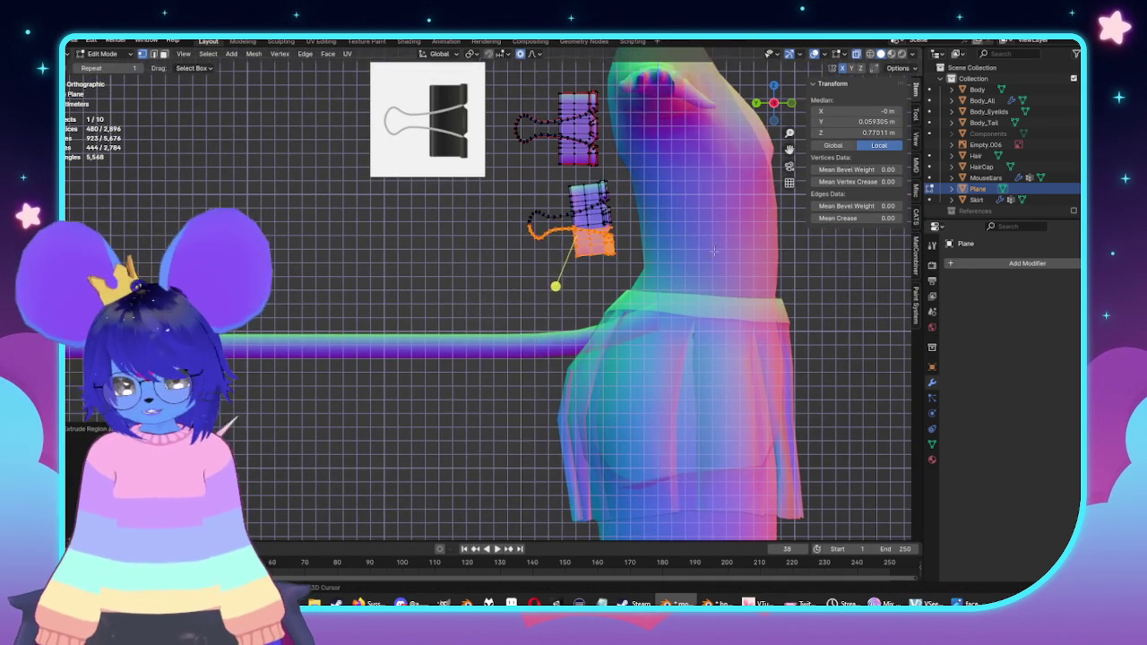
{"action": "key", "text": "Escape"}
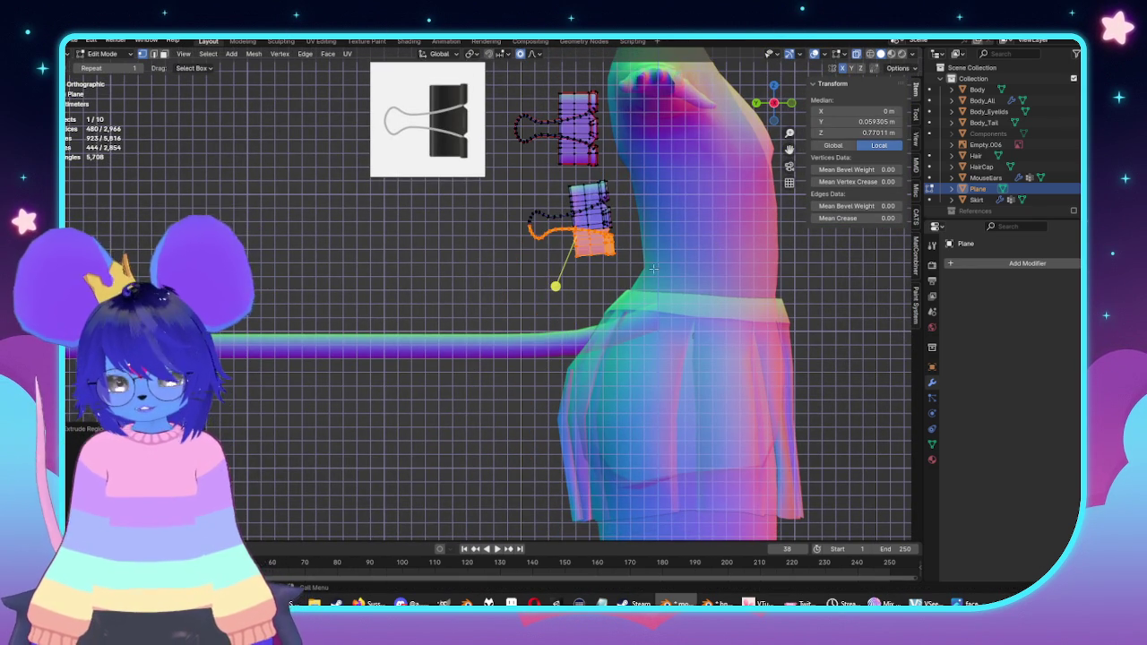
{"action": "key", "text": "s"}
{"action": "left_click", "coordinate": [696, 300]}
Step: Extrude the faces against the body, extrude a section downward, and extrude another that is shrunk
{"action": "key", "text": "e"}
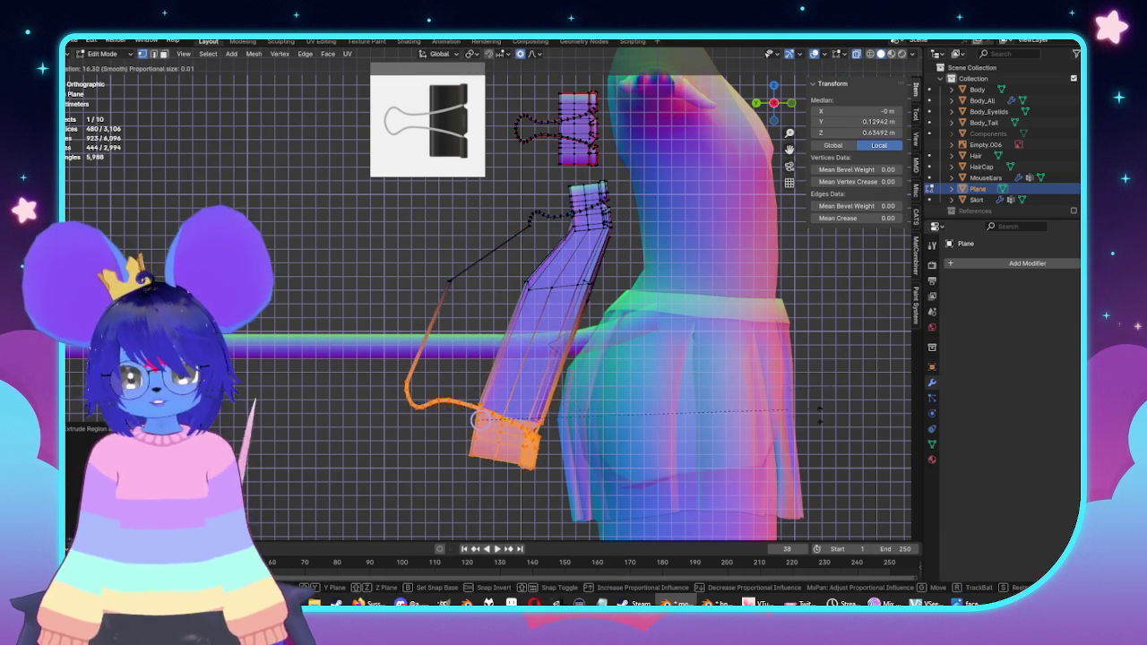
{"action": "left_click", "coordinate": [801, 321]}
{"action": "key", "text": "e"}
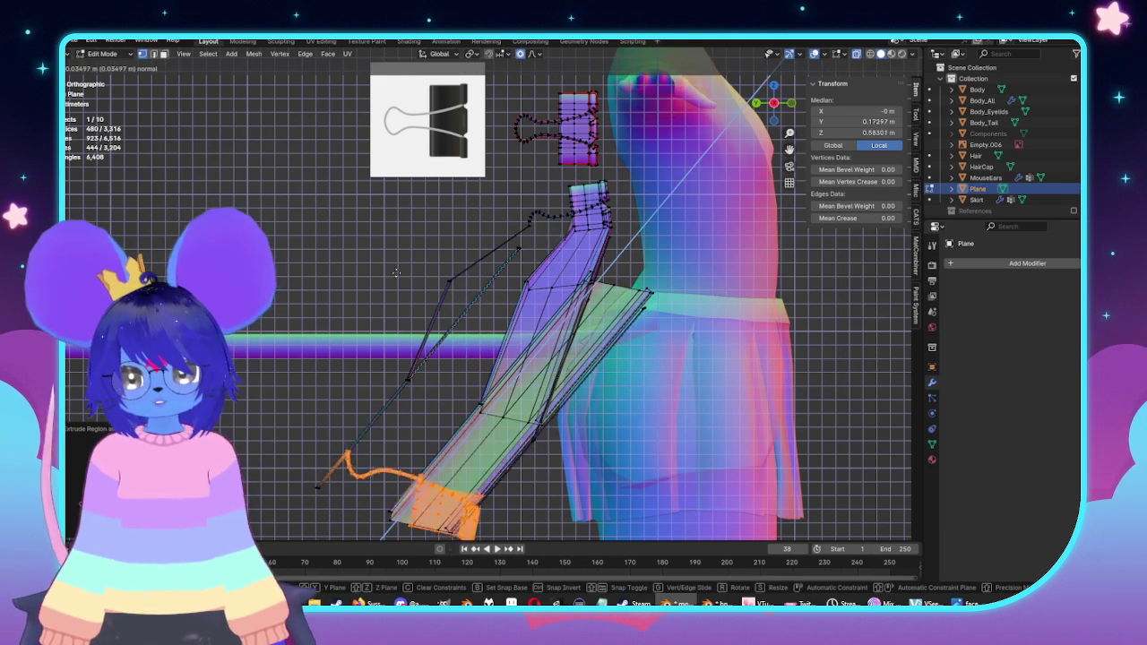
{"action": "left_click", "coordinate": [612, 381]}
{"action": "key", "text": "e"}
{"action": "key", "text": "s"}
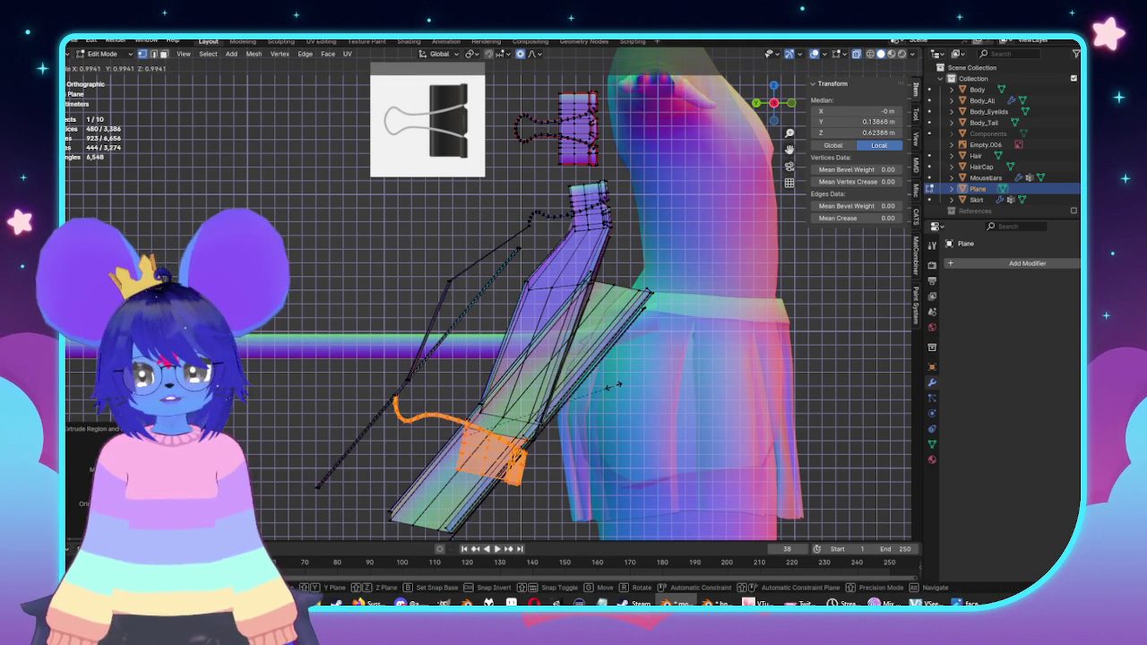
{"action": "left_click", "coordinate": [434, 357]}
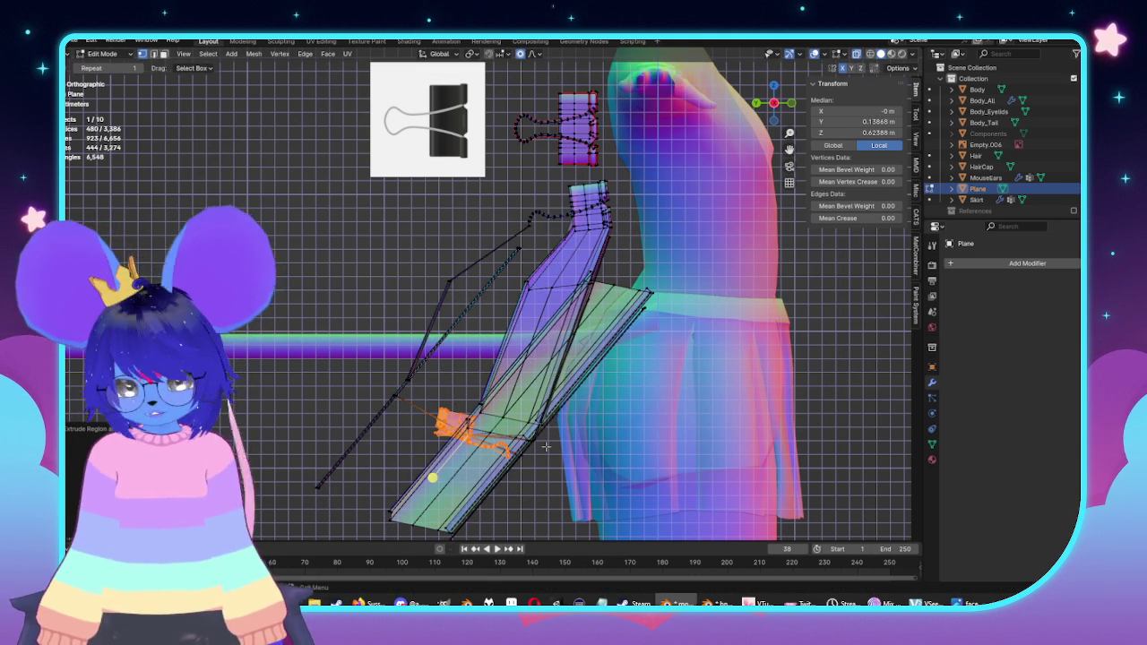
Step: Move the section up and left, enlarge it, shift it with proportional falloff, and extrude again
{"action": "key", "text": "g"}
{"action": "left_click", "coordinate": [378, 315]}
{"action": "key", "text": "s"}
{"action": "left_click", "coordinate": [314, 295]}
{"action": "key", "text": "g"}
{"action": "left_click", "coordinate": [542, 432]}
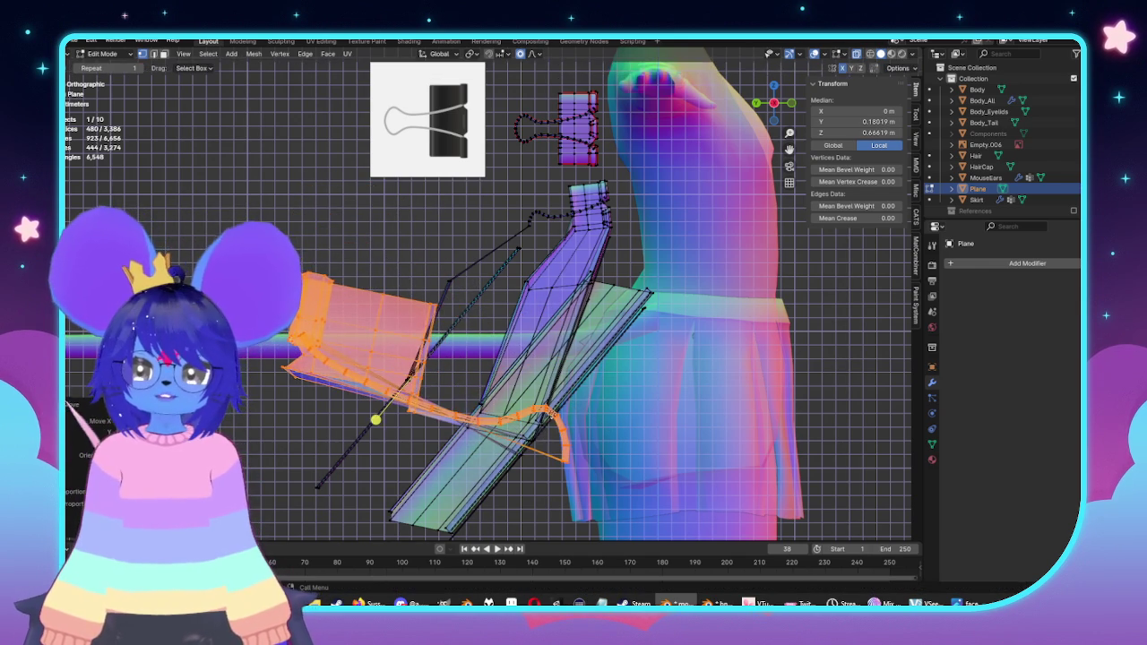
{"action": "key", "text": "e"}
{"action": "left_click", "coordinate": [502, 377]}
{"action": "middle_click_drag", "start_coordinate": [502, 376], "coordinate": [481, 331]}
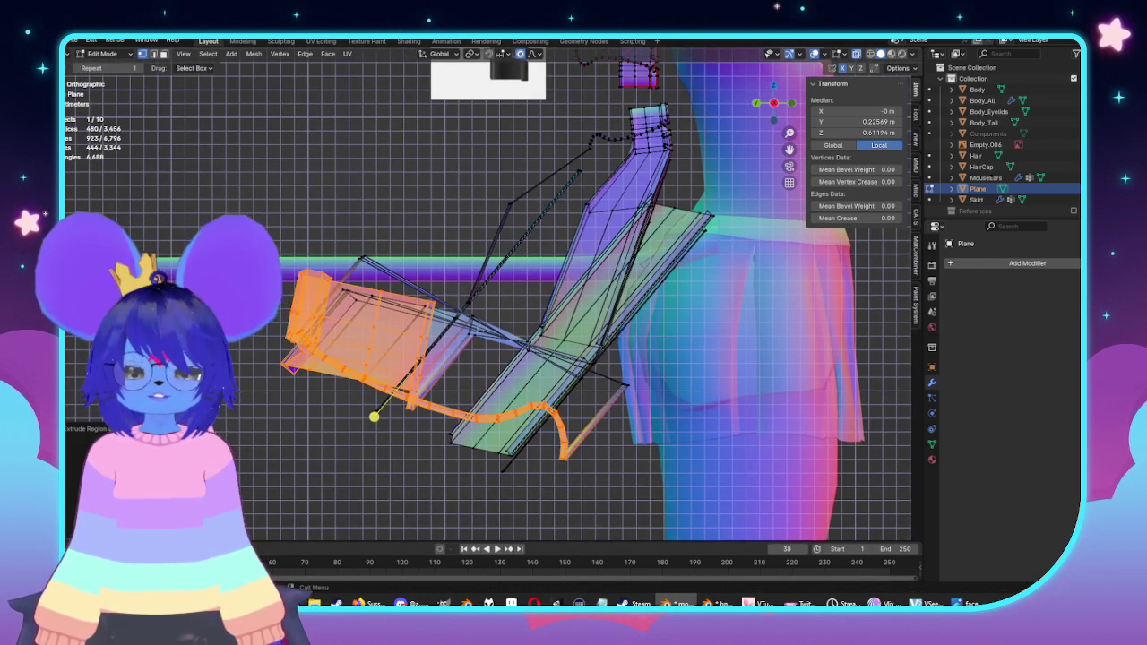
Step: Extrude several more sections from the left strip, raising them upward
{"action": "key", "text": "e"}
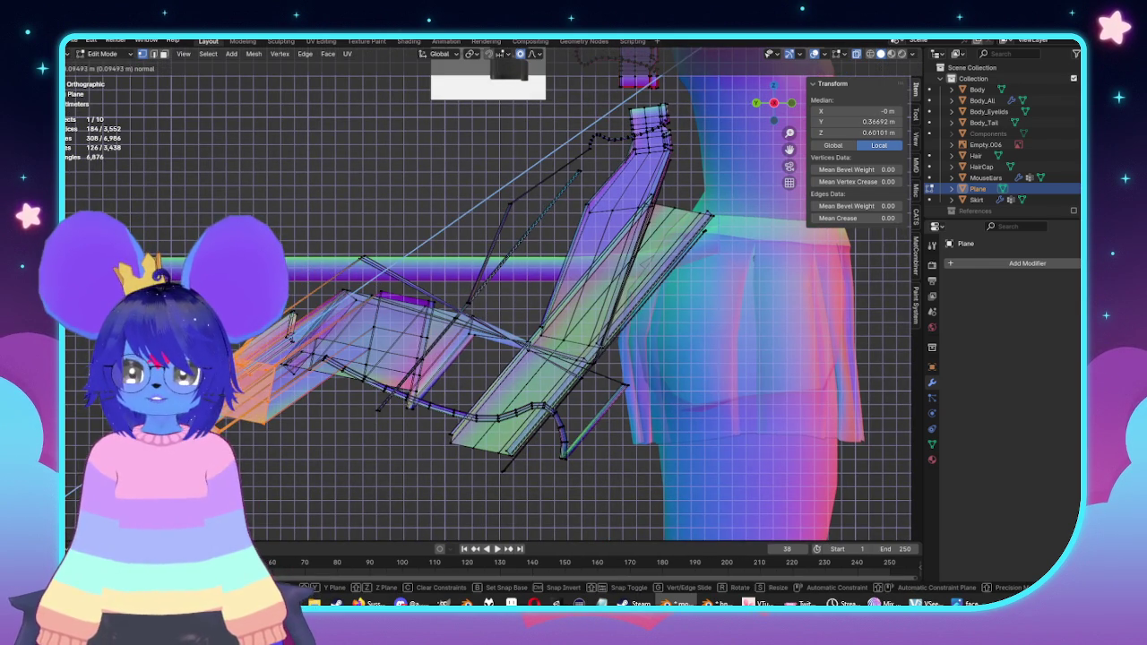
{"action": "left_click", "coordinate": [323, 401]}
{"action": "key", "text": "e"}
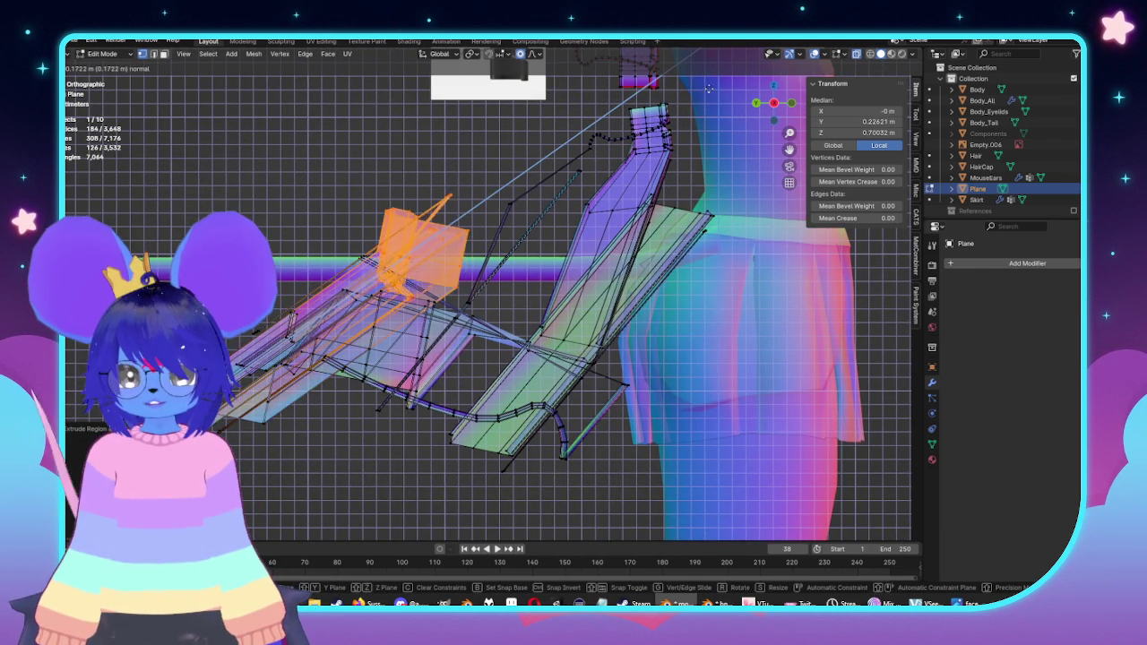
{"action": "left_click", "coordinate": [702, 120]}
{"action": "key", "text": "e"}
{"action": "left_click", "coordinate": [701, 120]}
{"action": "key", "text": "e"}
{"action": "left_click", "coordinate": [655, 72]}
Step: Frame the binder clips, box-select the upper clip and its wire loop, and enable X-ray
{"action": "middle_click_drag", "start_coordinate": [656, 72], "coordinate": [592, 192], "text": "shift"}
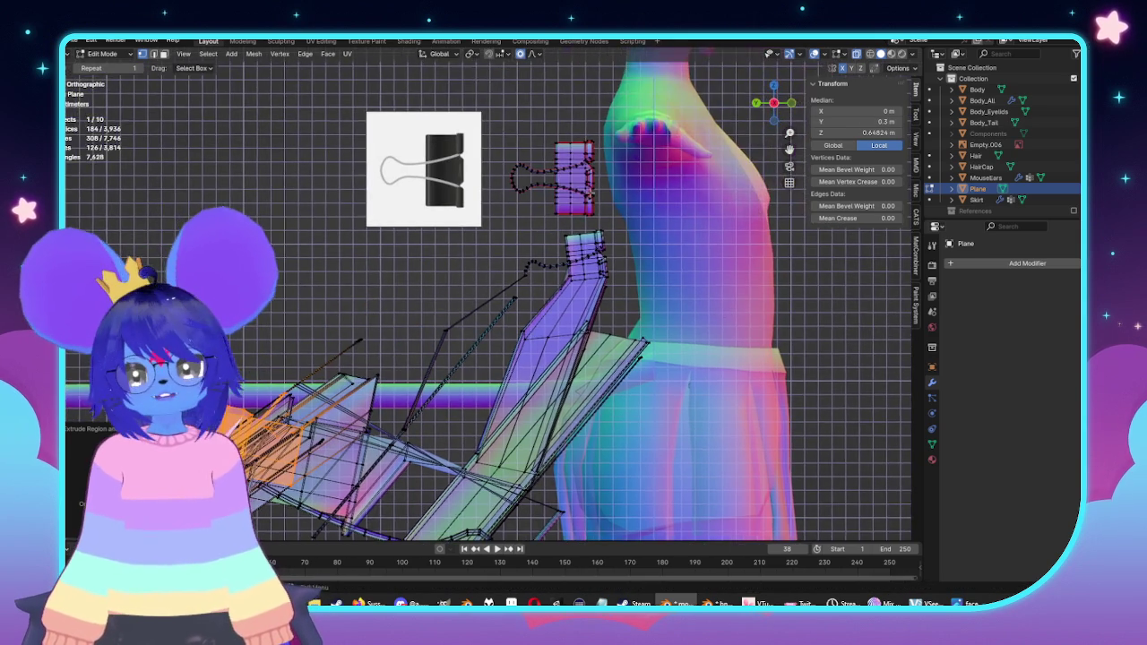
{"action": "scroll", "coordinate": [591, 192], "scroll_direction": "up", "scroll_amount": 3}
{"action": "scroll", "coordinate": [574, 197], "scroll_direction": "up", "scroll_amount": 1}
{"action": "left_click_drag", "start_coordinate": [377, 139], "coordinate": [567, 217]}
{"action": "key", "text": "alt+z"}
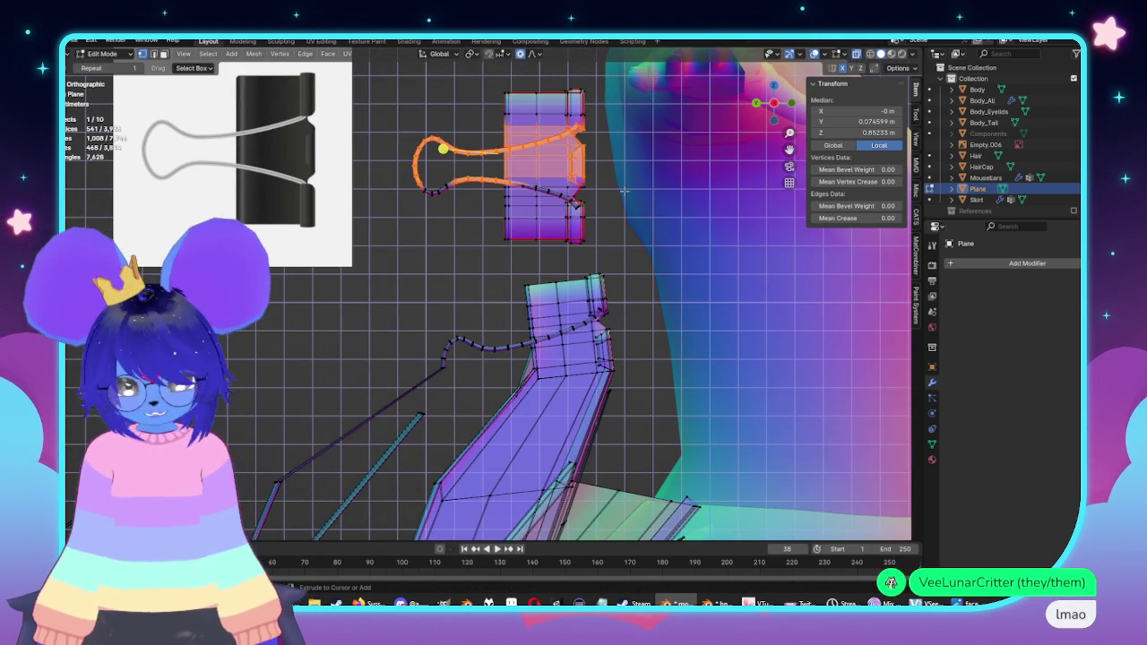
Step: Duplicate the upper clip and wire handle and place the copy over the lower clip
{"action": "key", "text": "shift+d"}
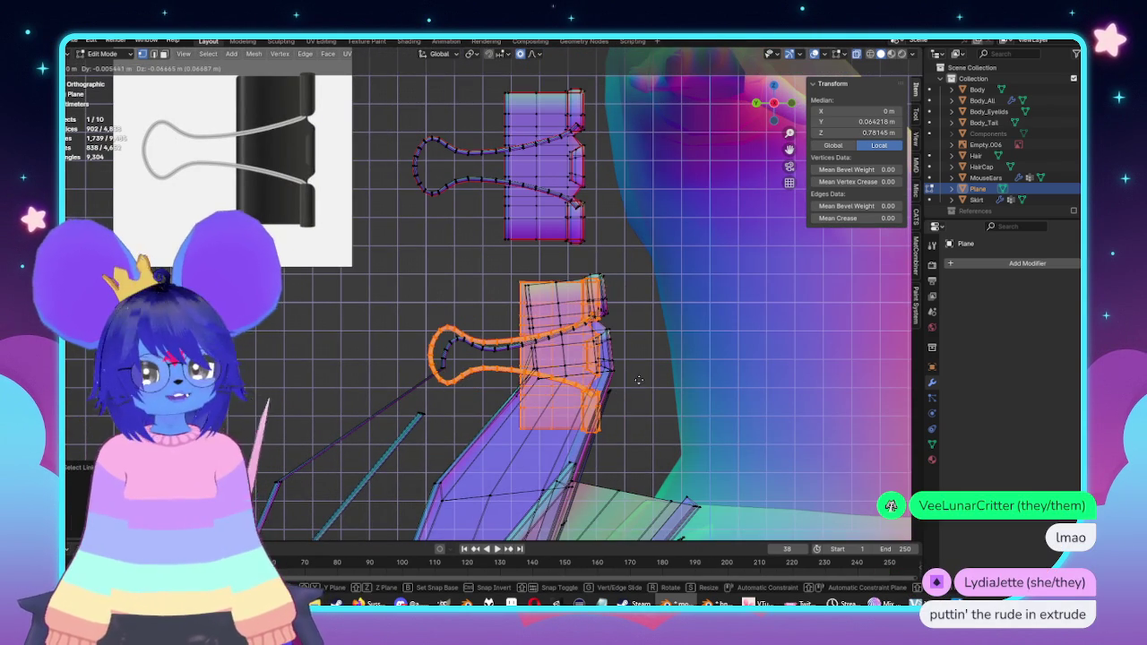
{"action": "left_click", "coordinate": [639, 380]}
{"action": "scroll", "coordinate": [639, 380], "scroll_direction": "up", "scroll_amount": 2}
{"action": "scroll", "coordinate": [639, 380], "scroll_direction": "up", "scroll_amount": 3}
{"action": "scroll", "coordinate": [639, 380], "scroll_direction": "up", "scroll_amount": 1}
{"action": "scroll", "coordinate": [639, 380], "scroll_direction": "up", "scroll_amount": 1}
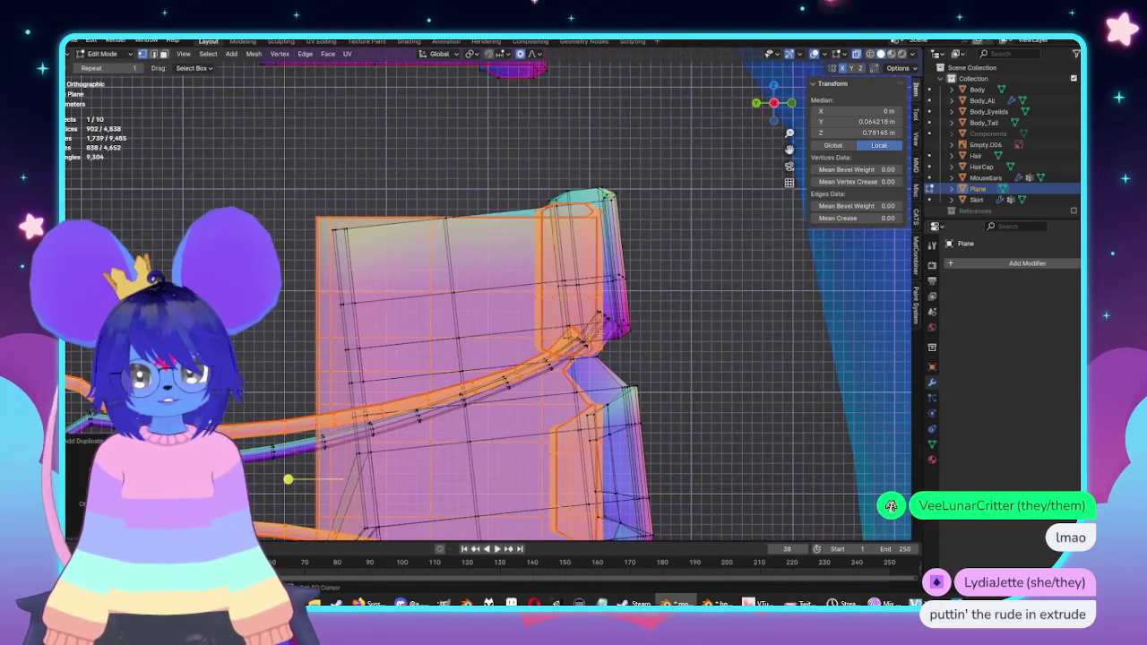
{"action": "scroll", "coordinate": [639, 380], "scroll_direction": "up", "scroll_amount": 2}
Step: Select the whole copied clip mesh and nudge it with proportional falloff
{"action": "key", "text": "r"}
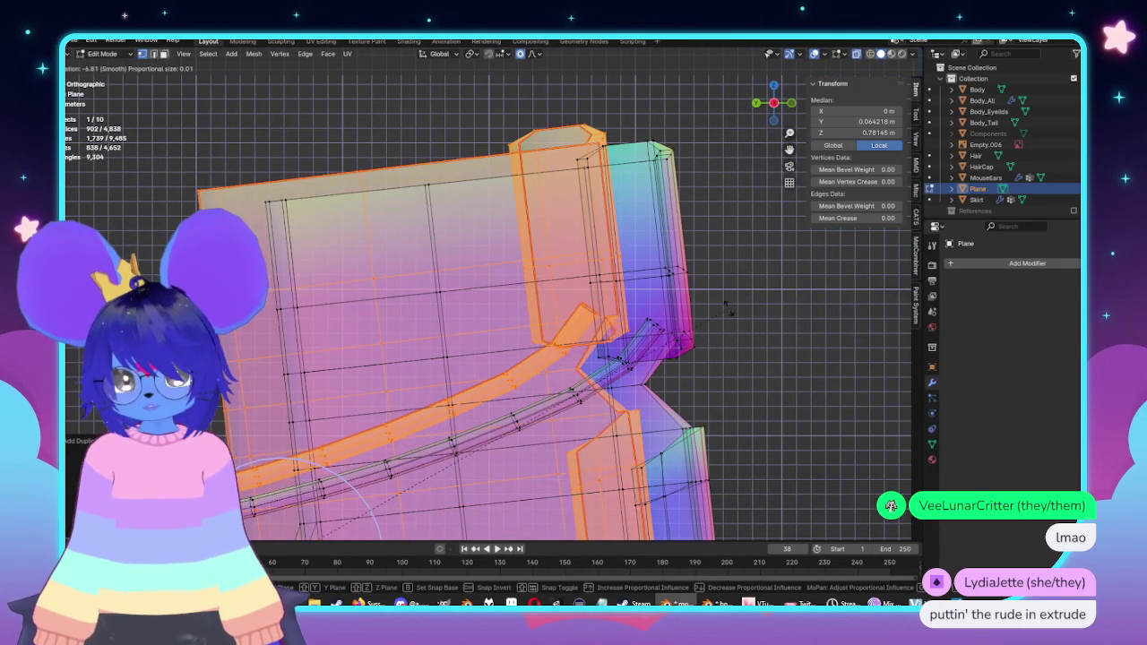
{"action": "key", "text": "Escape"}
{"action": "left_click", "coordinate": [771, 317]}
{"action": "key", "text": "a"}
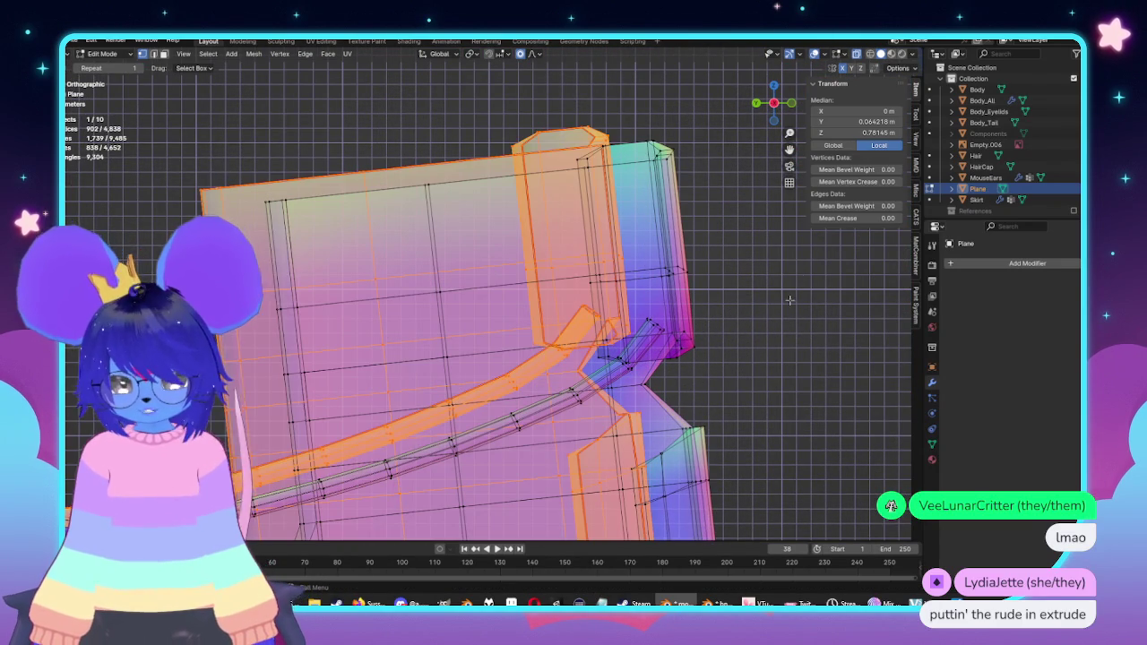
{"action": "key", "text": "g"}
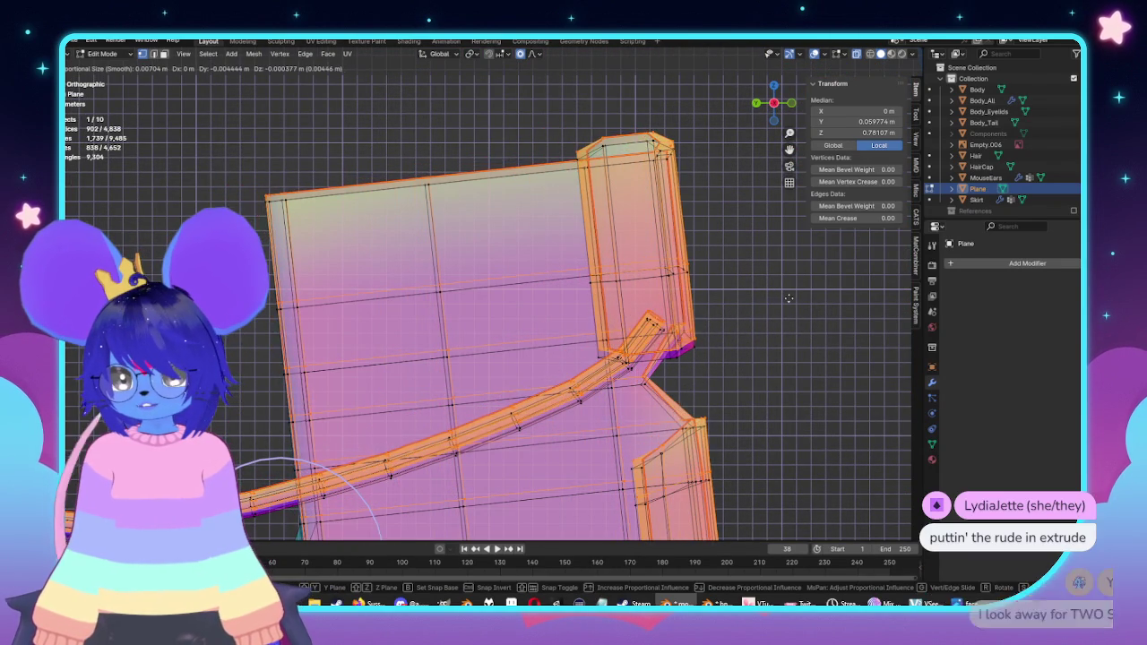
{"action": "key", "text": "Return"}
{"action": "scroll", "coordinate": [612, 358], "scroll_direction": "up", "scroll_amount": 8}
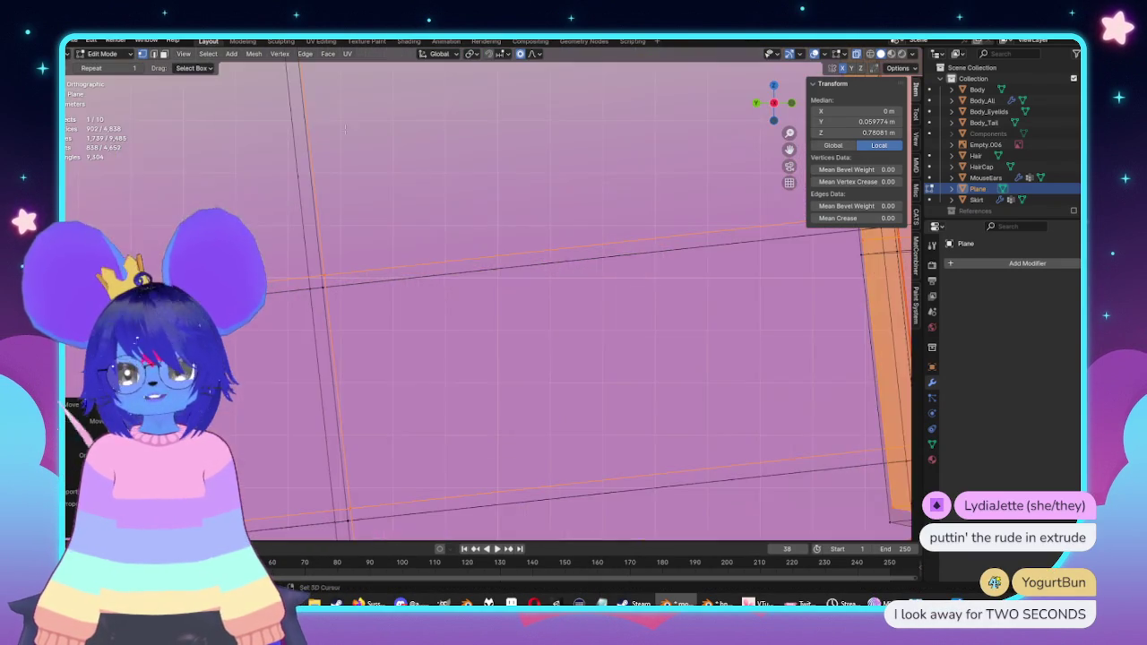
Step: Shift the copied clip's top edge slightly to the left
{"action": "key", "text": "g"}
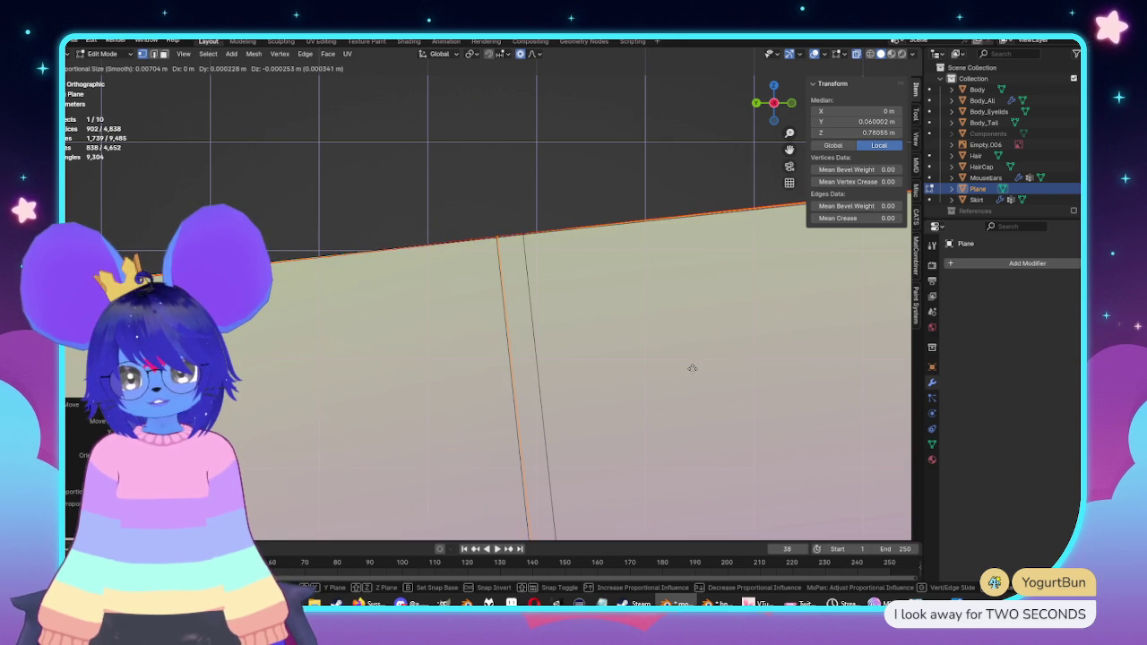
{"action": "left_click", "coordinate": [691, 370]}
{"action": "scroll", "coordinate": [698, 358], "scroll_direction": "down", "scroll_amount": 3}
{"action": "scroll", "coordinate": [717, 341], "scroll_direction": "down", "scroll_amount": 3}
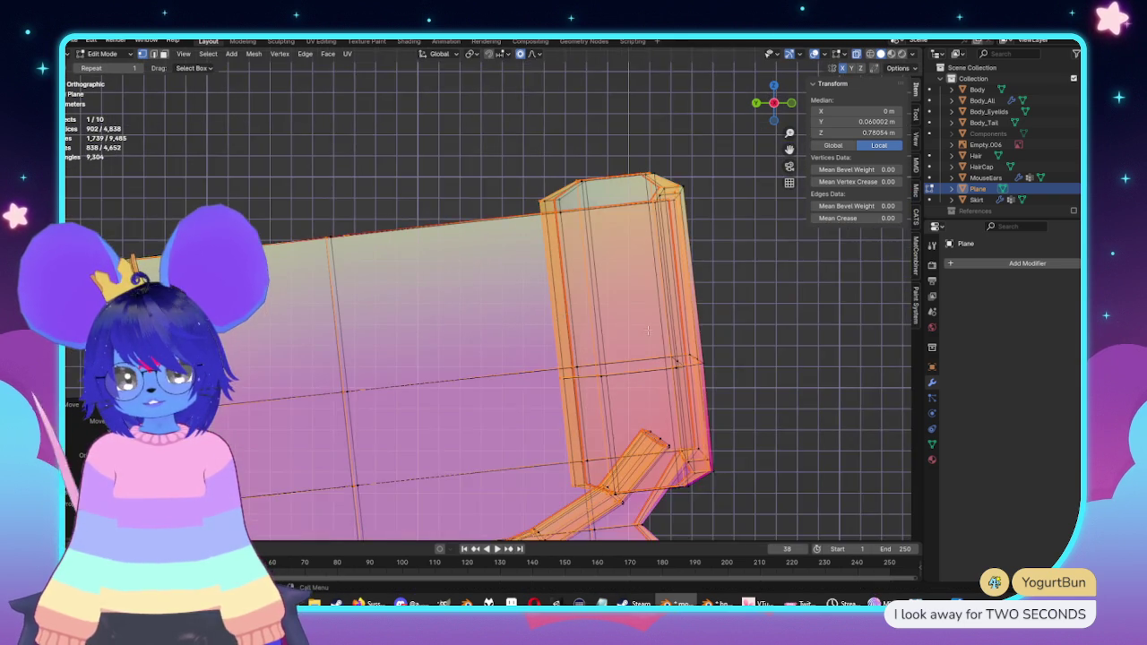
{"action": "scroll", "coordinate": [748, 318], "scroll_direction": "down", "scroll_amount": 2}
Step: Rotate the clip part slightly, move it into place, and check it from another angle
{"action": "key", "text": "r"}
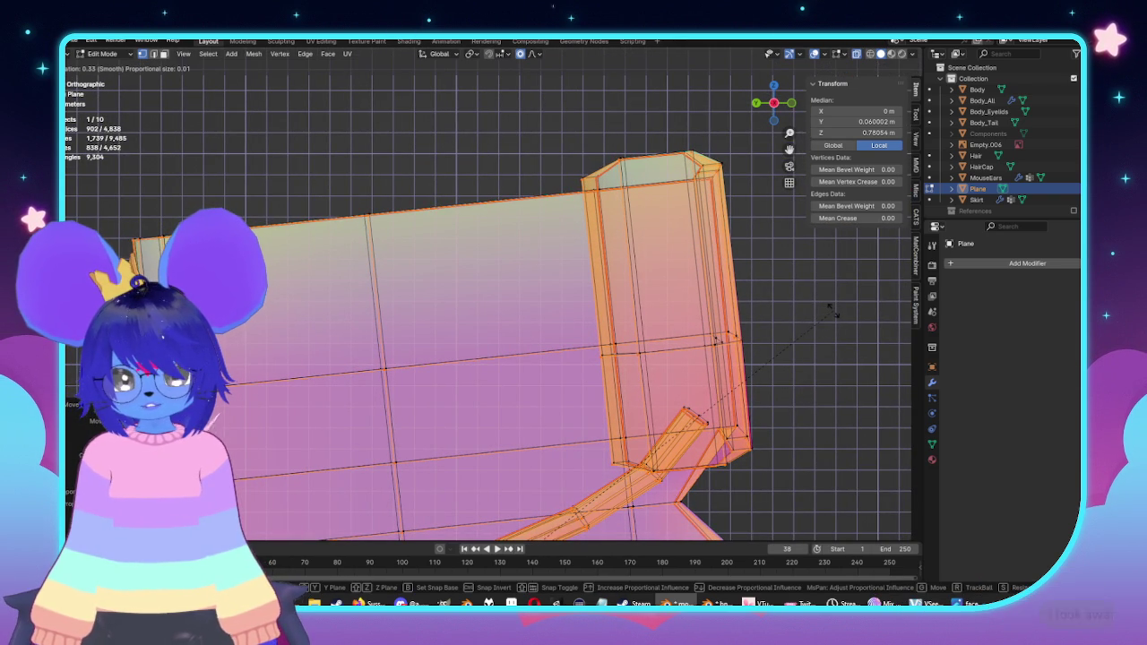
{"action": "key", "text": "Escape"}
{"action": "scroll", "coordinate": [797, 308], "scroll_direction": "up", "scroll_amount": 4}
{"action": "key", "text": "g"}
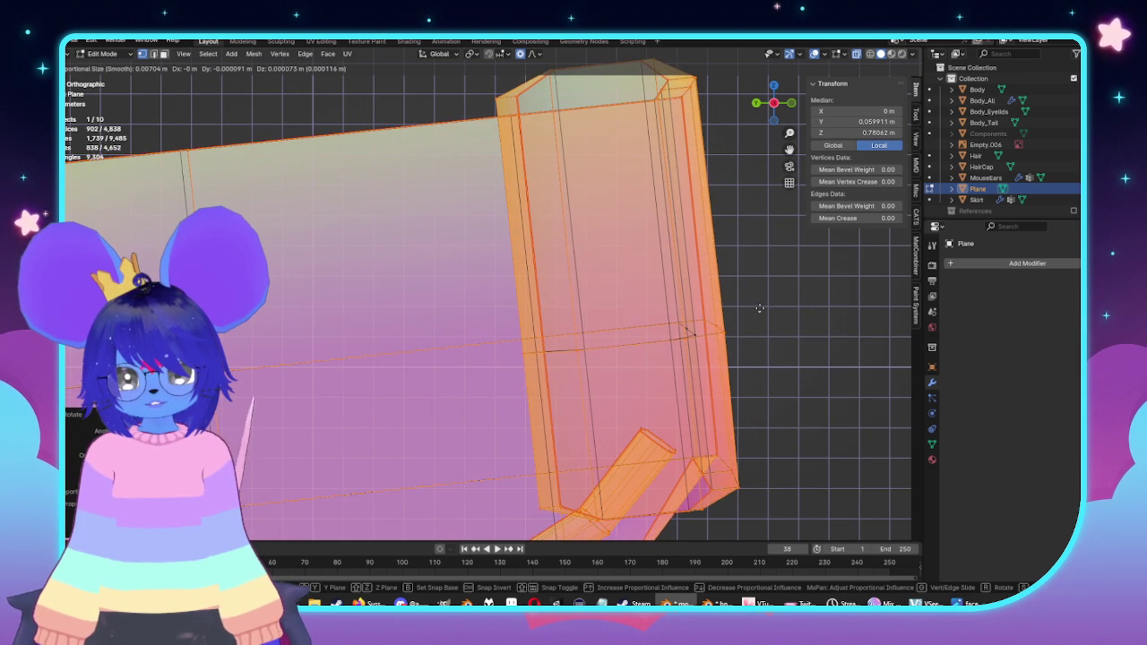
{"action": "left_click", "coordinate": [759, 308]}
{"action": "scroll", "coordinate": [759, 308], "scroll_direction": "down", "scroll_amount": 2}
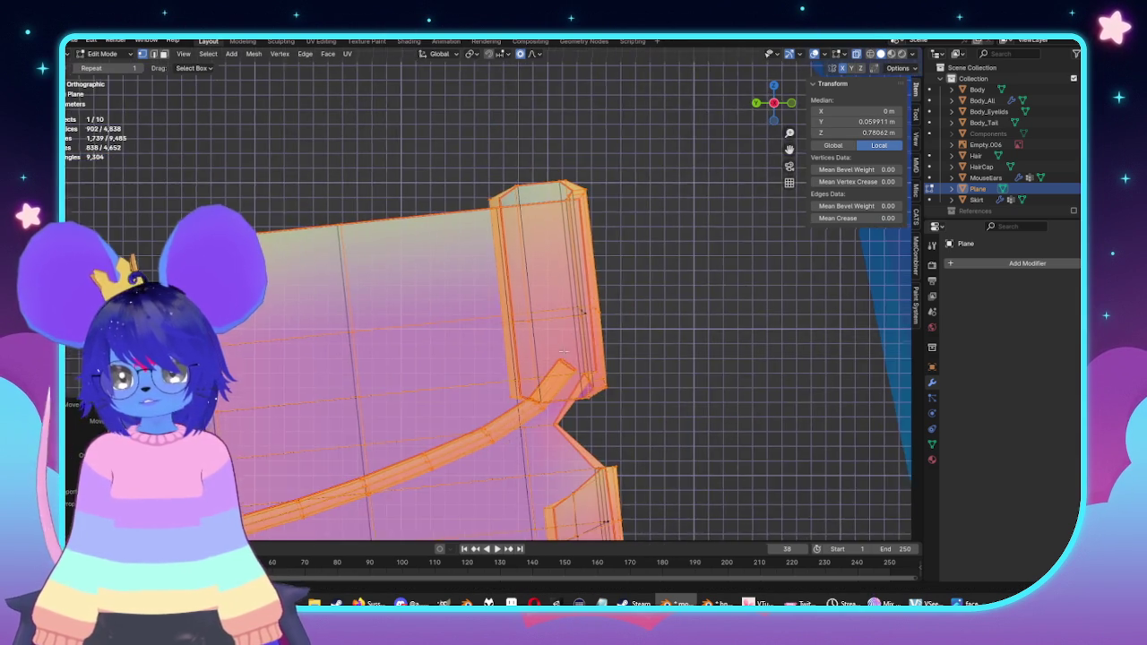
{"action": "middle_click_drag", "start_coordinate": [759, 308], "coordinate": [628, 326]}
{"action": "scroll", "coordinate": [627, 326], "scroll_direction": "down", "scroll_amount": 2}
{"action": "scroll", "coordinate": [627, 326], "scroll_direction": "down", "scroll_amount": 3}
{"action": "scroll", "coordinate": [432, 336], "scroll_direction": "down", "scroll_amount": 4}
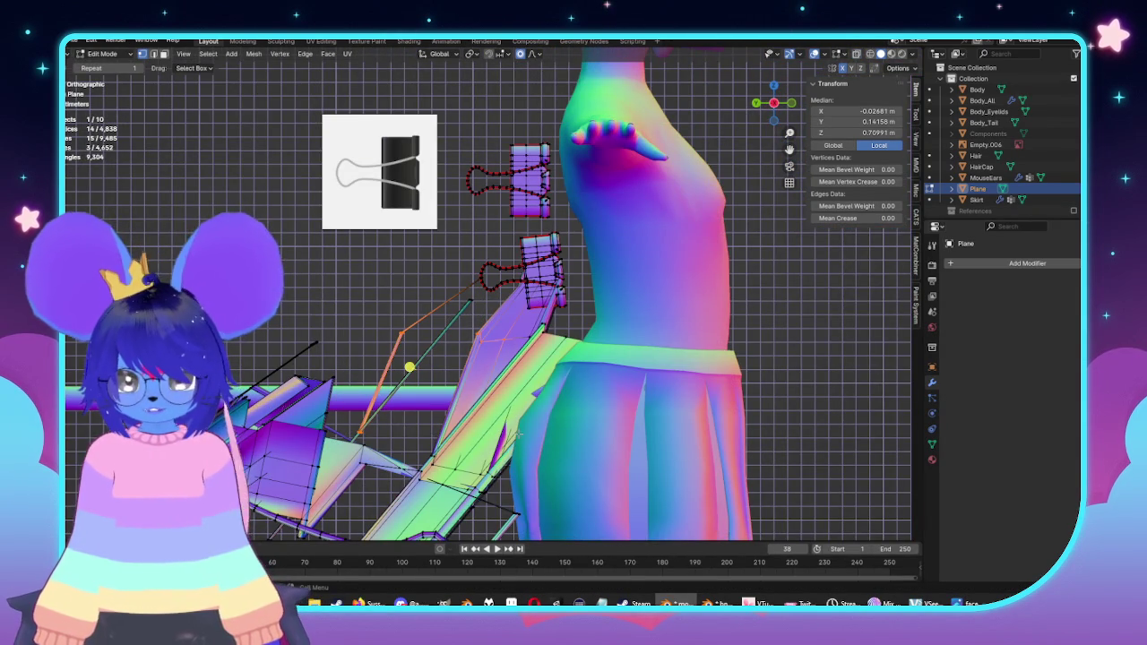
Step: Select the linked scrap strips, delete their vertices, and return to Object Mode
{"action": "key", "text": "a"}
{"action": "key", "text": "alt+z"}
{"action": "middle_click_drag", "start_coordinate": [481, 400], "coordinate": [378, 420]}
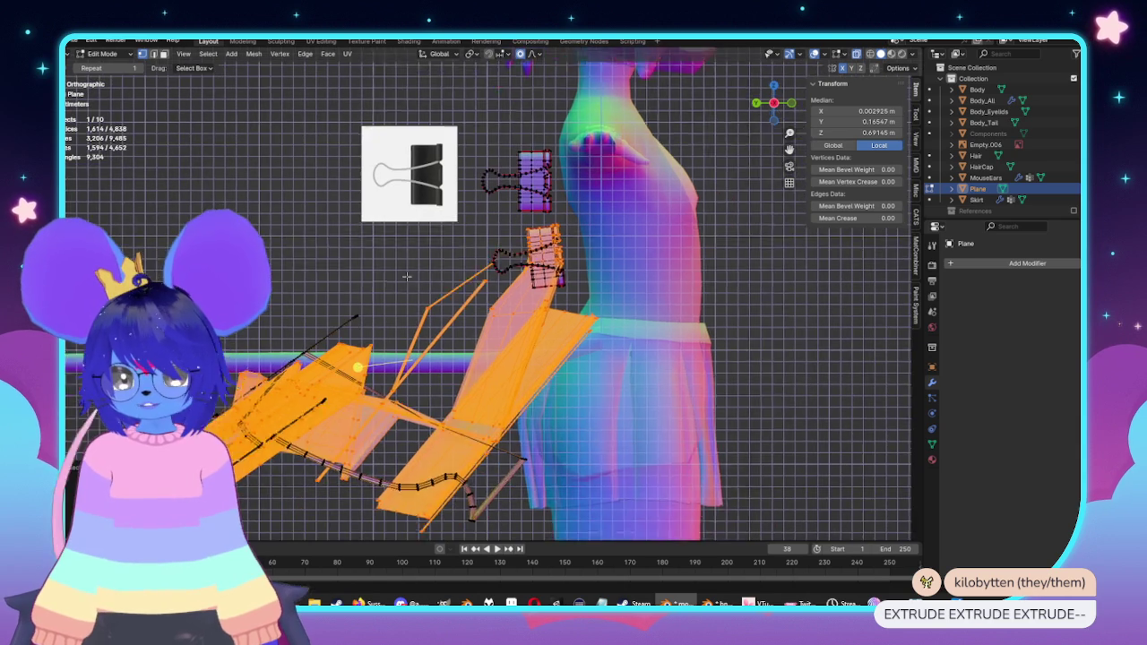
{"action": "key", "text": "ctrl+l"}
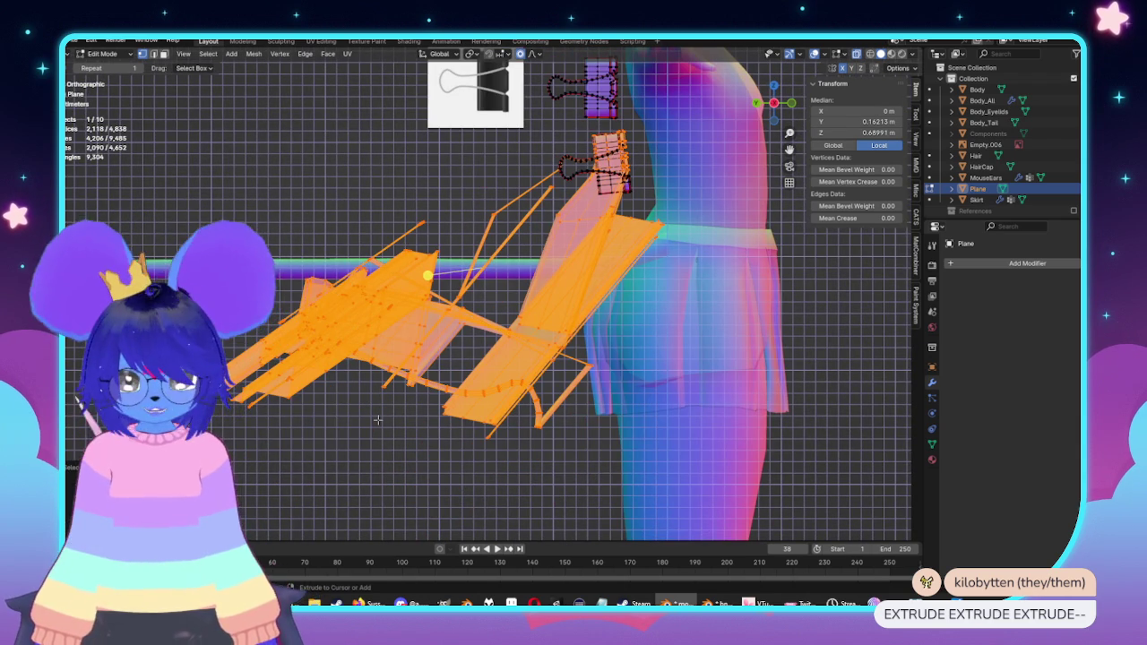
{"action": "key", "text": "x"}
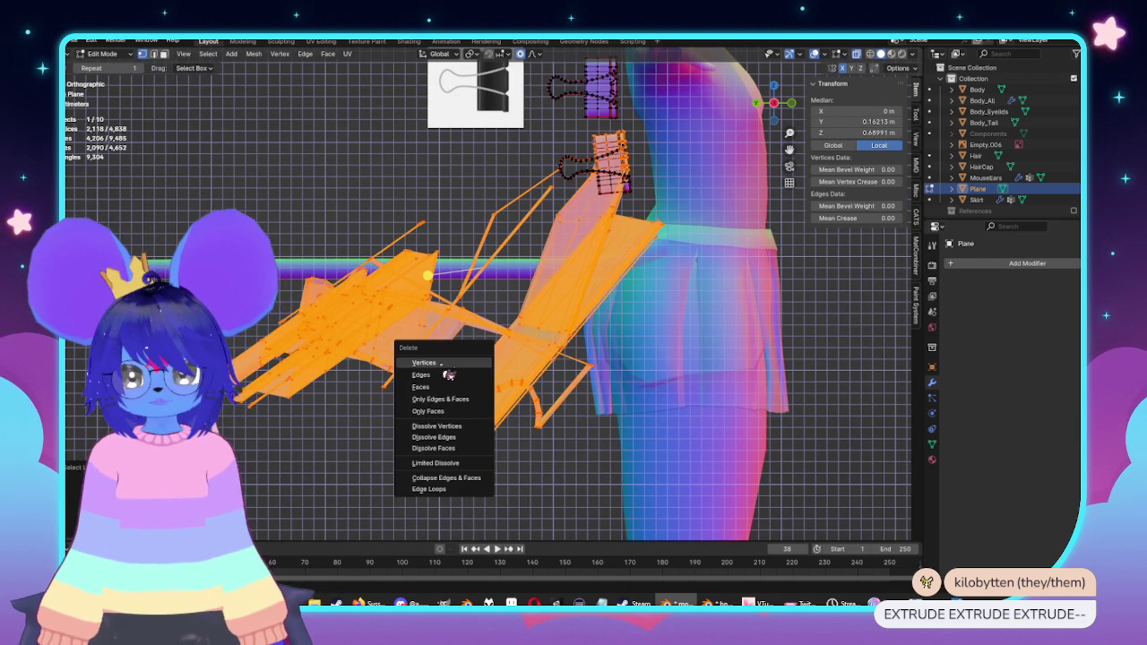
{"action": "left_click", "coordinate": [445, 368]}
{"action": "mouse_move", "coordinate": [446, 368]}
{"action": "middle_mouse_down"}
{"action": "mouse_move", "coordinate": [678, 409]}
{"action": "mouse_move", "coordinate": [668, 434]}
{"action": "middle_mouse_up"}
{"action": "key", "text": "Tab"}
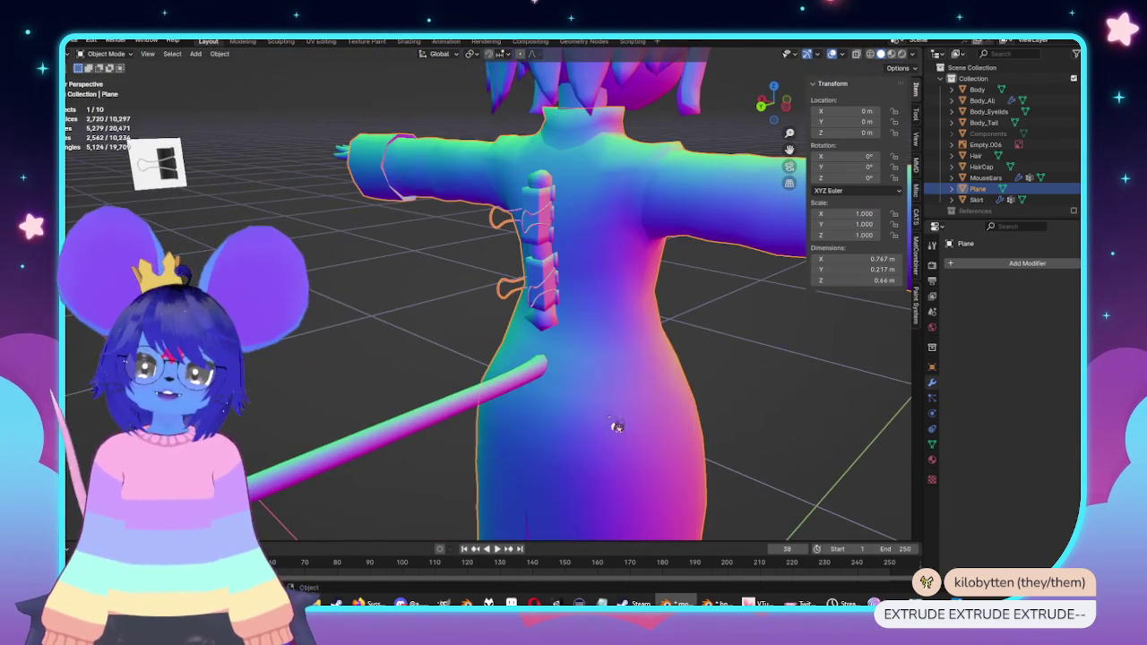
Step: Reveal the hidden coat geometry in Edit Mode, clear the selection, and return to Object Mode
{"action": "key", "text": "Tab"}
{"action": "key", "text": "alt+h"}
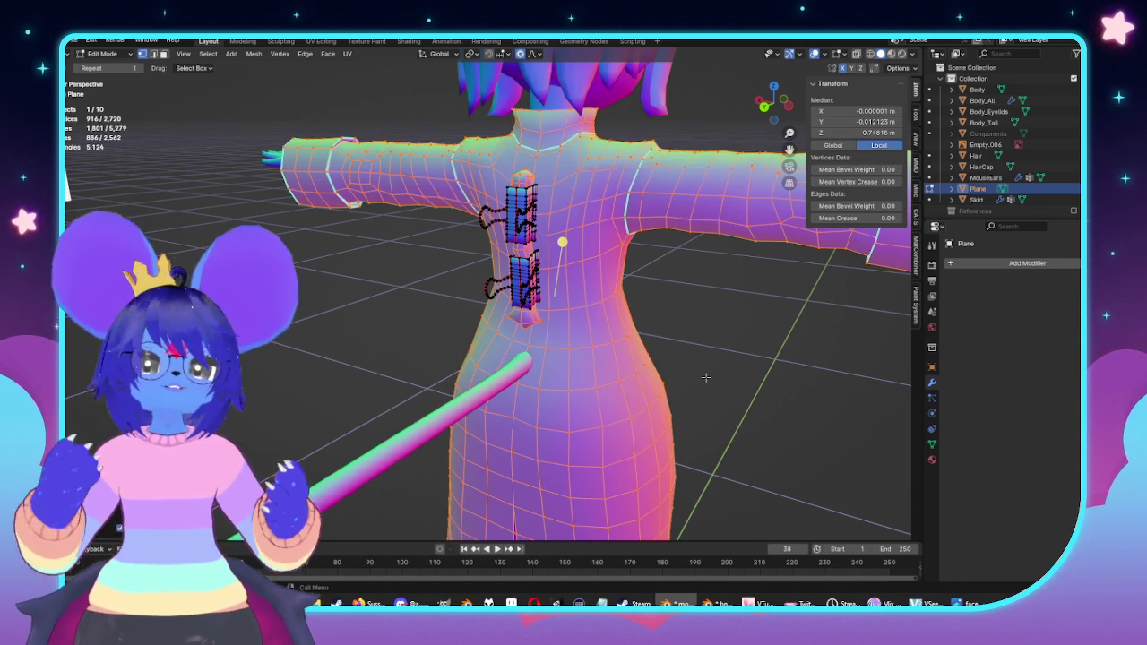
{"action": "mouse_move", "coordinate": [622, 449]}
{"action": "middle_mouse_down"}
{"action": "mouse_move", "coordinate": [546, 353]}
{"action": "mouse_move", "coordinate": [591, 367]}
{"action": "middle_mouse_up"}
{"action": "key", "text": "alt+a"}
{"action": "scroll", "coordinate": [582, 403], "scroll_direction": "down", "scroll_amount": 3}
{"action": "scroll", "coordinate": [546, 353], "scroll_direction": "up", "scroll_amount": 4}
{"action": "key", "text": "Tab"}
Step: Orbit around to inspect the back of the torso
{"action": "scroll", "coordinate": [647, 422], "scroll_direction": "down", "scroll_amount": 4}
{"action": "mouse_move", "coordinate": [648, 422]}
{"action": "middle_mouse_down"}
{"action": "mouse_move", "coordinate": [633, 410]}
{"action": "mouse_move", "coordinate": [592, 456]}
{"action": "mouse_move", "coordinate": [630, 363]}
{"action": "mouse_move", "coordinate": [507, 425]}
{"action": "mouse_move", "coordinate": [600, 445]}
{"action": "mouse_move", "coordinate": [565, 378]}
{"action": "middle_mouse_up"}
{"action": "scroll", "coordinate": [630, 363], "scroll_direction": "up", "scroll_amount": 5}
{"action": "mouse_move", "coordinate": [618, 420]}
{"action": "middle_mouse_down"}
{"action": "mouse_move", "coordinate": [560, 421]}
{"action": "mouse_move", "coordinate": [512, 404]}
{"action": "mouse_move", "coordinate": [570, 313]}
{"action": "mouse_move", "coordinate": [520, 376]}
{"action": "mouse_move", "coordinate": [507, 321]}
{"action": "mouse_move", "coordinate": [507, 379]}
{"action": "mouse_move", "coordinate": [701, 383]}
{"action": "mouse_move", "coordinate": [663, 366]}
{"action": "middle_mouse_up"}
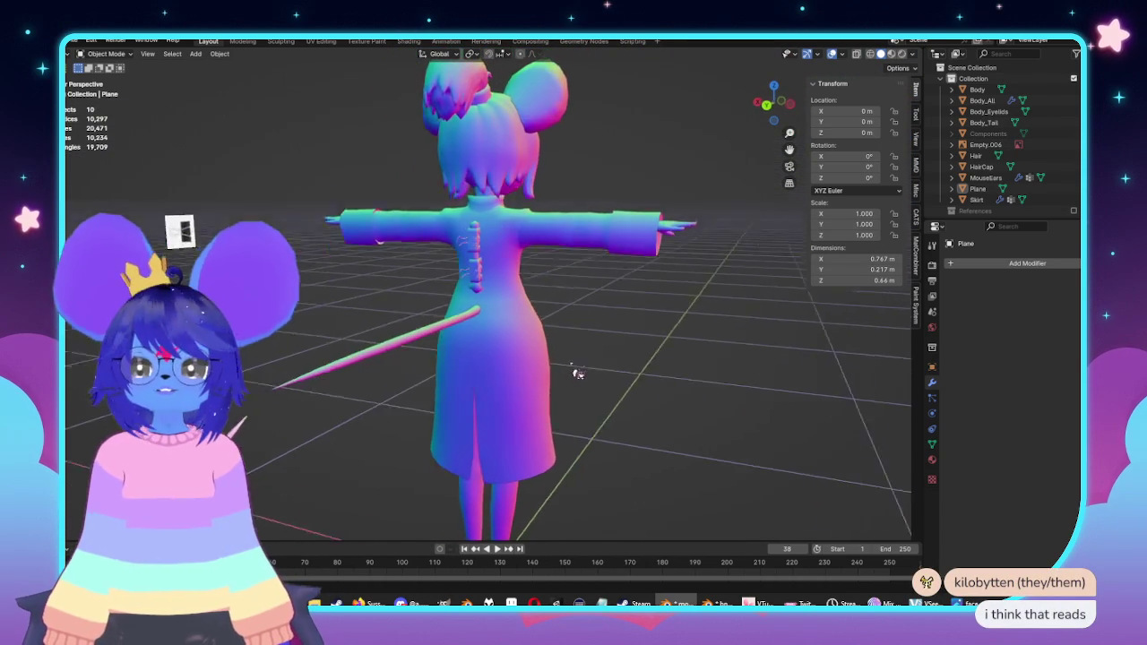